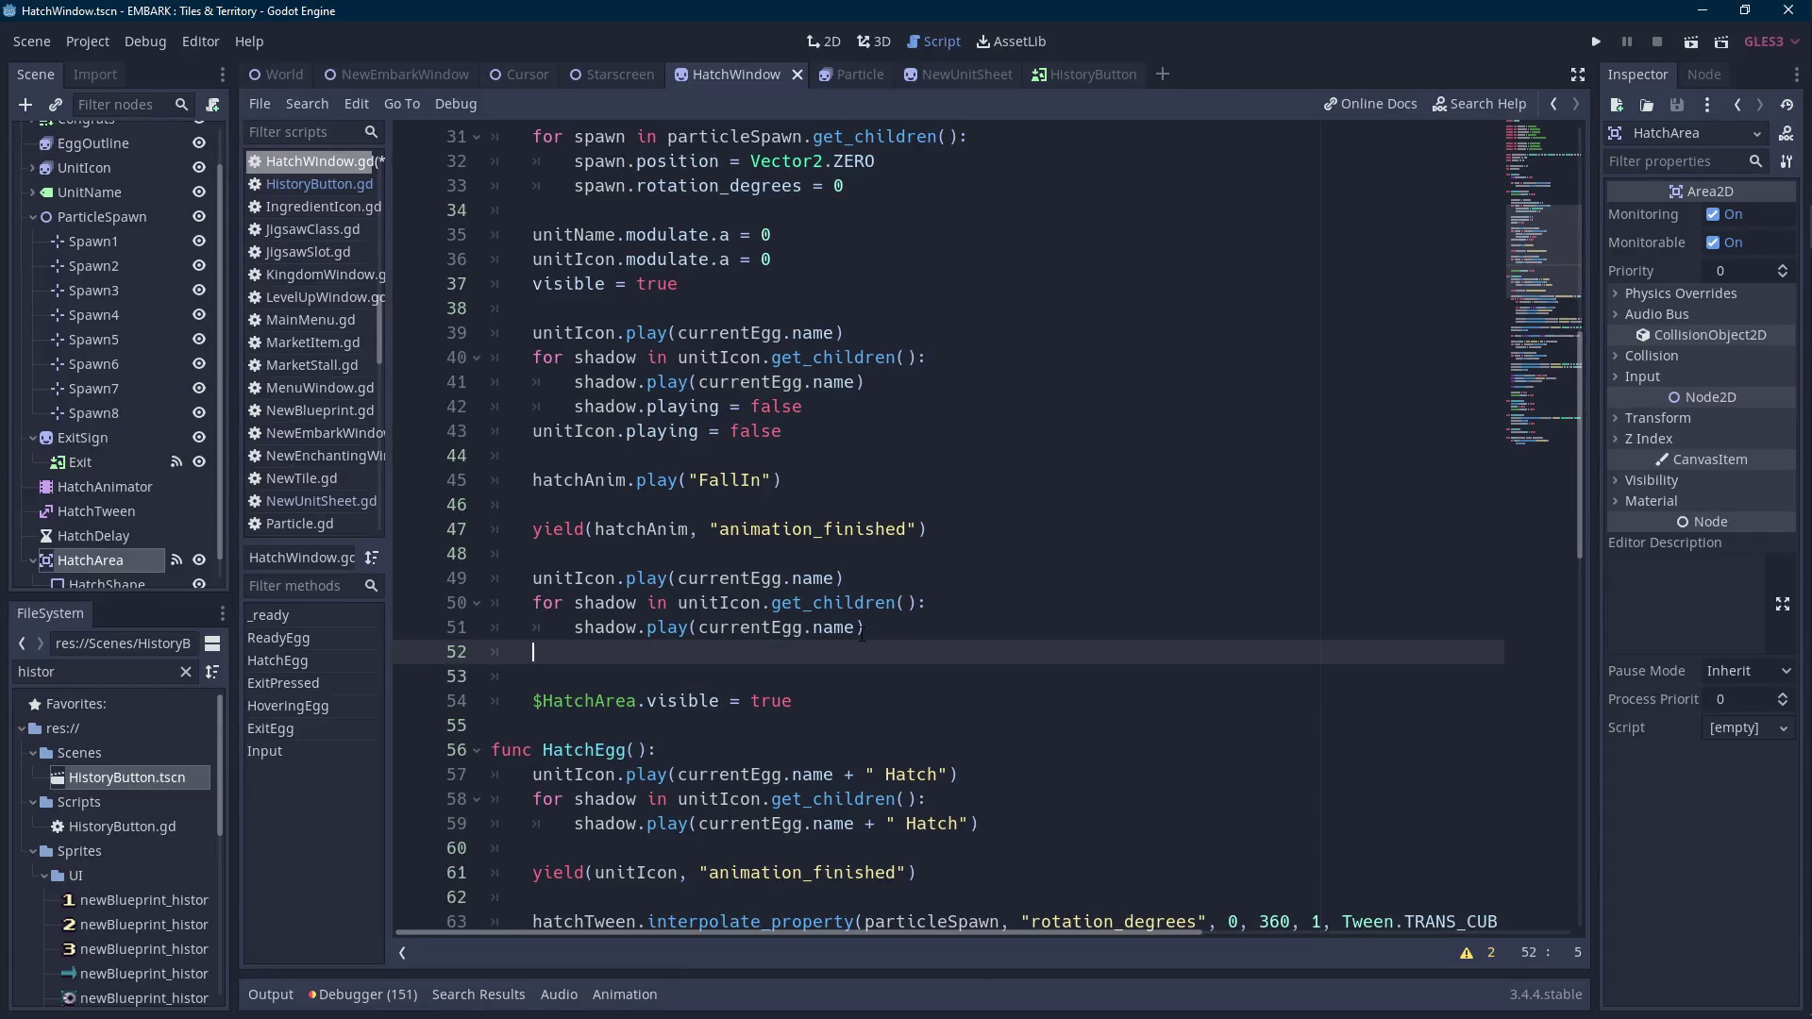
Write eggOutline.play("default") in HatchWindow.gd, using autocomplete for the node and method names.
text(eggOut)
key(Return)
text(pl)
key(Return)
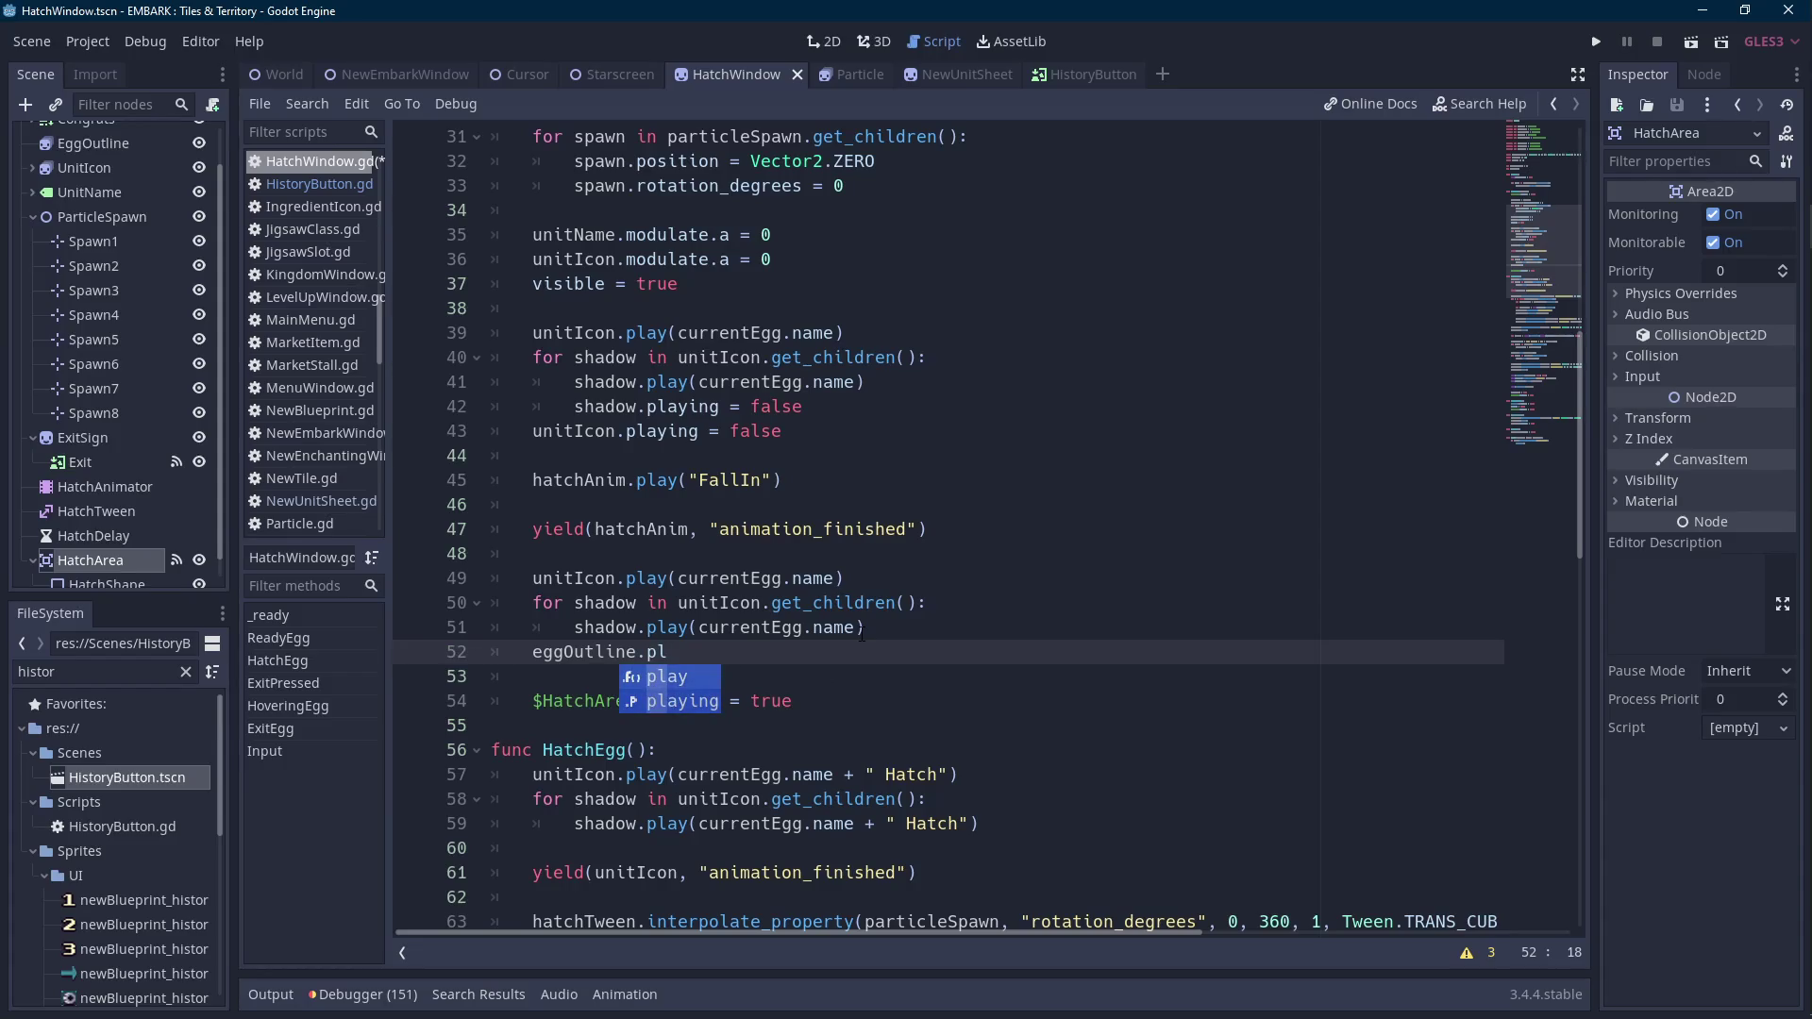
key(Return)
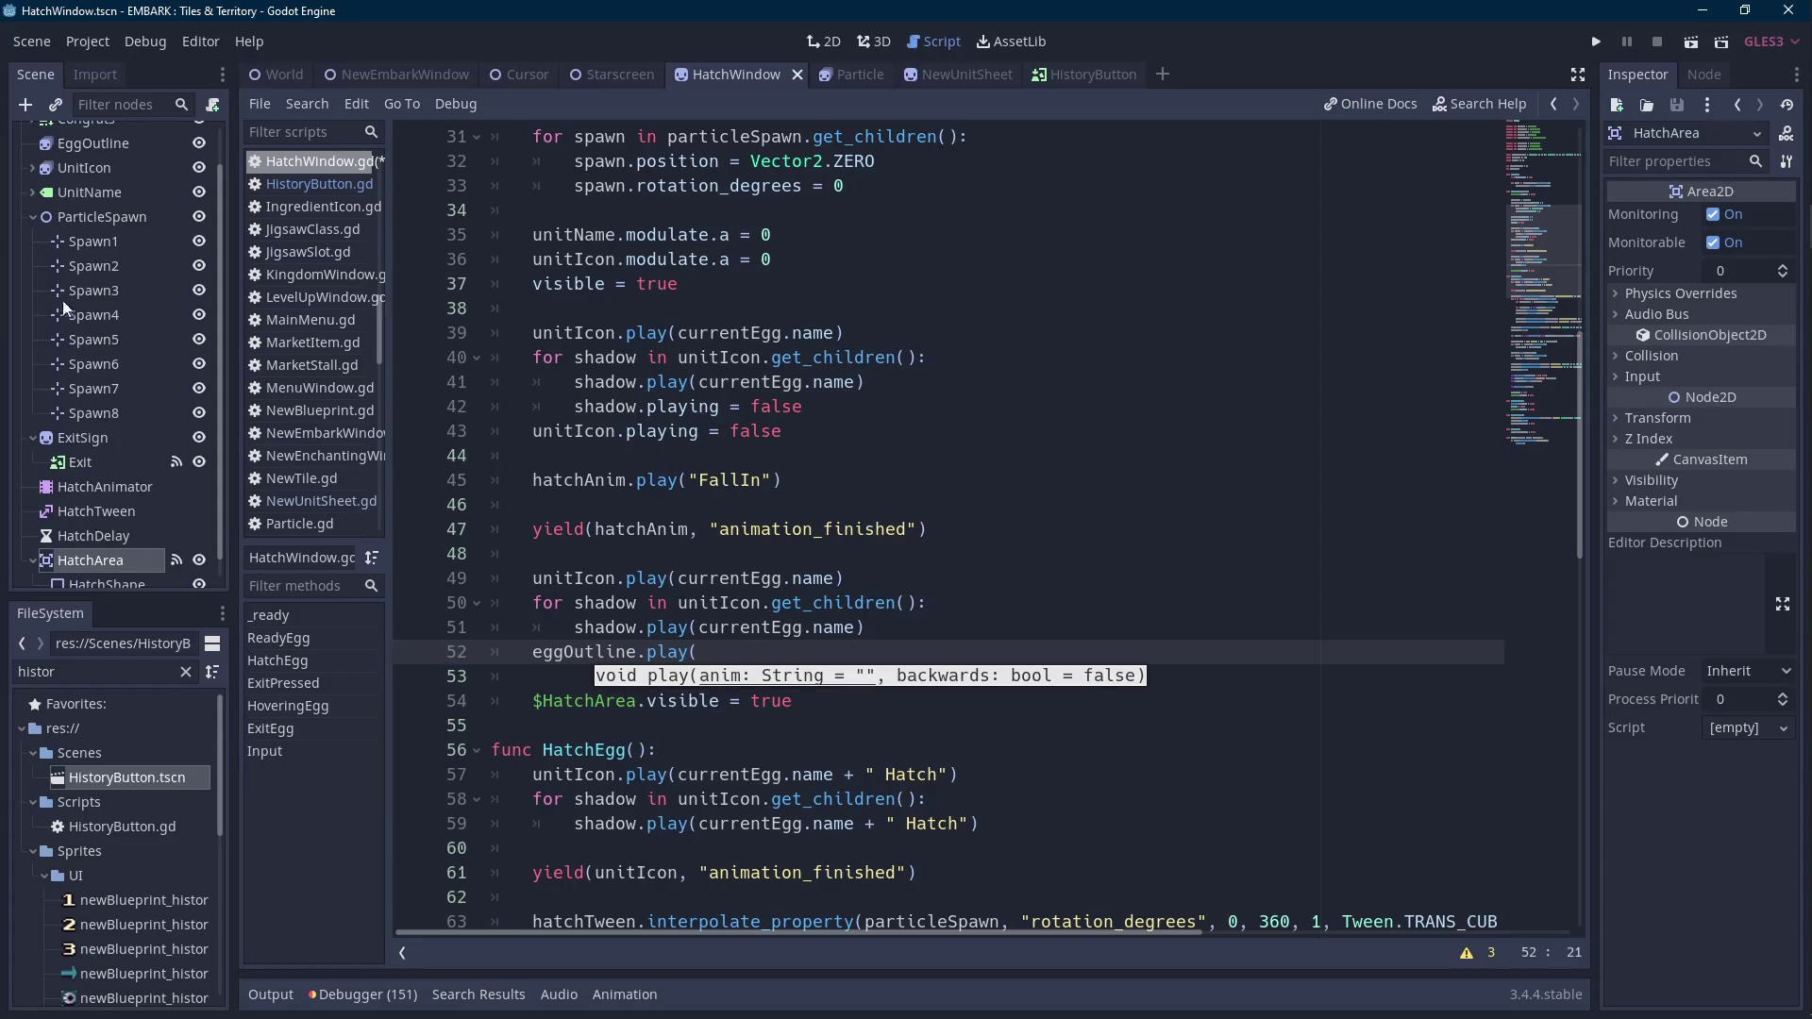
scroll(62, 298, up, 2)
click(104, 185)
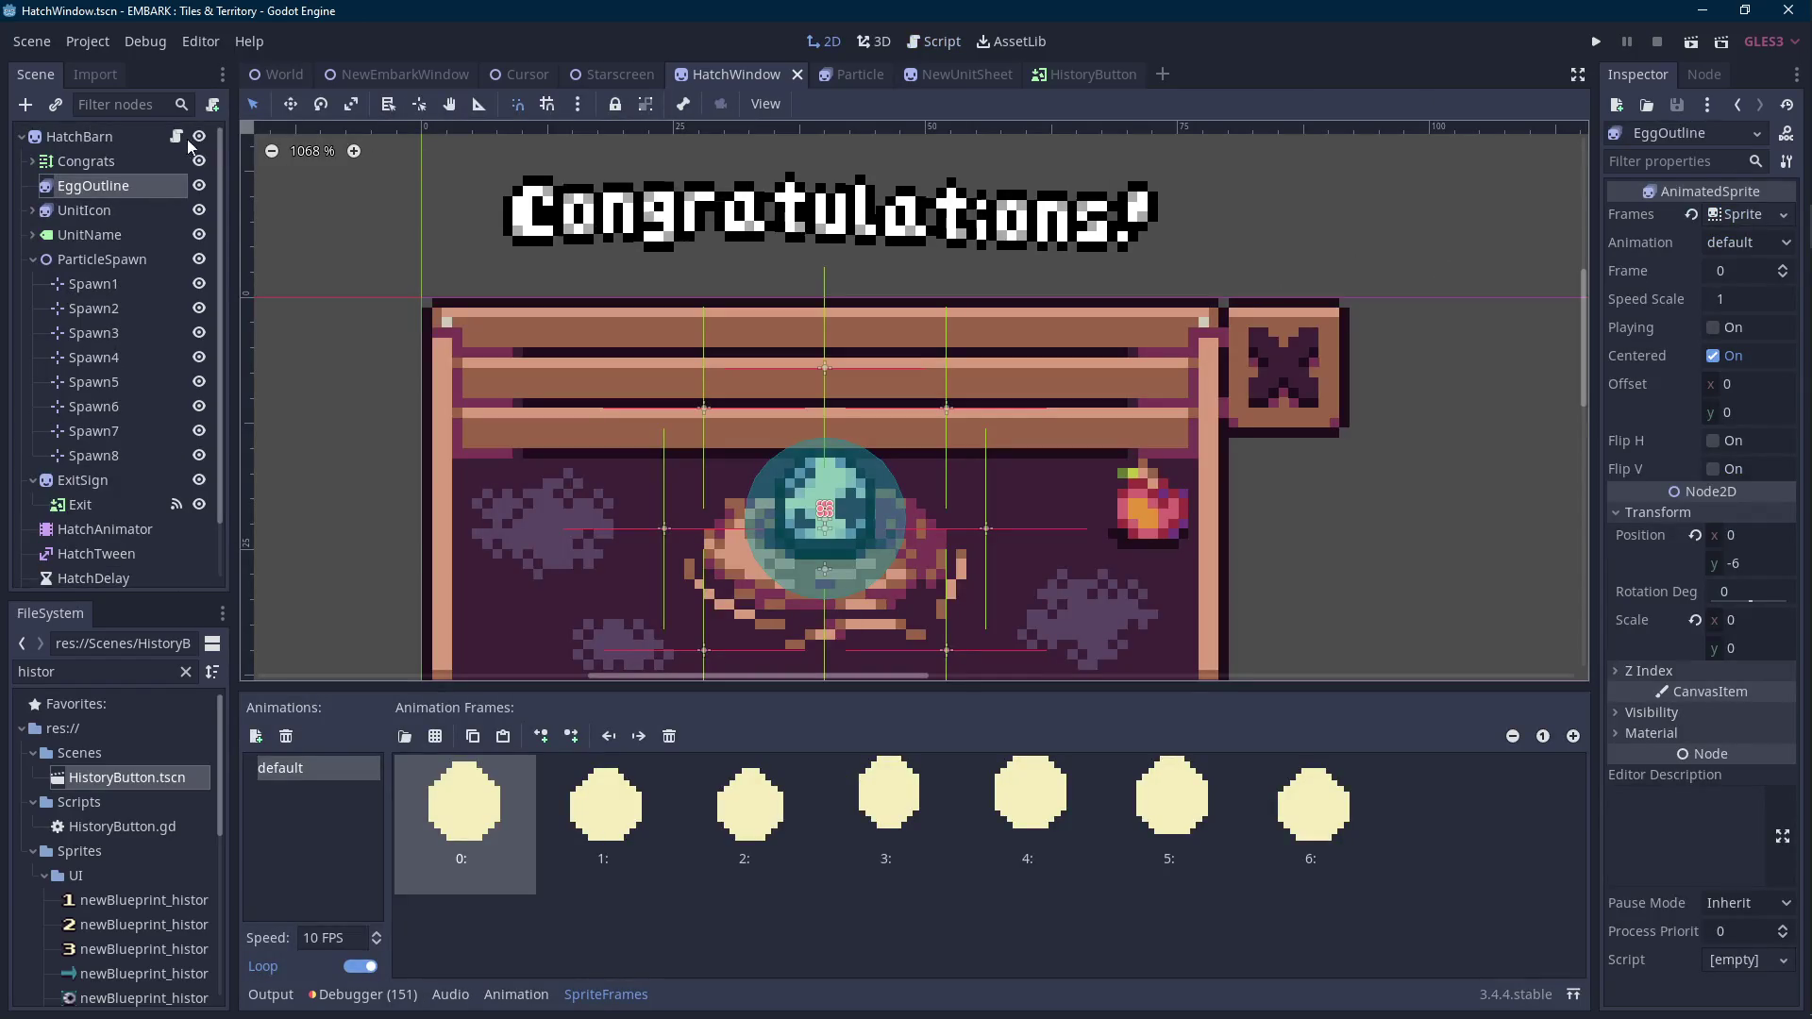
click(176, 137)
text("defau)
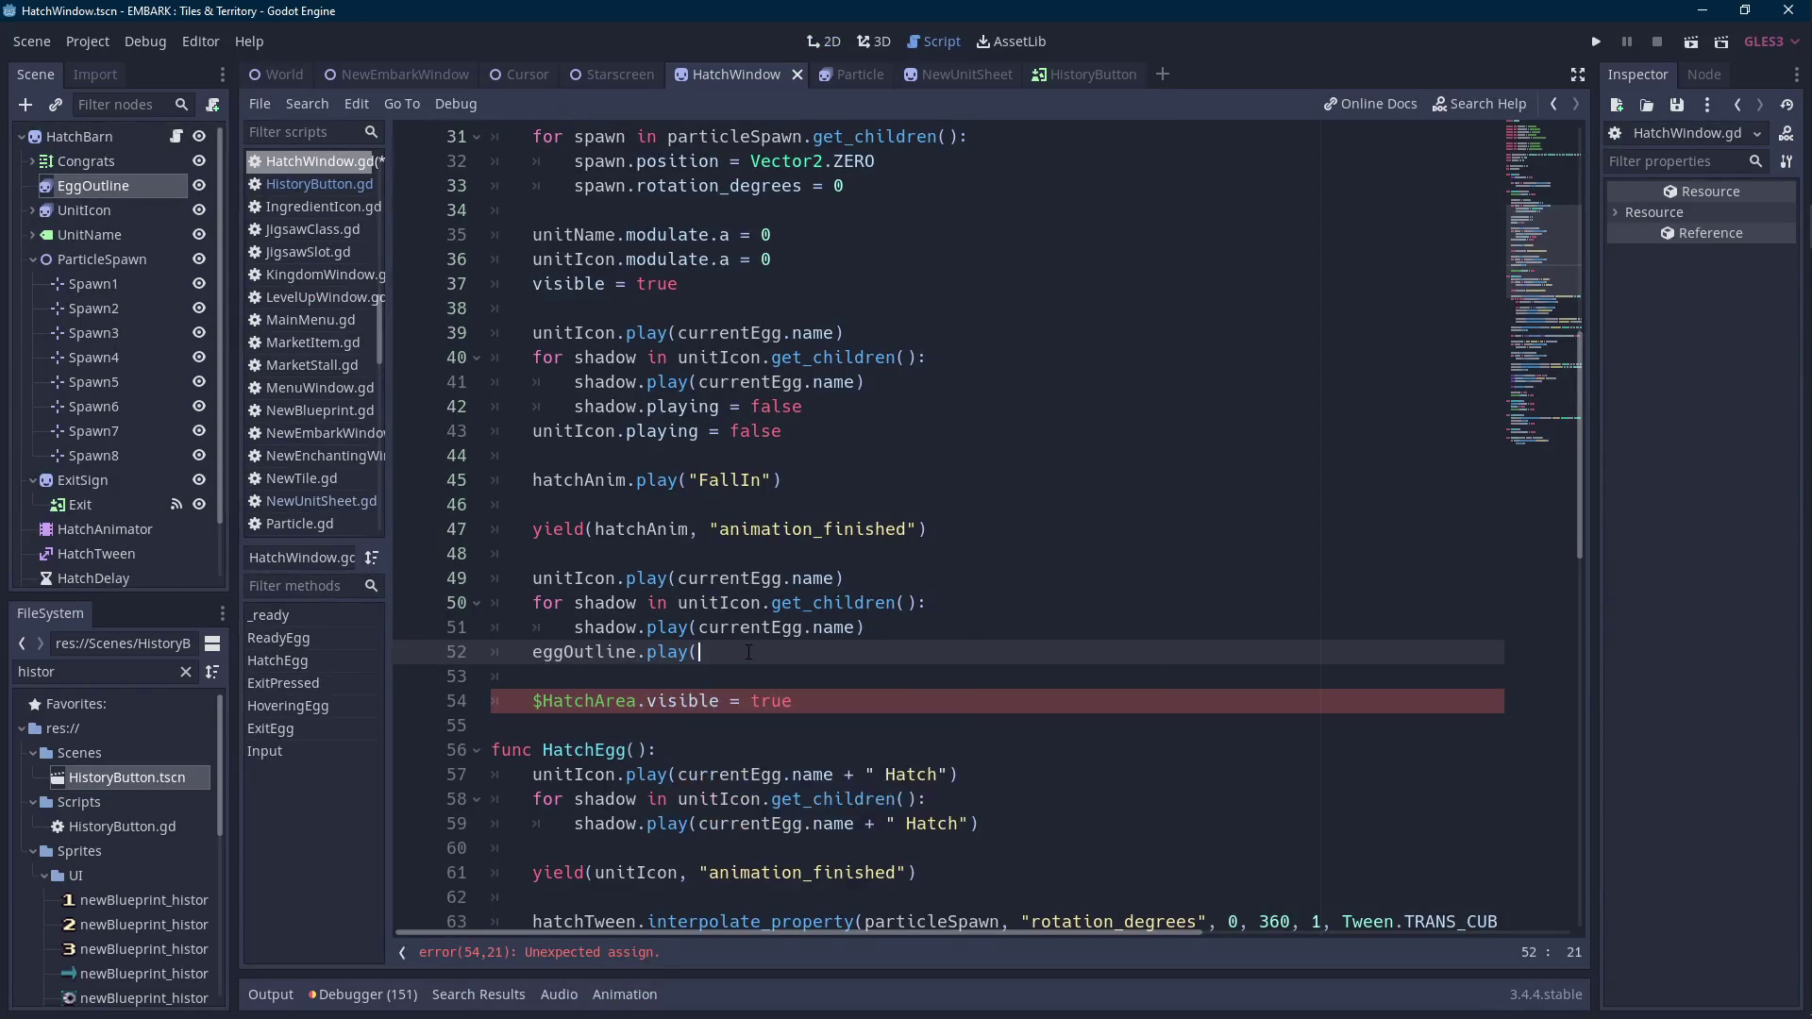
text(lt"))
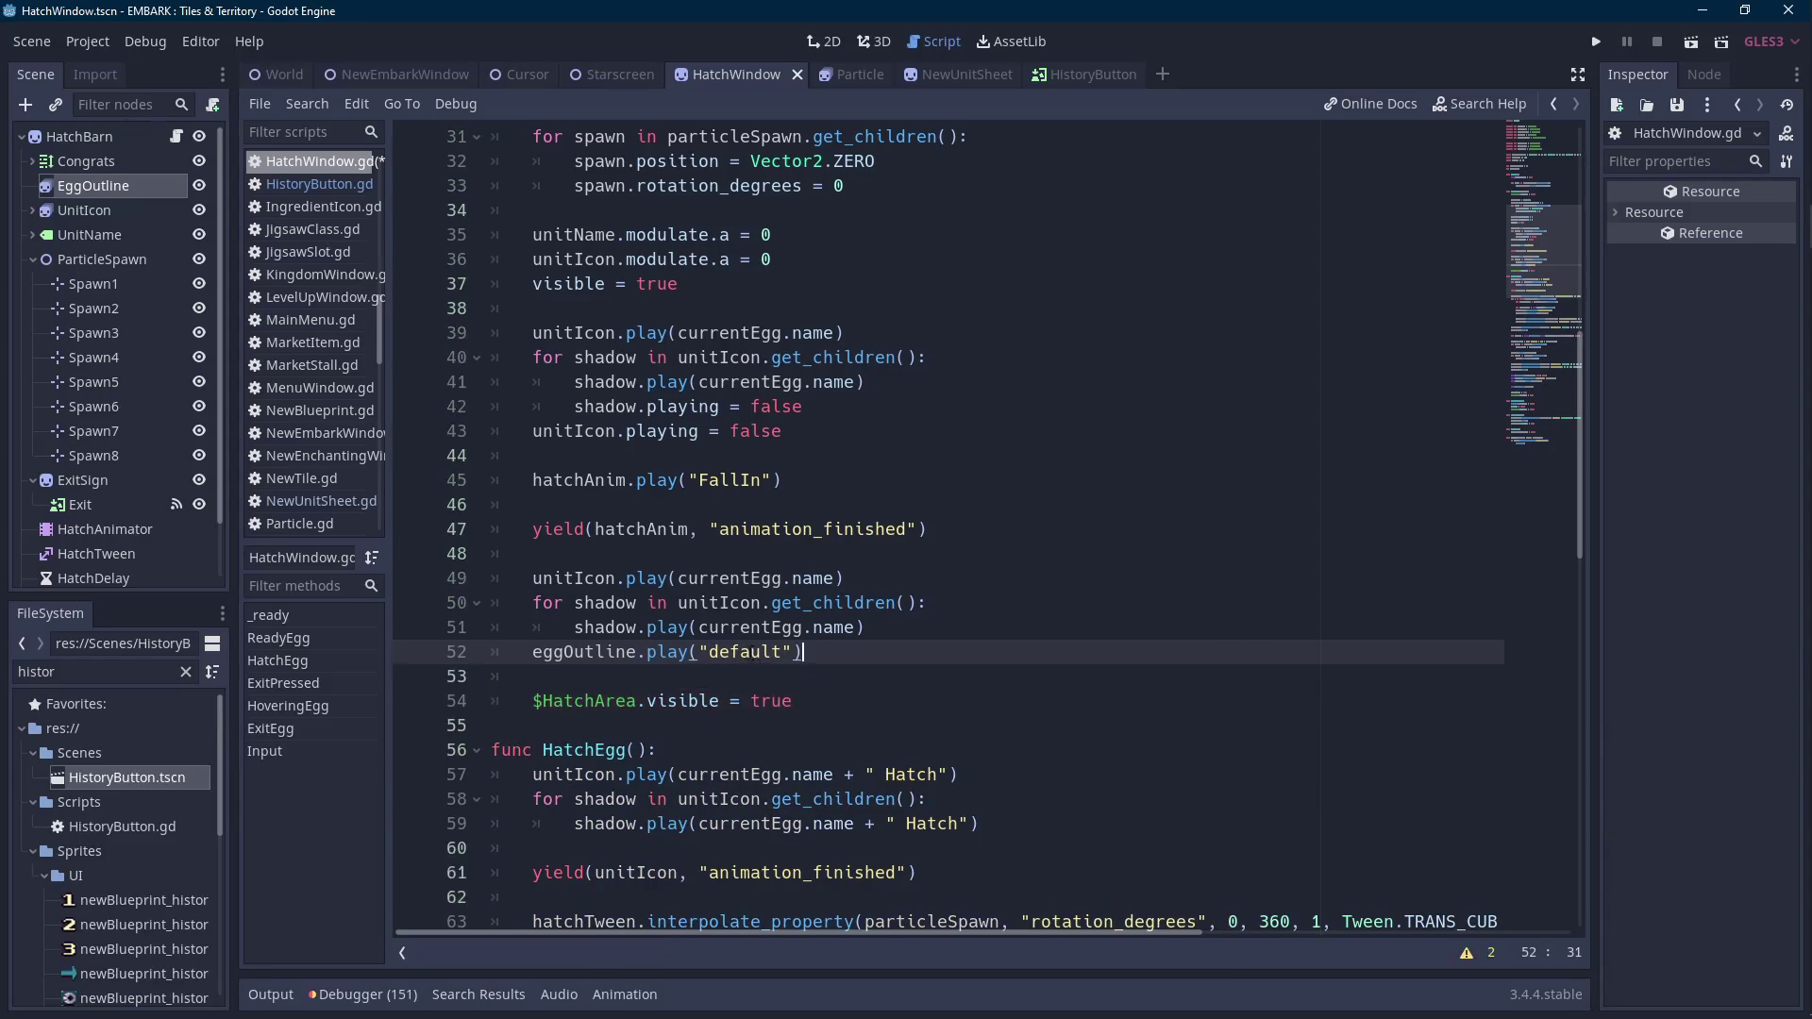
Move the eggOutline.play("default") call onto a new line 50 below unitIcon.play.
drag(848, 656, 529, 656)
key(ctrl+c)
key(BackSpace)
key(BackSpace)
key(Up)
key(Up)
key(Return)
key(ctrl+v)
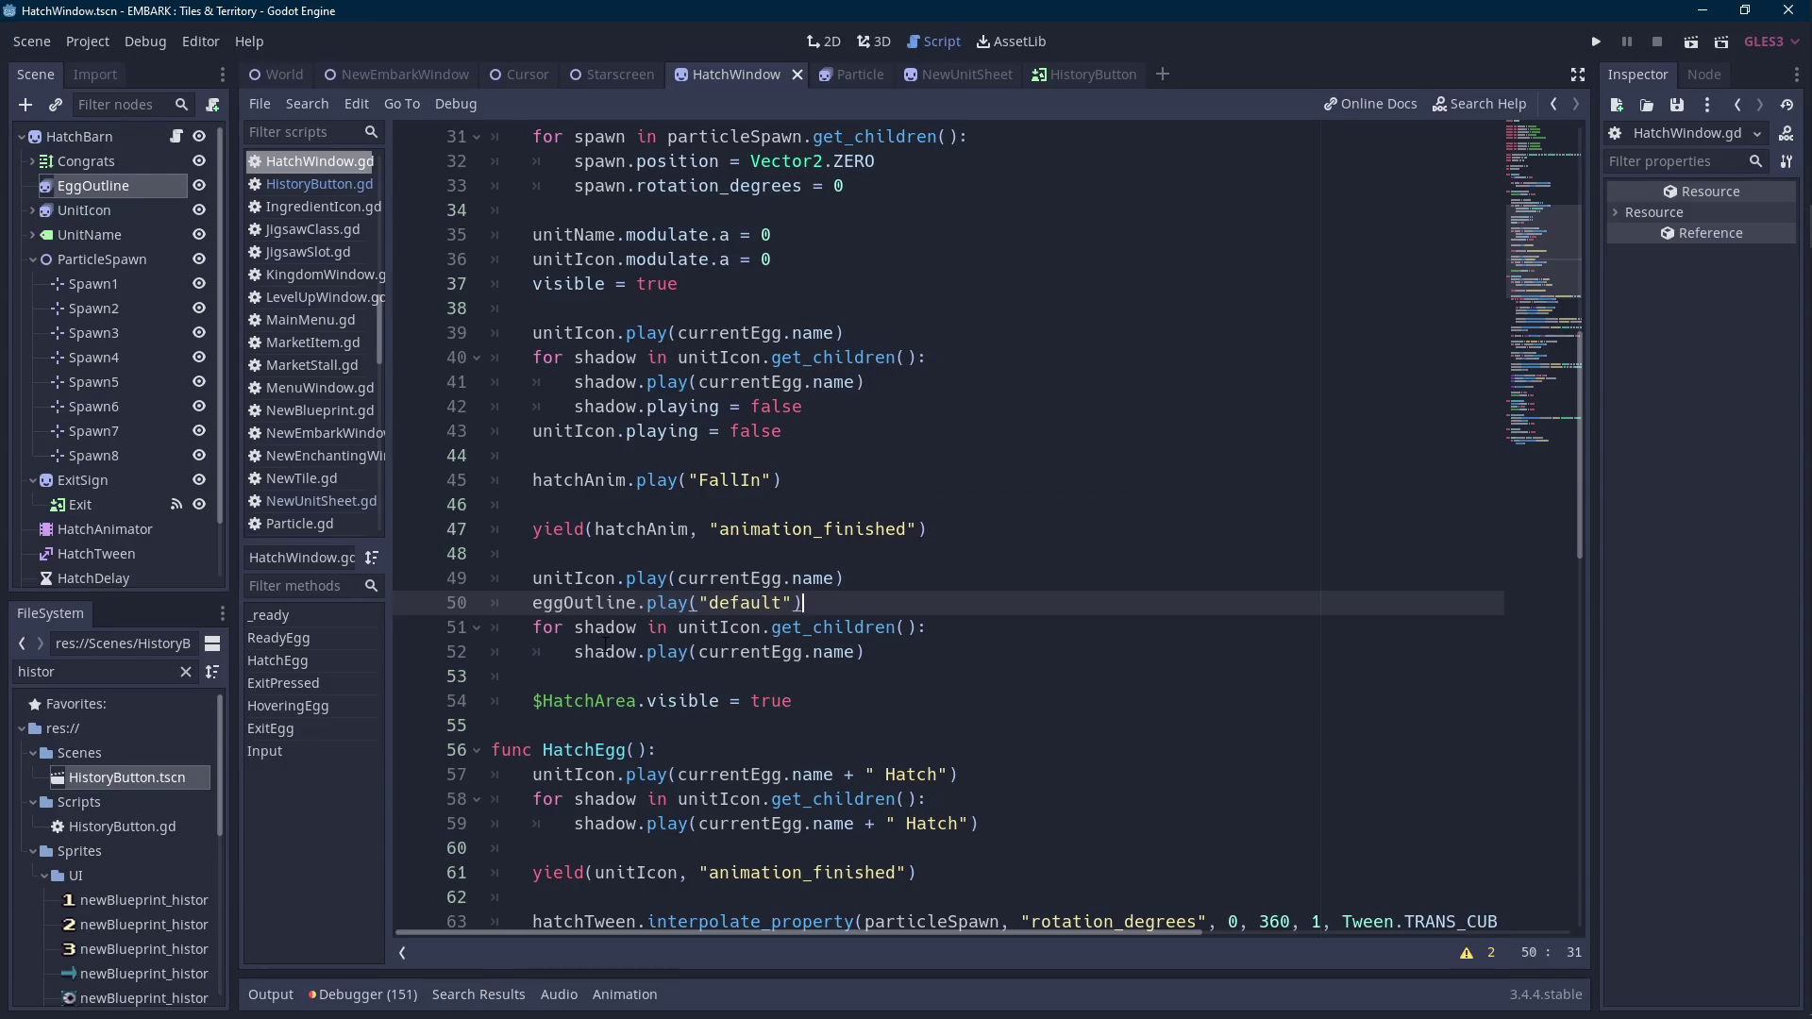
Copy the eggOutline.play line and start a new line 40 after line 39.
drag(819, 602, 524, 607)
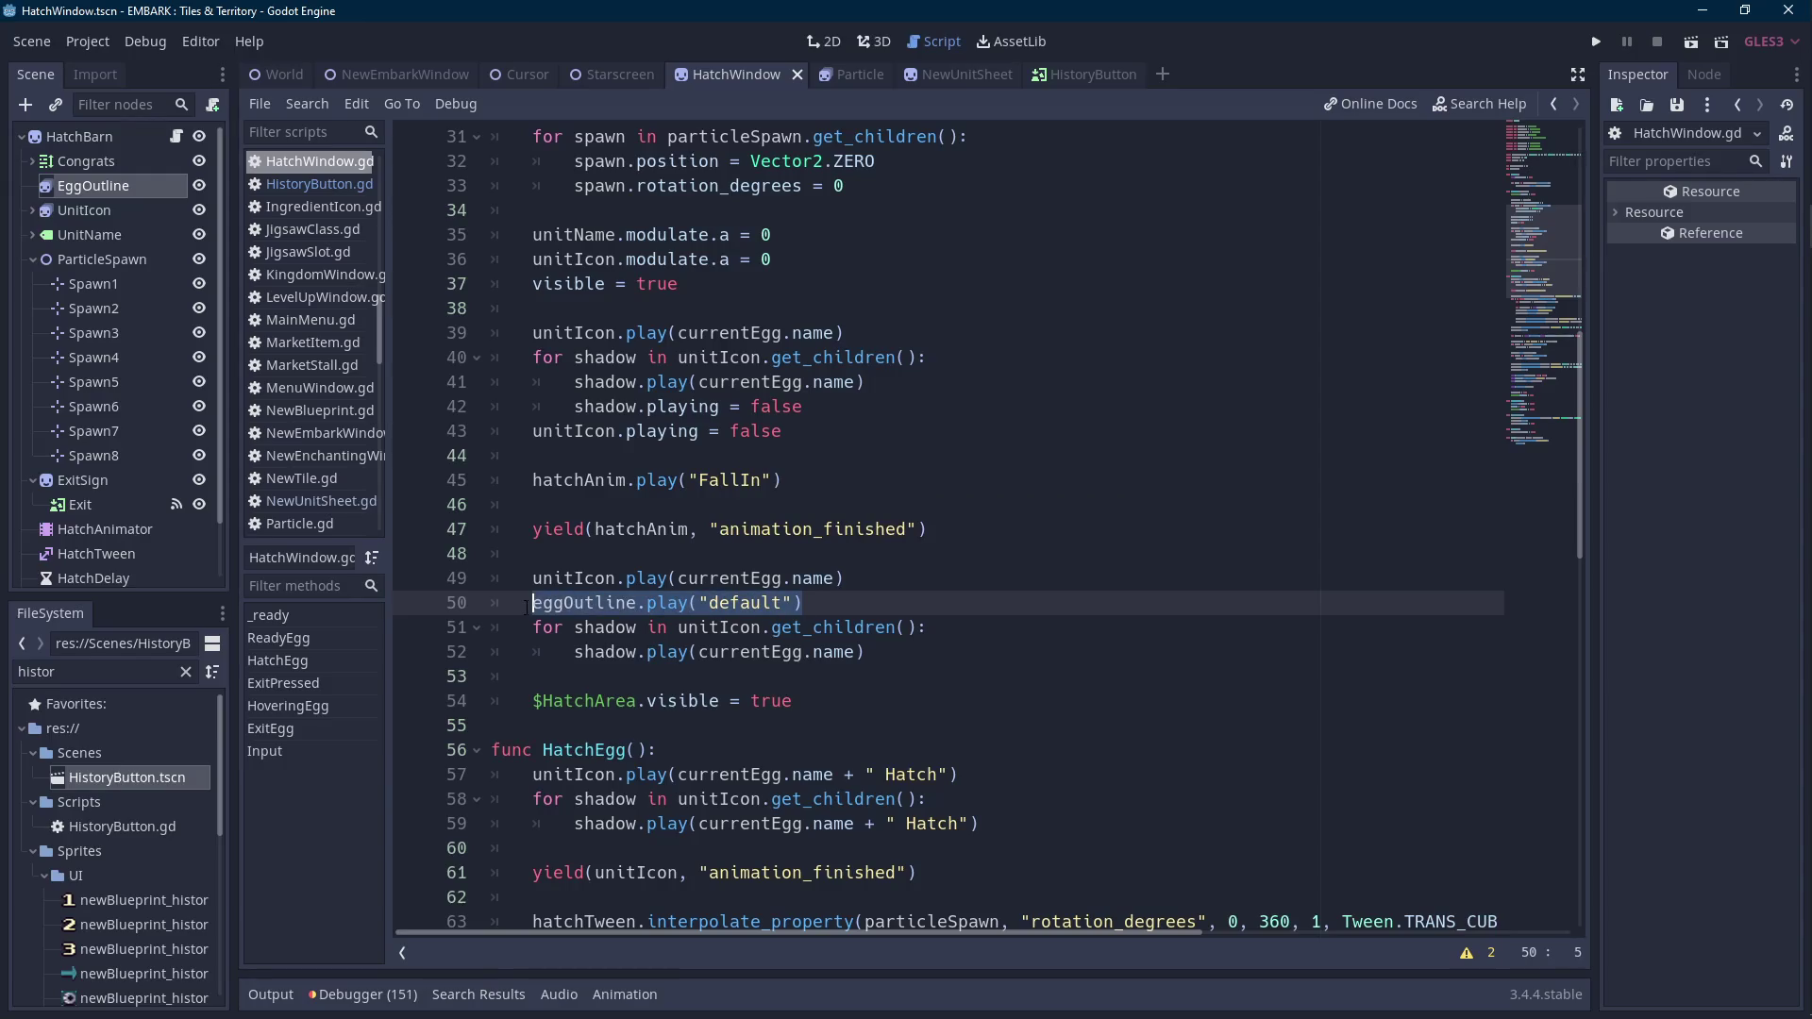
scroll(652, 606, up, 1)
click(909, 407)
key(Return)
Paste the copied call on line 40, change it to eggOutline.playing = false, and save.
key(ctrl+v)
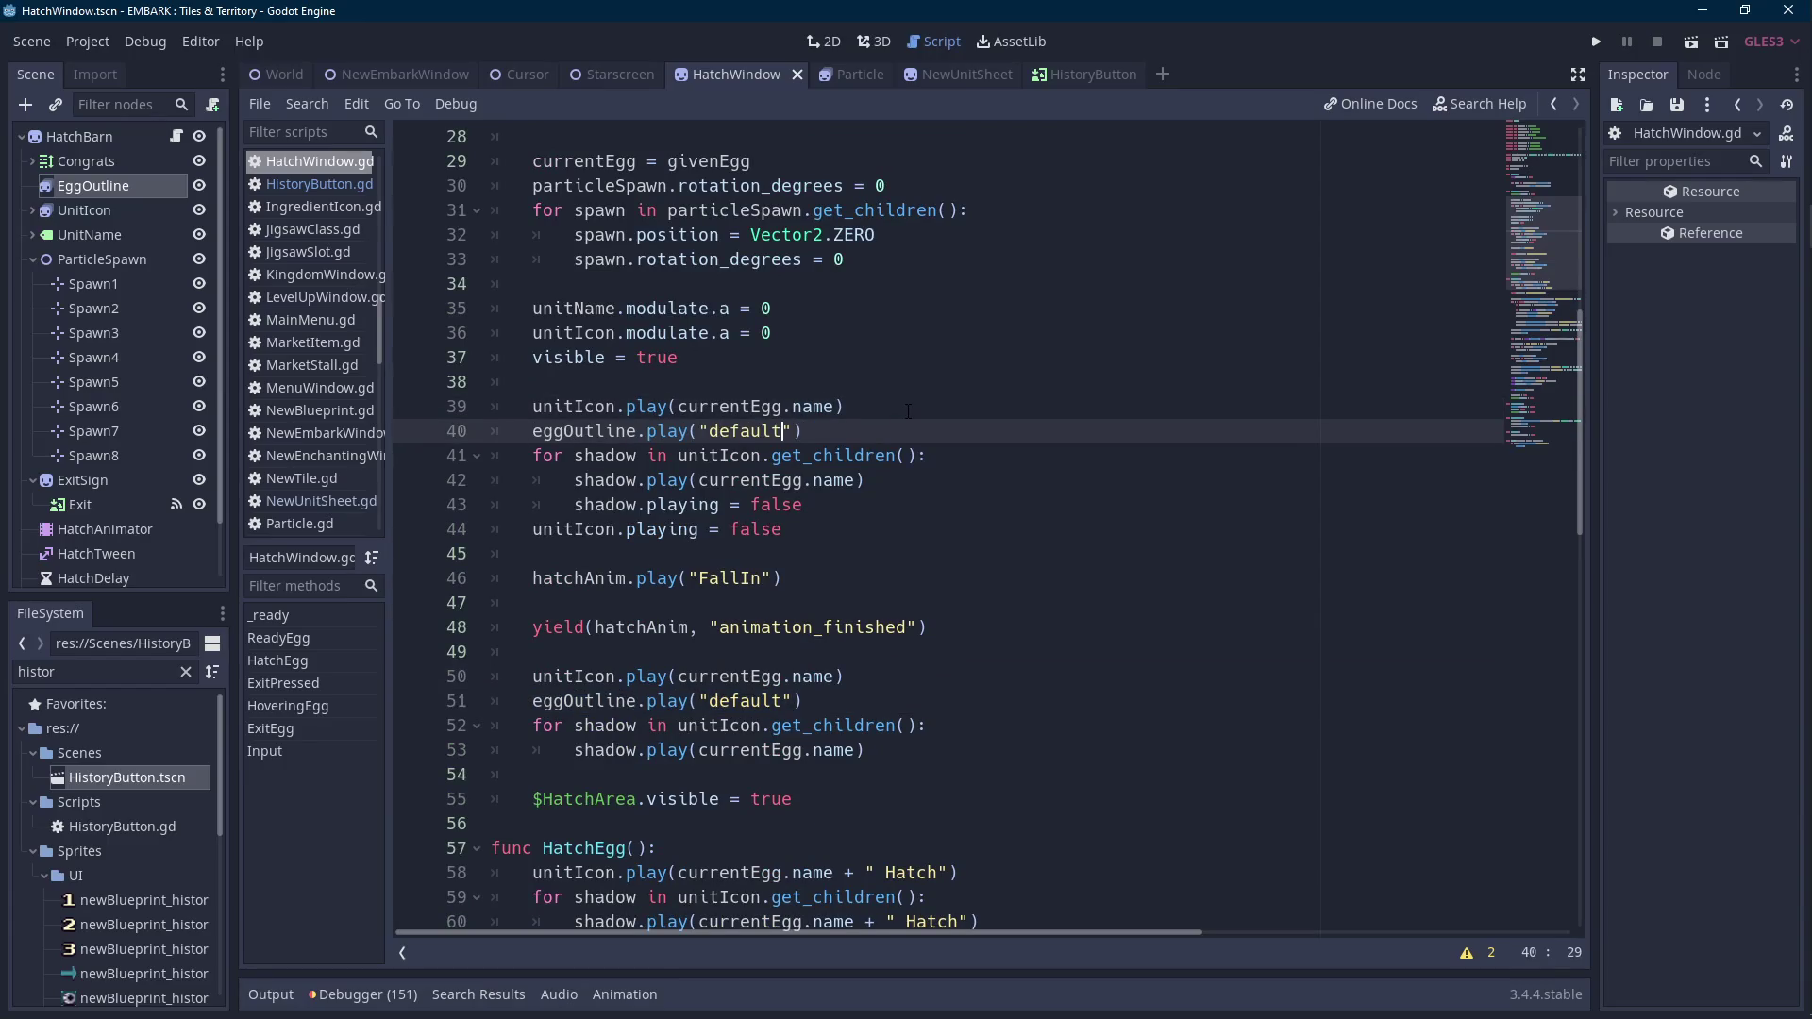
key(ctrl+shift+Left)
key(ctrl+shift+Left)
text(playing)
key(ctrl+s)
Move eggOutline.playing = false to line 44, right below unitIcon.playing = false.
scroll(909, 411, down, 3)
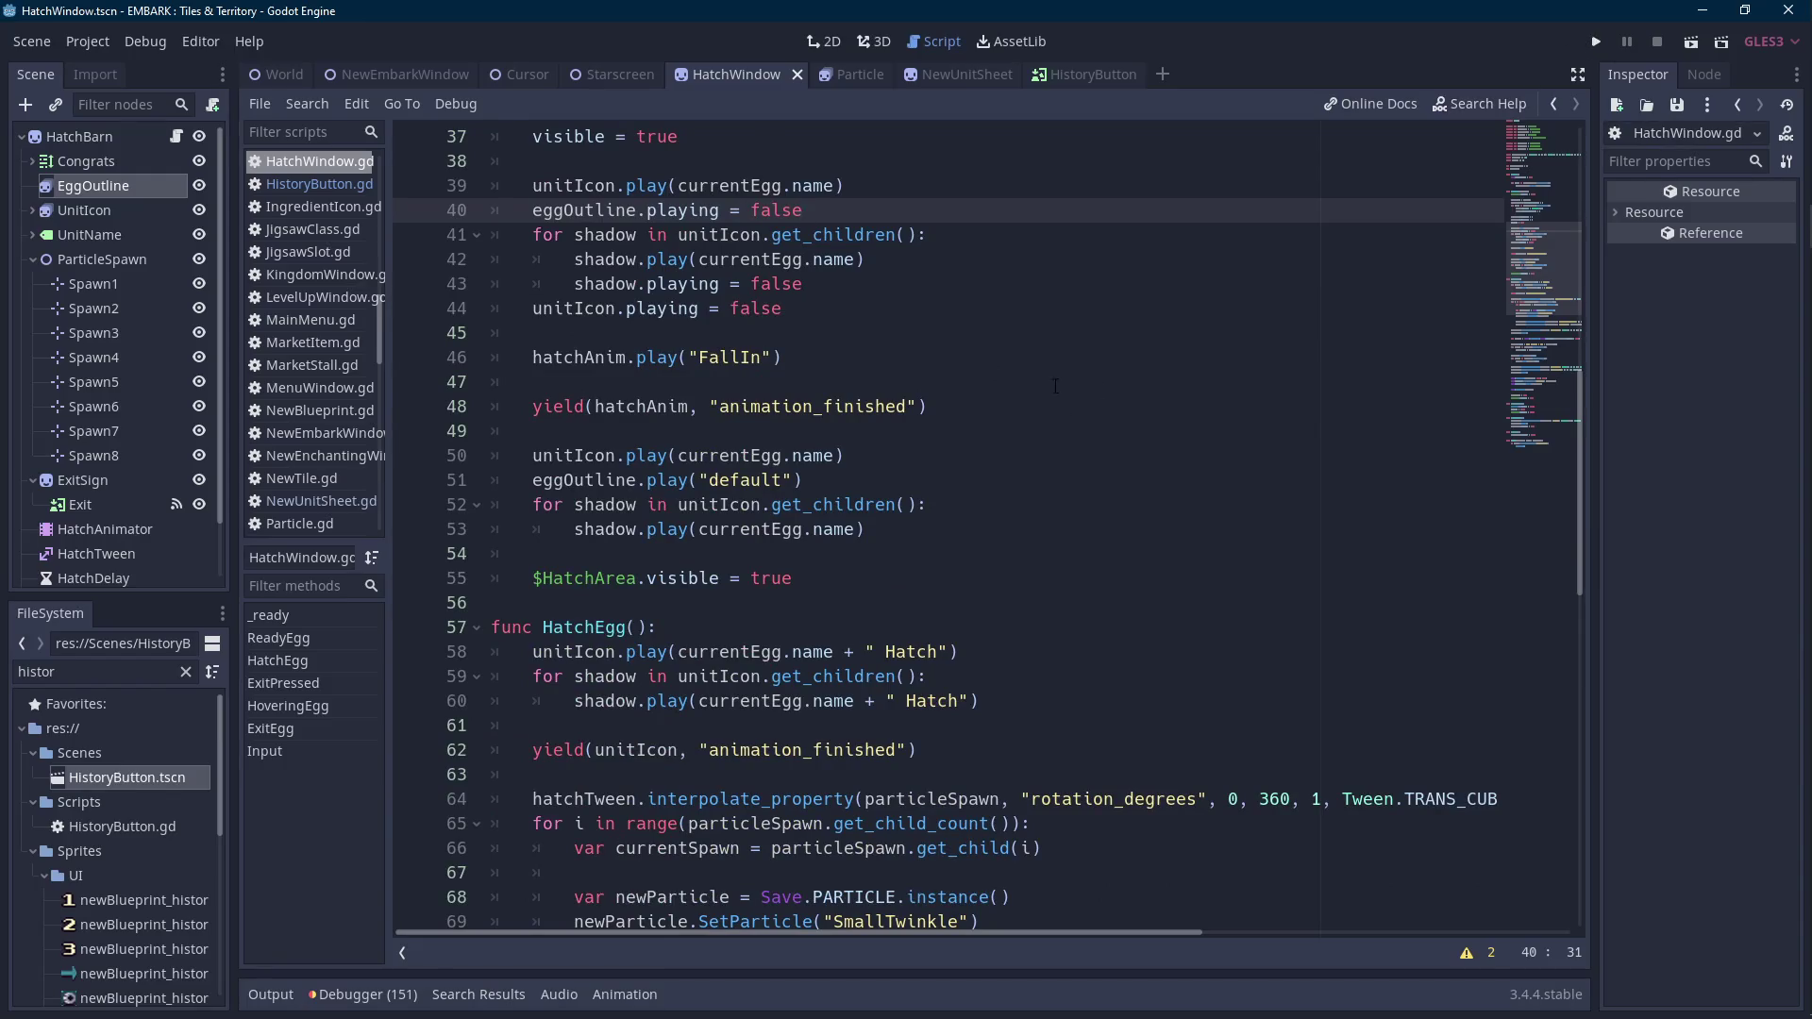
drag(831, 214, 532, 210)
key(ctrl+x)
key(alt+Down)
key(alt+Down)
key(alt+Down)
key(ctrl+v)
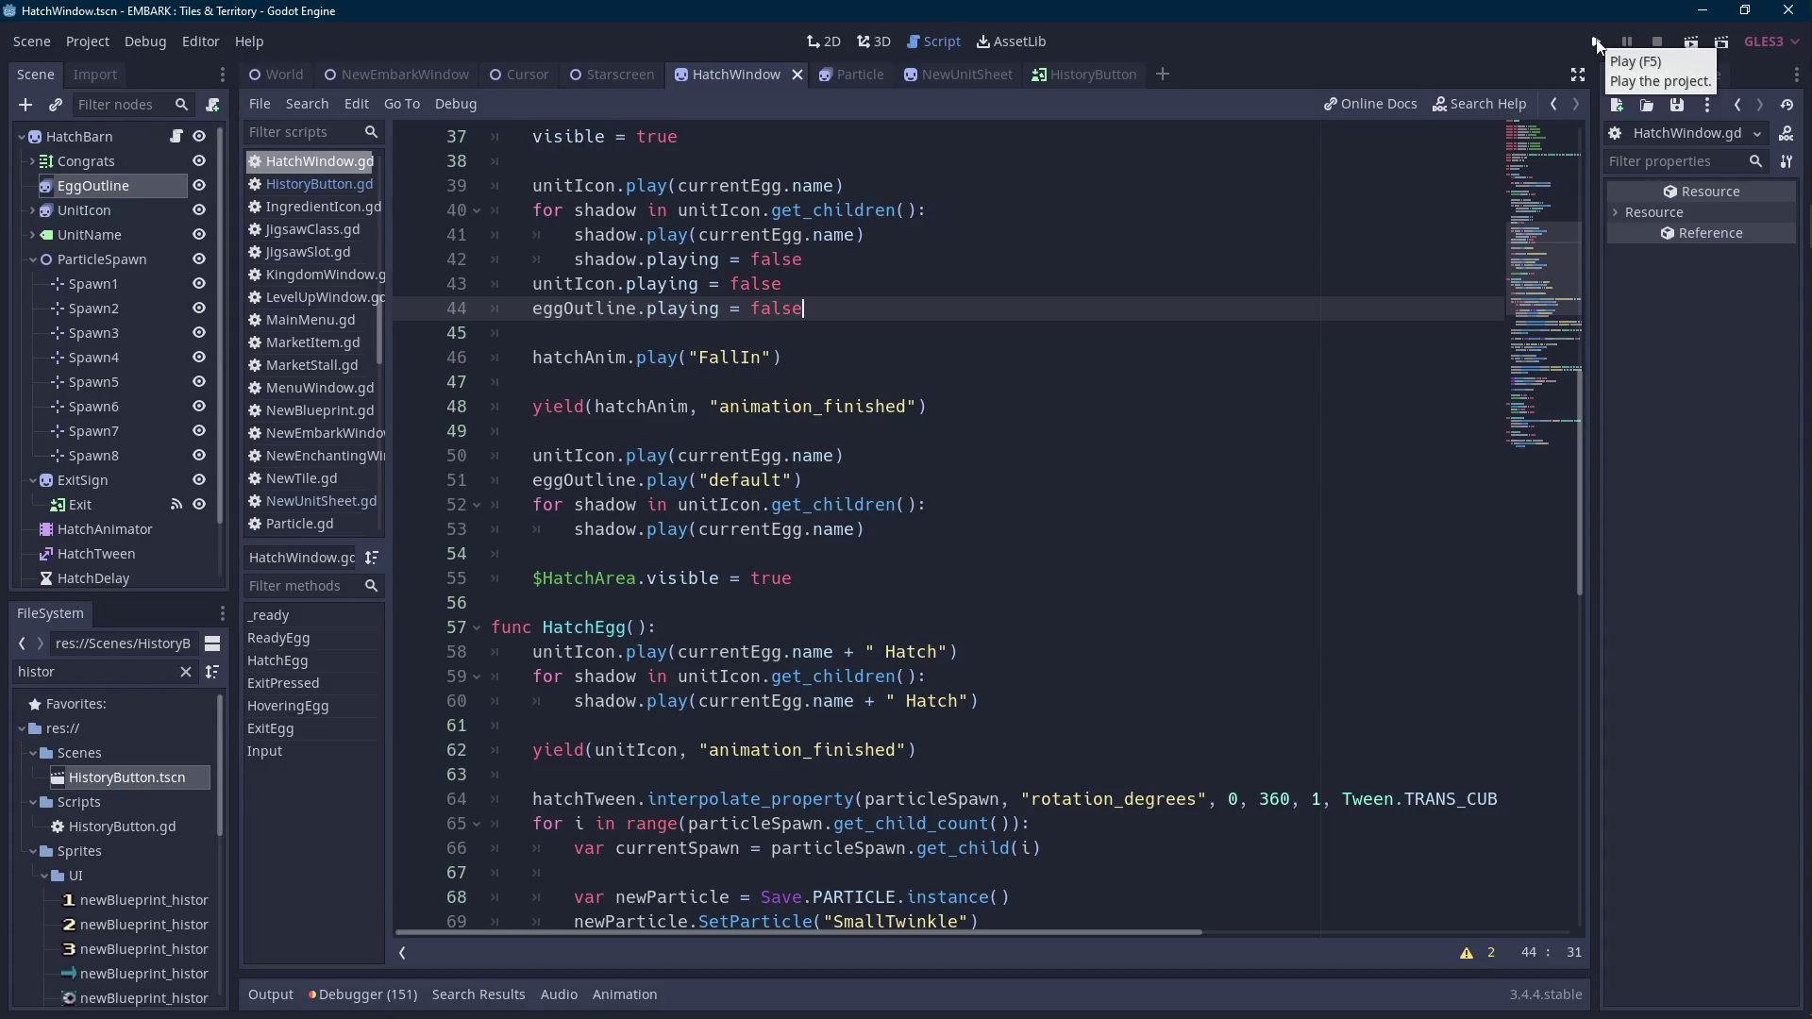
click(279, 76)
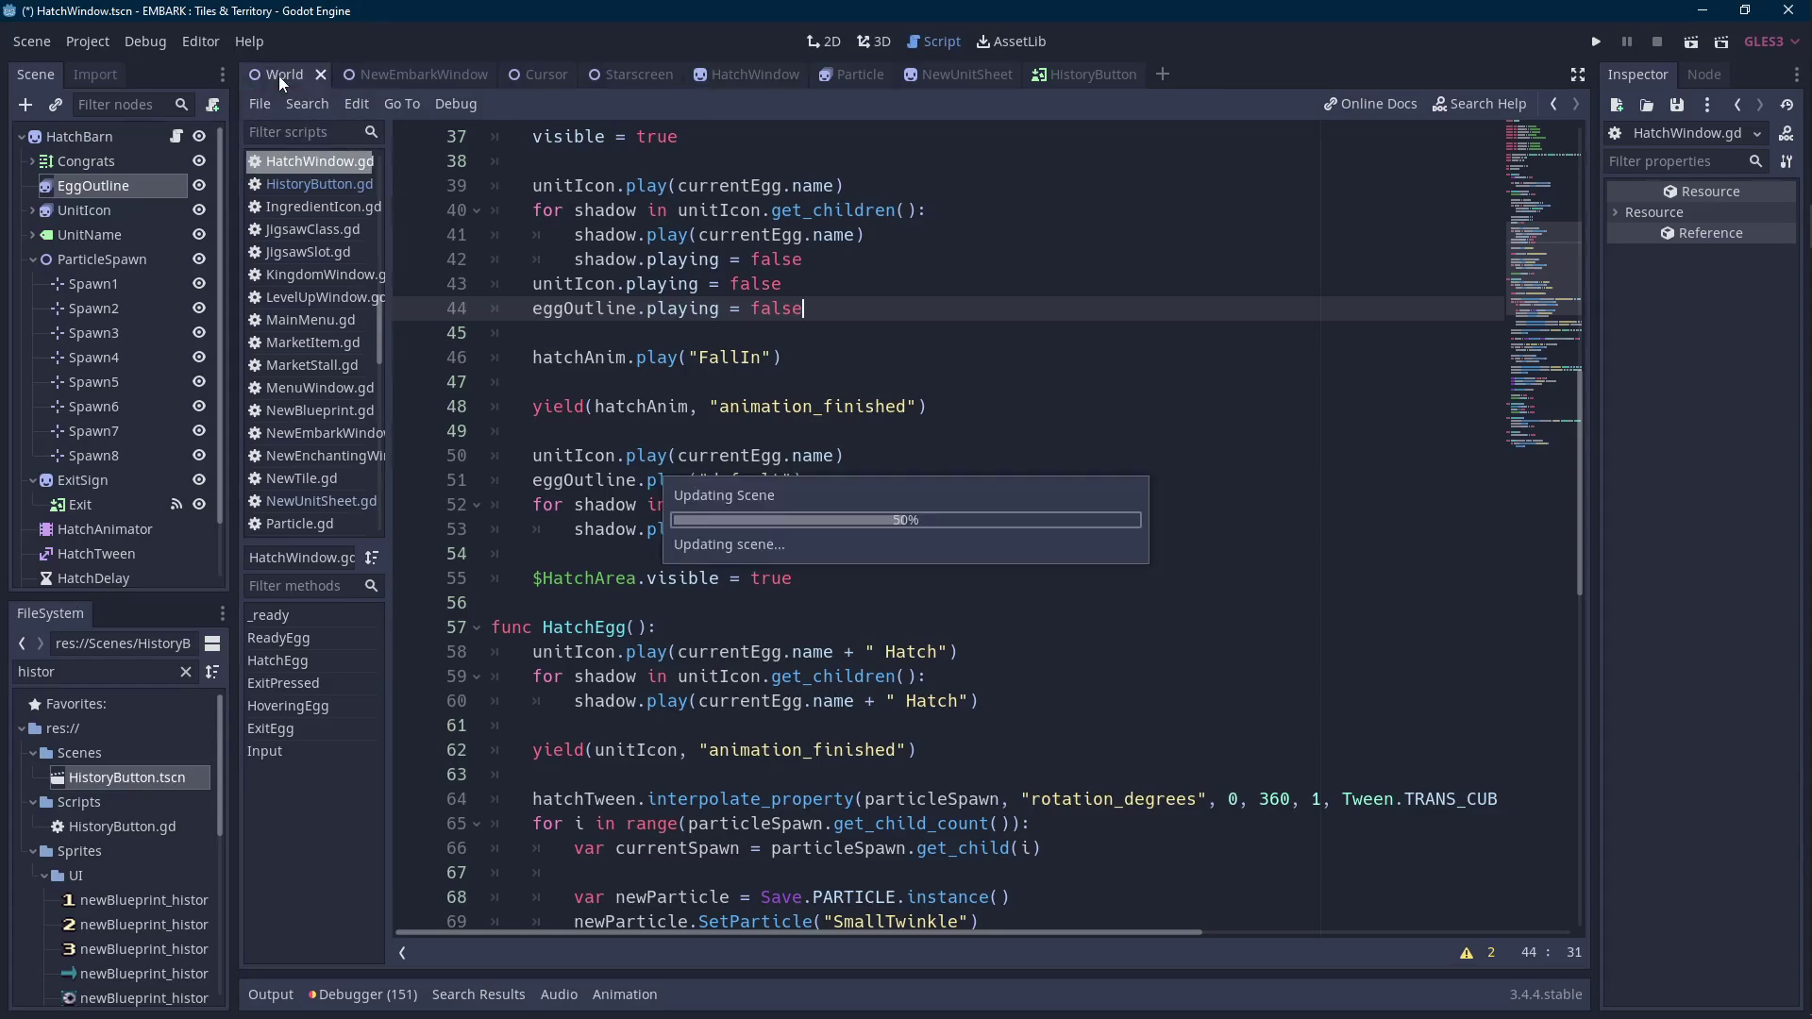
Search World.gd for 'hatchwin', then clear the search term.
scroll(884, 378, up, 6)
click(1049, 390)
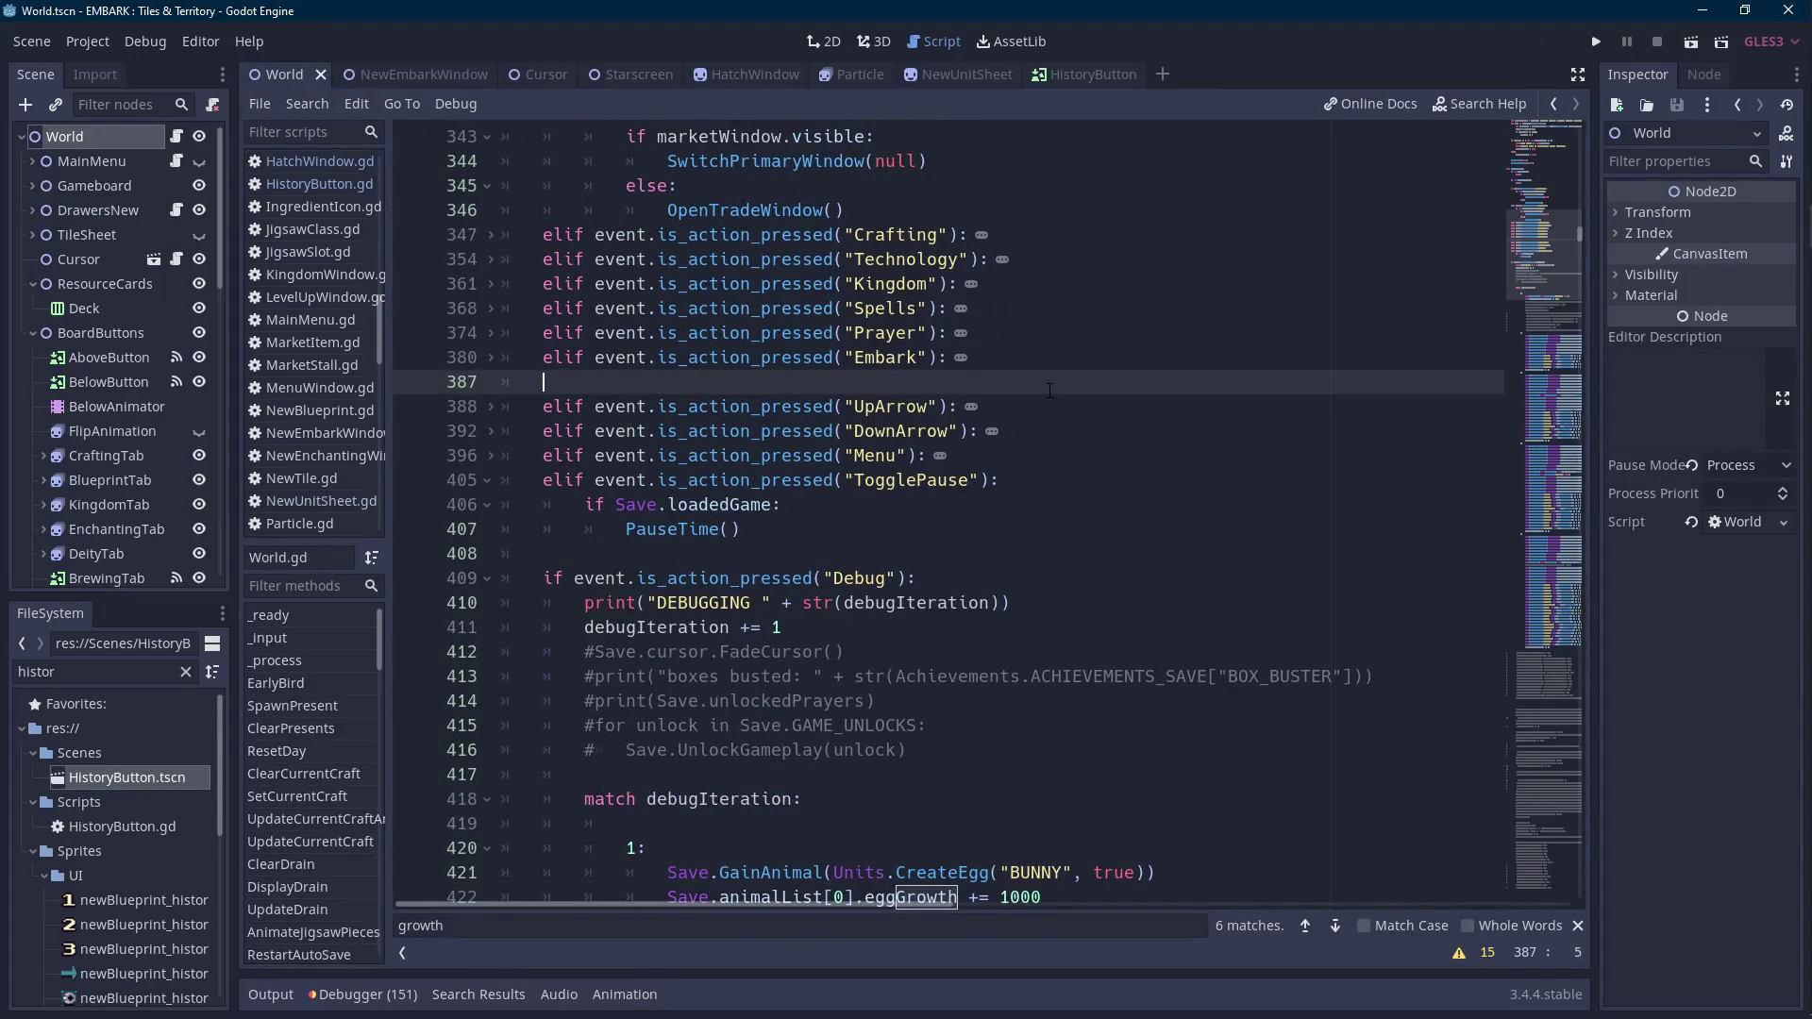
key(ctrl+f)
text(hatchwin)
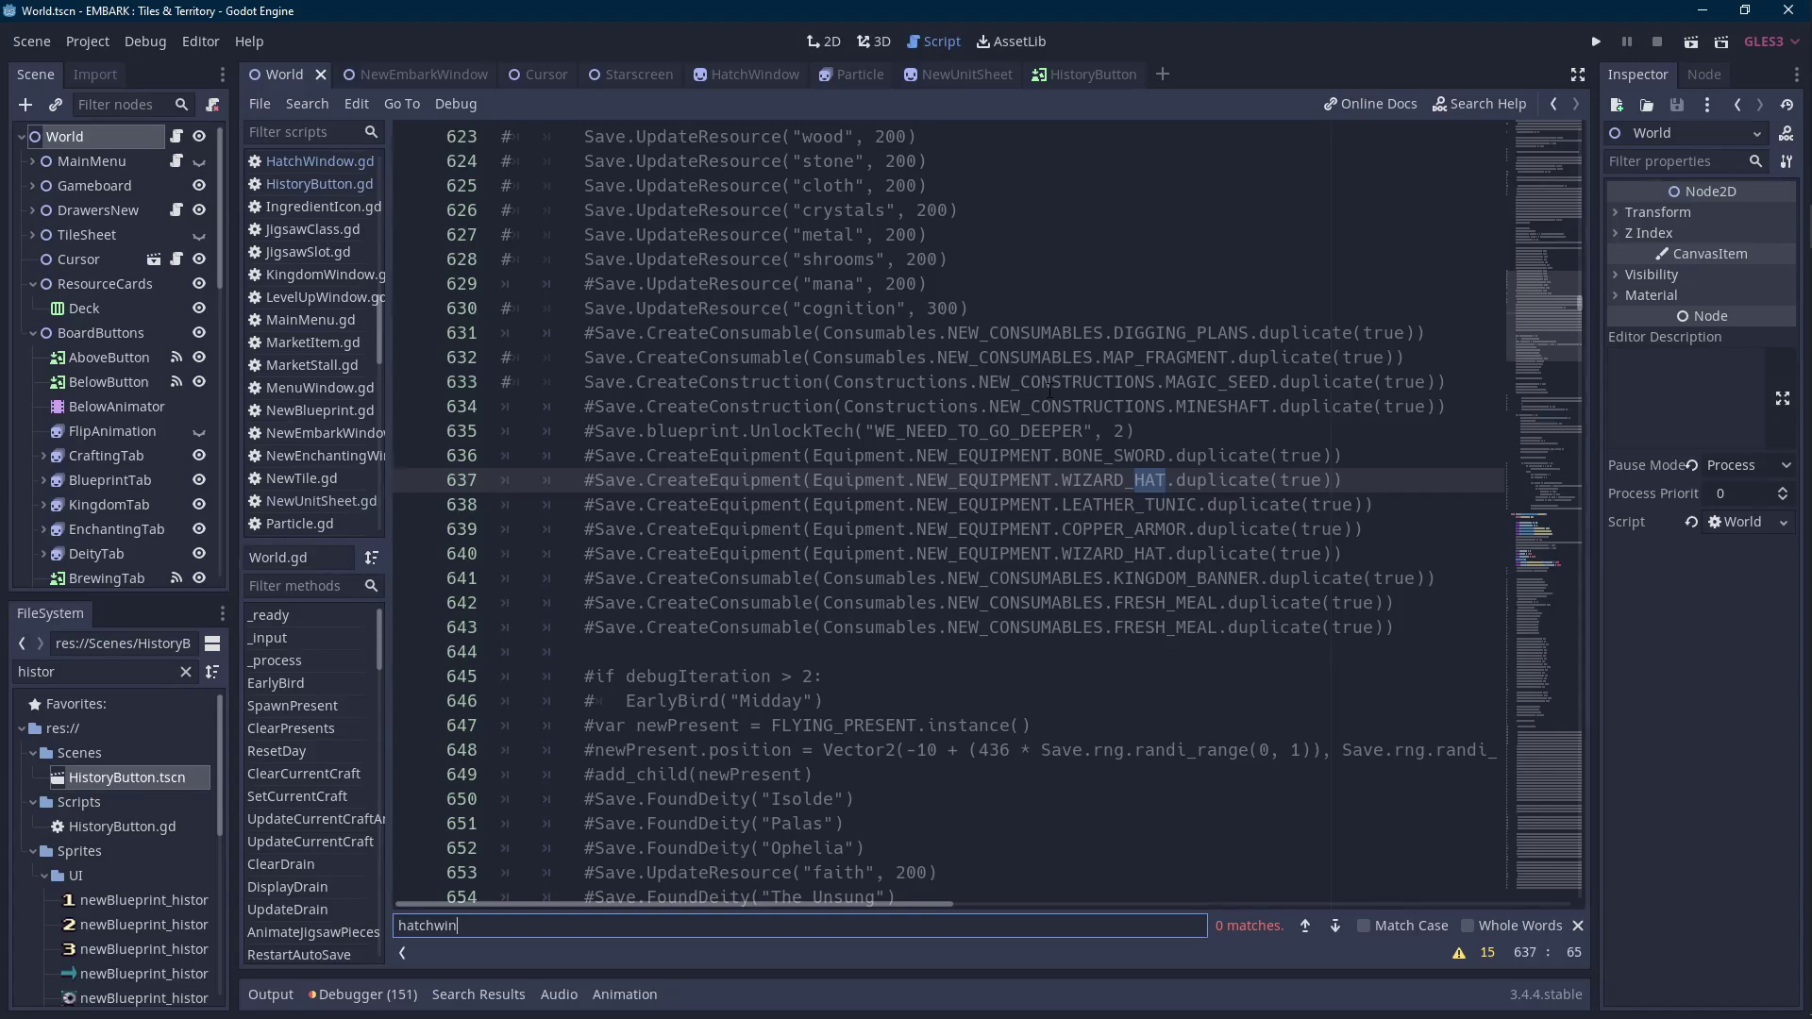
key(BackSpace)
key(BackSpace)
key(BackSpace)
key(ctrl+a)
key(BackSpace)
Scroll up through World.gd to the window declarations.
mouse_move(1576, 300)
mouse_down()
mouse_move(1574, 172)
mouse_move(1568, 196)
mouse_up()
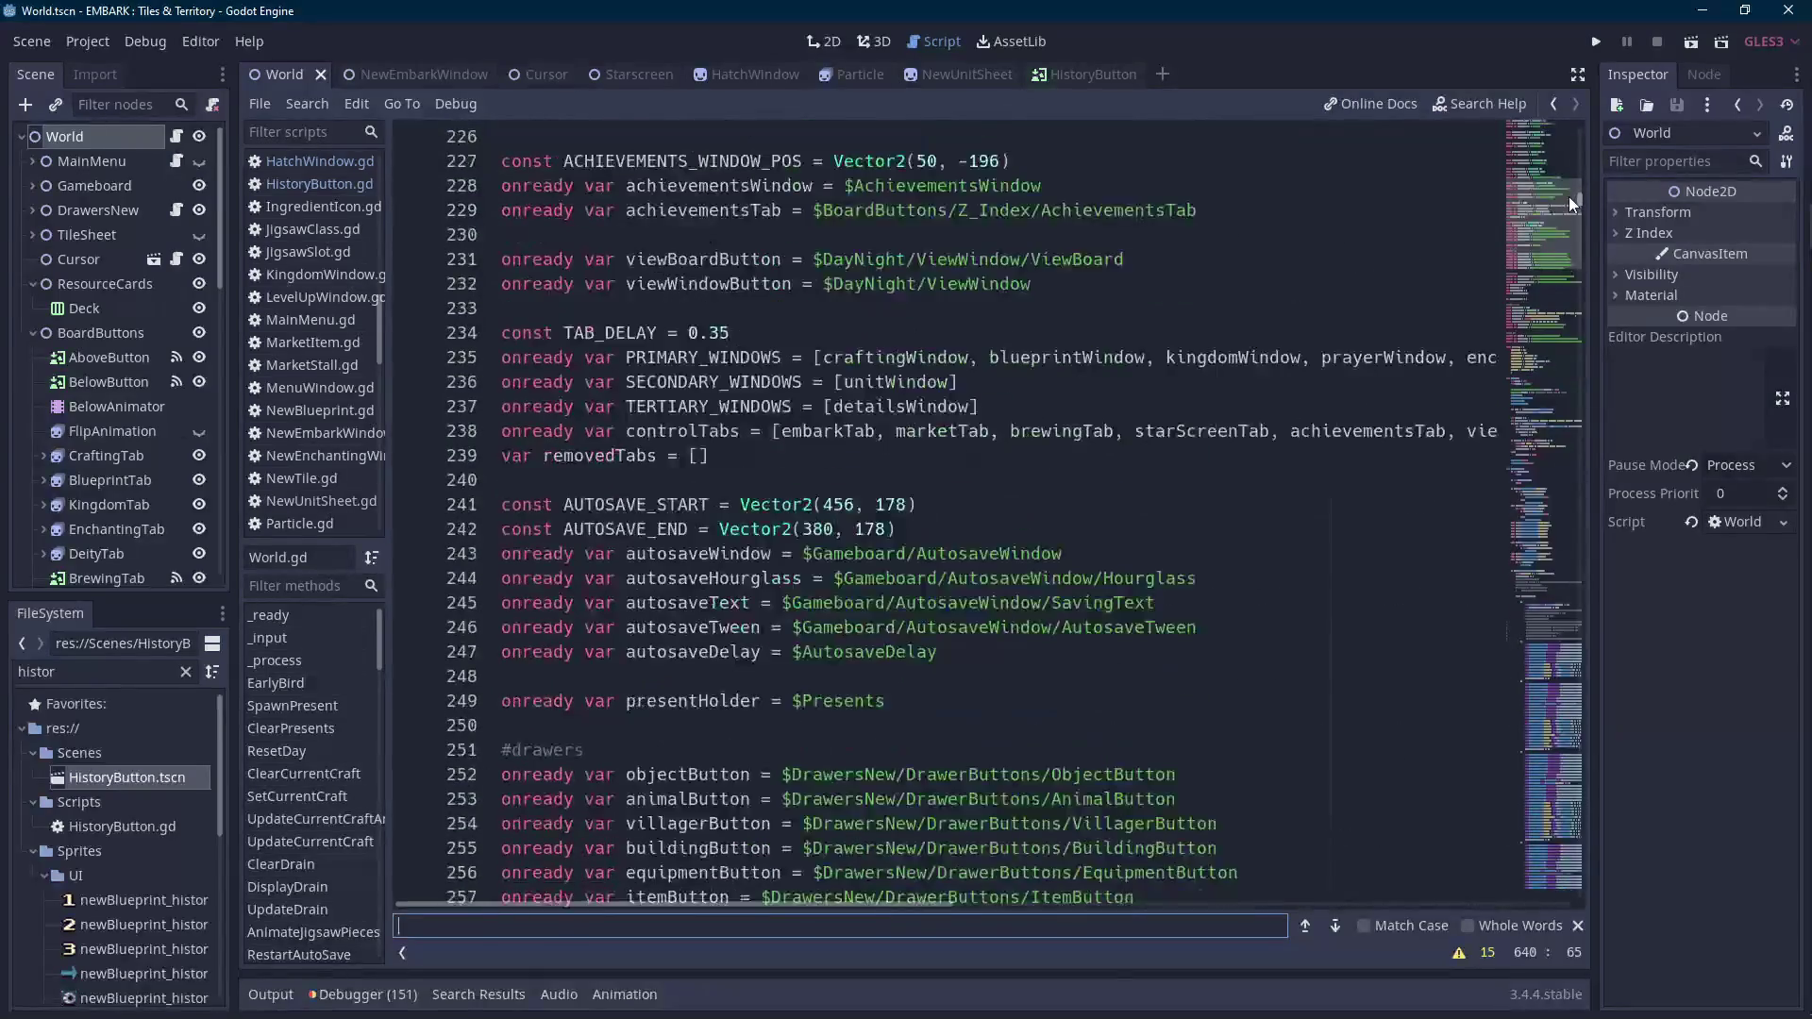
scroll(963, 455, up, 6)
click(963, 455)
scroll(964, 455, up, 7)
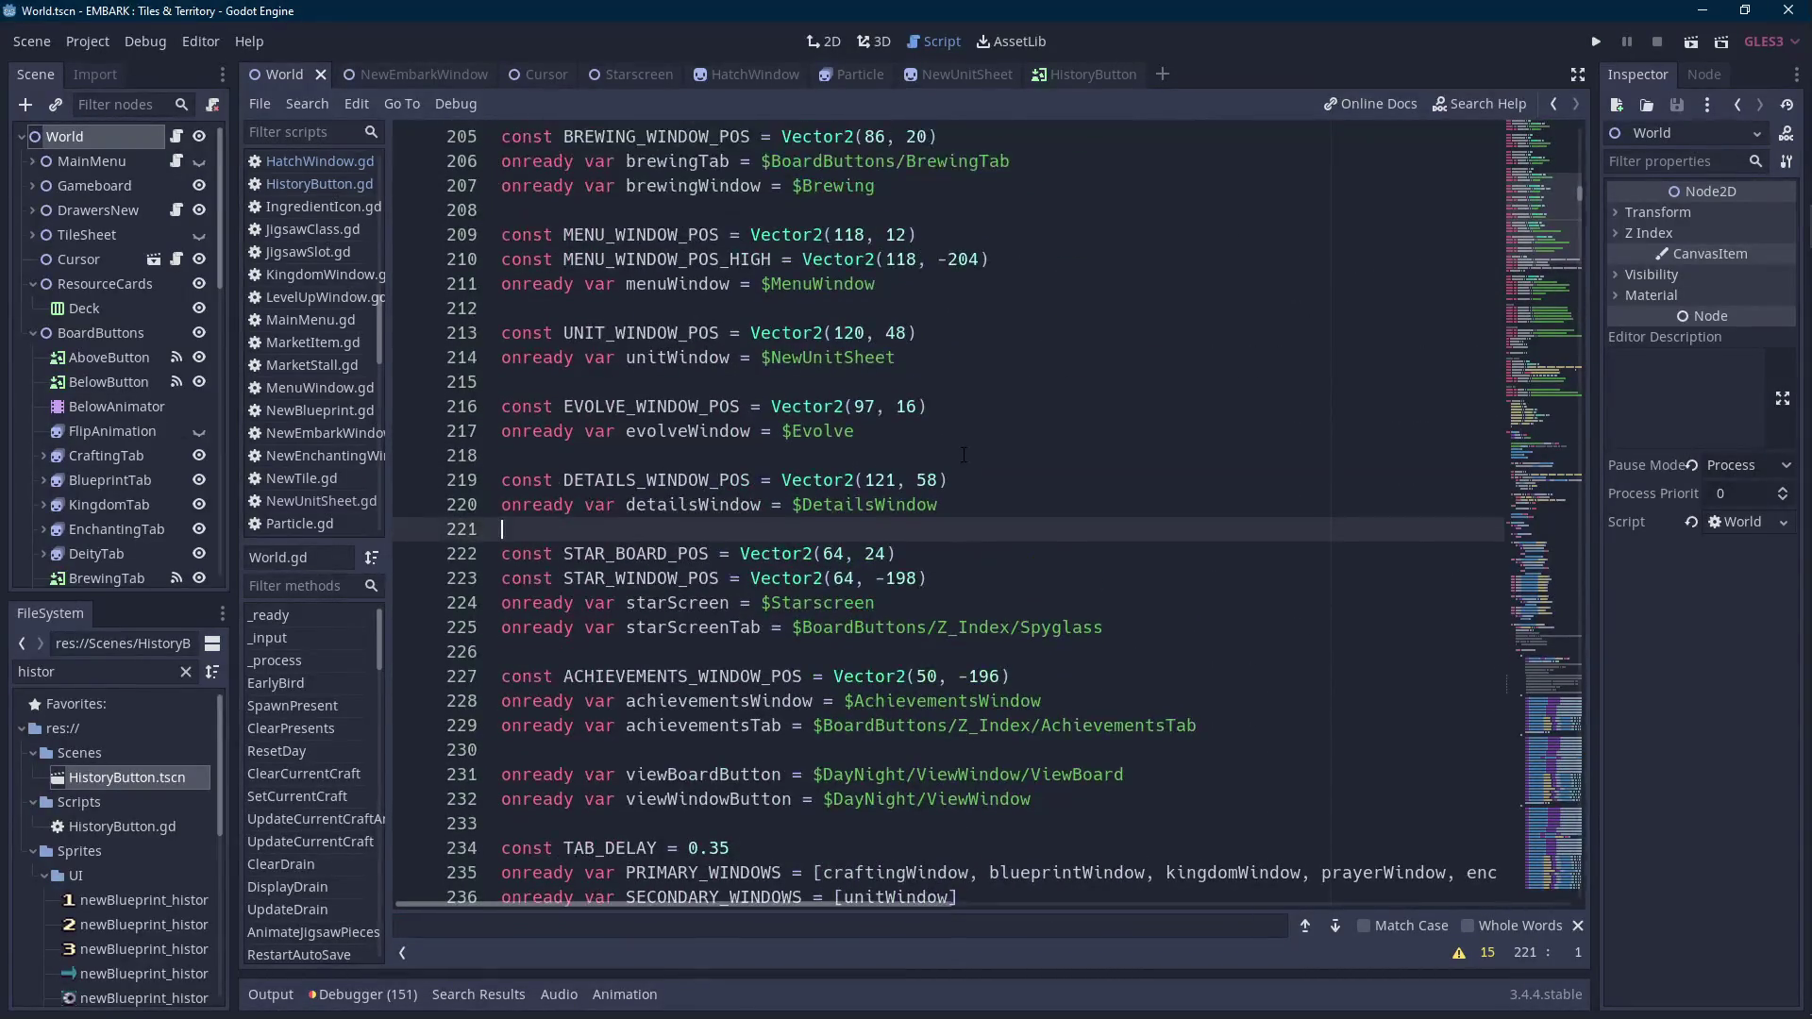
scroll(963, 455, up, 11)
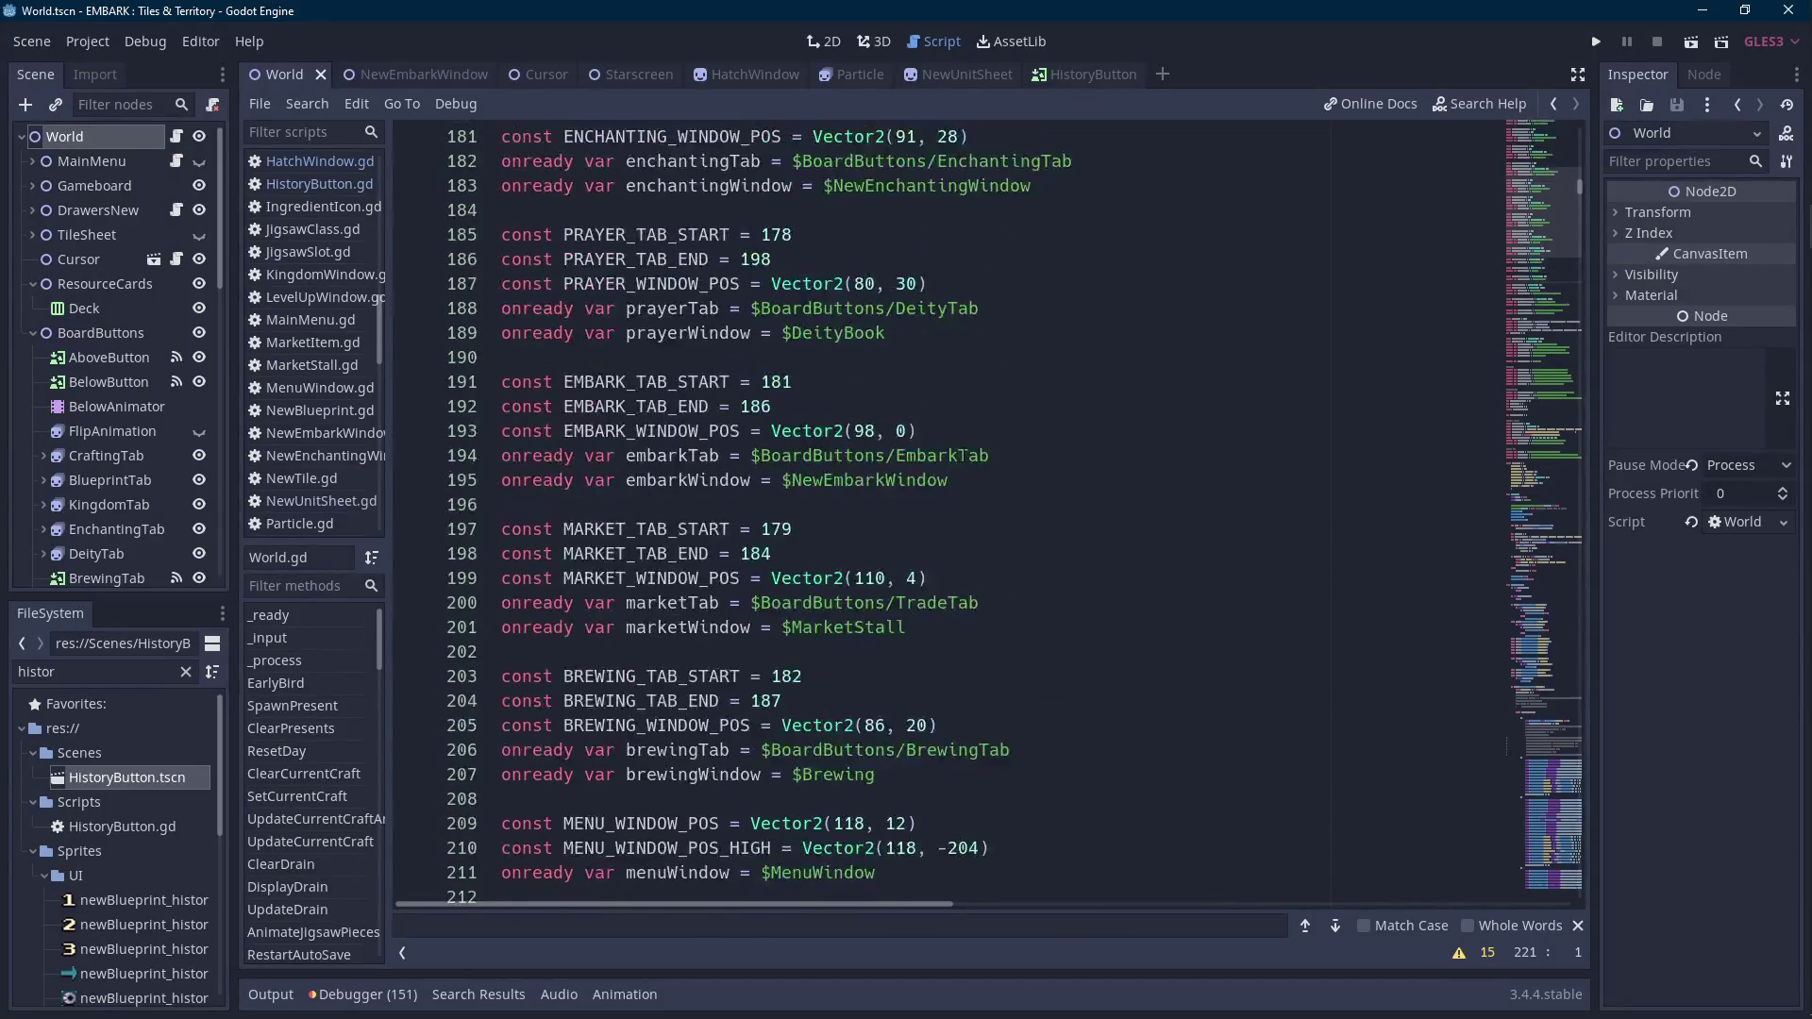
scroll(963, 455, up, 3)
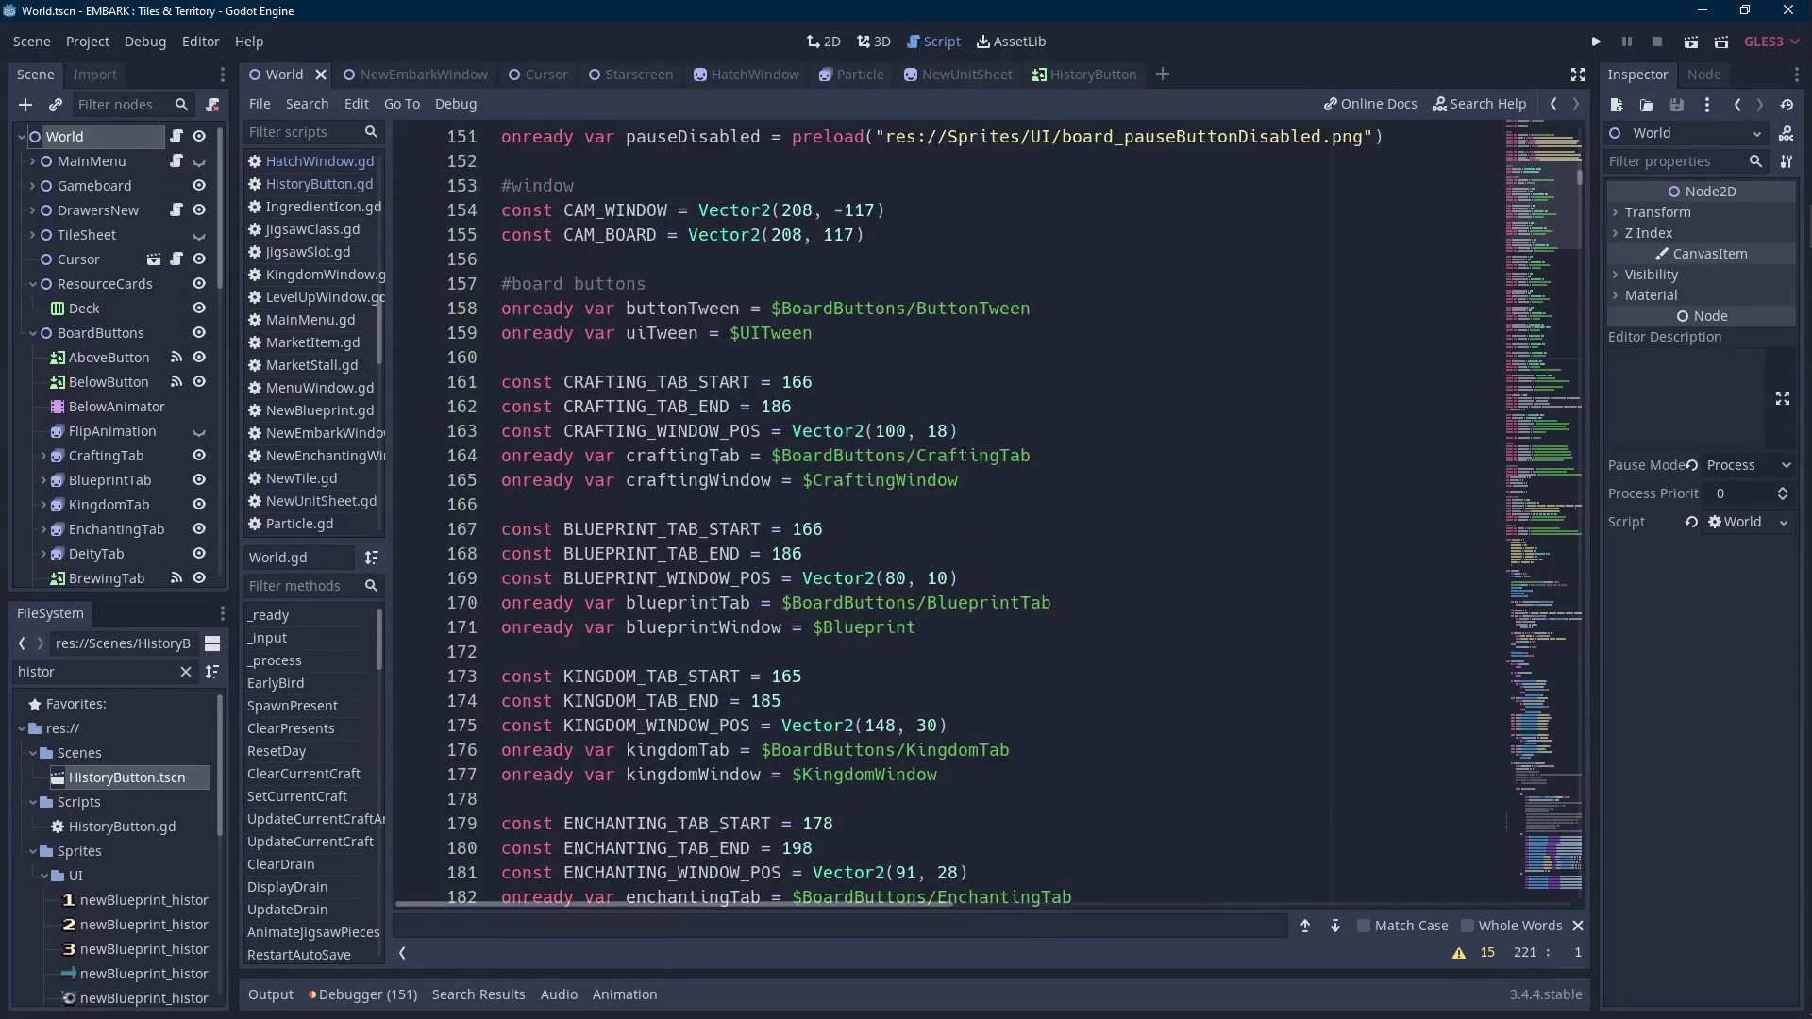
scroll(963, 455, down, 19)
scroll(973, 450, down, 7)
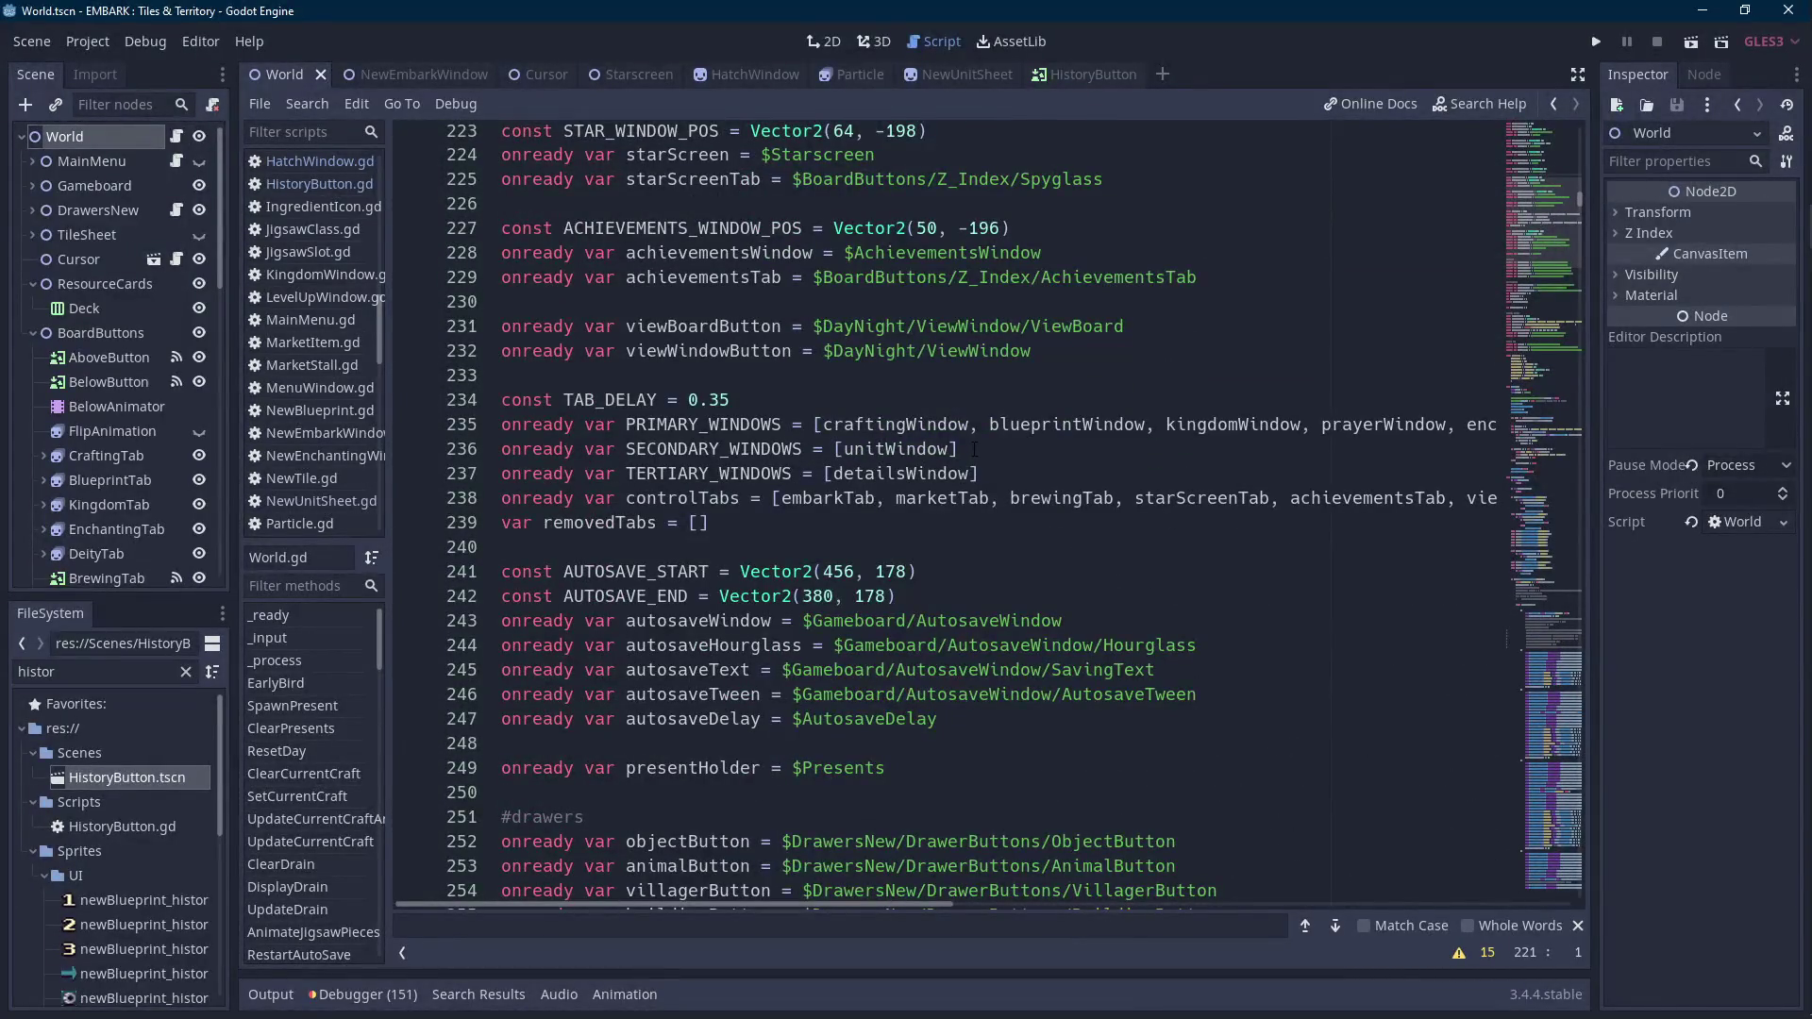
scroll(975, 449, up, 3)
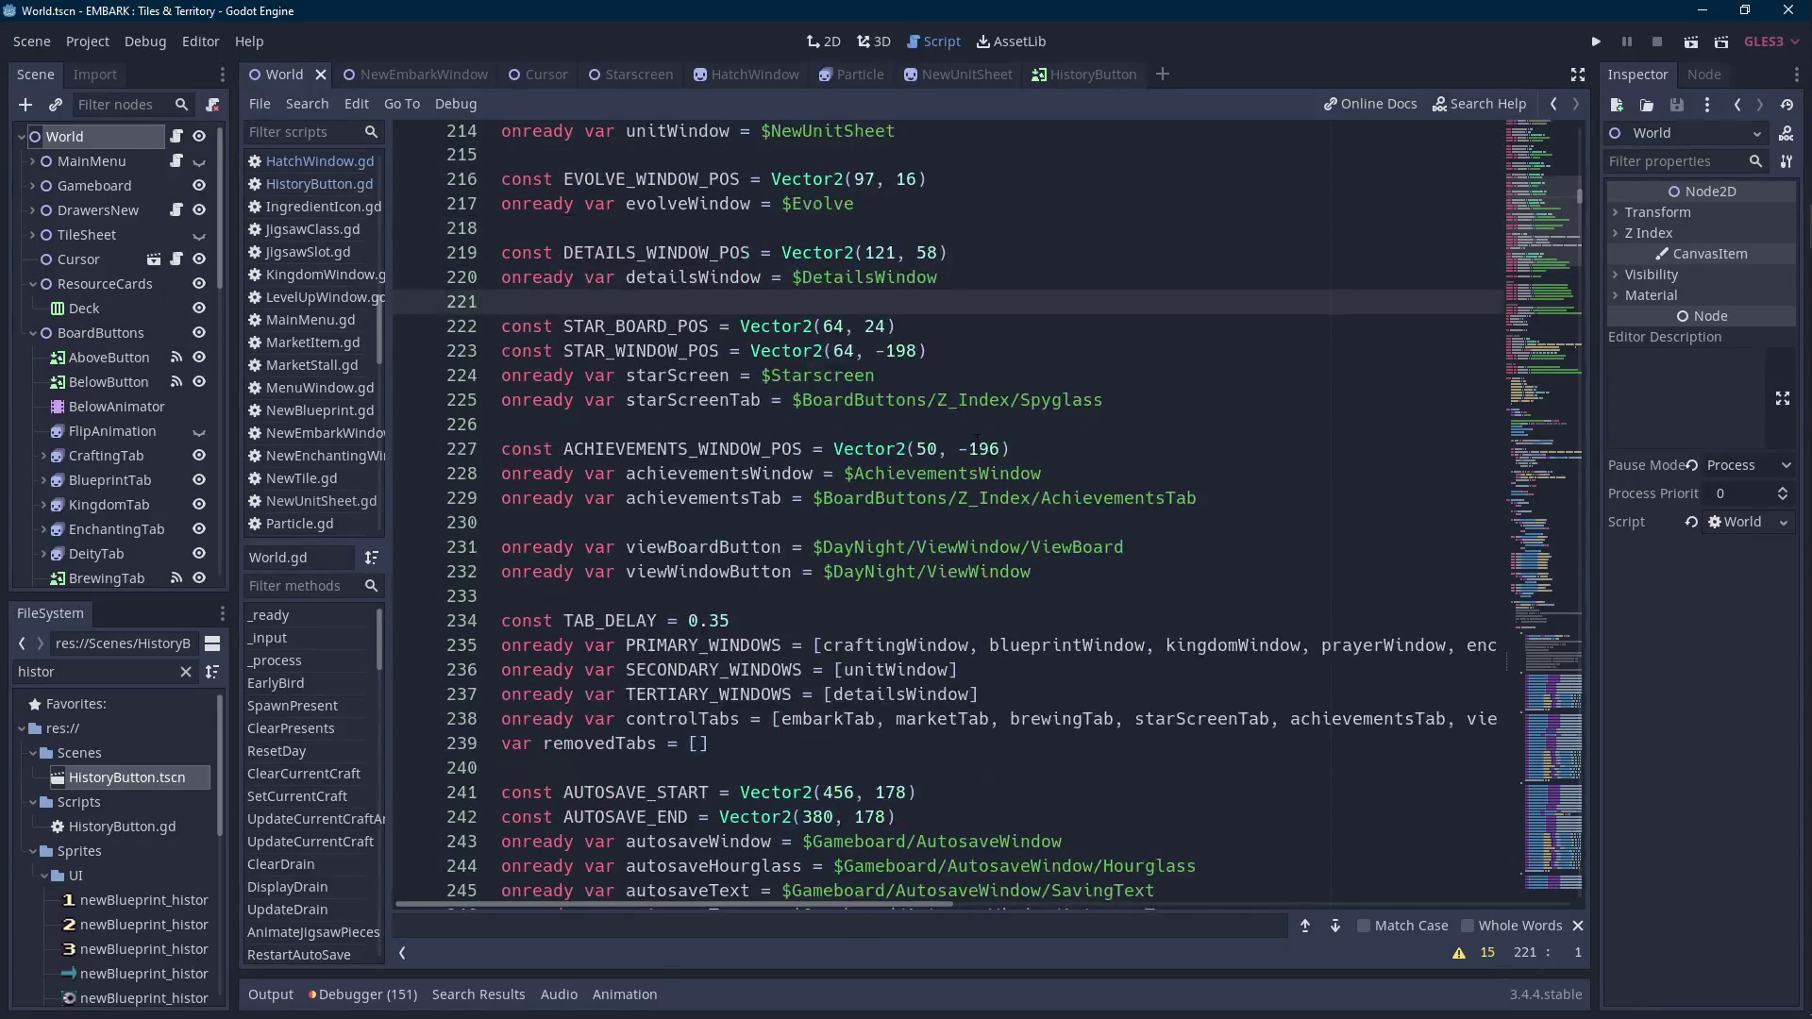
scroll(977, 436, up, 15)
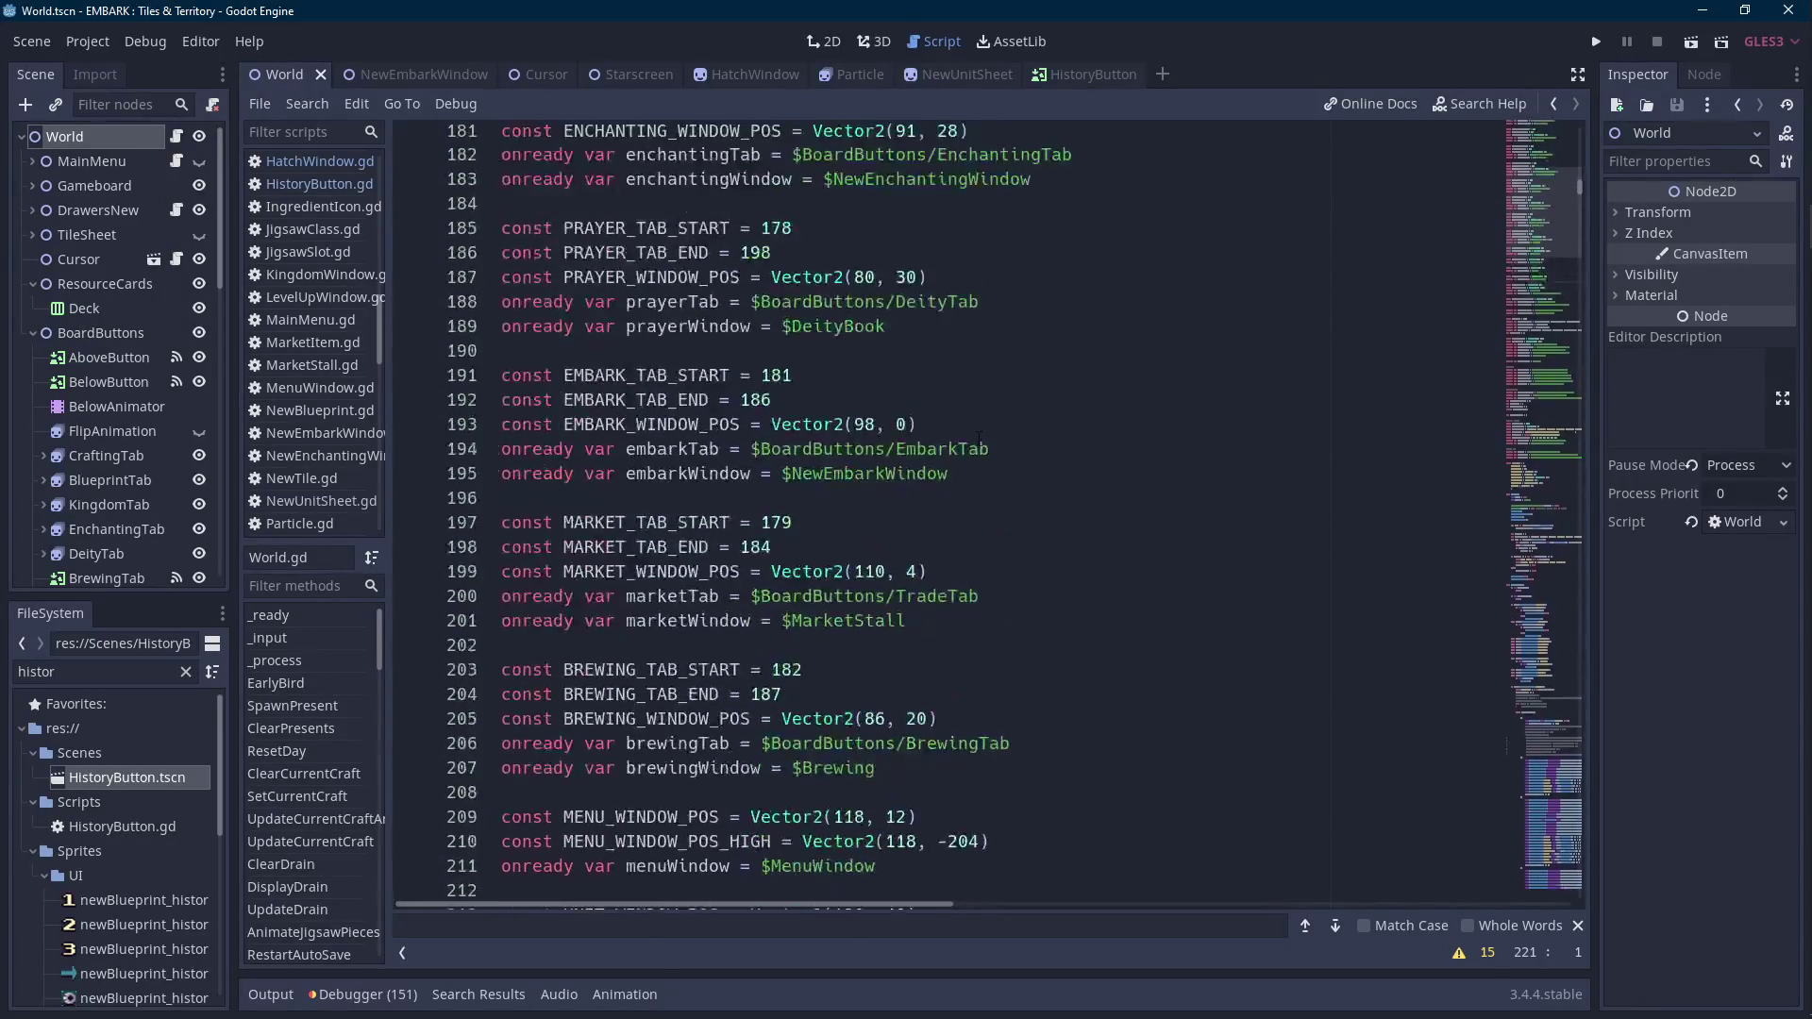
scroll(978, 436, up, 2)
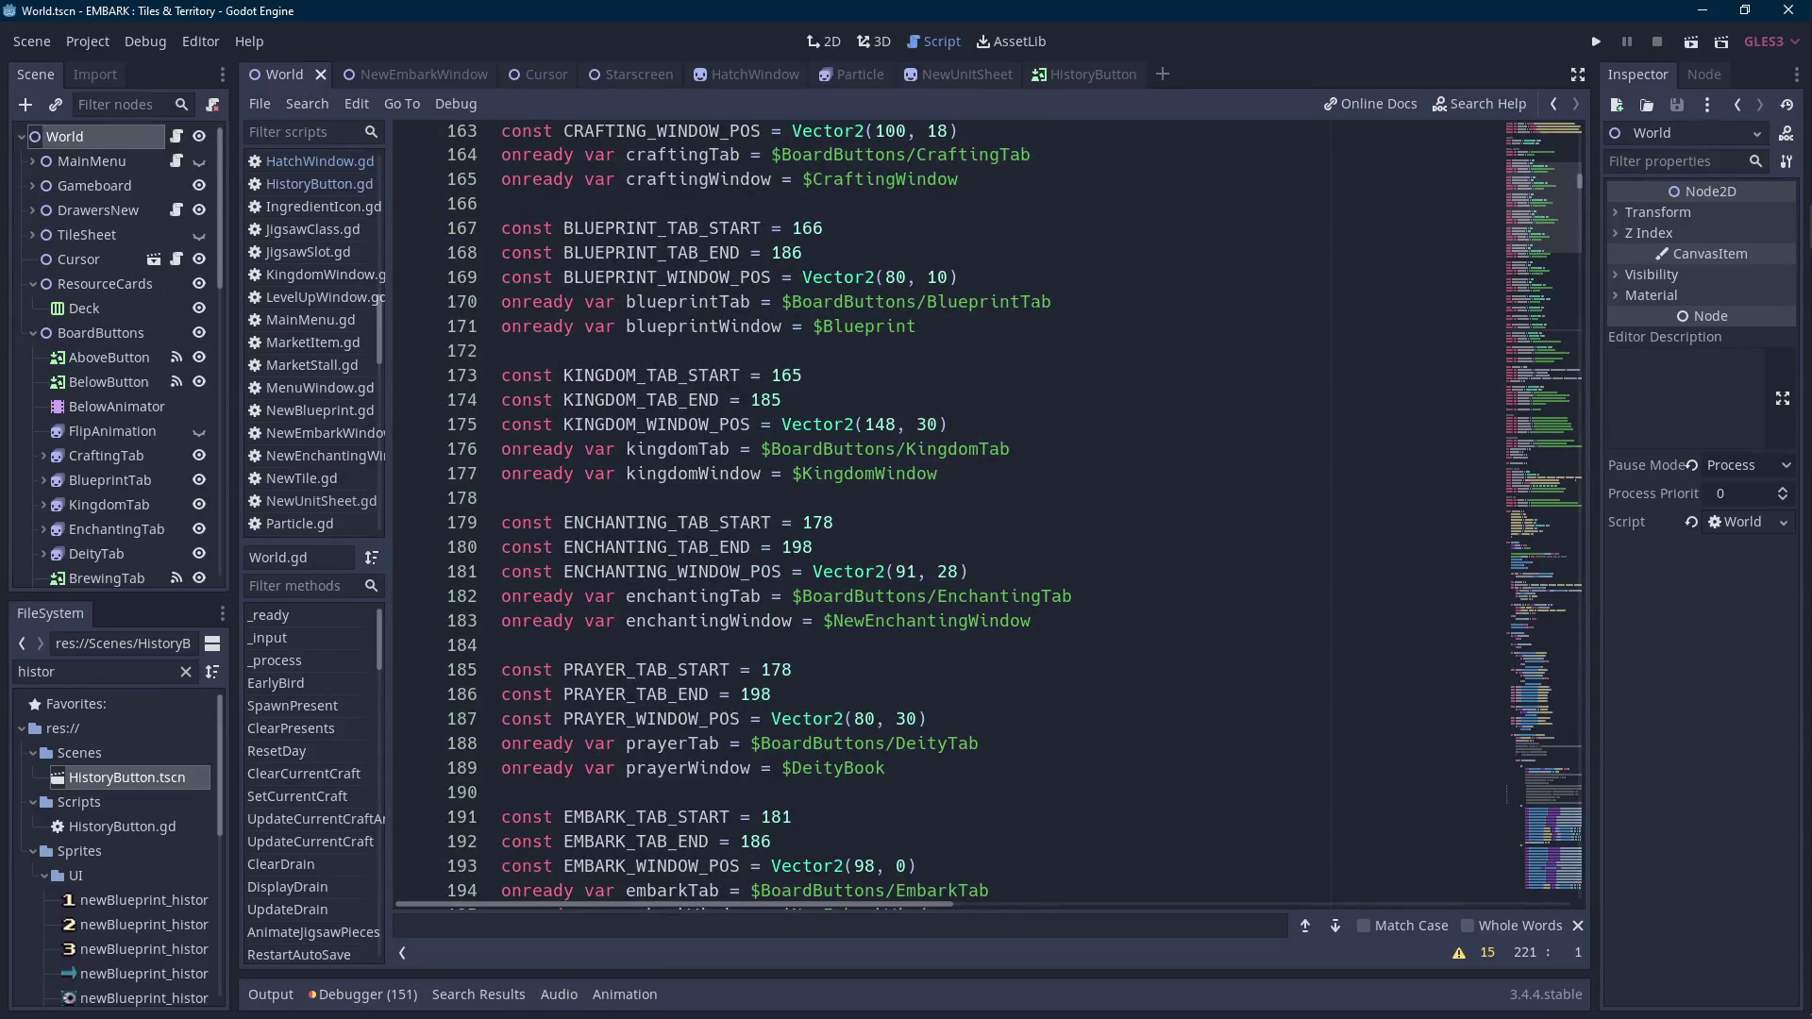
Search the World script for 'hatc' and return to the top of the file.
click(1016, 330)
key(ctrl+f)
text(hatchwin)
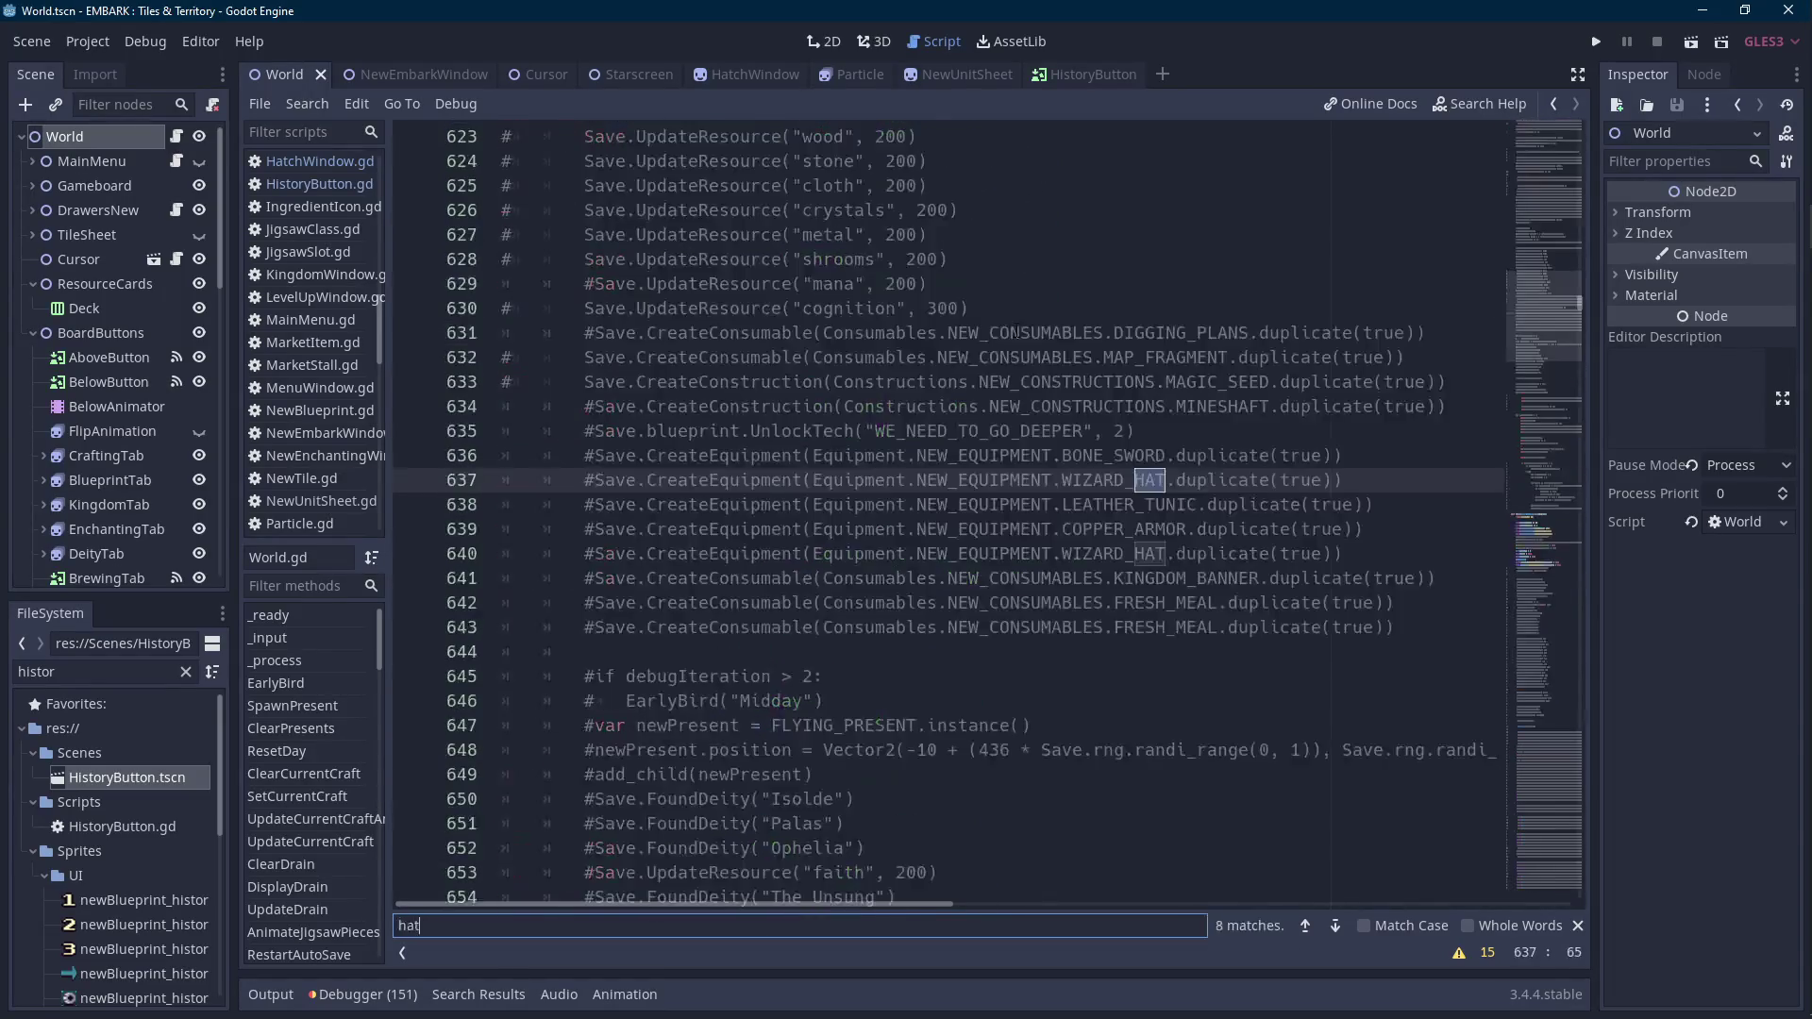
key(BackSpace)
key(BackSpace)
key(BackSpace)
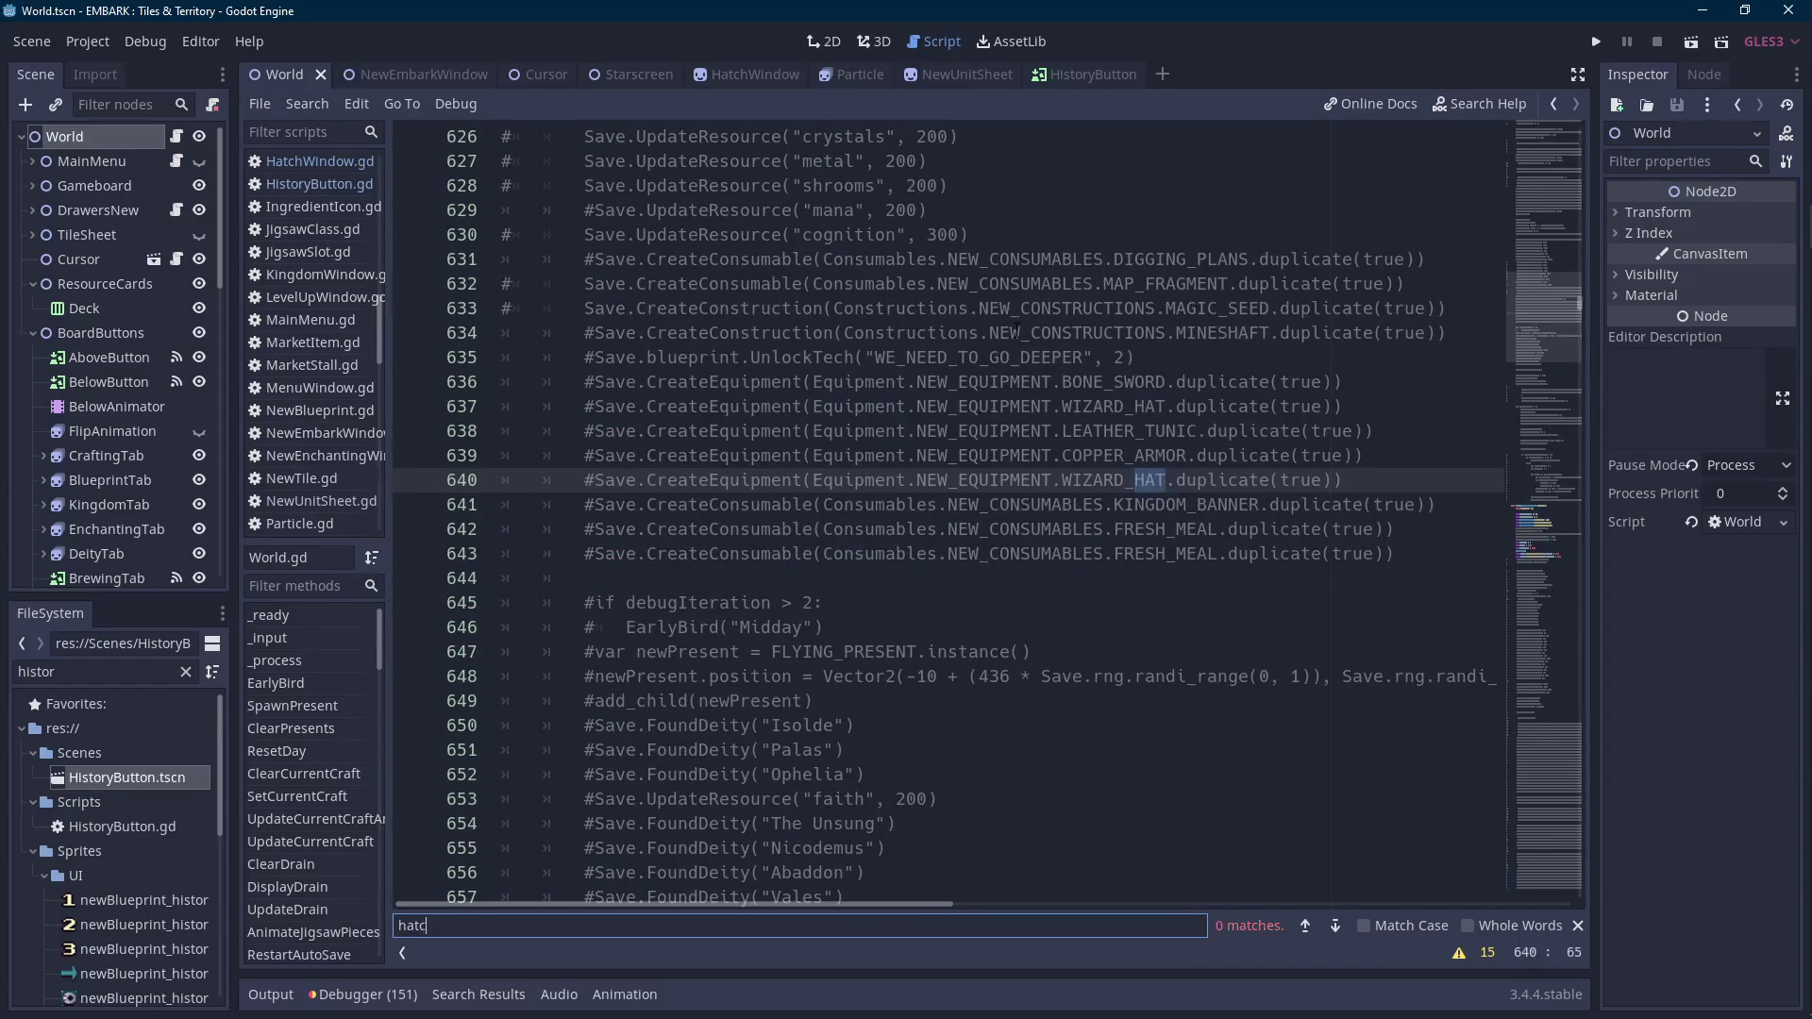
scroll(81, 477, down, 10)
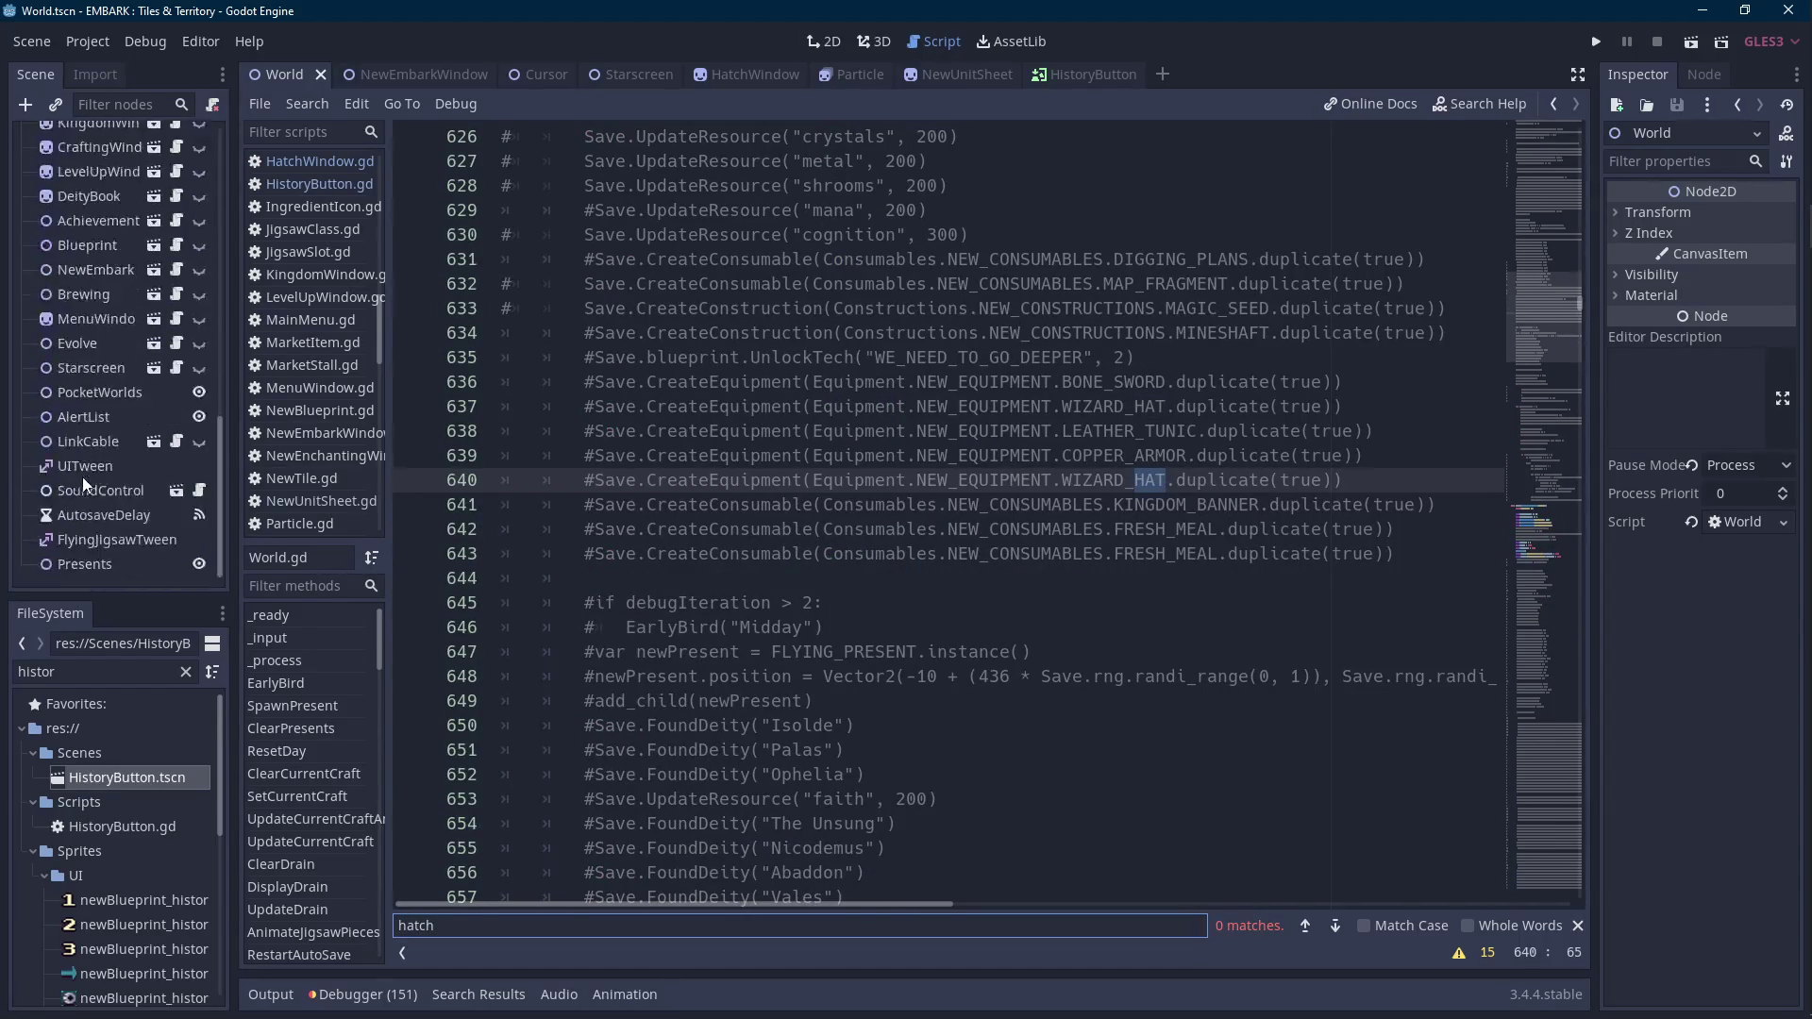
scroll(82, 478, up, 4)
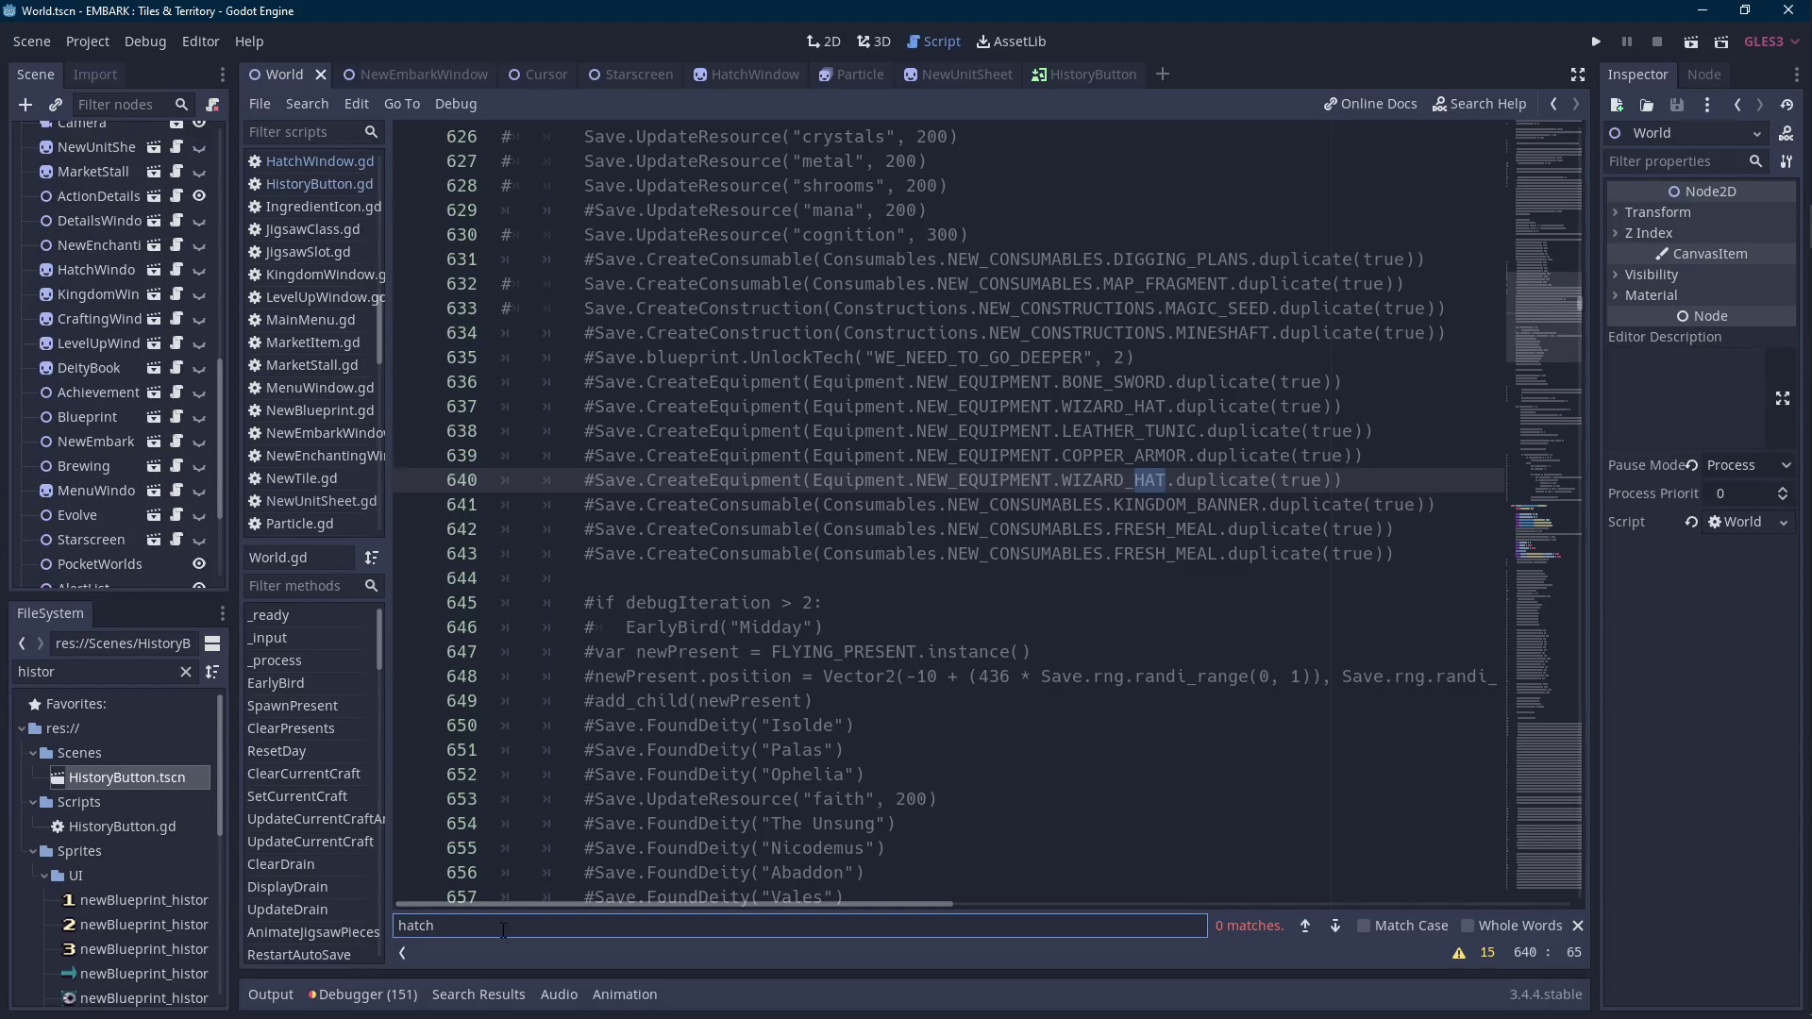
drag(1578, 302, 1578, 127)
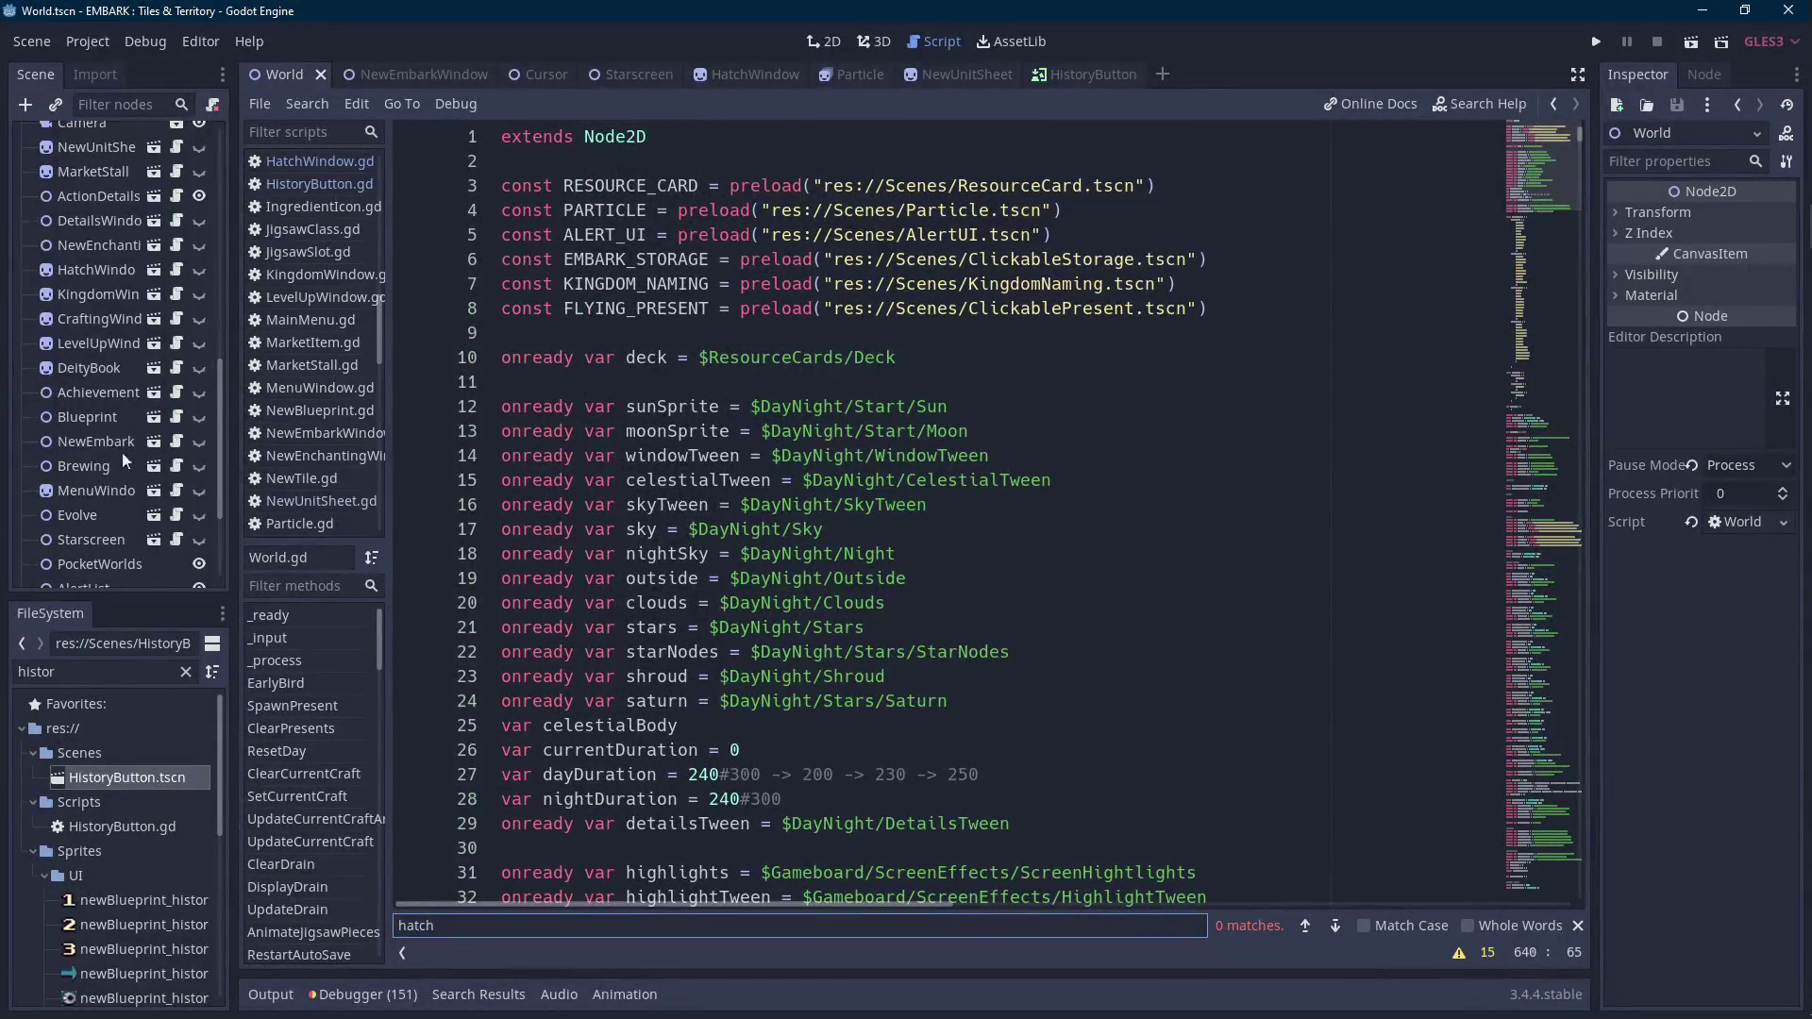
scroll(106, 436, down, 4)
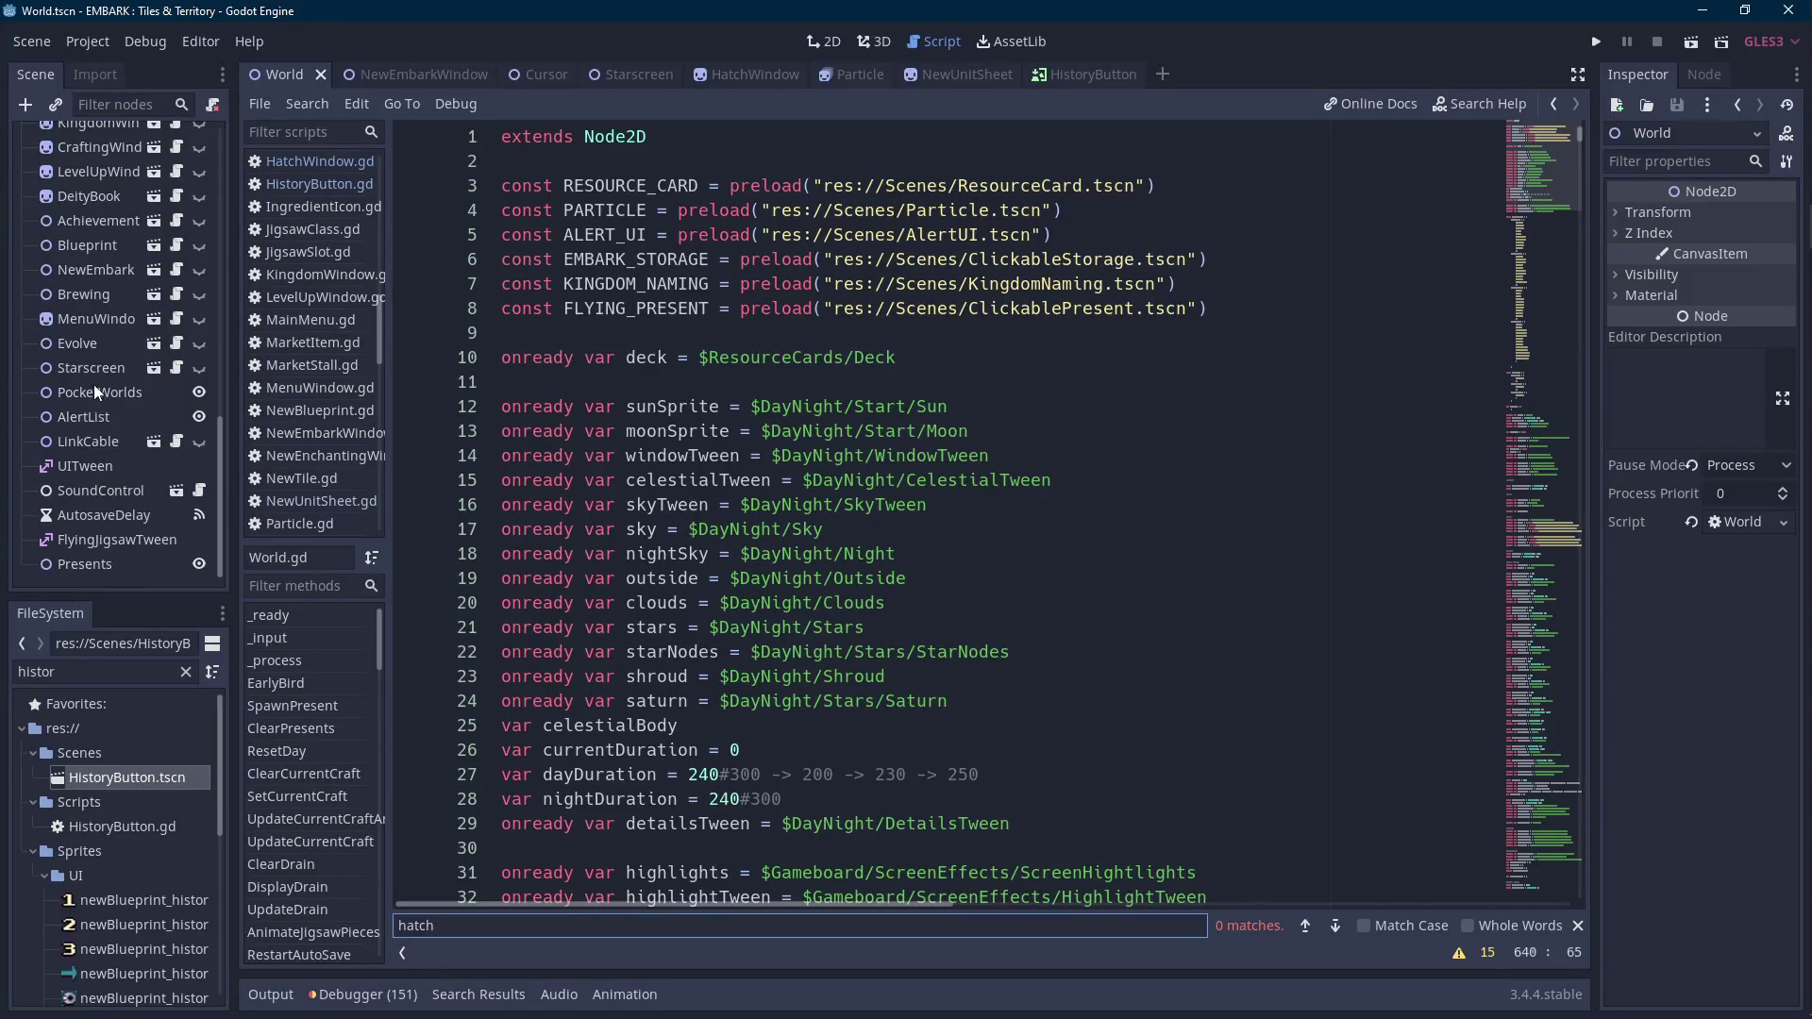
scroll(115, 360, up, 3)
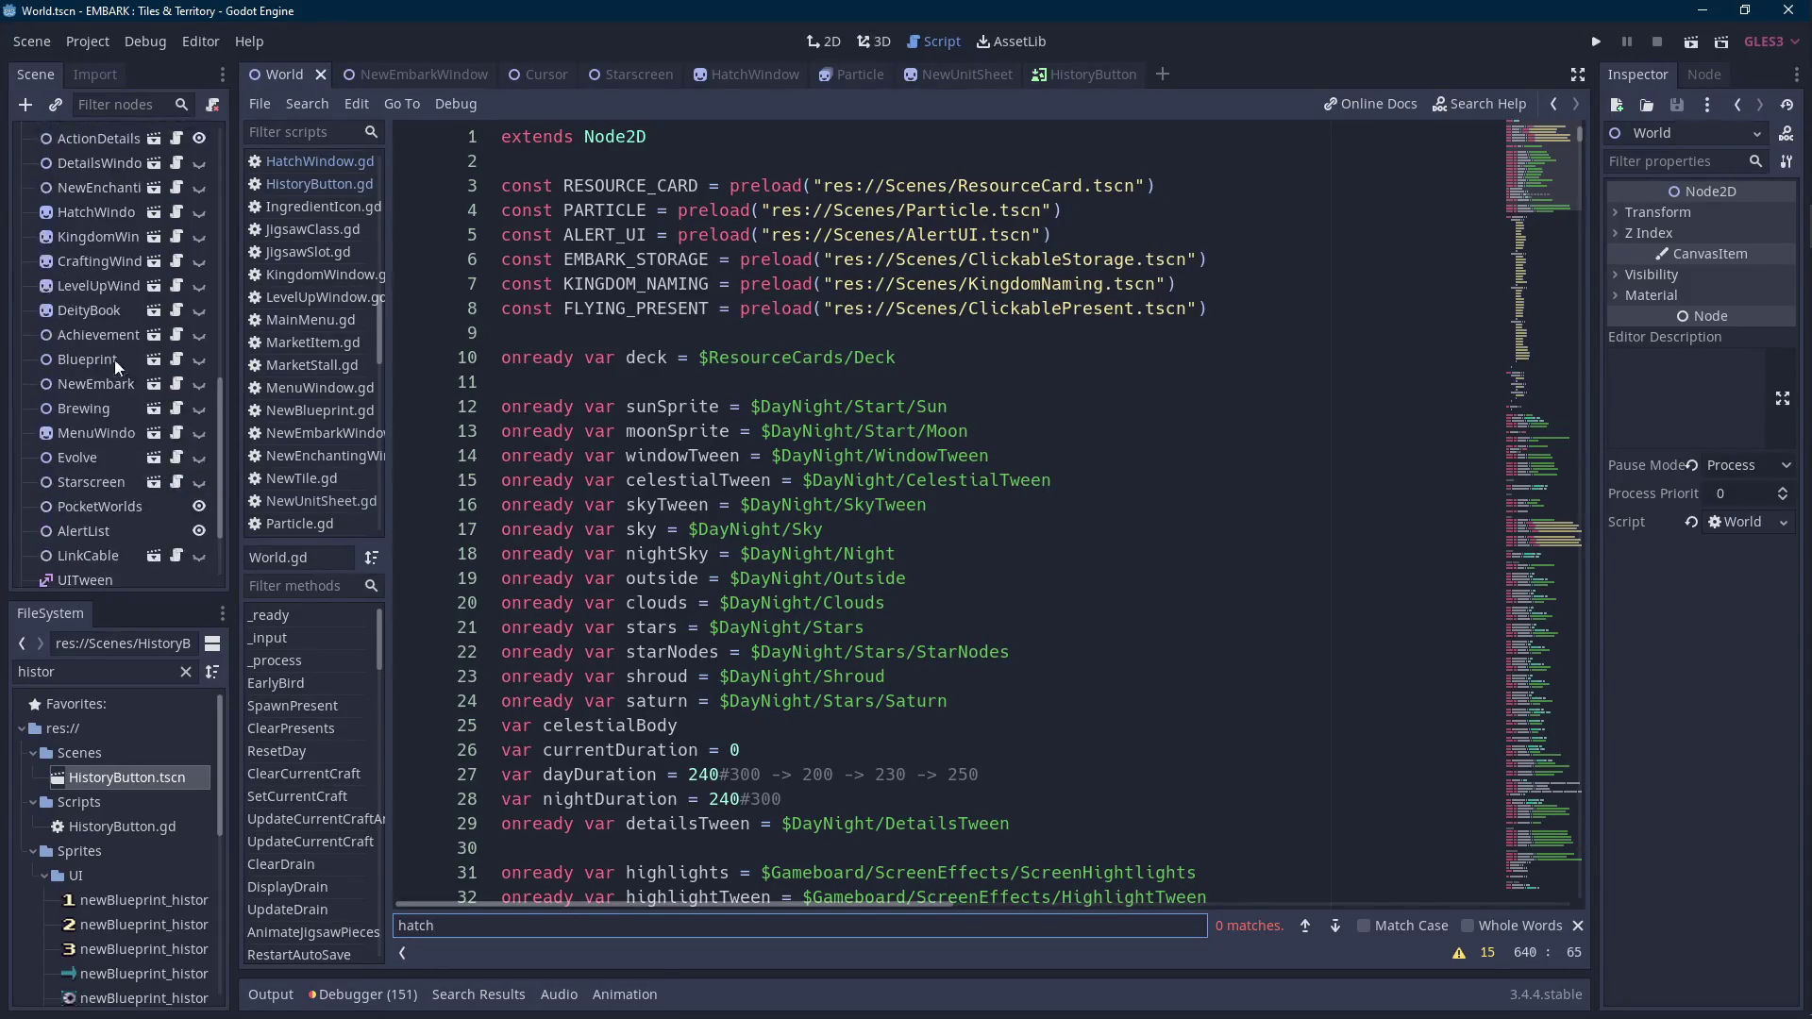
click(106, 459)
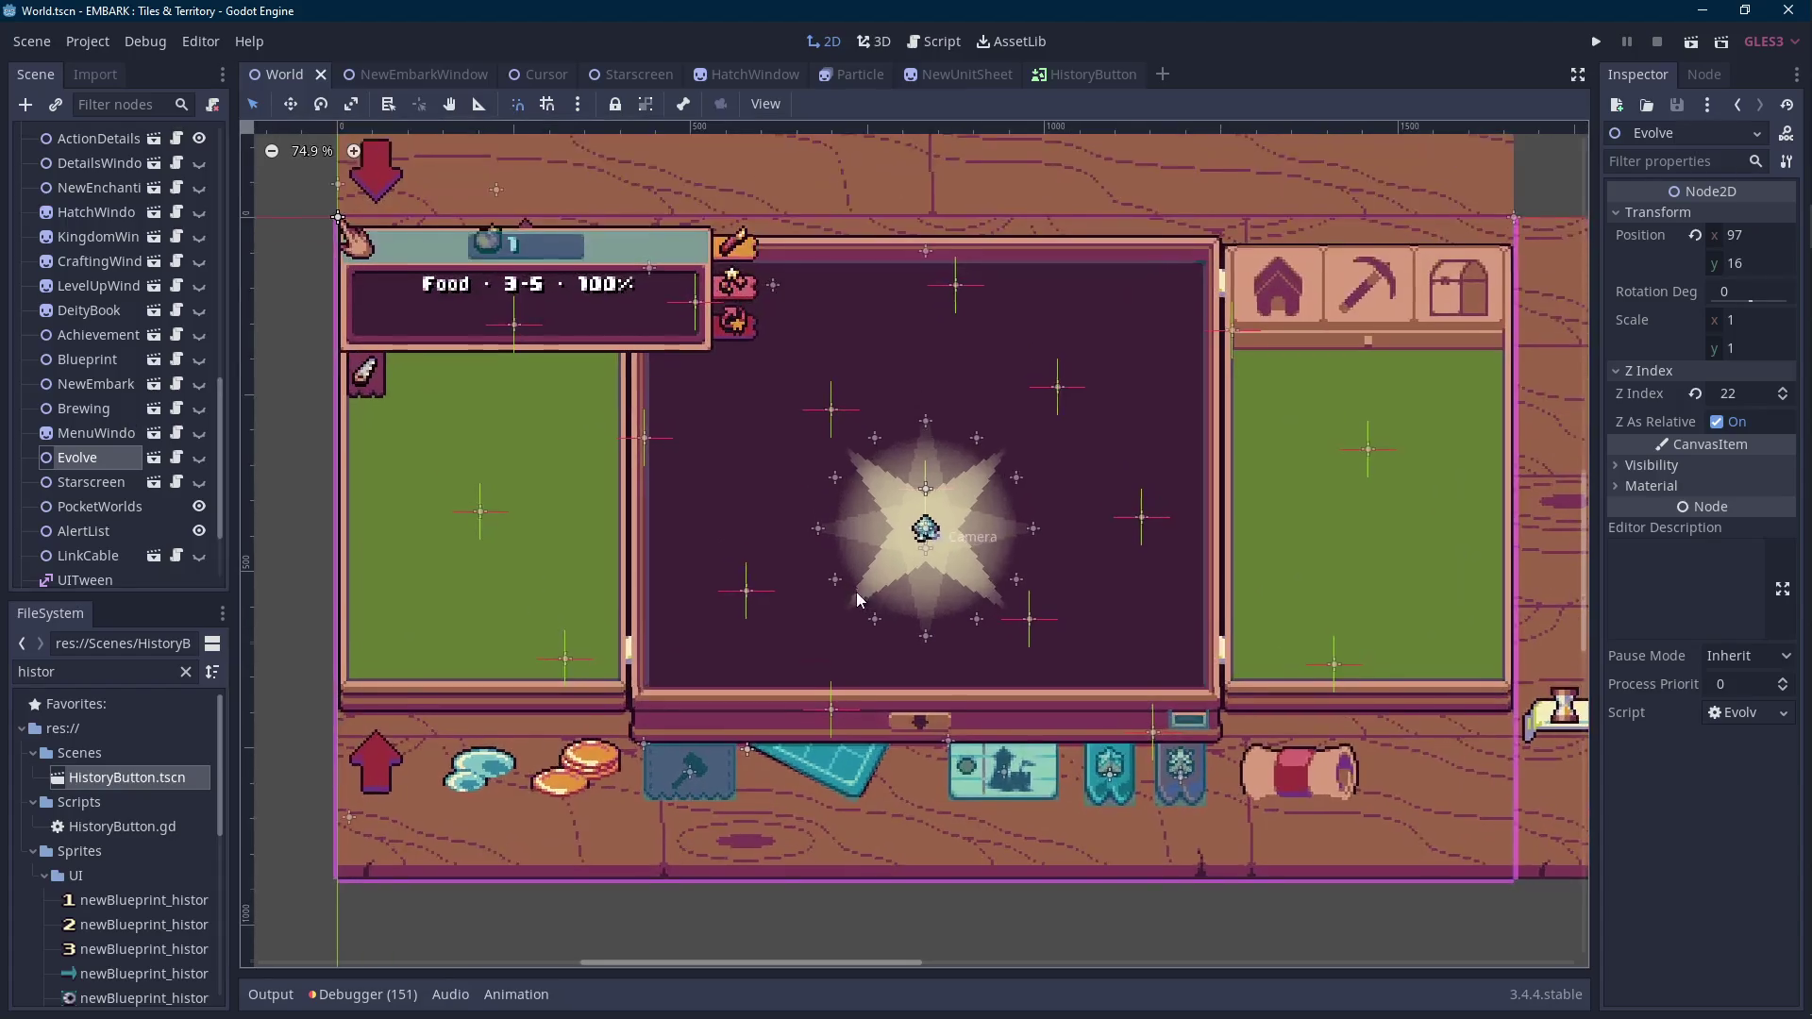
Make the HatchWindow node visible, save the World scene, and run the game.
scroll(91, 406, up, 3)
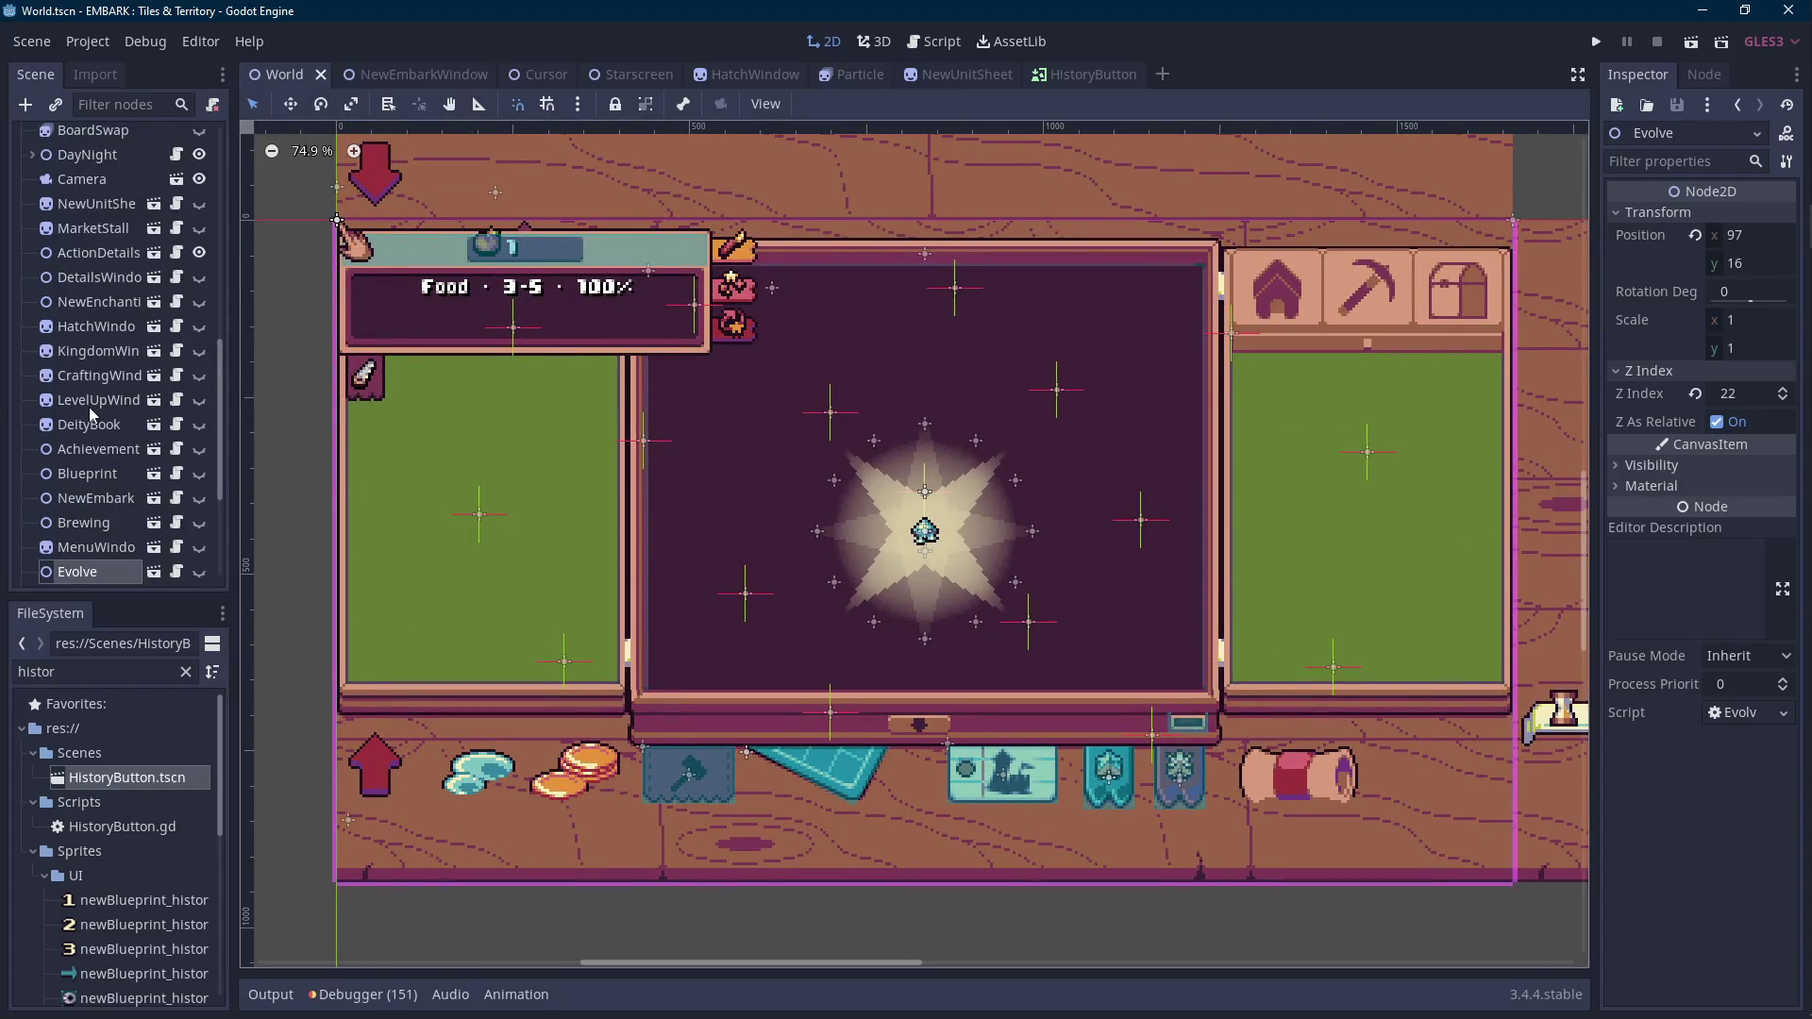
click(199, 326)
click(94, 326)
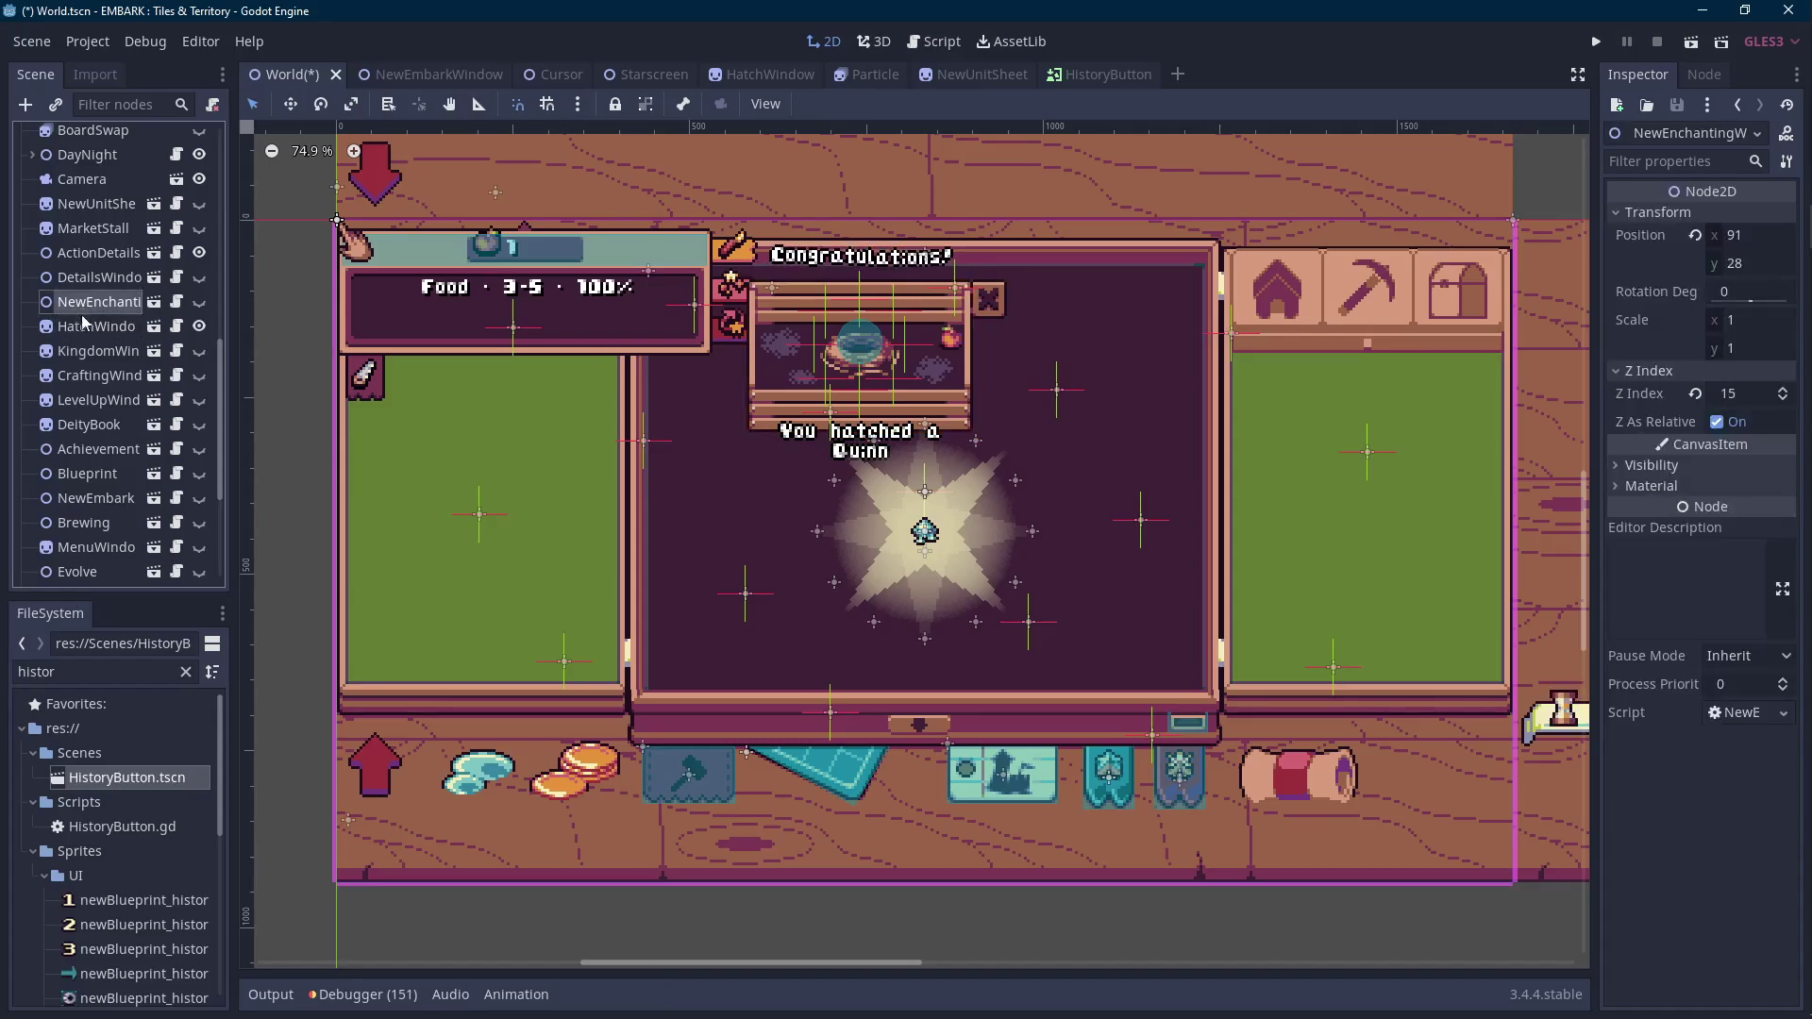
scroll(1129, 545, up, 1)
scroll(1126, 540, up, 1)
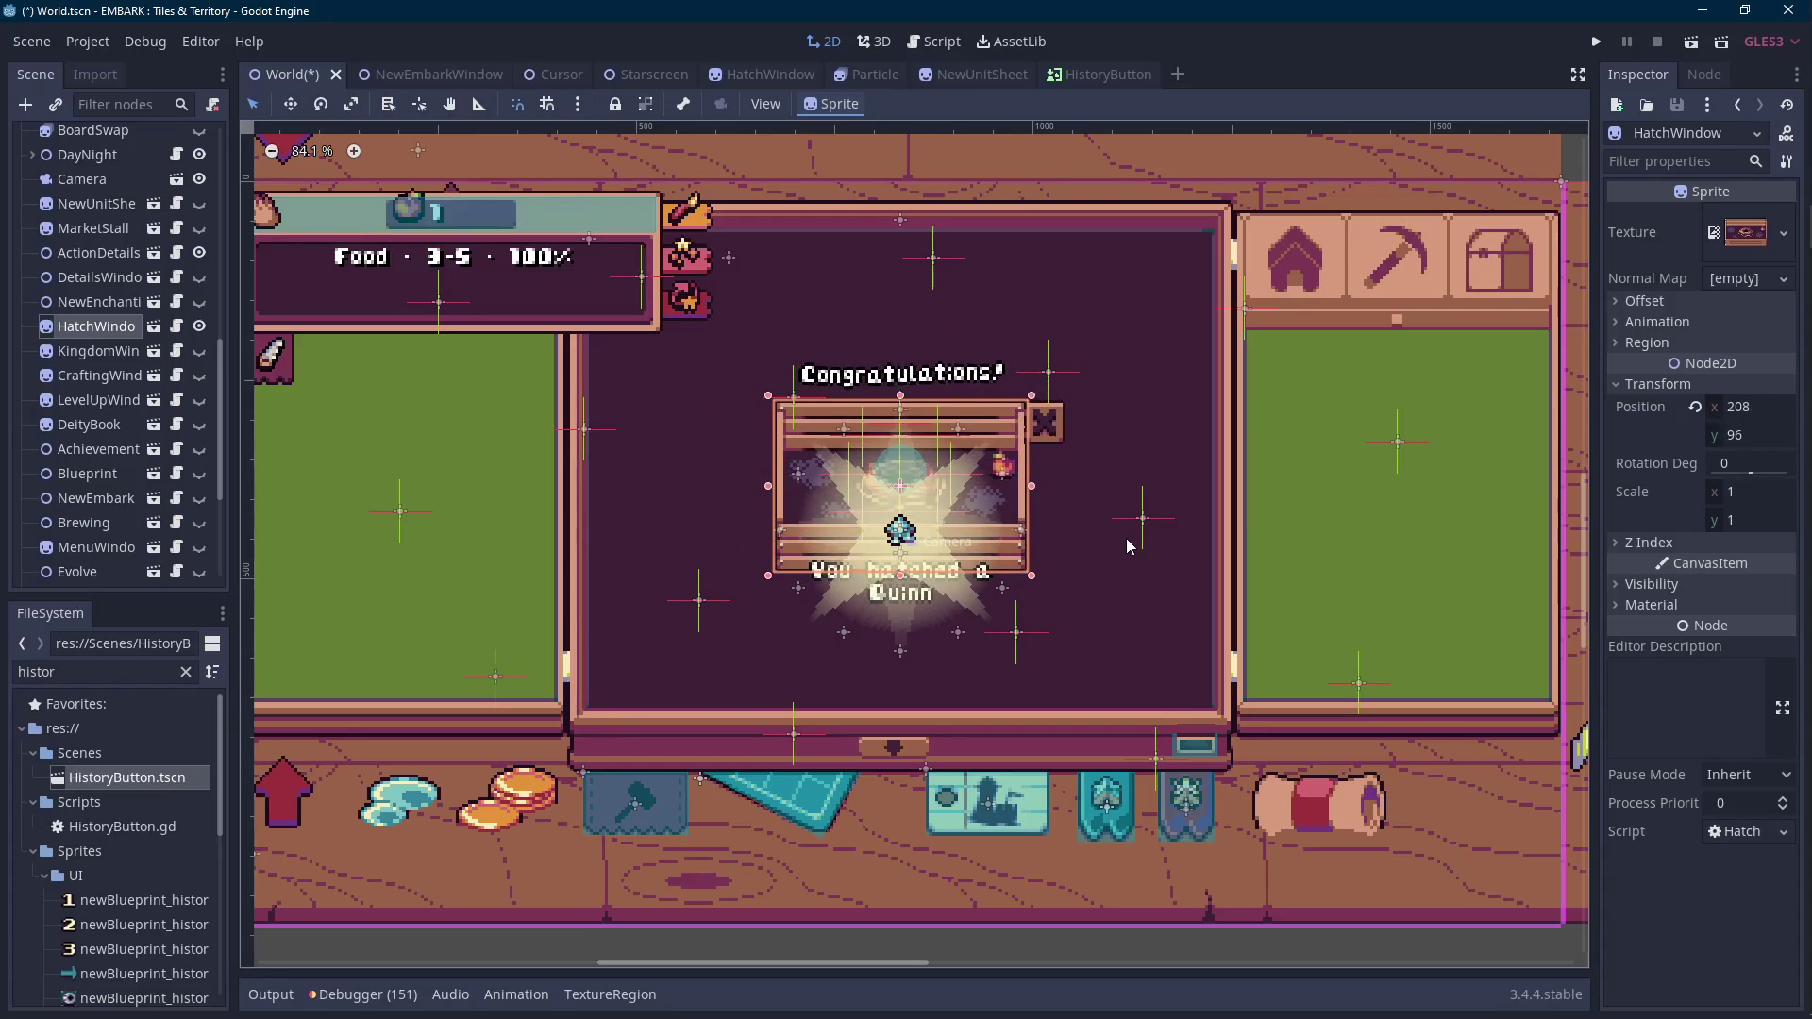
scroll(955, 594, up, 10)
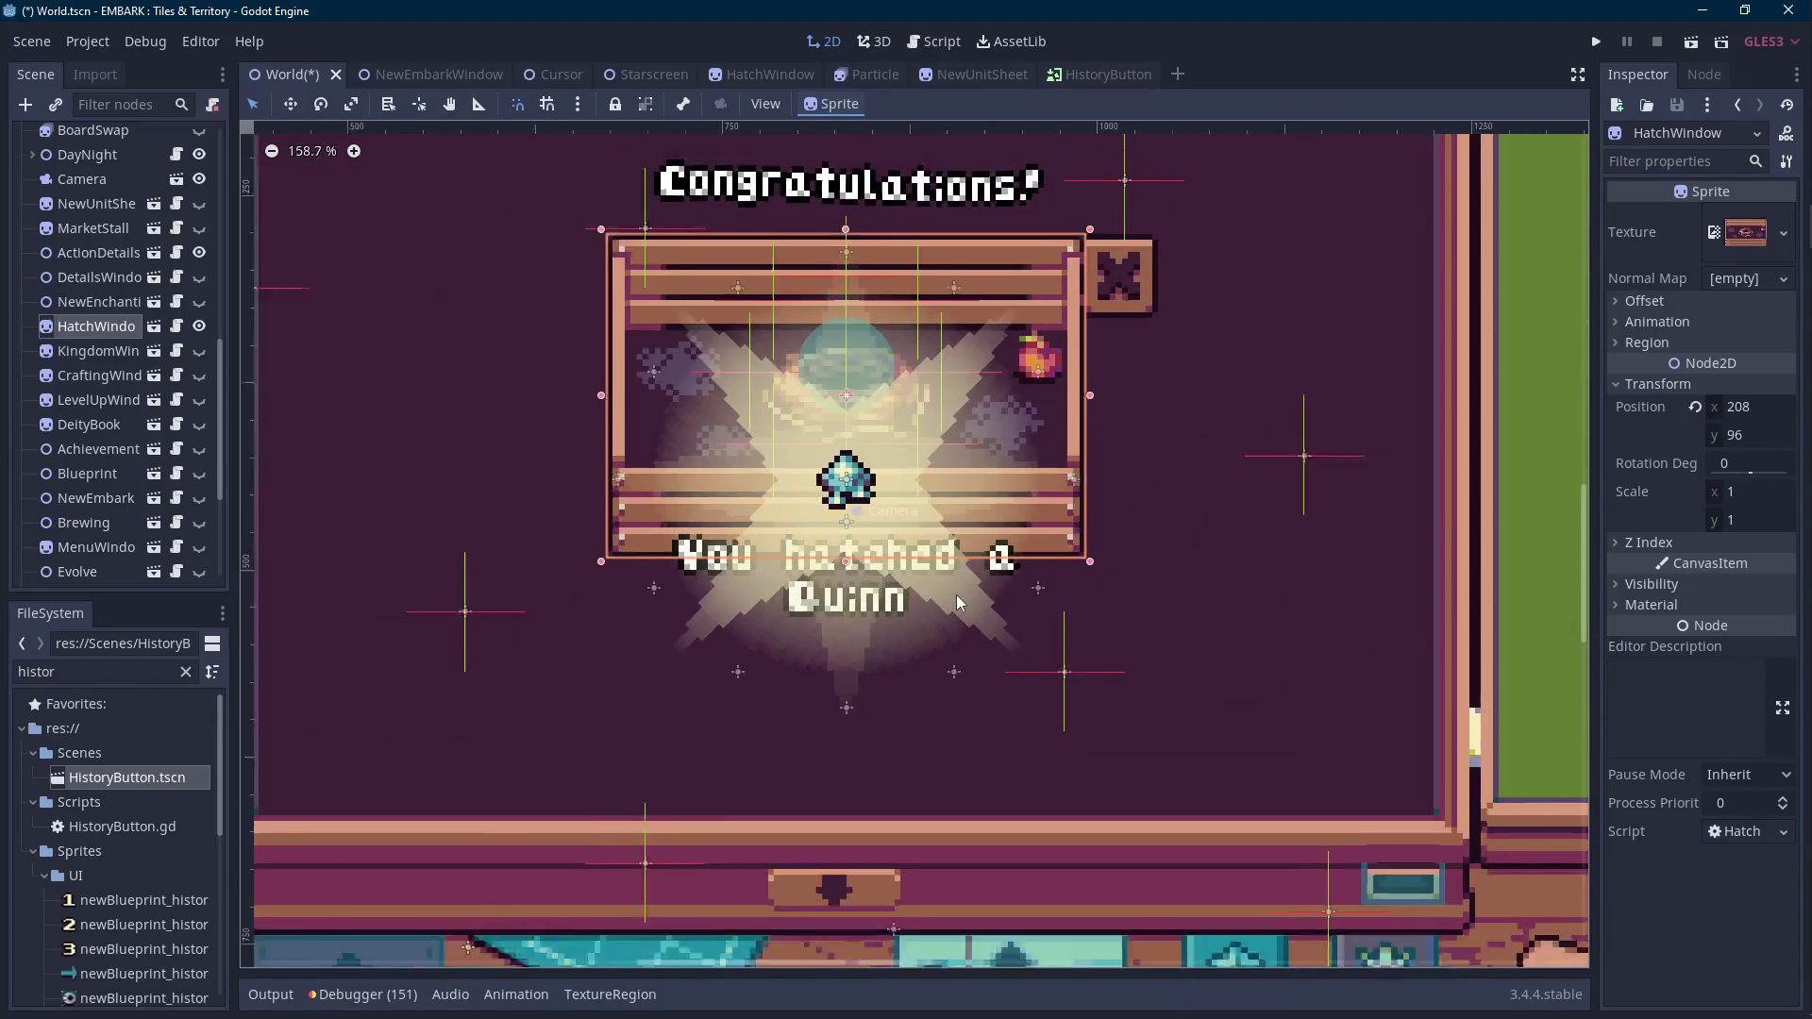
scroll(955, 595, down, 9)
key(ctrl+s)
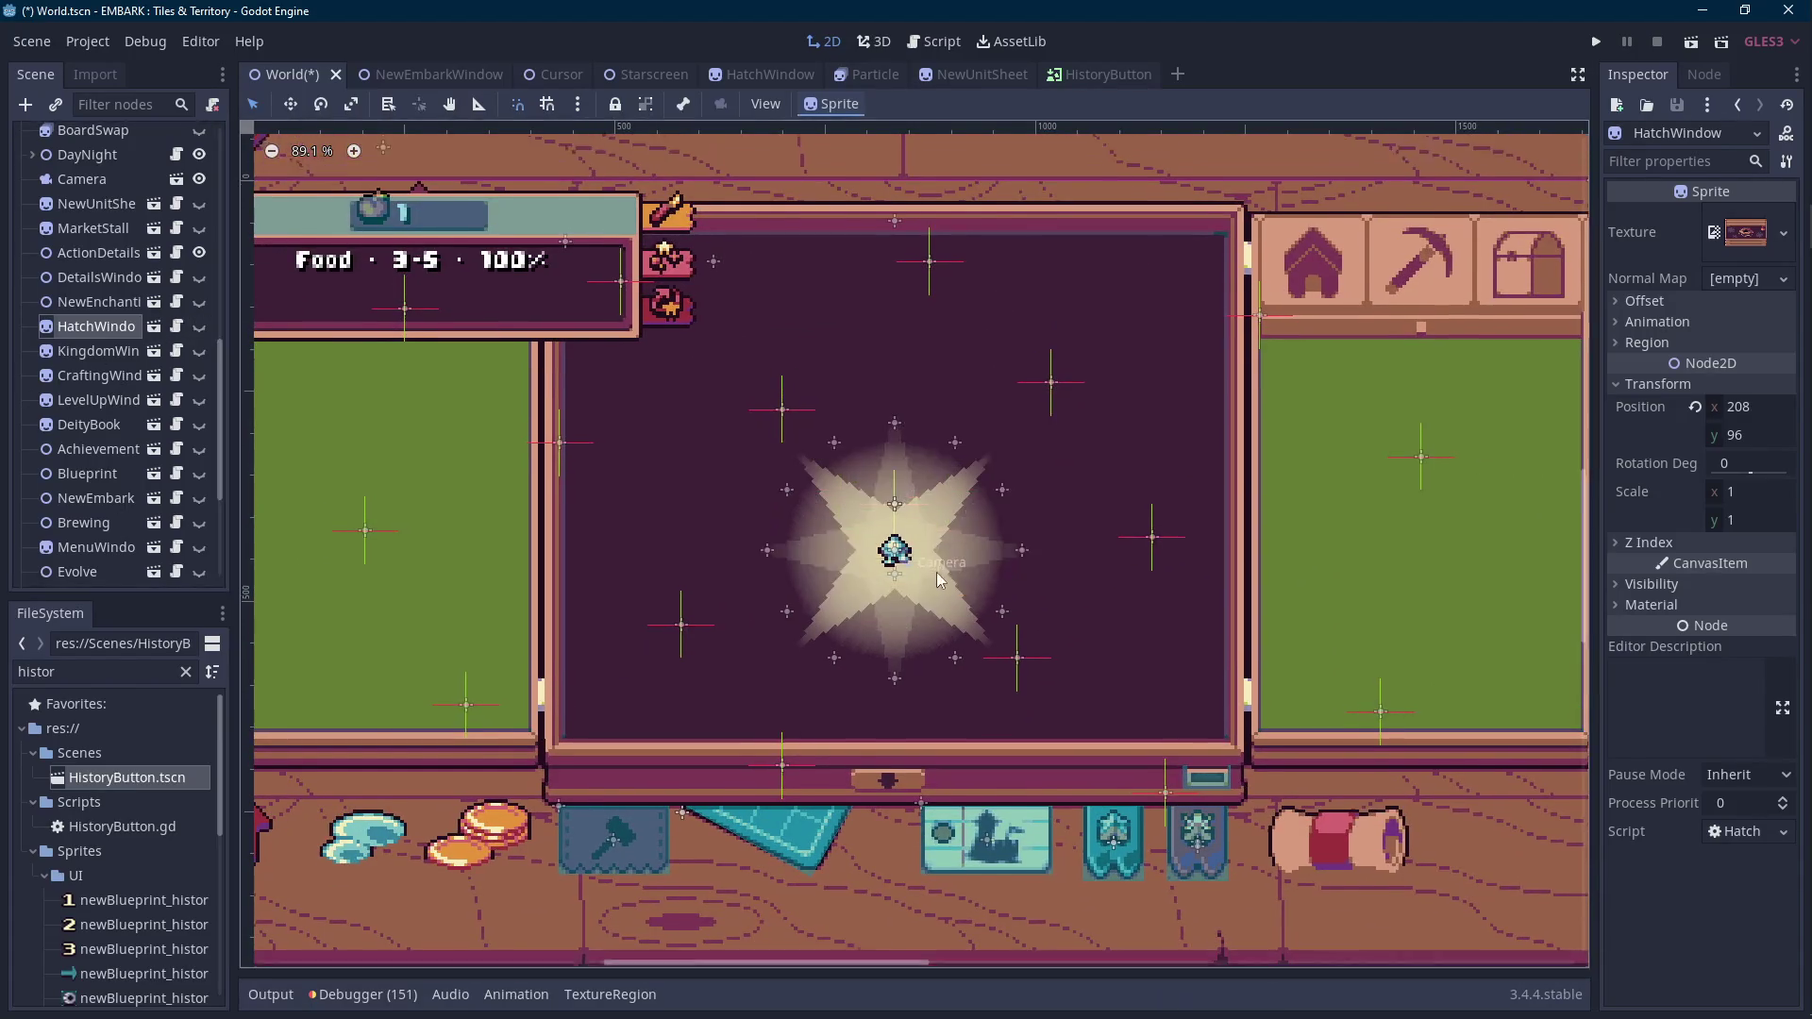
click(1595, 42)
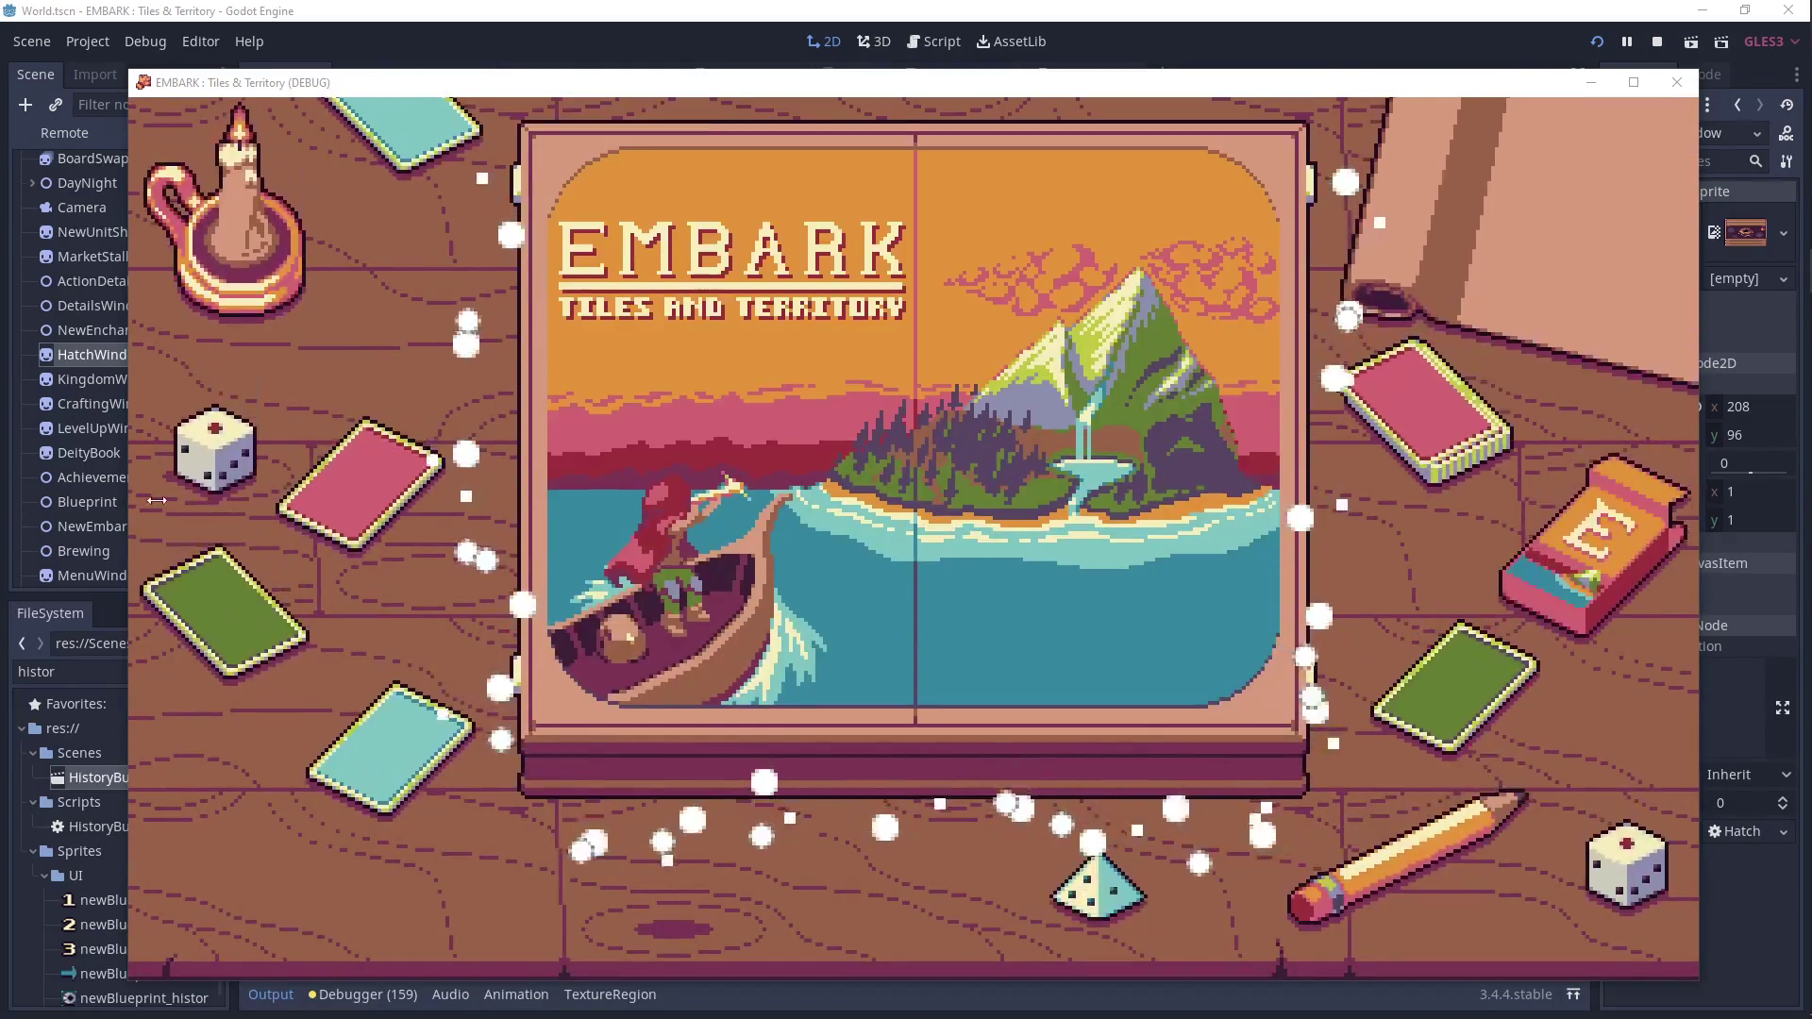
In the running game load File 1, select and hatch the Yellow Egg, then stop the test.
click(647, 519)
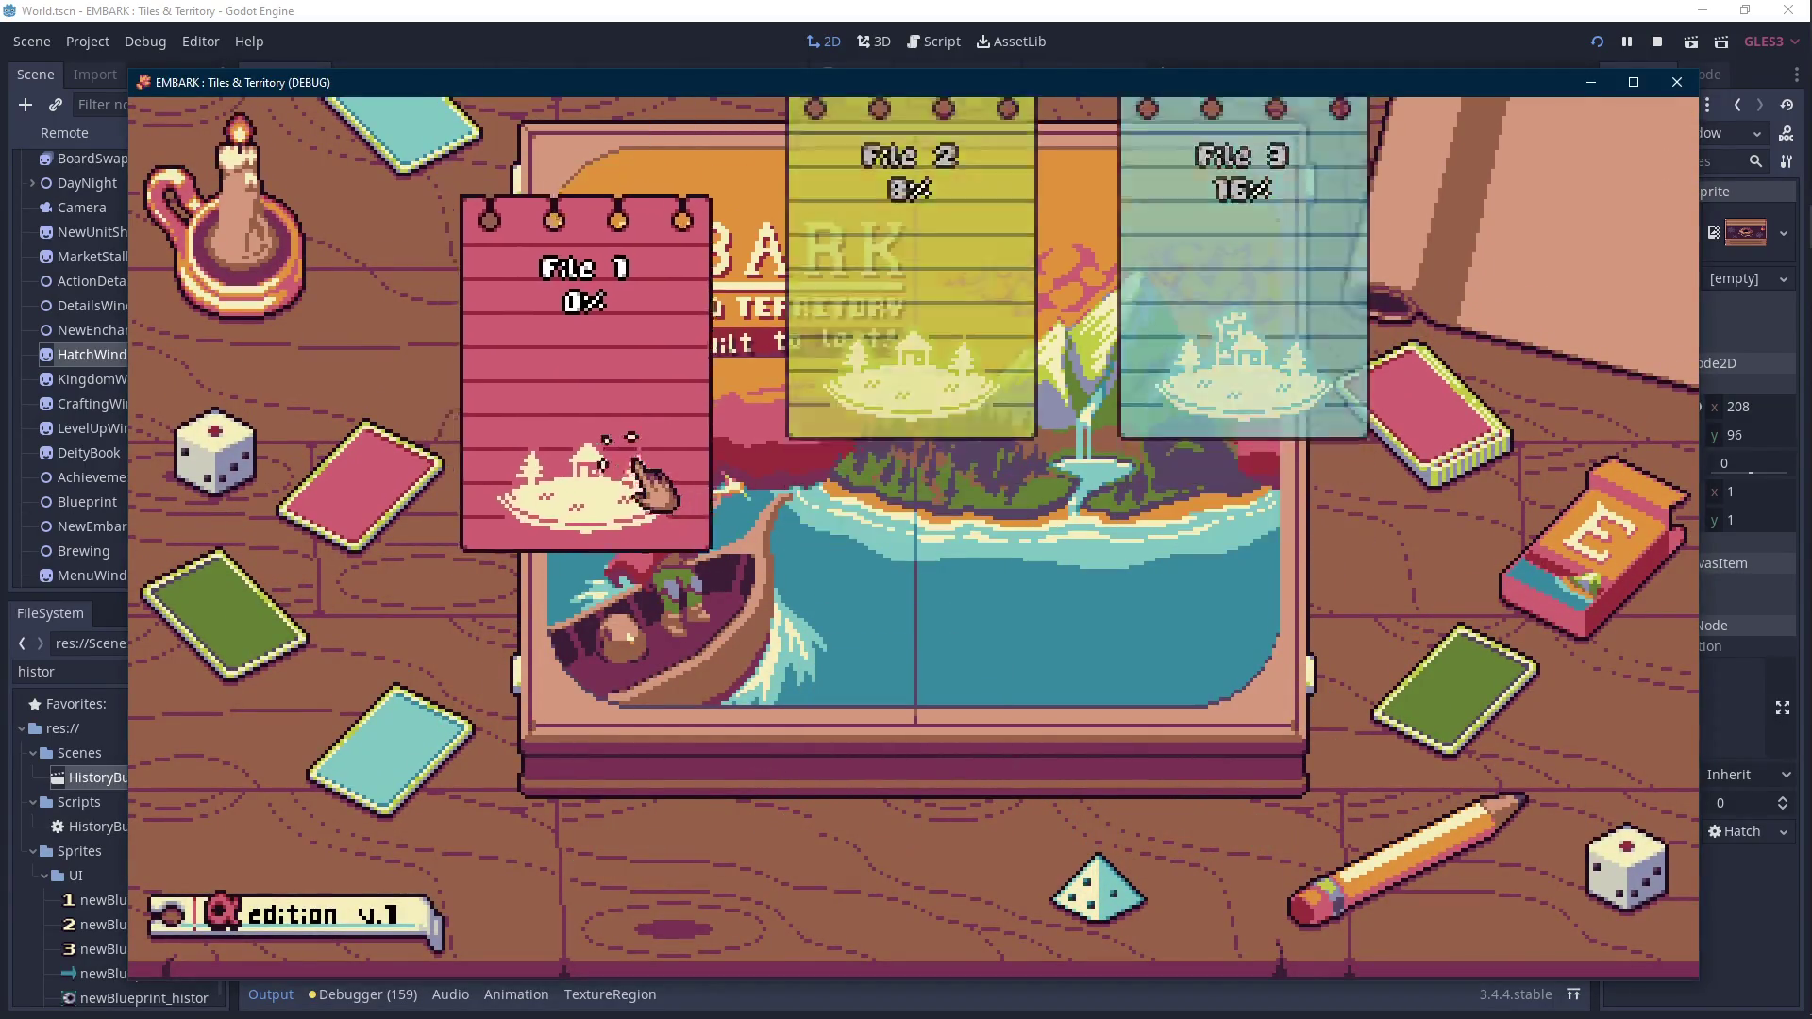
click(843, 614)
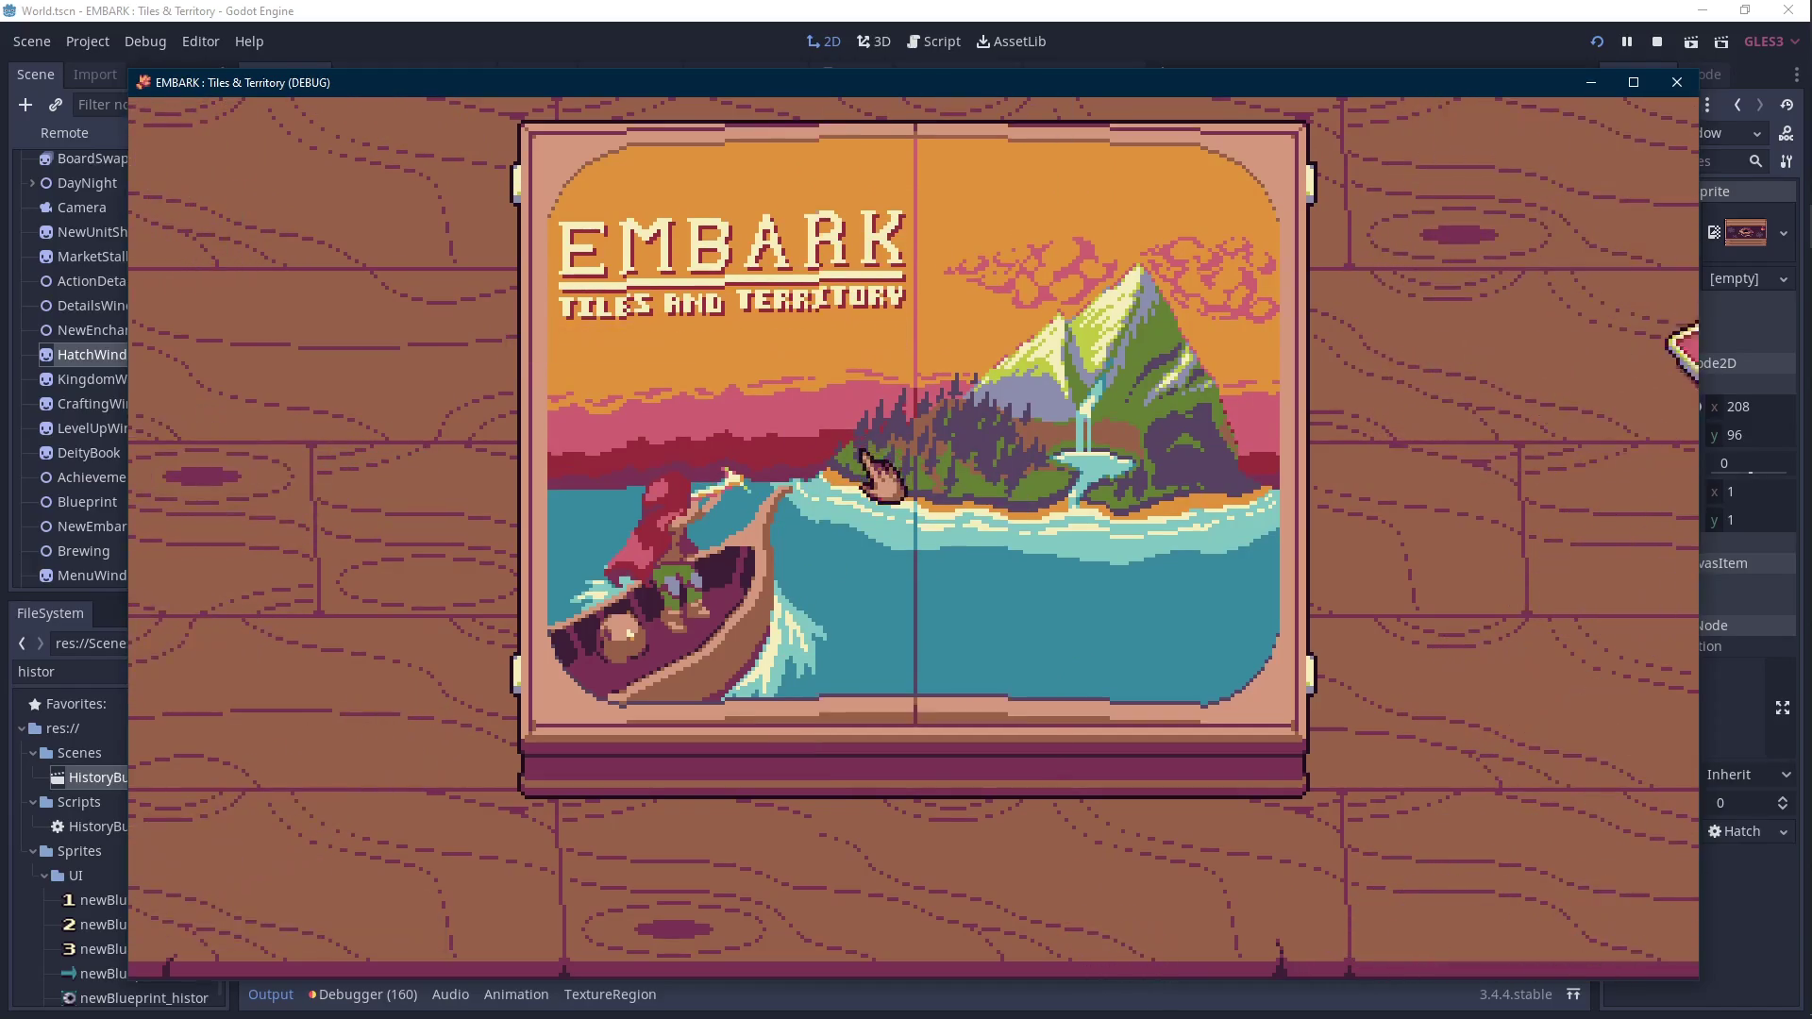
key(Scroll_Lock)
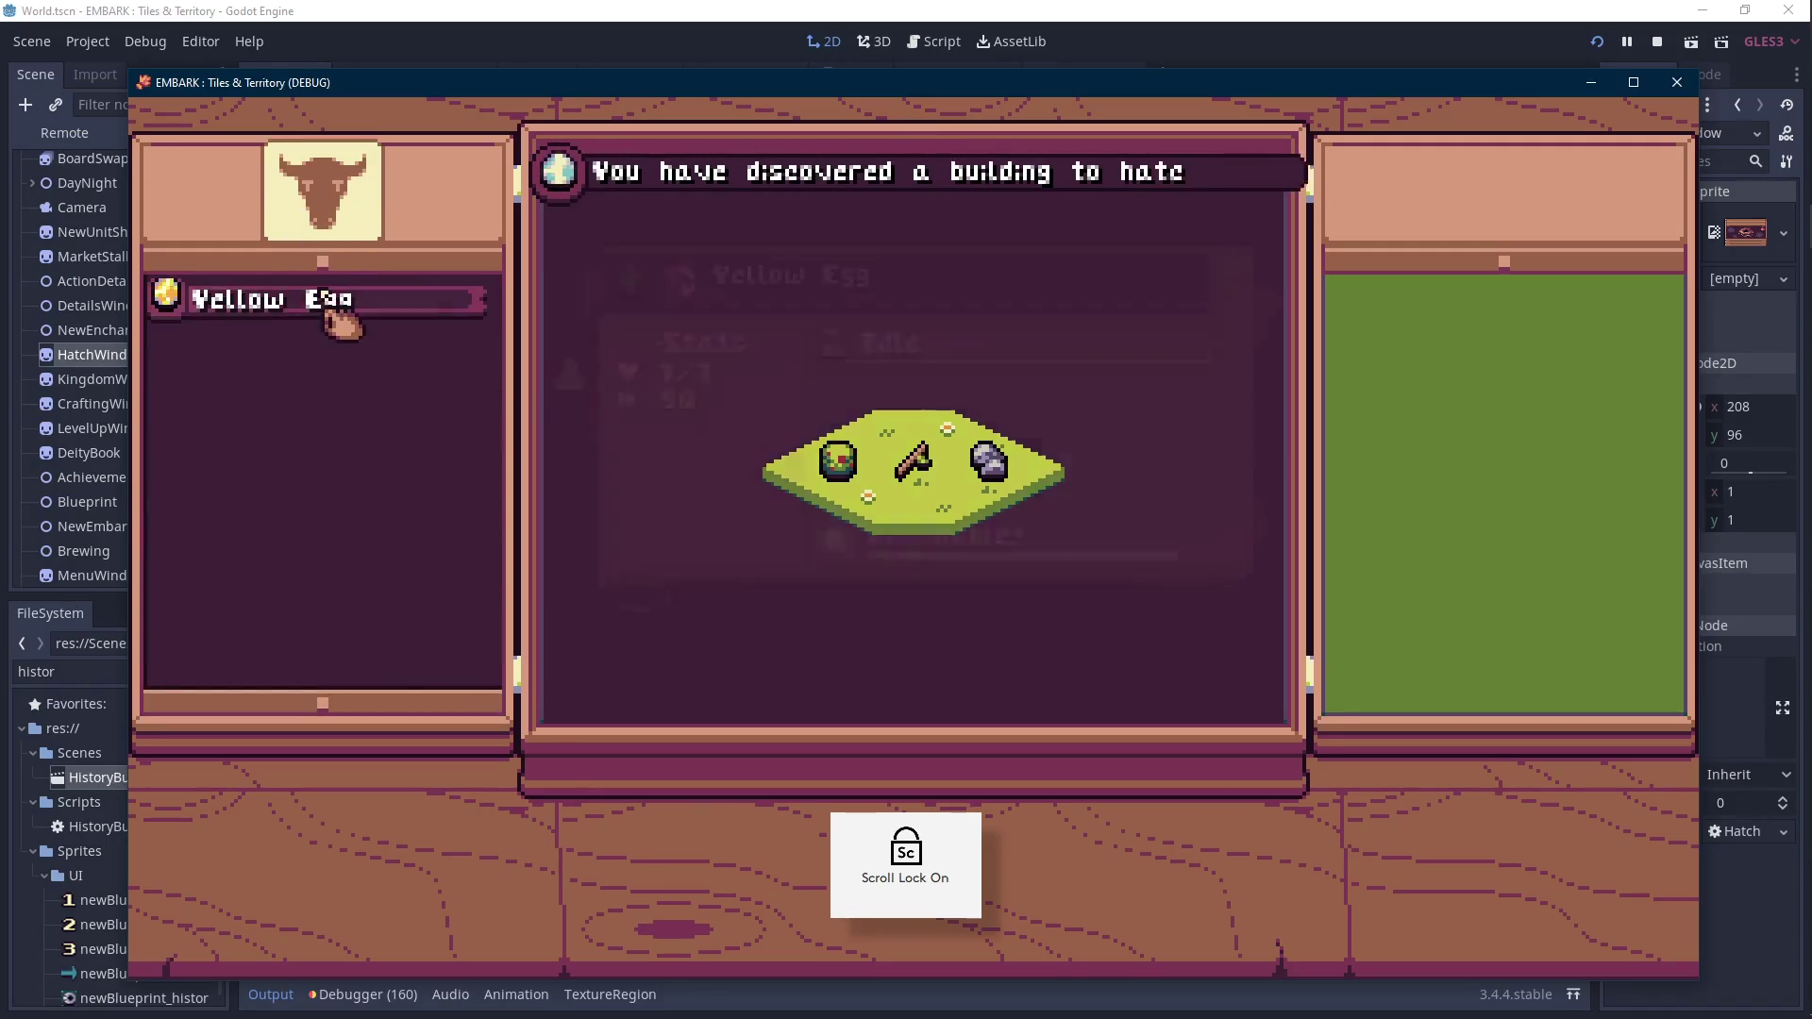
click(330, 304)
click(846, 582)
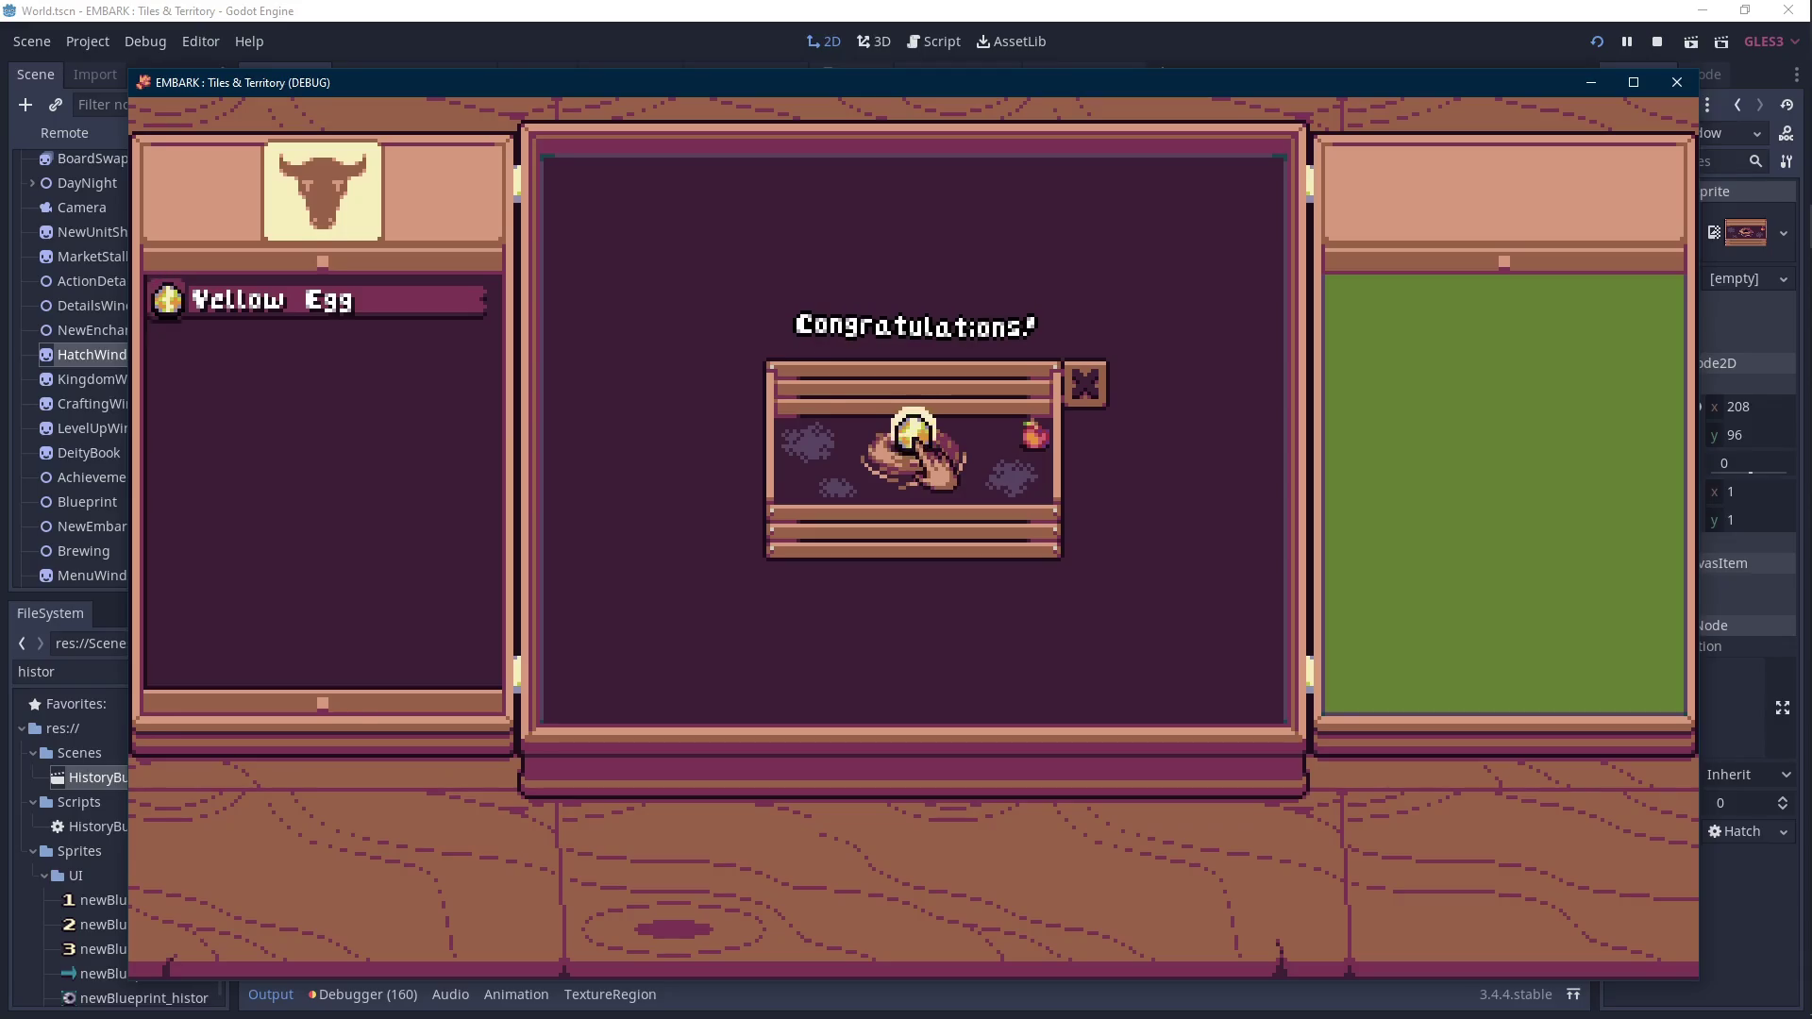
click(1661, 41)
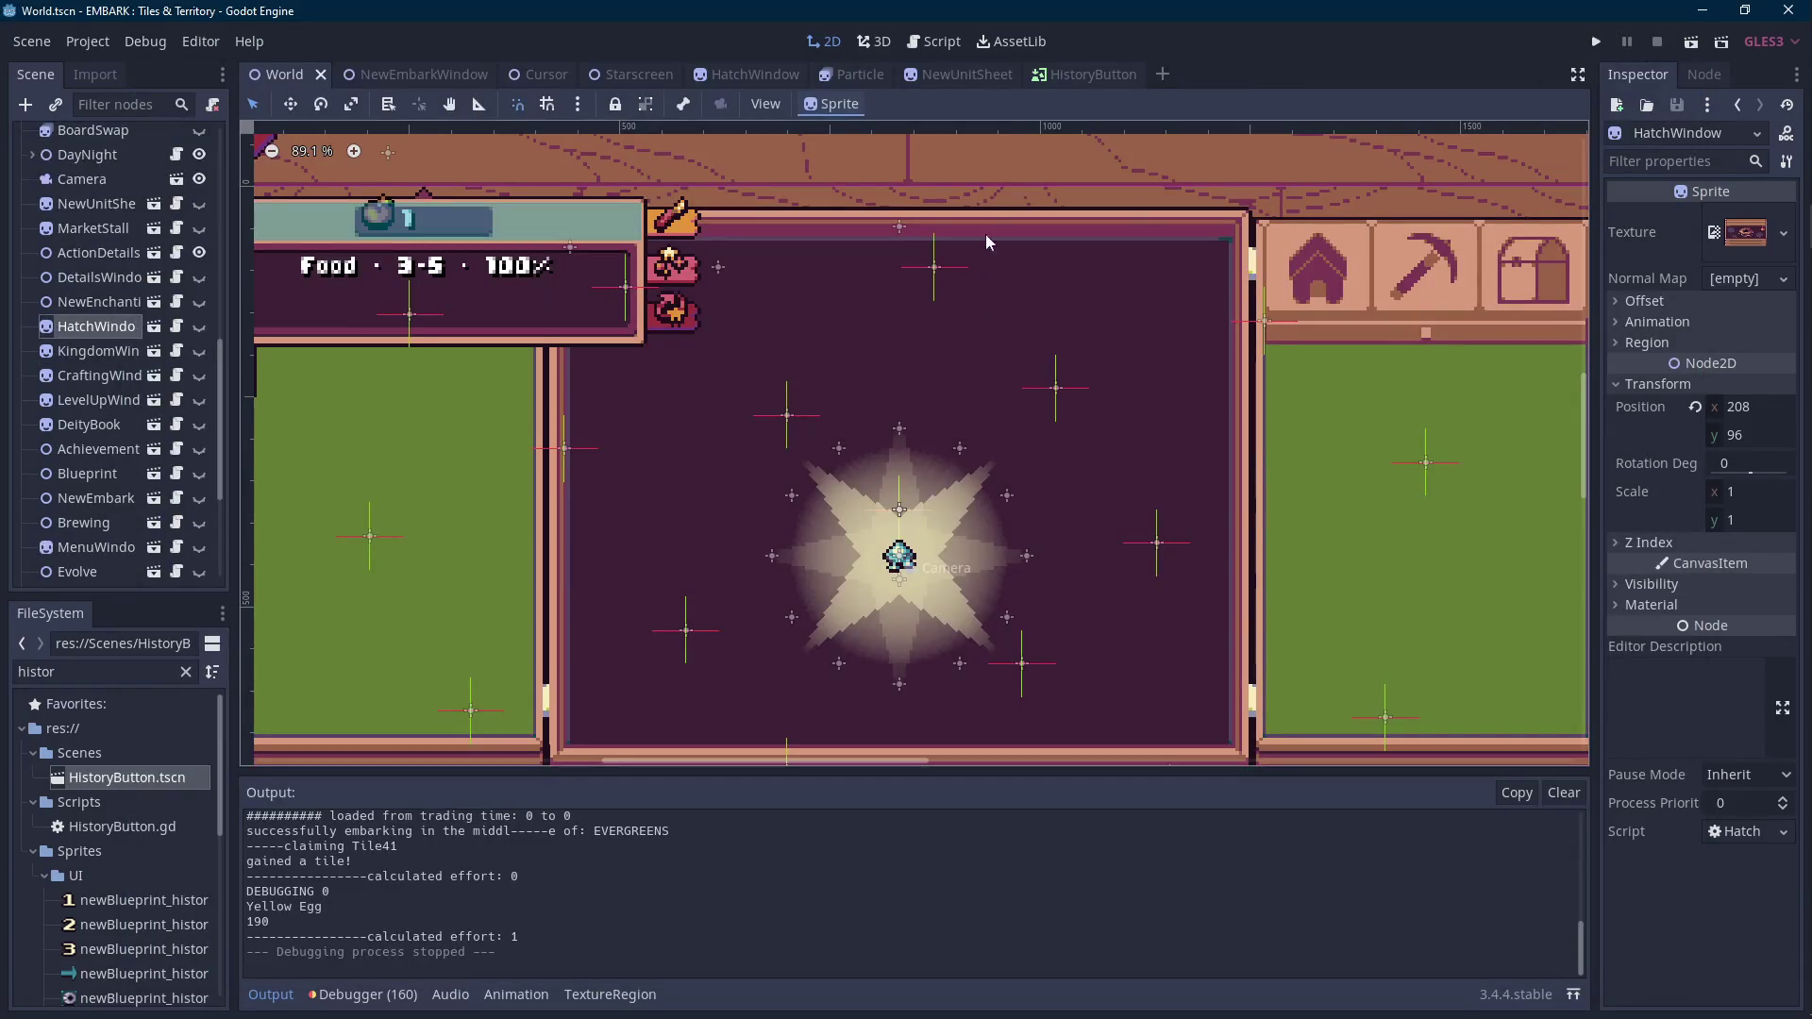
Close the NewUnitSheet and HistoryButton tabs, then switch to HatchWindow and select UnitIcon.
click(964, 71)
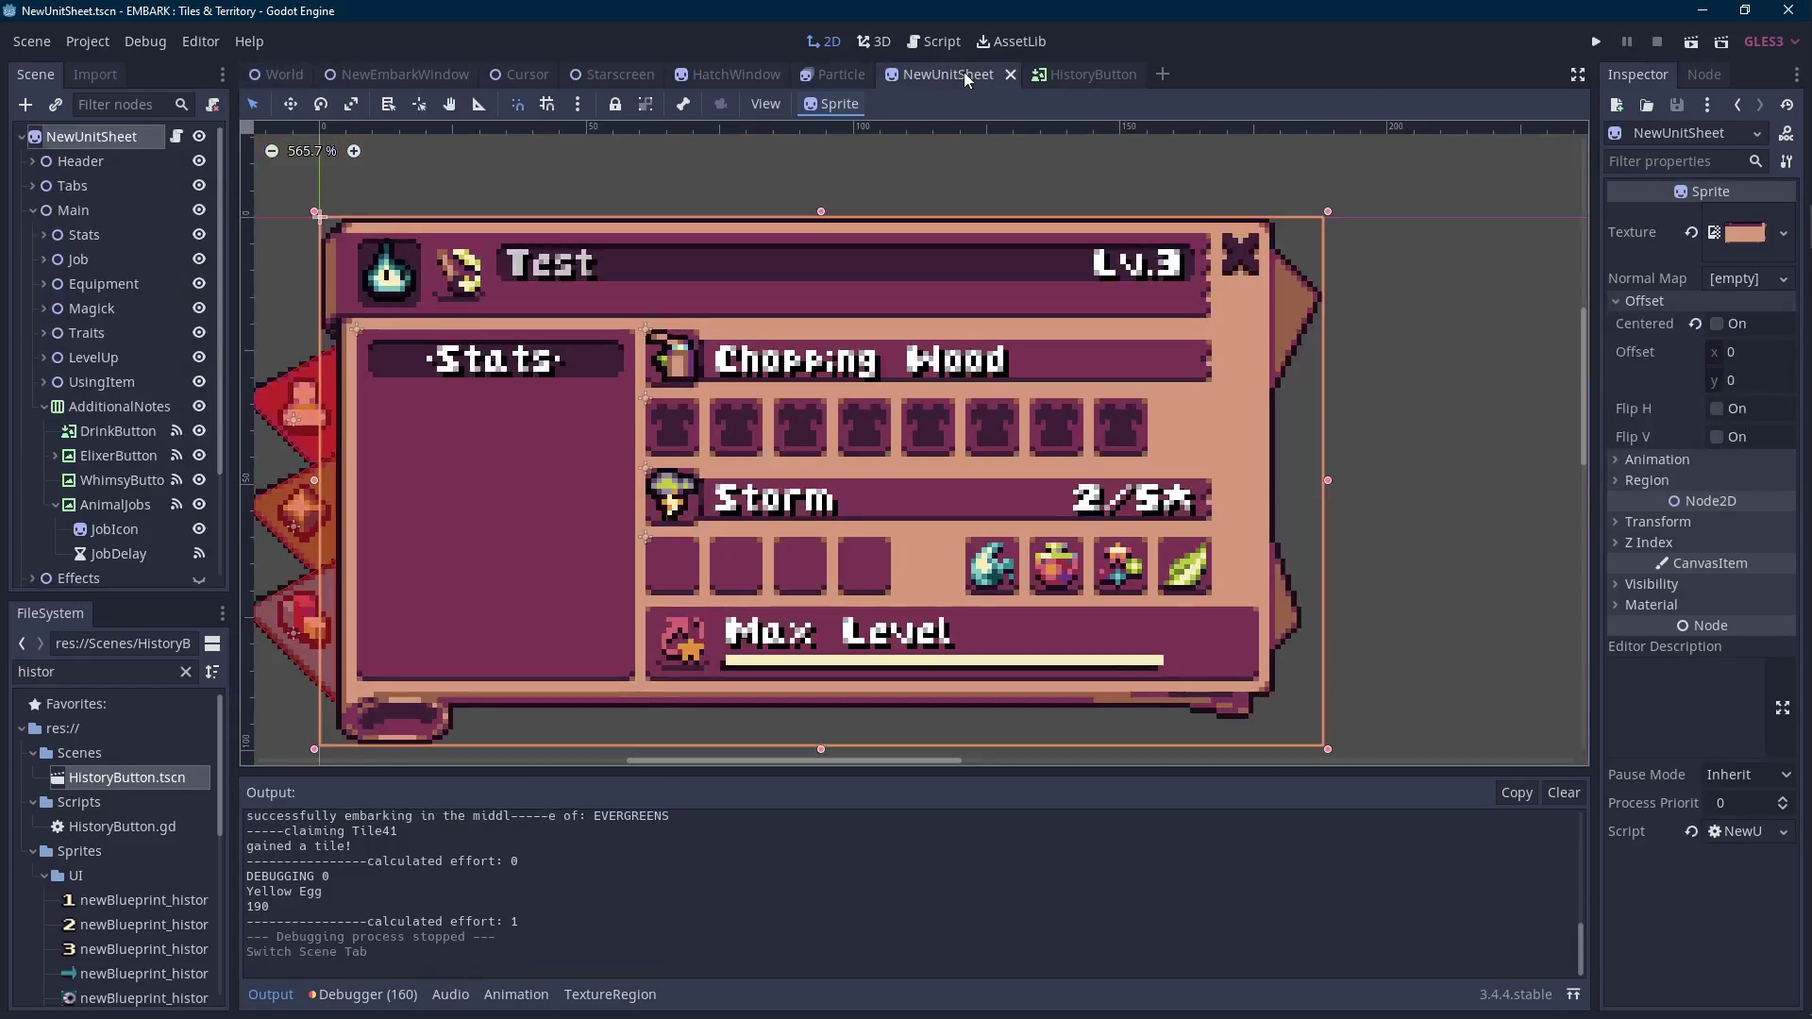
click(1010, 74)
click(1002, 76)
middle_click(964, 73)
click(738, 76)
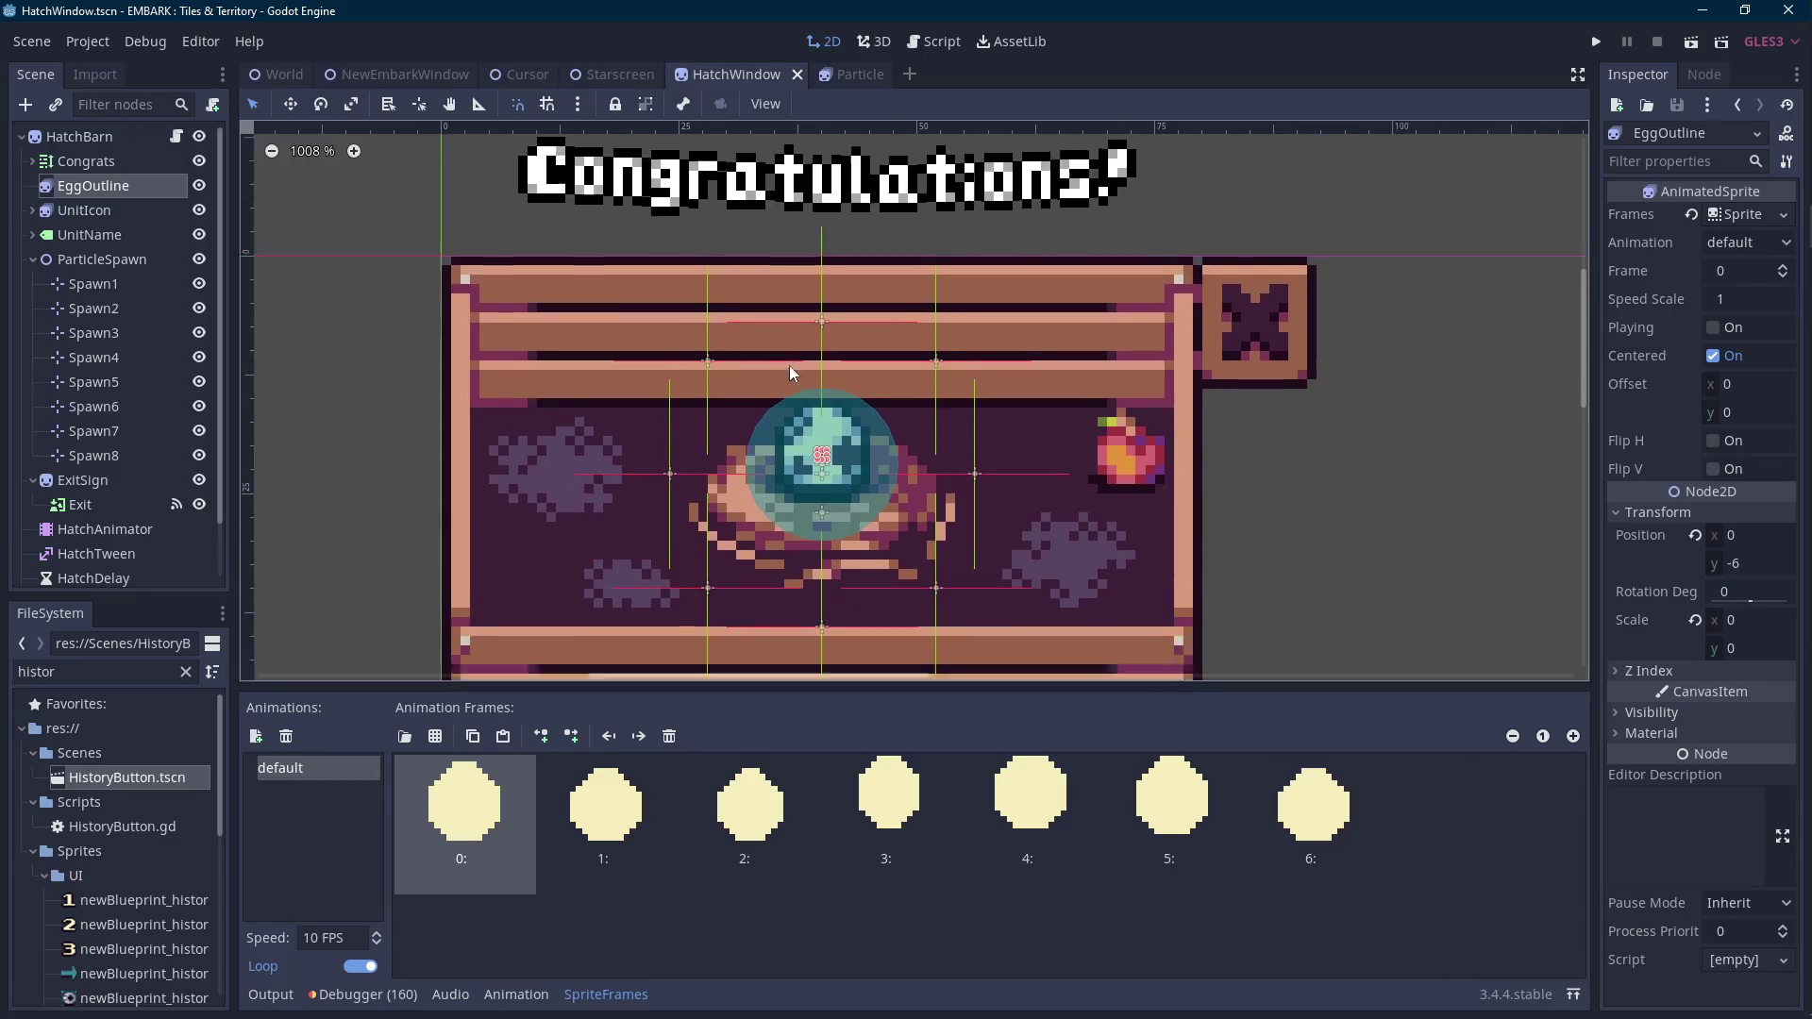
key(Scroll_Lock)
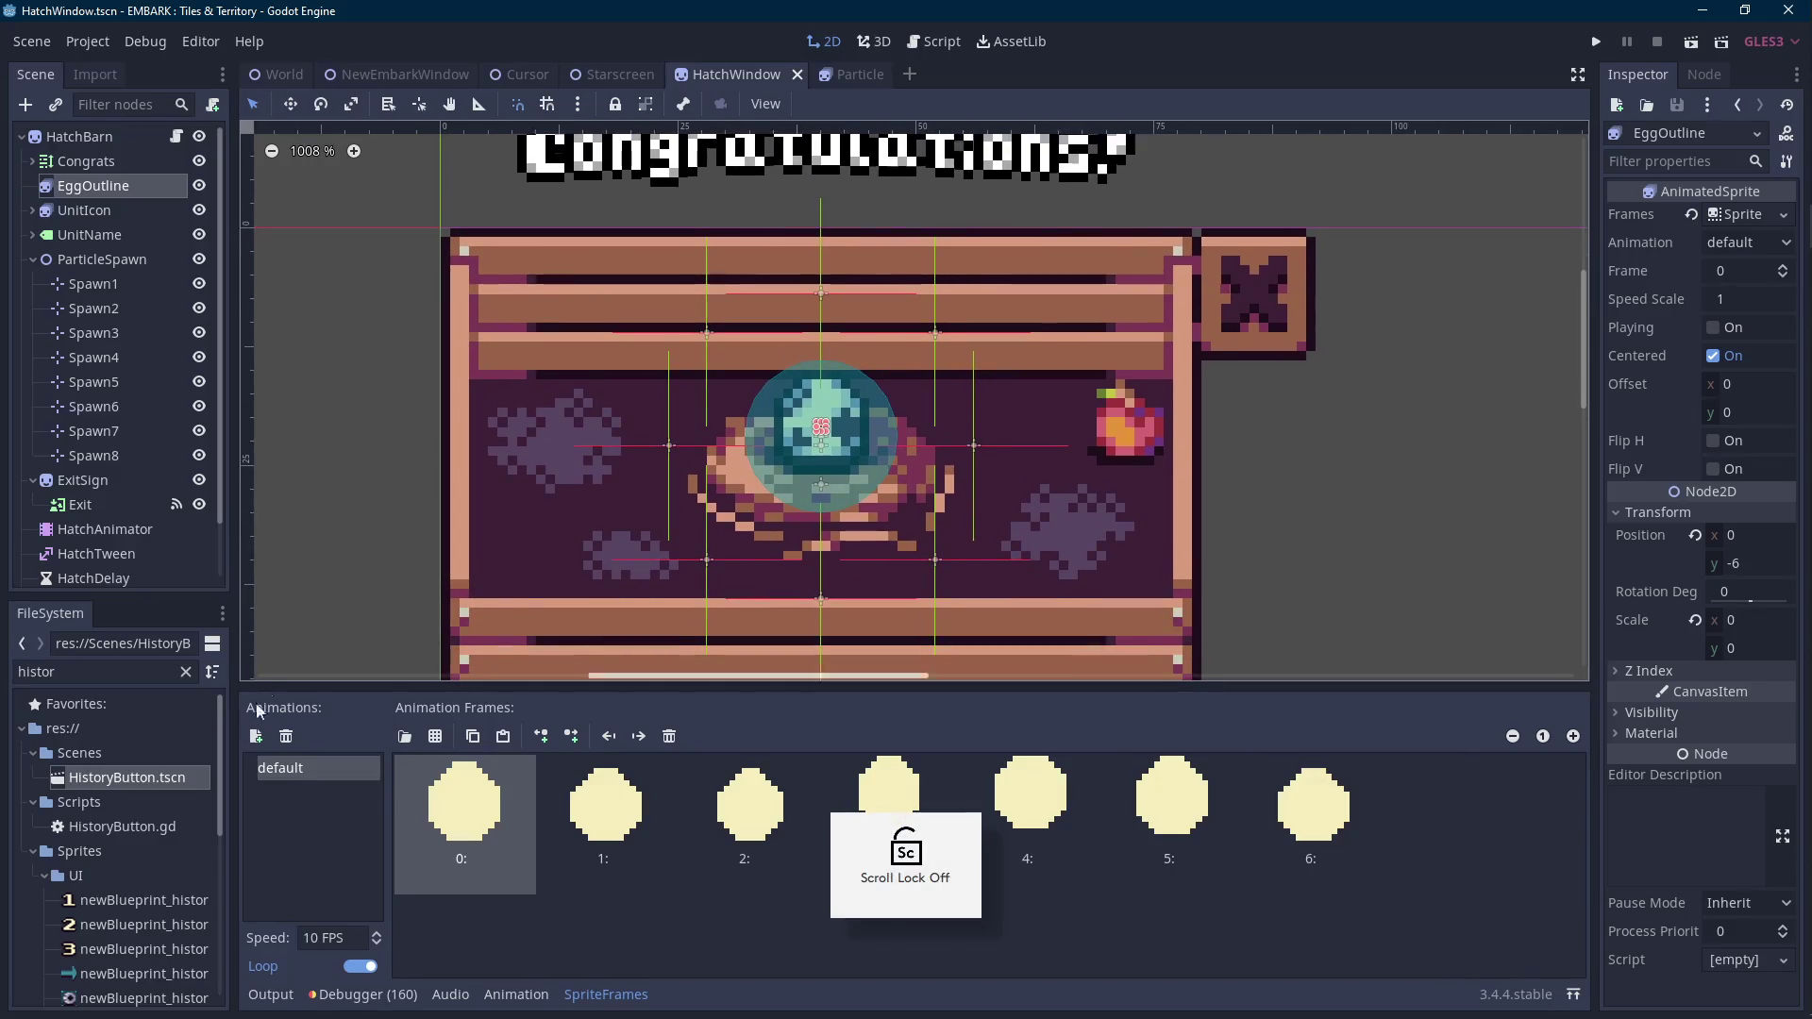
click(106, 207)
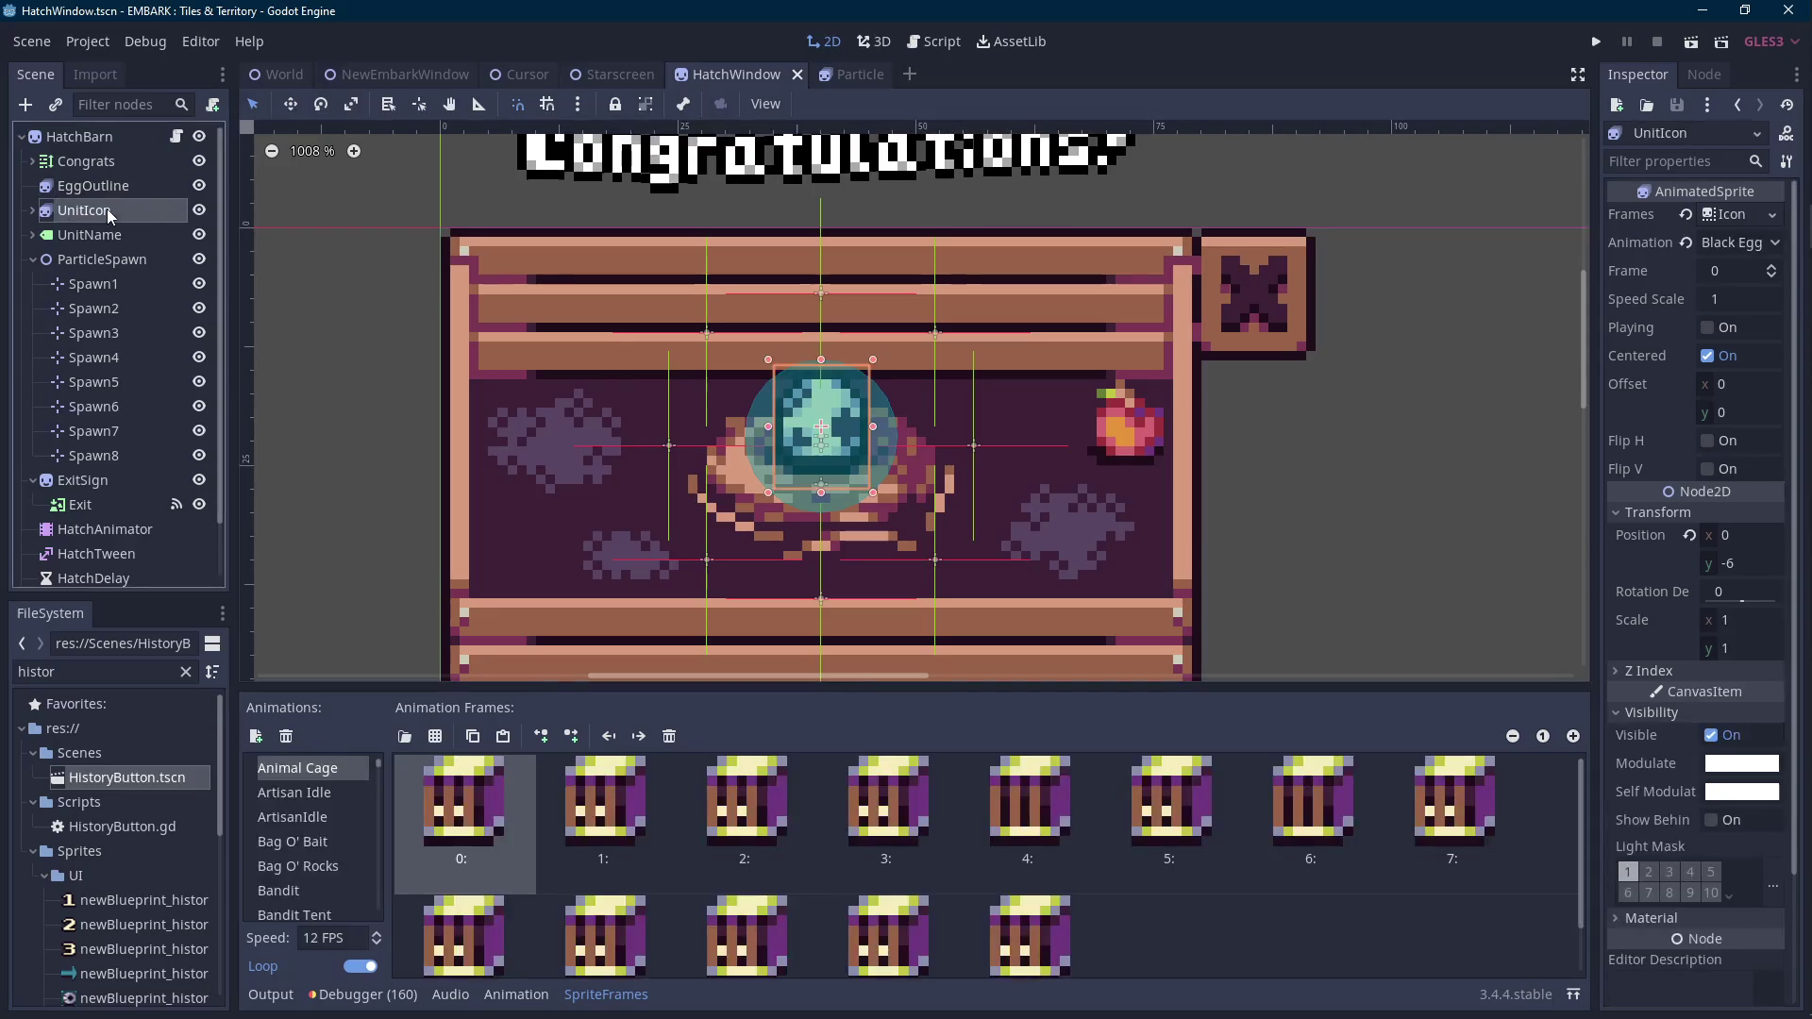
scroll(342, 828, down, 3)
scroll(341, 829, down, 3)
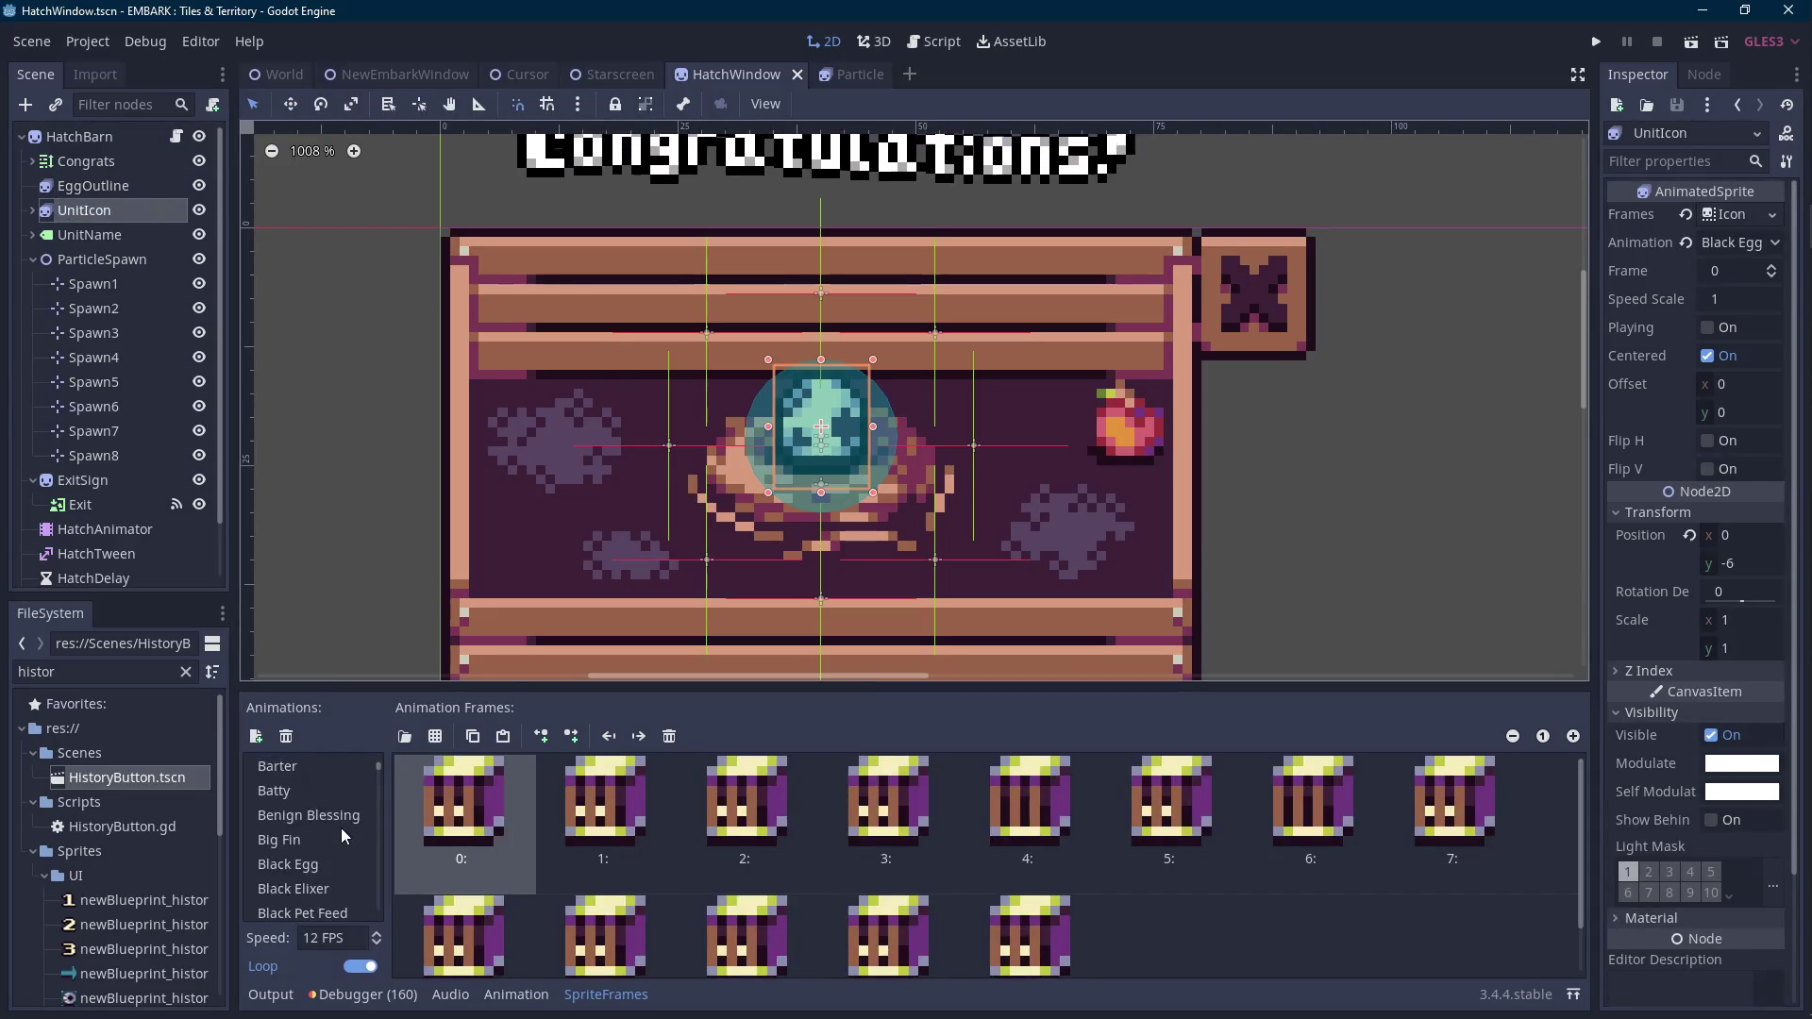
click(331, 858)
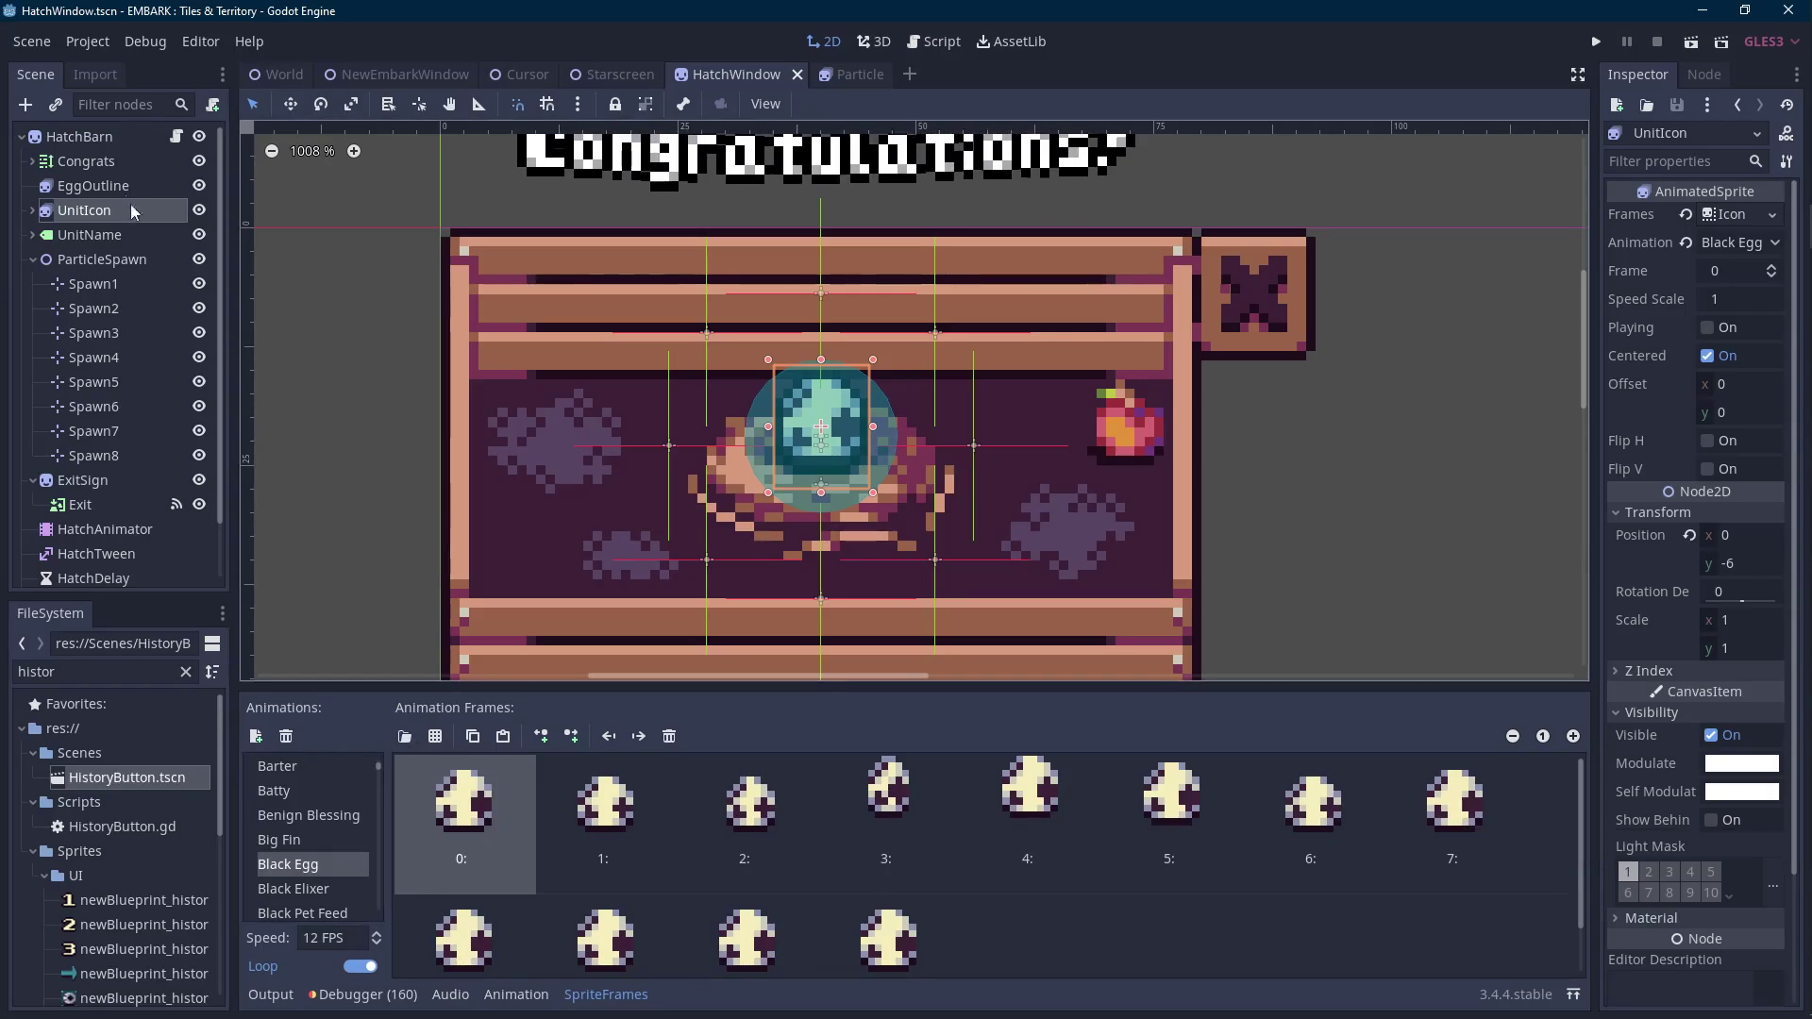
click(94, 187)
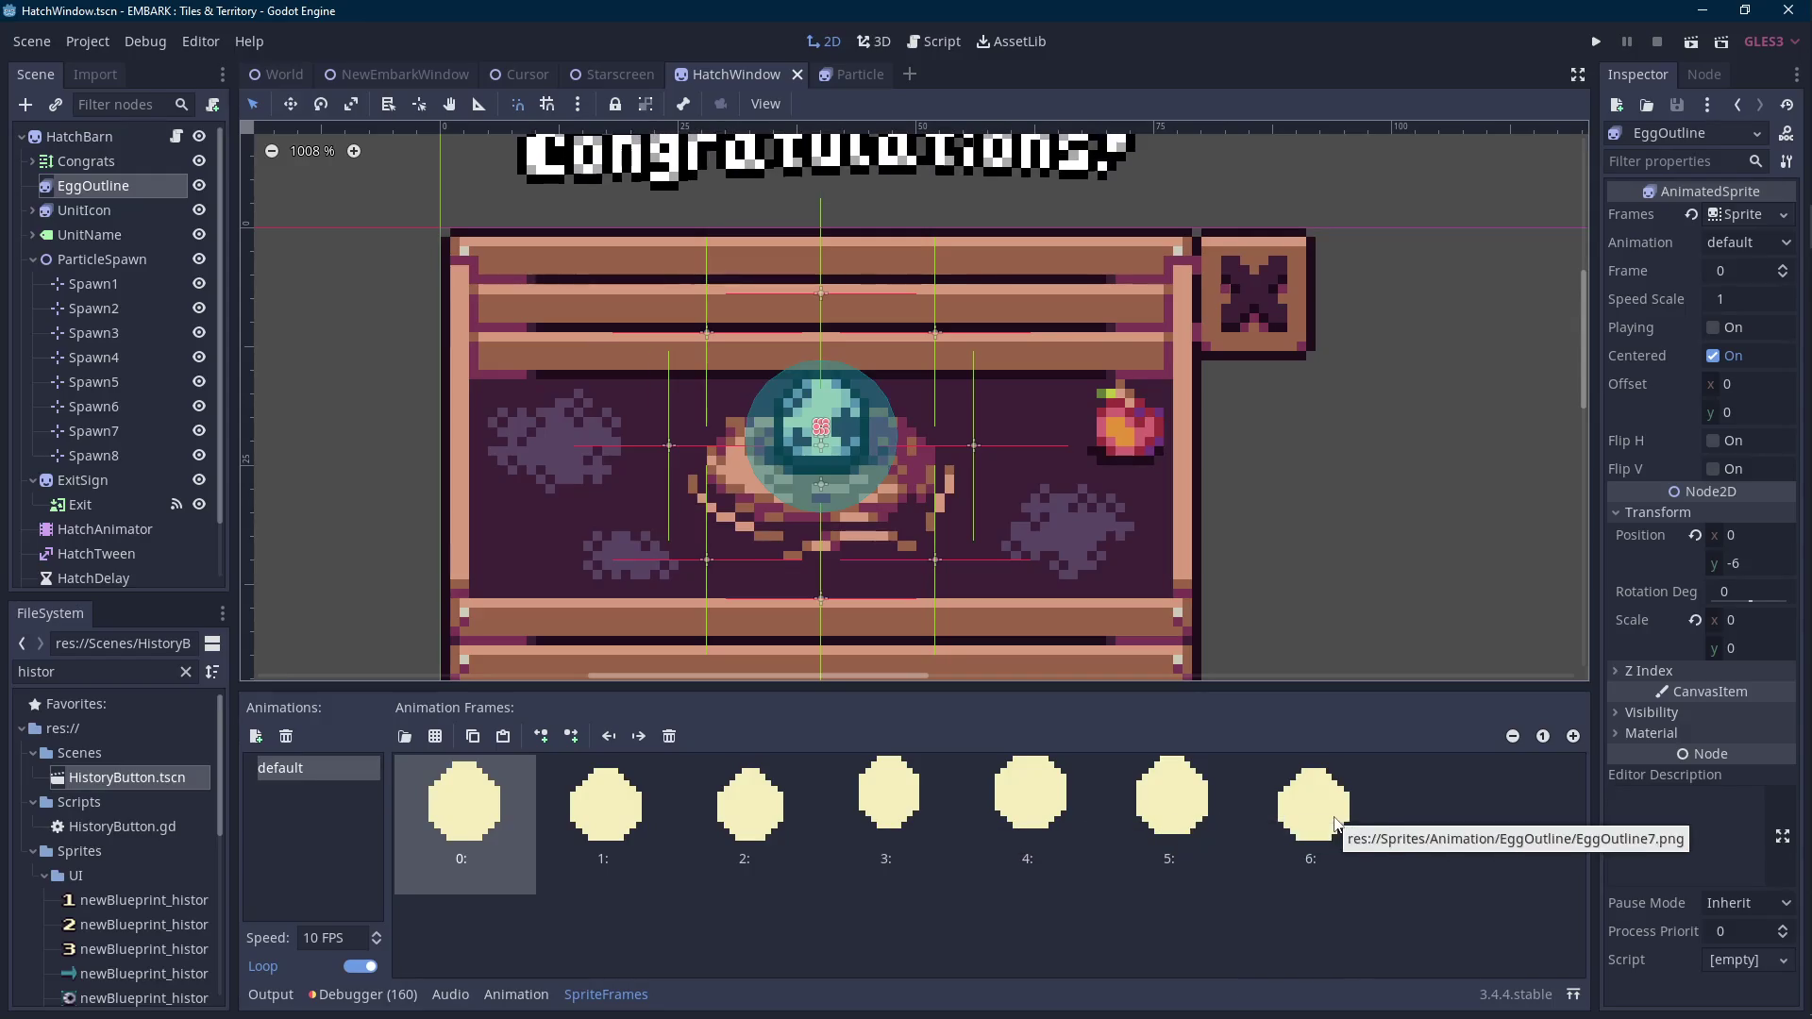
Add an eighth EggOutline frame and compare it with UnitIcon's Black Egg frames.
click(472, 737)
click(503, 737)
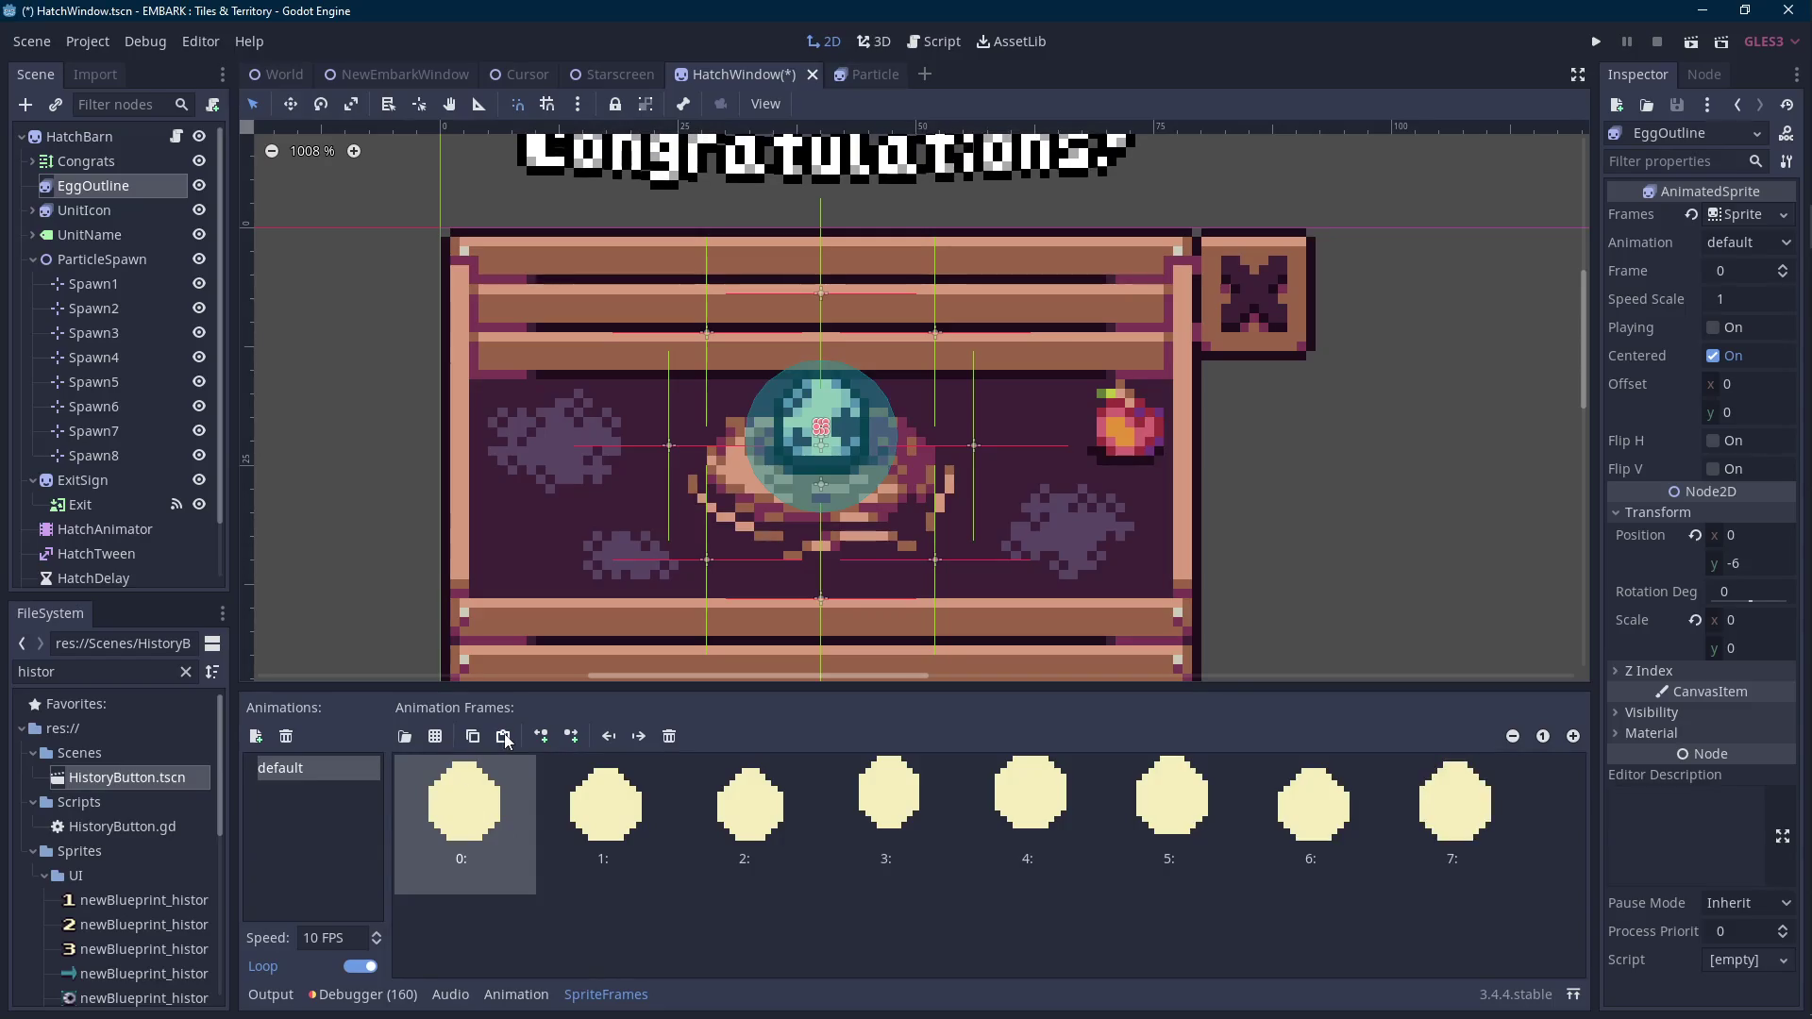
click(141, 212)
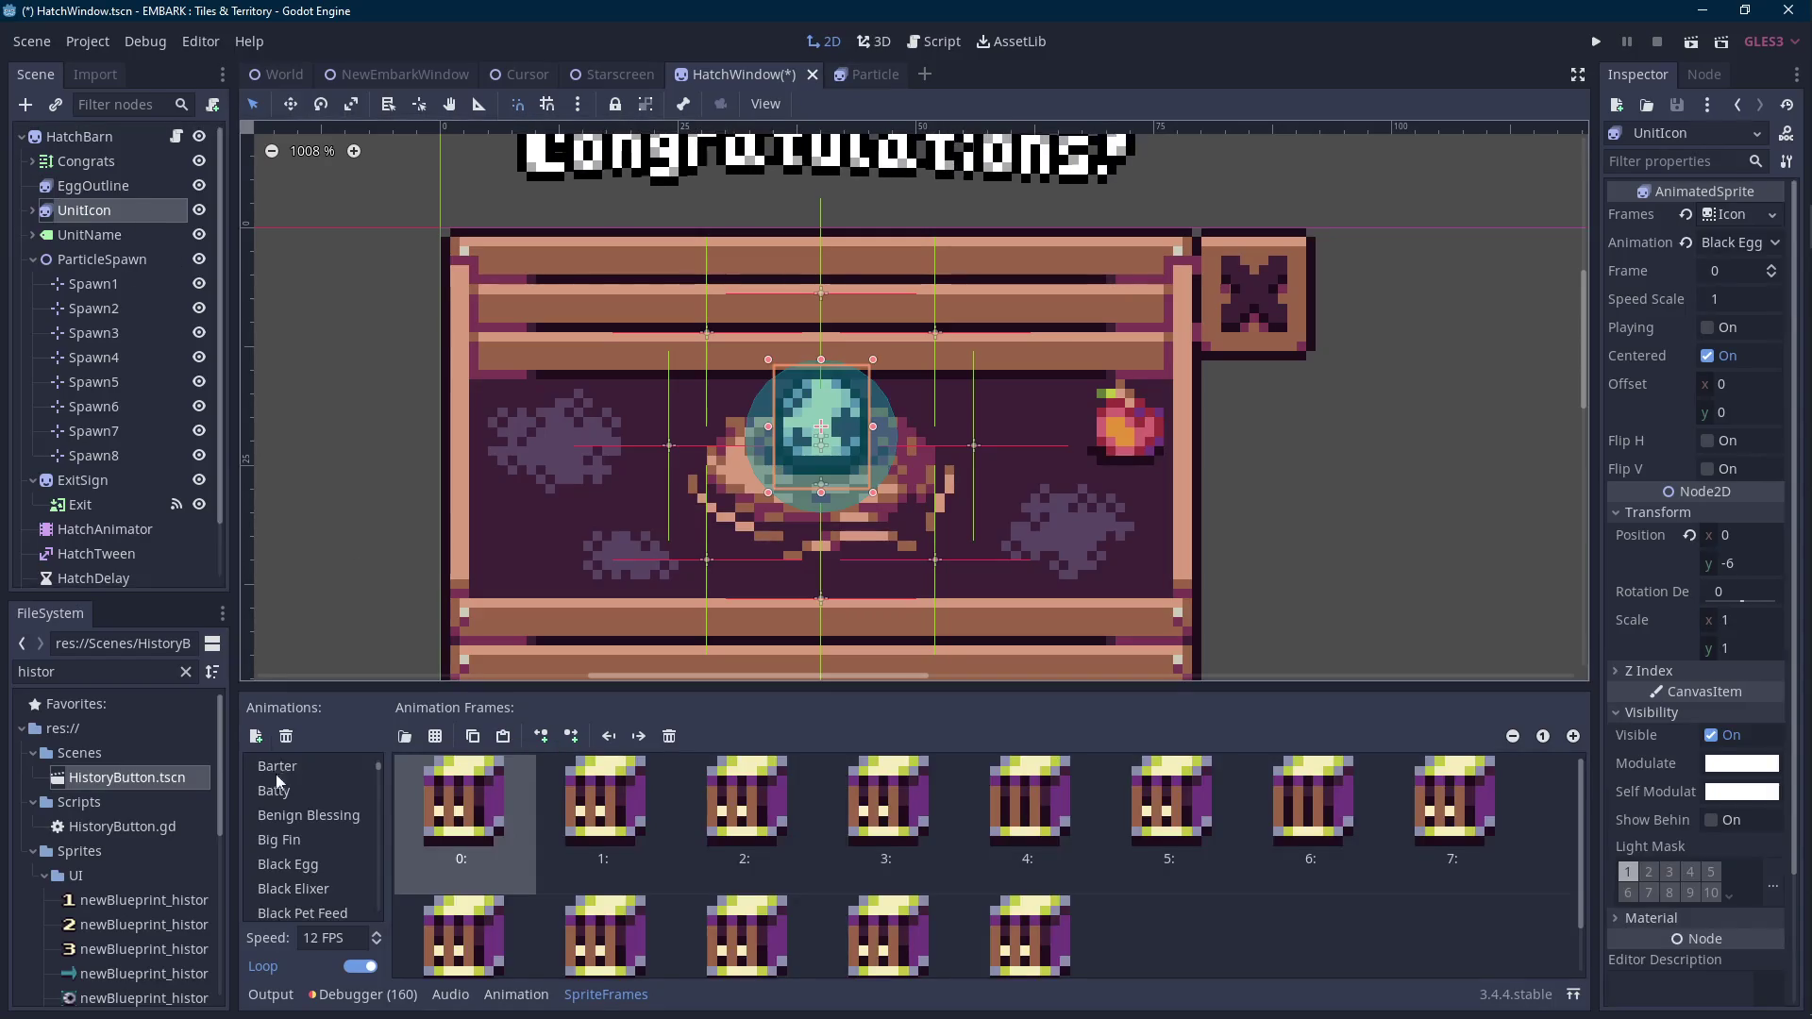
scroll(333, 836, down, 2)
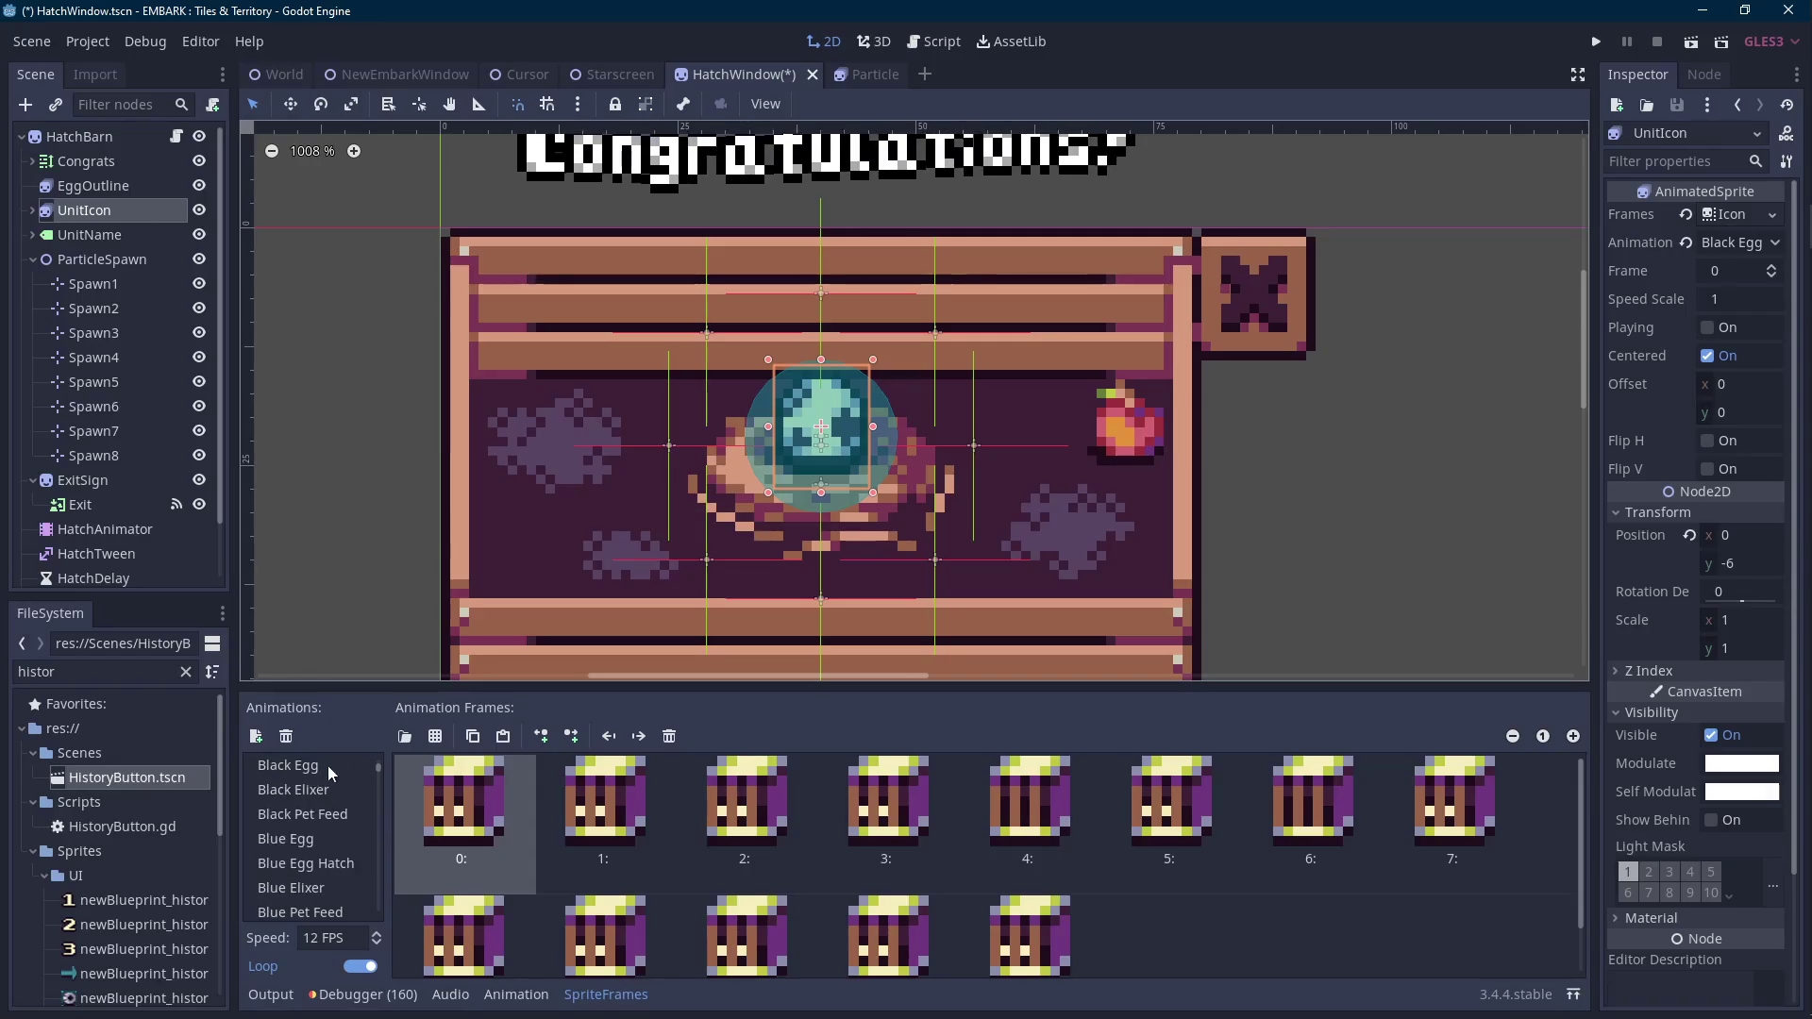
click(327, 766)
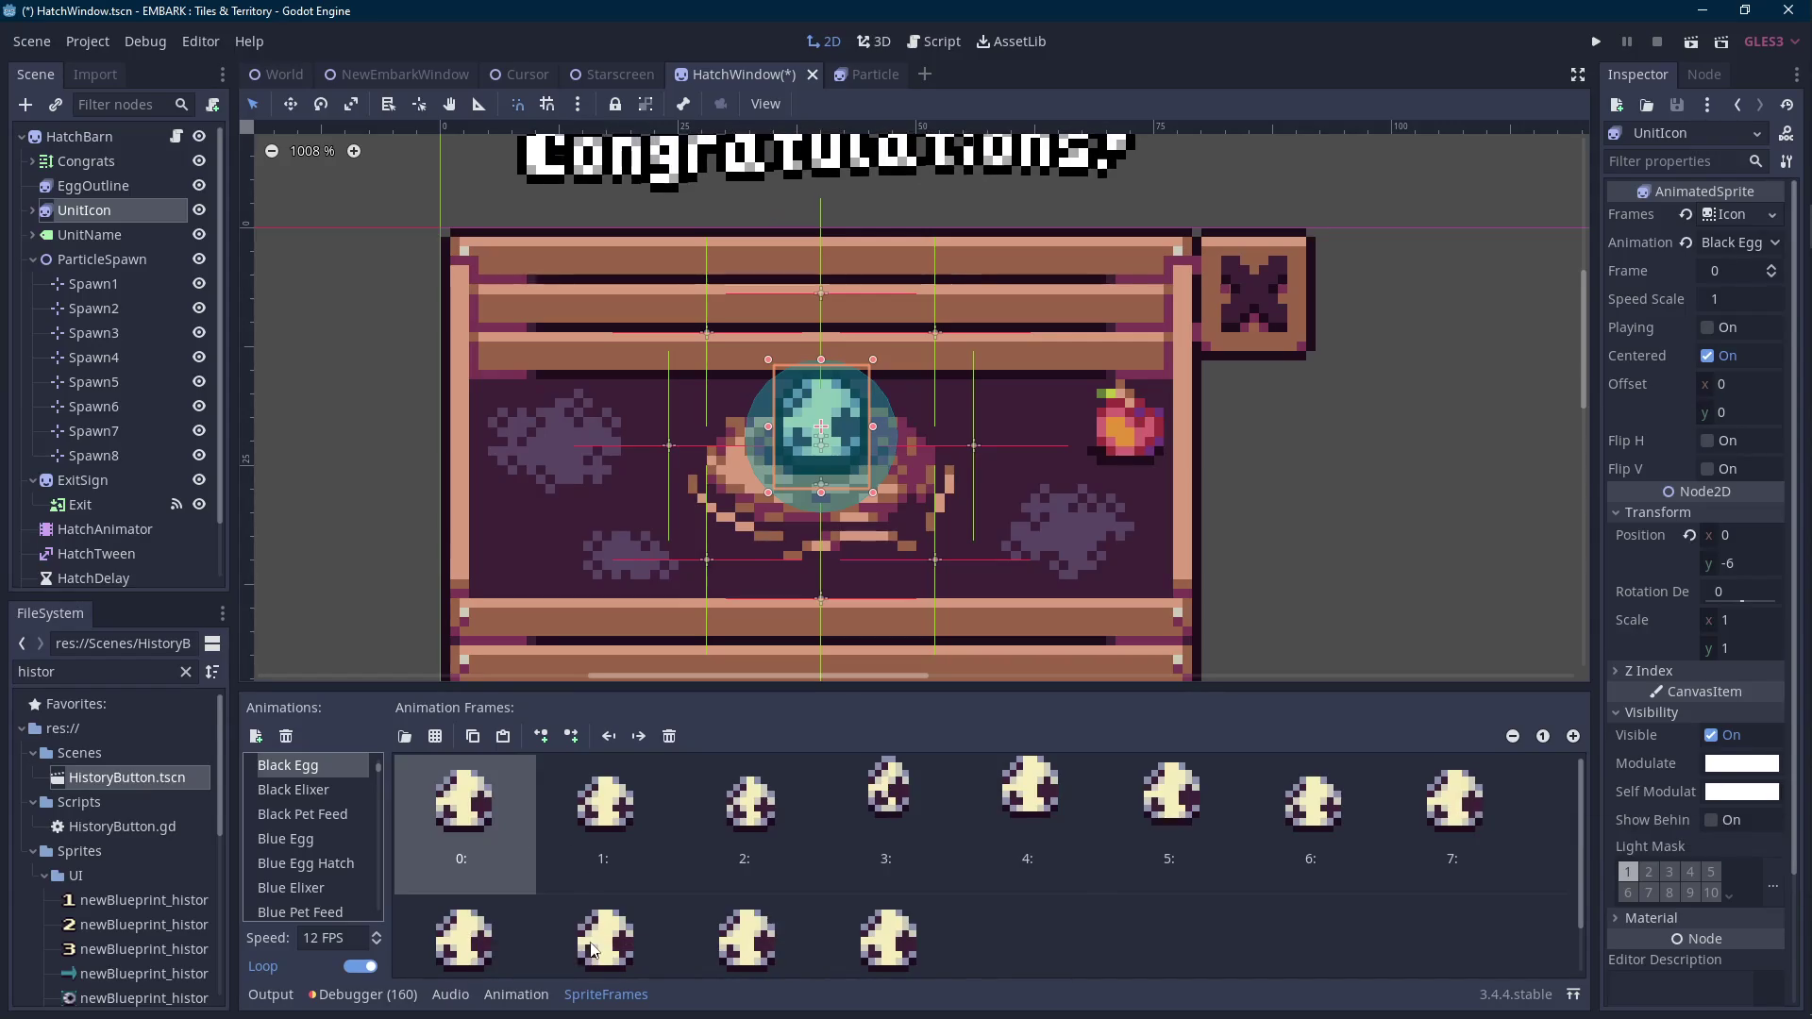
Append several more copied outline frames to EggOutline's default animation.
click(100, 185)
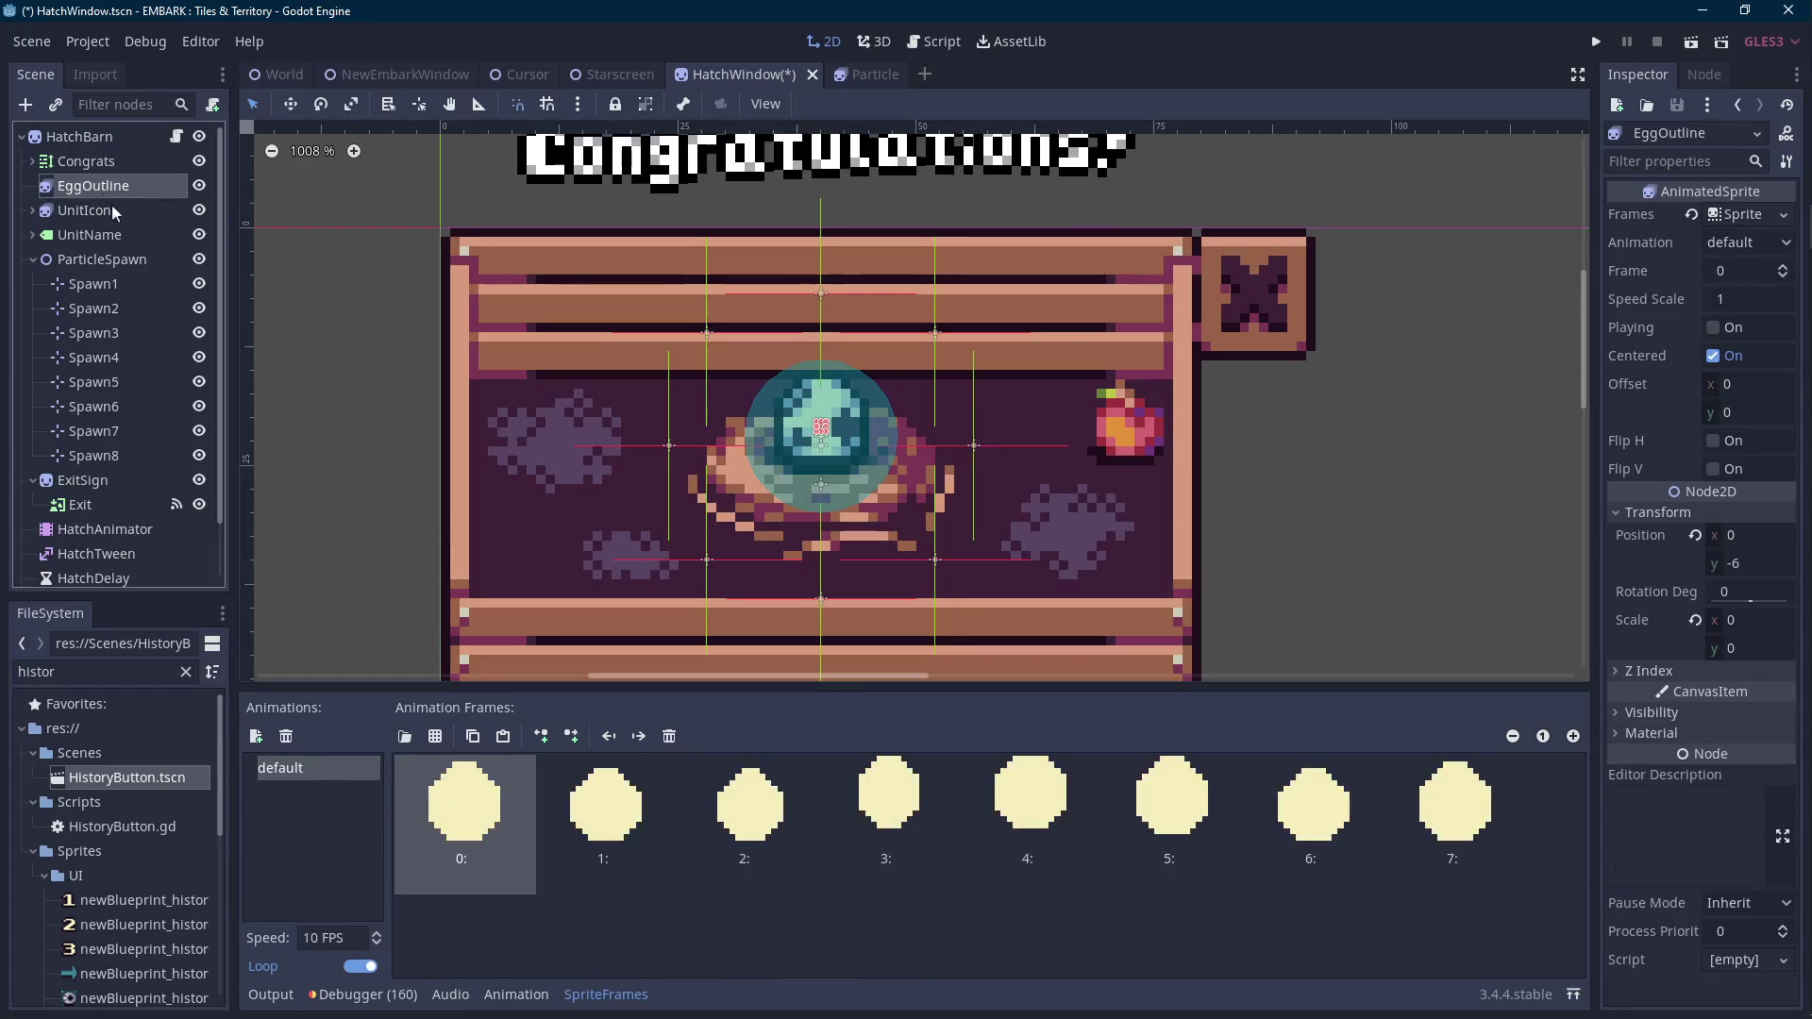
click(503, 736)
click(503, 736)
click(572, 805)
click(473, 736)
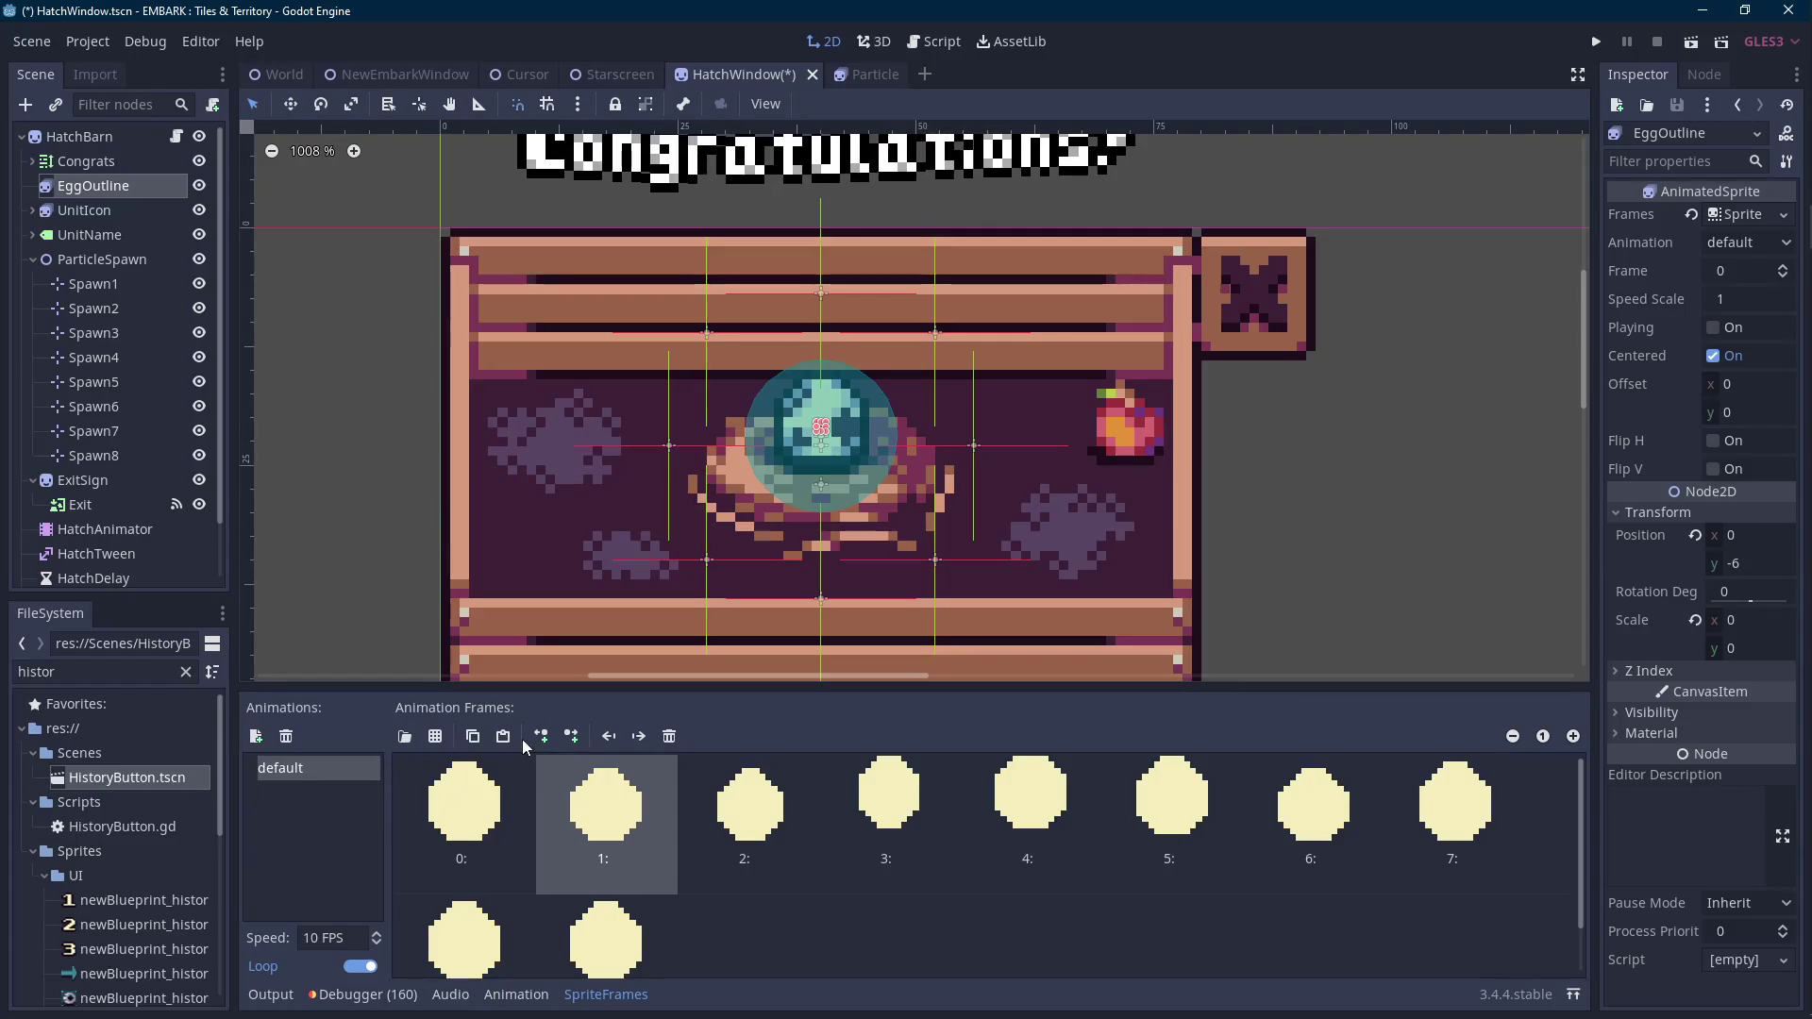
click(503, 736)
click(569, 906)
click(479, 767)
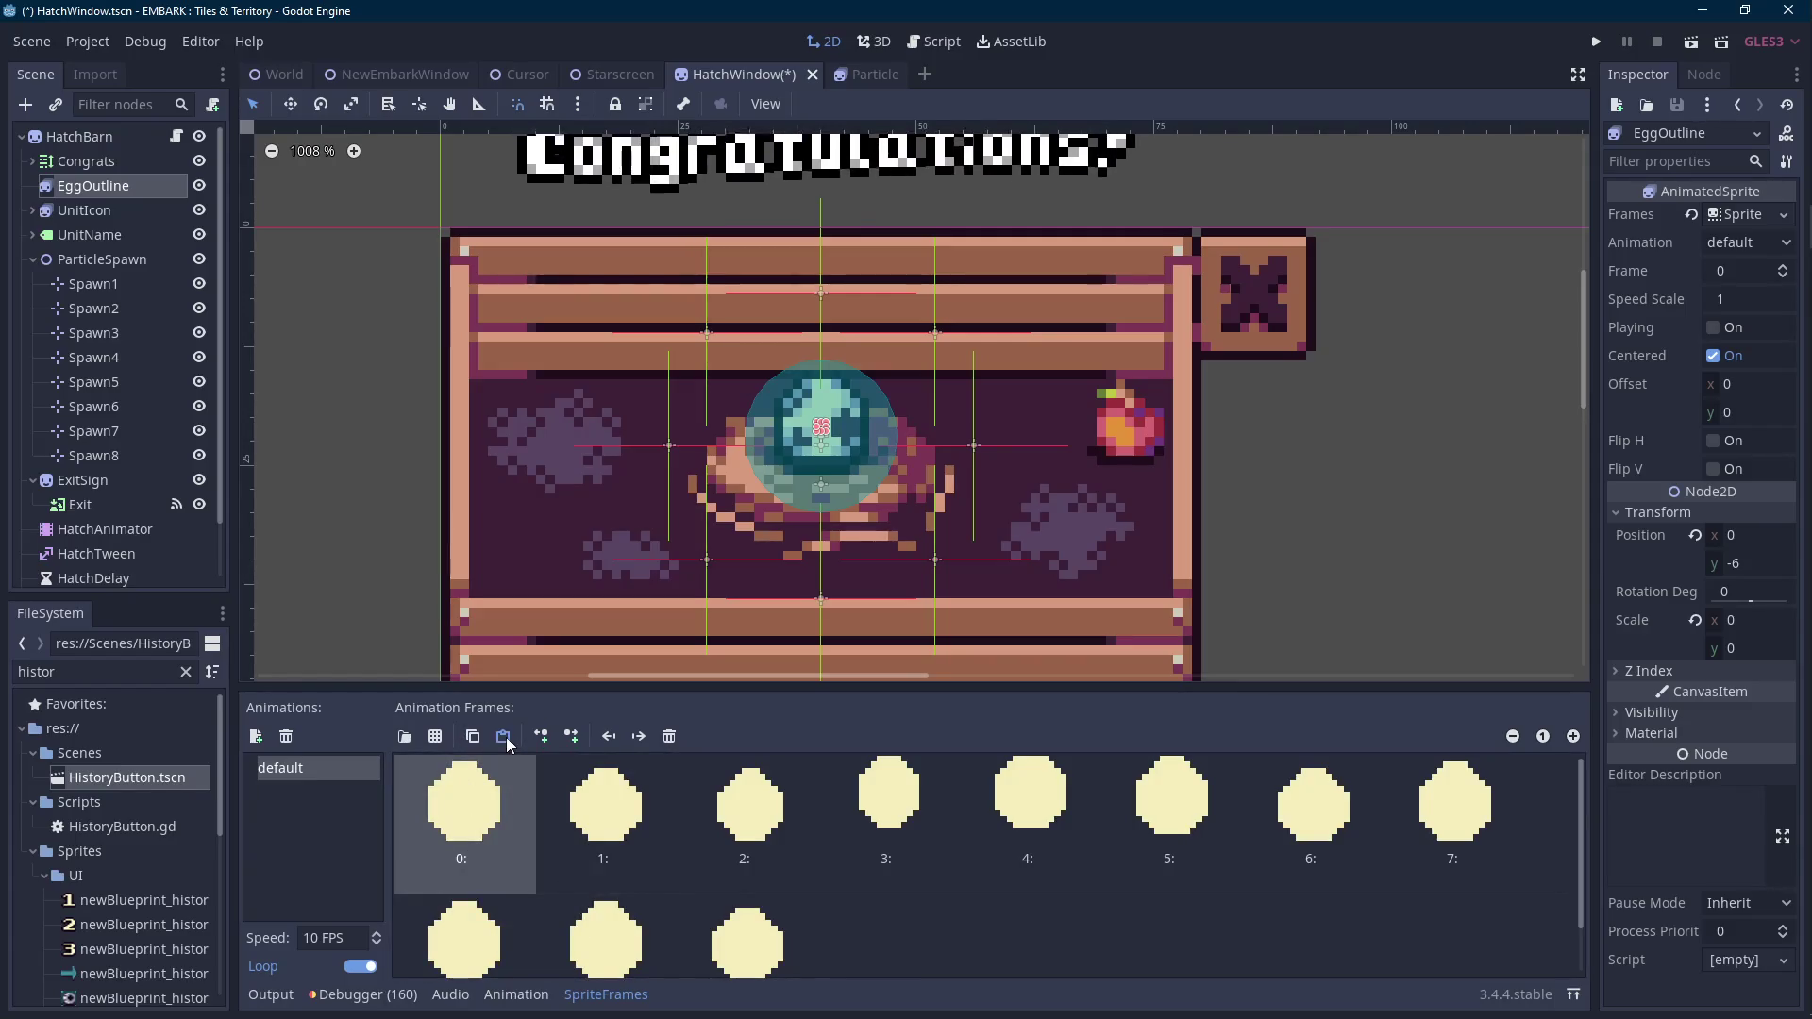
click(503, 736)
Turn on EggOutline playing, reset its scale to 1, set speed to 12 FPS, and save.
scroll(738, 578, down, 1)
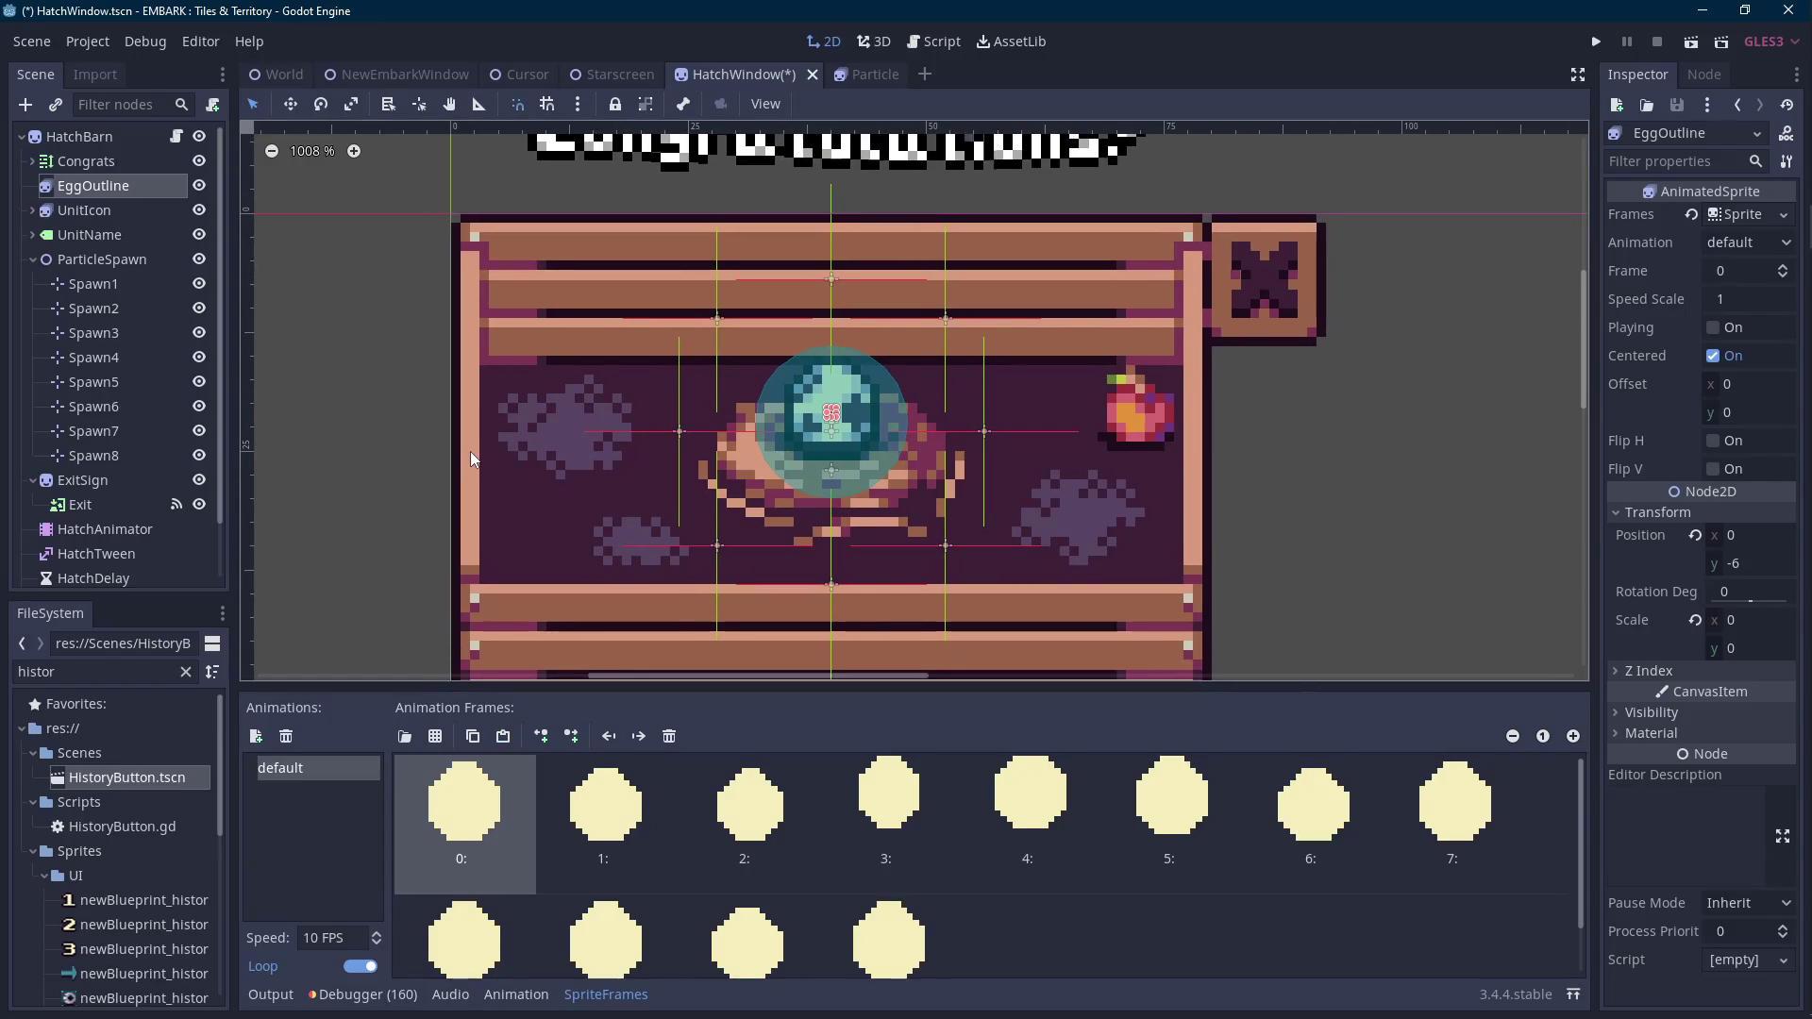
click(1713, 329)
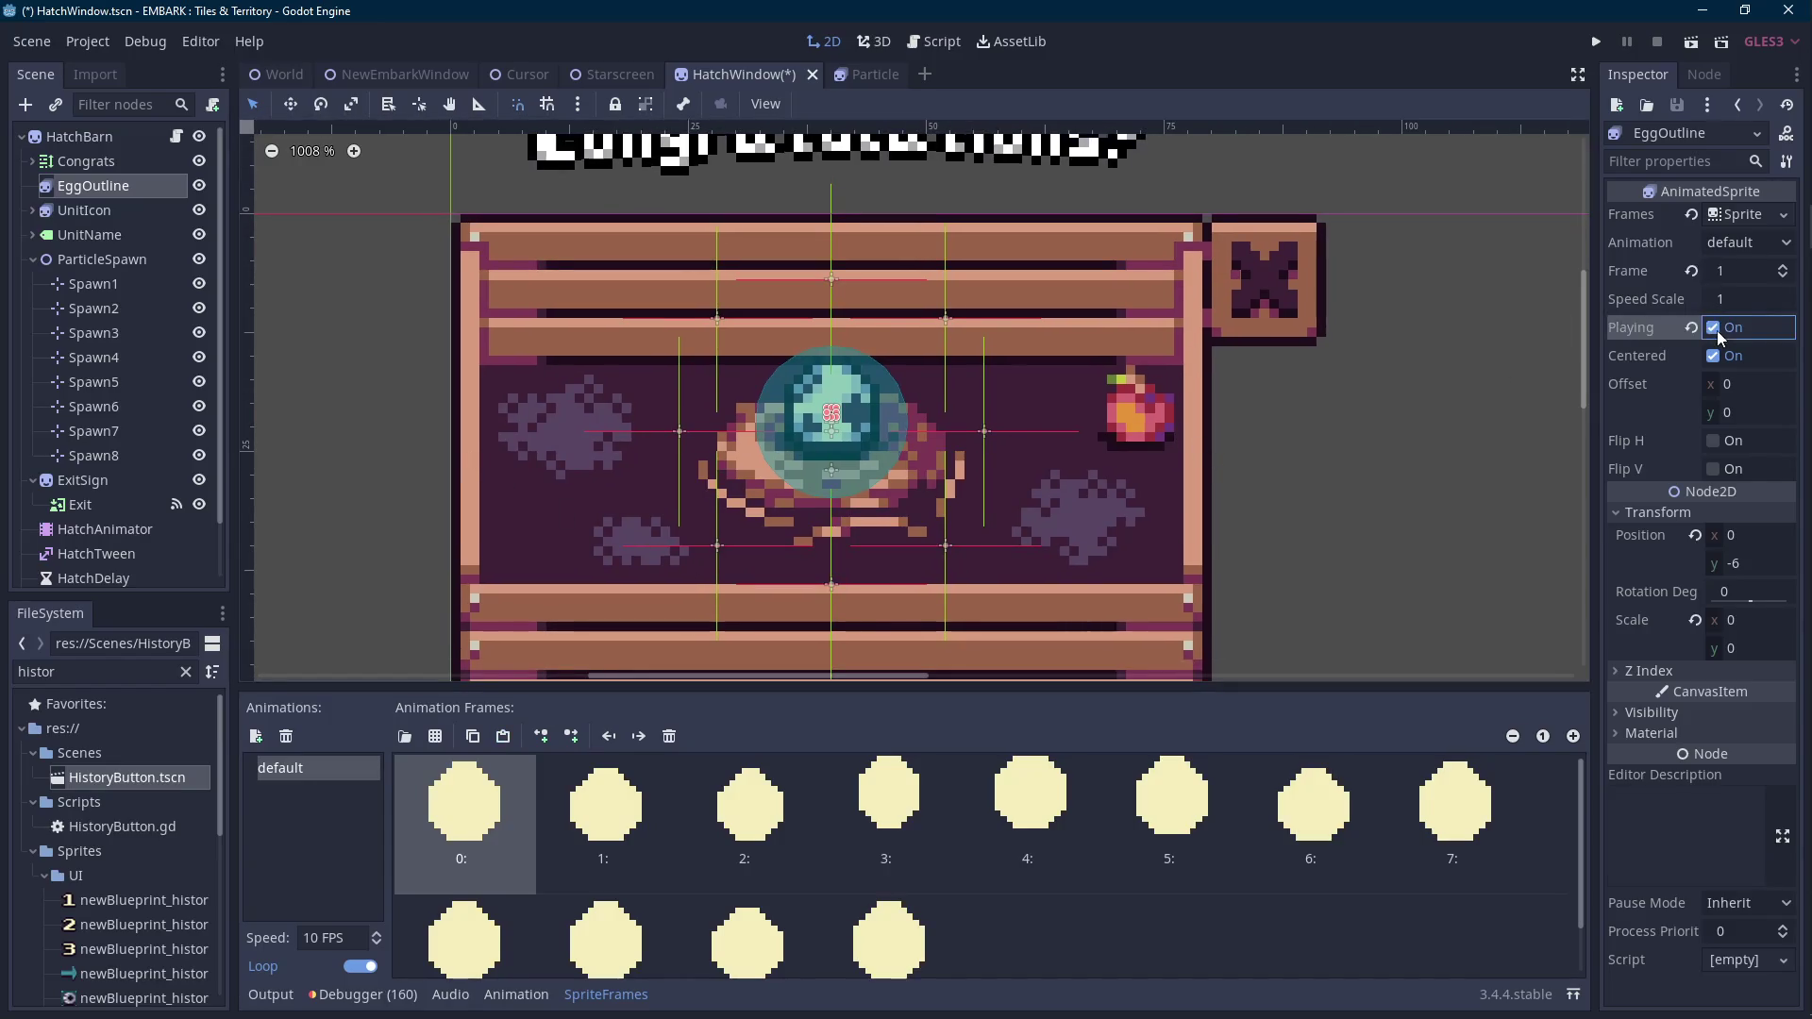
click(1697, 620)
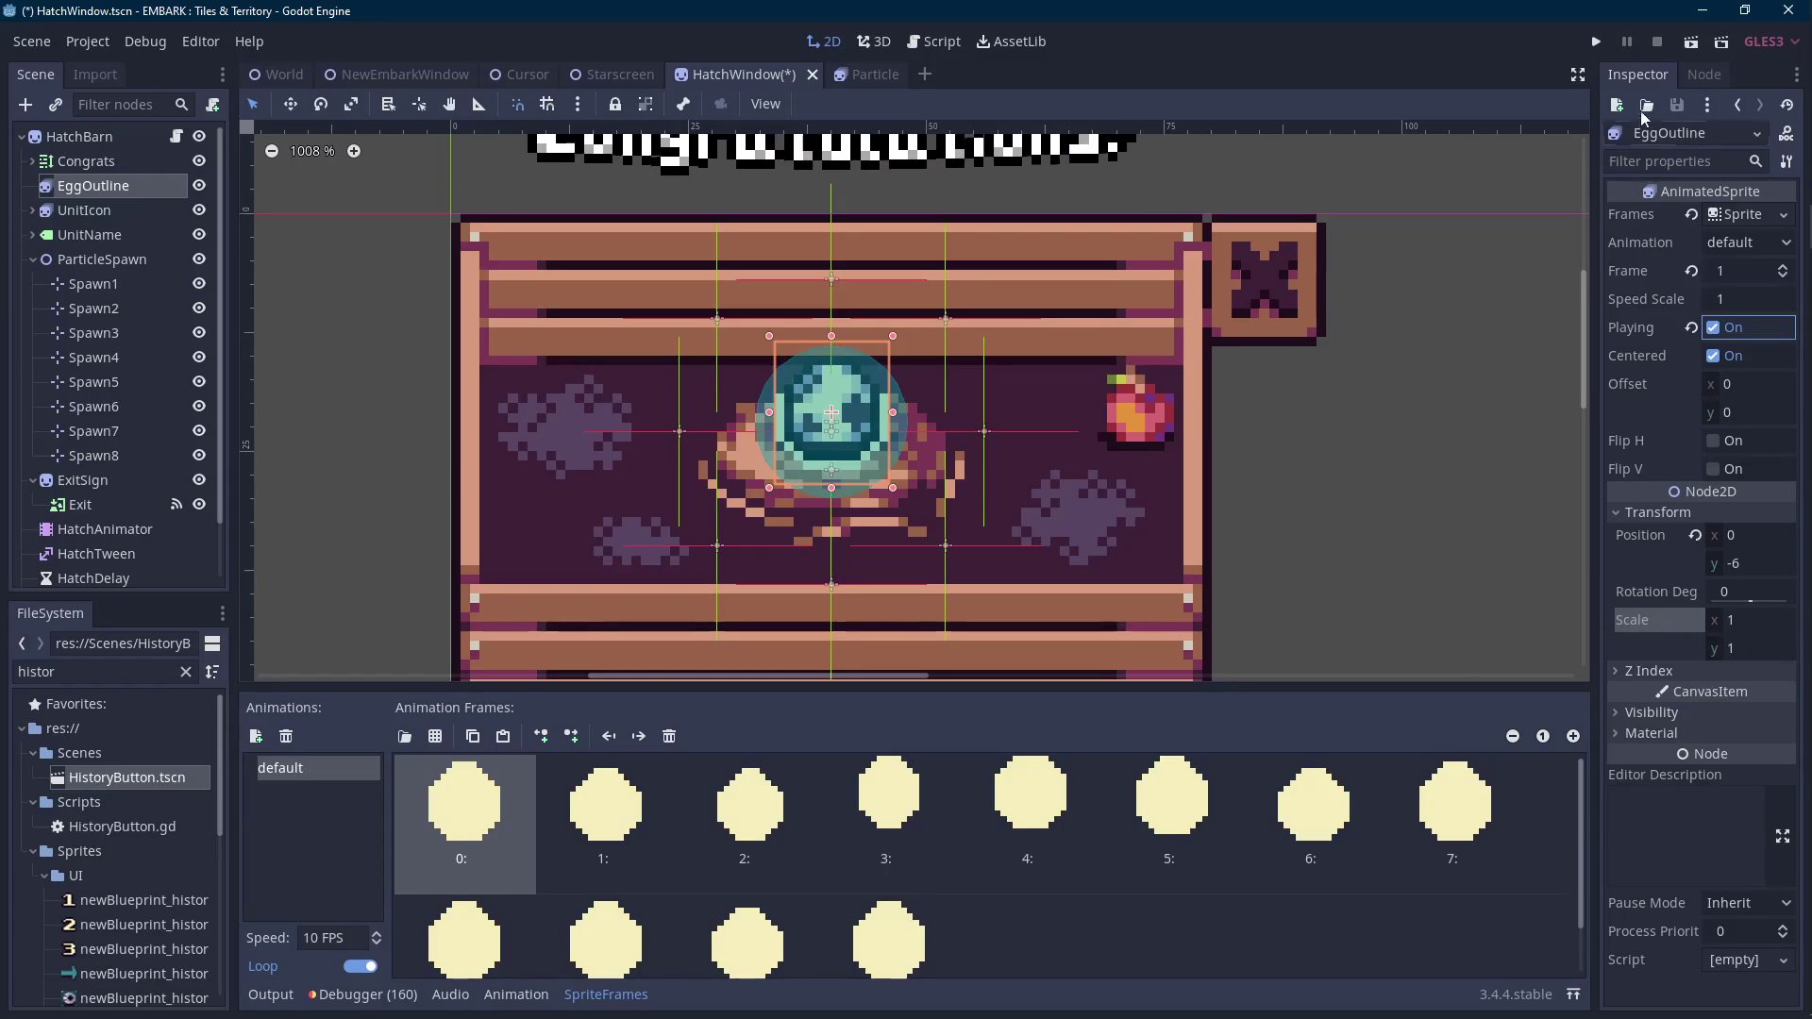
click(104, 209)
click(330, 836)
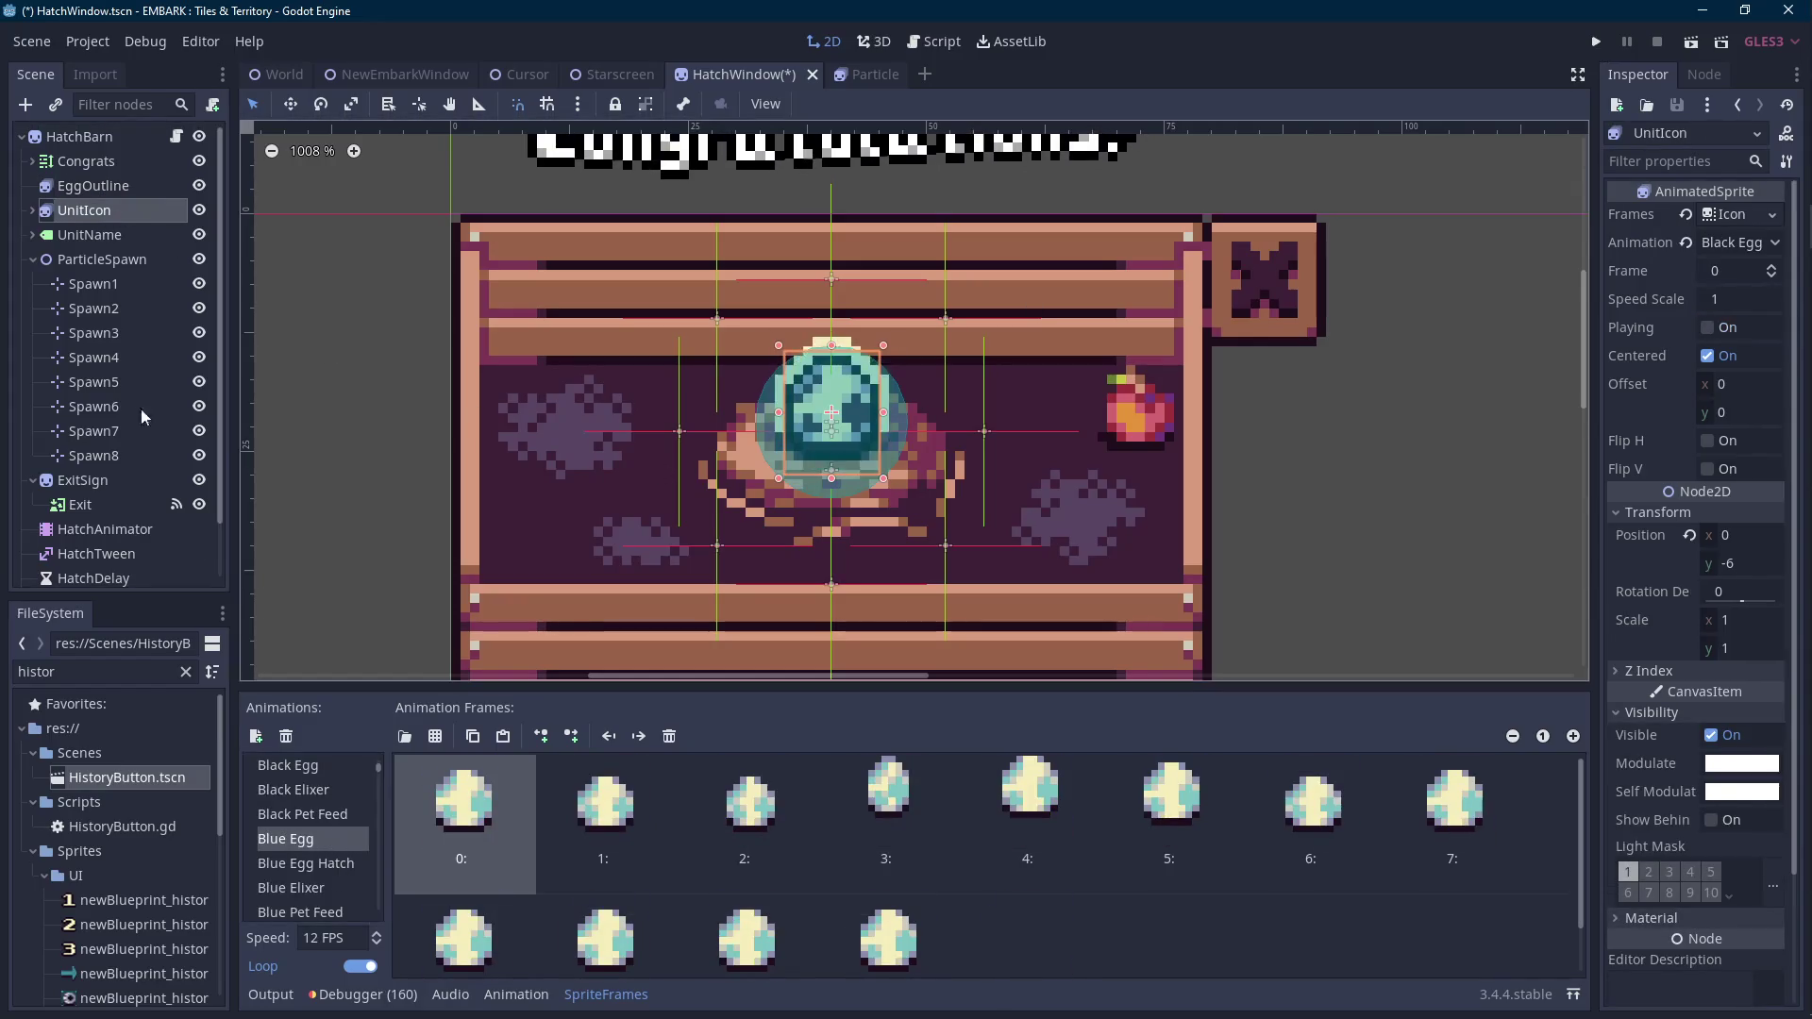
click(95, 185)
text(12)
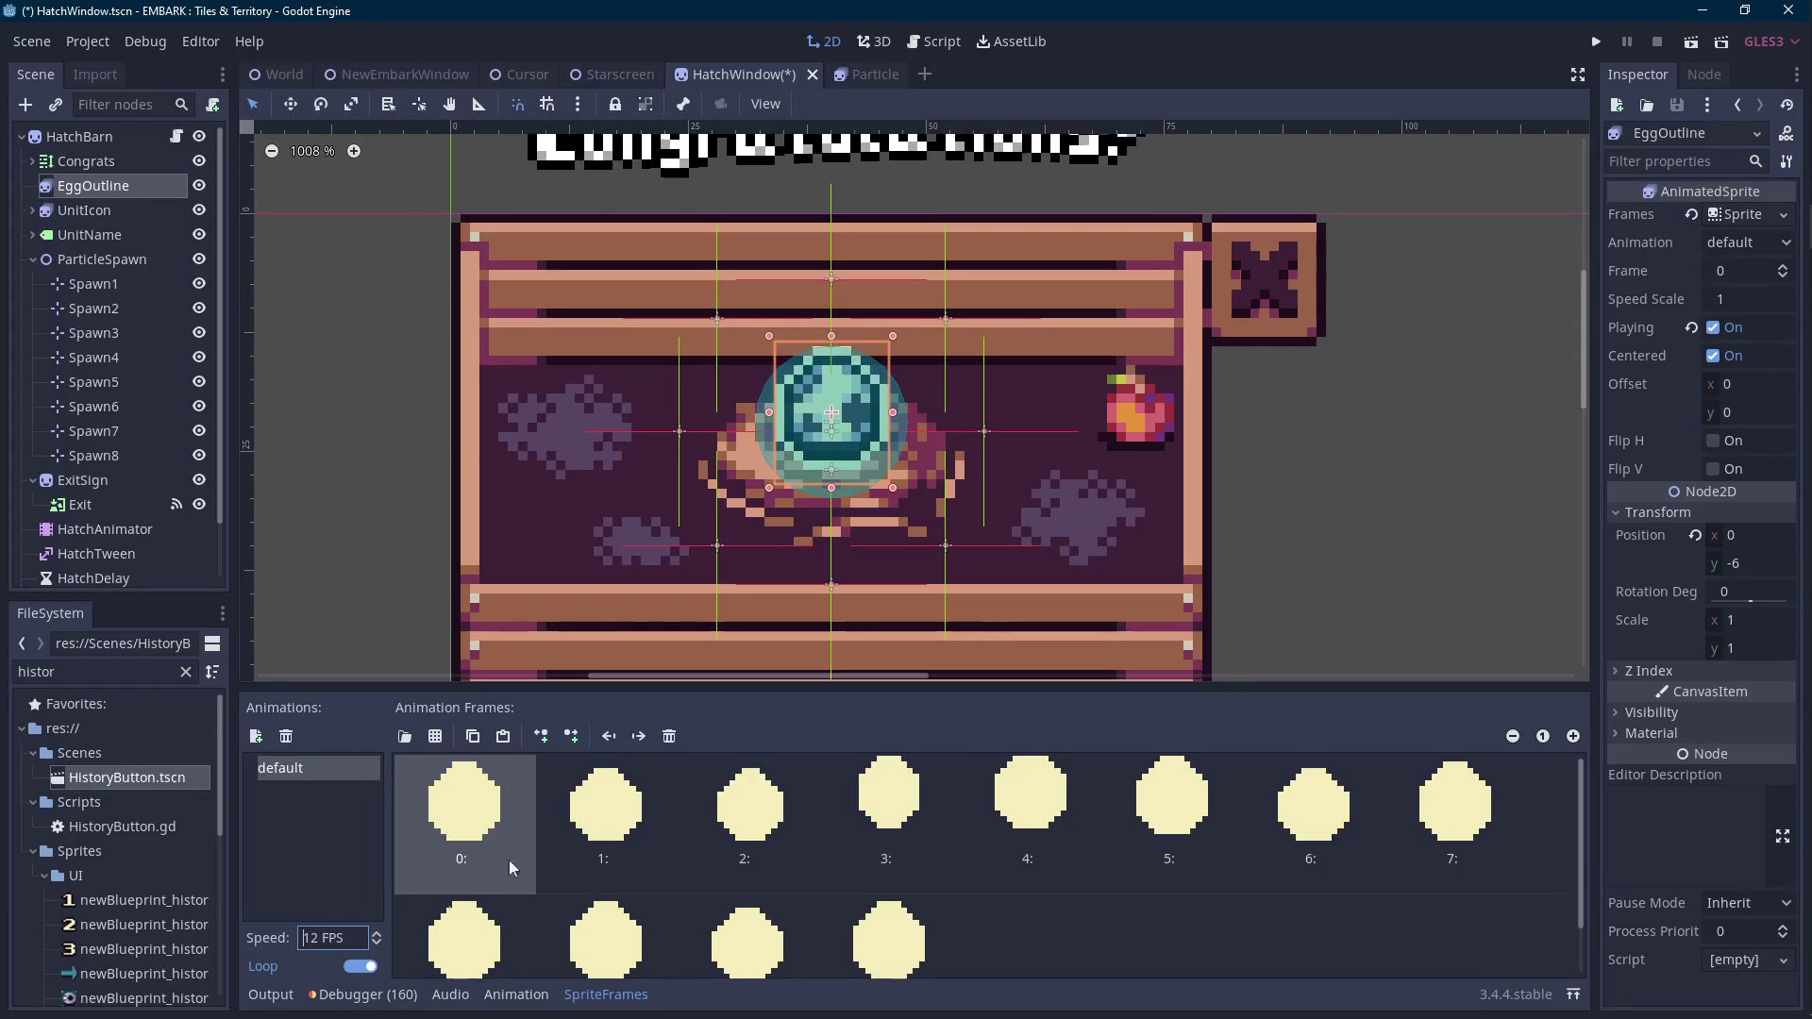
scroll(1106, 494, up, 1)
key(ctrl+s)
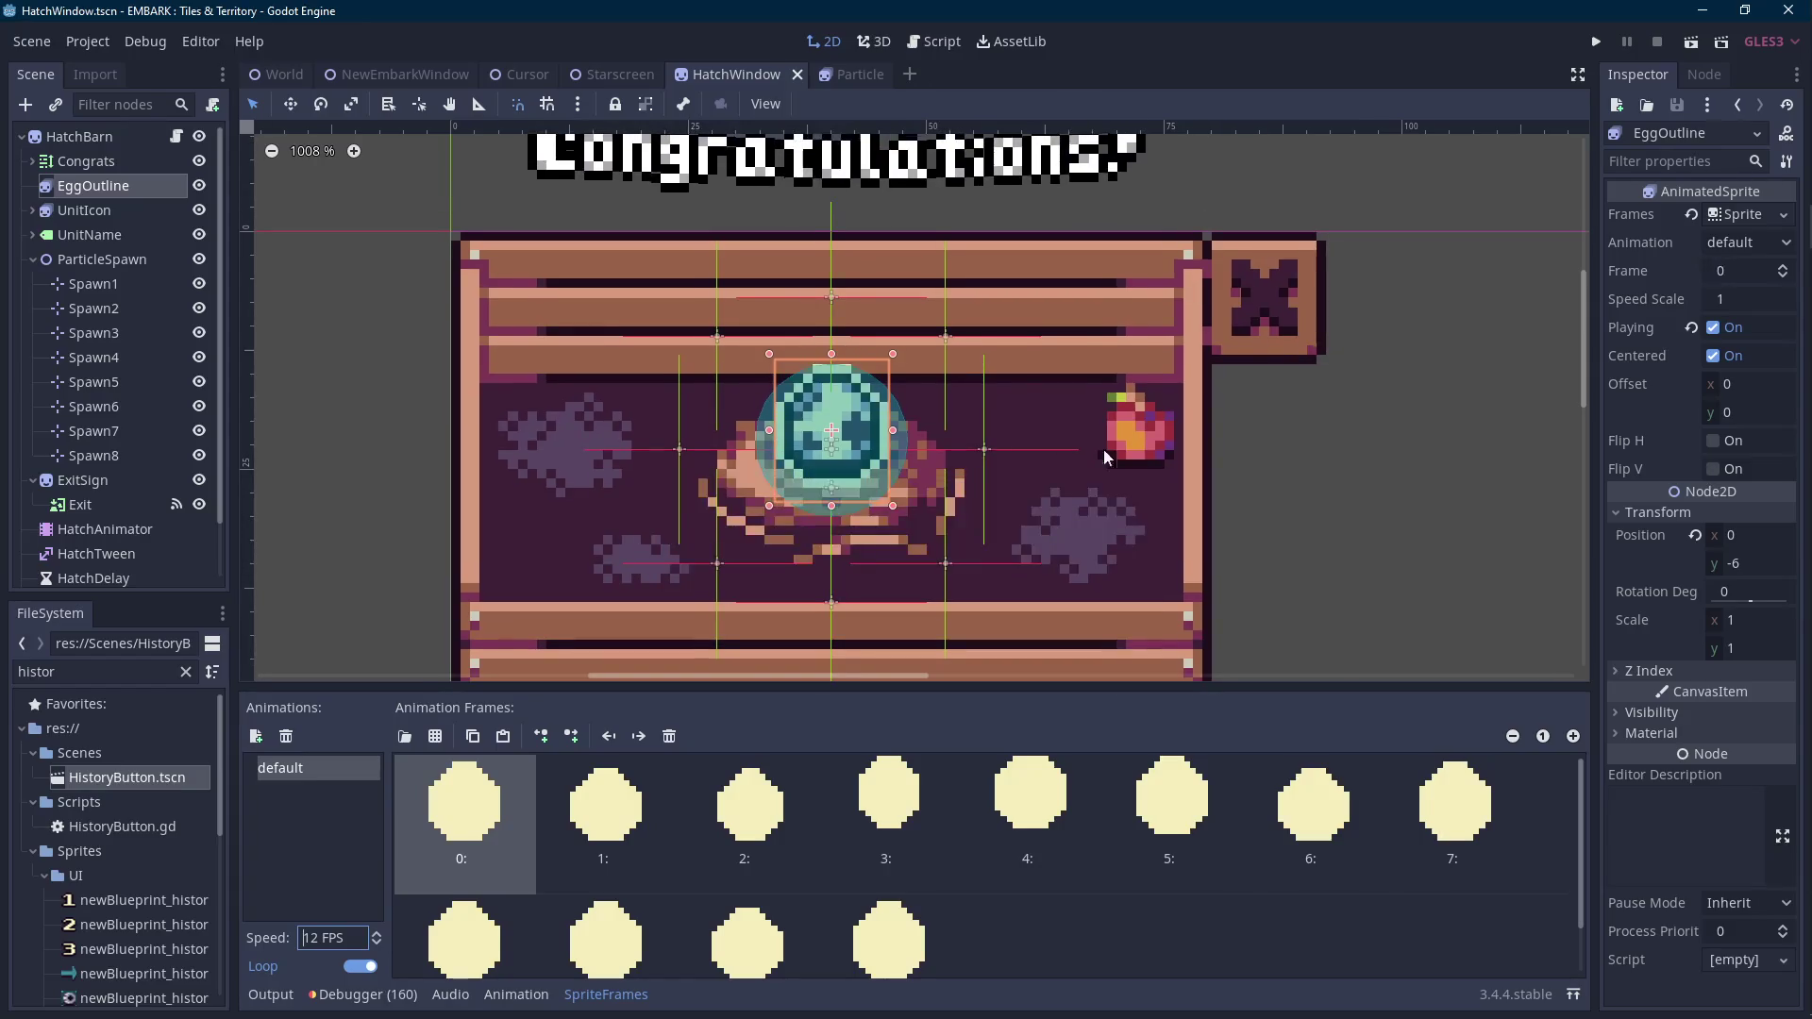
Run the game, load File 1, hatch the Yellow Egg to 'Congratulations!', then stop.
click(1591, 43)
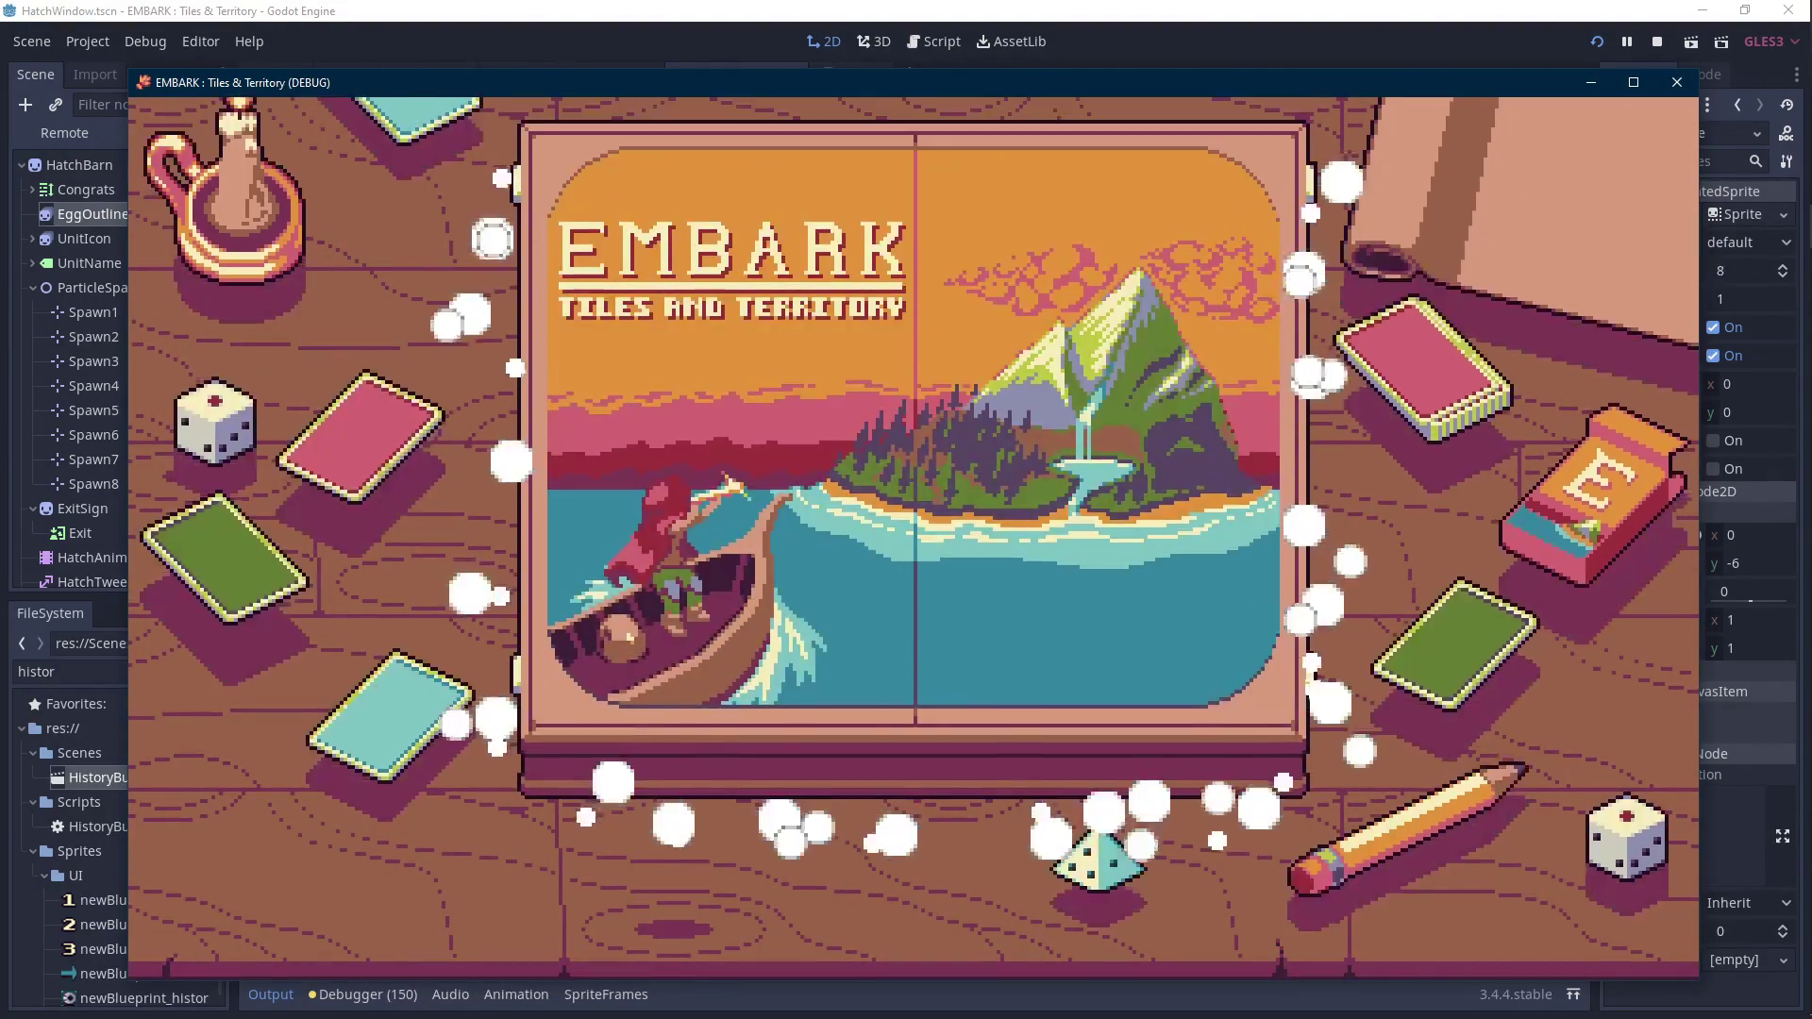
click(892, 592)
click(525, 404)
click(922, 645)
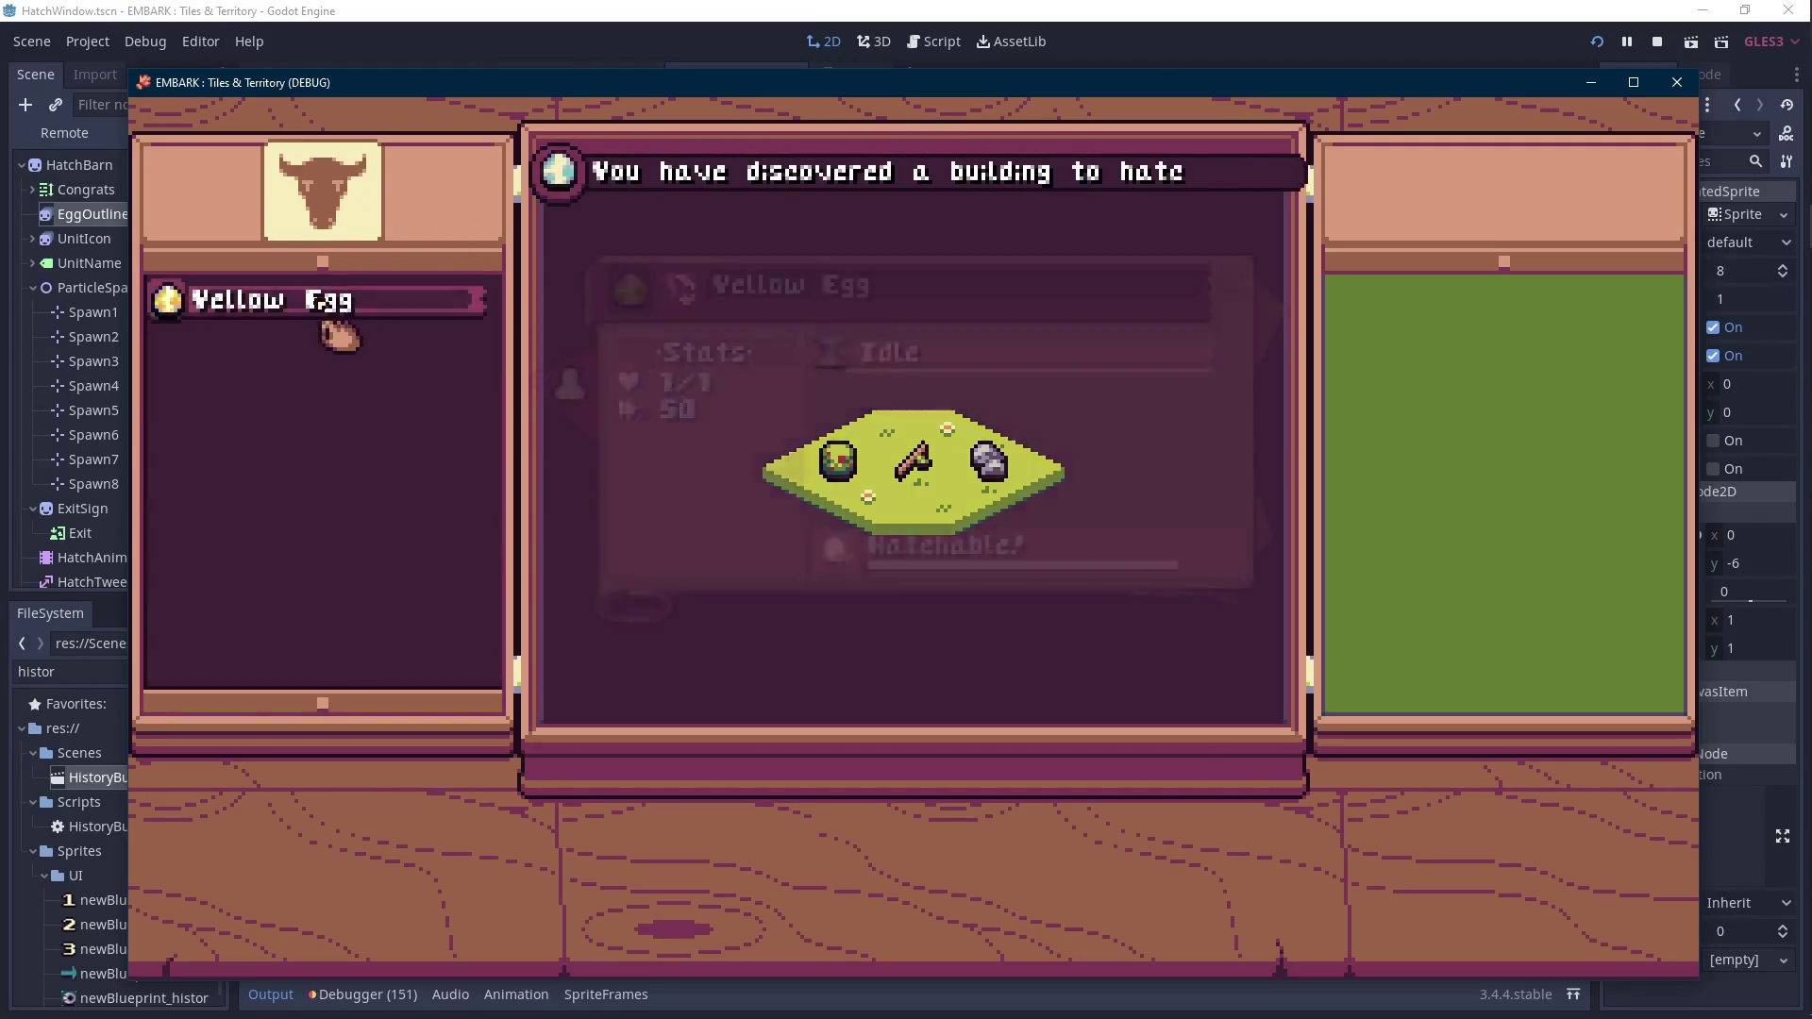
click(842, 583)
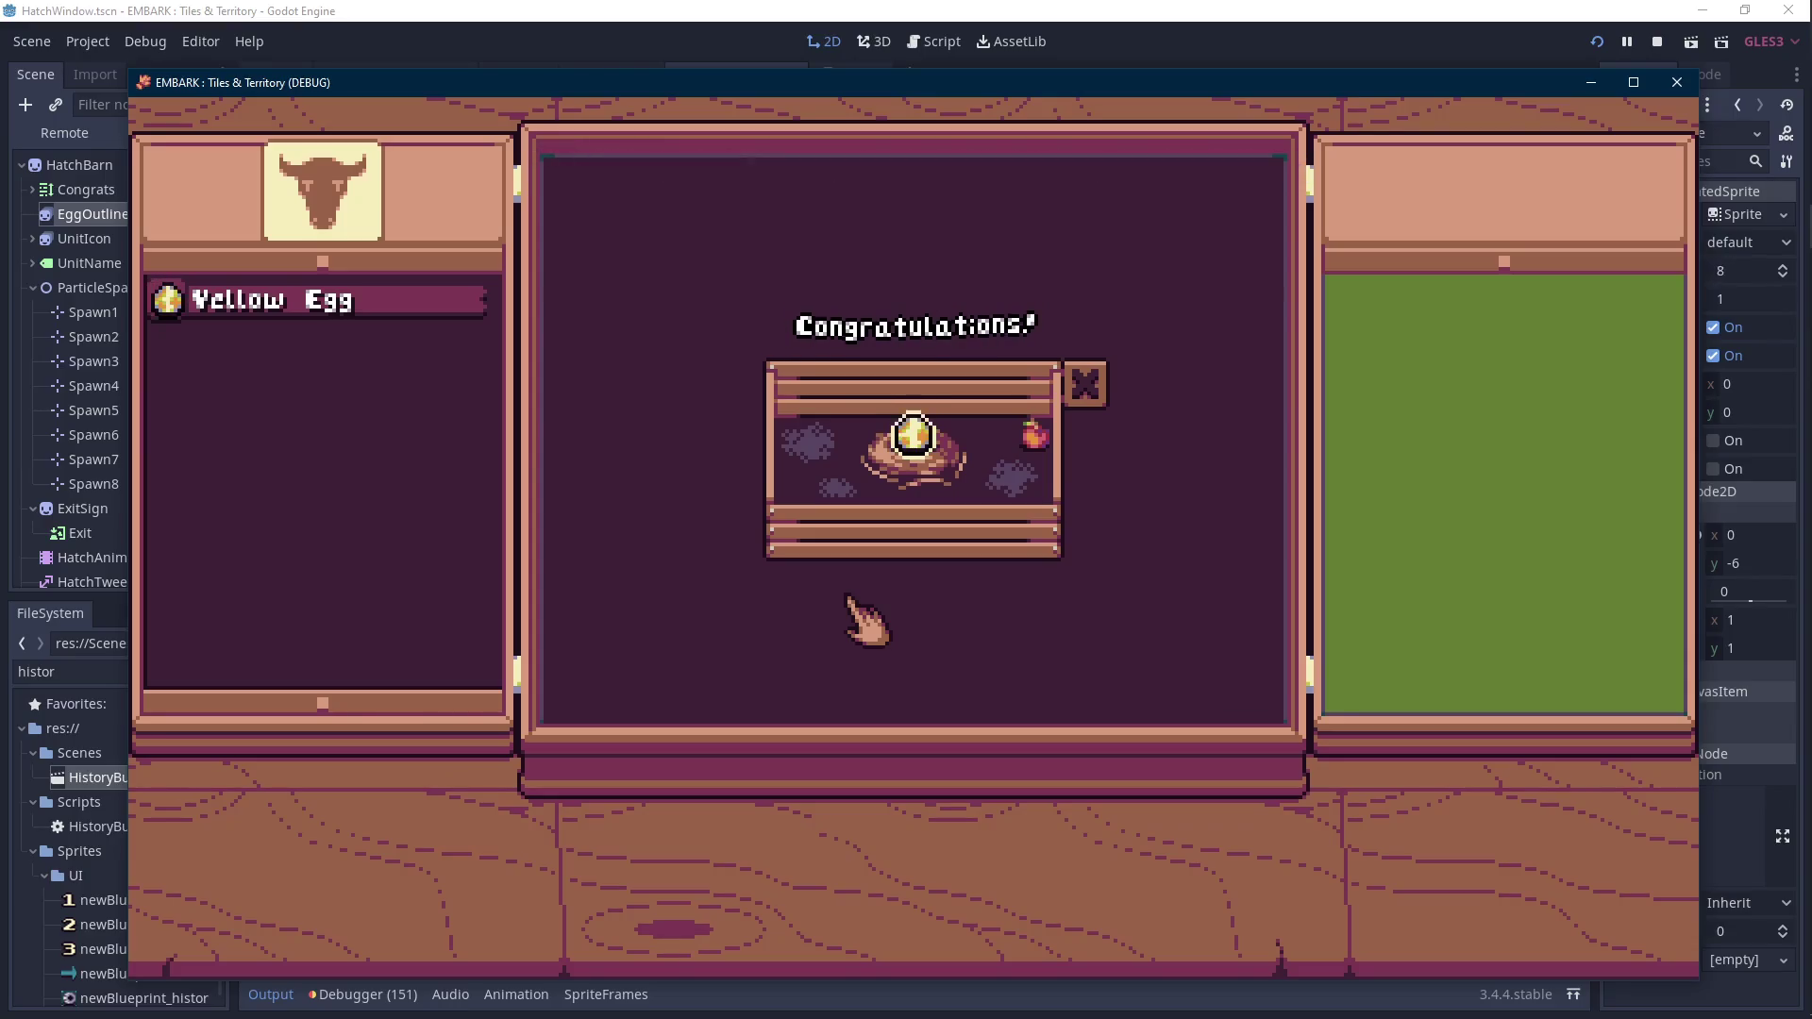
click(1658, 42)
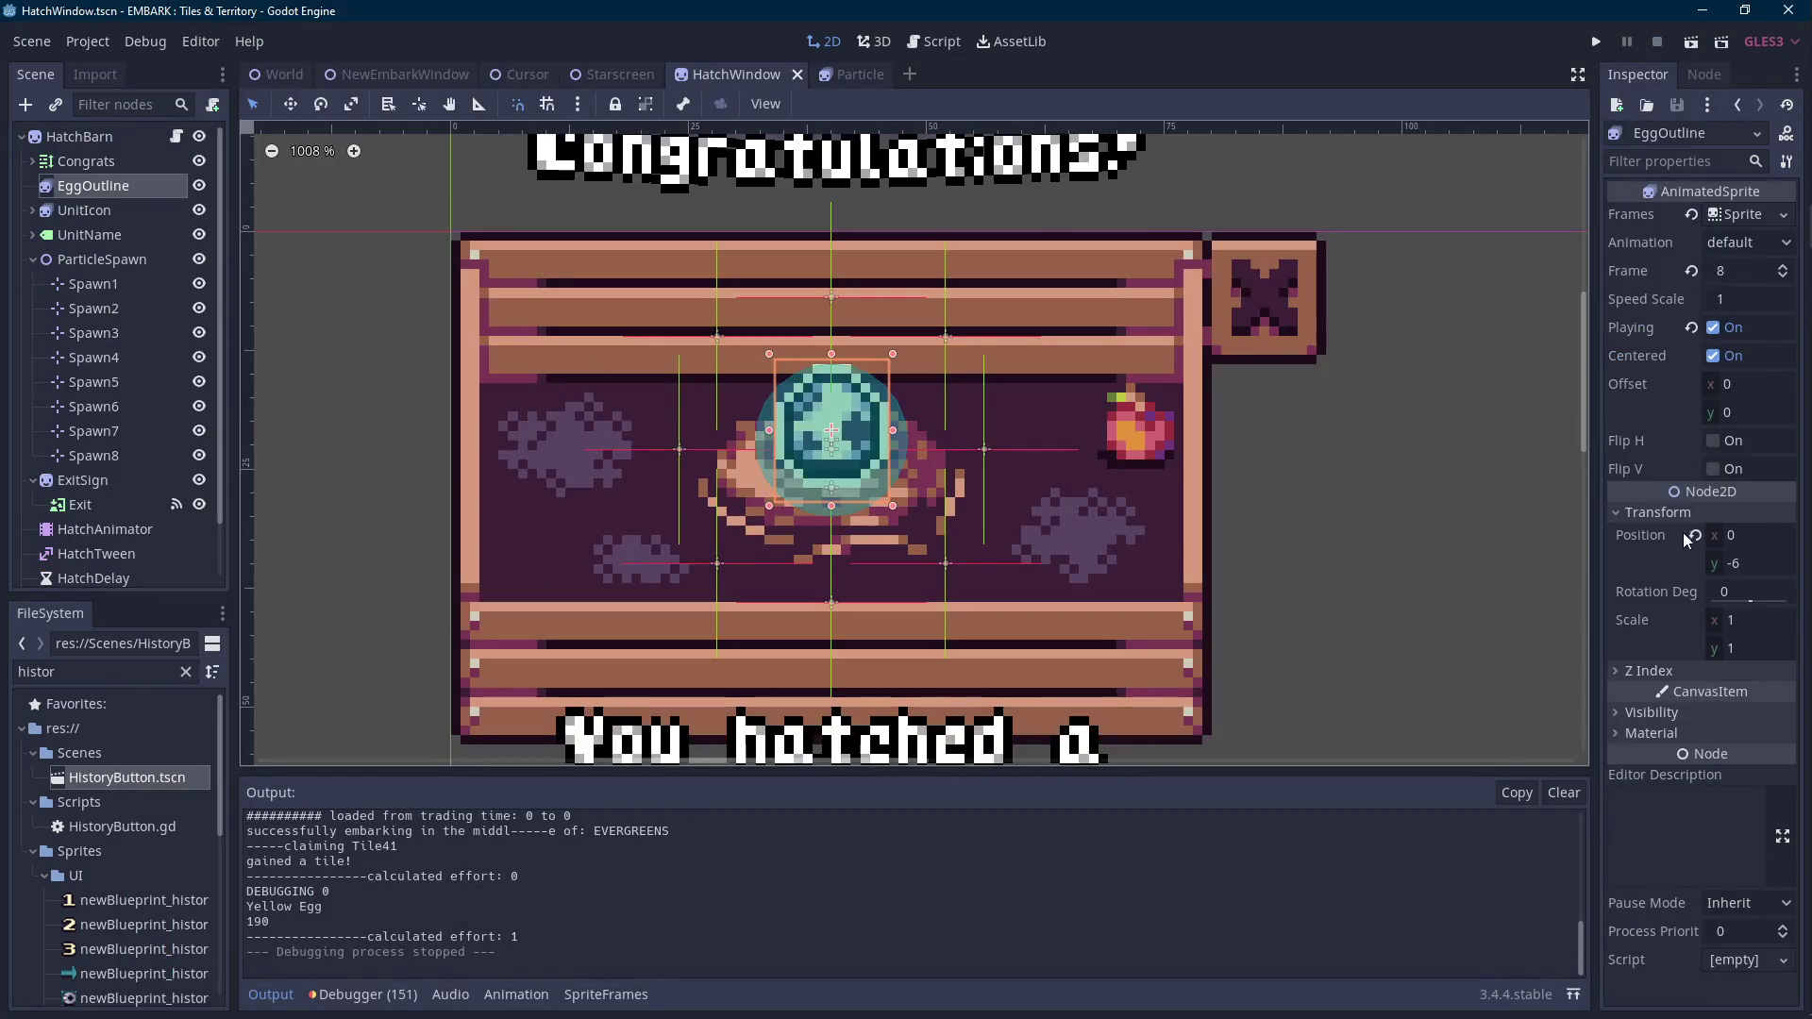
Set EggOutline's Transform Scale x and y to 0, save the scene, and open HatchWindow.gd.
click(1773, 623)
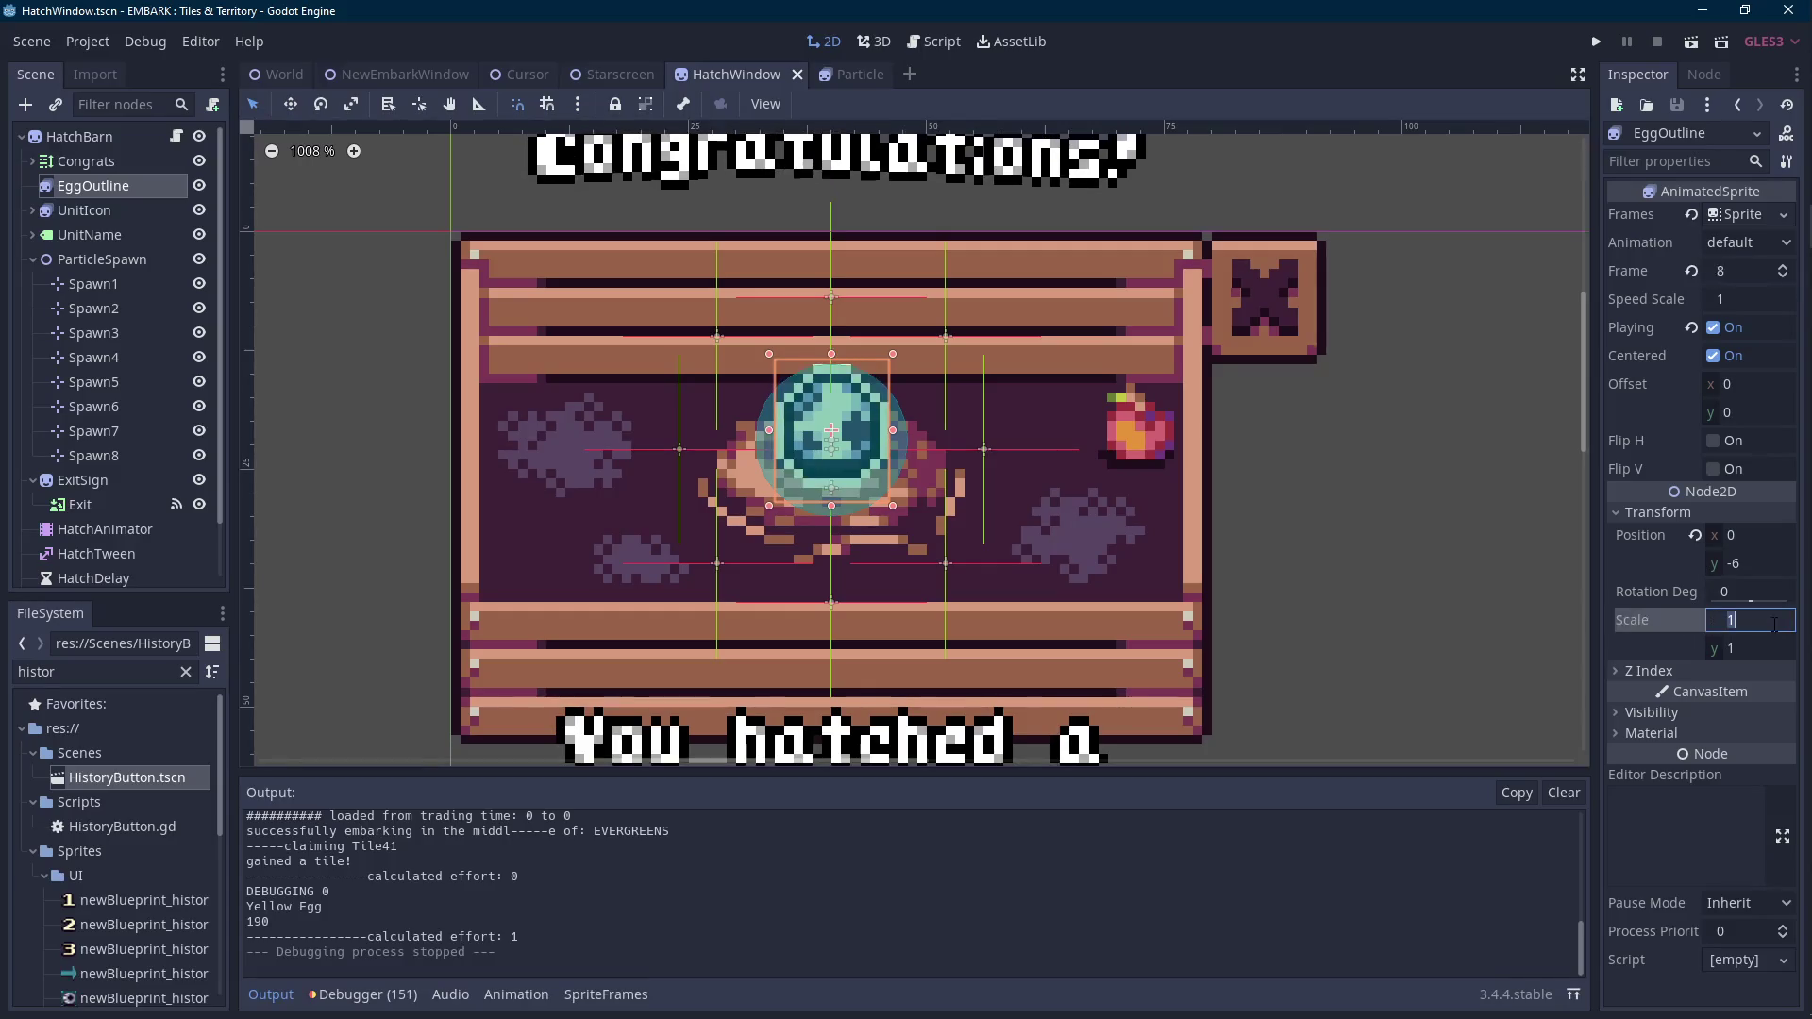
text(0)
key(Tab)
text(0)
key(Return)
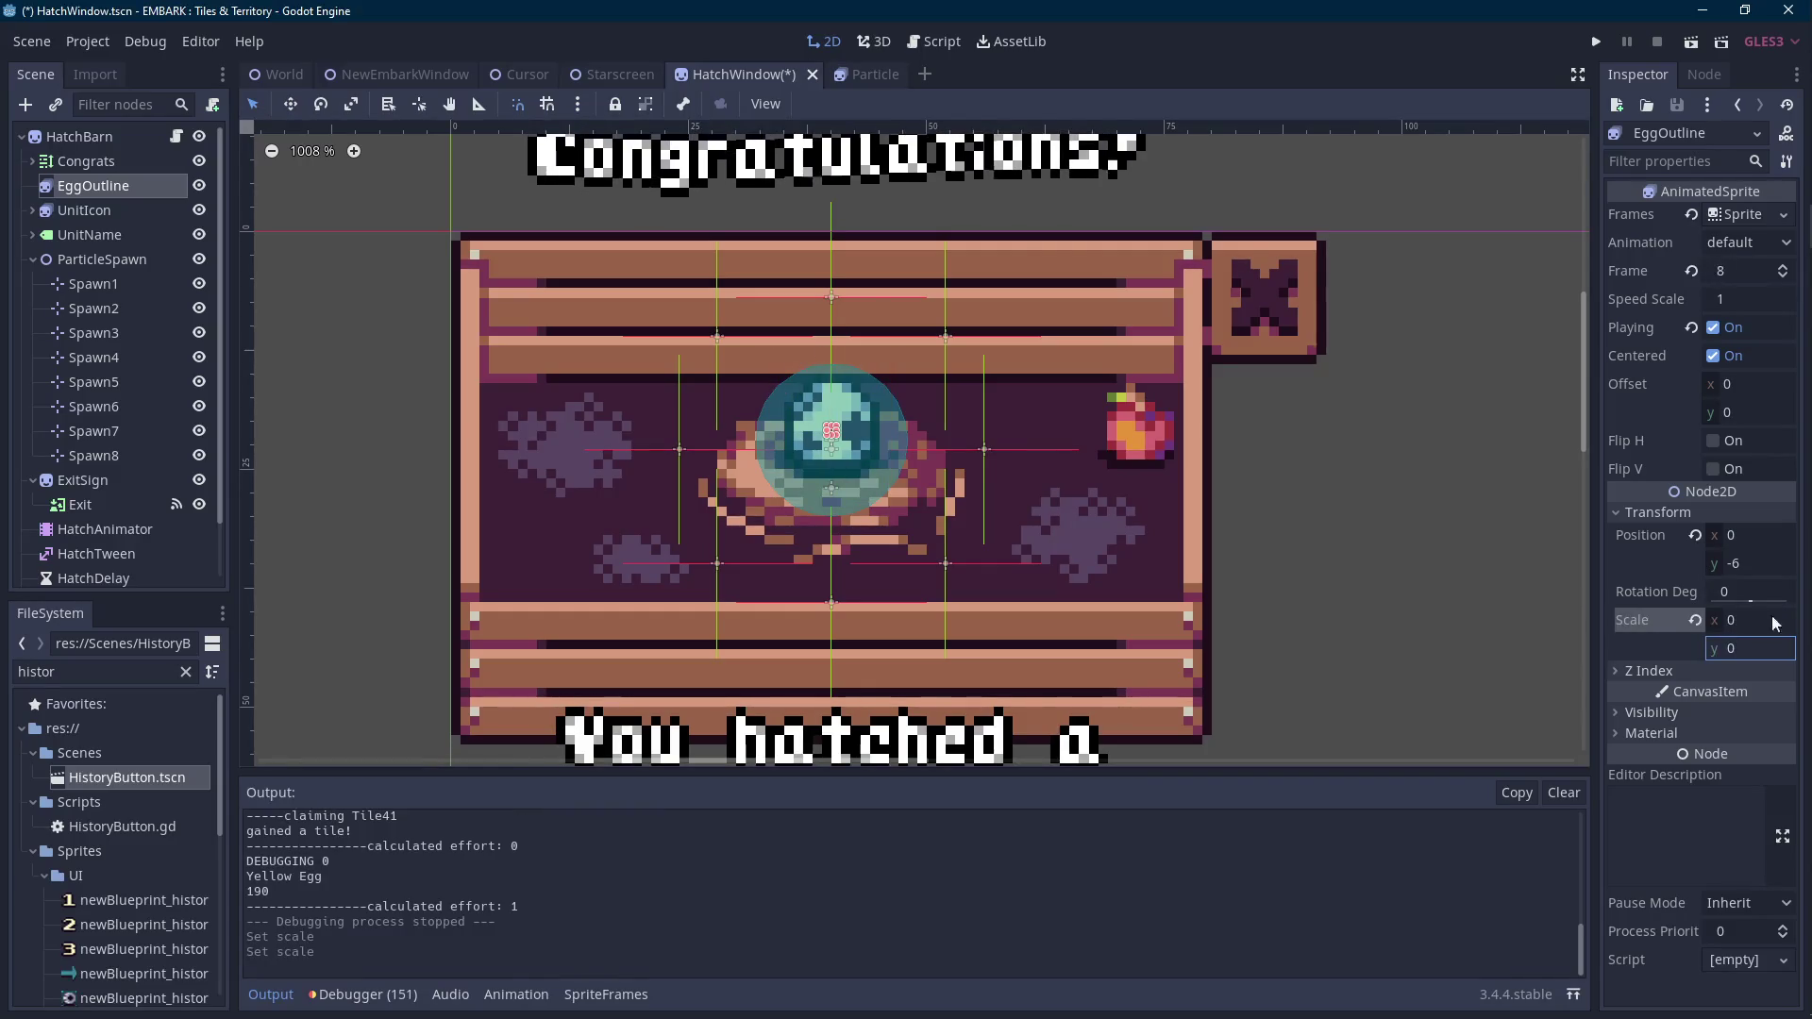
key(Scroll_Lock)
scroll(1179, 470, down, 1)
key(ctrl+s)
scroll(1170, 482, down, 1)
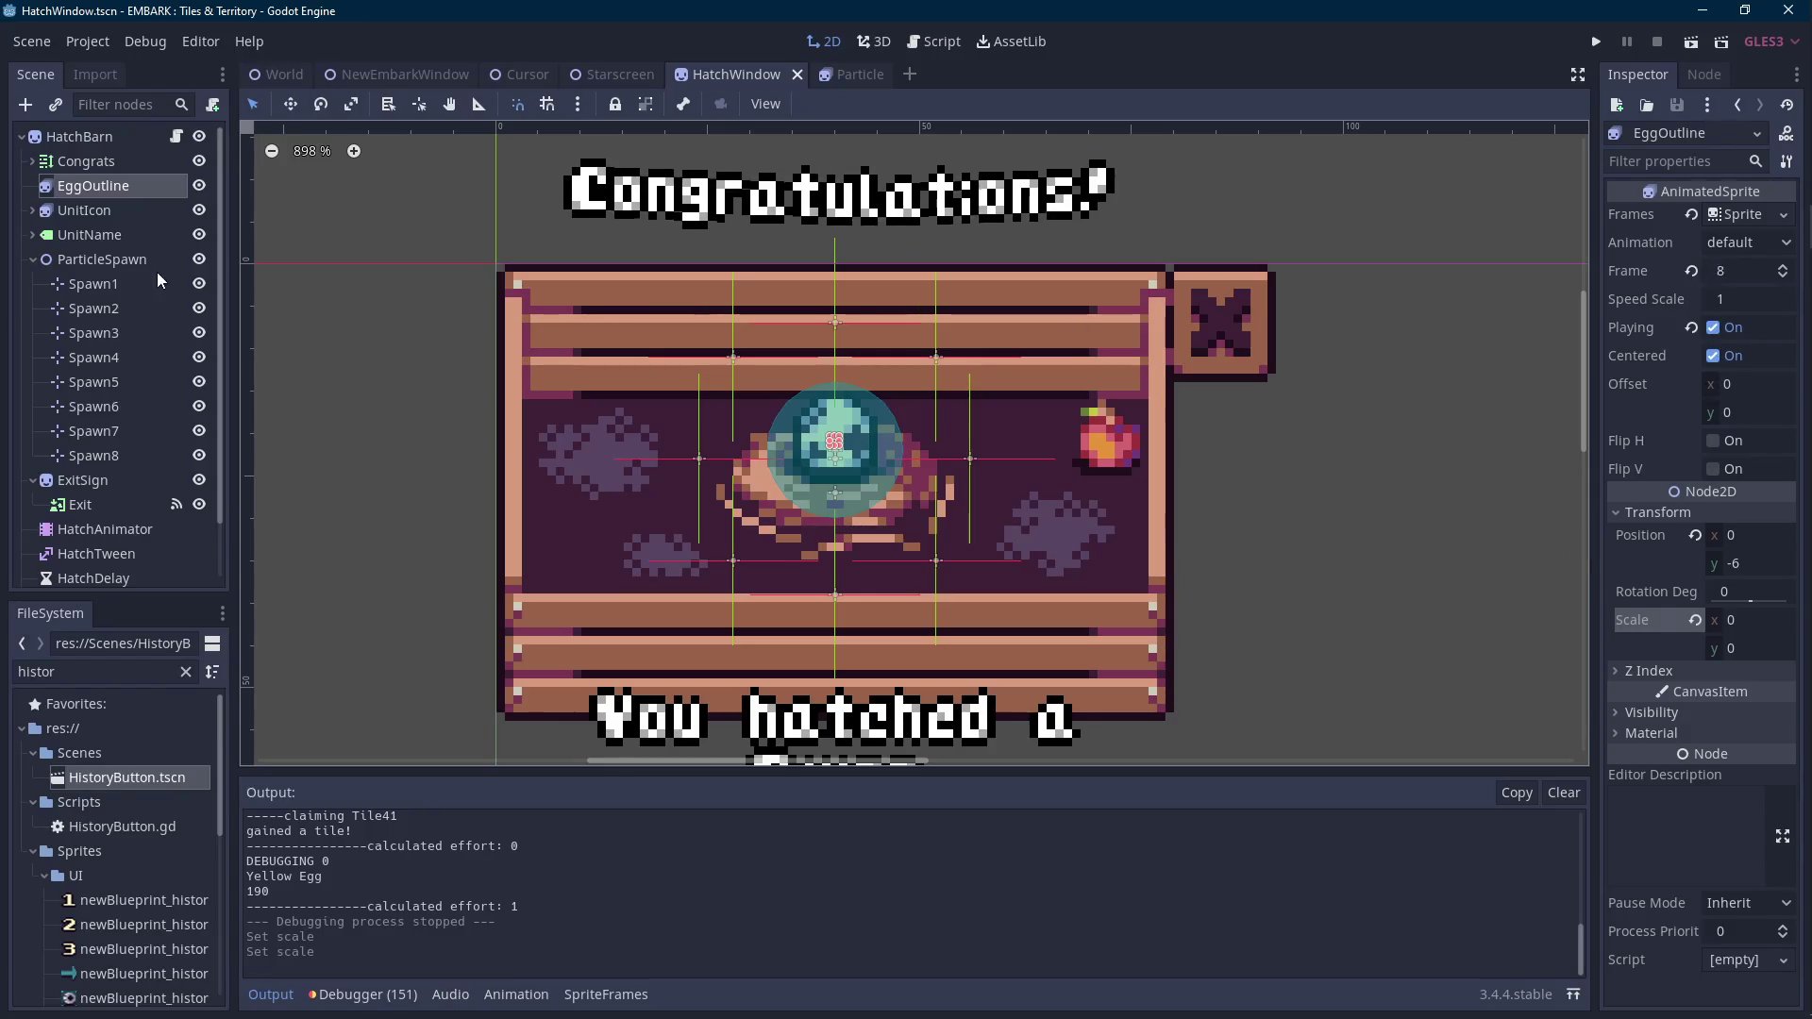
click(177, 138)
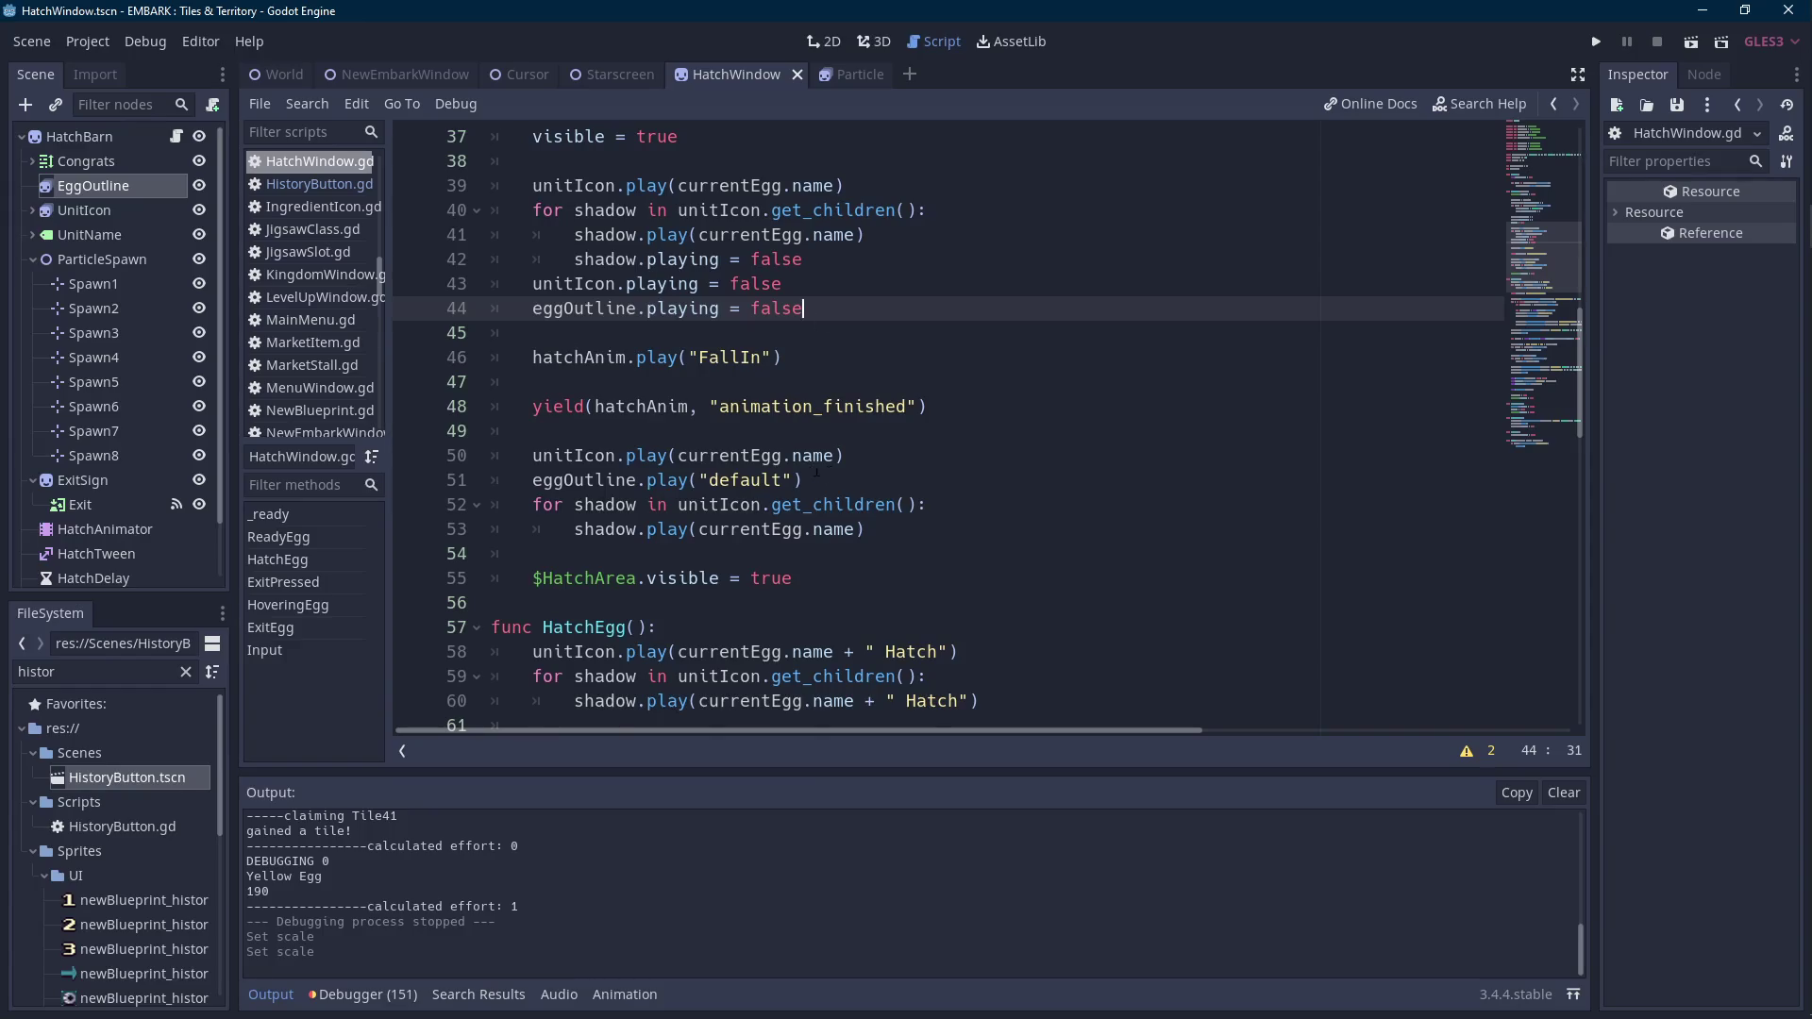
Add eggOutline.frame = 0 as line 52 after the play call, then run the game.
click(856, 479)
key(Return)
text(egg)
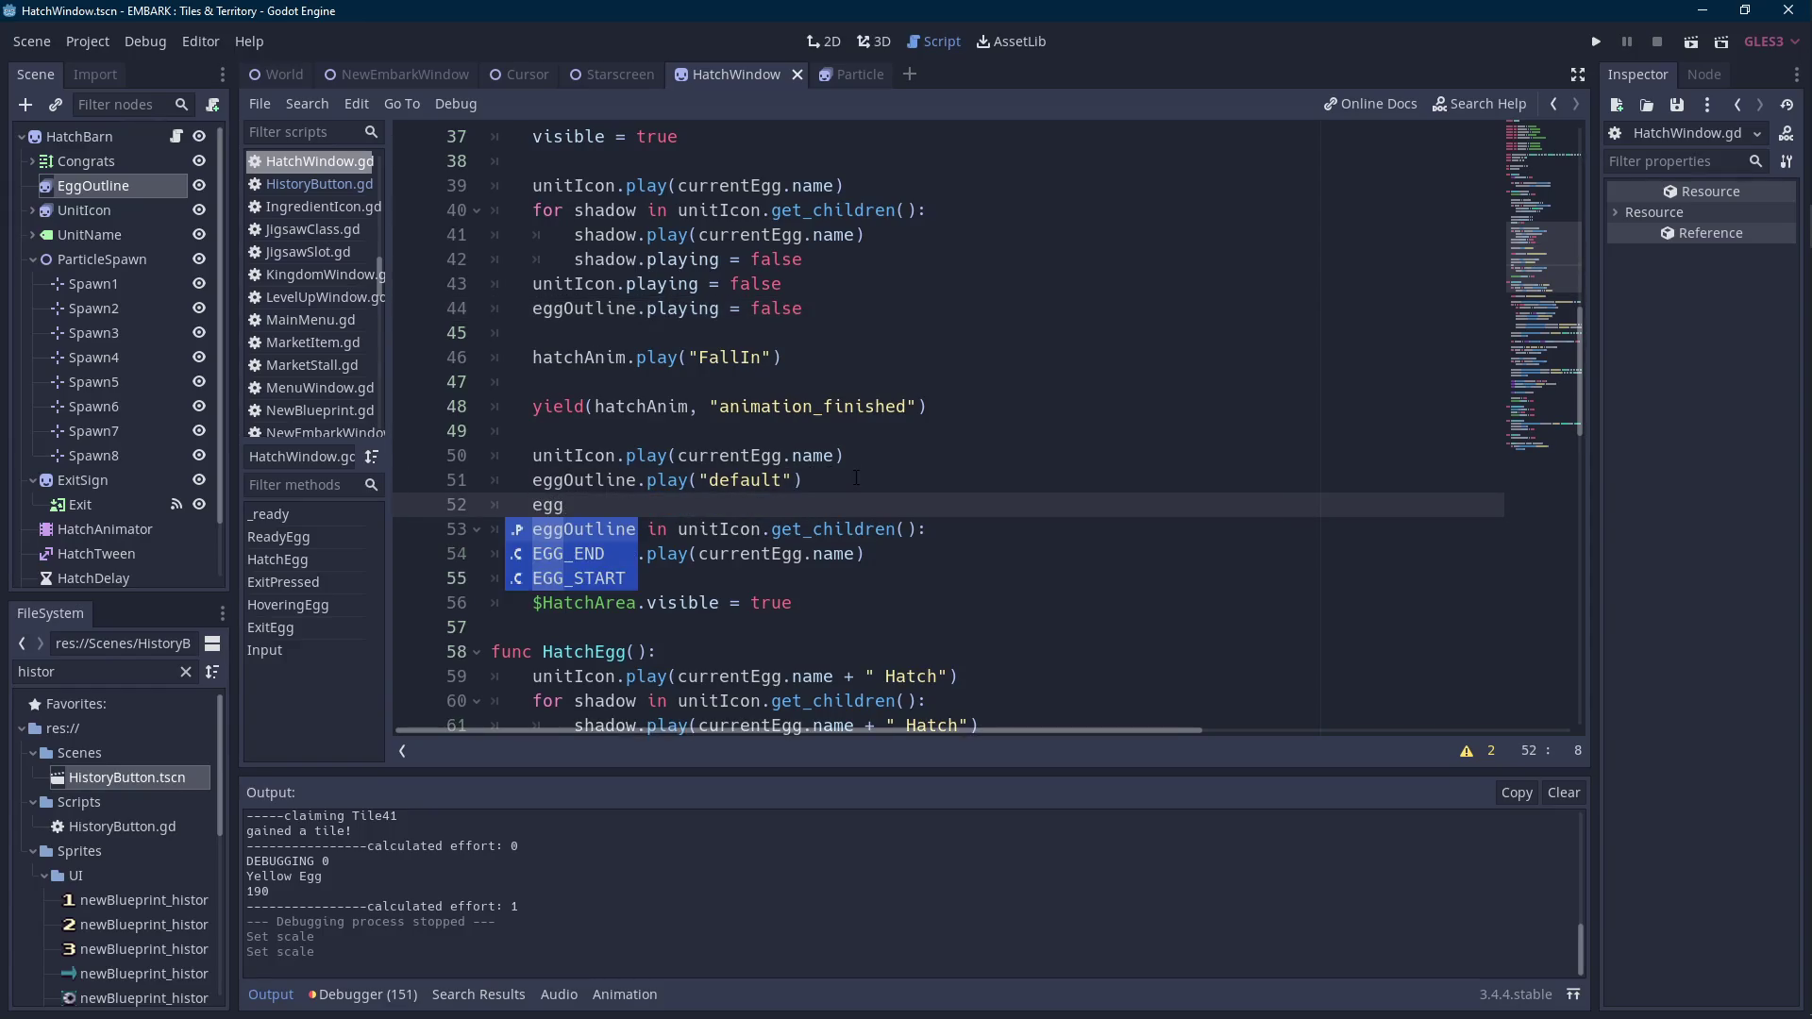
key(Return)
text(.frame)
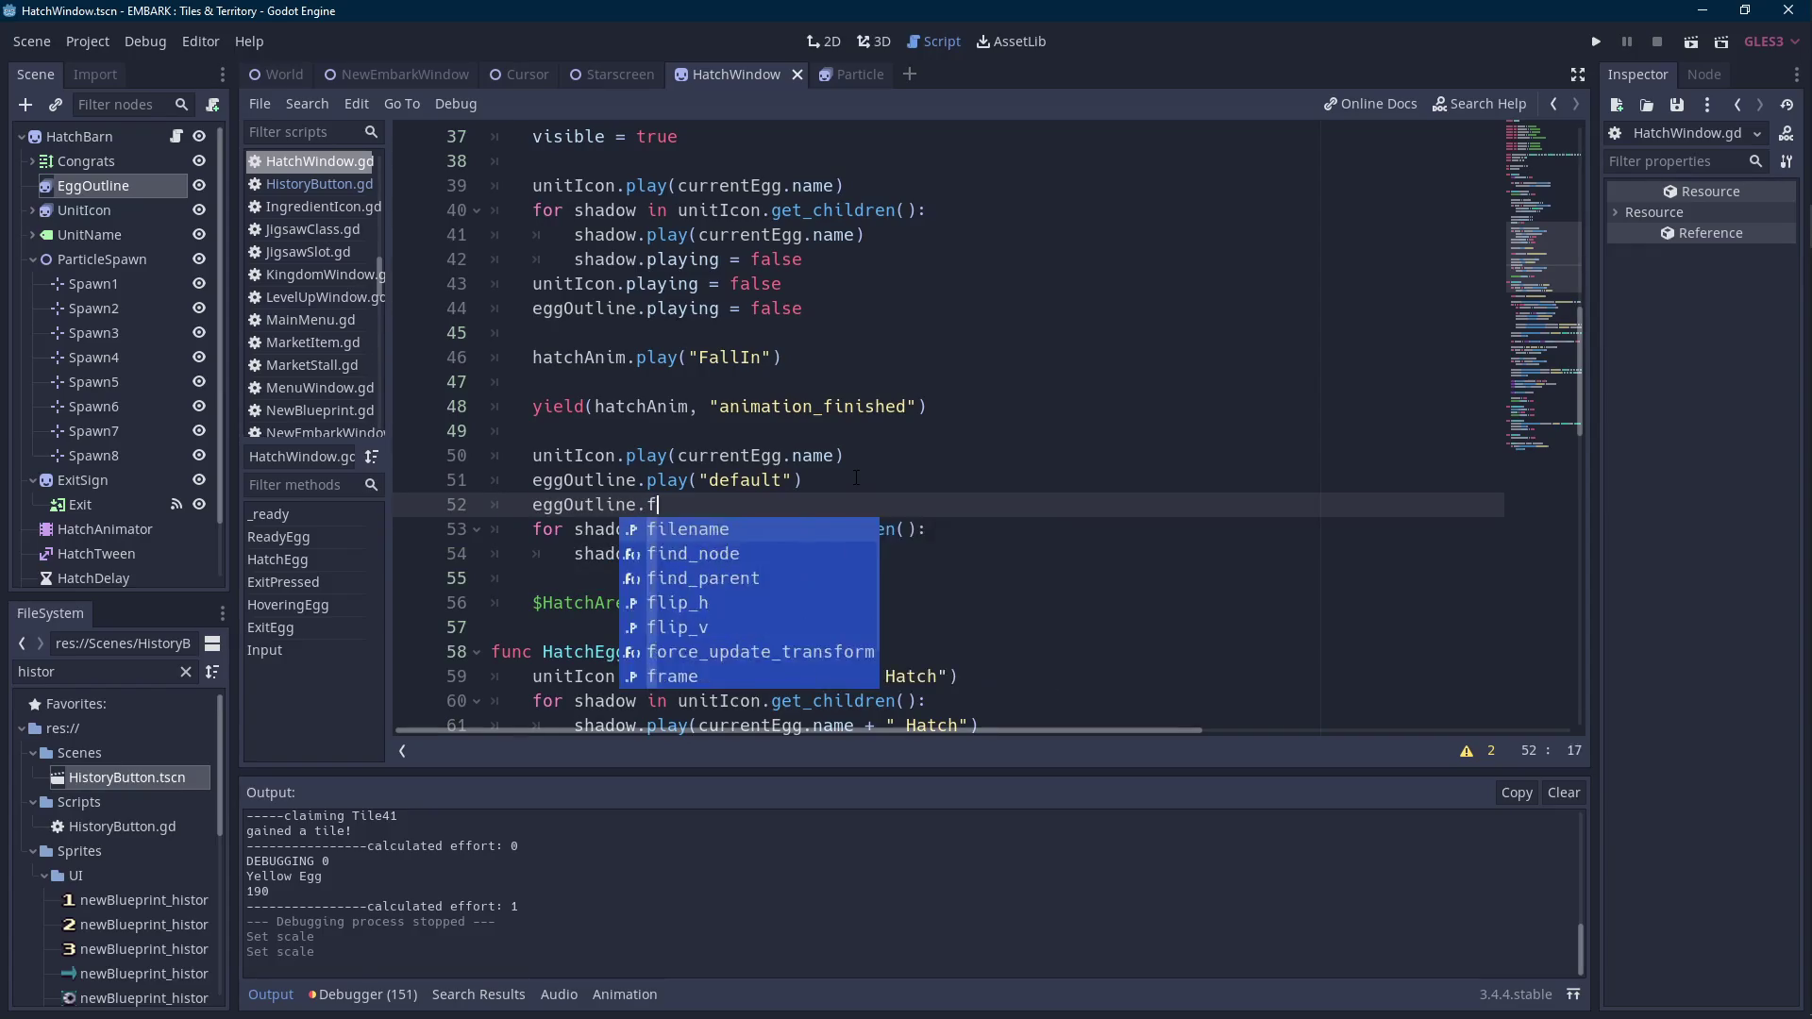
text( = 0)
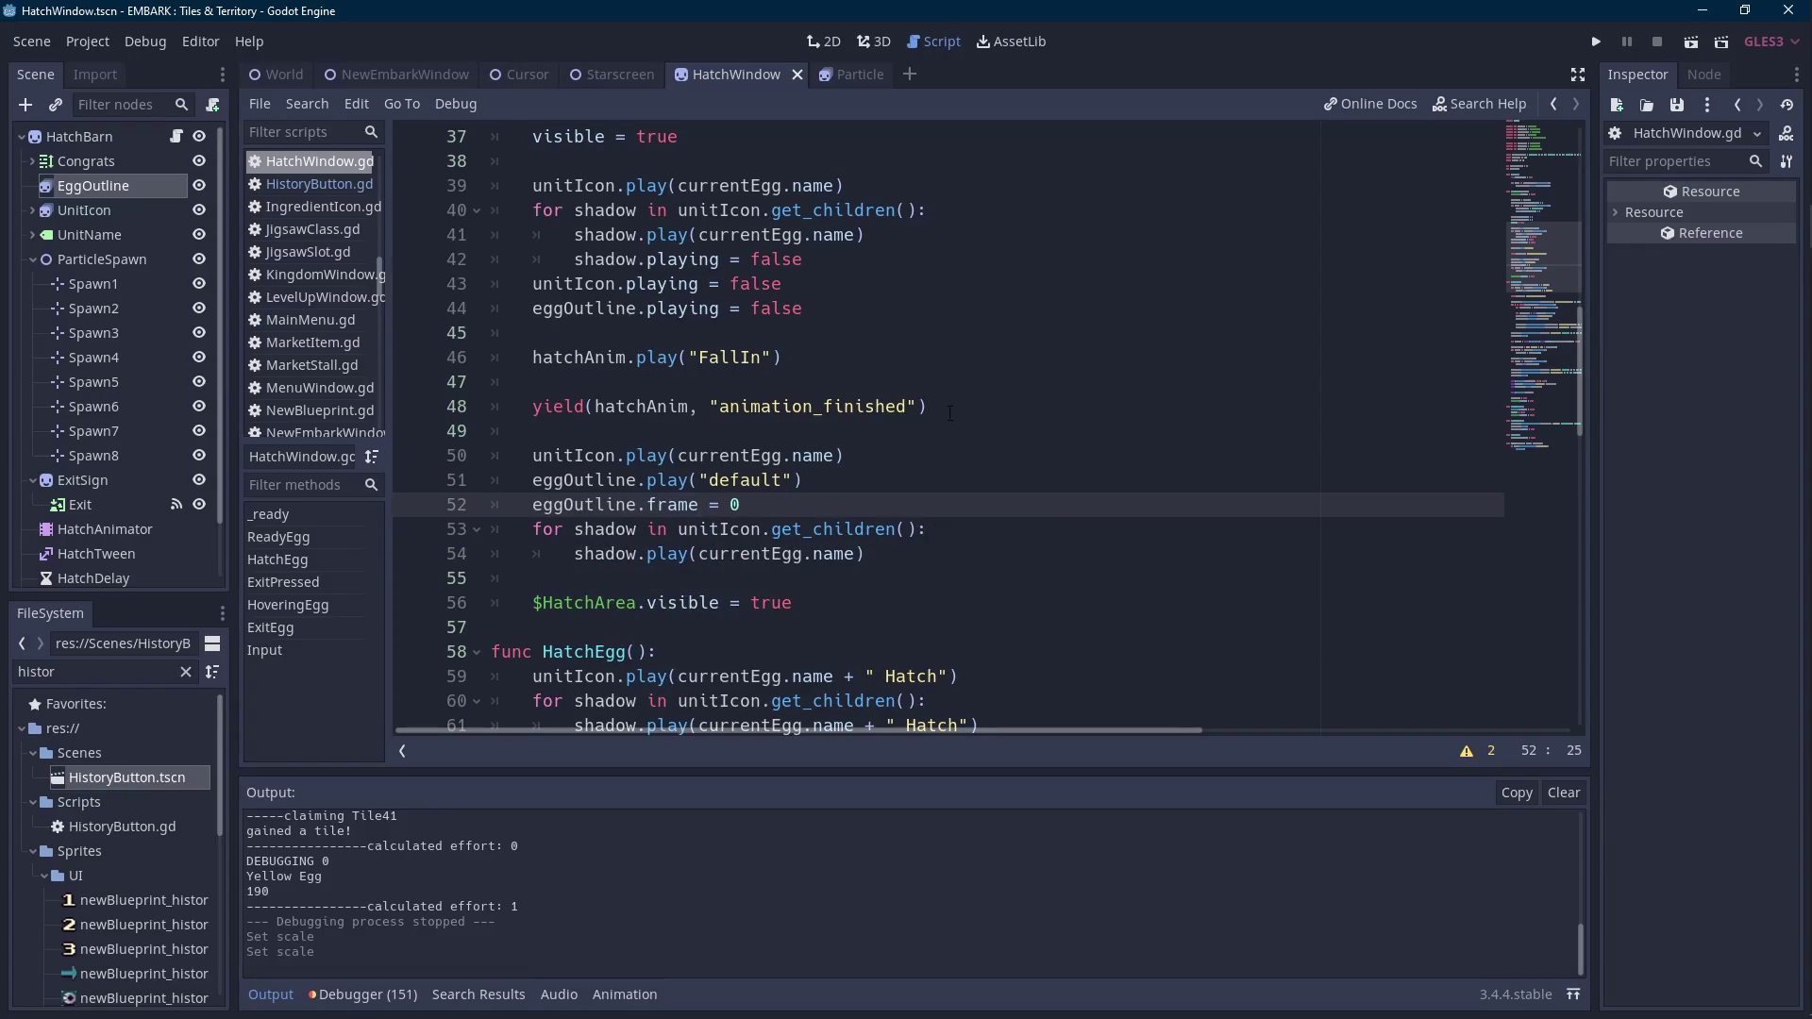
click(1594, 46)
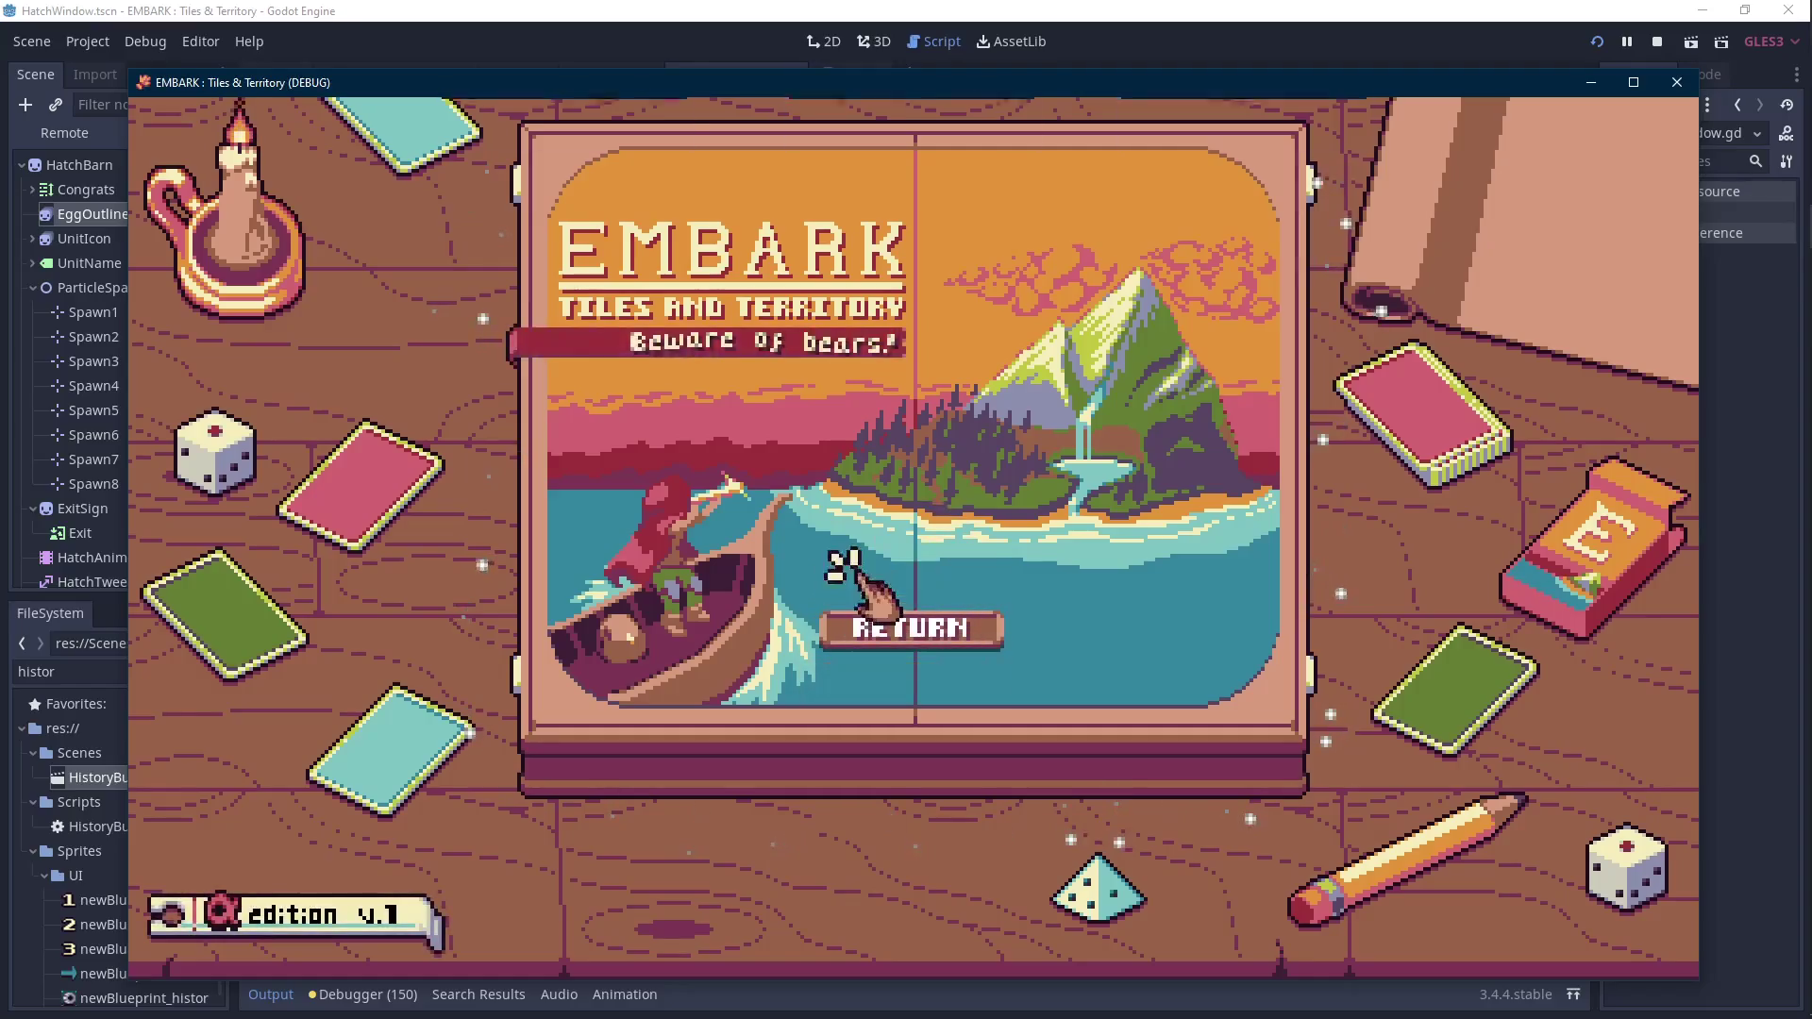
Play save File 1 in-game, hatch the Yellow Egg, then stop and select UnitIcon.
click(571, 405)
click(830, 621)
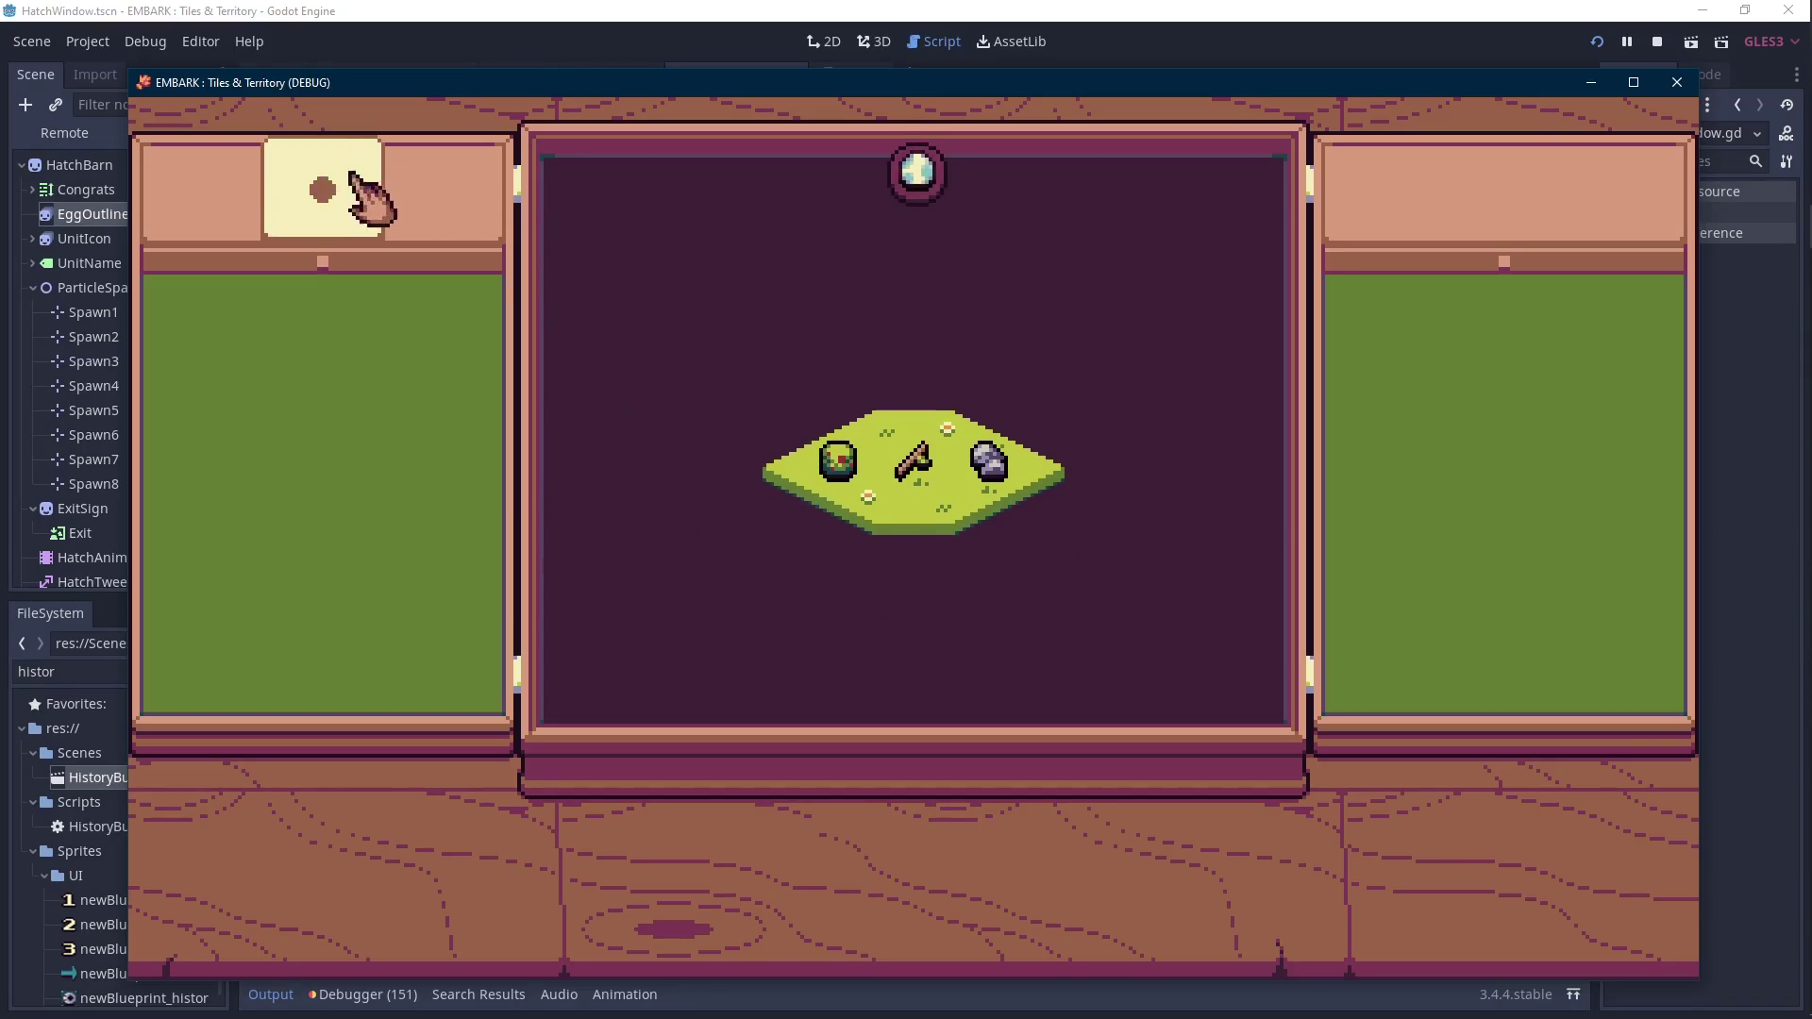
click(420, 303)
click(830, 574)
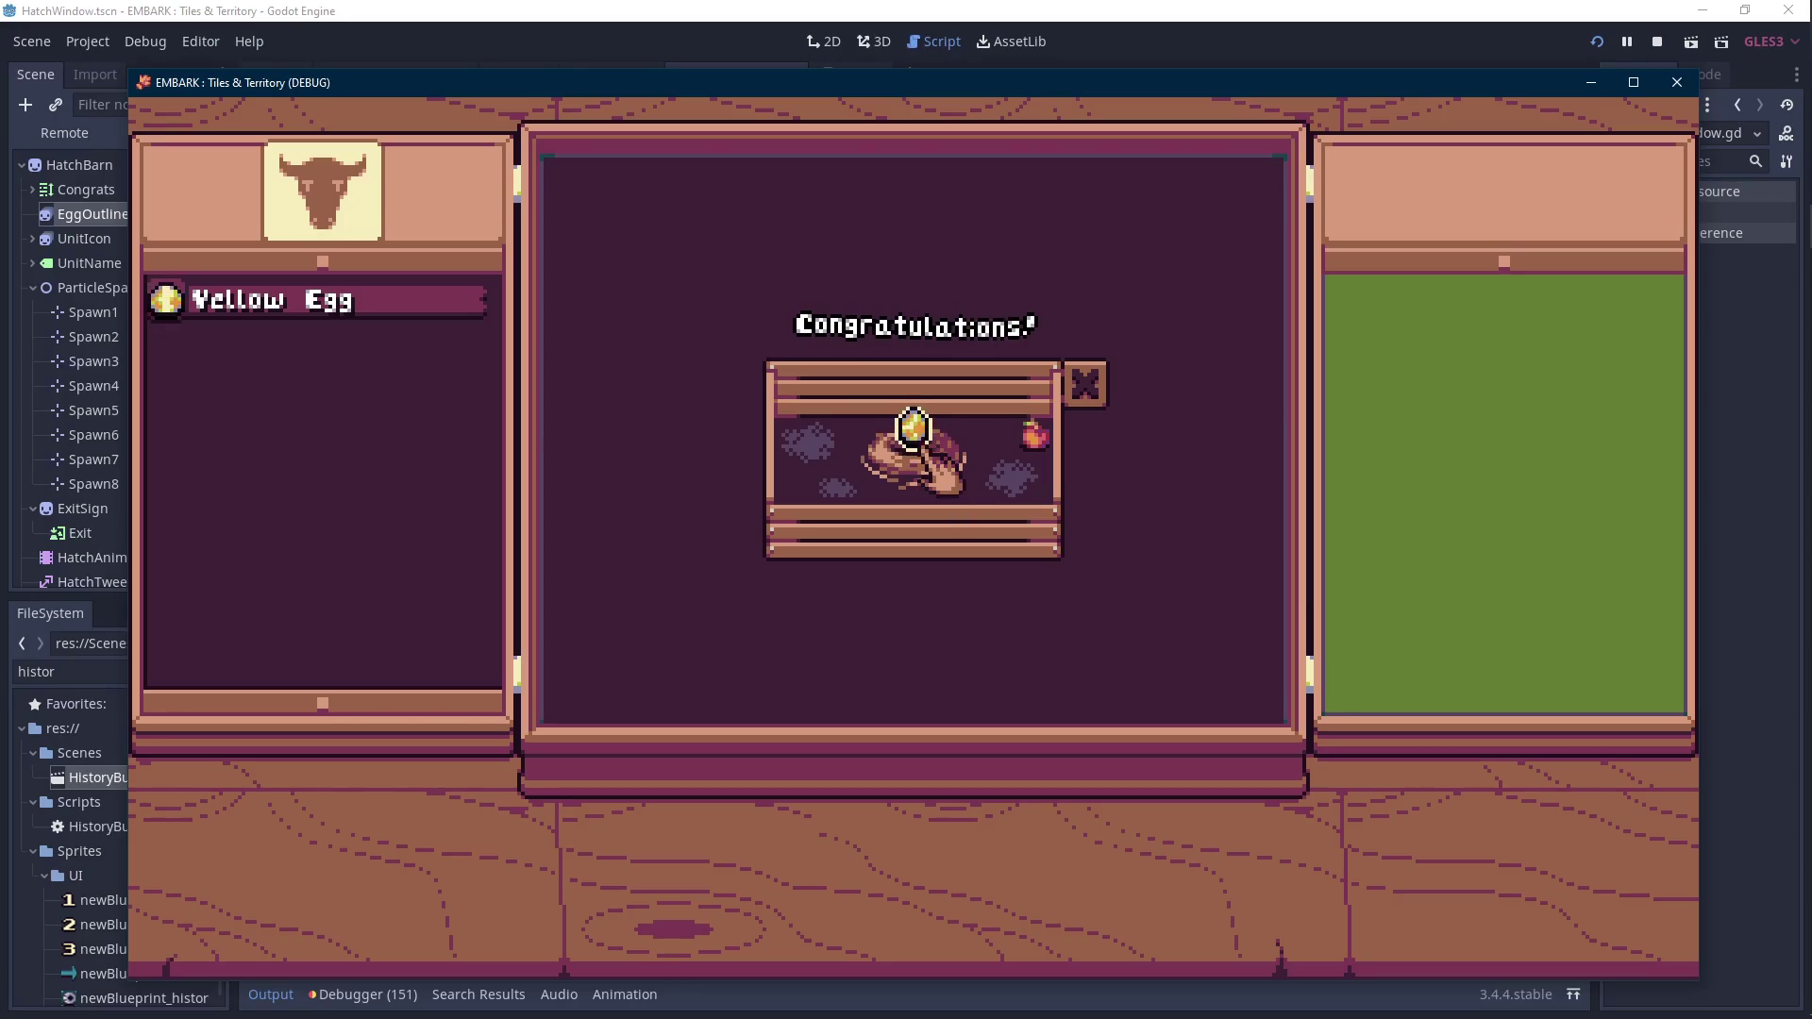
click(1676, 82)
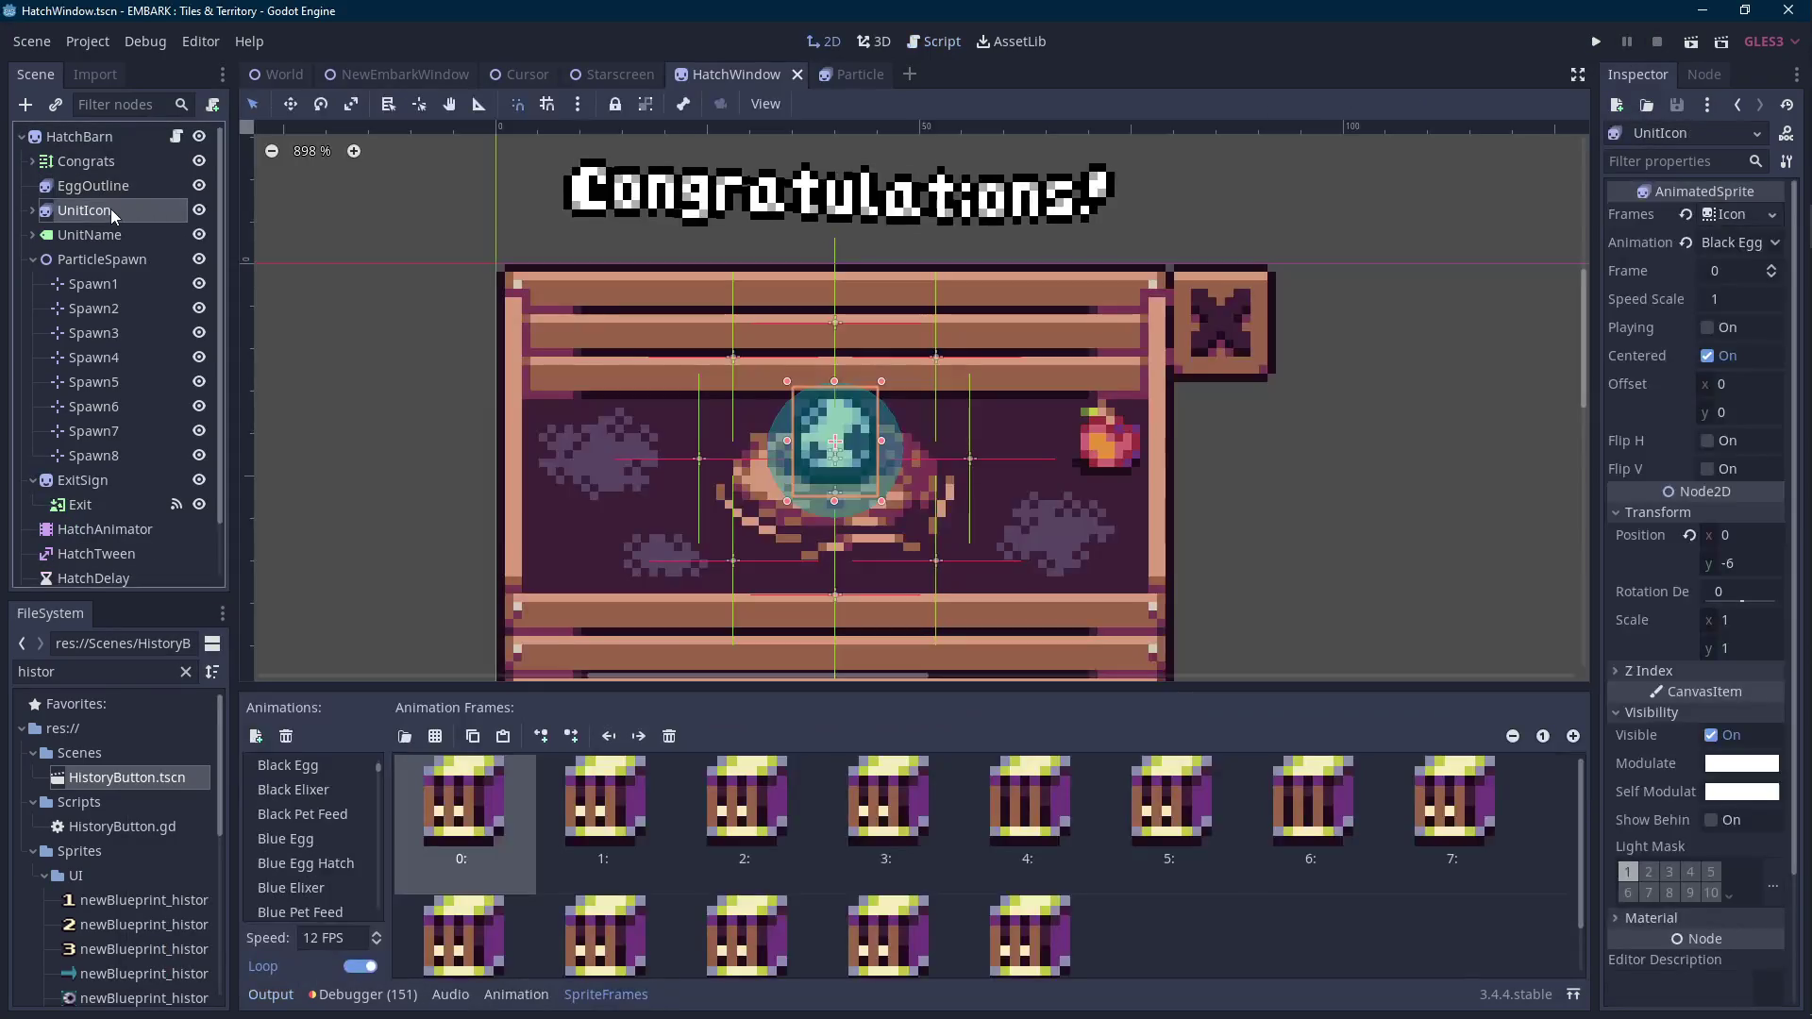
click(110, 209)
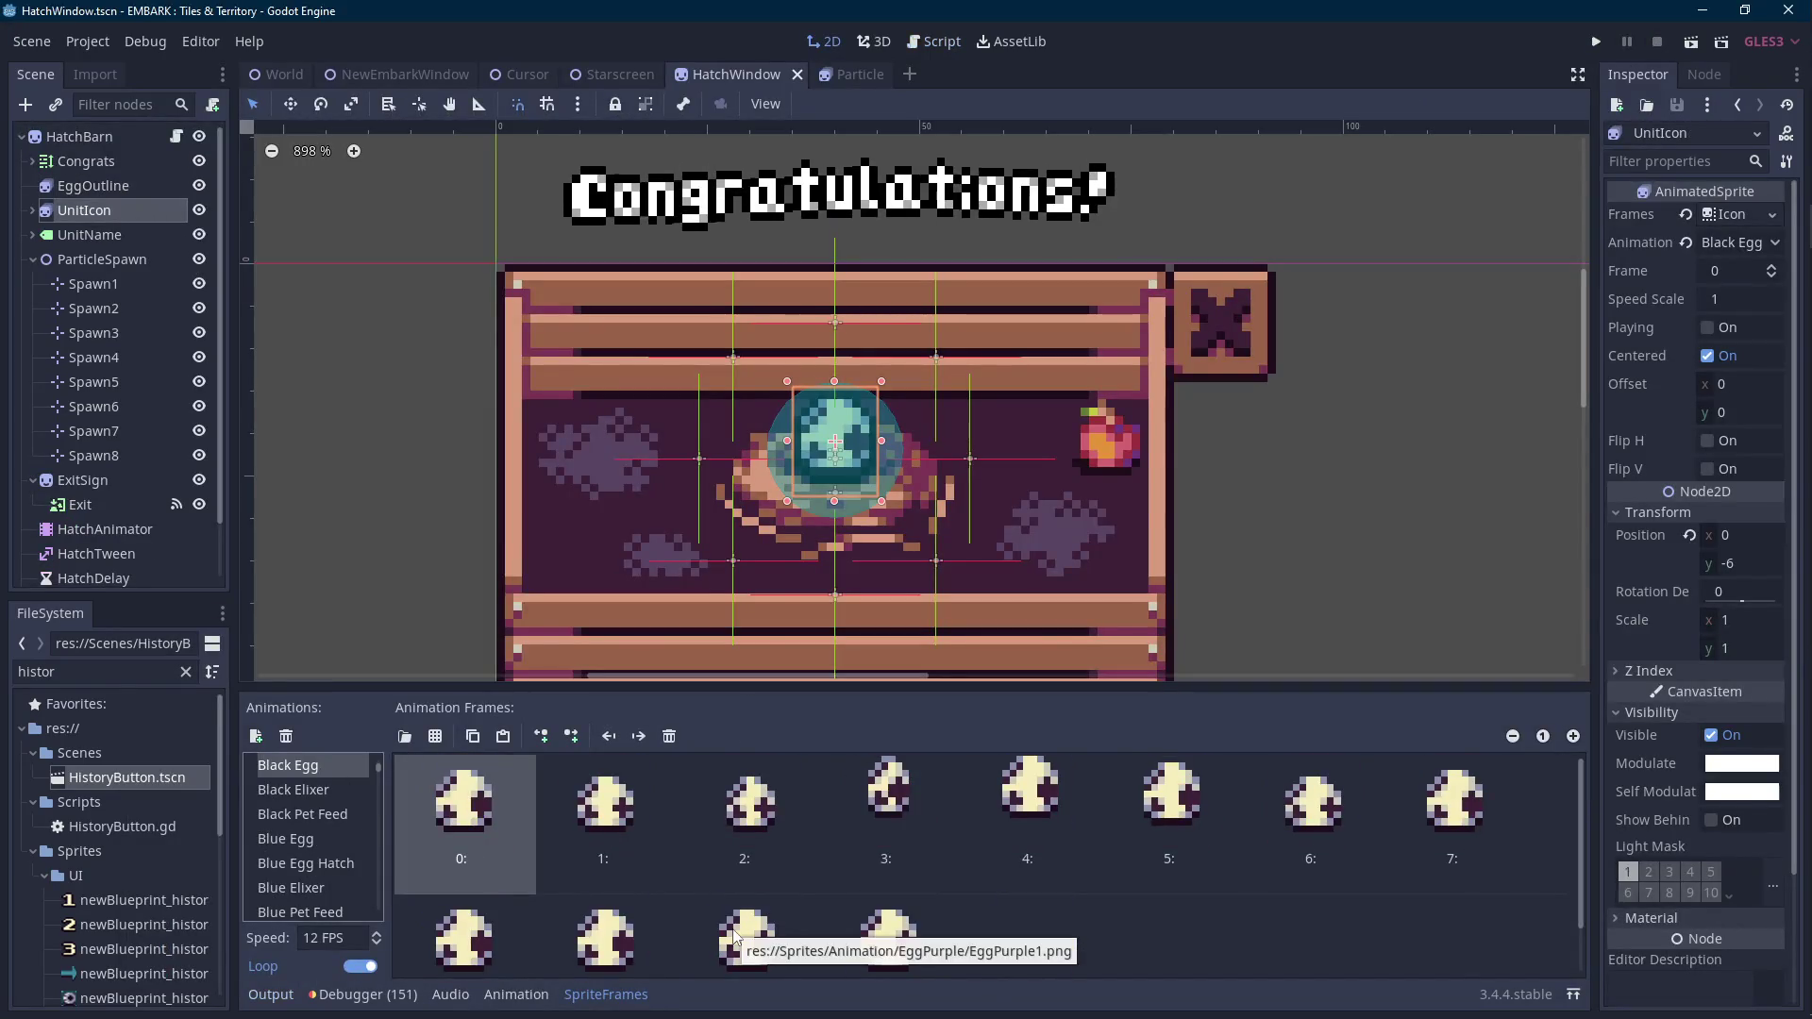
Remove and restore the last EggOutline animation frame, then save the scene.
click(287, 839)
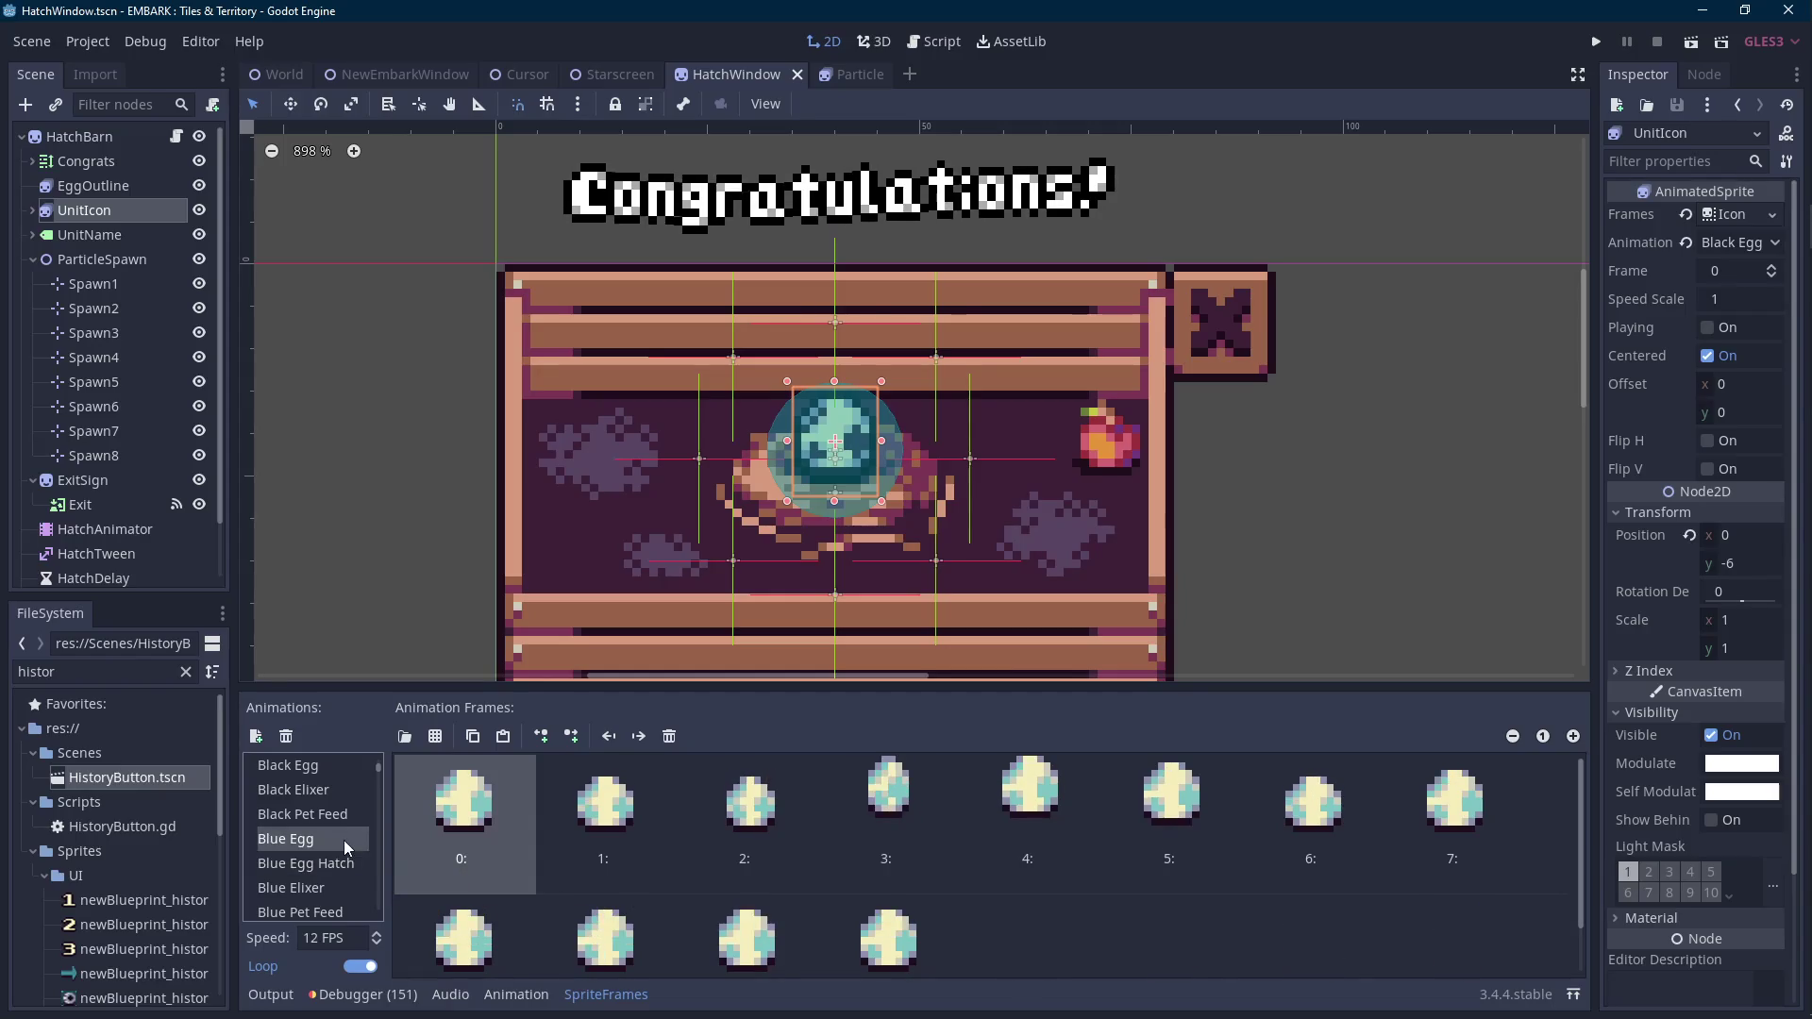
click(100, 186)
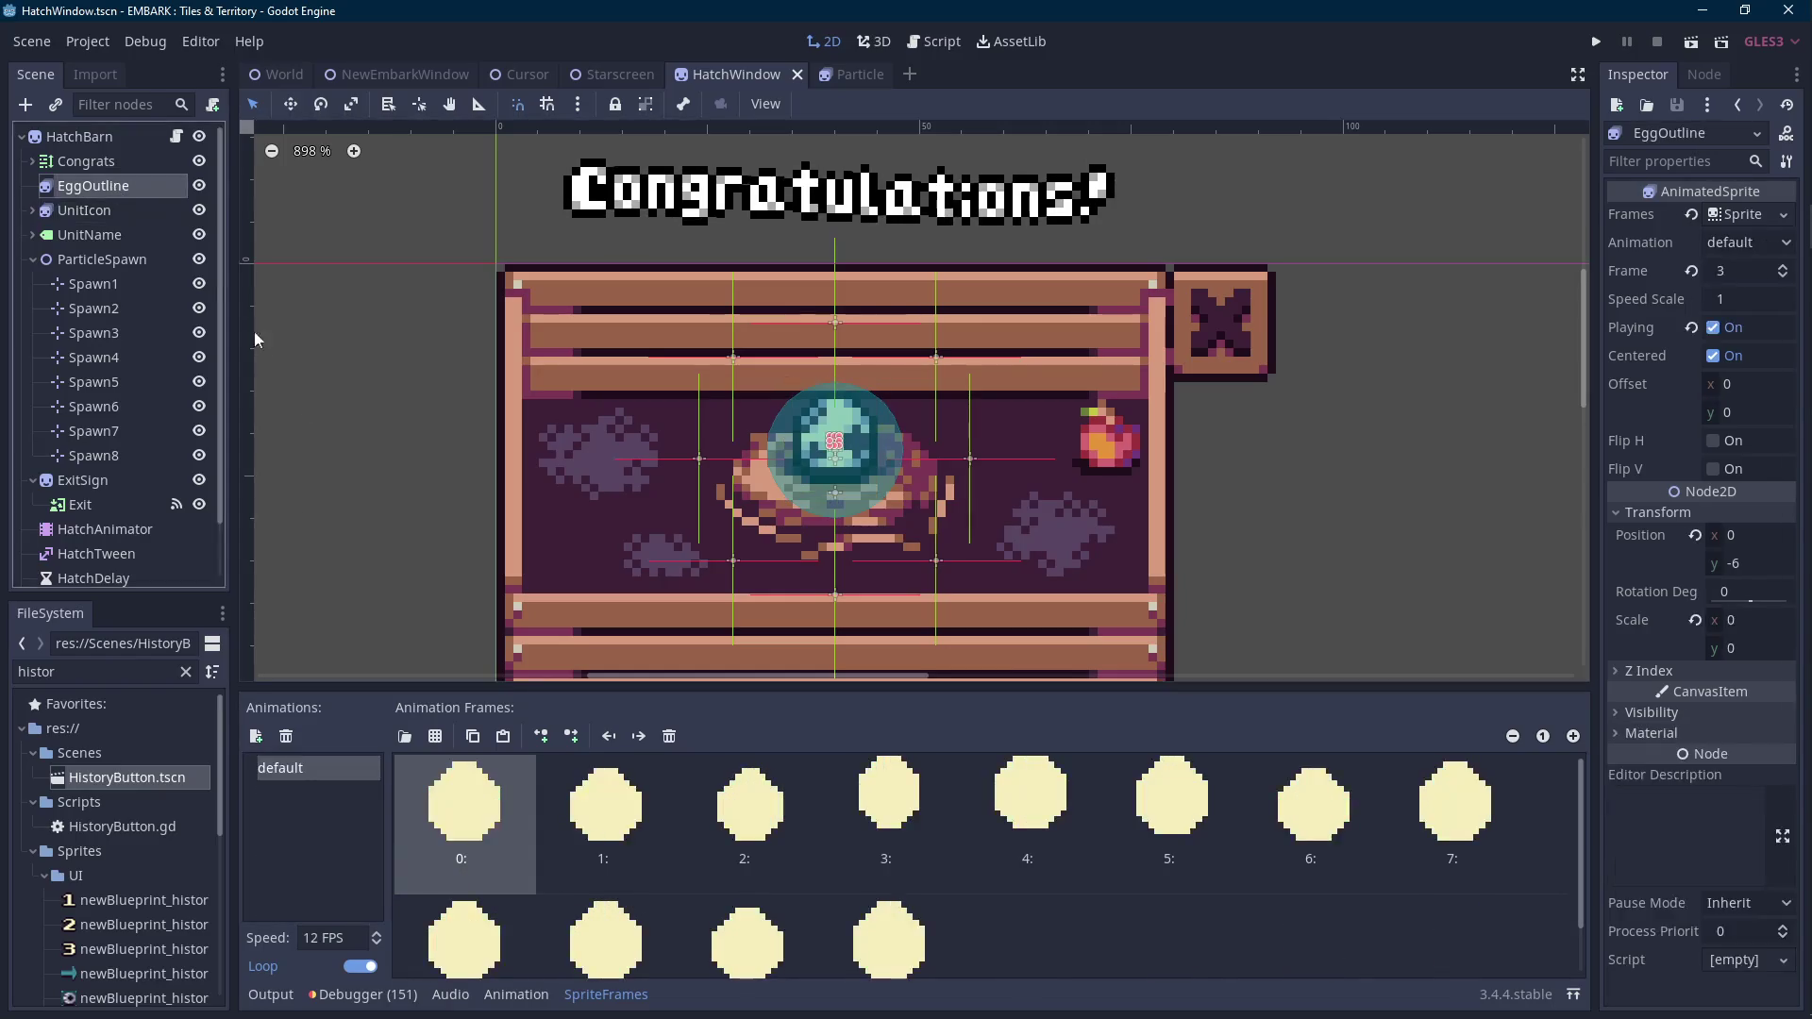
click(669, 736)
click(745, 937)
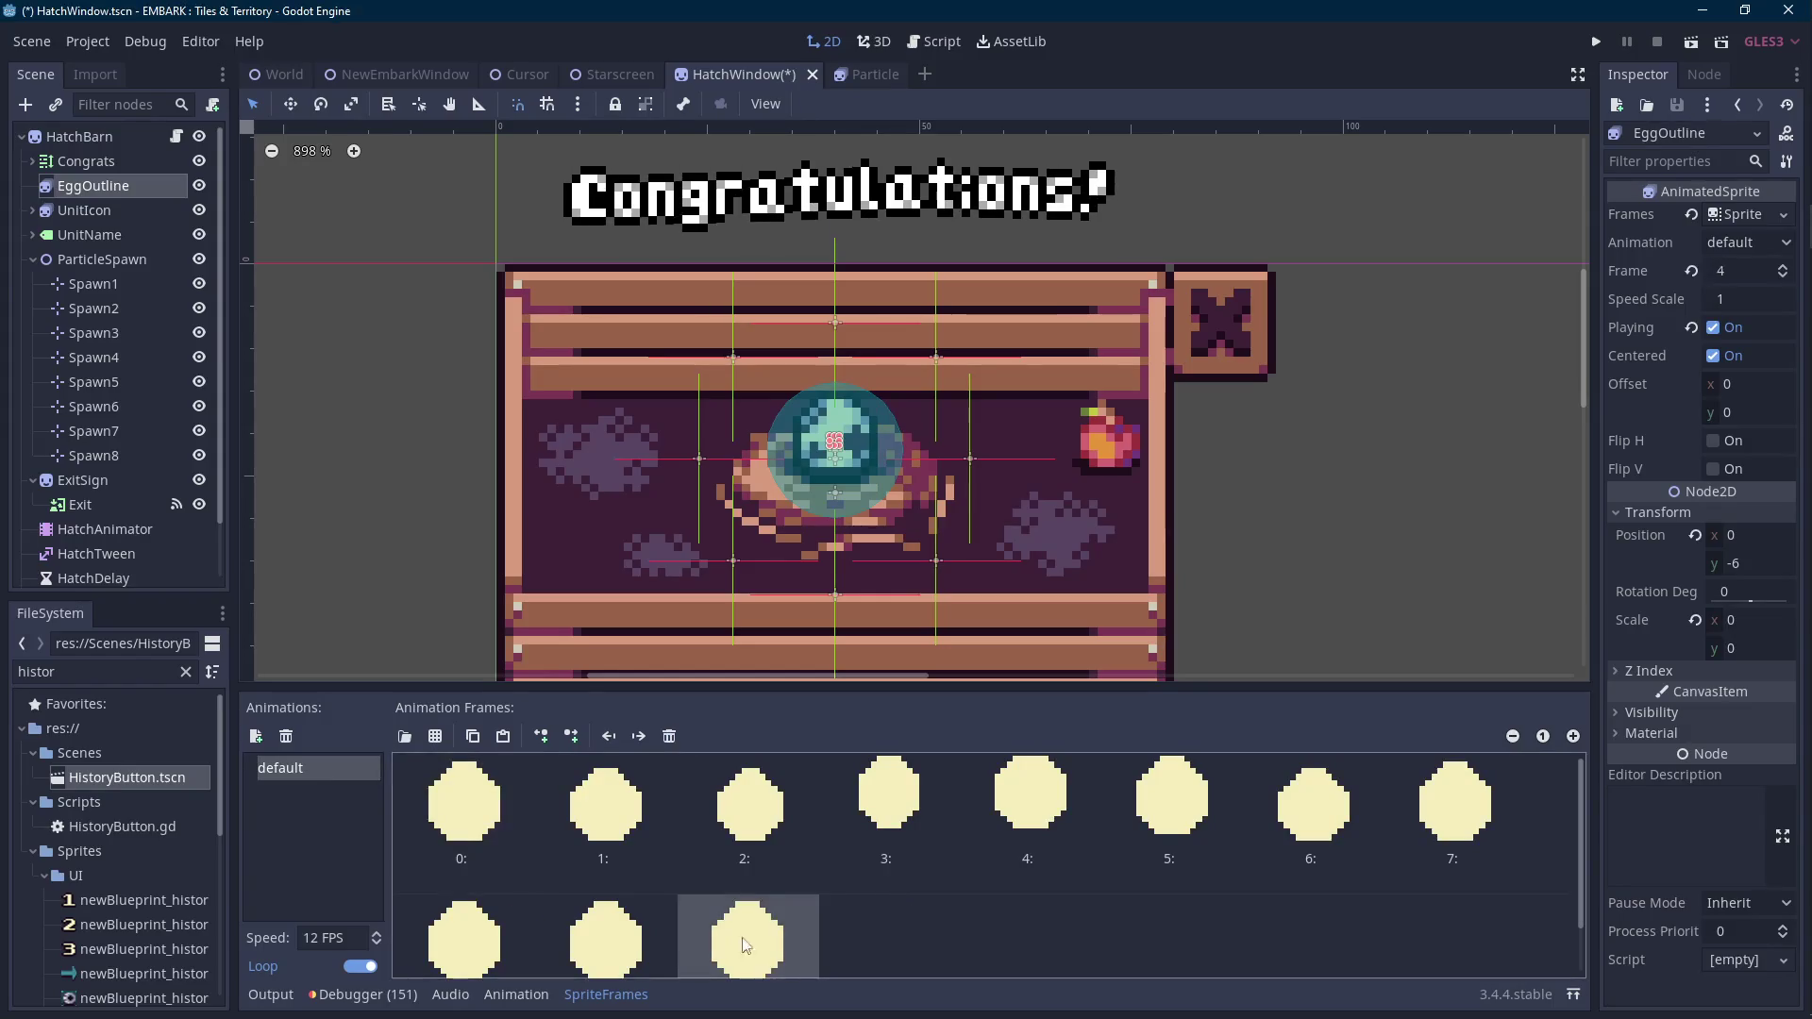
click(509, 736)
scroll(745, 547, down, 2)
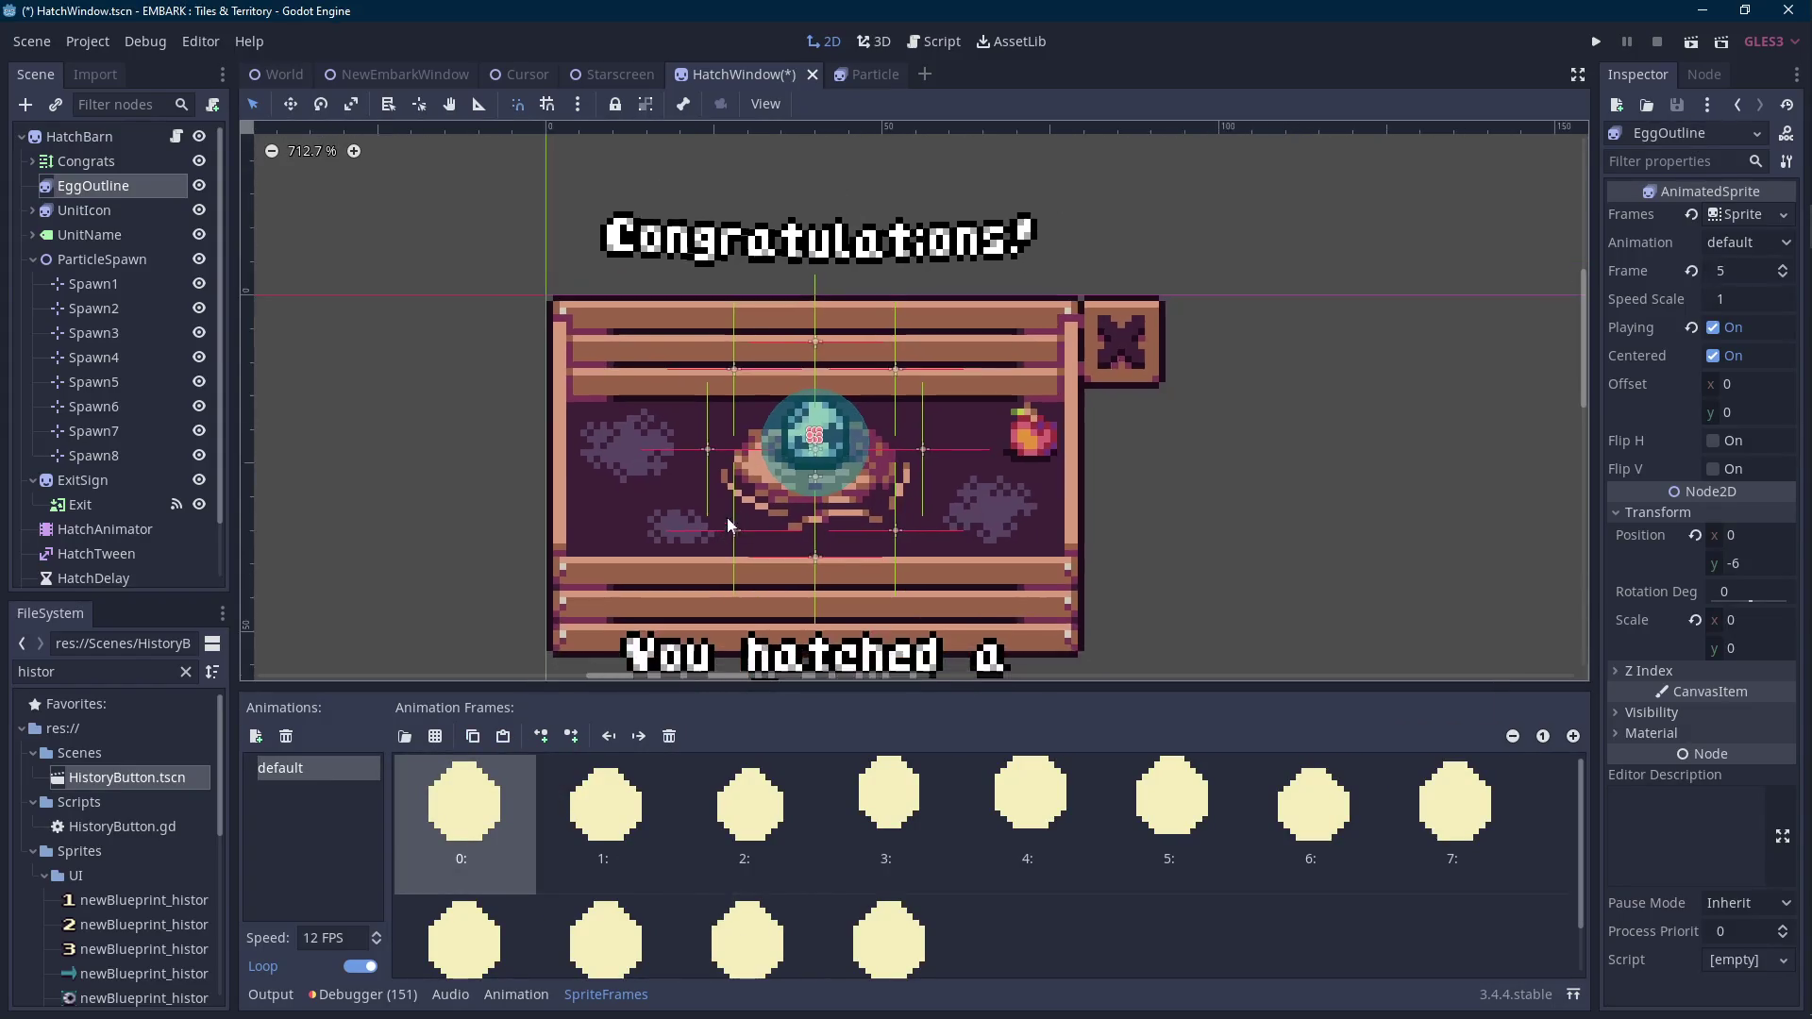
key(ctrl+s)
Hide the SpriteFrames panel and launch the game again.
click(651, 997)
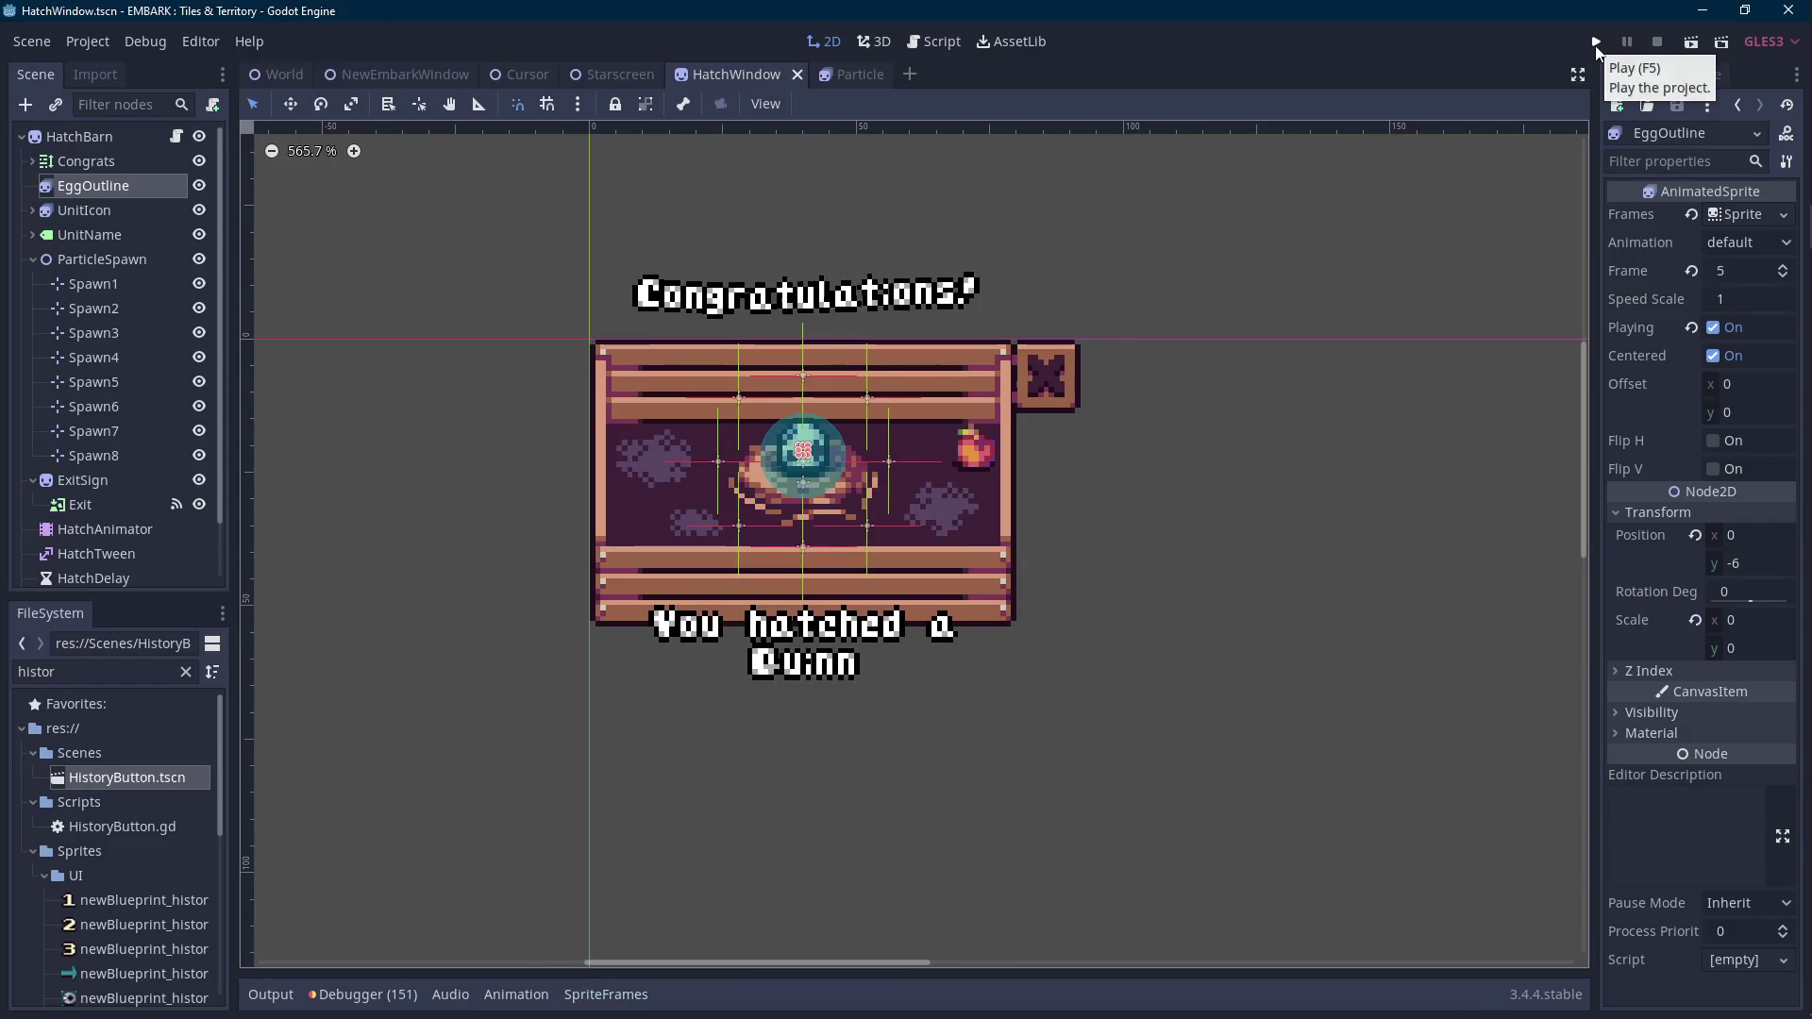
scroll(149, 579, down, 2)
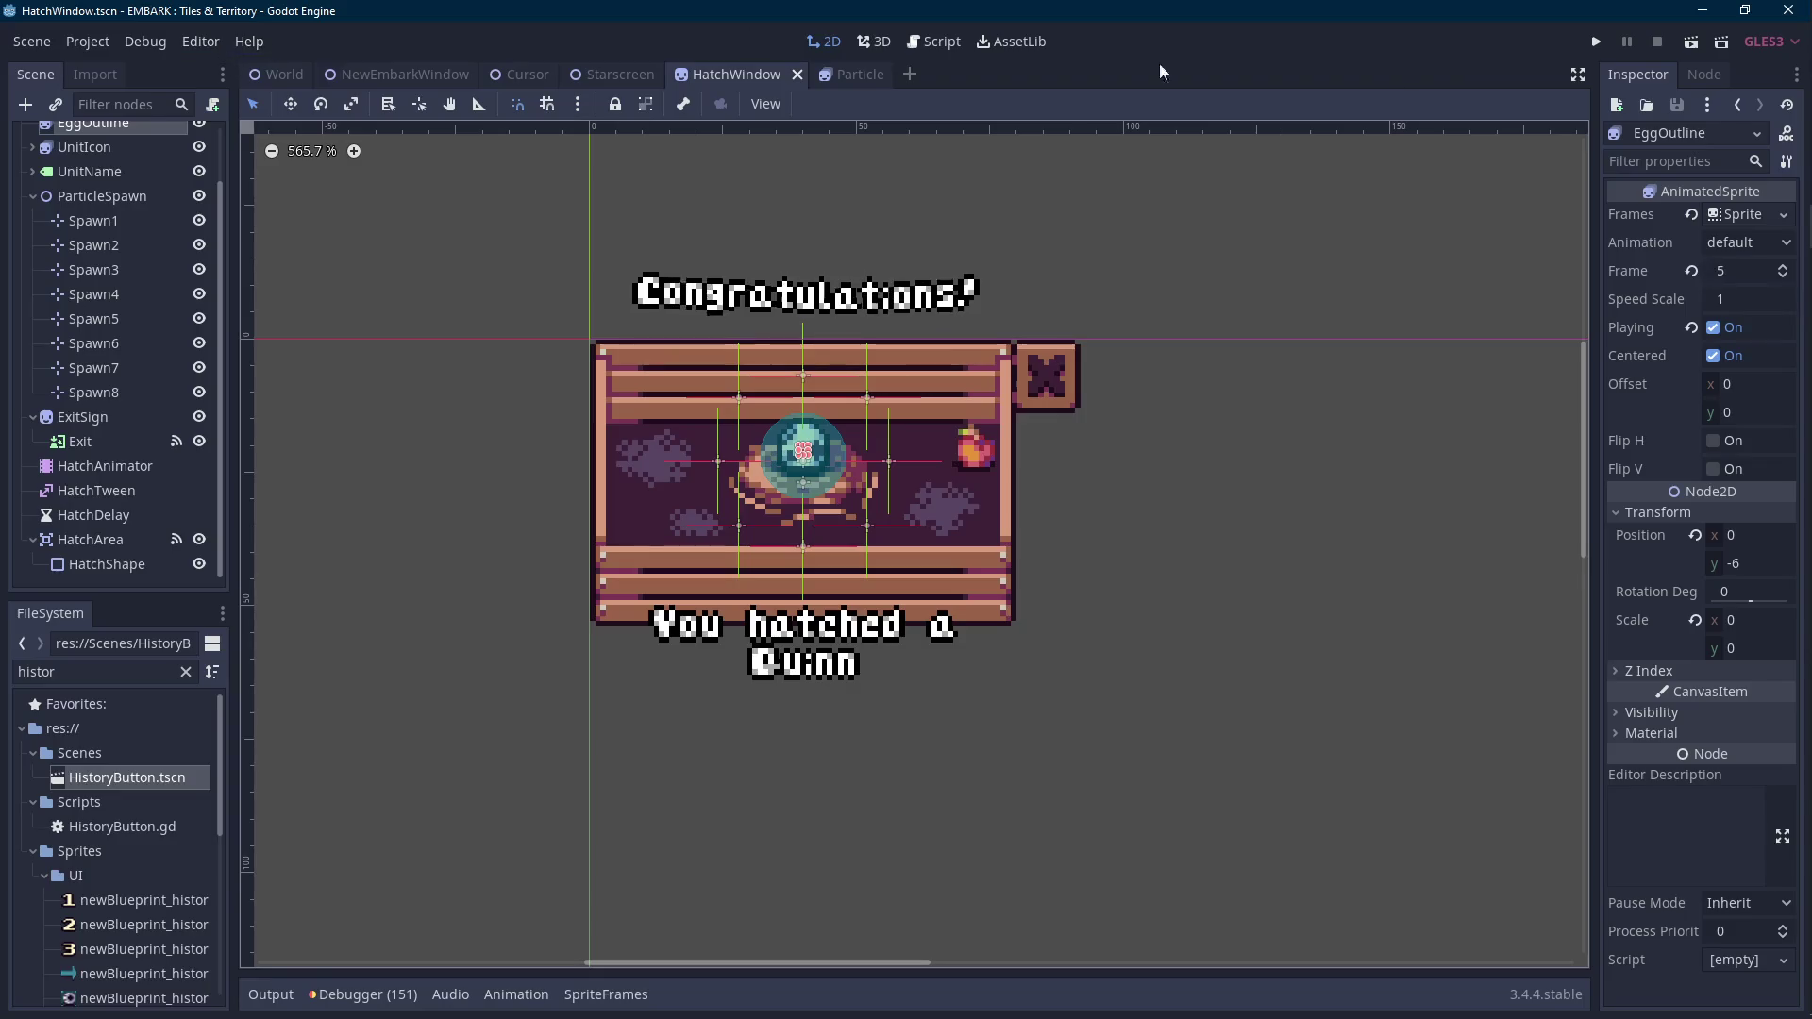
click(1597, 42)
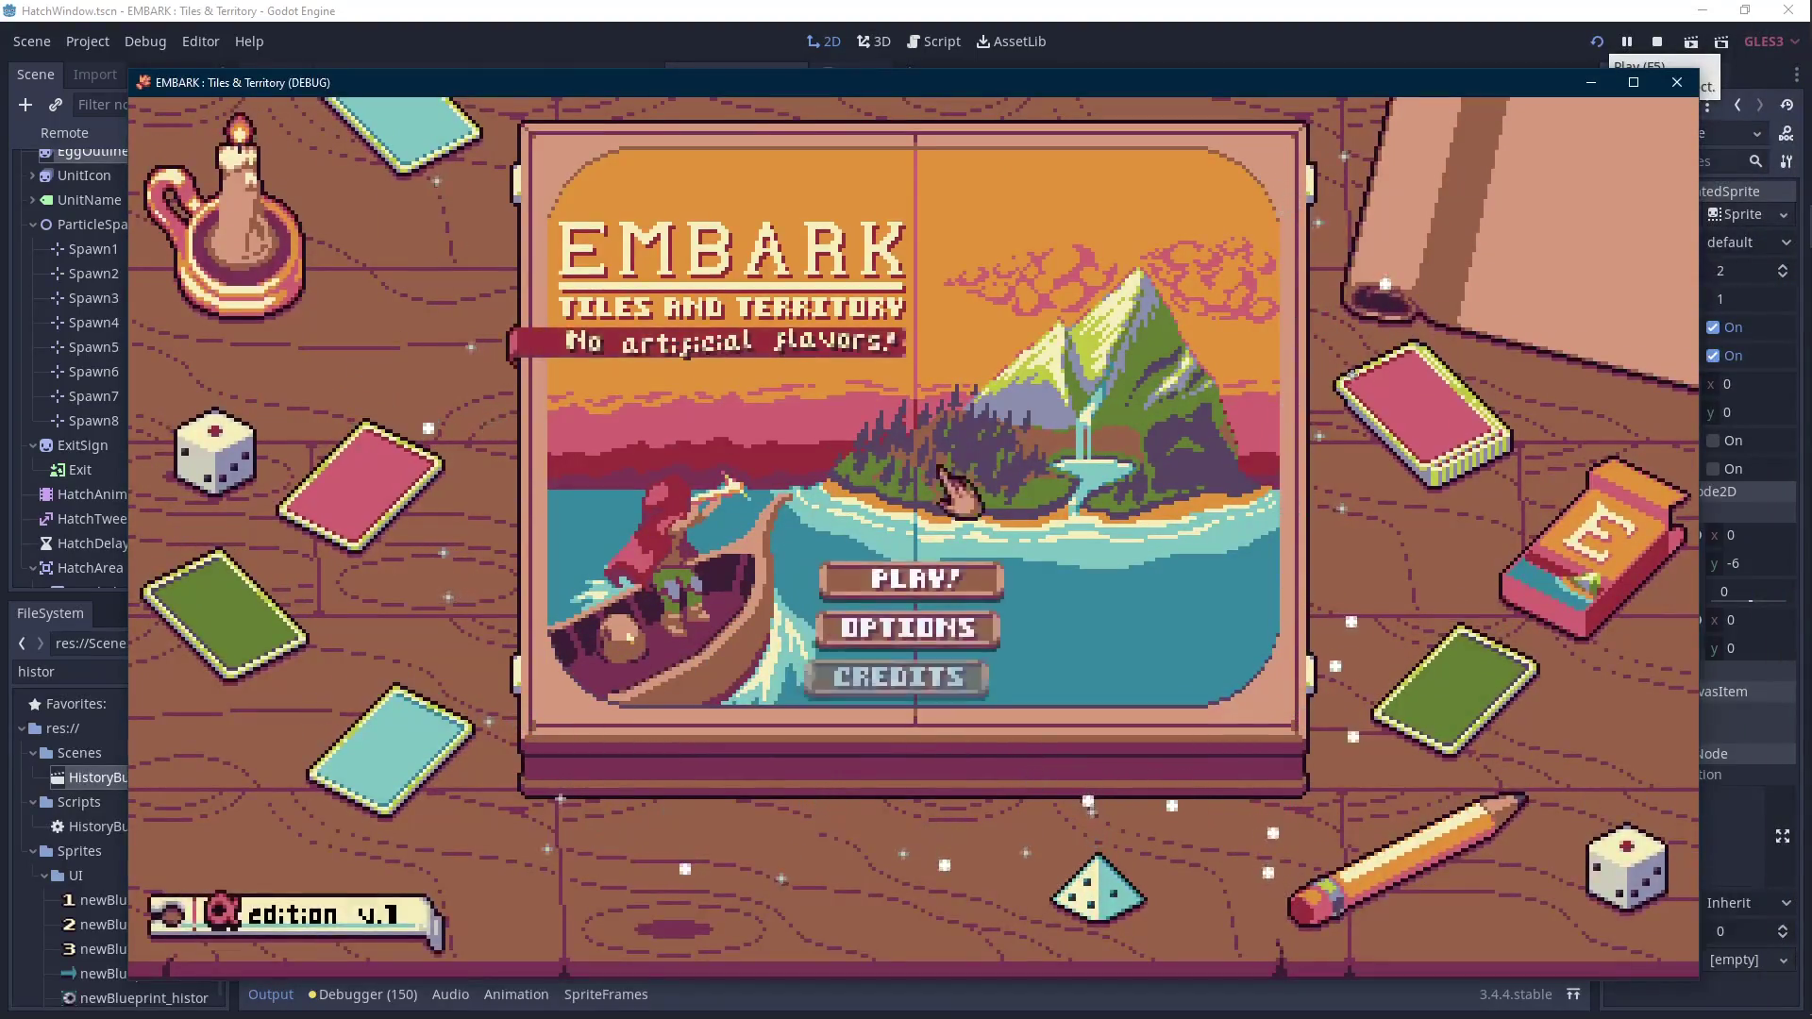
Play save File 1 and hatch the Yellow Egg in the test run.
click(900, 570)
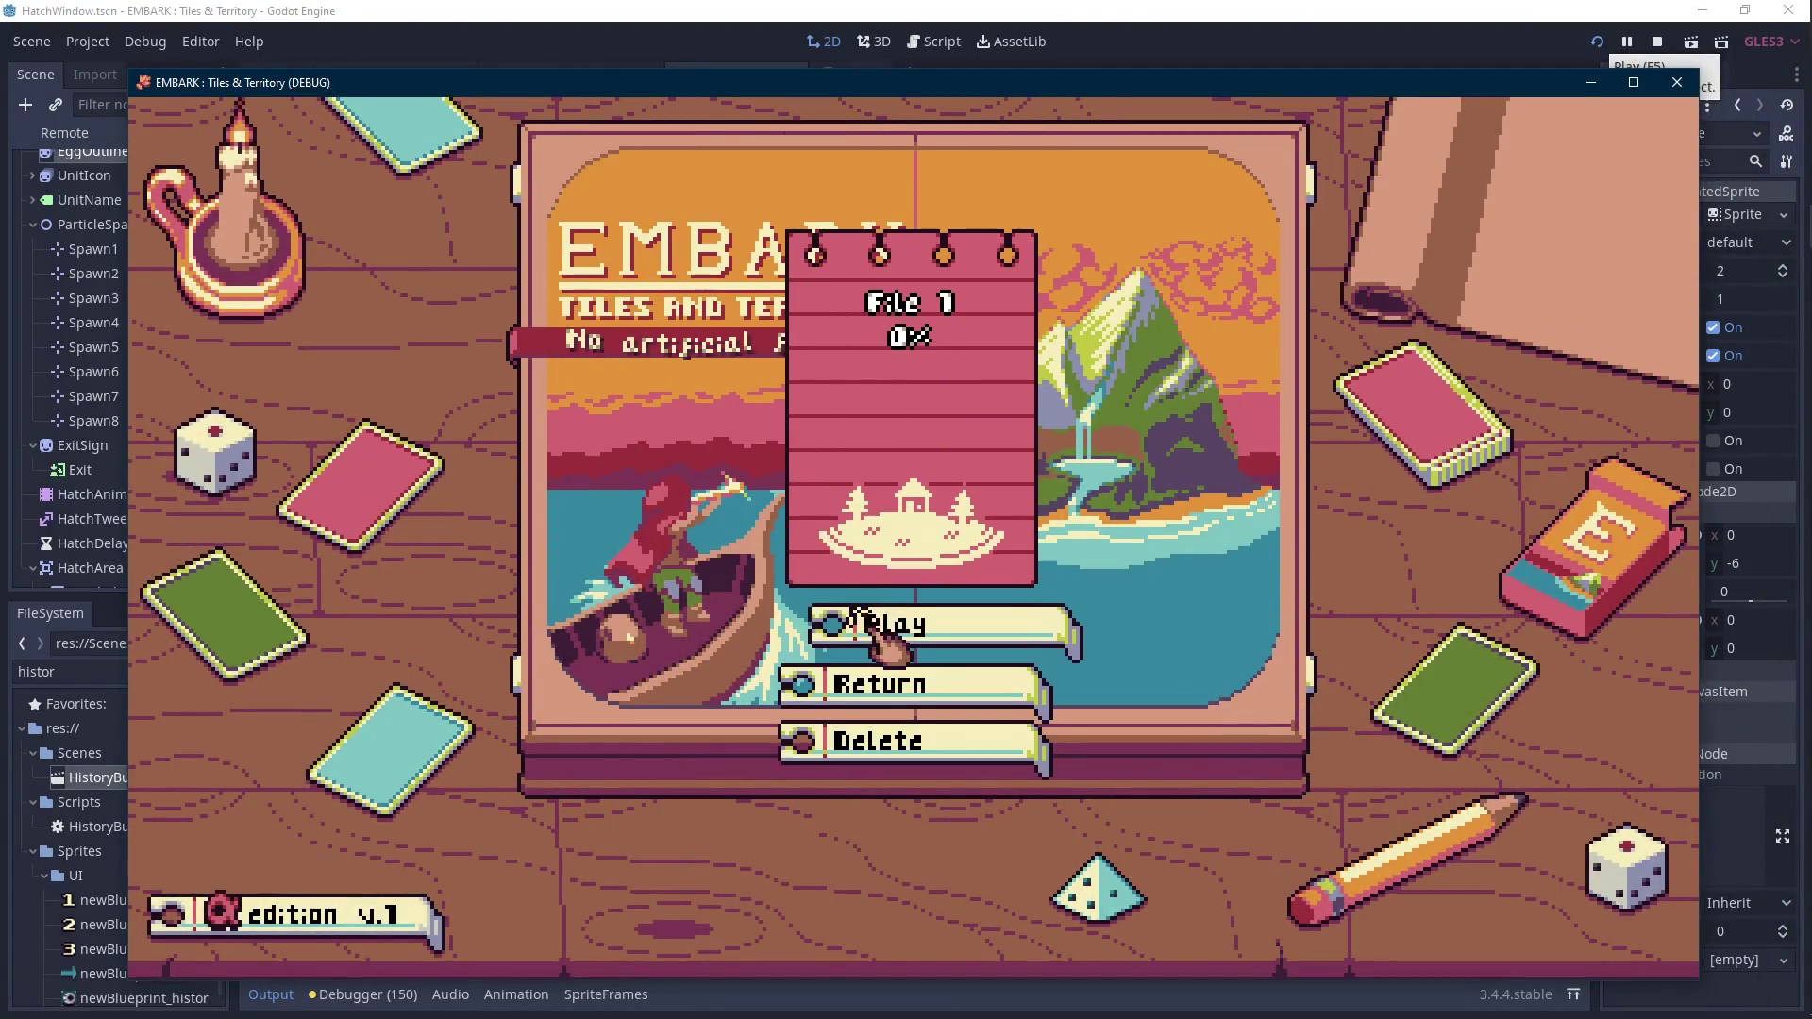
click(860, 621)
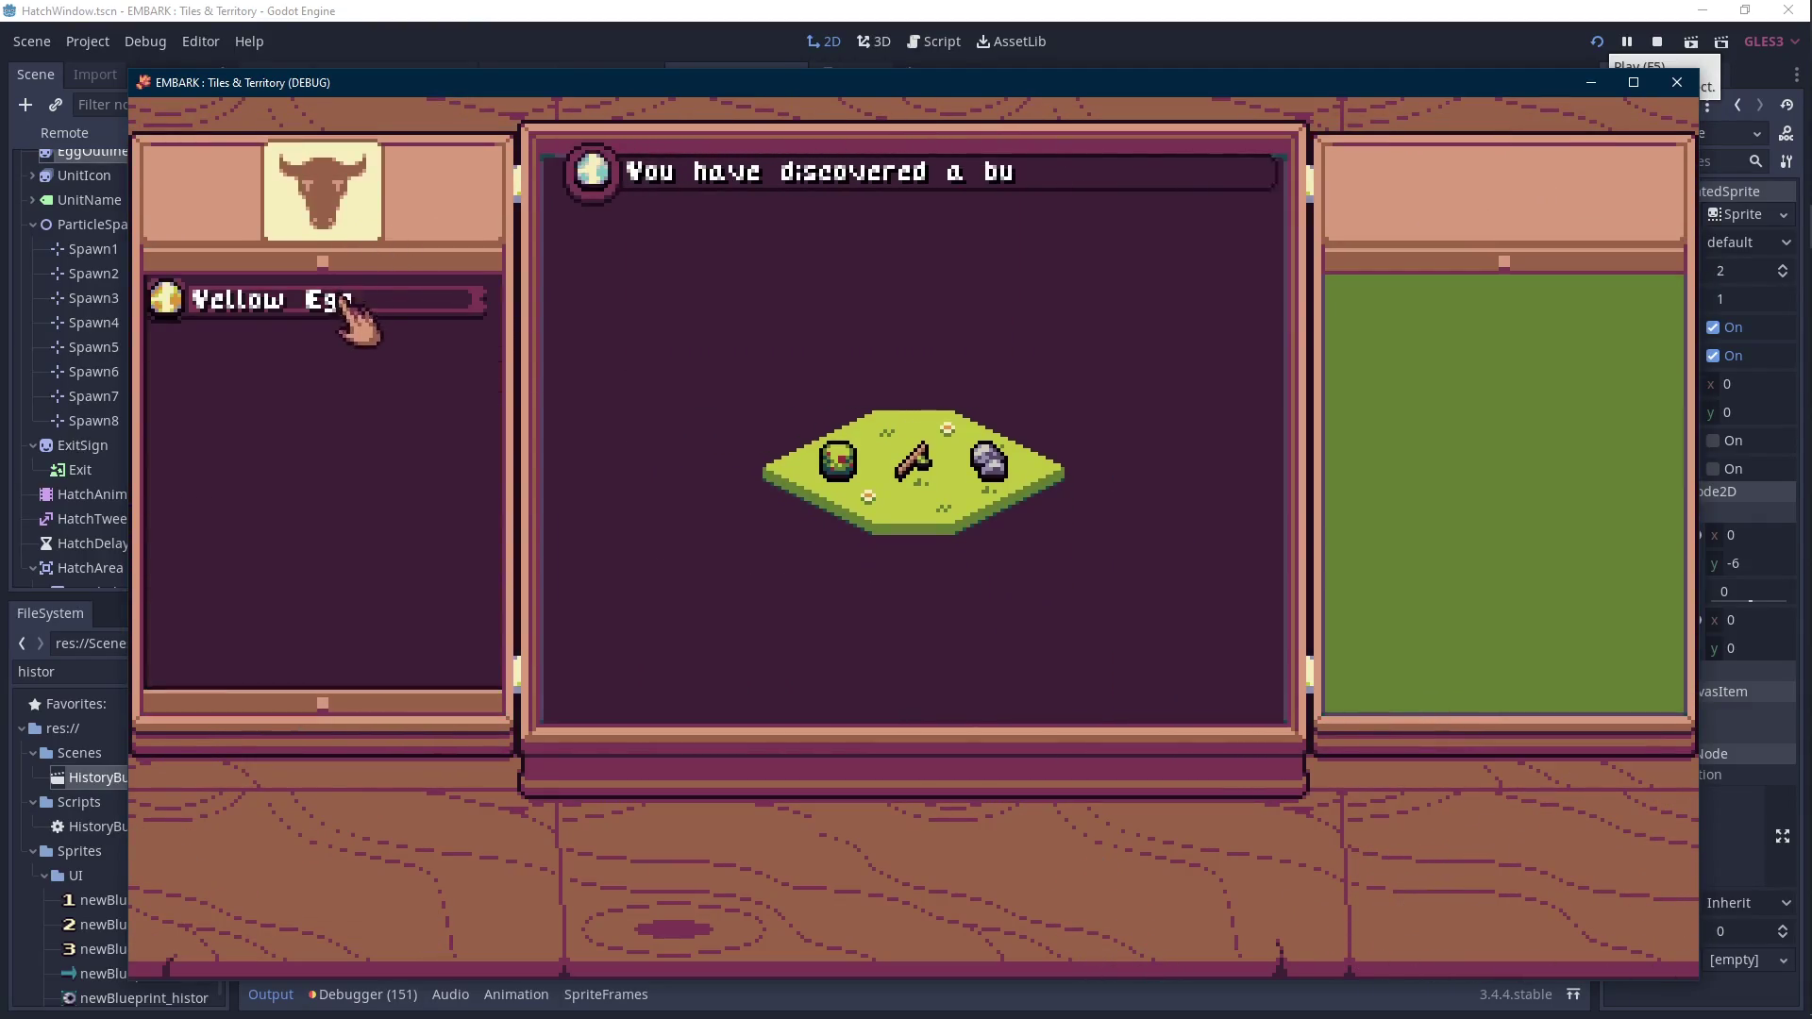
click(349, 302)
click(861, 596)
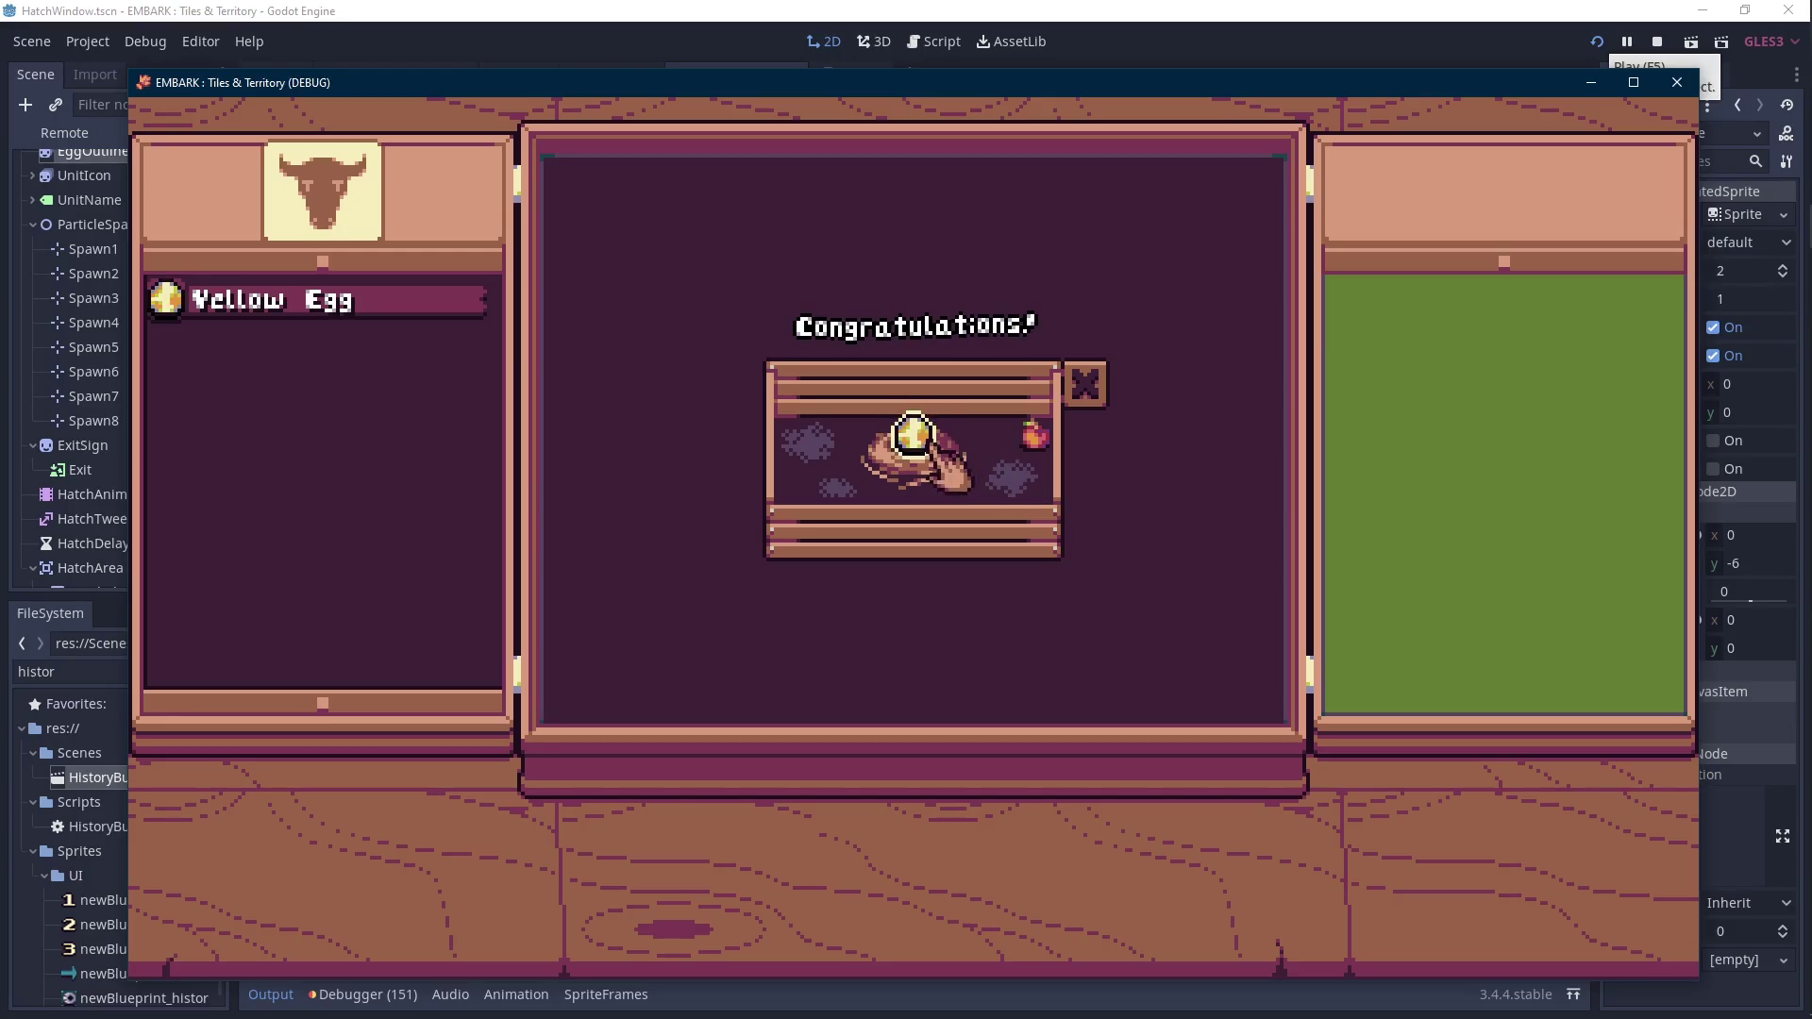
Stop the game and drag HatchArea up one unit to (0, -1).
click(1656, 42)
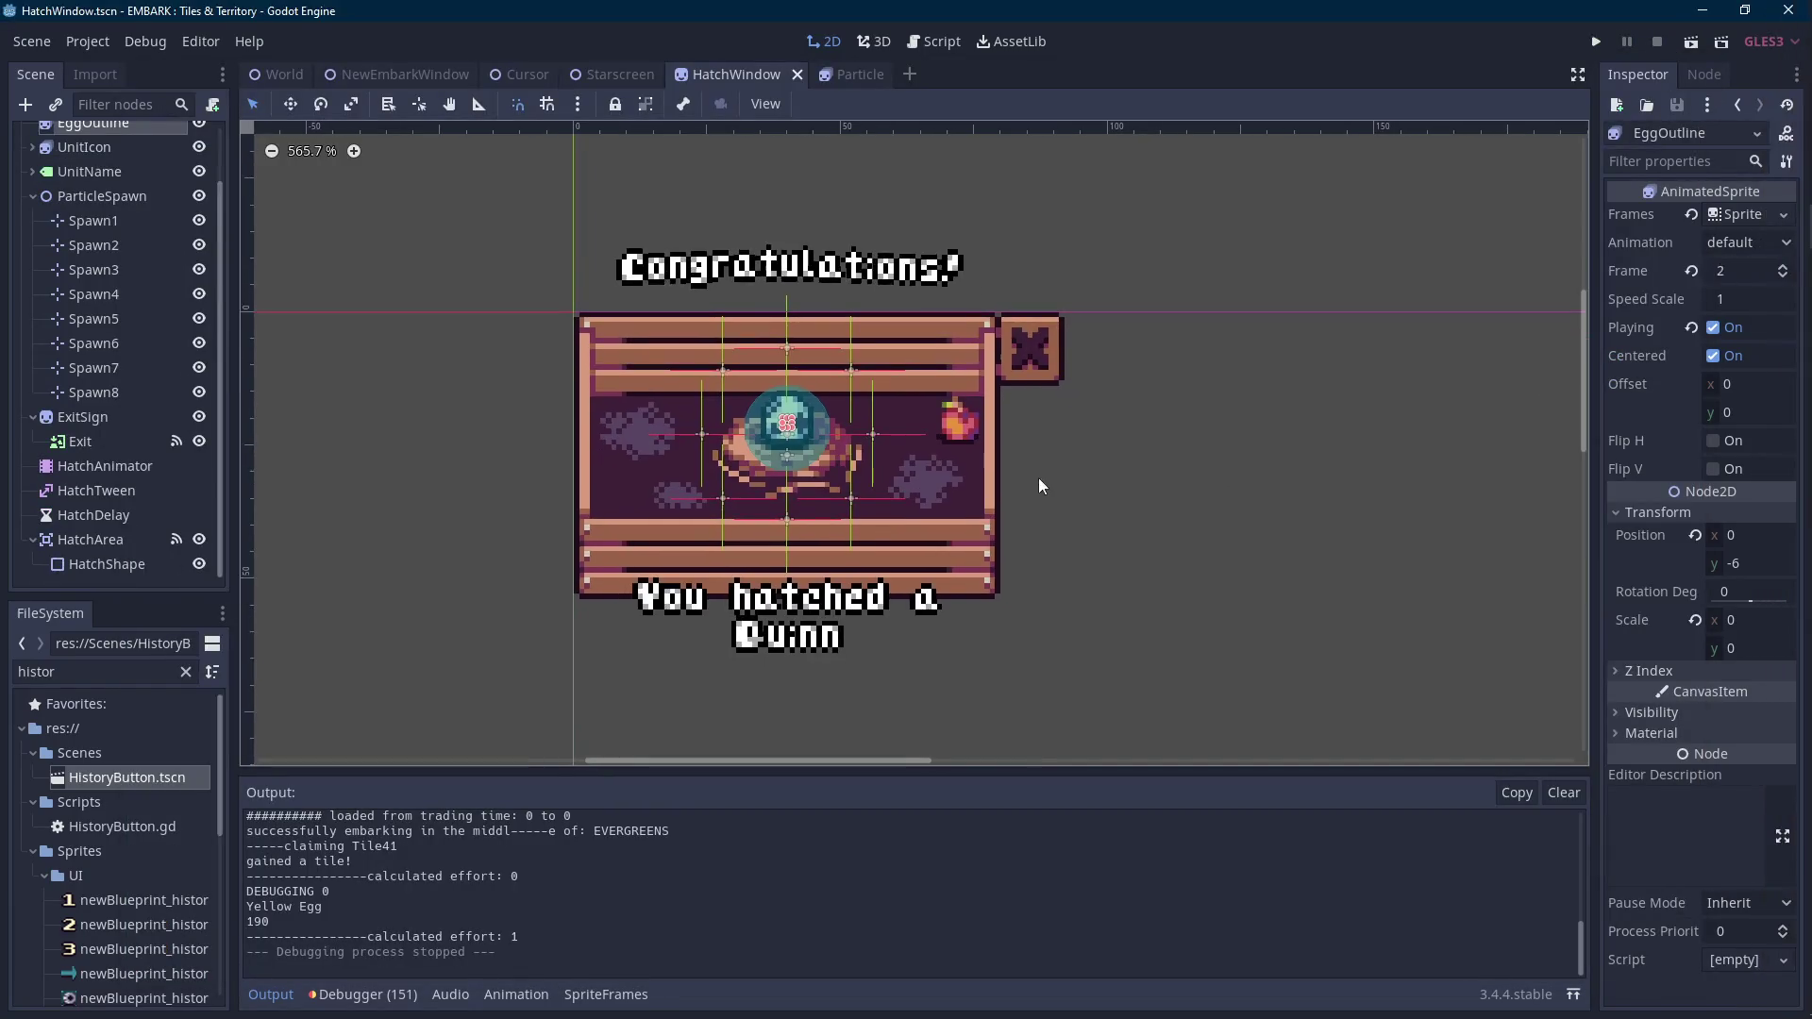
scroll(813, 449, up, 1)
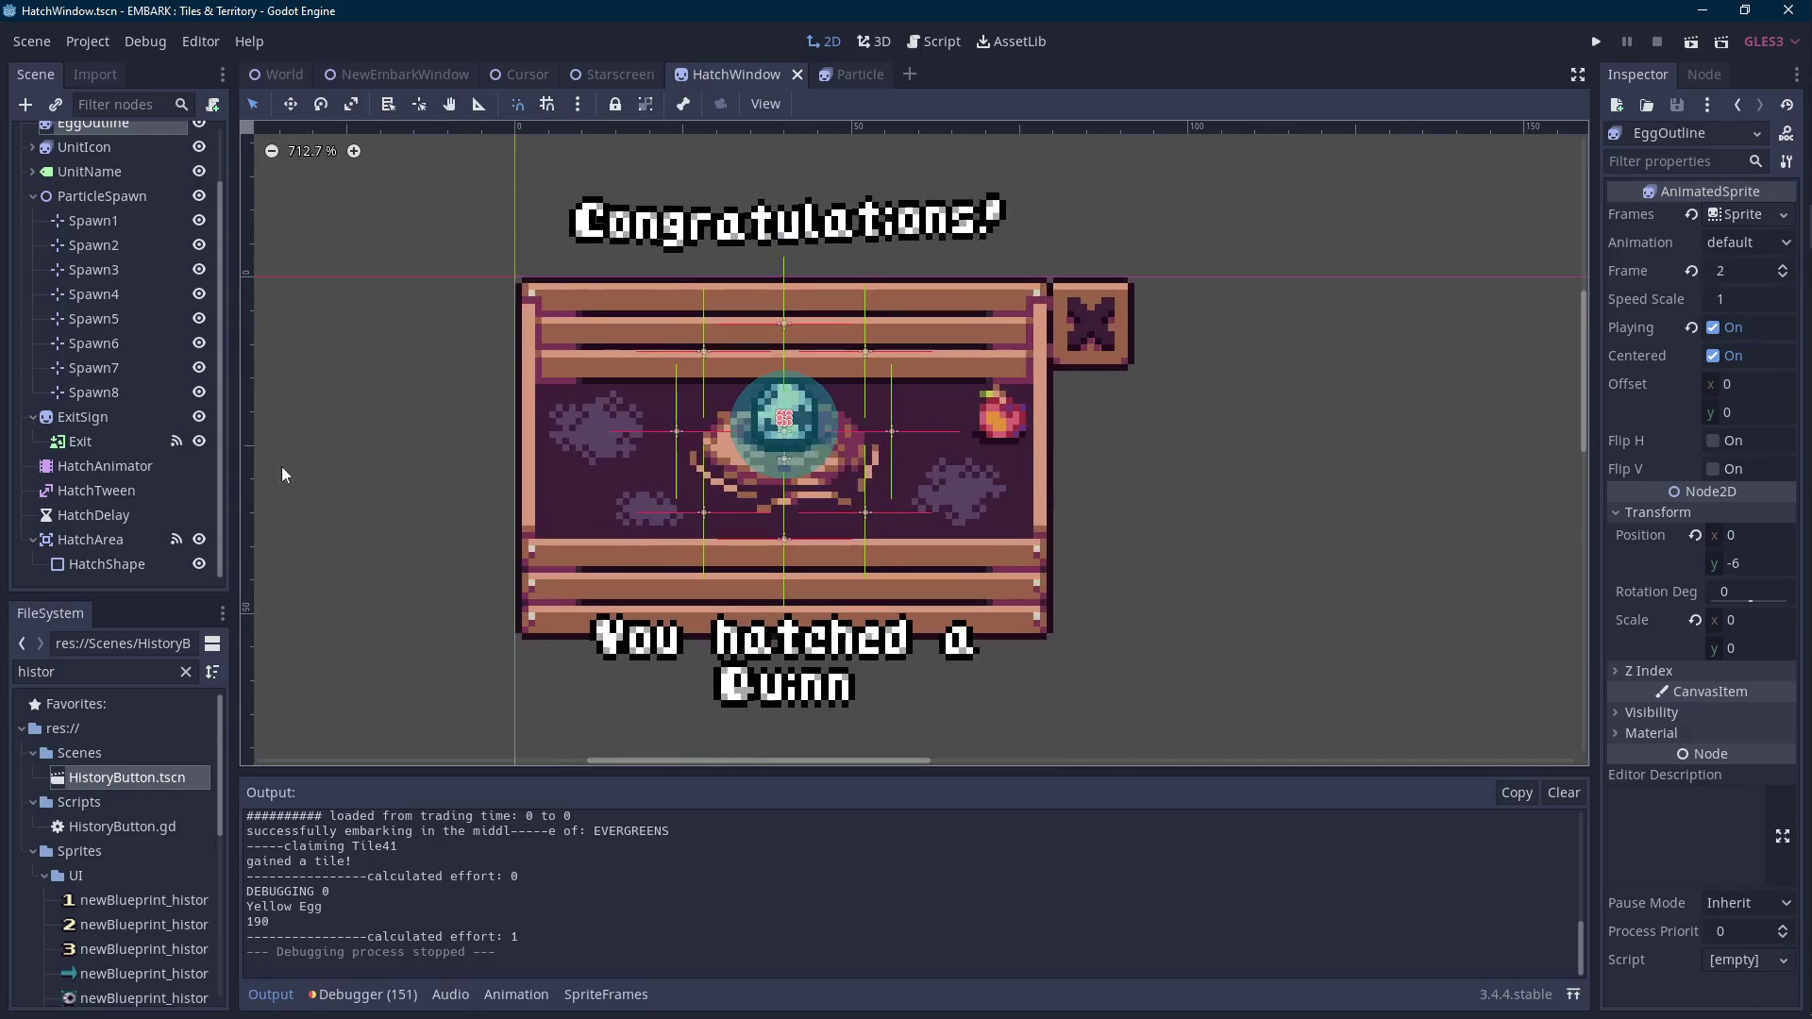
click(161, 540)
drag(647, 554, 648, 547)
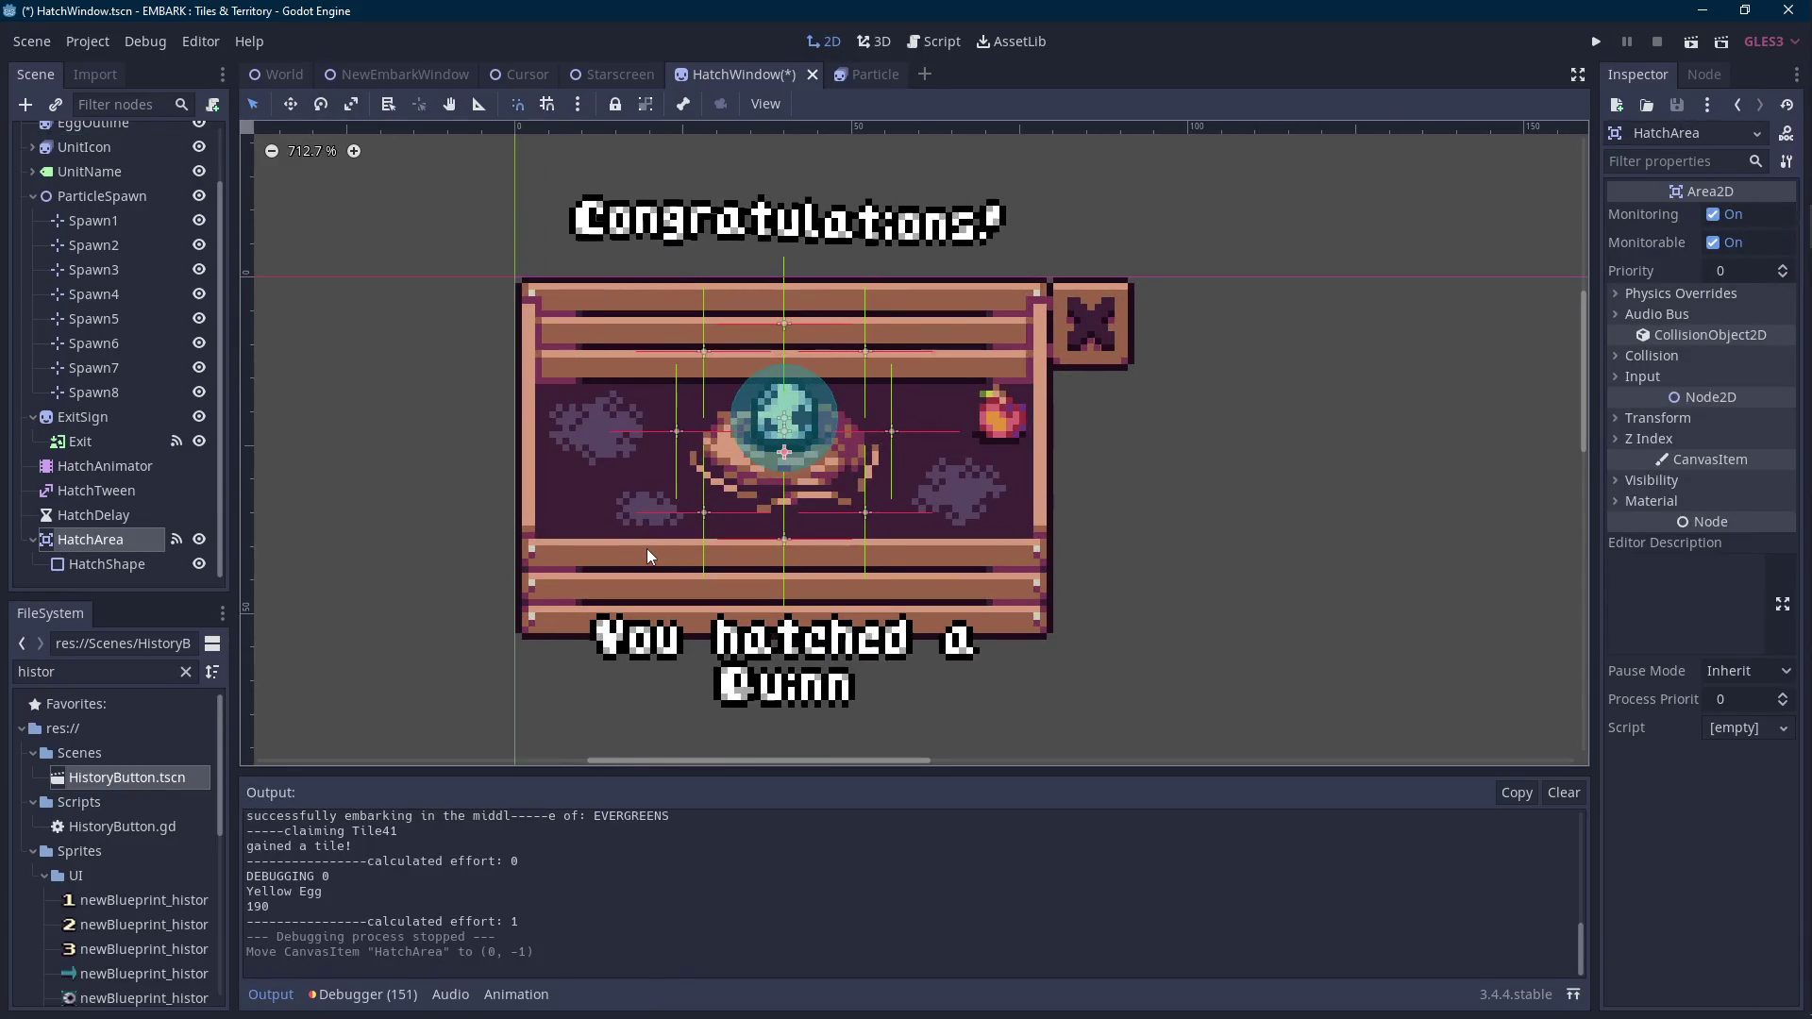
Nudge HatchShape back to (0, 0) and HatchArea up to (0, -6), then save.
click(104, 564)
key(Down)
key(Down)
key(Down)
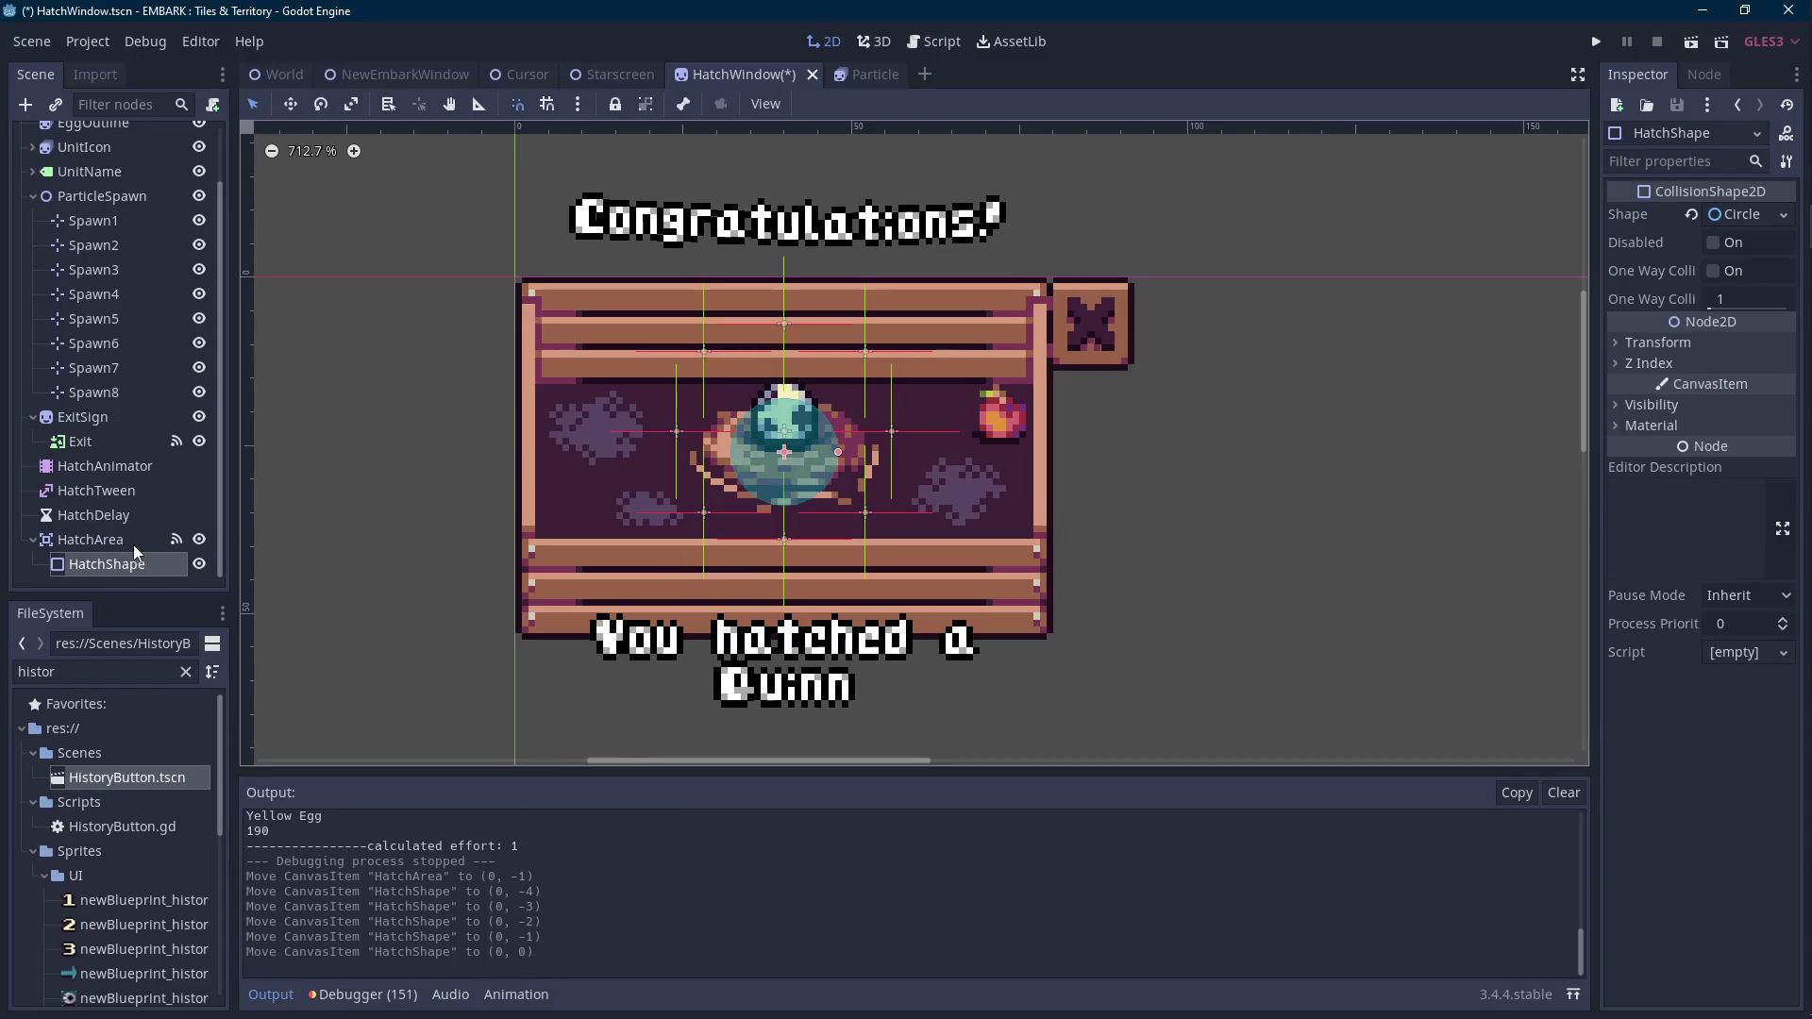
click(133, 543)
key(Up)
key(Up)
key(Up)
key(ctrl+s)
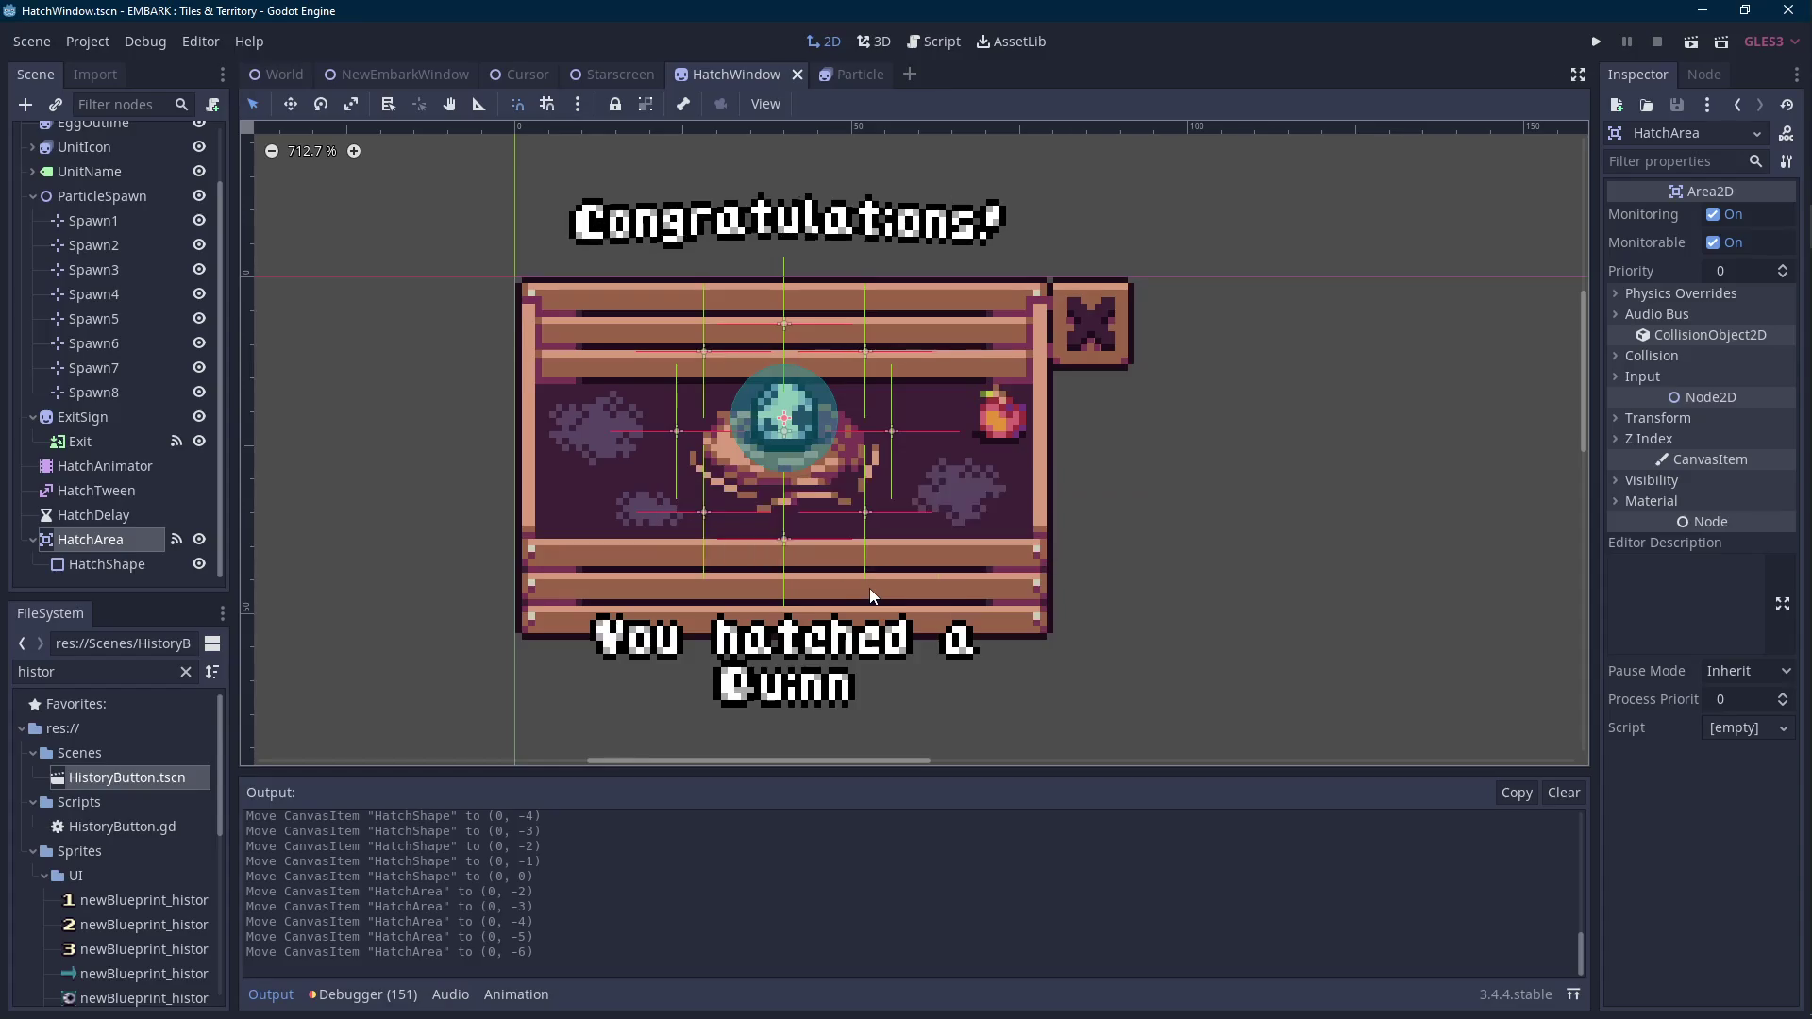
Open the HatchWindow.gd script attached to HatchBarn.
scroll(804, 530, down, 3)
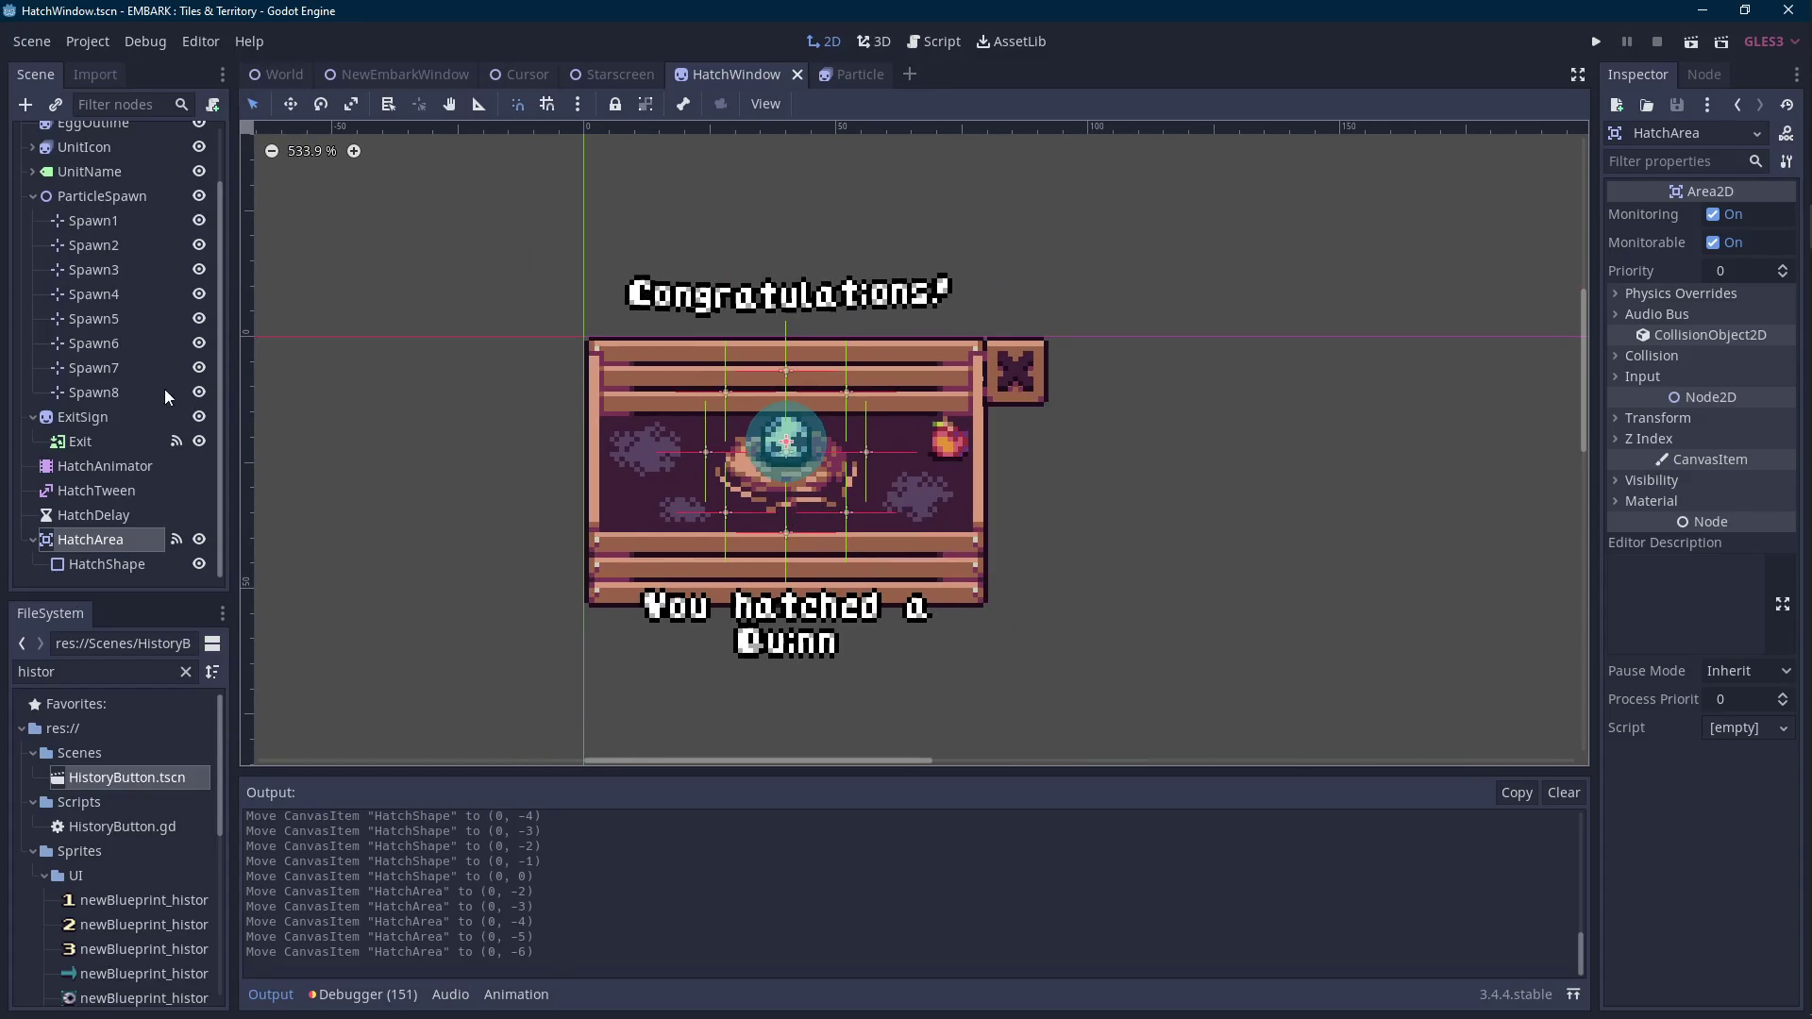
scroll(165, 391, up, 2)
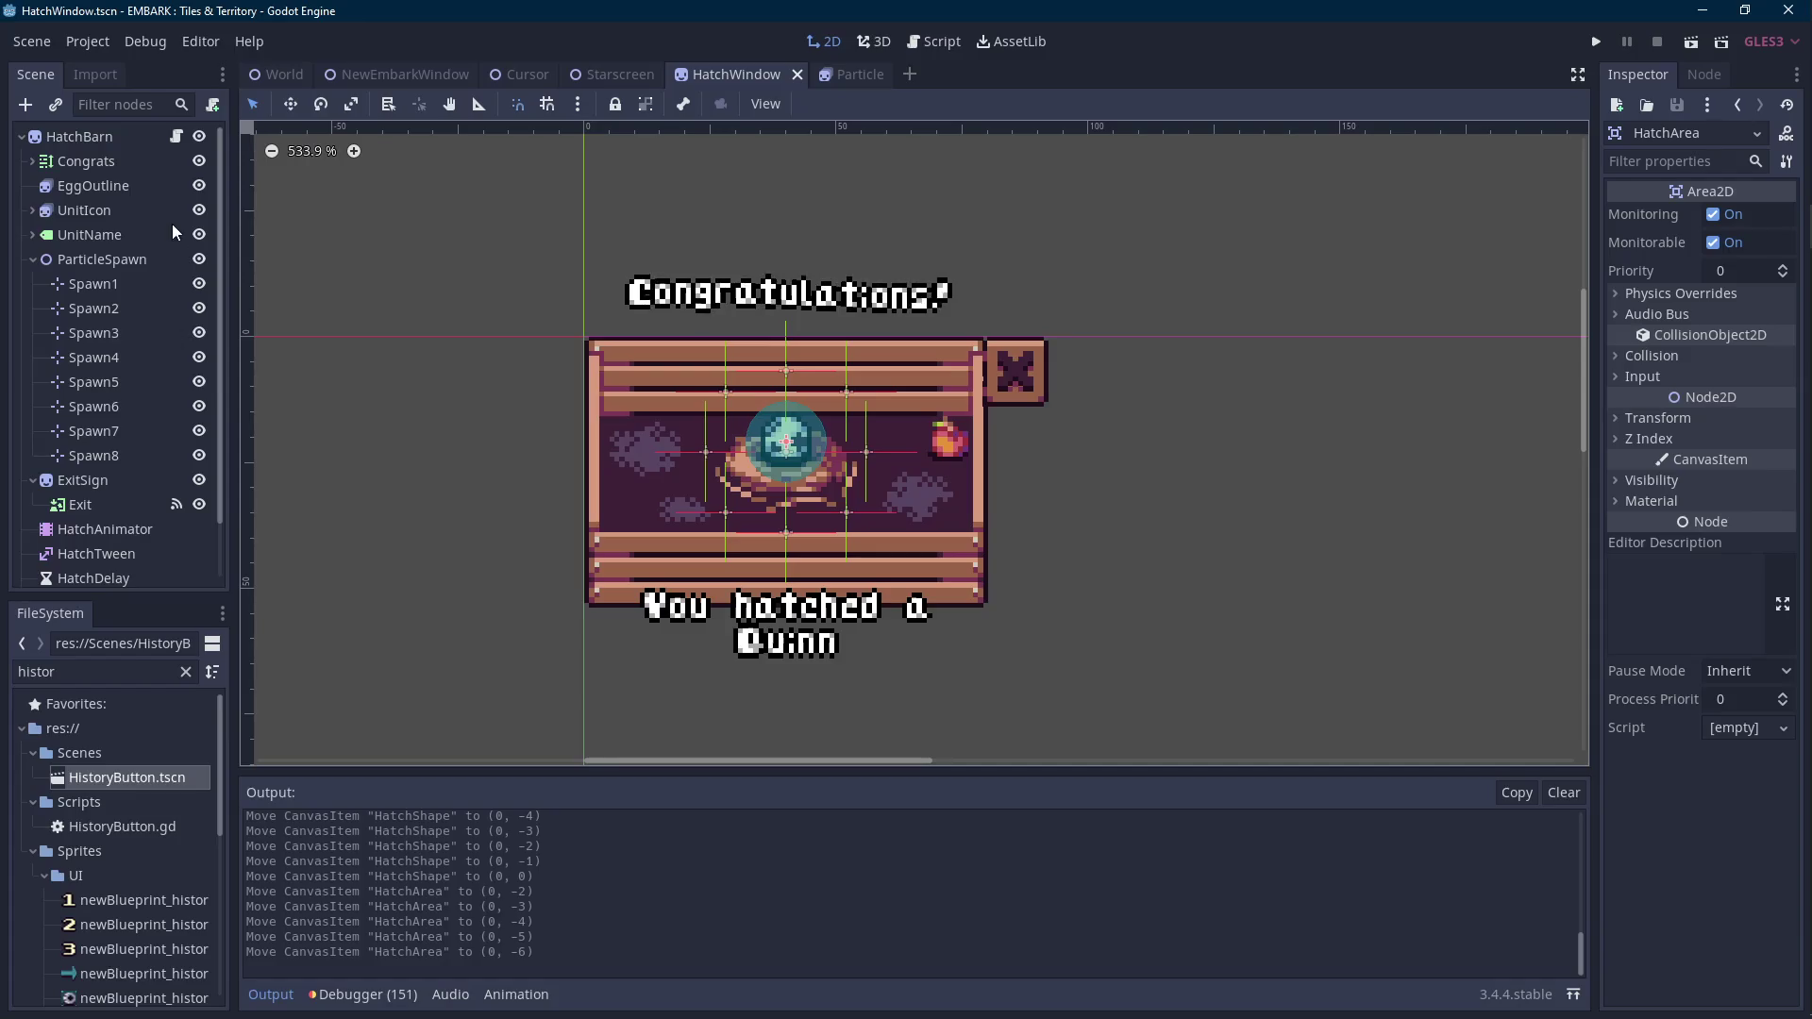
click(177, 138)
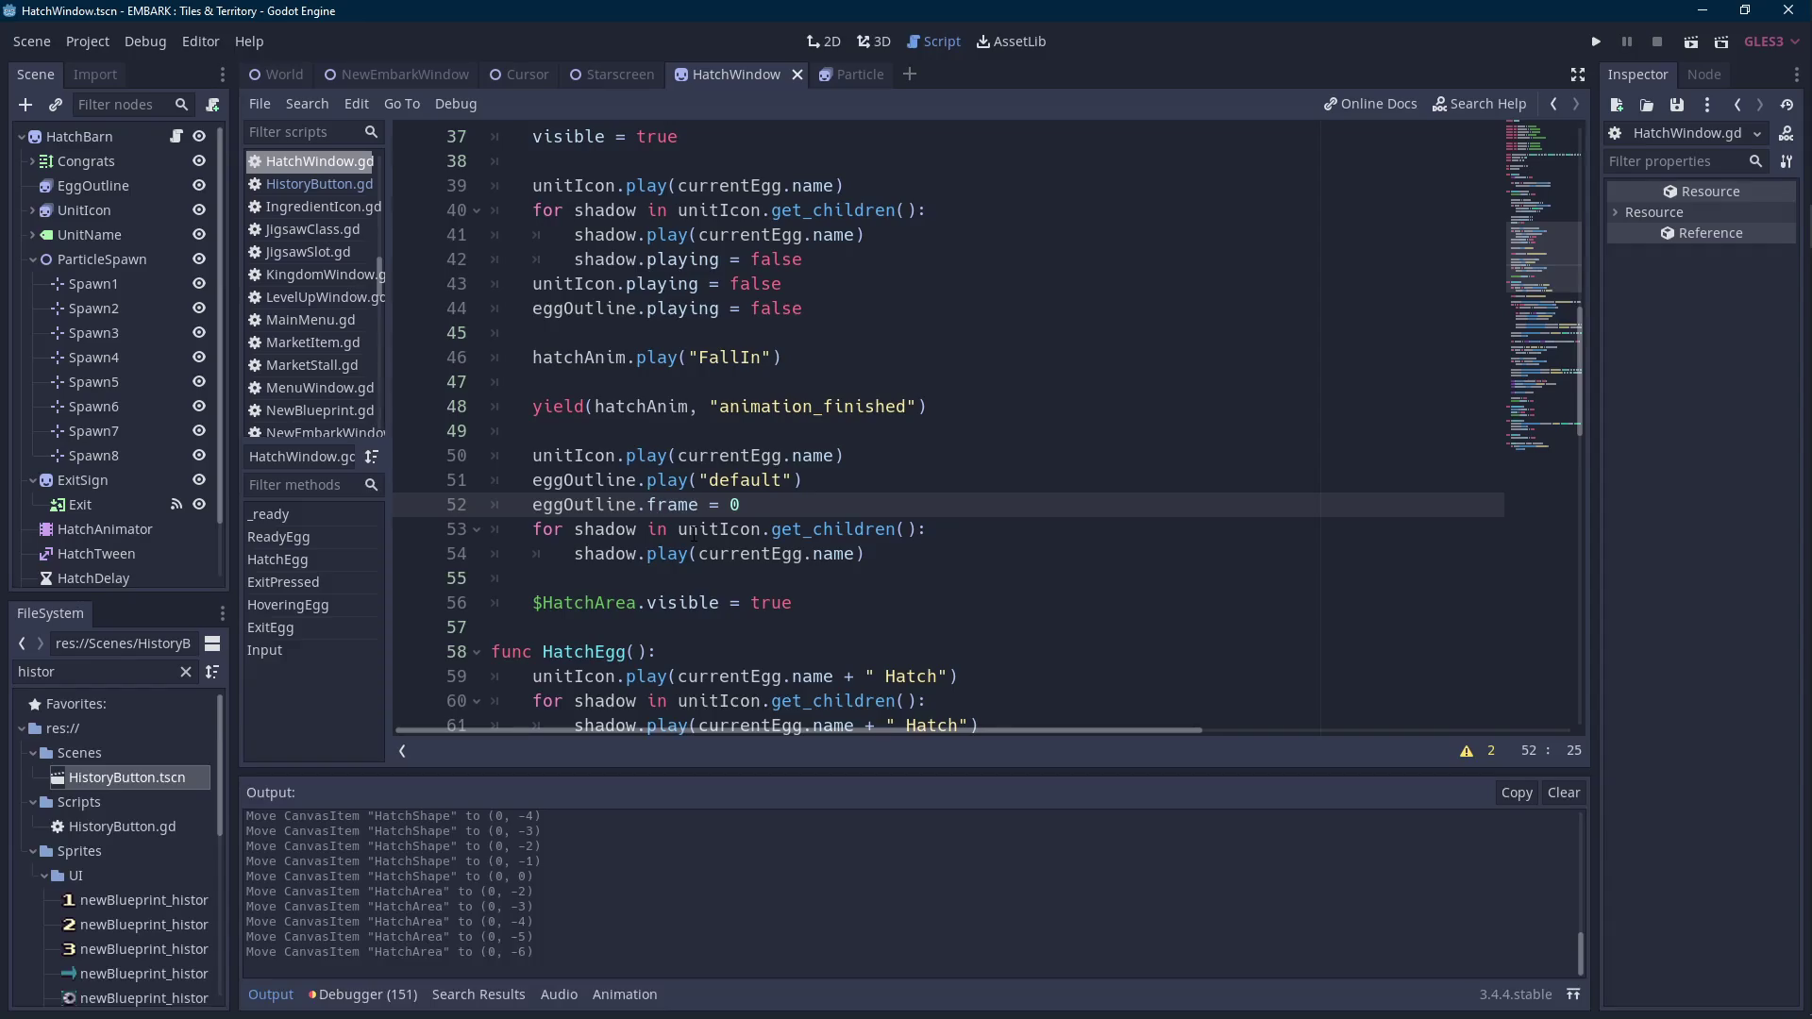
Hide the Output log, read through HatchWindow.gd, then return to HatchBarn's 2D scene view.
click(285, 1004)
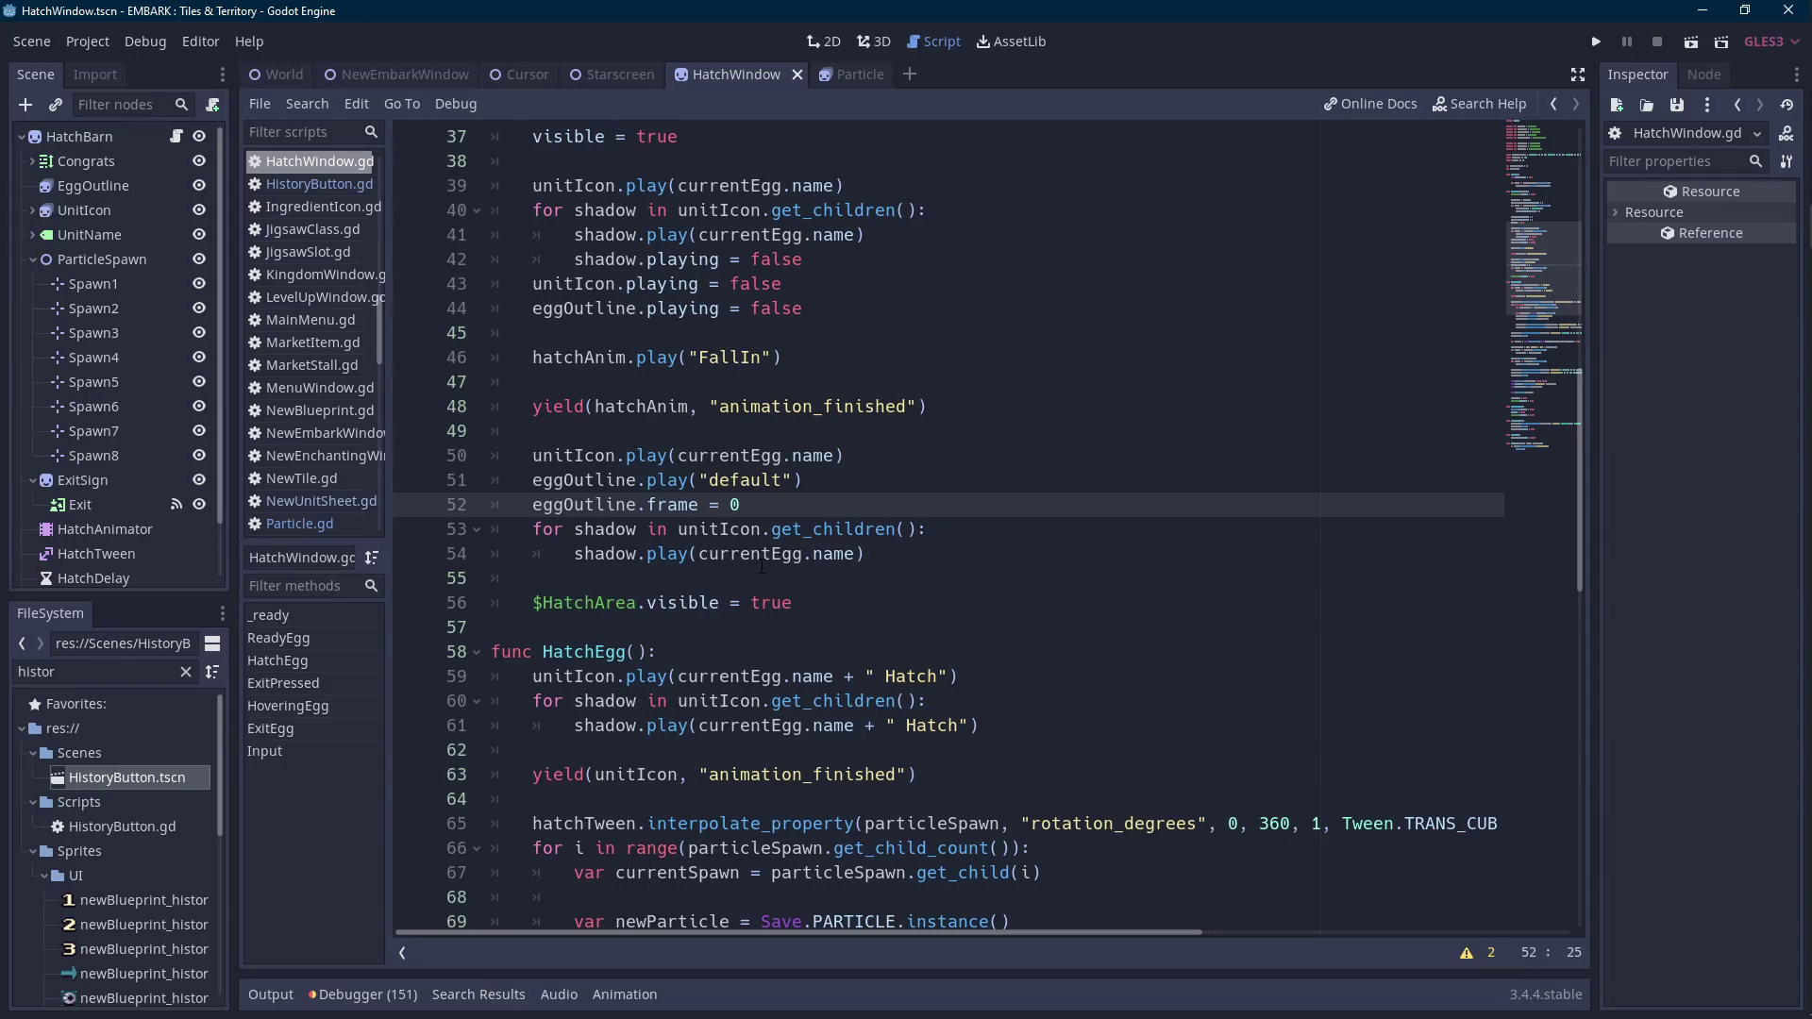
key(Scroll_Lock)
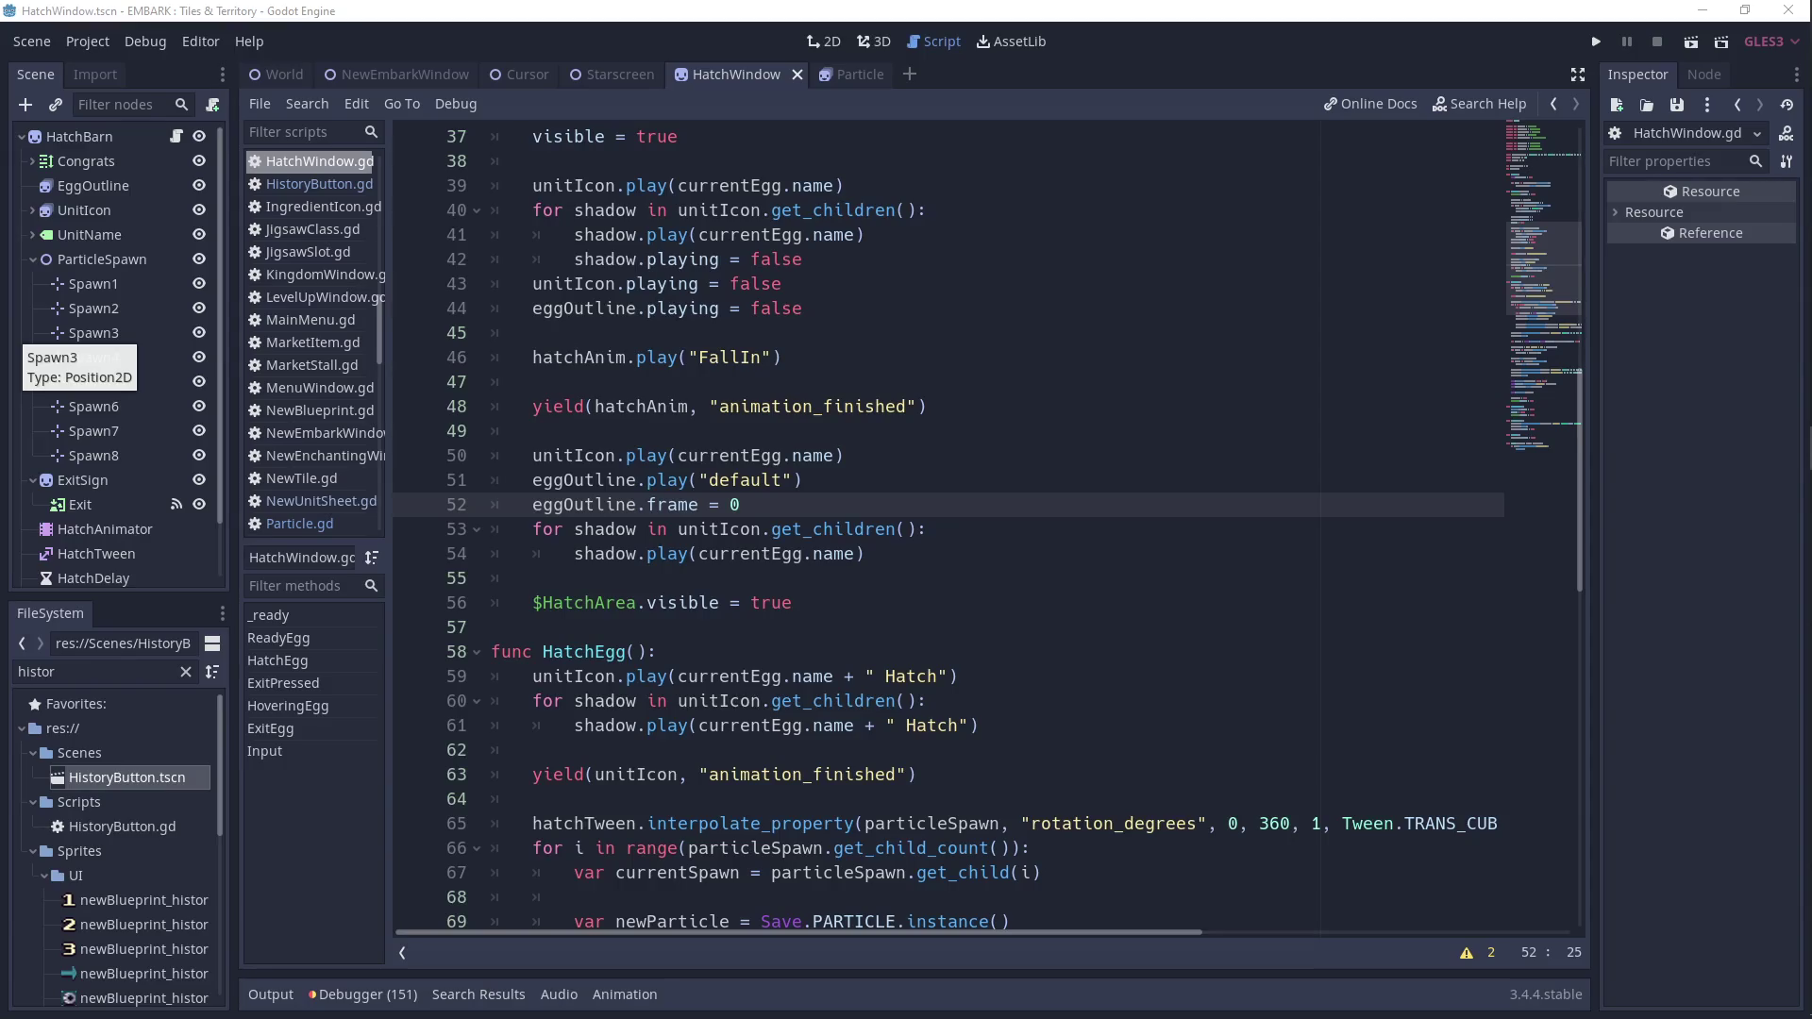
click(1132, 484)
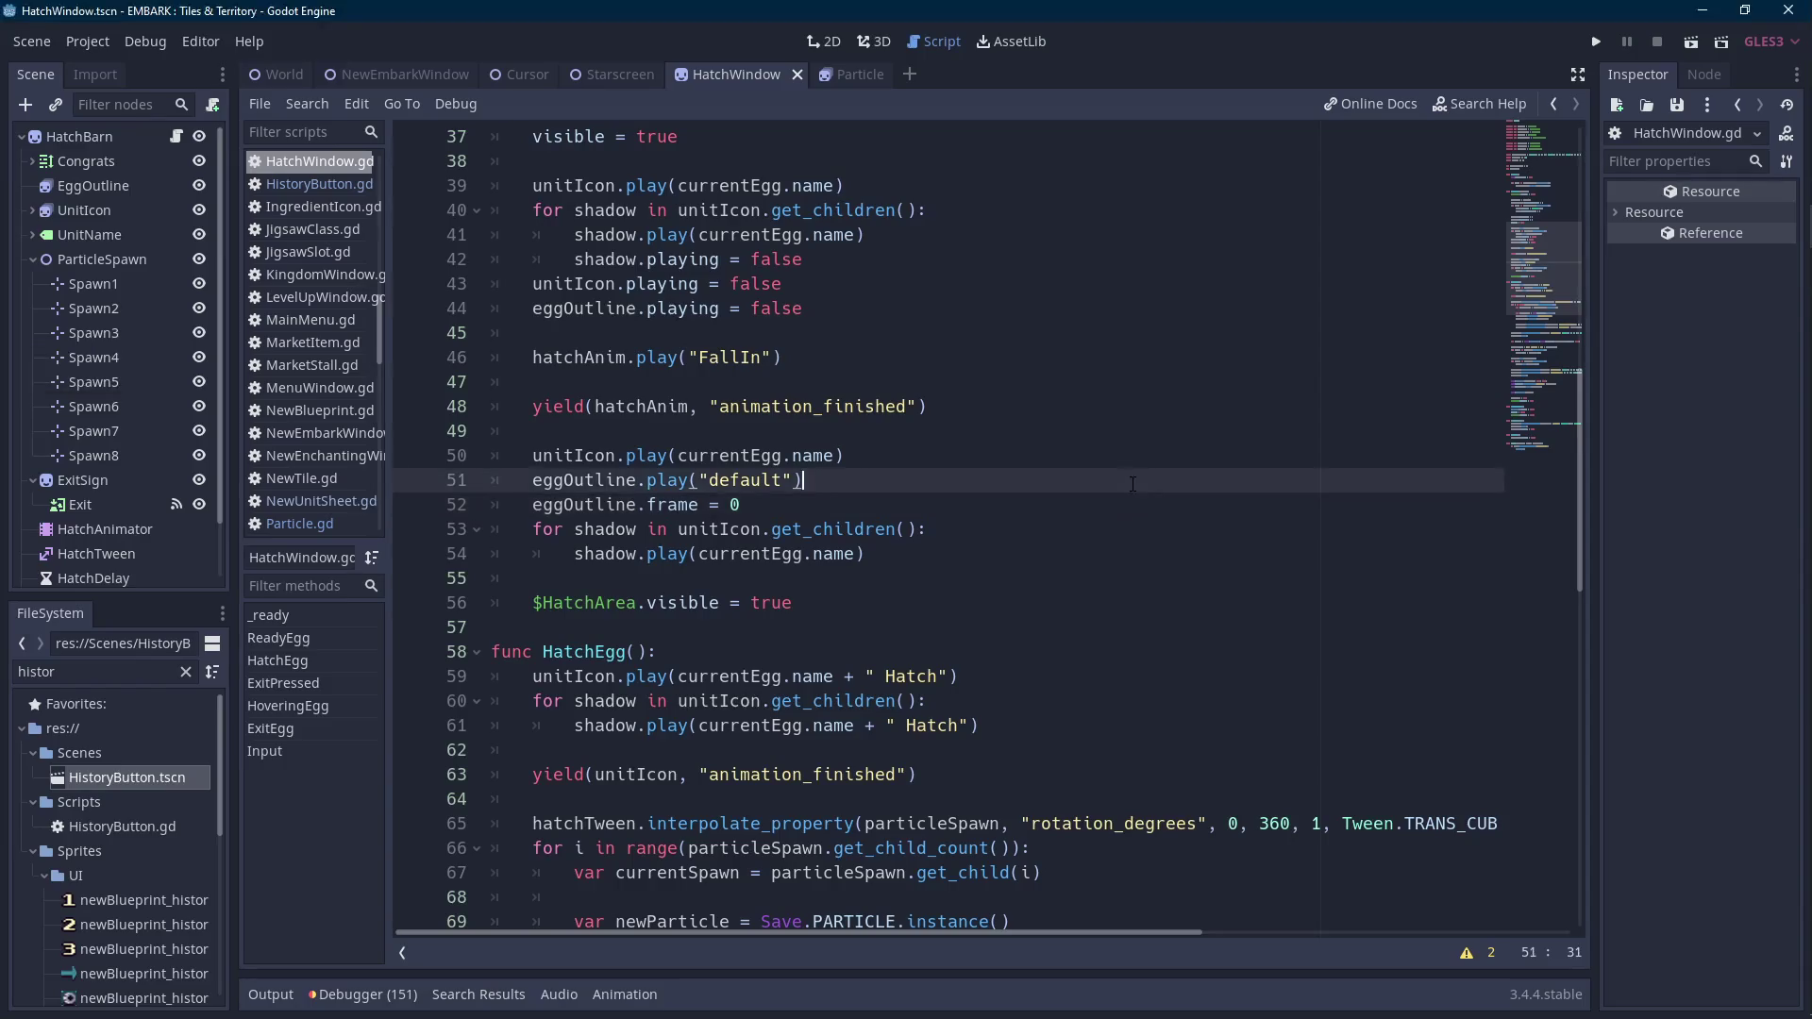
double_click(128, 144)
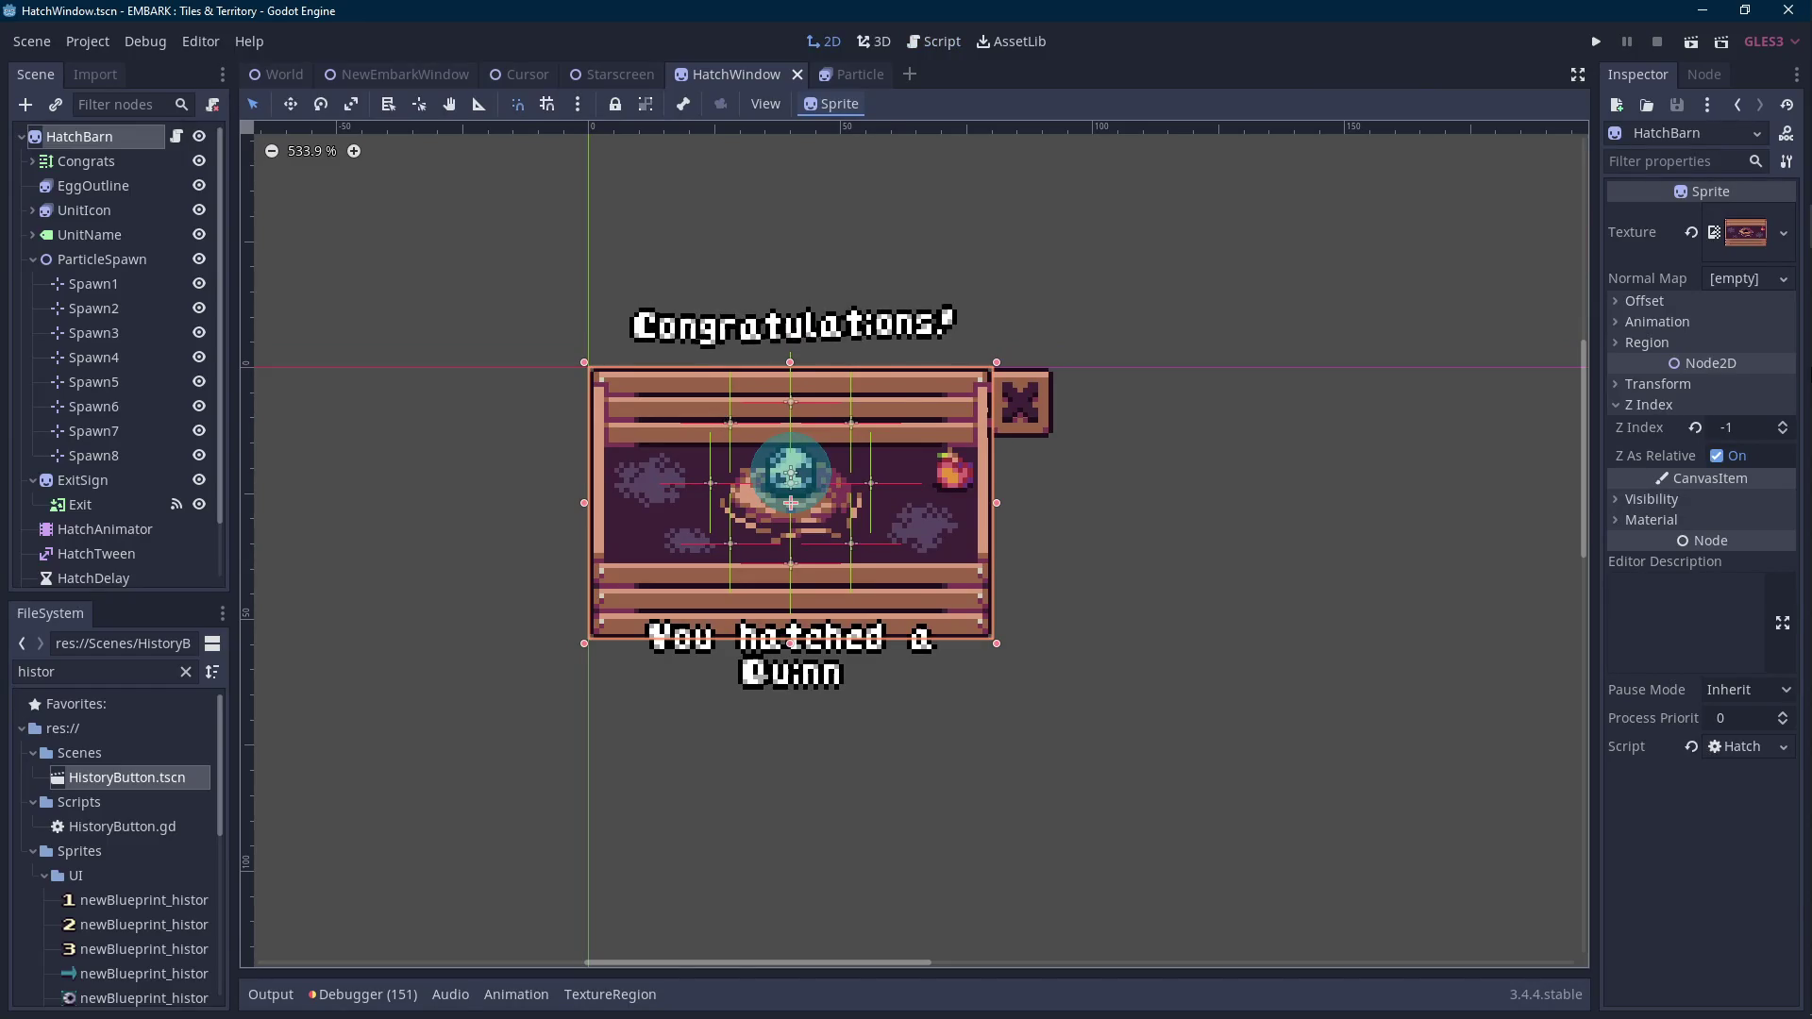
In Aseprite's newHatchWindow.png, paste the copied fruit over the white box and commit it.
click(1782, 357)
click(926, 55)
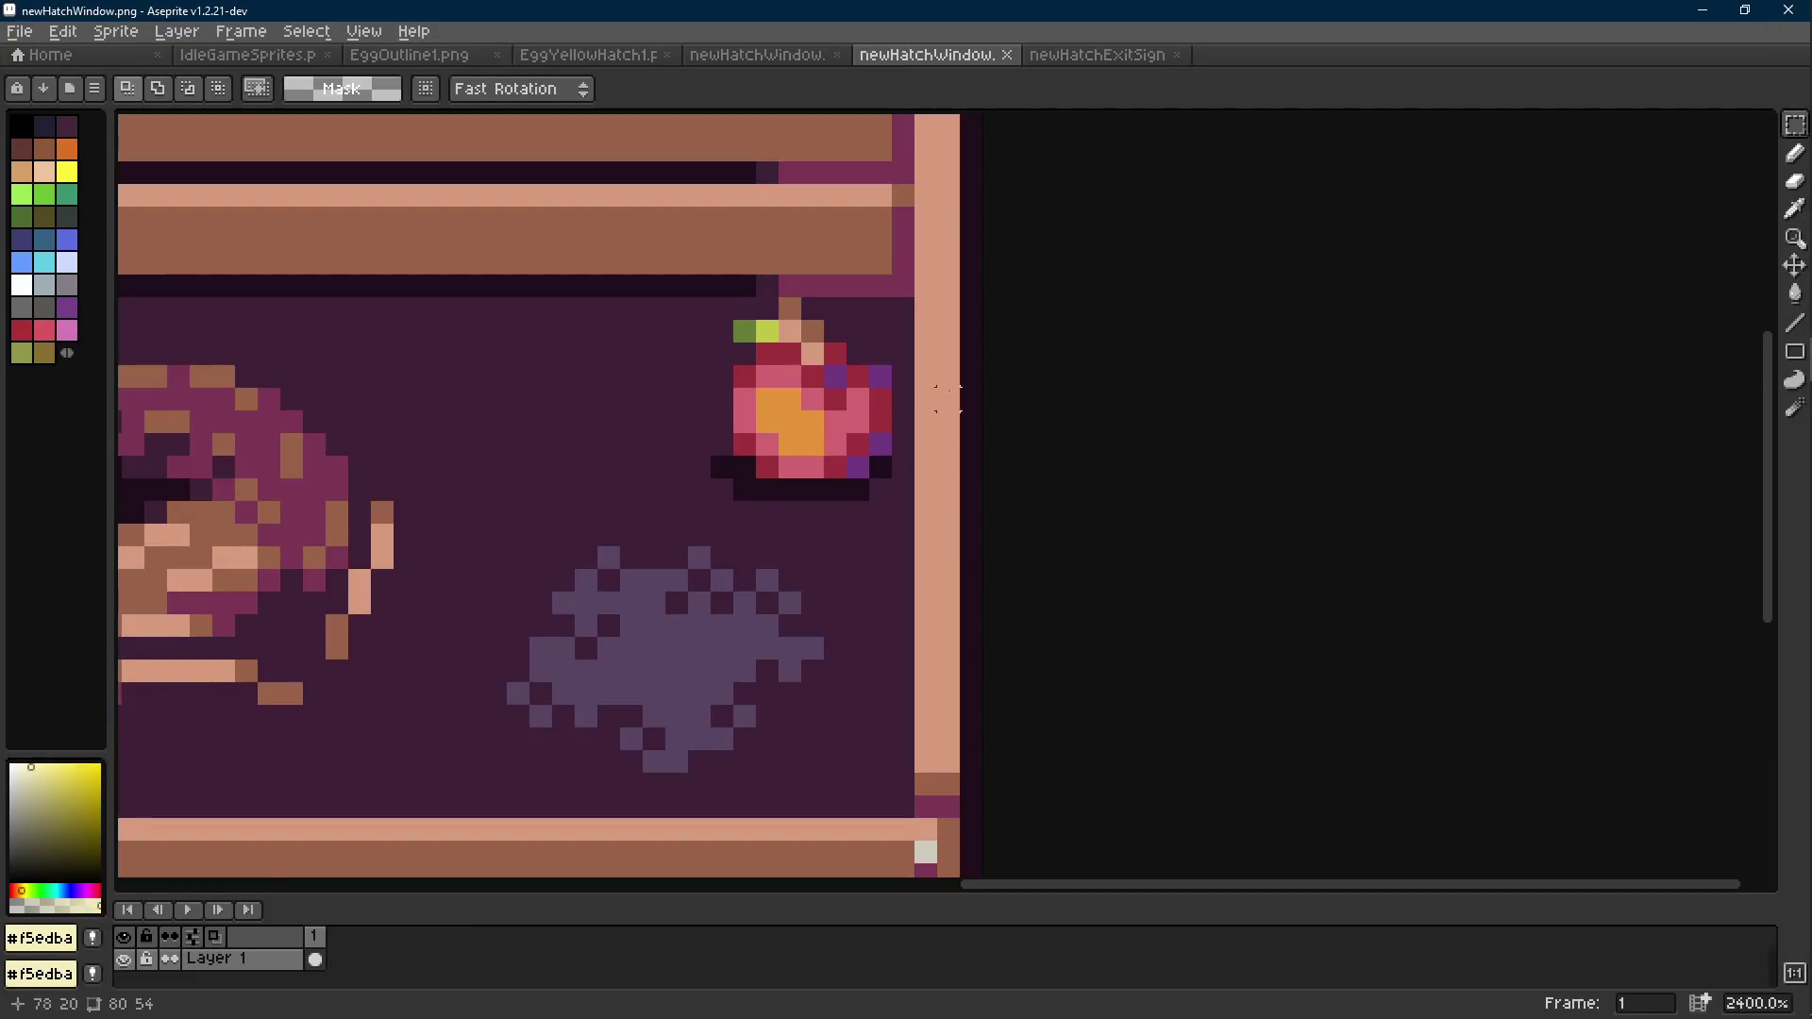
key(ctrl+v)
key(Return)
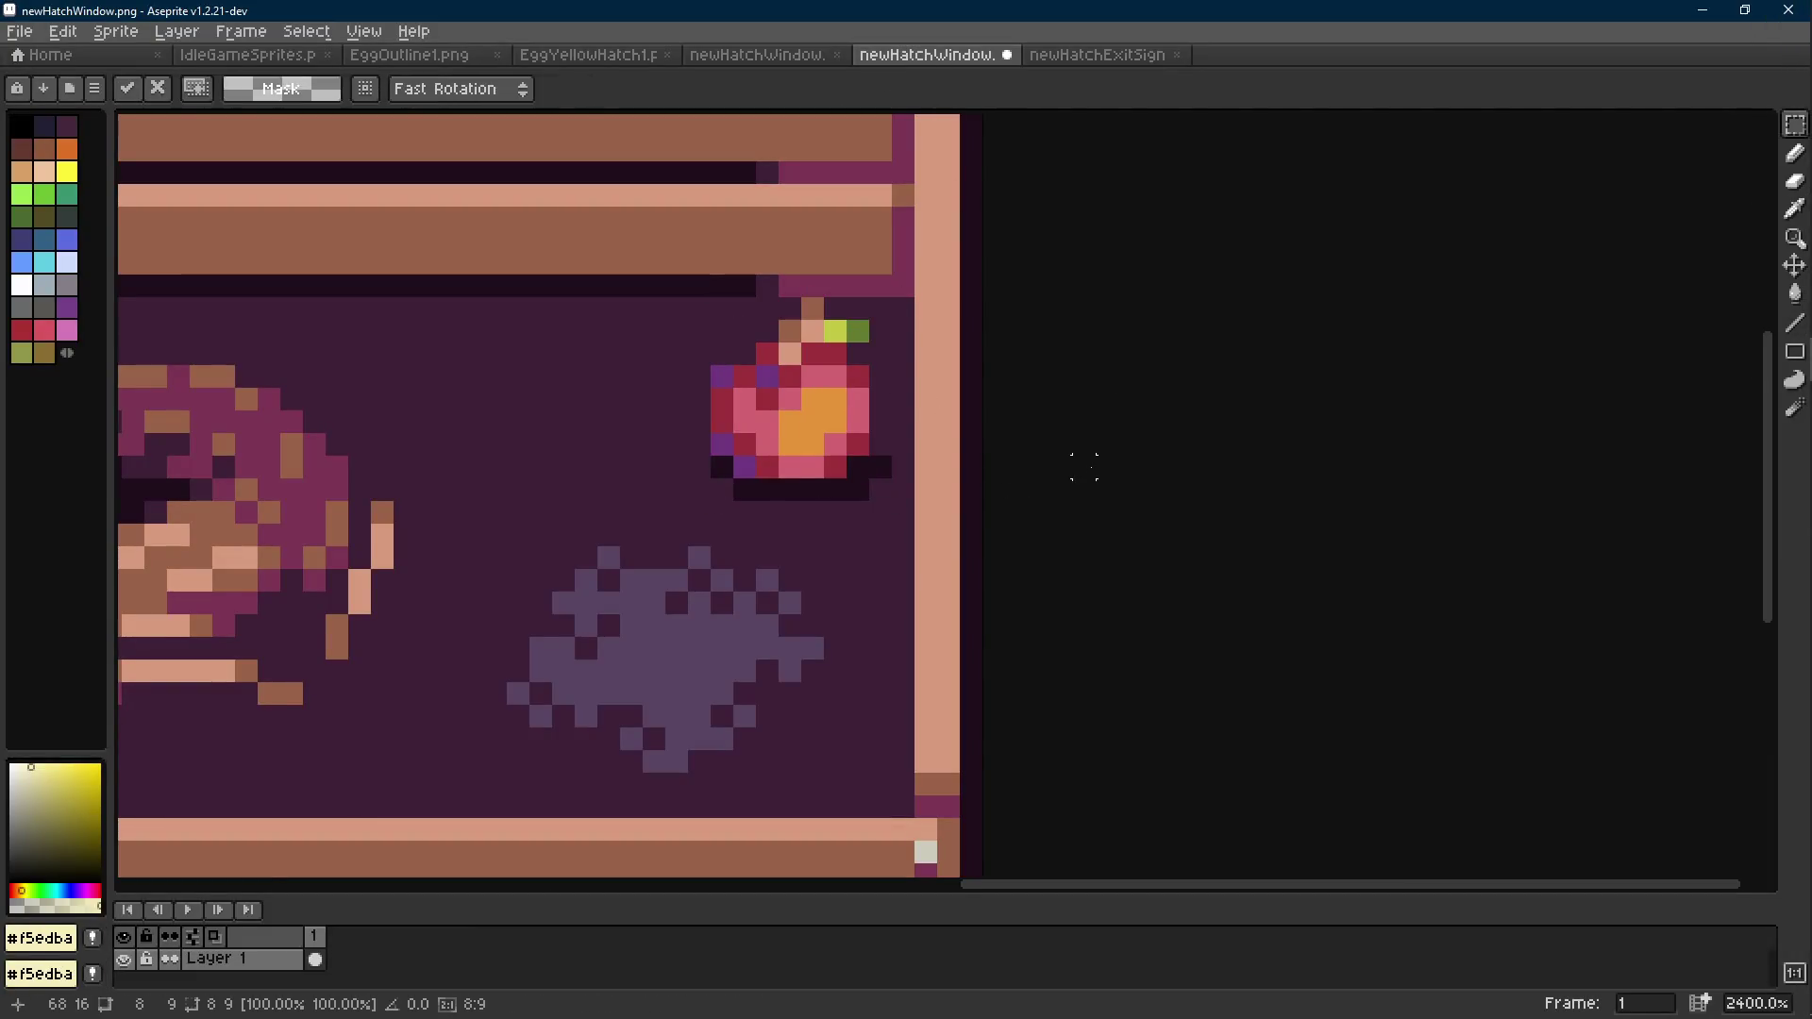
scroll(1083, 465, down, 5)
scroll(1035, 473, up, 7)
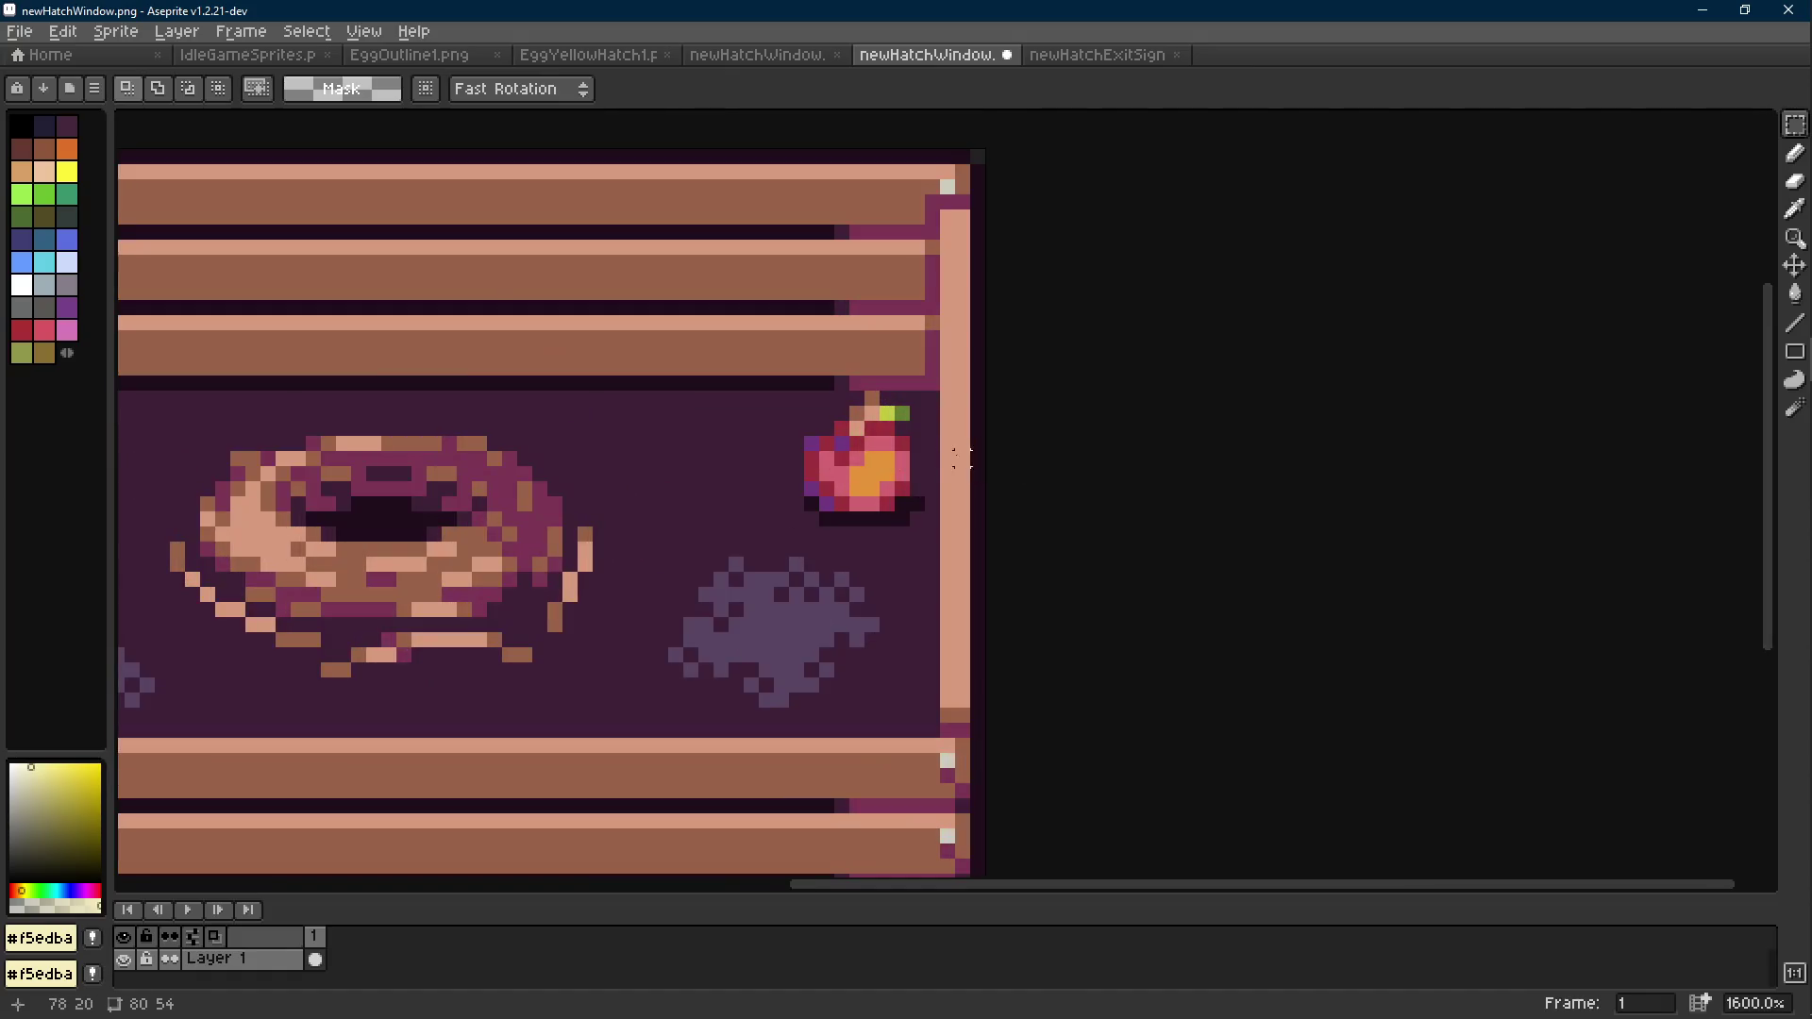
scroll(917, 413, down, 7)
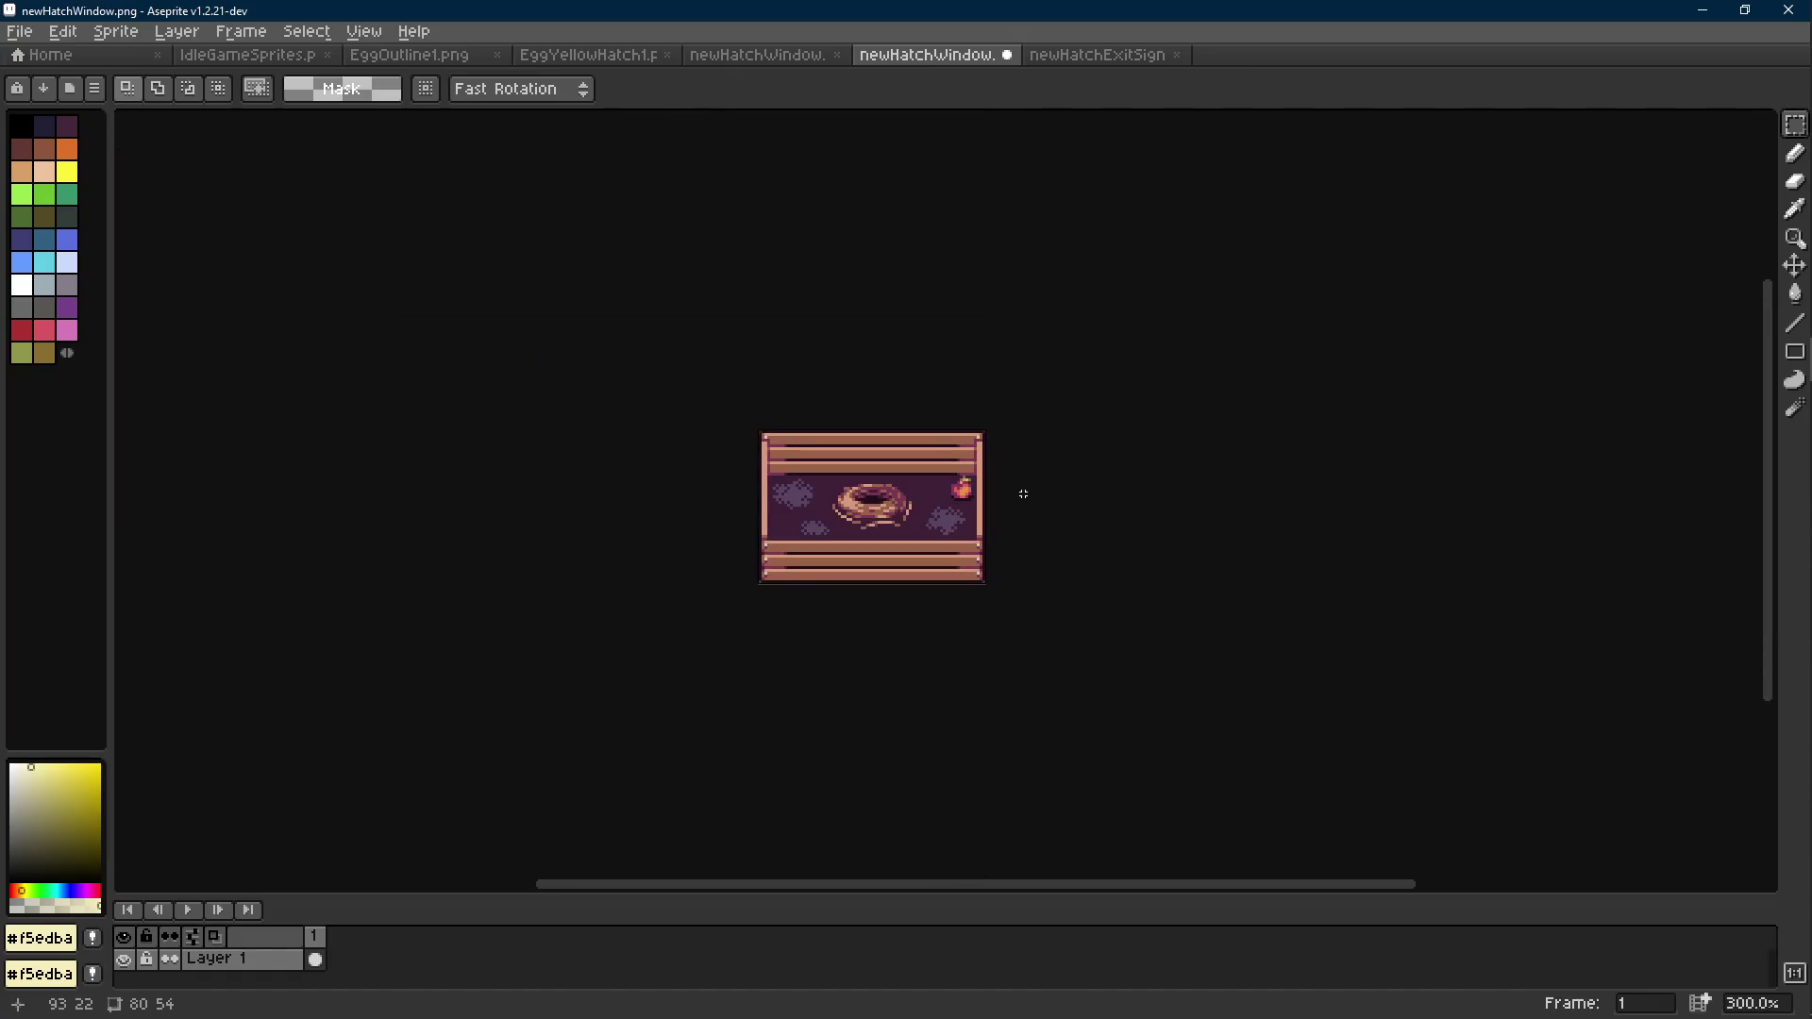
scroll(927, 426, up, 9)
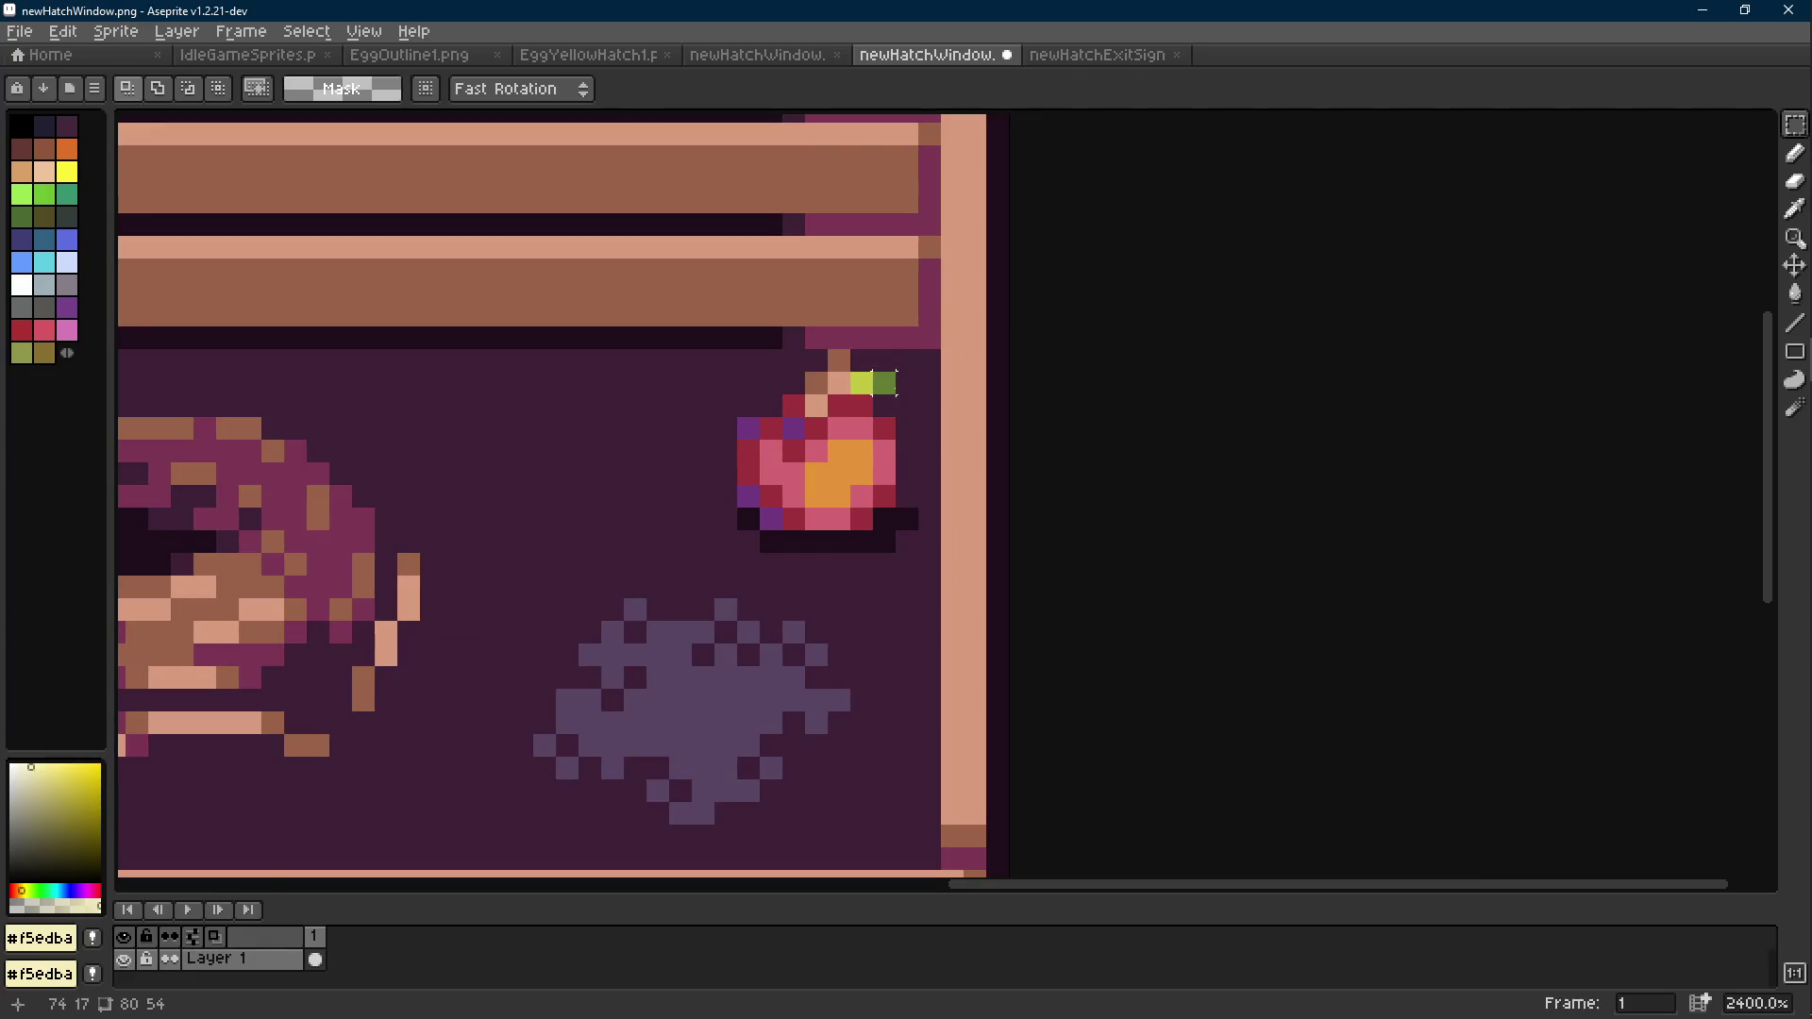
Sample the sprite's dark background colour for the pencil and save the sprite.
key(i)
click(881, 365)
key(b)
scroll(926, 438, down, 8)
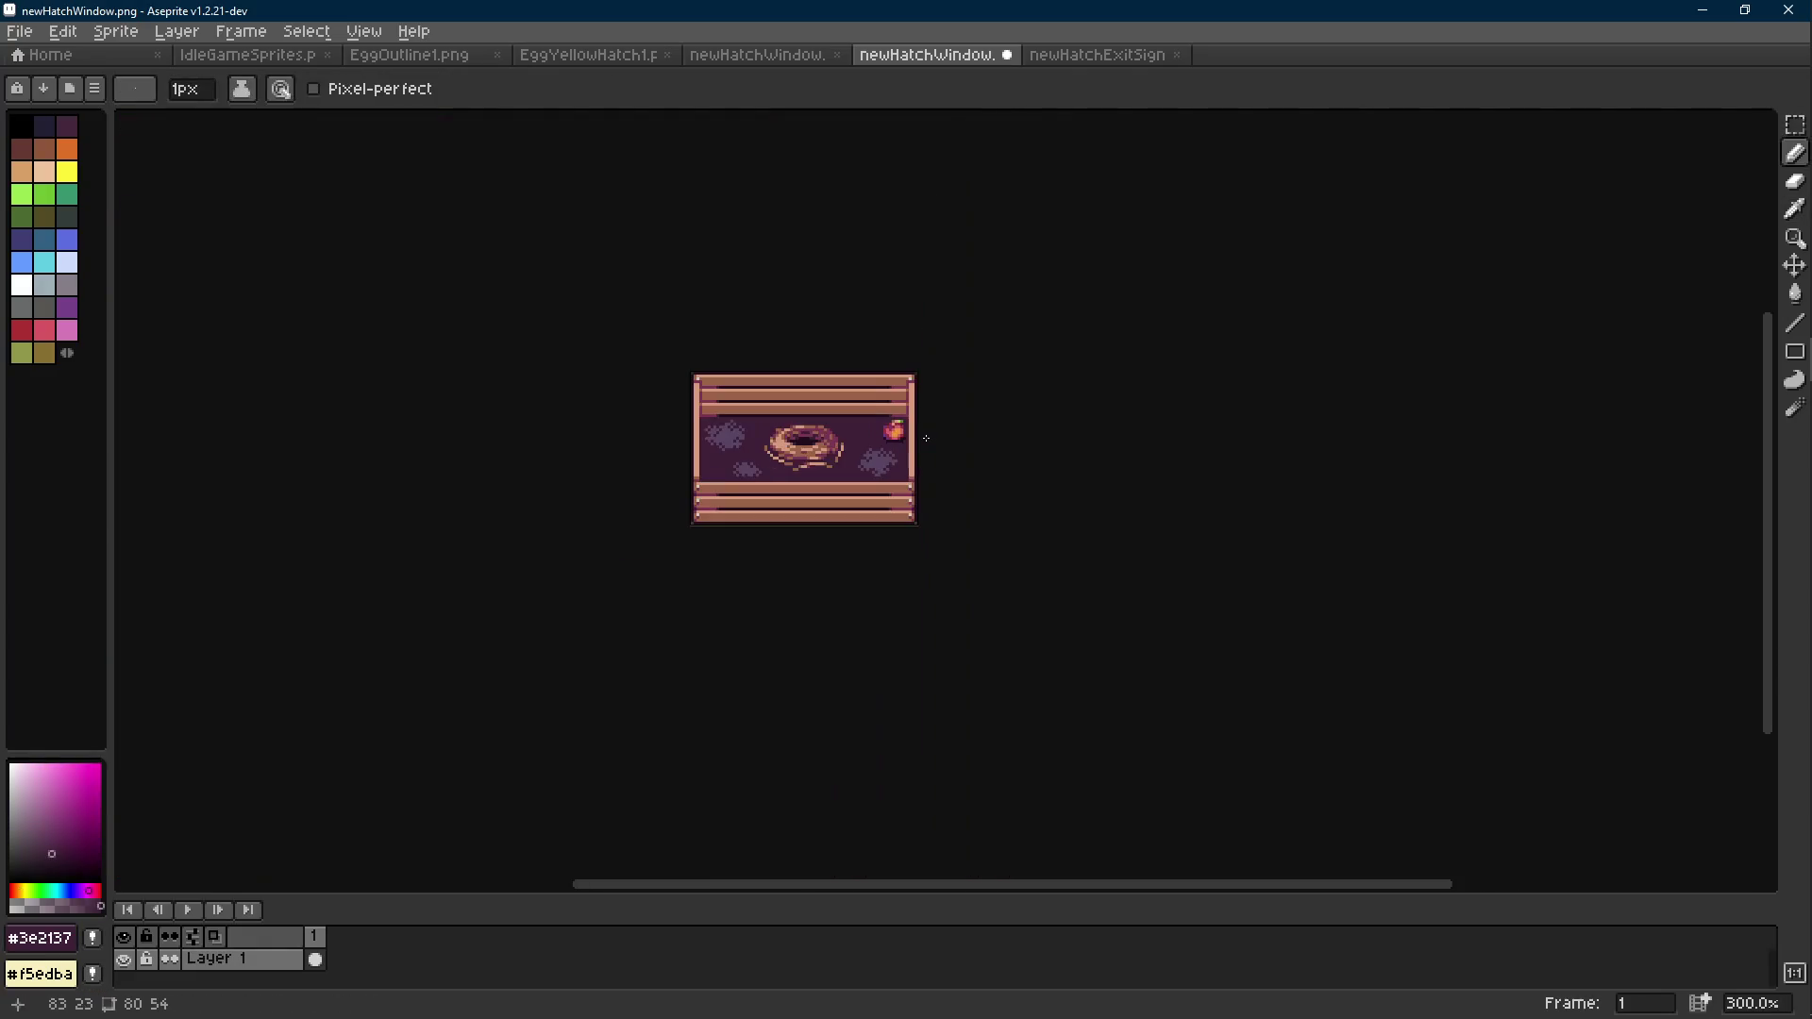
key(ctrl+s)
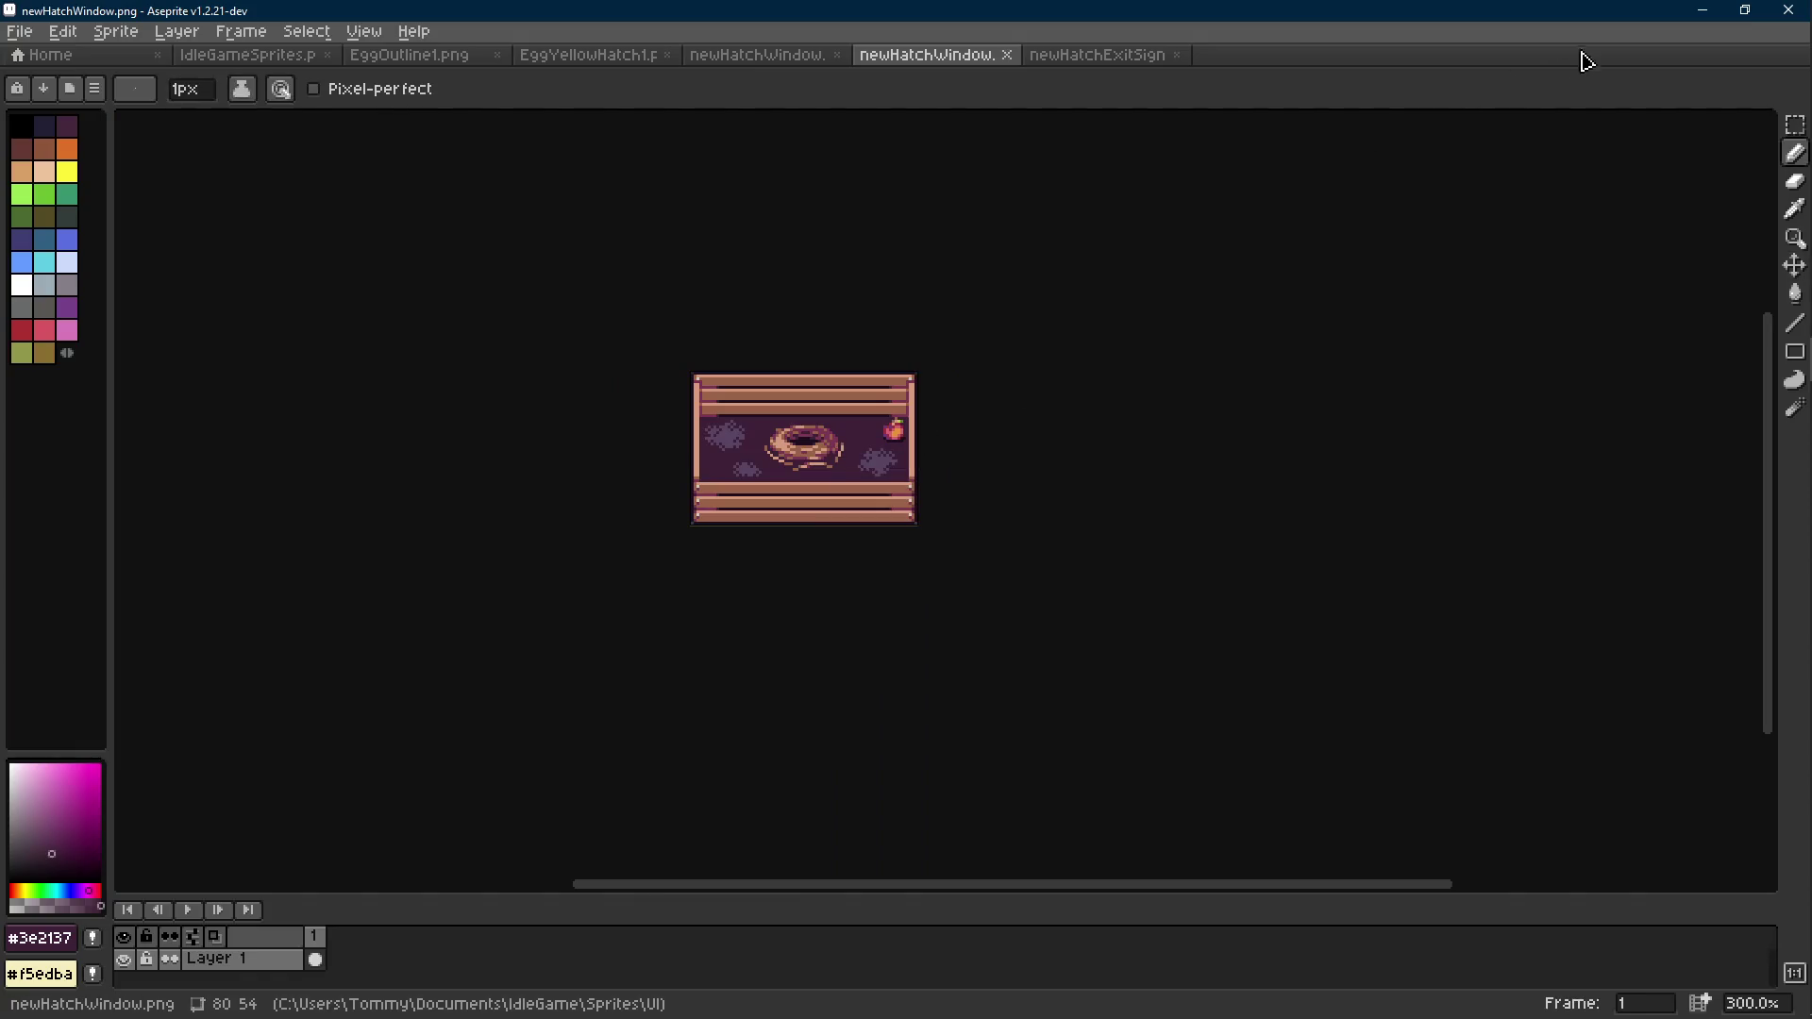
scroll(895, 424, up, 10)
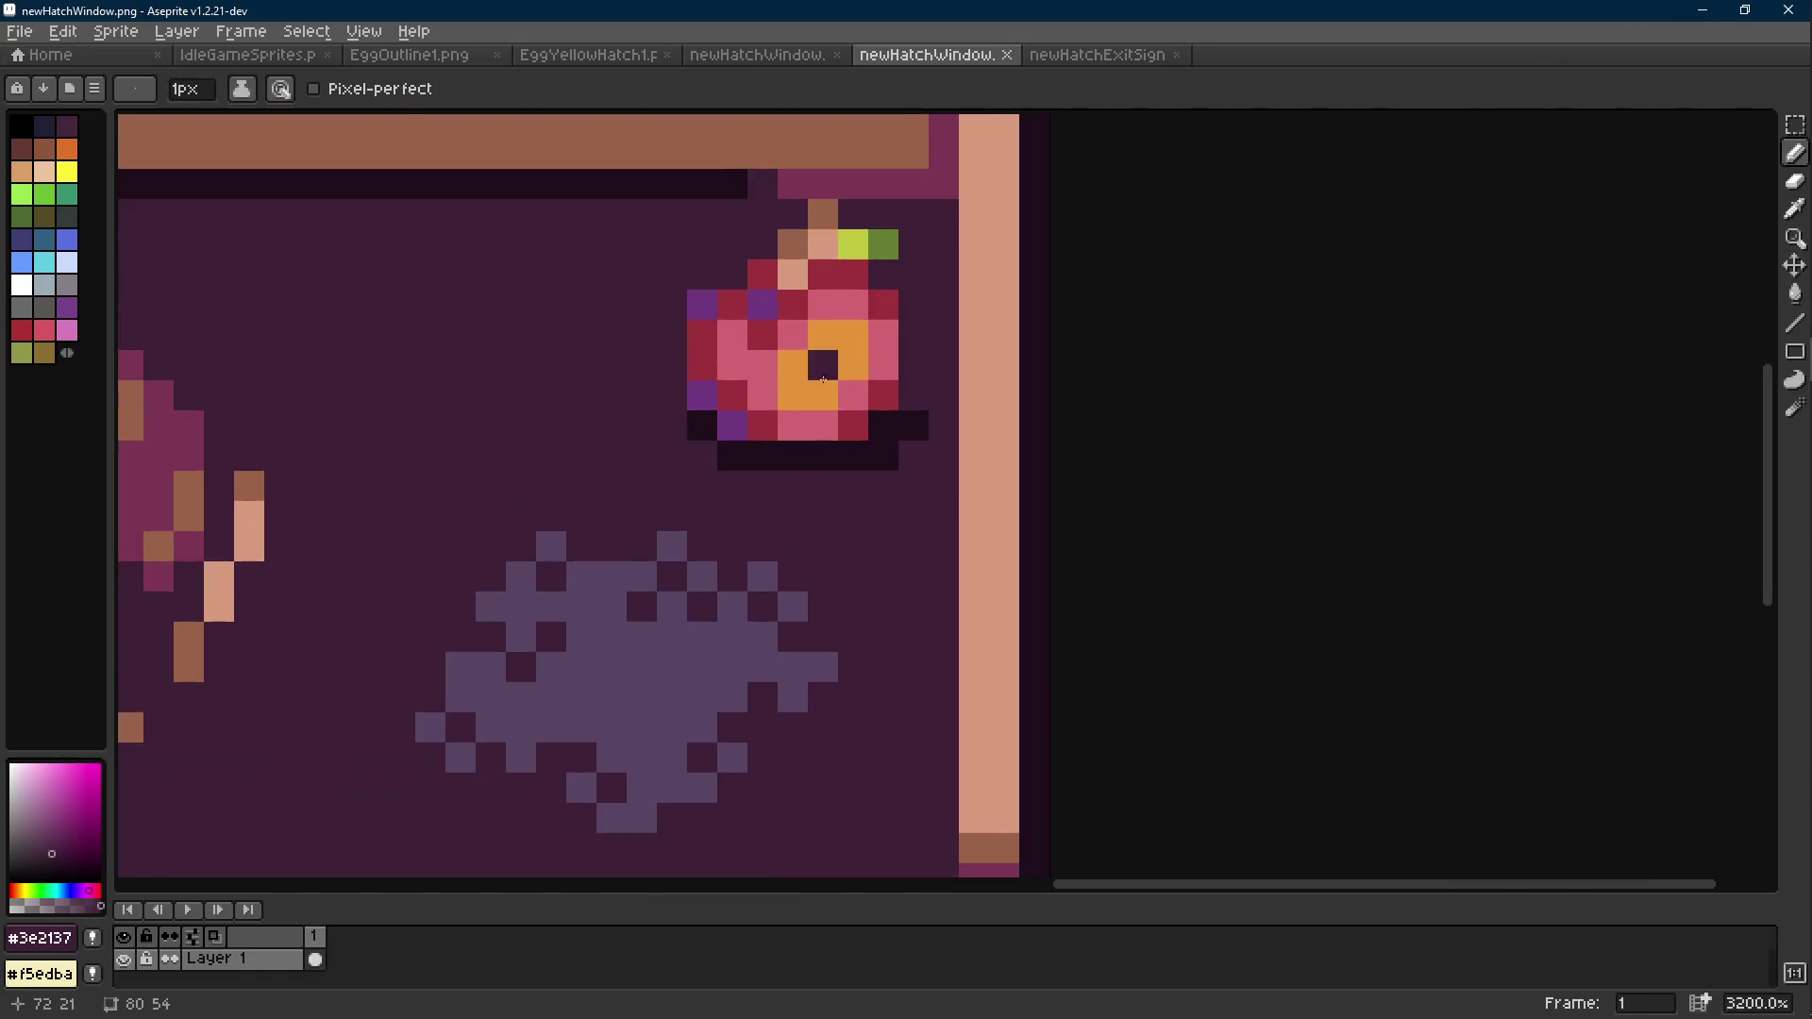
Select the apple's body pixels and shift part of the apple into place.
key(m)
drag(898, 359, 717, 451)
mouse_move(869, 418)
mouse_down()
mouse_move(777, 481)
mouse_move(810, 452)
mouse_up()
click(960, 417)
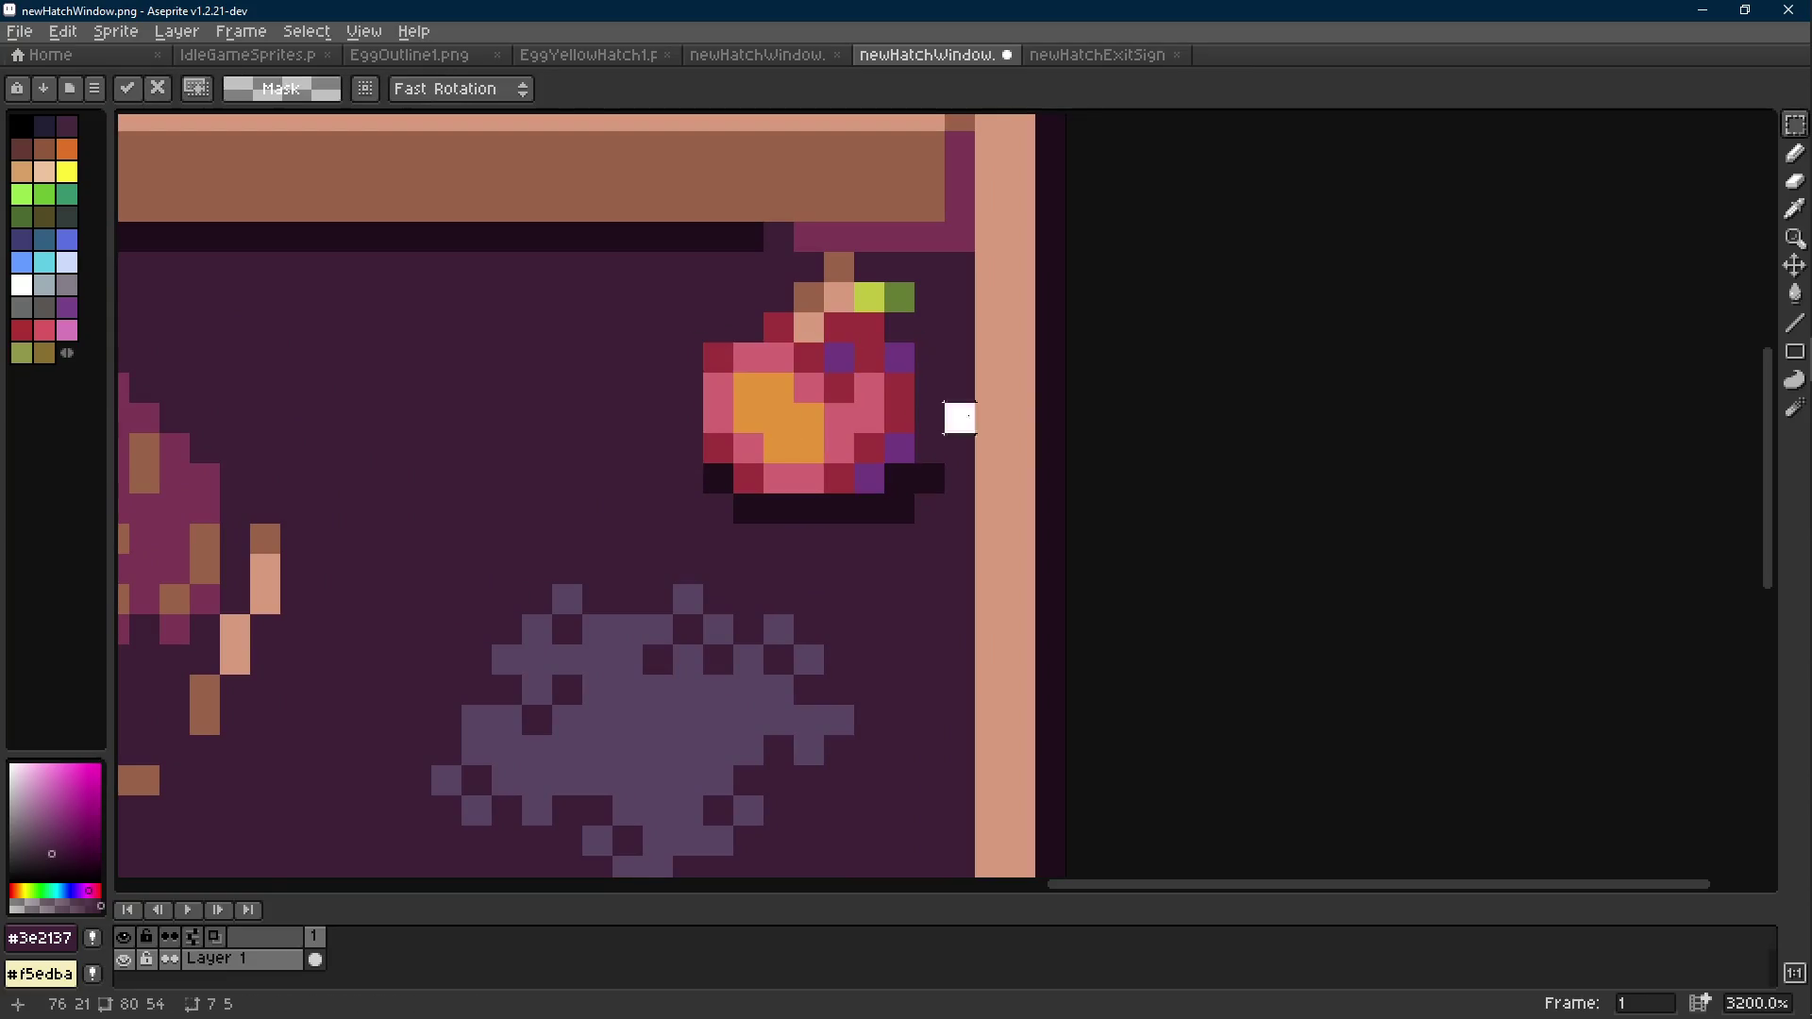
scroll(860, 418, down, 5)
scroll(861, 417, up, 10)
Paint a purple pixel on the apple, save newHatchWindow.png, and minimise Aseprite.
key(b)
alt+click(732, 358)
alt+click(850, 388)
click(665, 351)
key(ctrl+z)
click(710, 351)
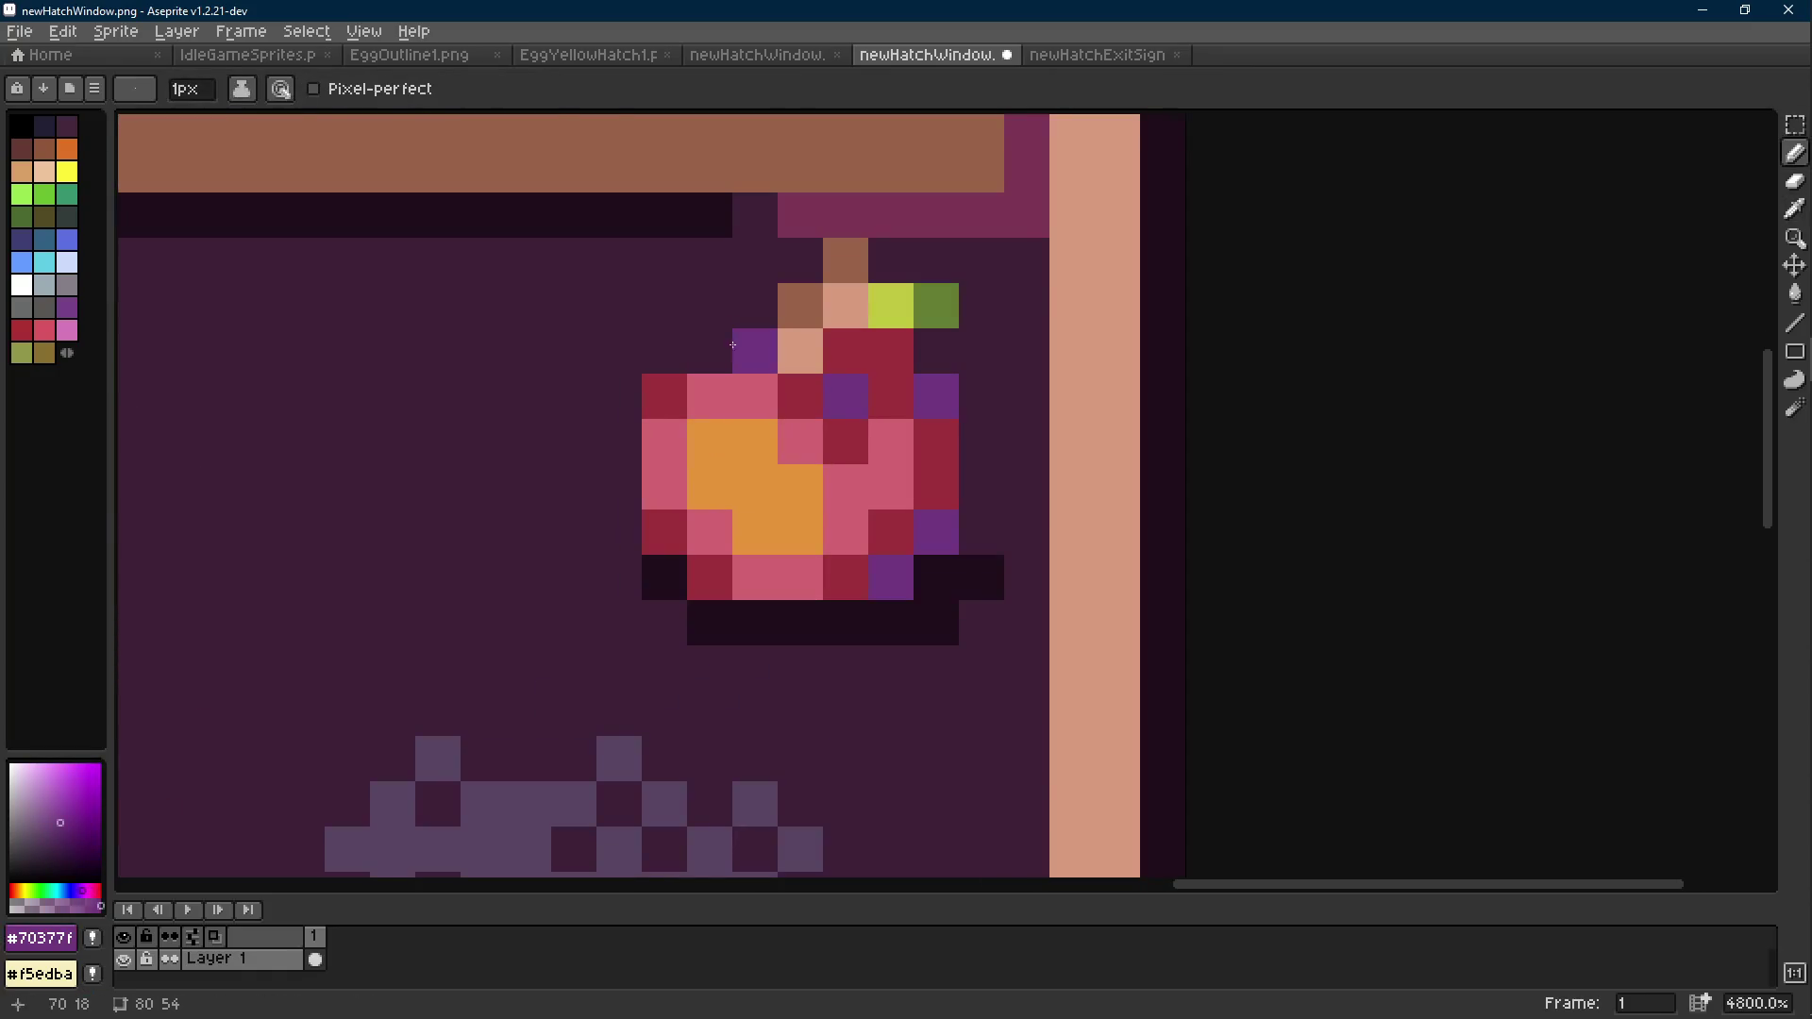
scroll(849, 453, down, 9)
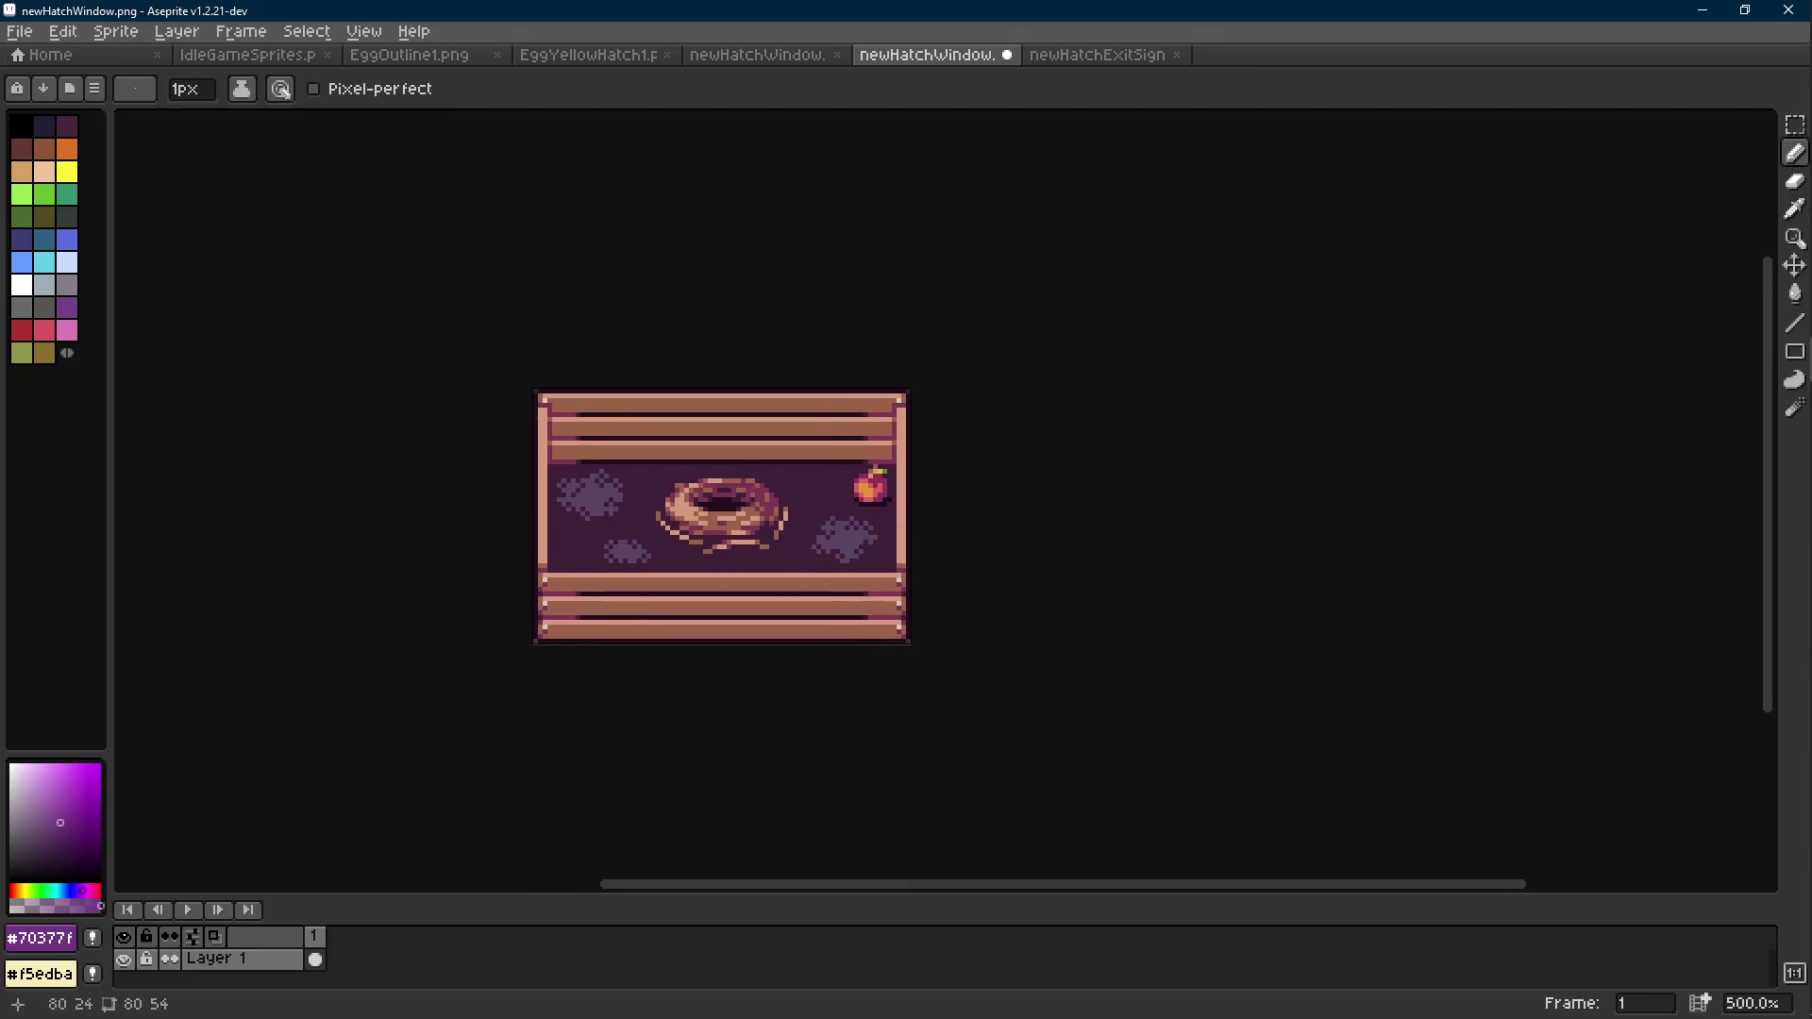
key(v)
key(ctrl+s)
key(b)
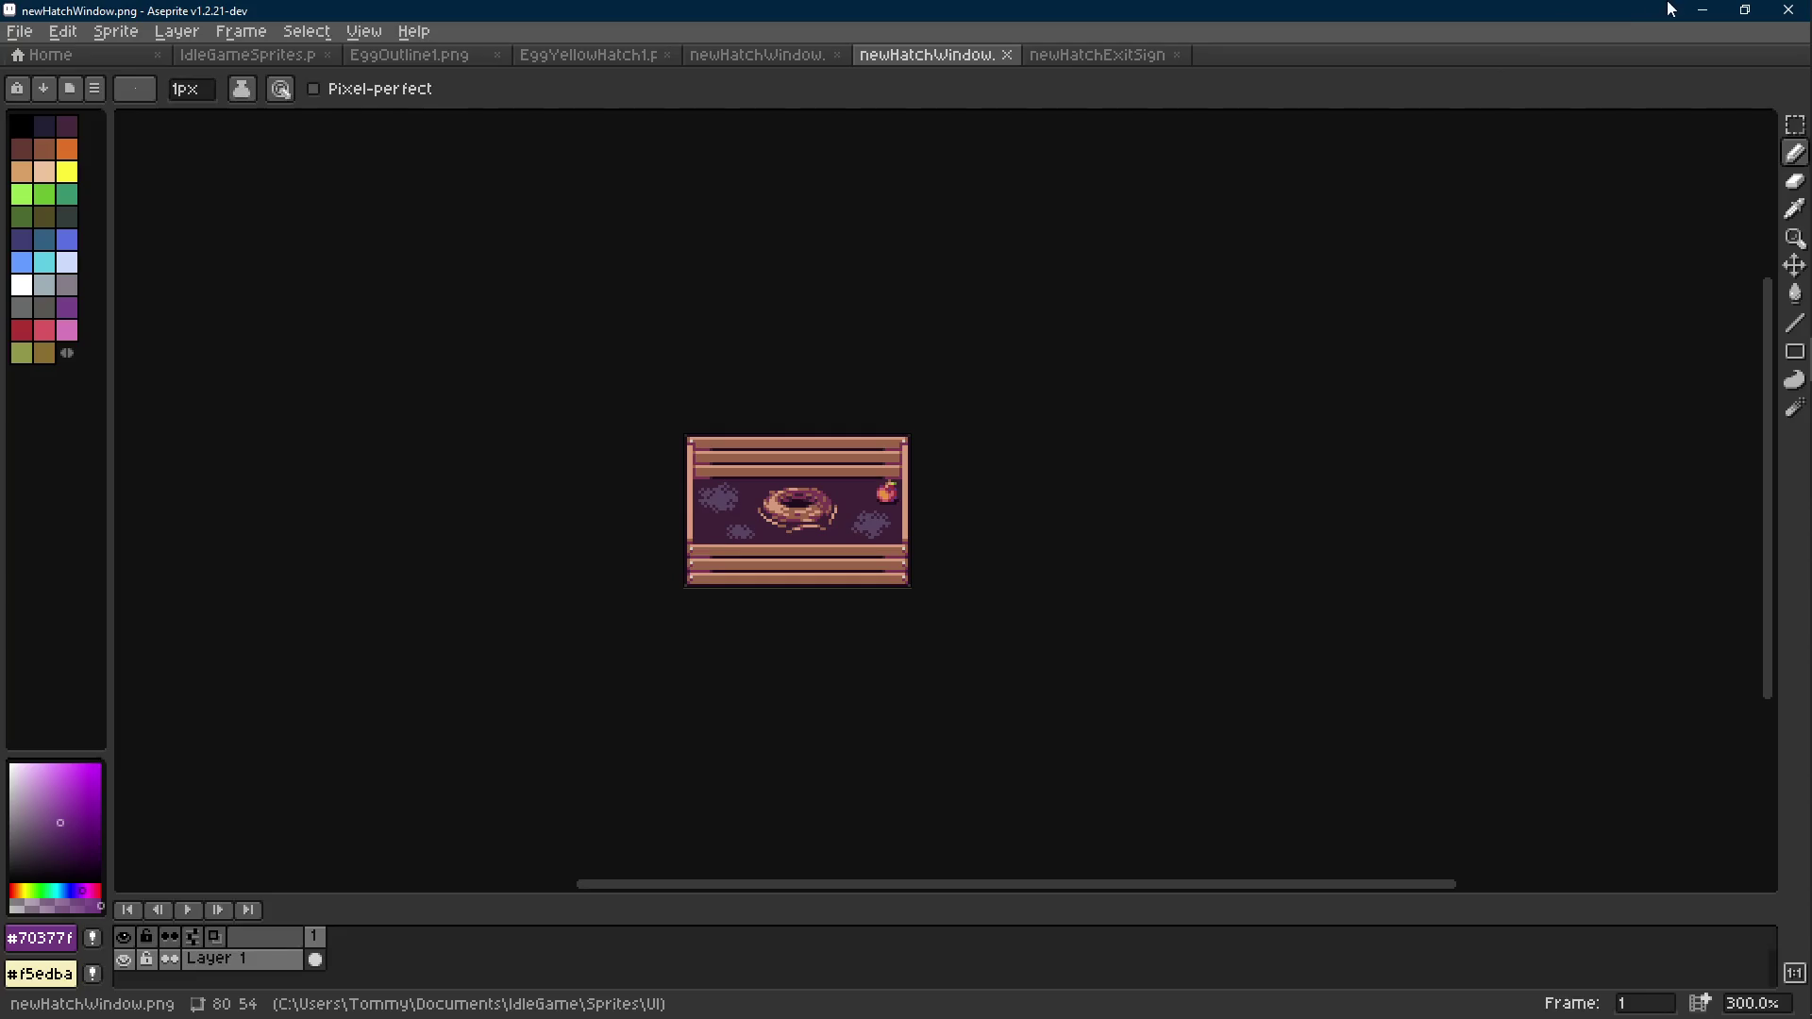
click(1702, 9)
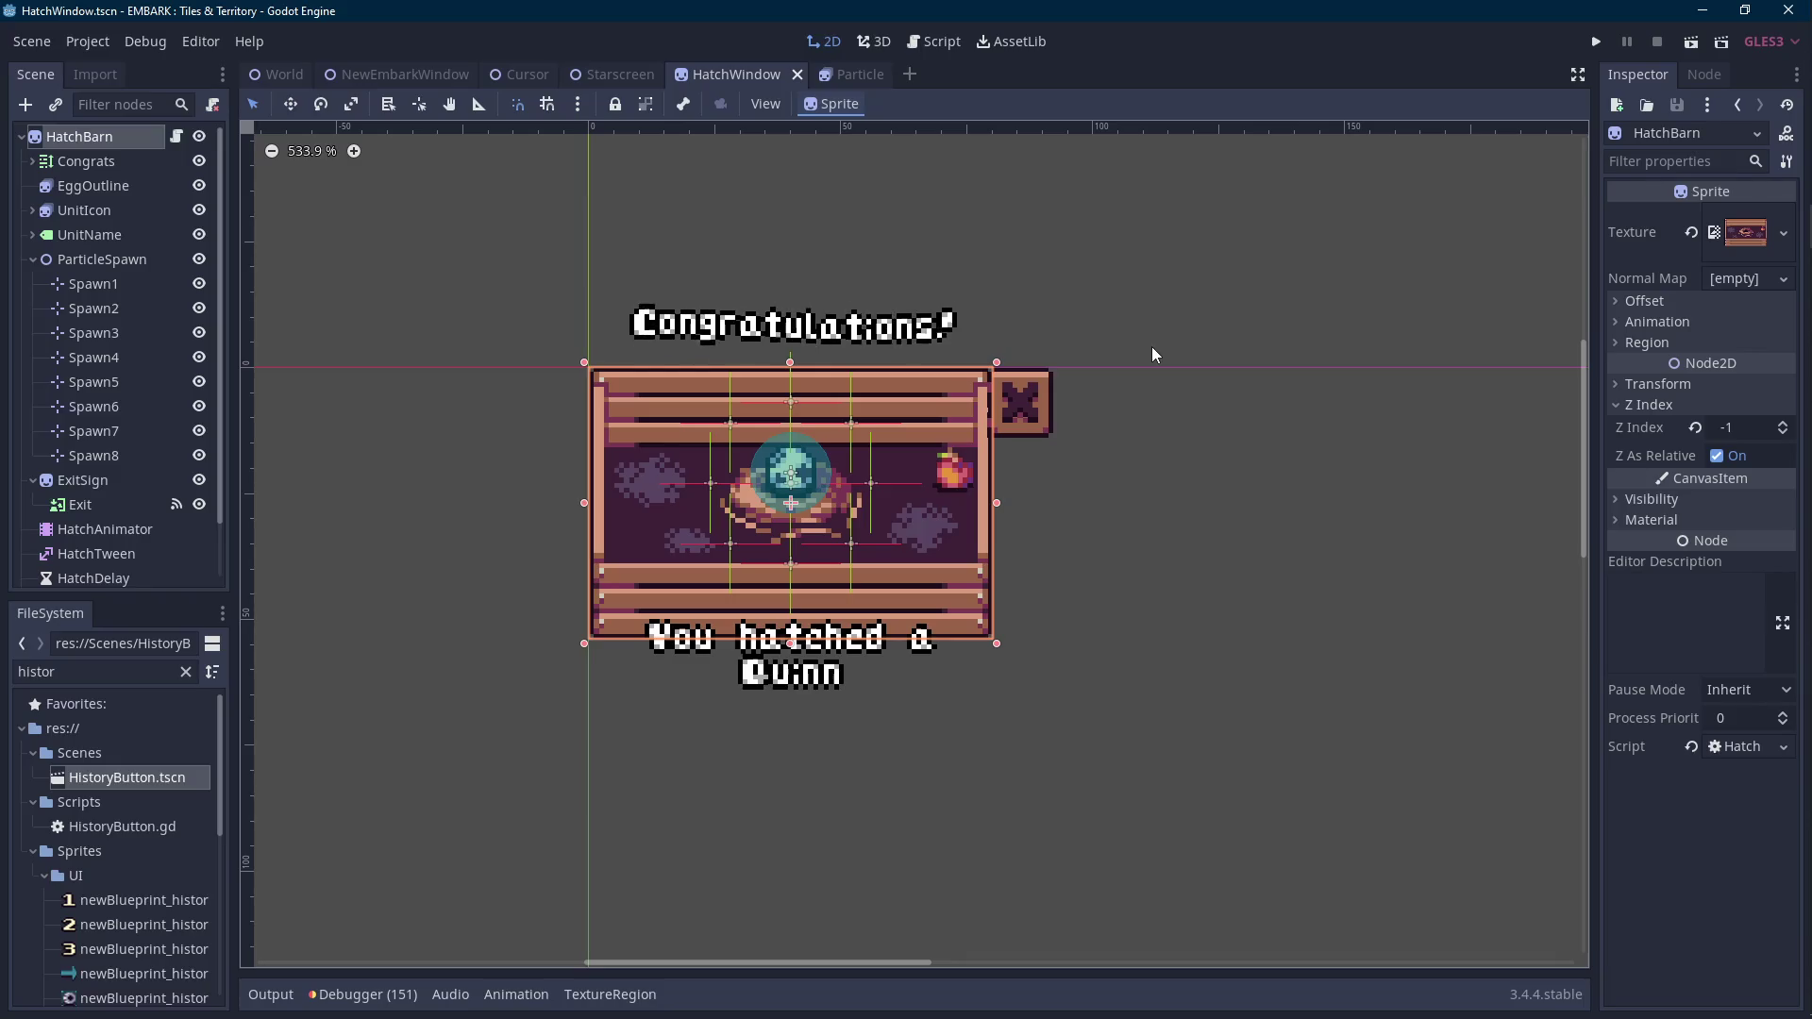
scroll(1056, 428, down, 2)
scroll(1061, 428, down, 2)
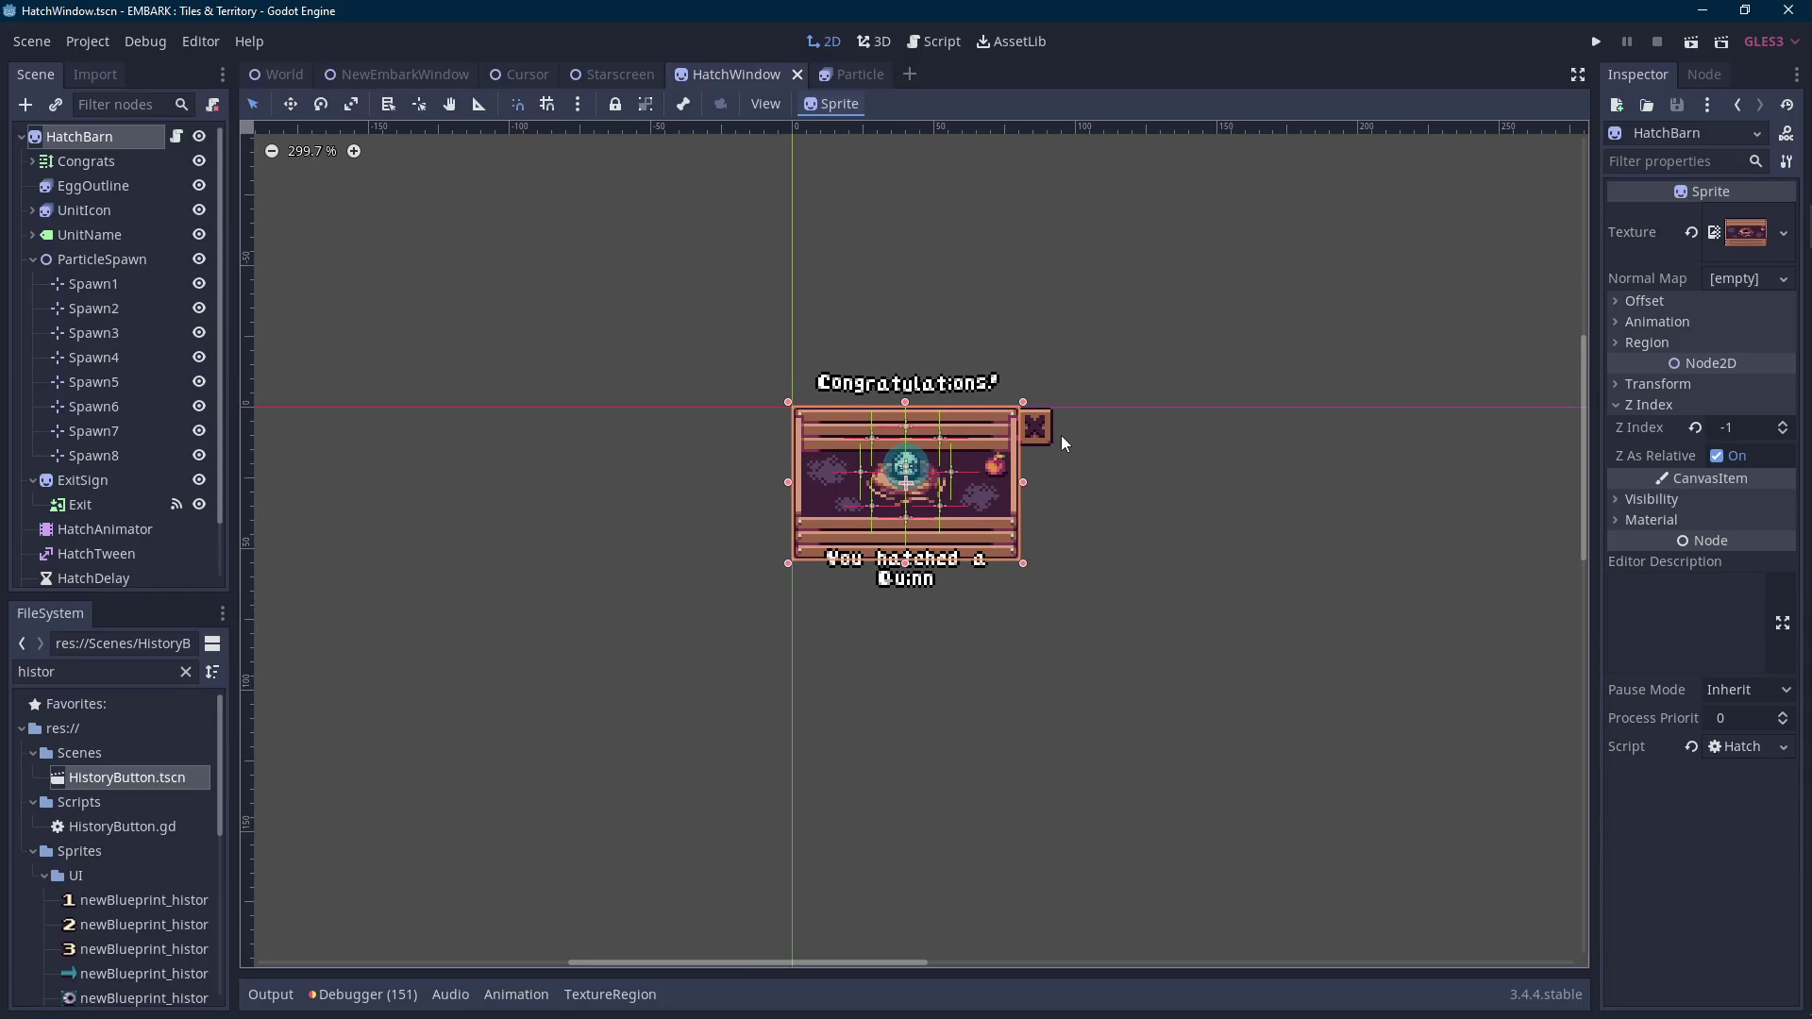
scroll(1060, 434, up, 3)
key(Scroll_Lock)
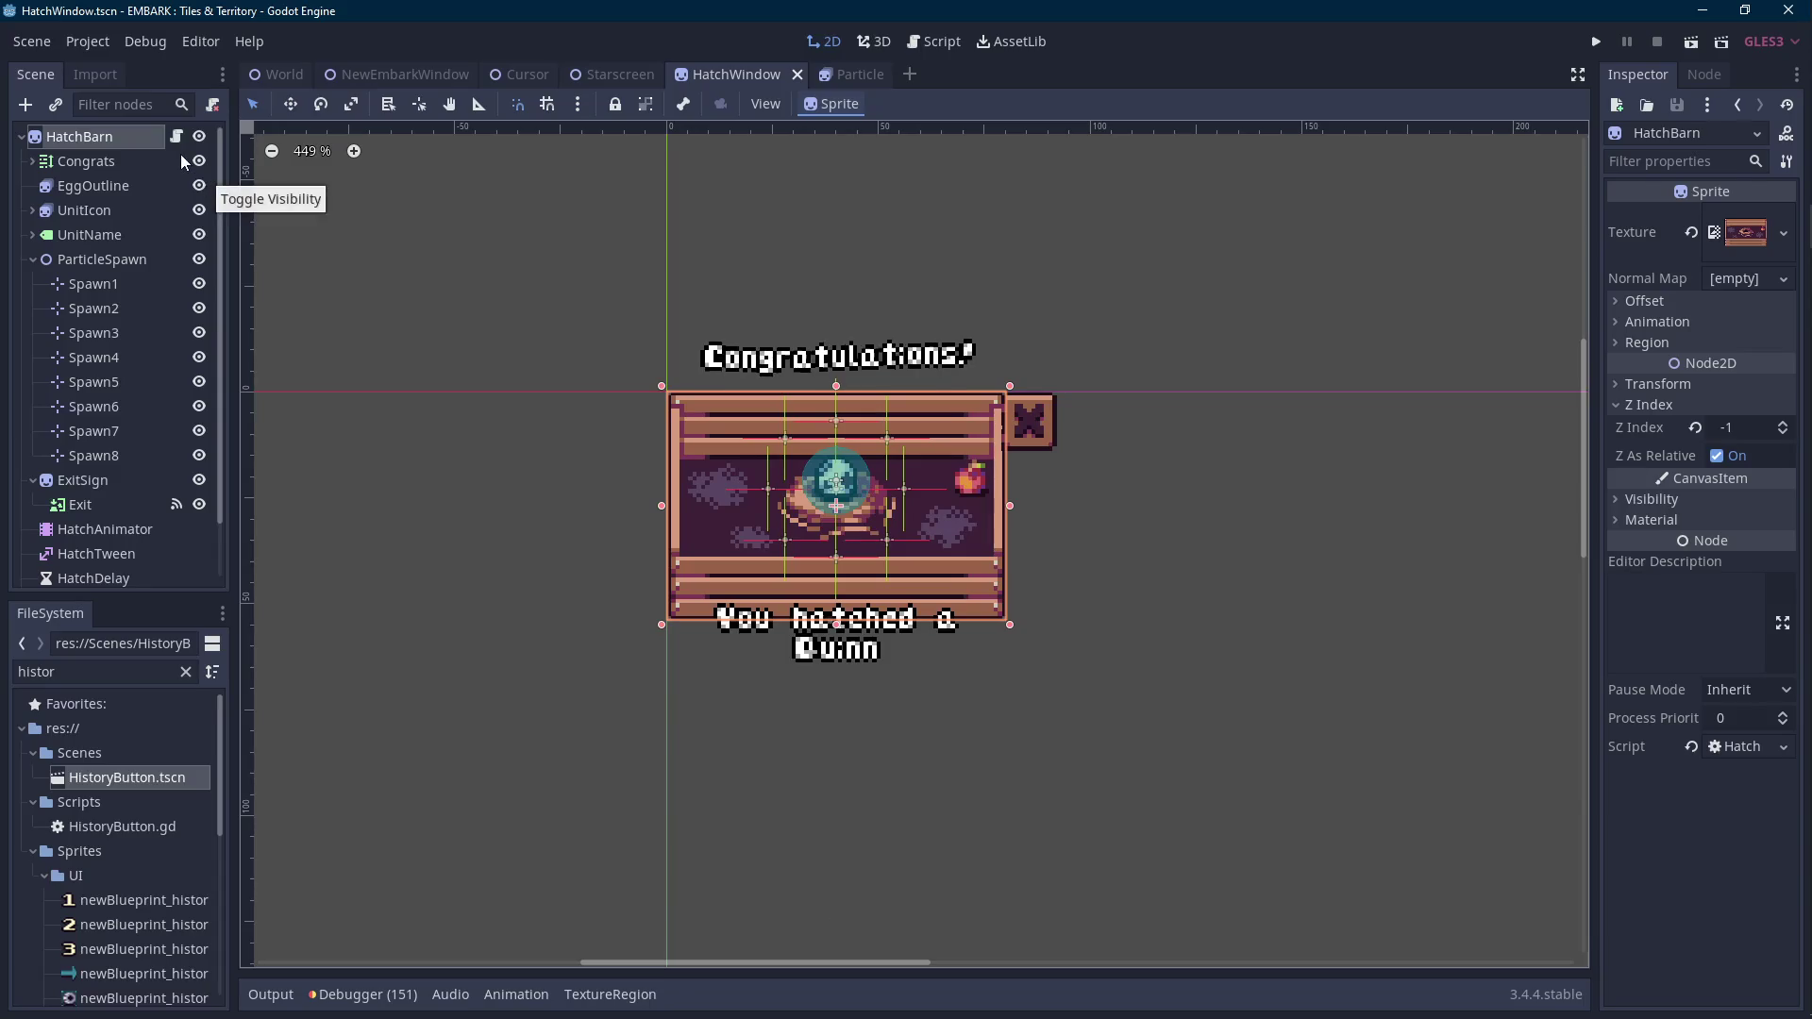
scroll(835, 392, up, 1)
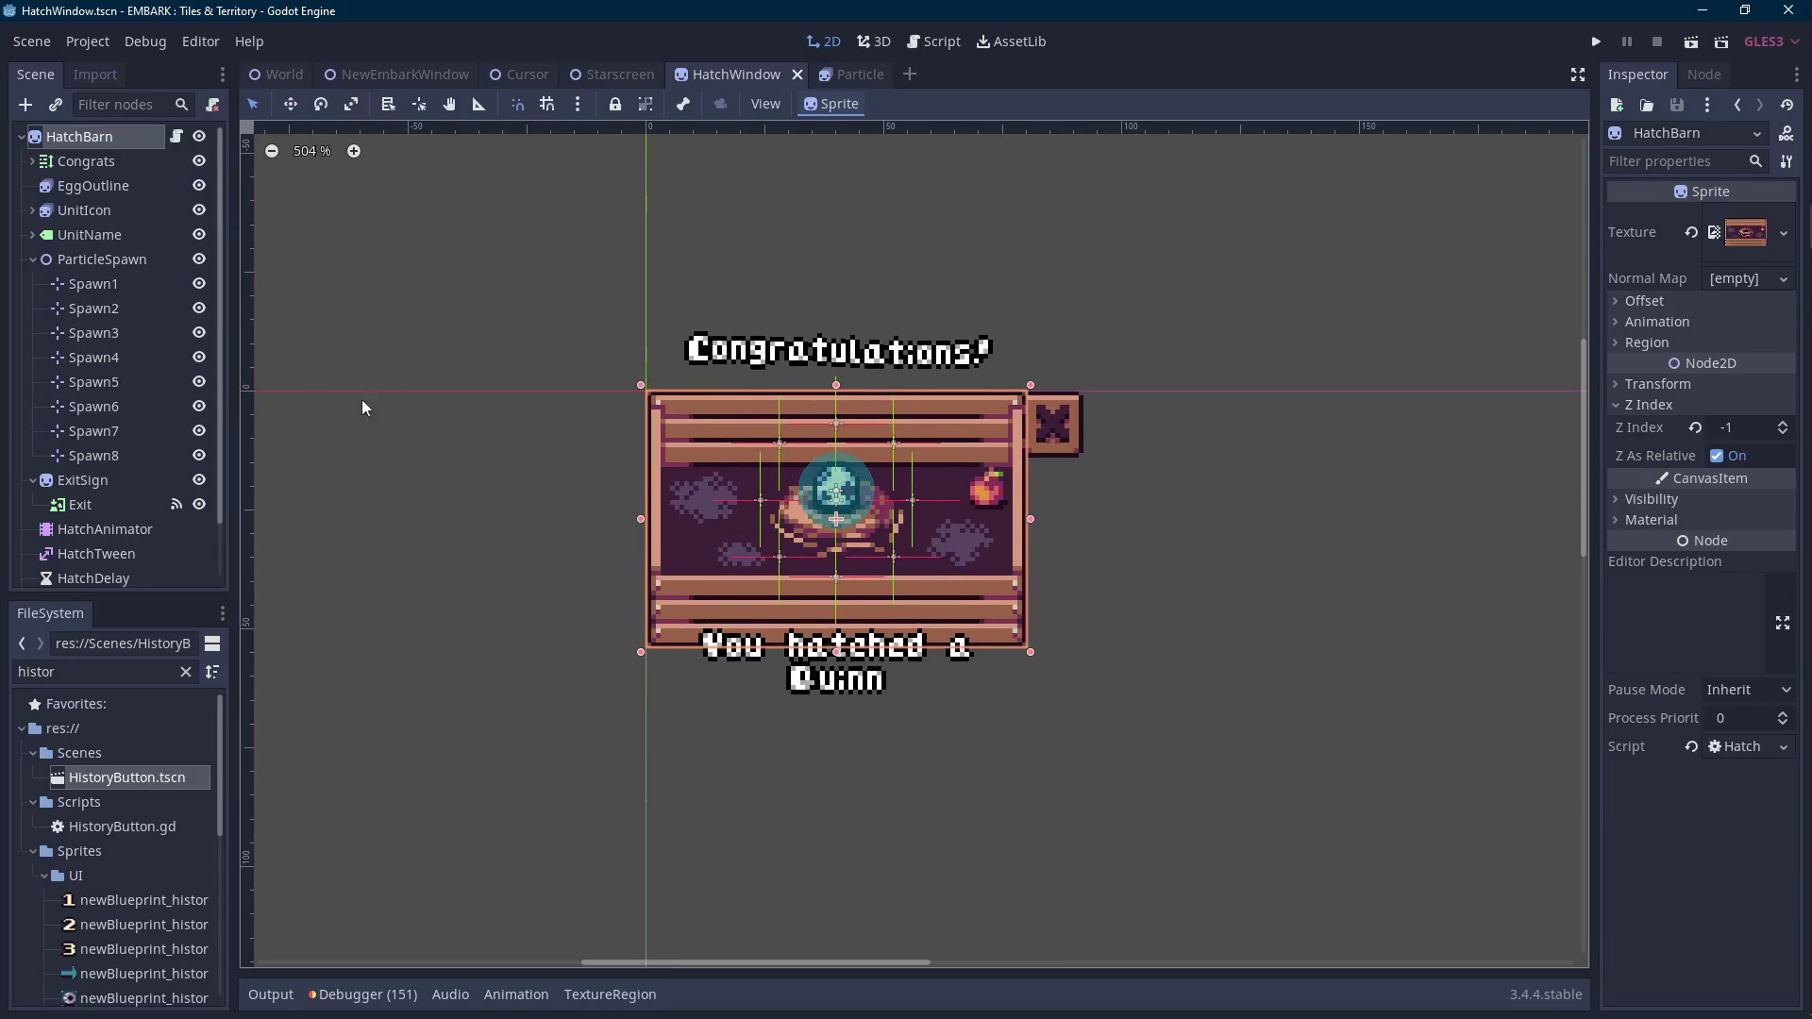
click(99, 530)
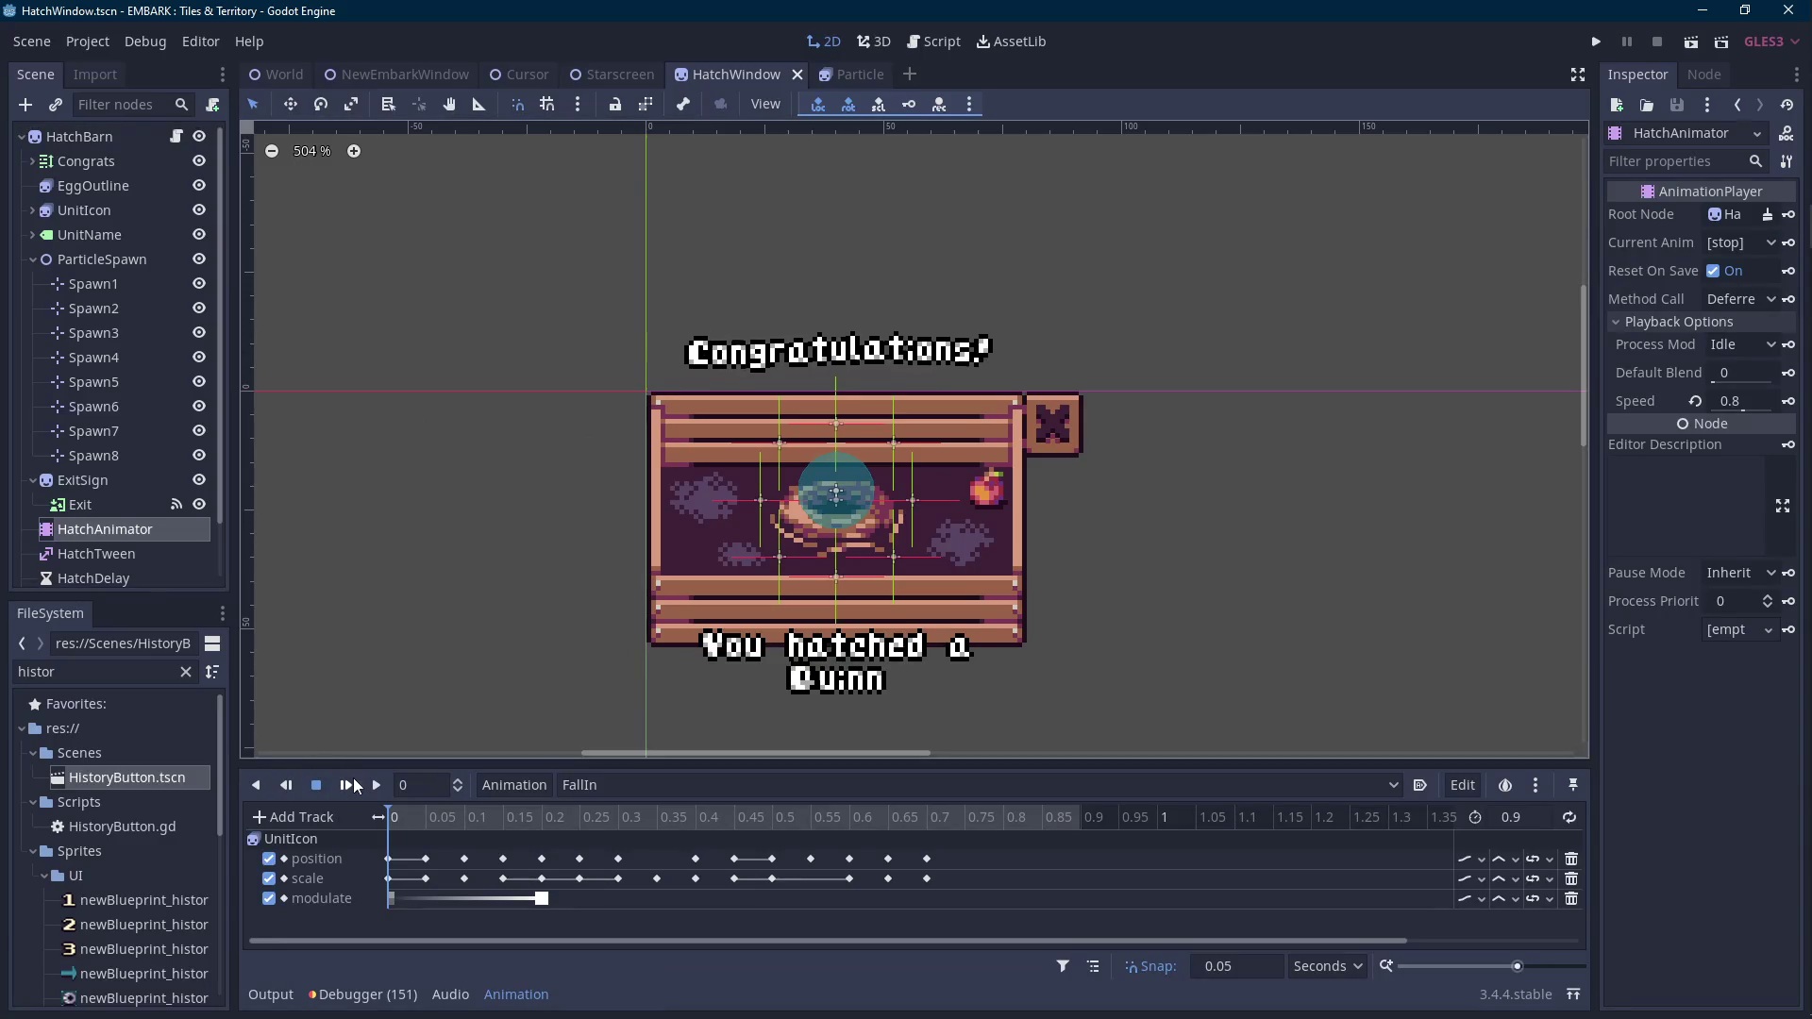
Inspect UnitIcon's FallIn position keys at 0.3, 0.25 and 0.2 seconds.
click(619, 823)
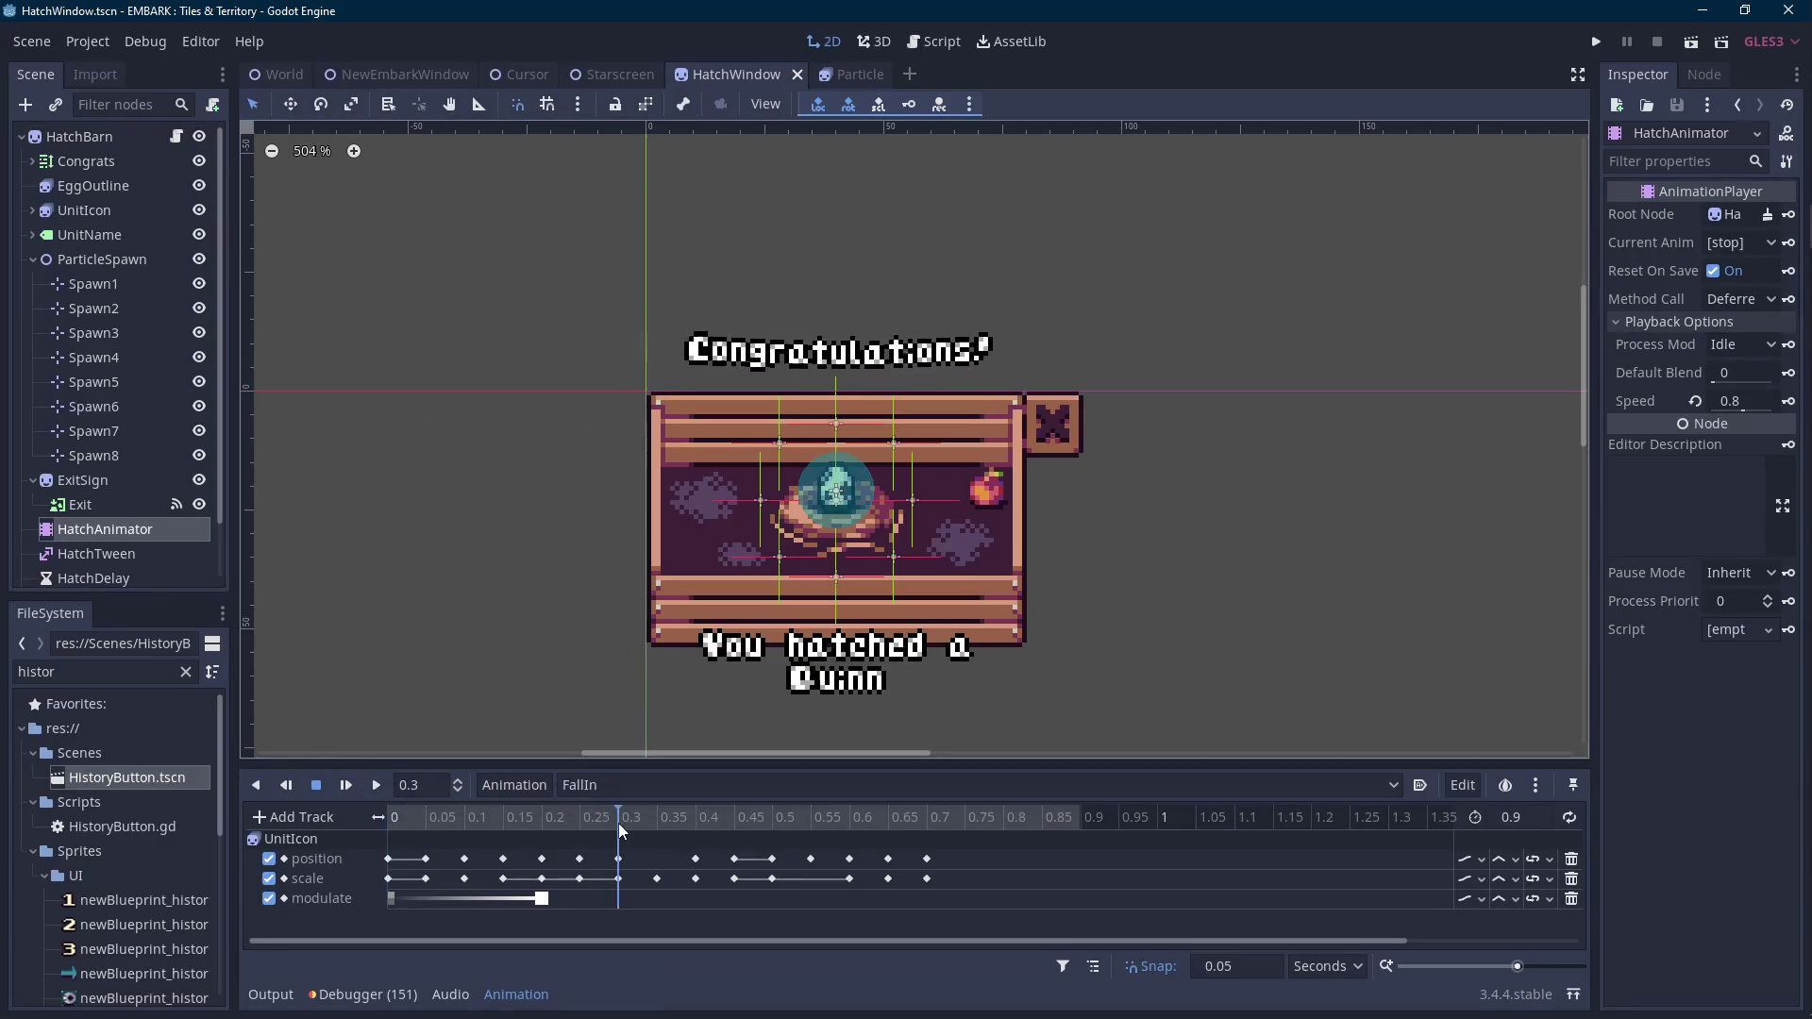
scroll(770, 598, up, 1)
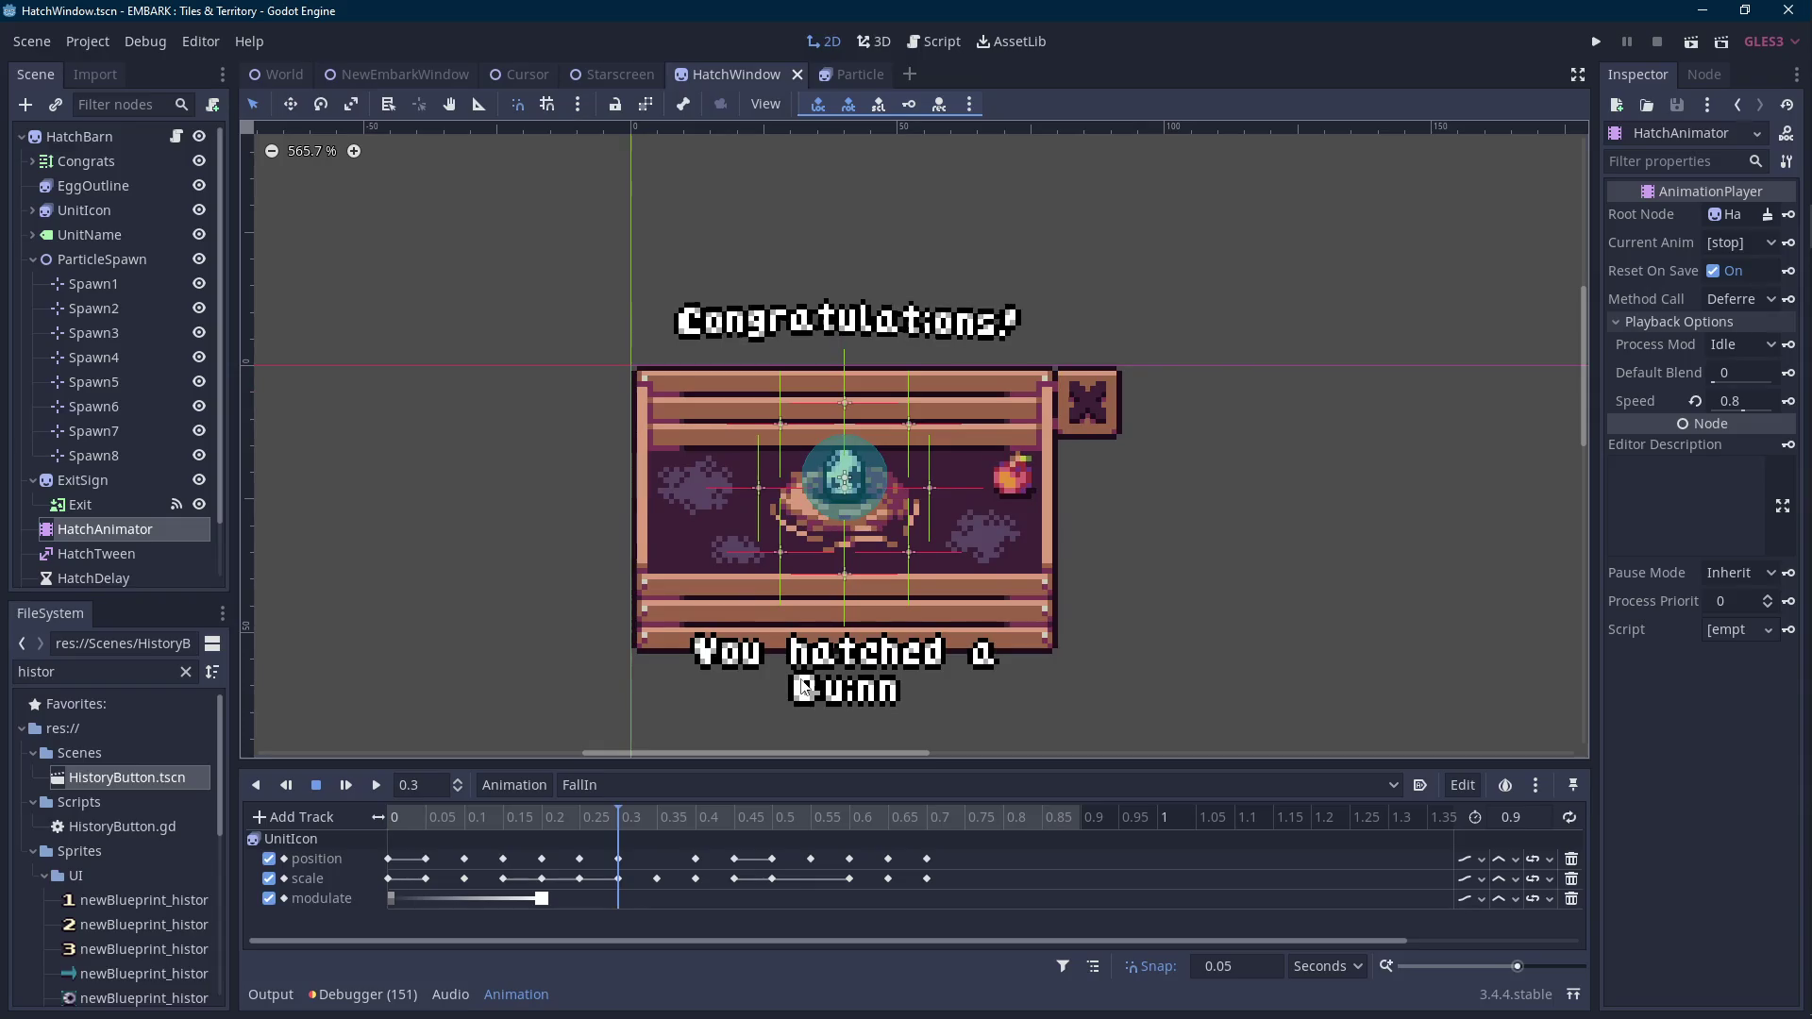
scroll(804, 687, up, 1)
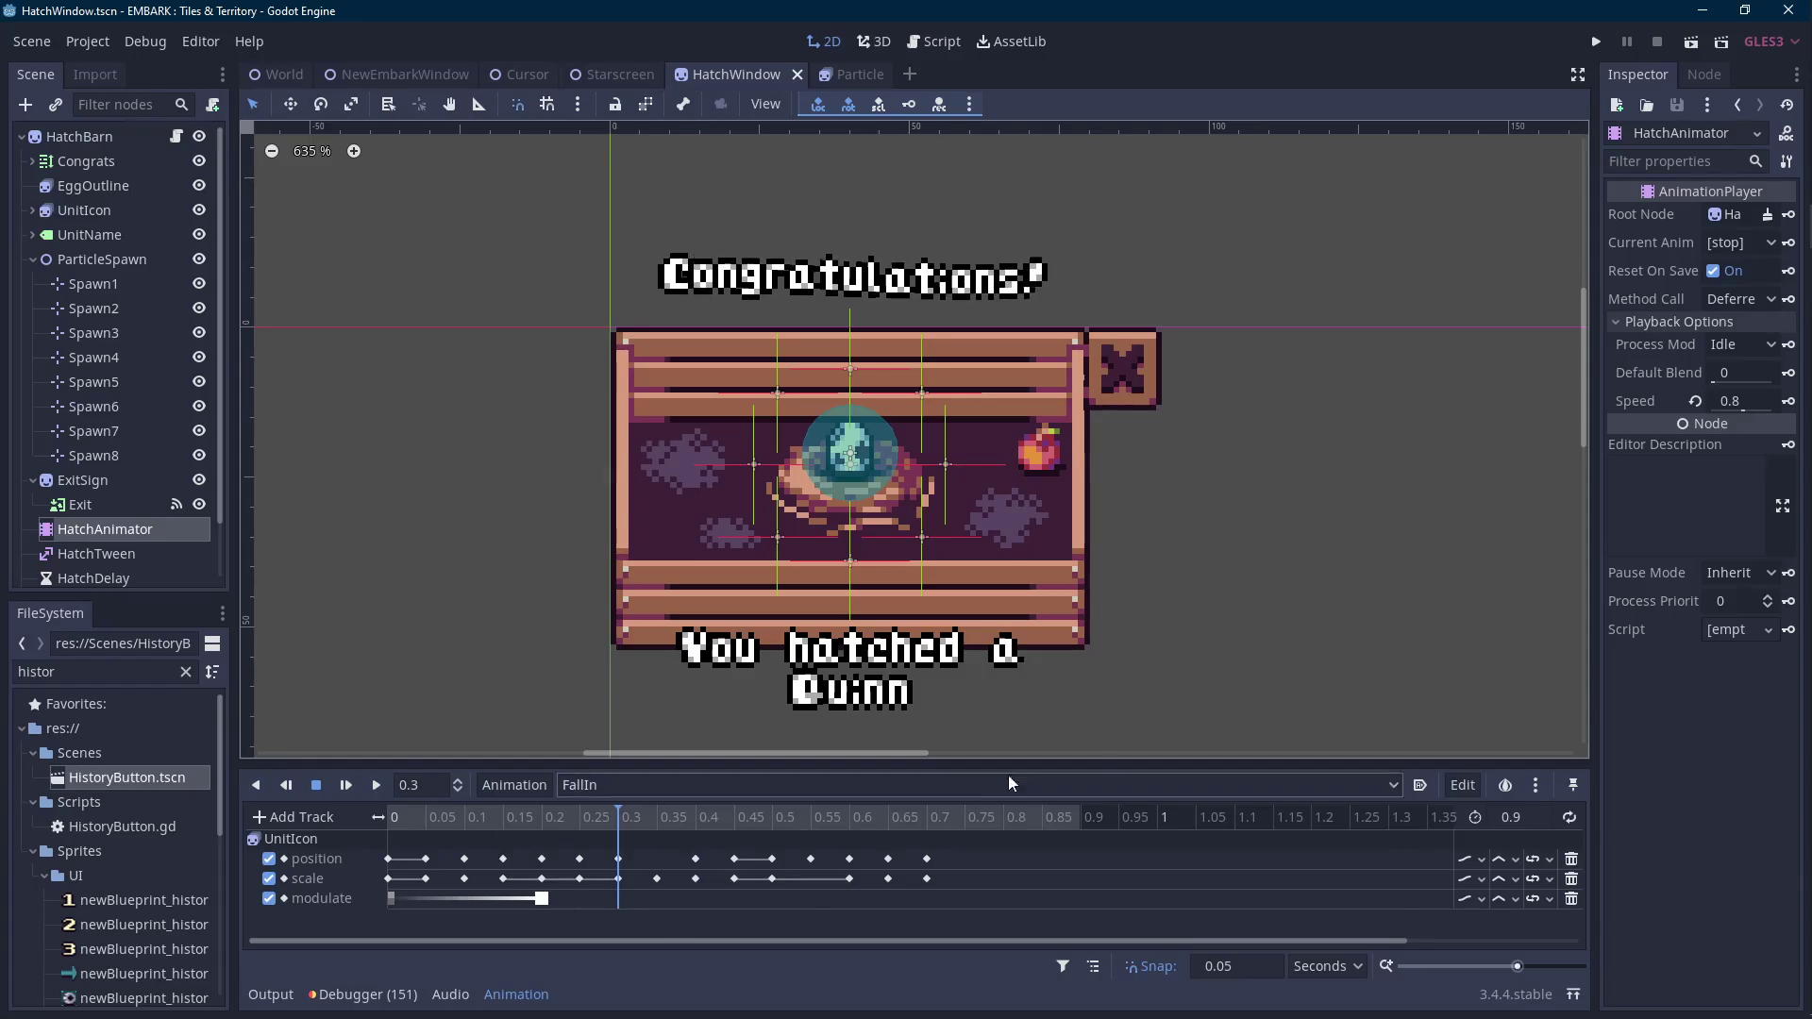
click(619, 858)
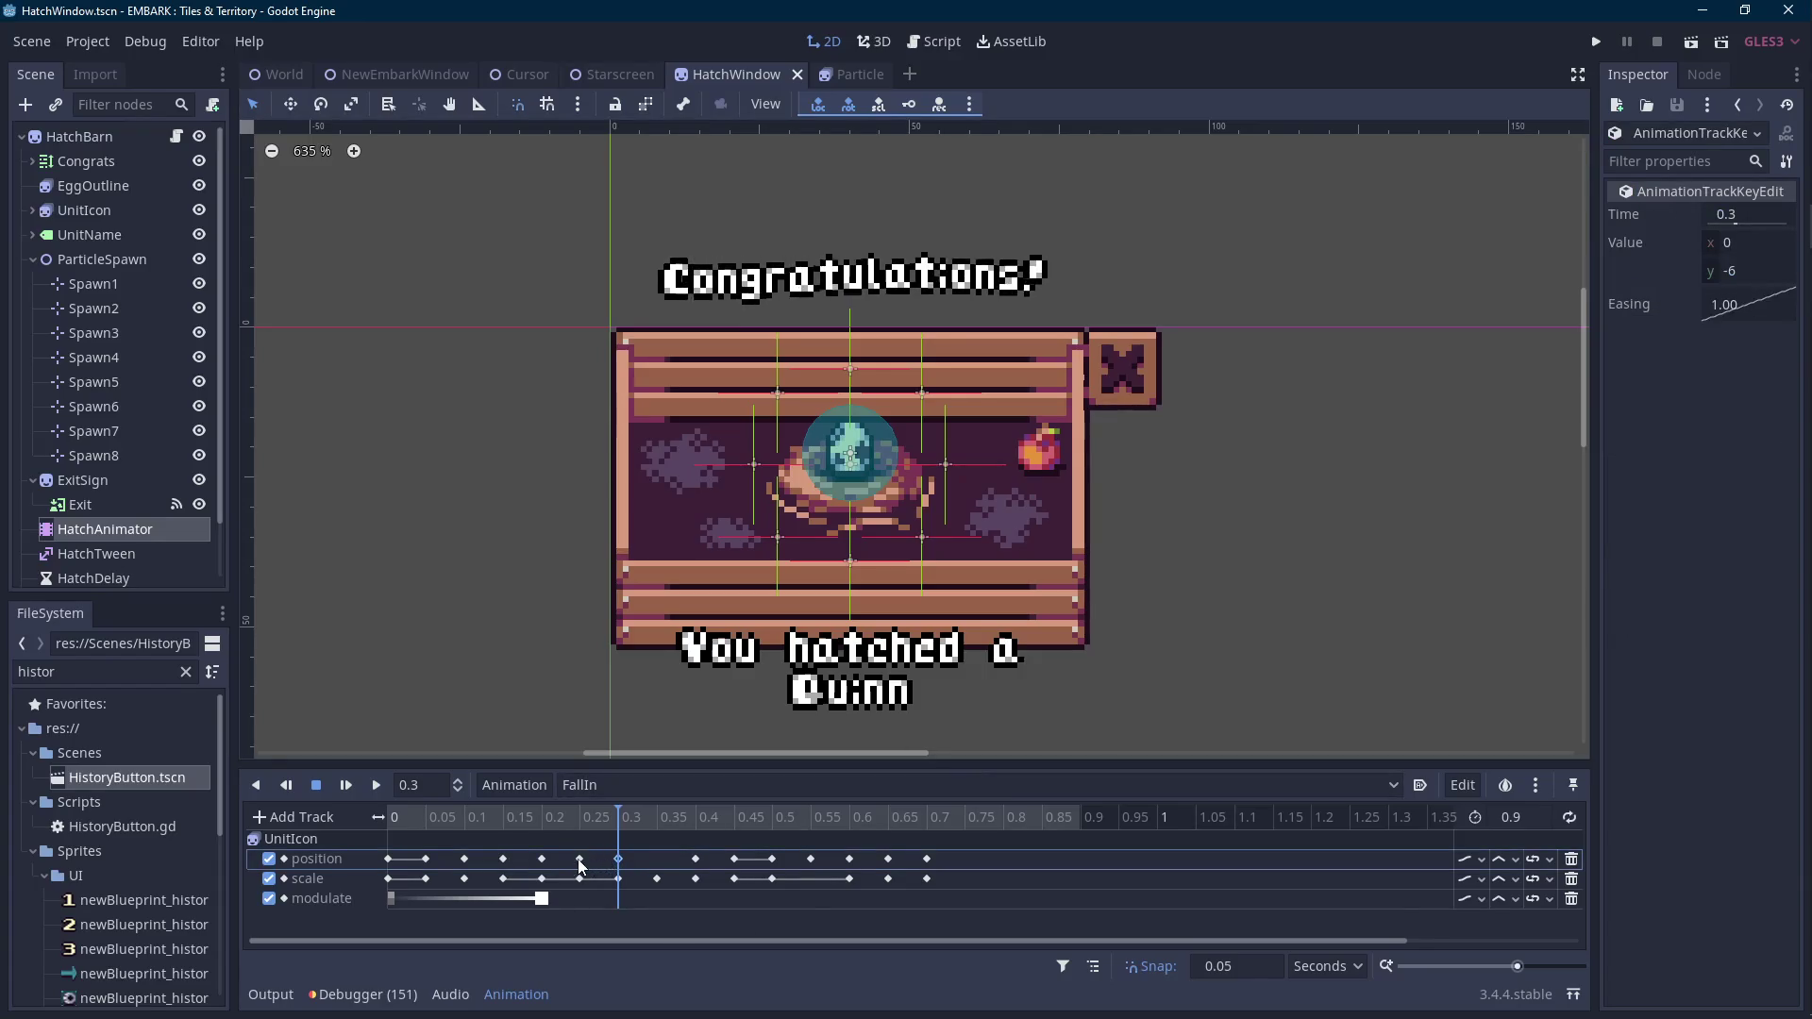
click(580, 859)
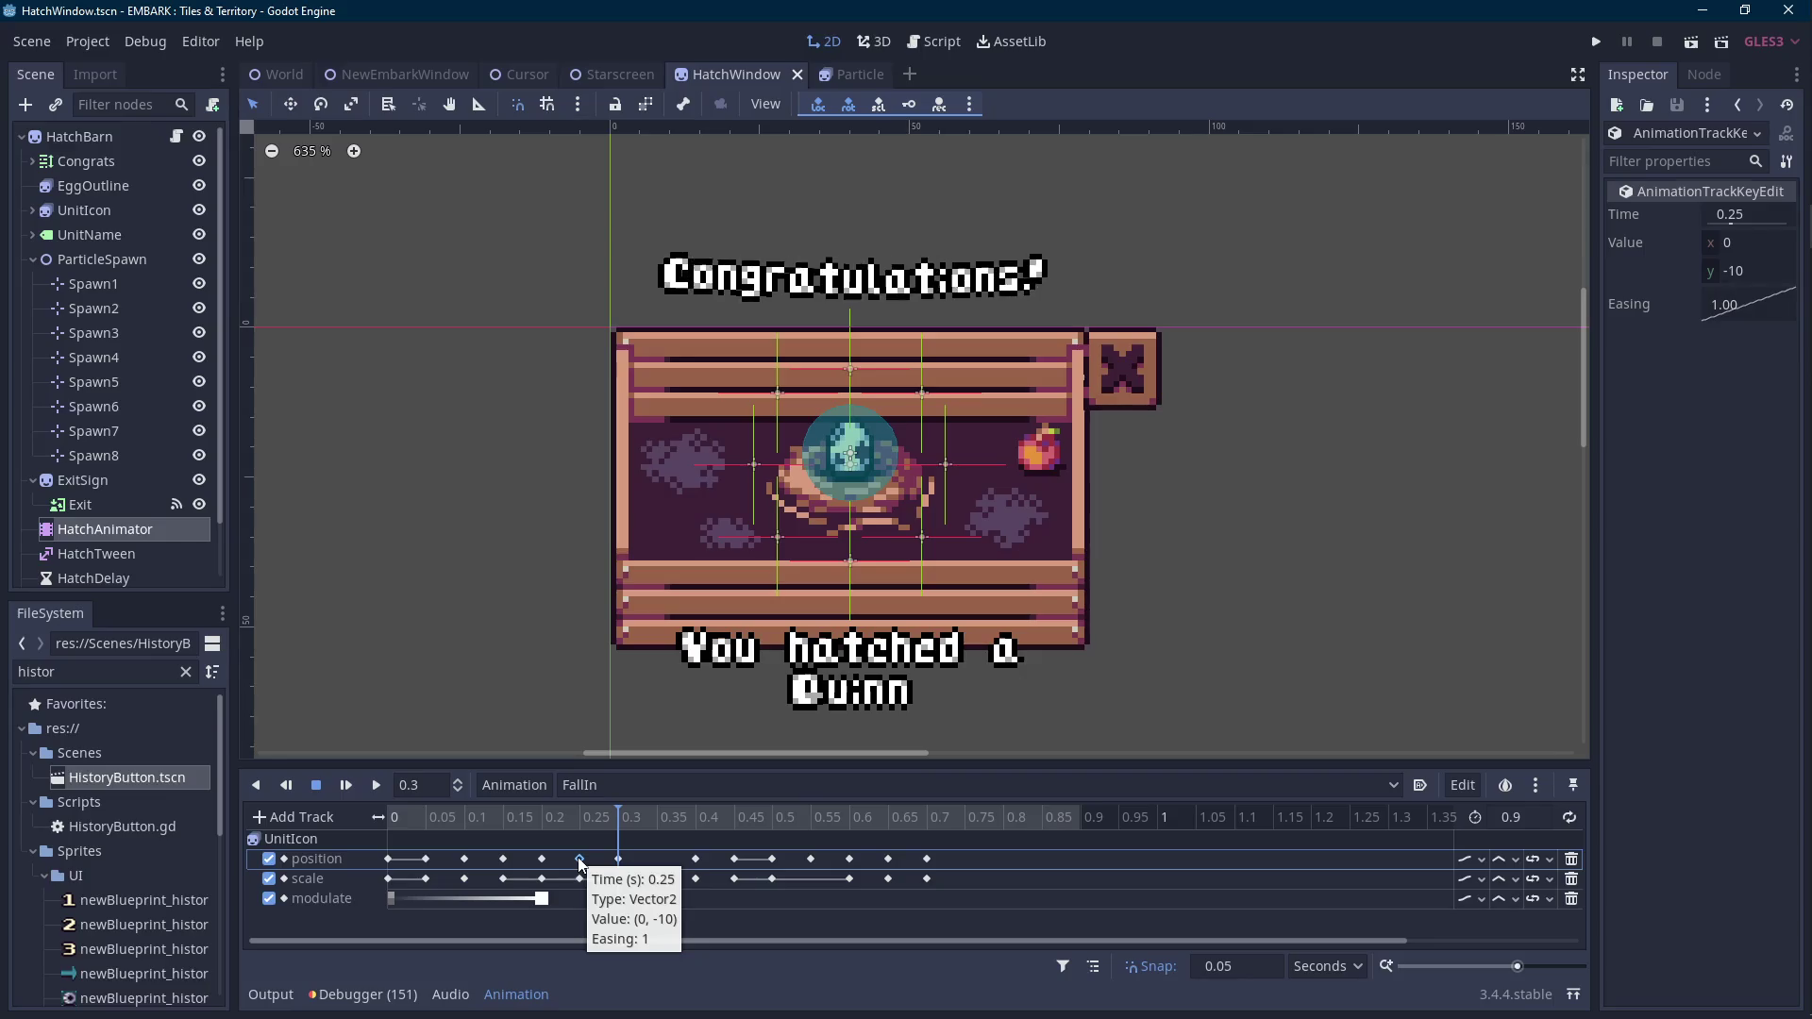
key(Scroll_Lock)
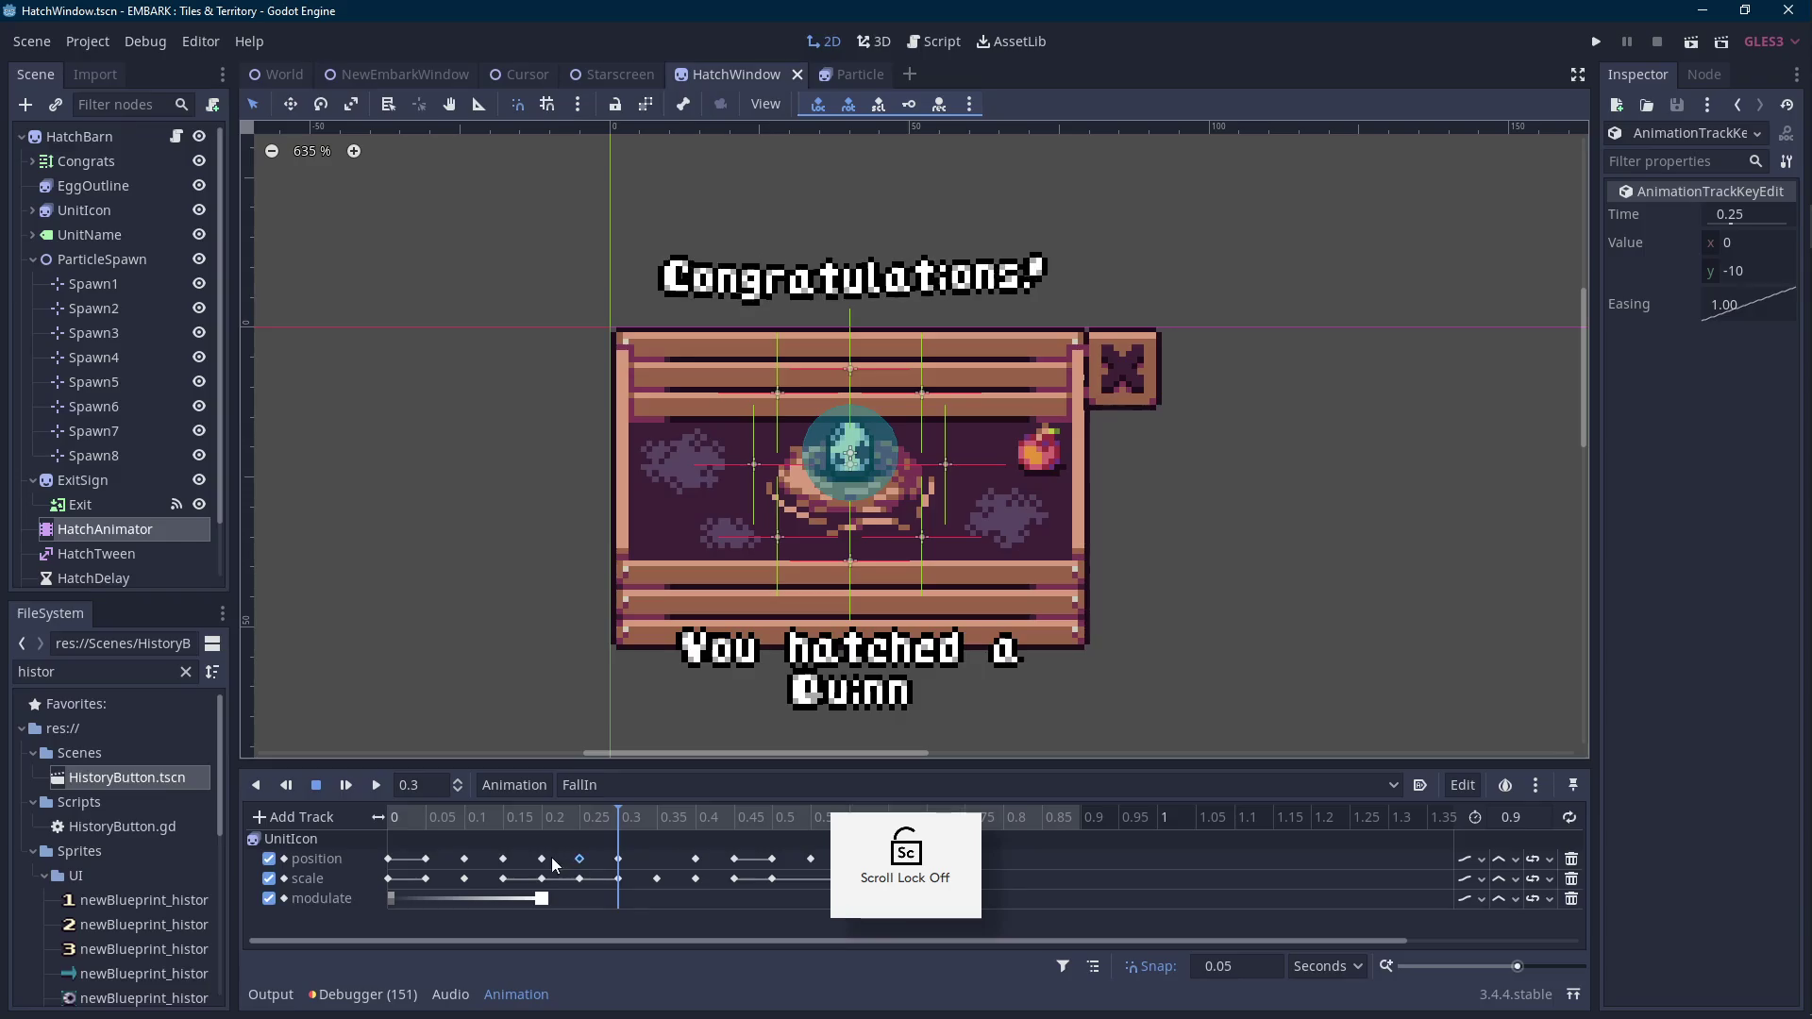
click(542, 859)
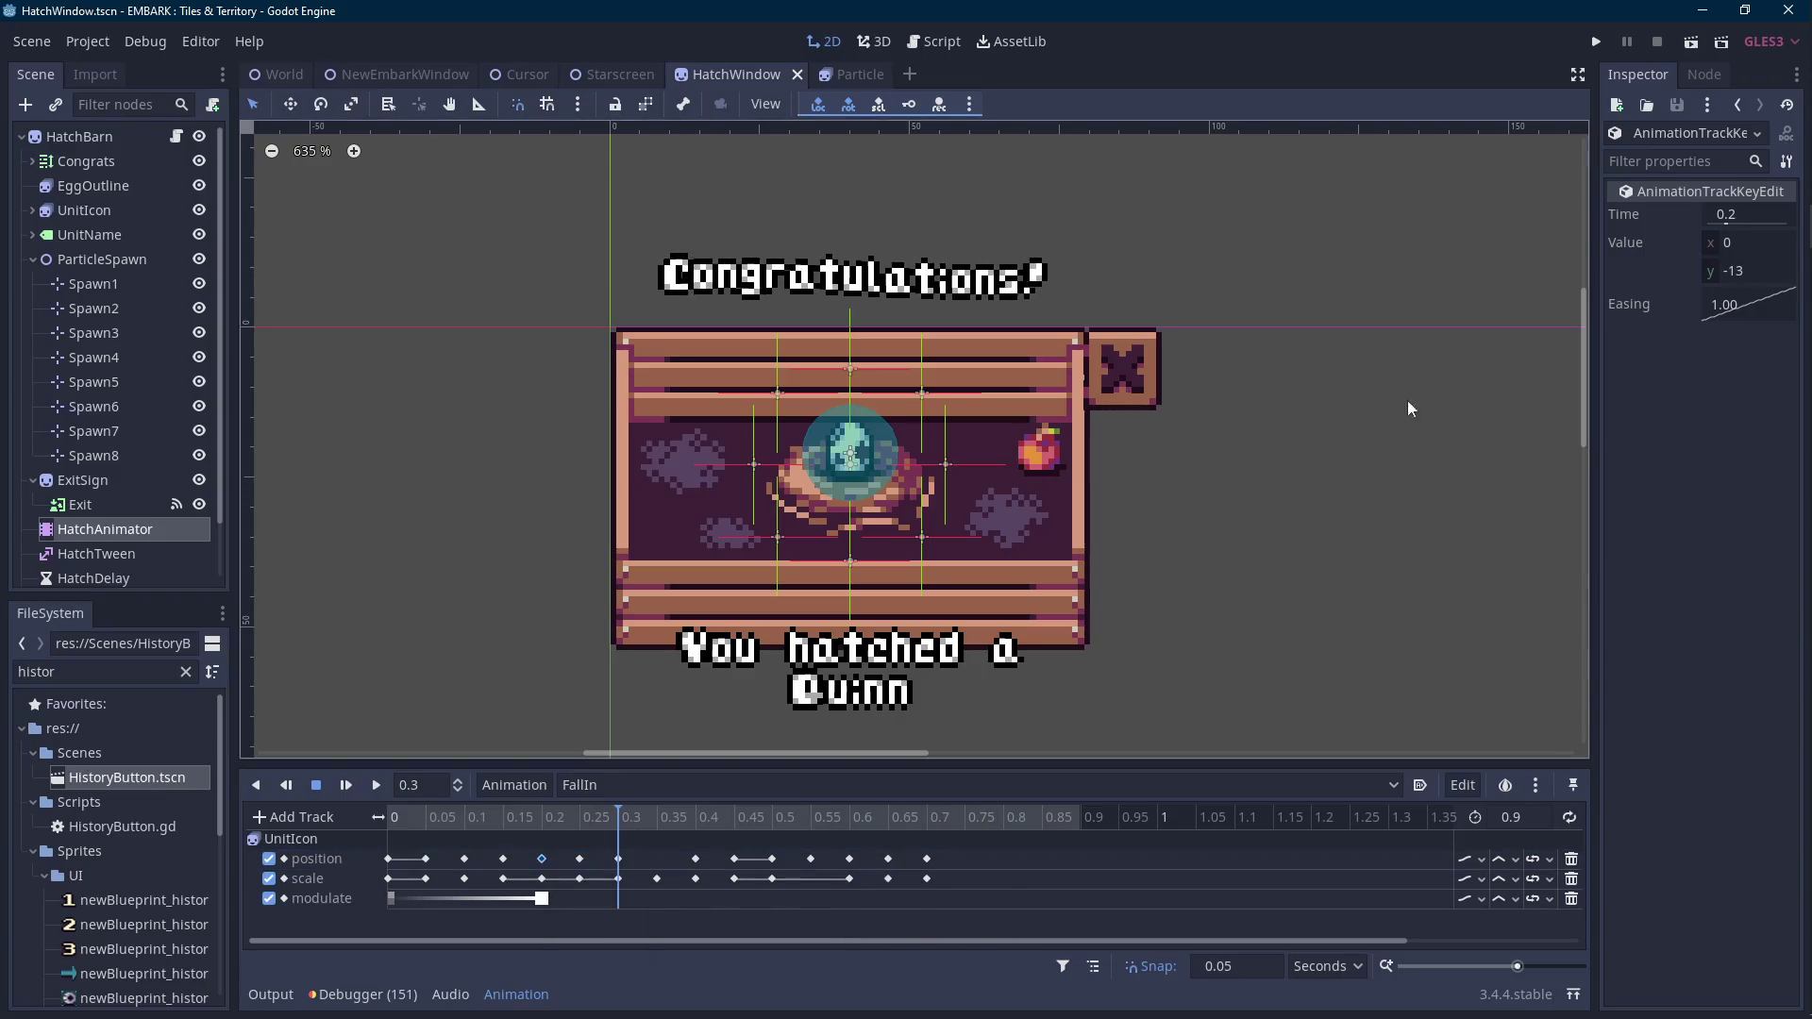
Set the 0.25 key's y to -11 and the 0.2 key's y to -15.
click(579, 860)
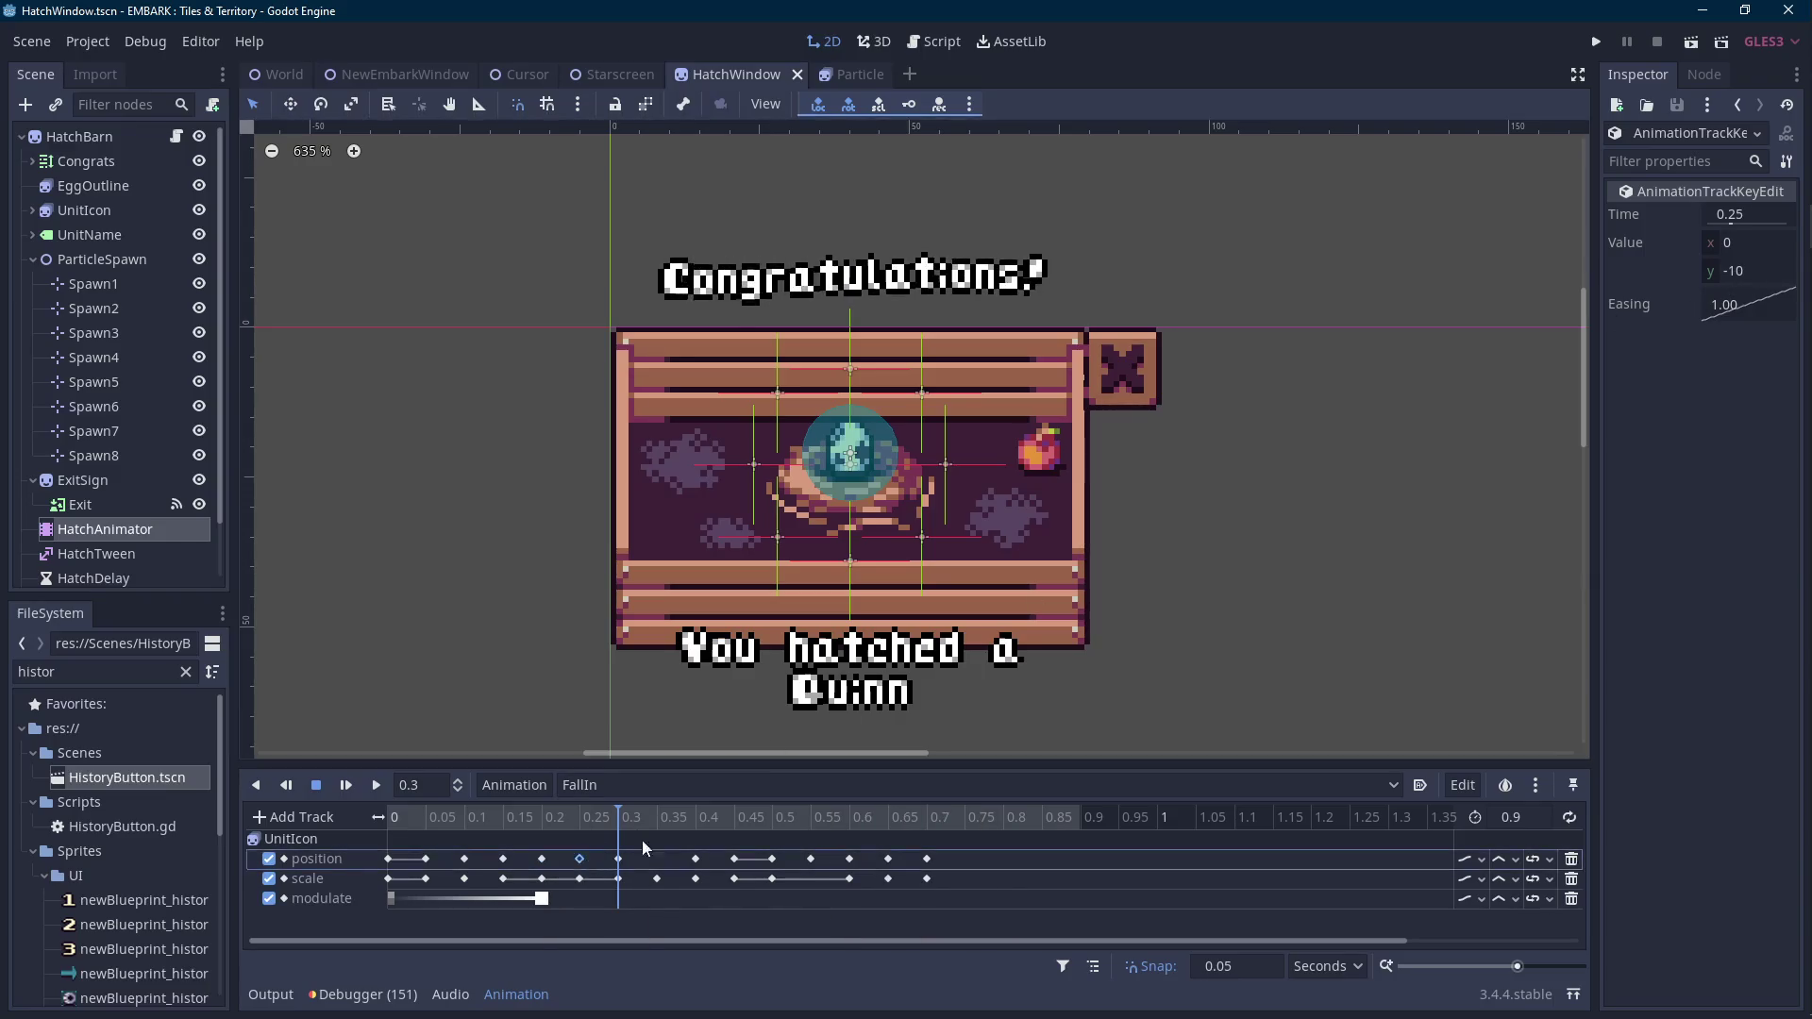
click(1756, 271)
text(-10)
key(BackSpace)
text(1)
key(Return)
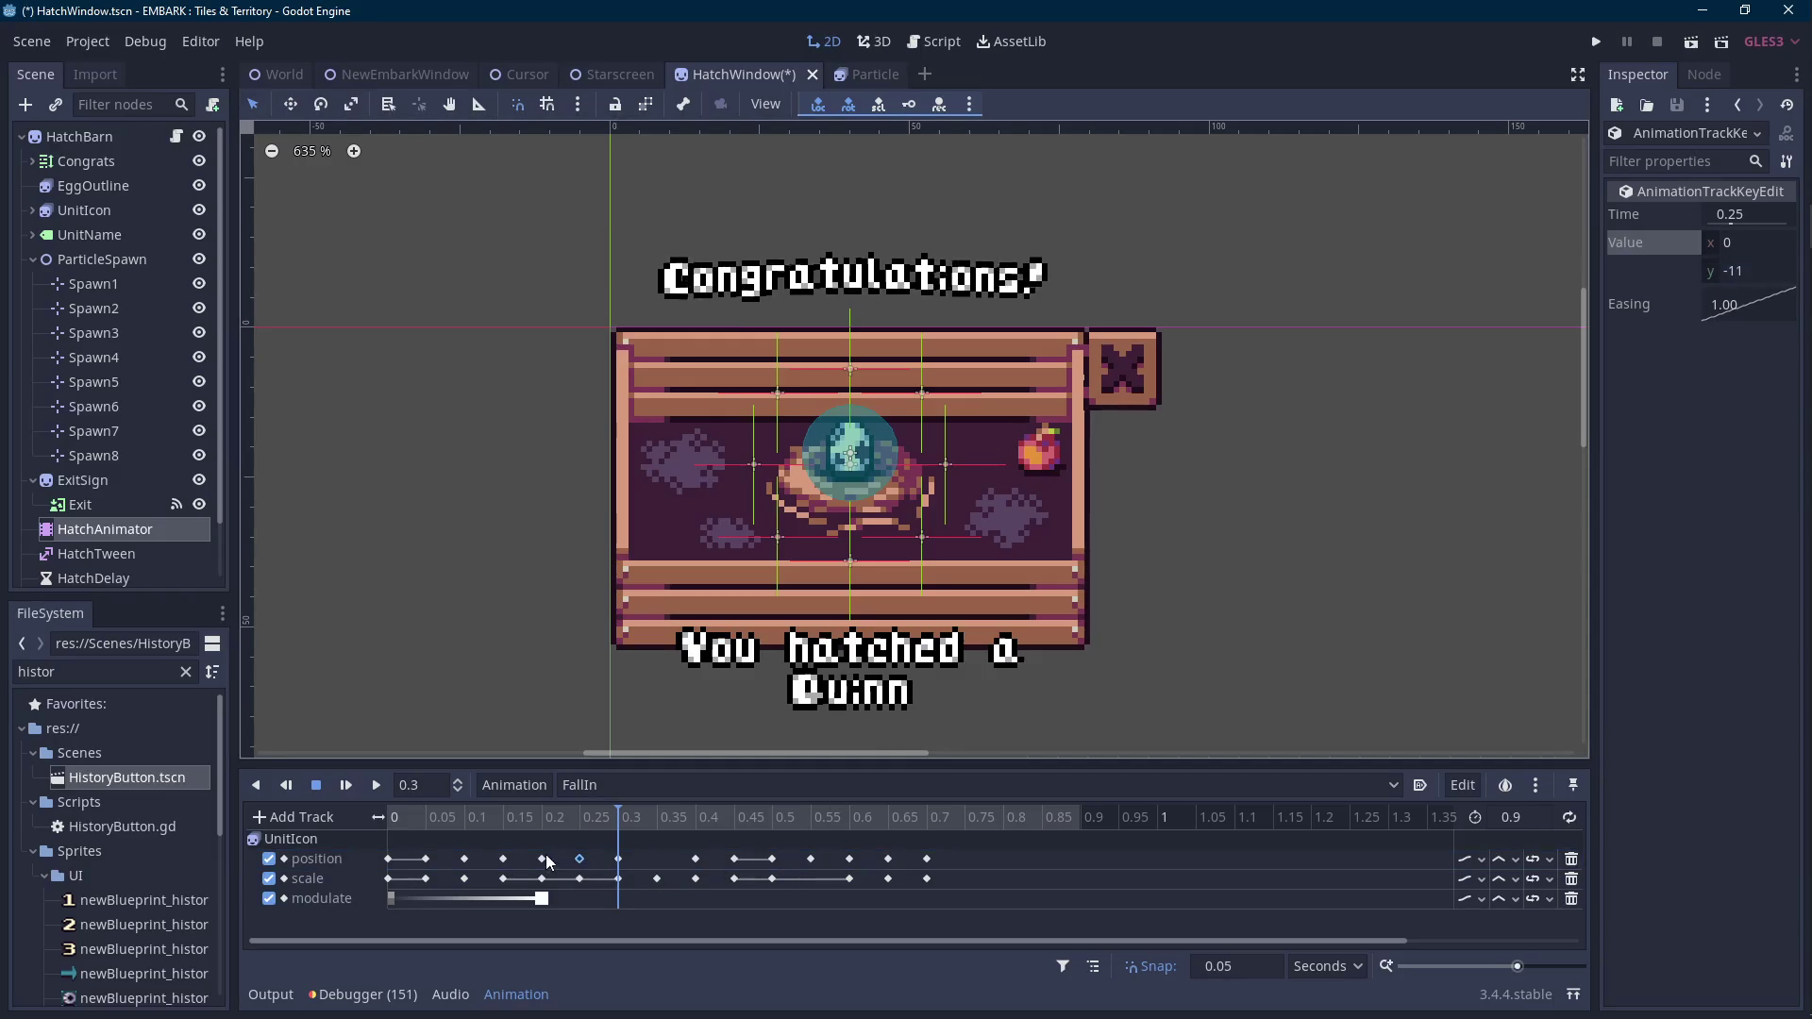
click(541, 859)
click(1769, 271)
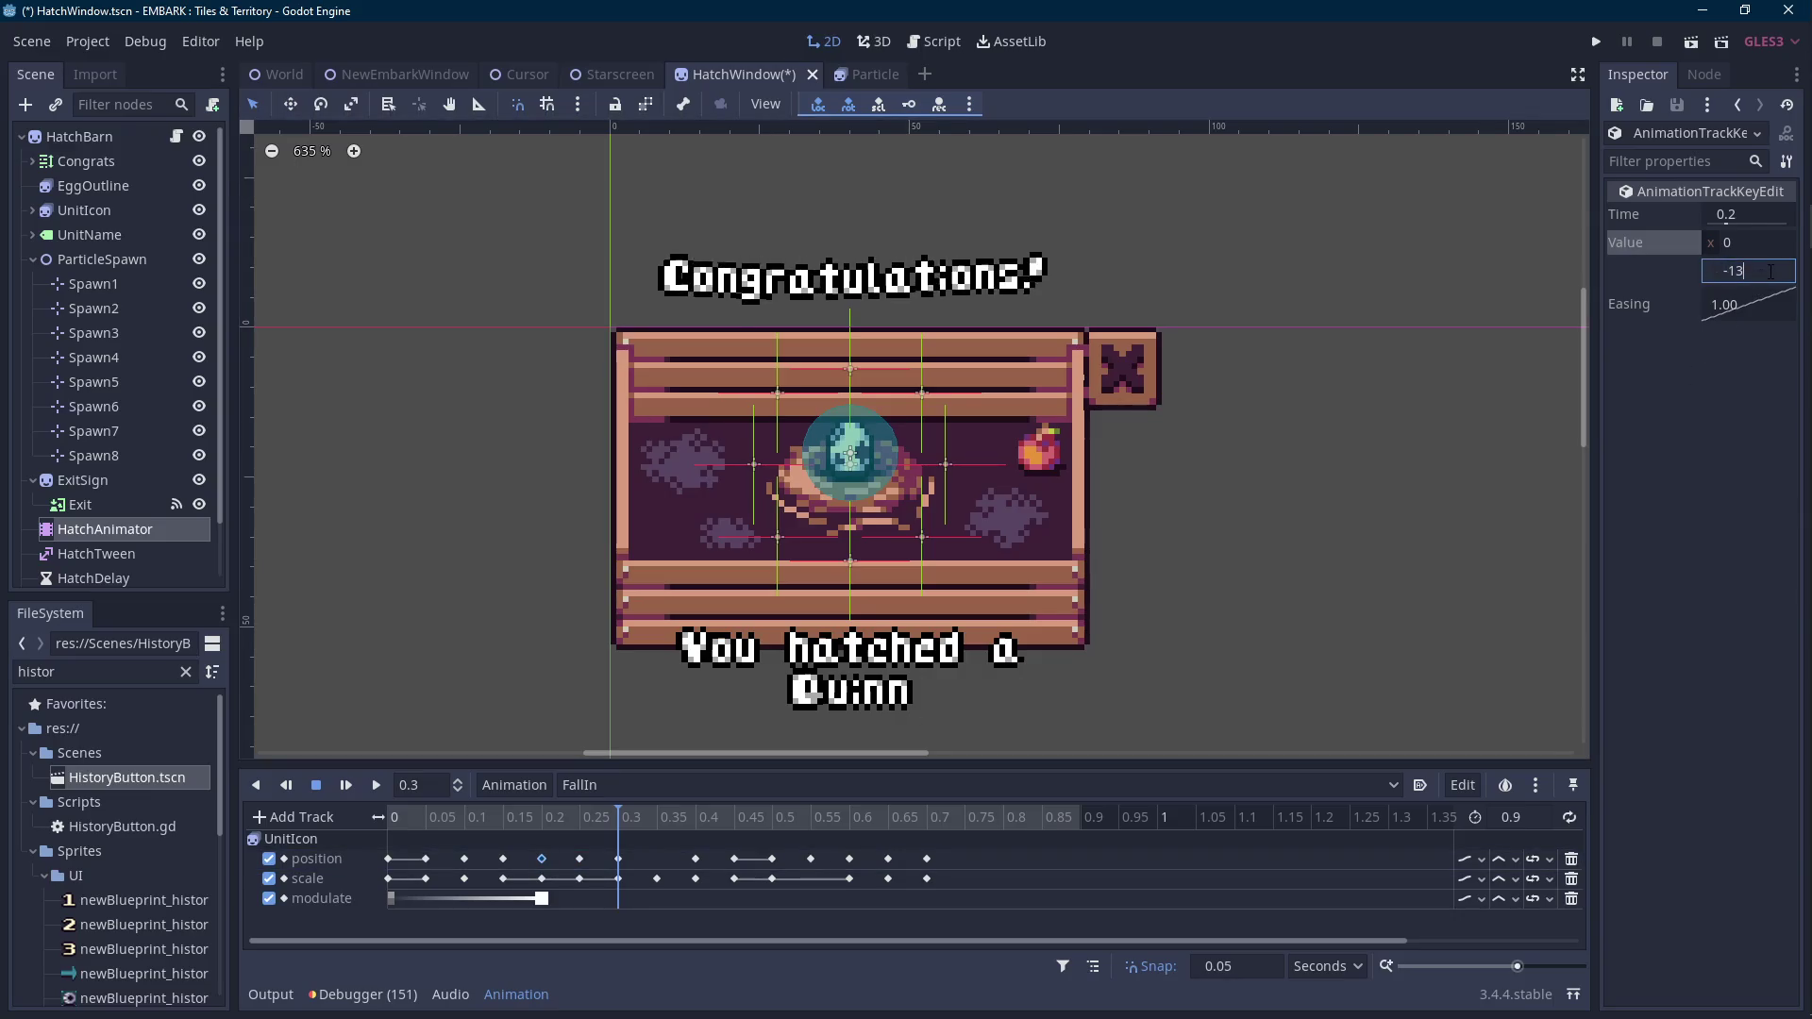
key(Return)
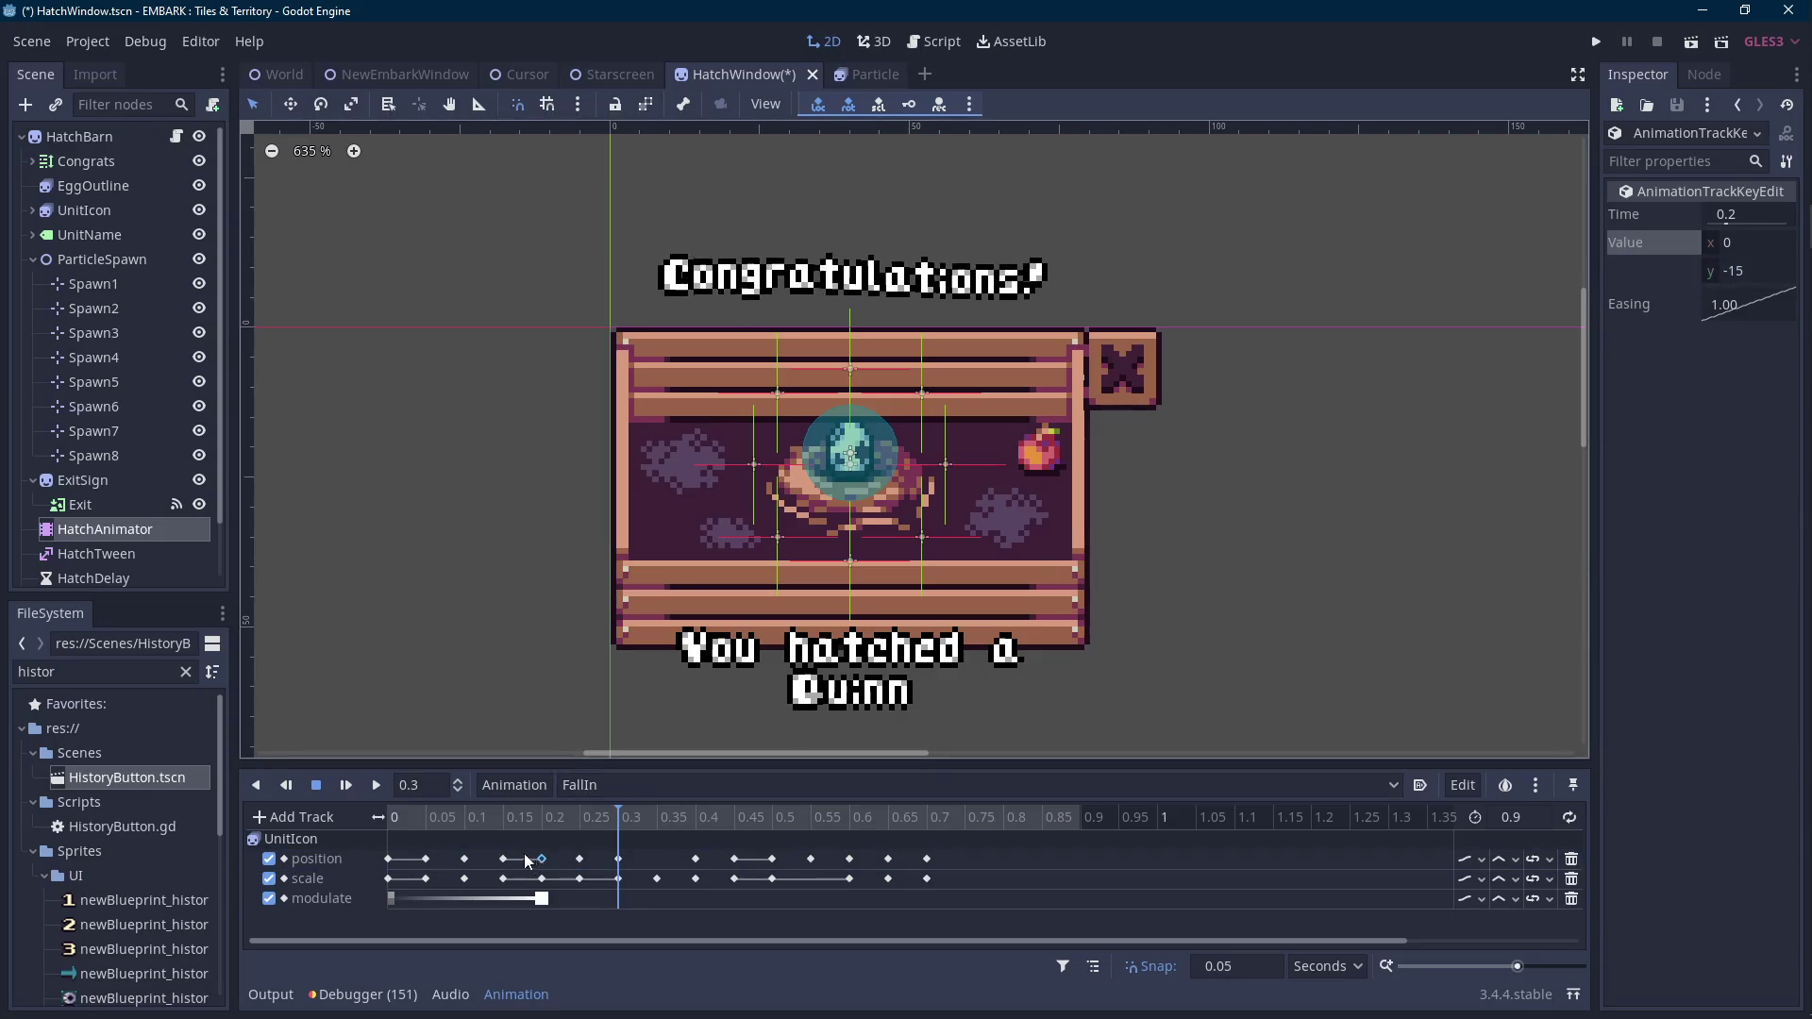
Set the y values of the 0.15, 0.1 and 0.05 keys to -18, -20 and -21.
click(505, 858)
click(1765, 271)
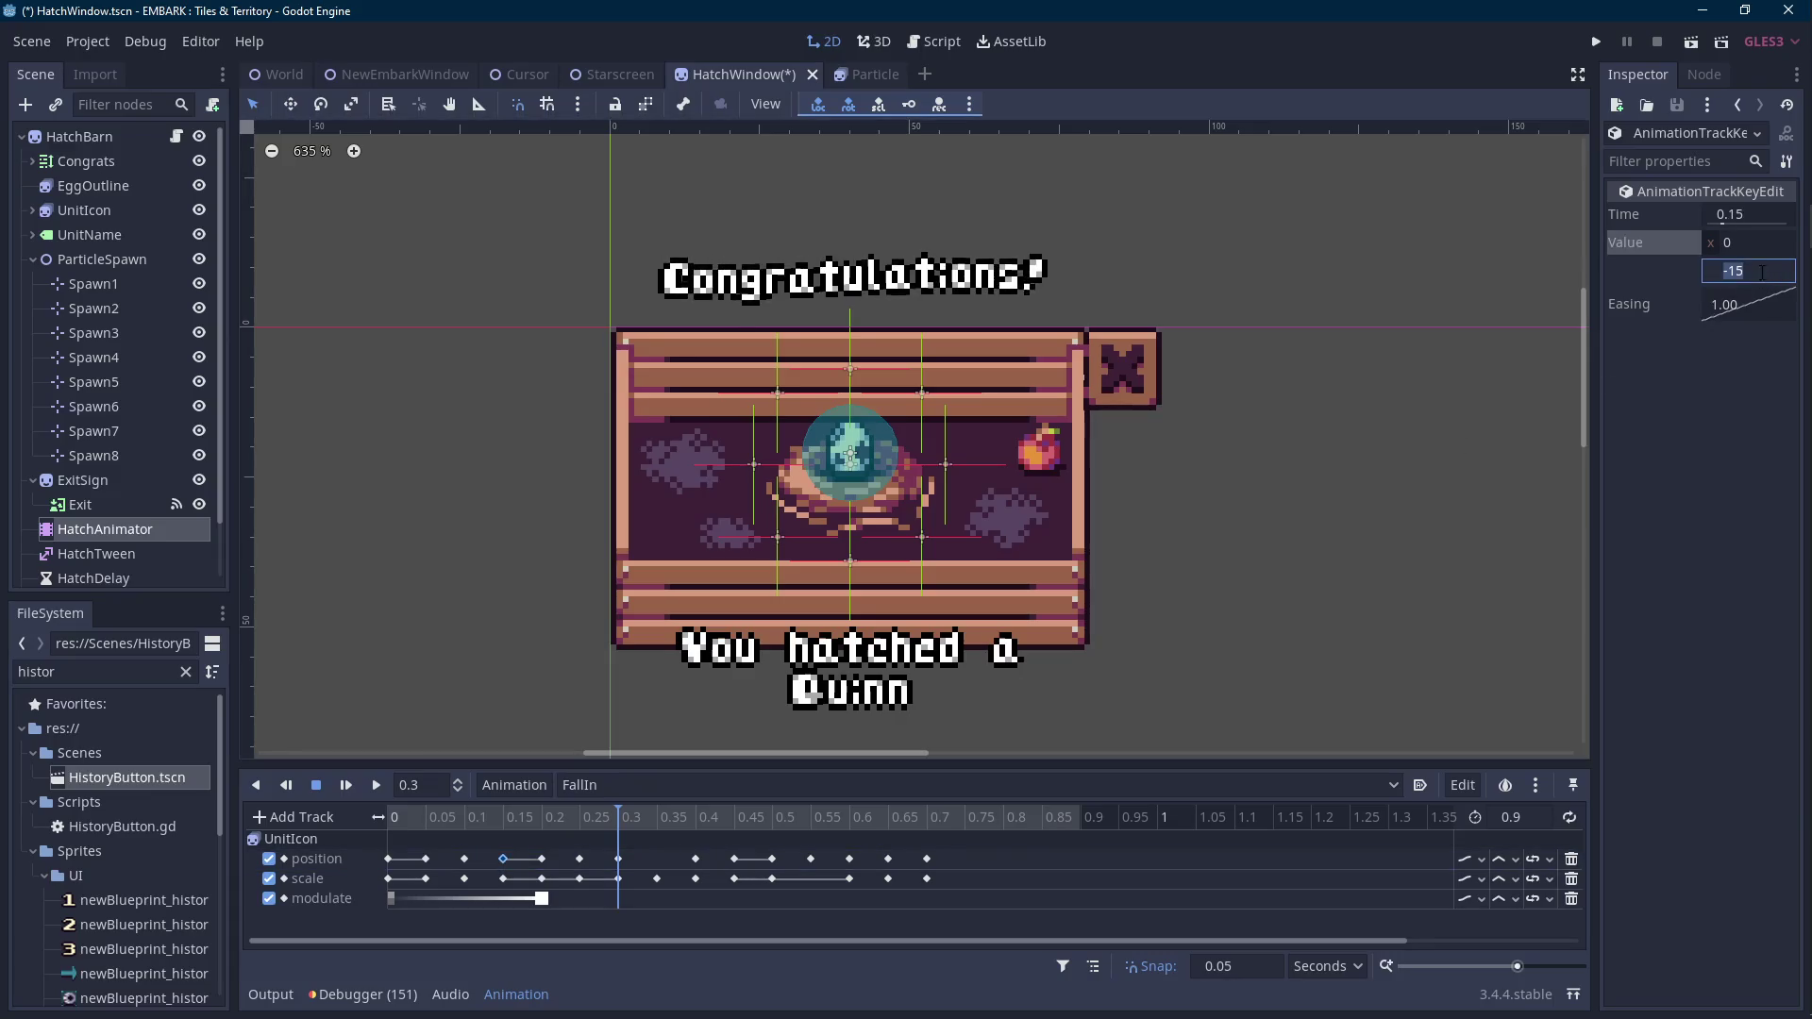
key(BackSpace)
text(8)
key(Return)
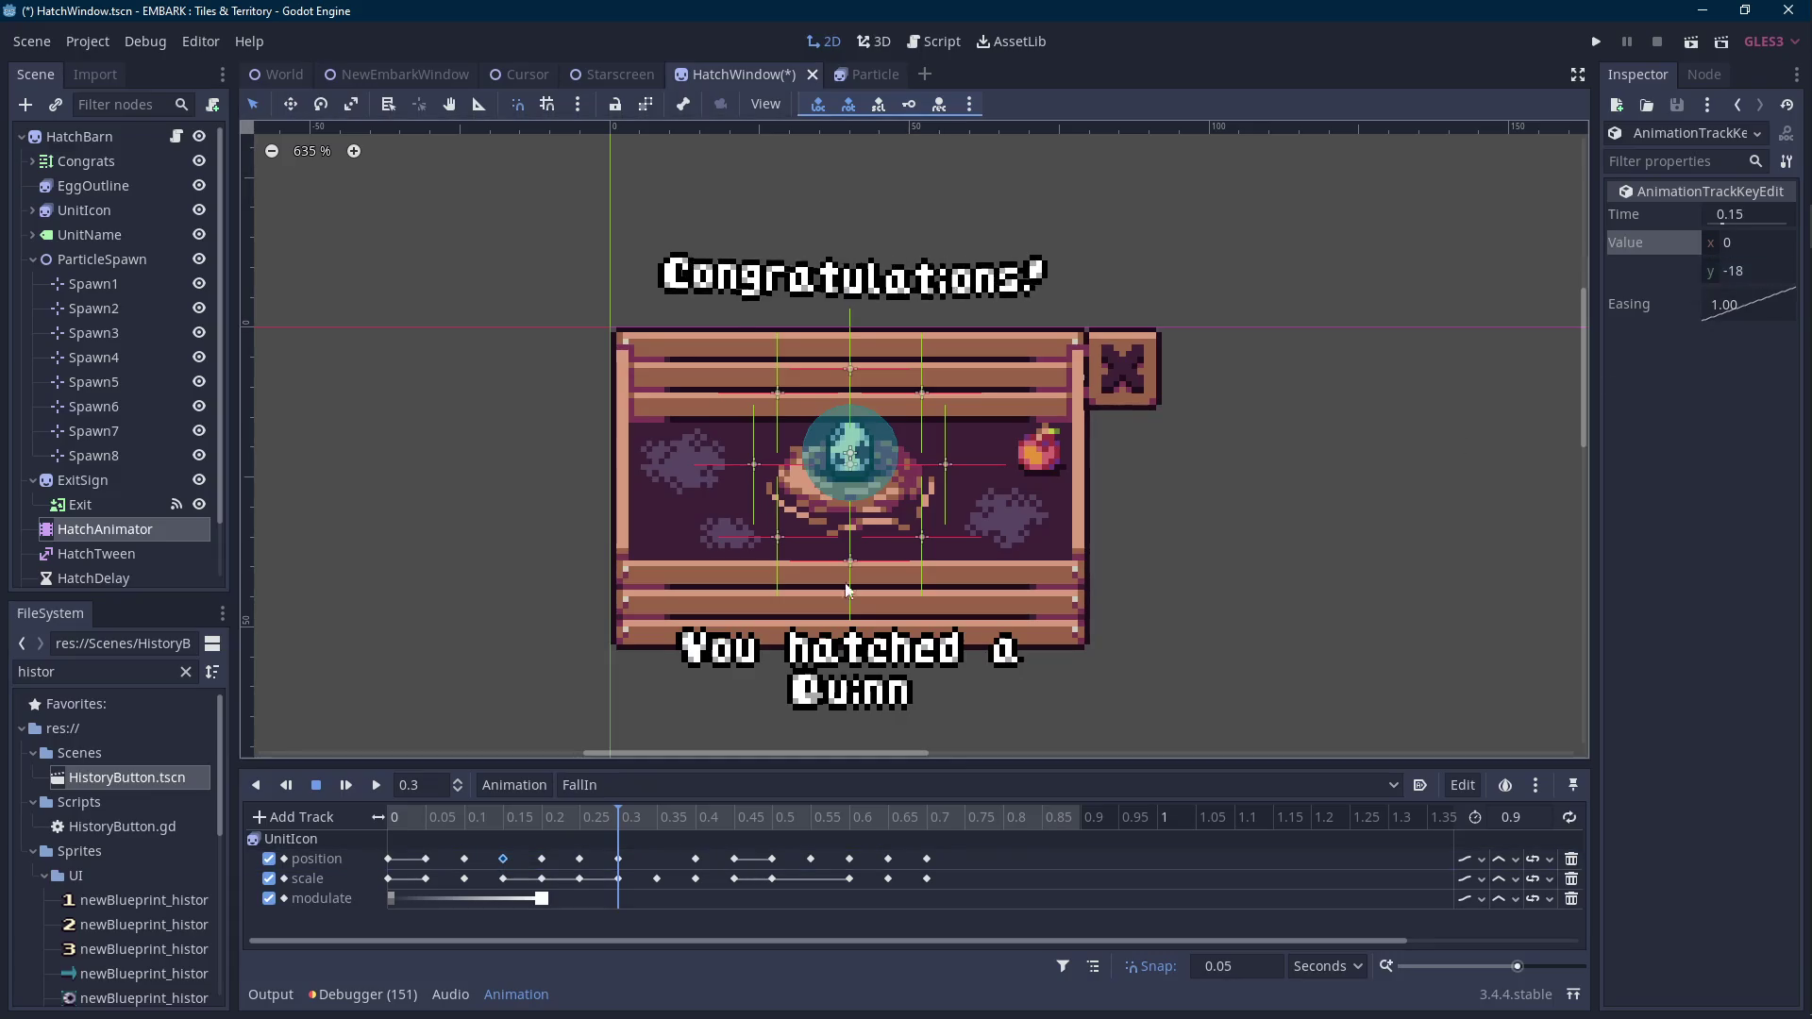
click(465, 858)
click(1764, 272)
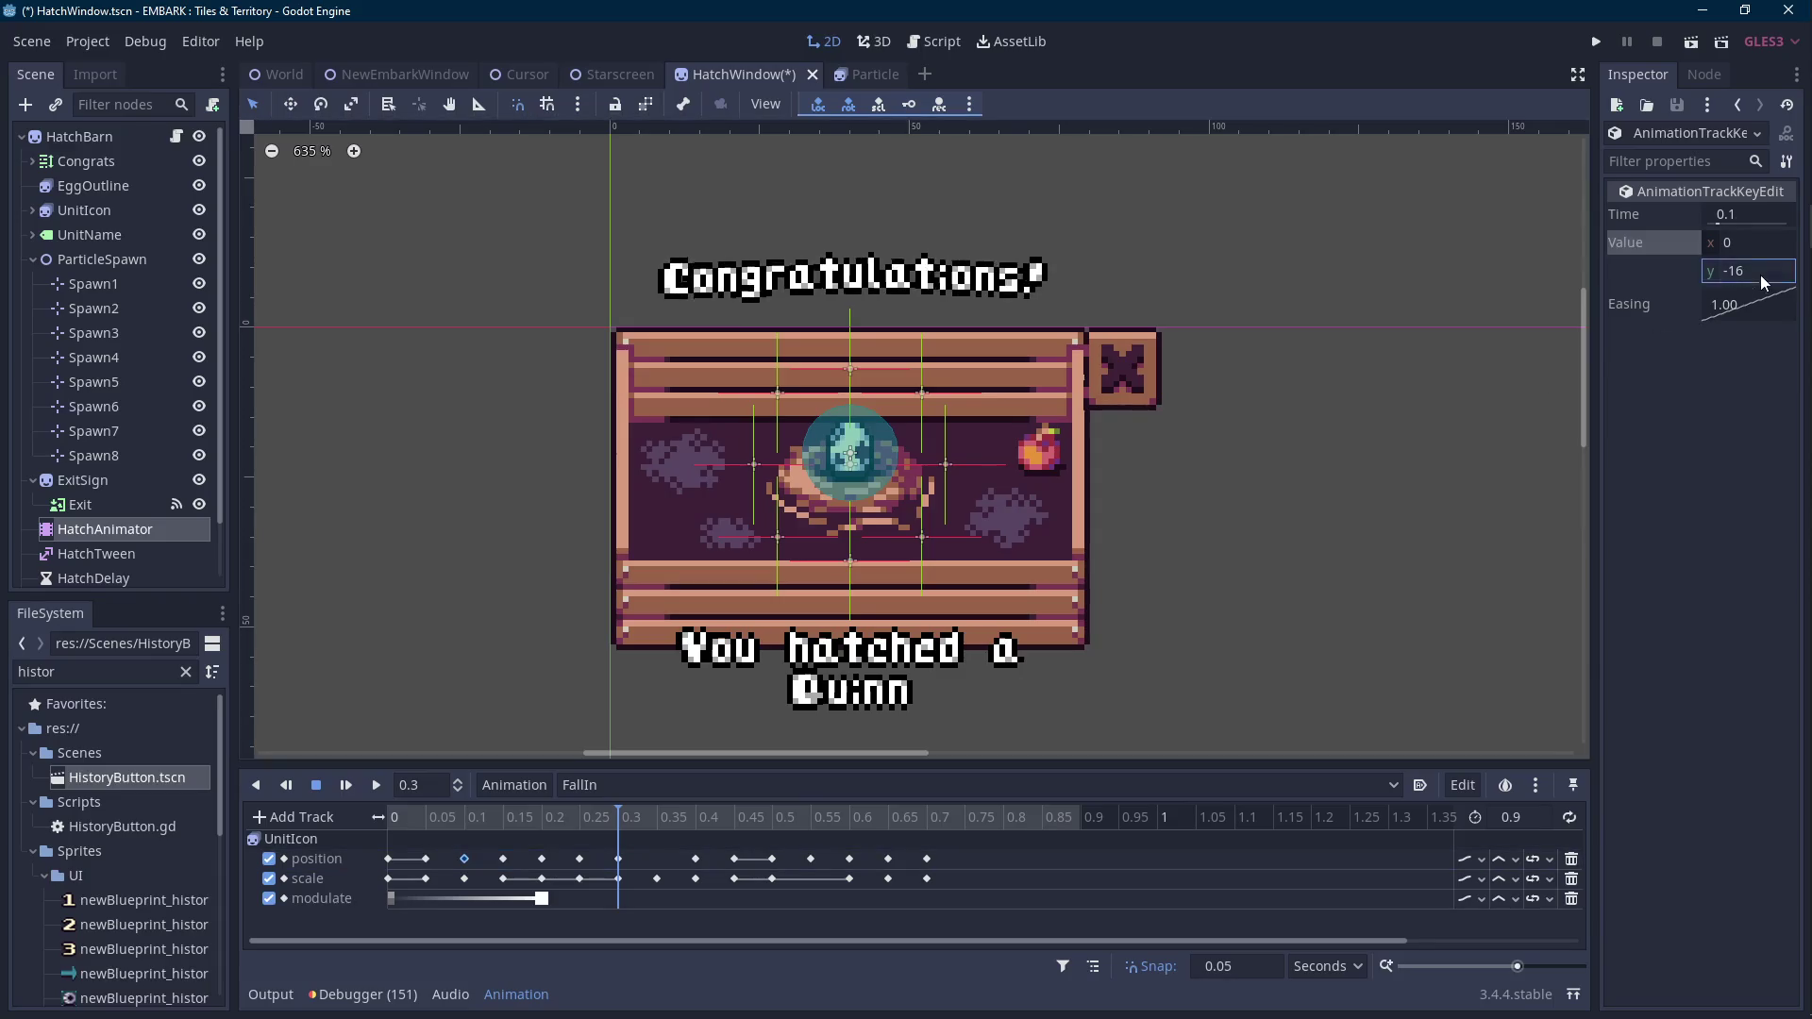
key(Return)
click(427, 858)
click(1756, 271)
text(-21)
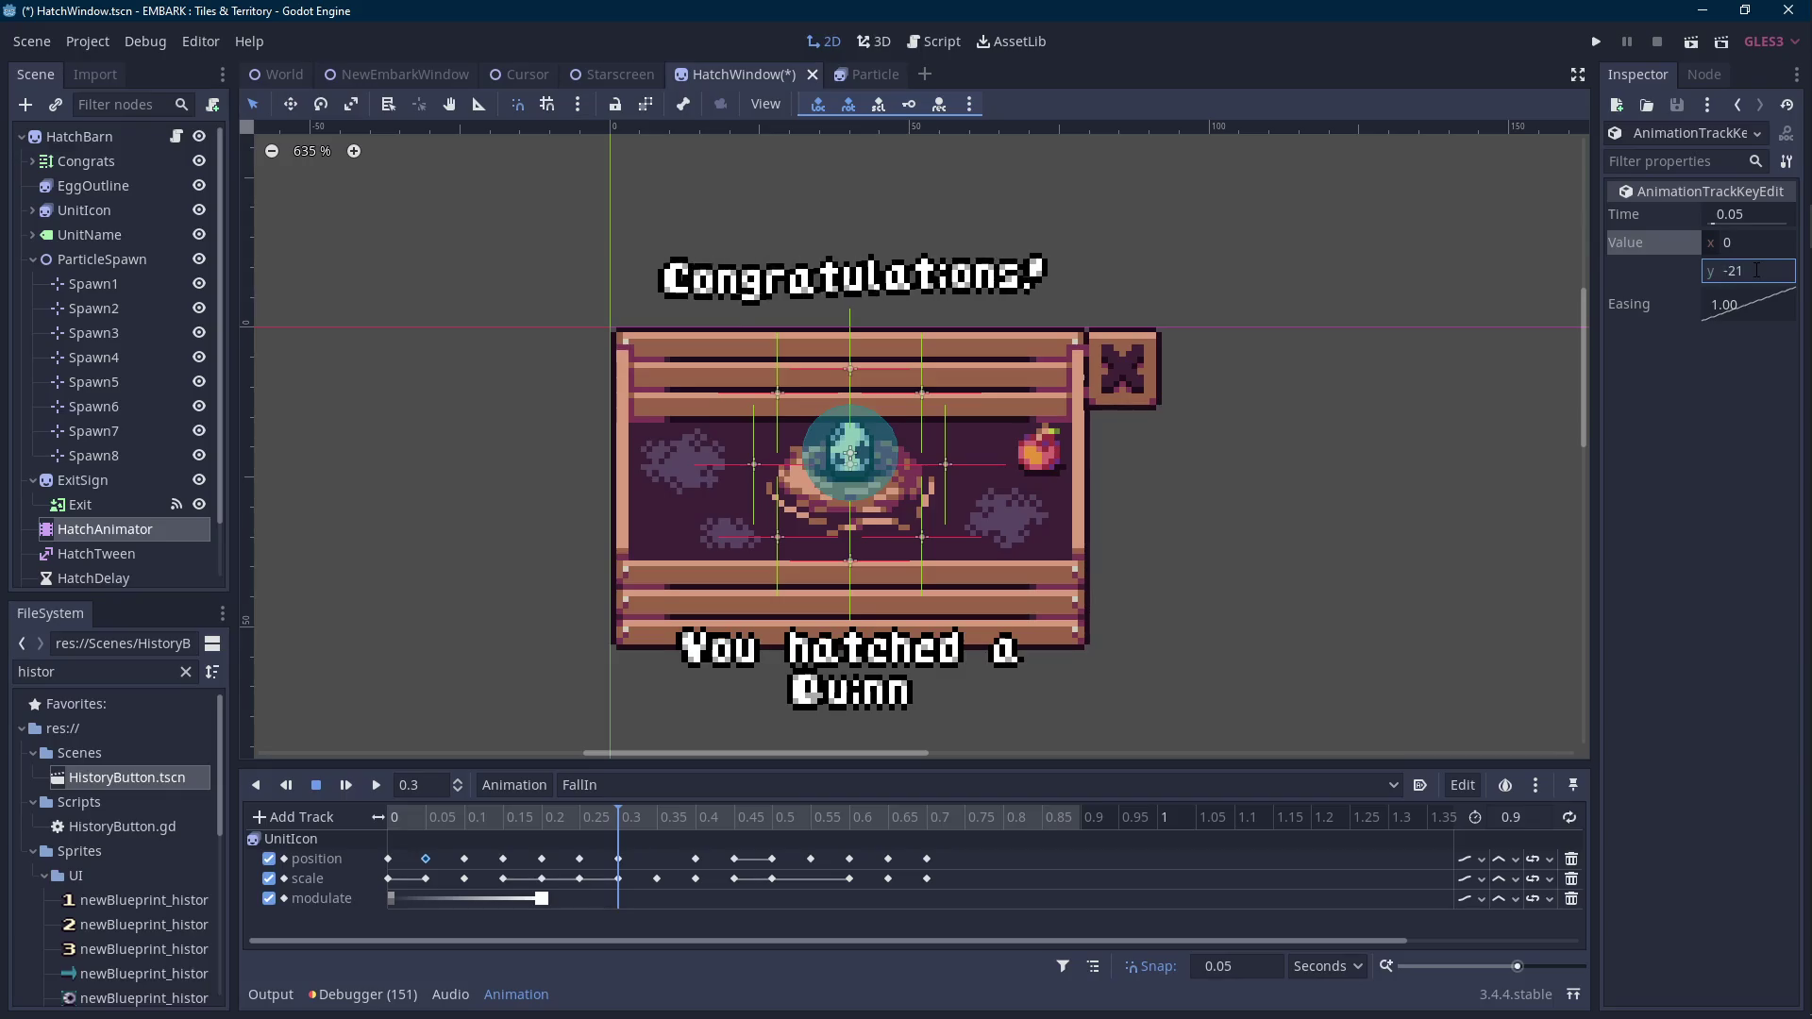
key(Return)
Set the first position key at time 0 to y -21.
click(389, 859)
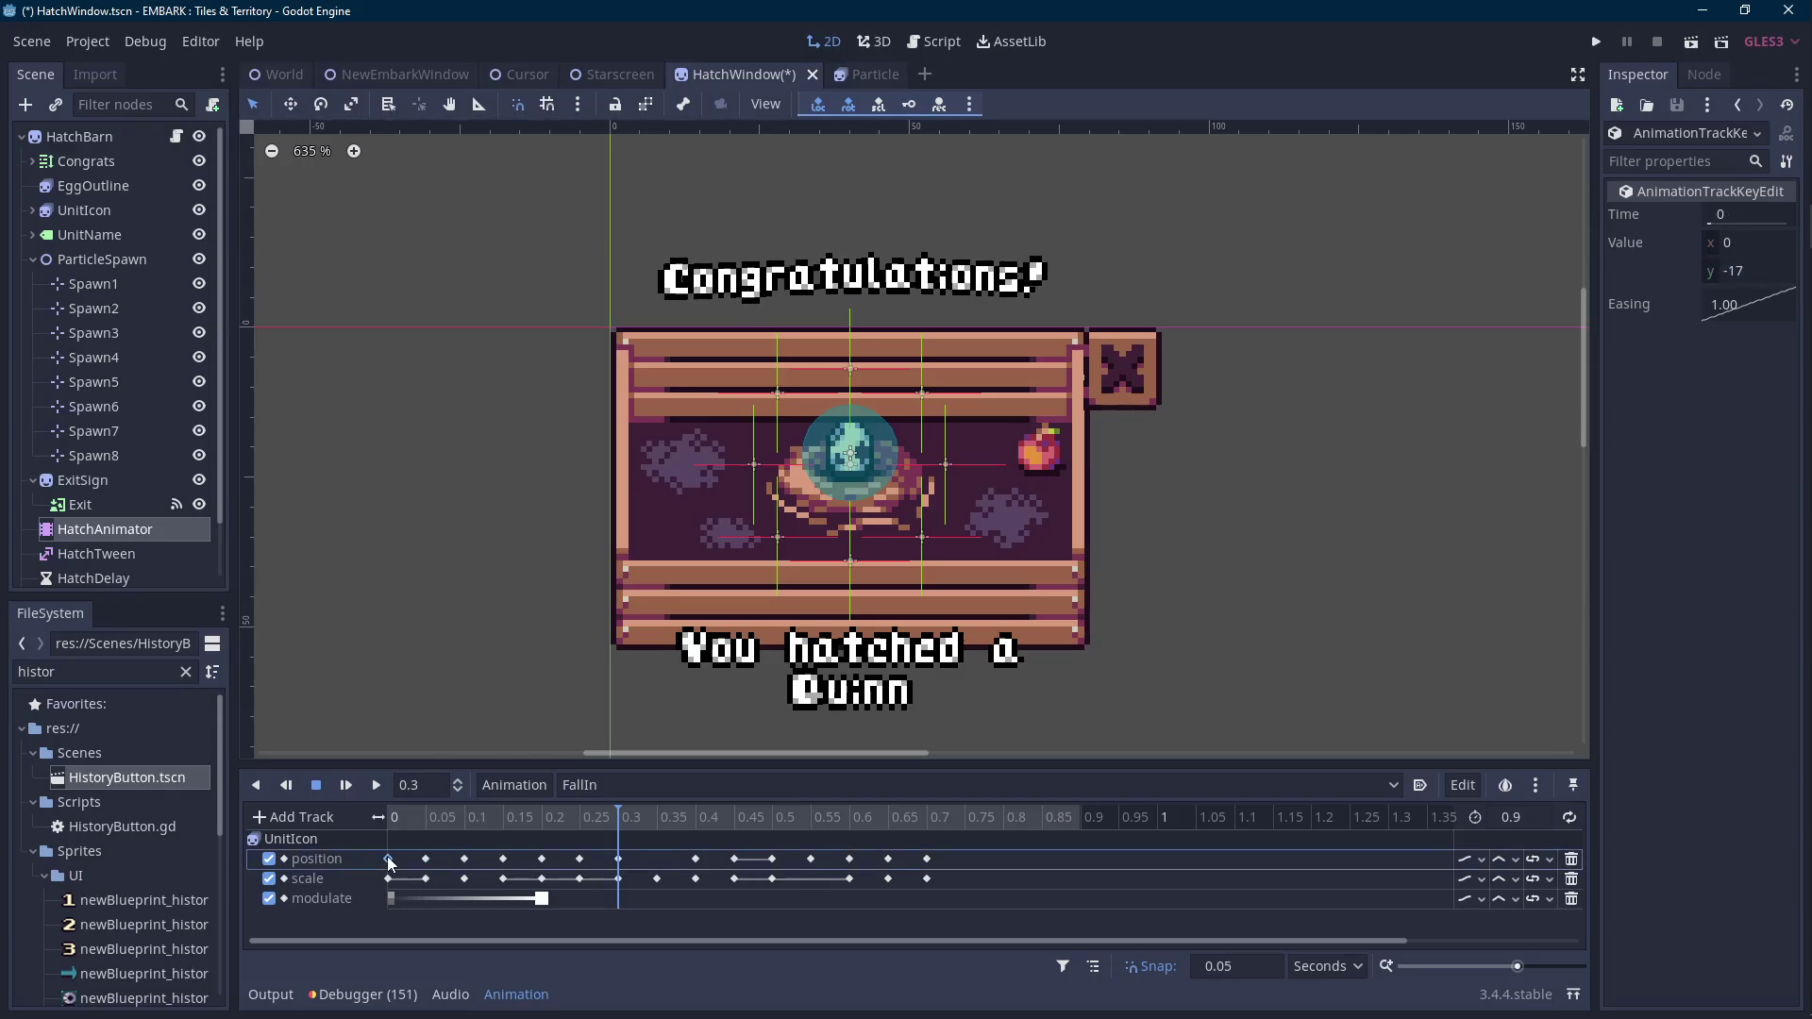
click(1756, 271)
text(-)
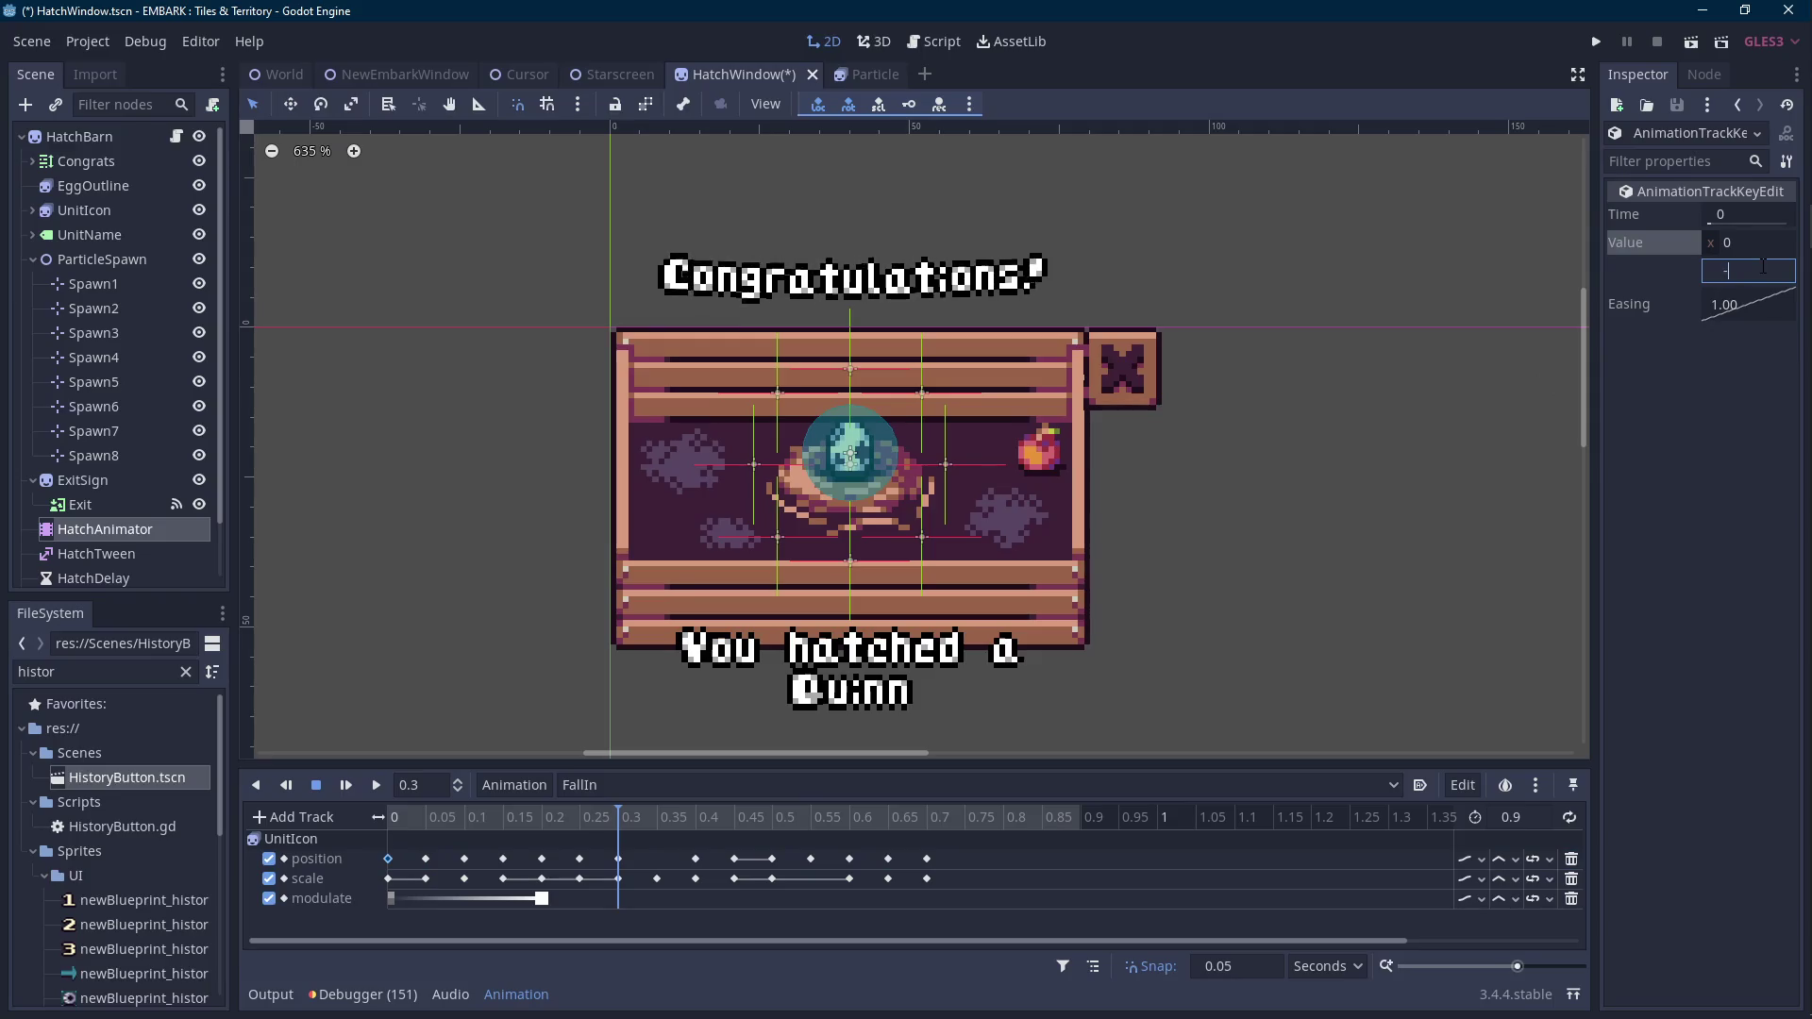
text(22)
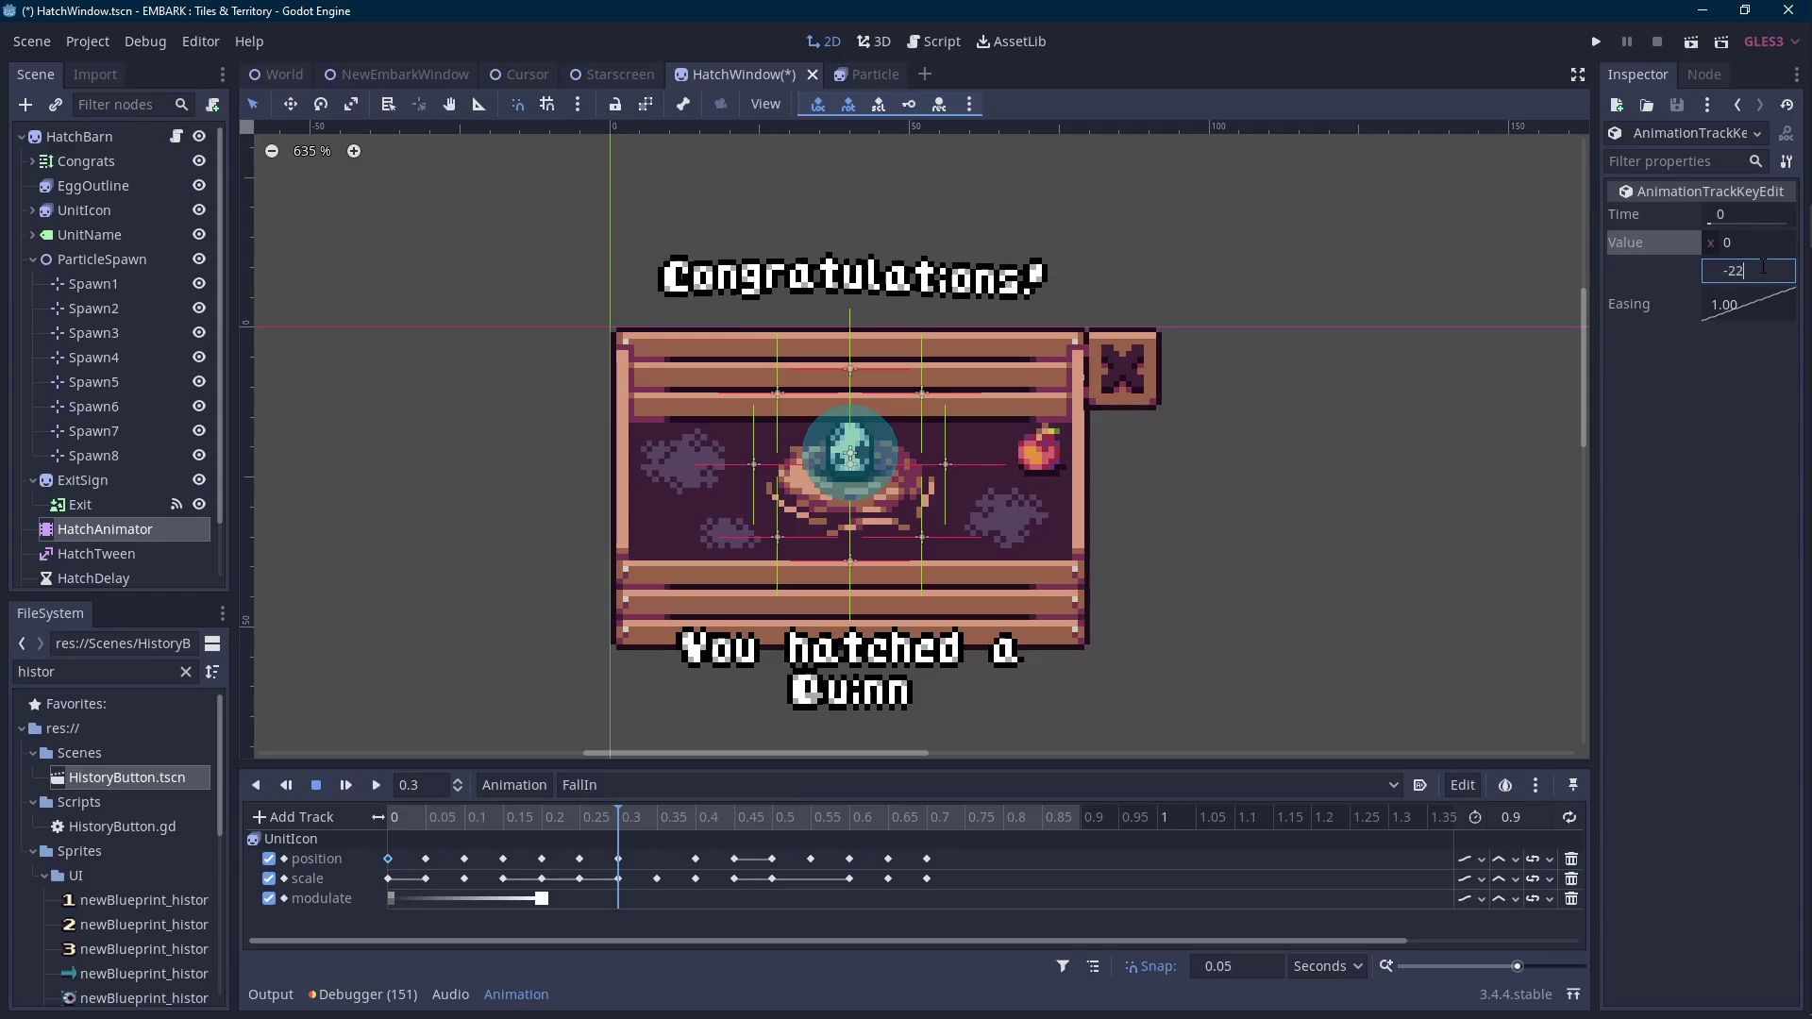
key(Return)
Rewind and preview FallIn, save the HatchWindow scene, and replay the animation.
click(397, 819)
click(376, 787)
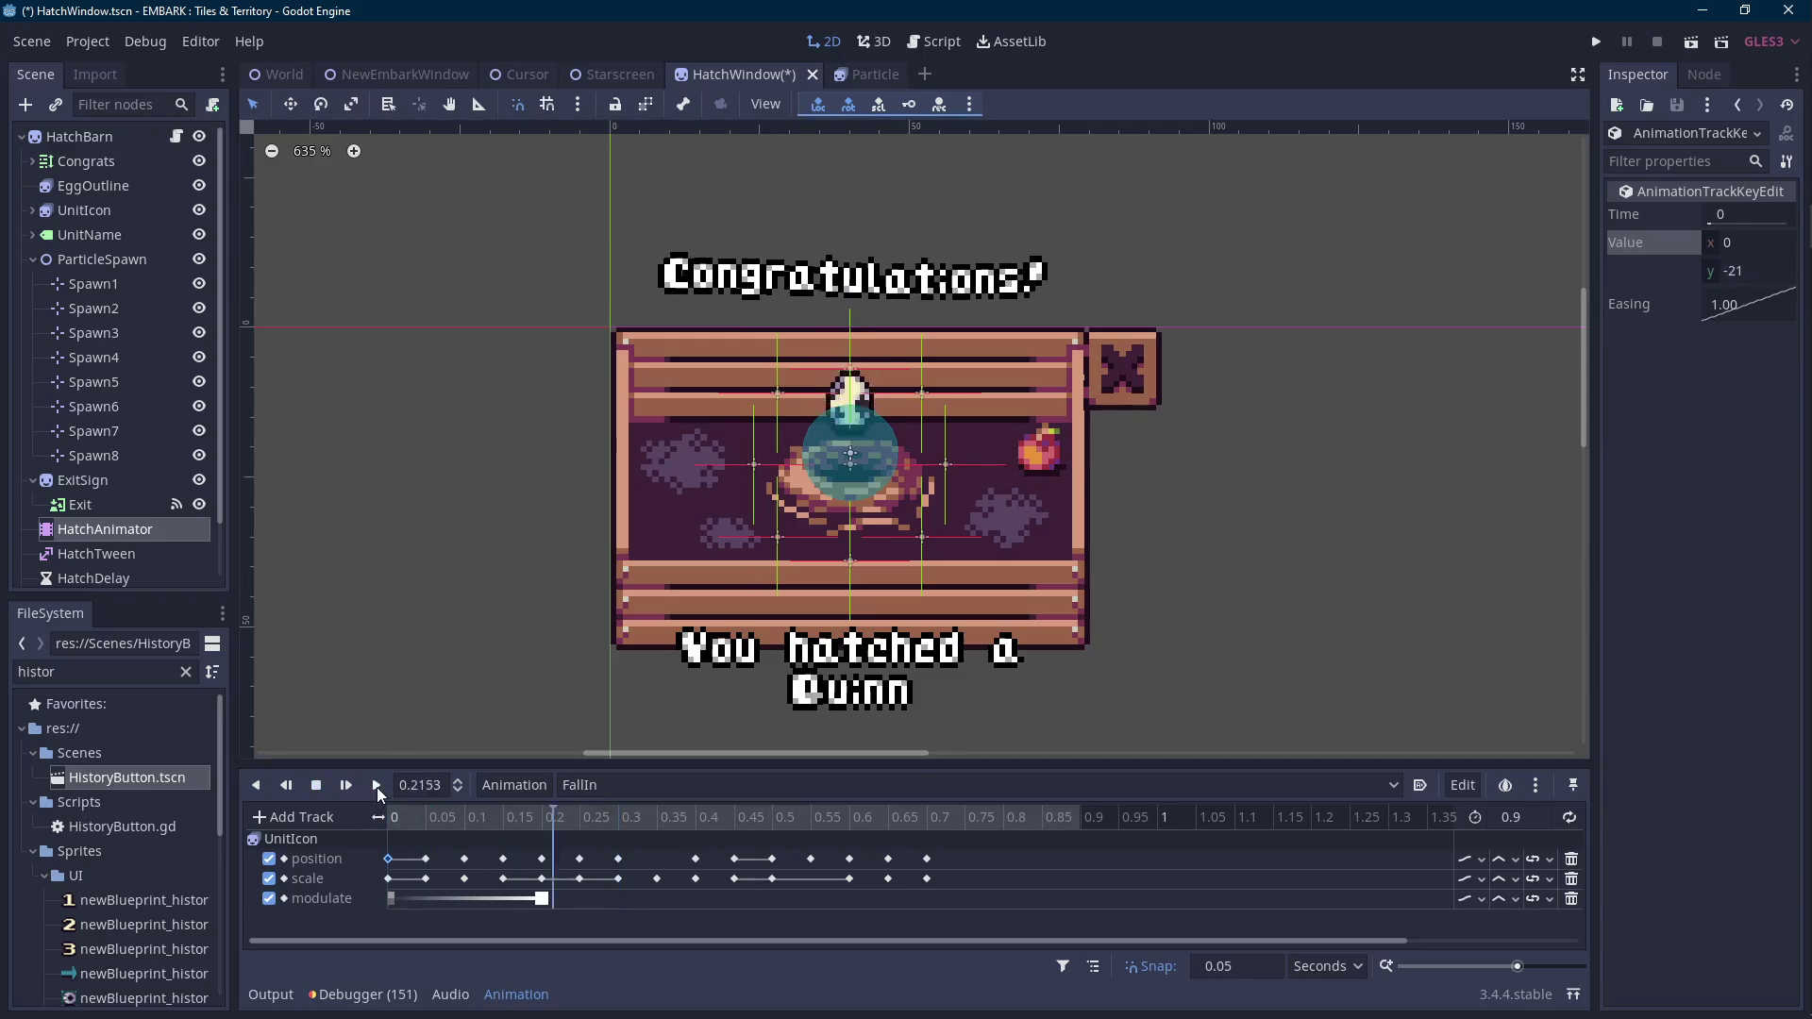
key(Scroll_Lock)
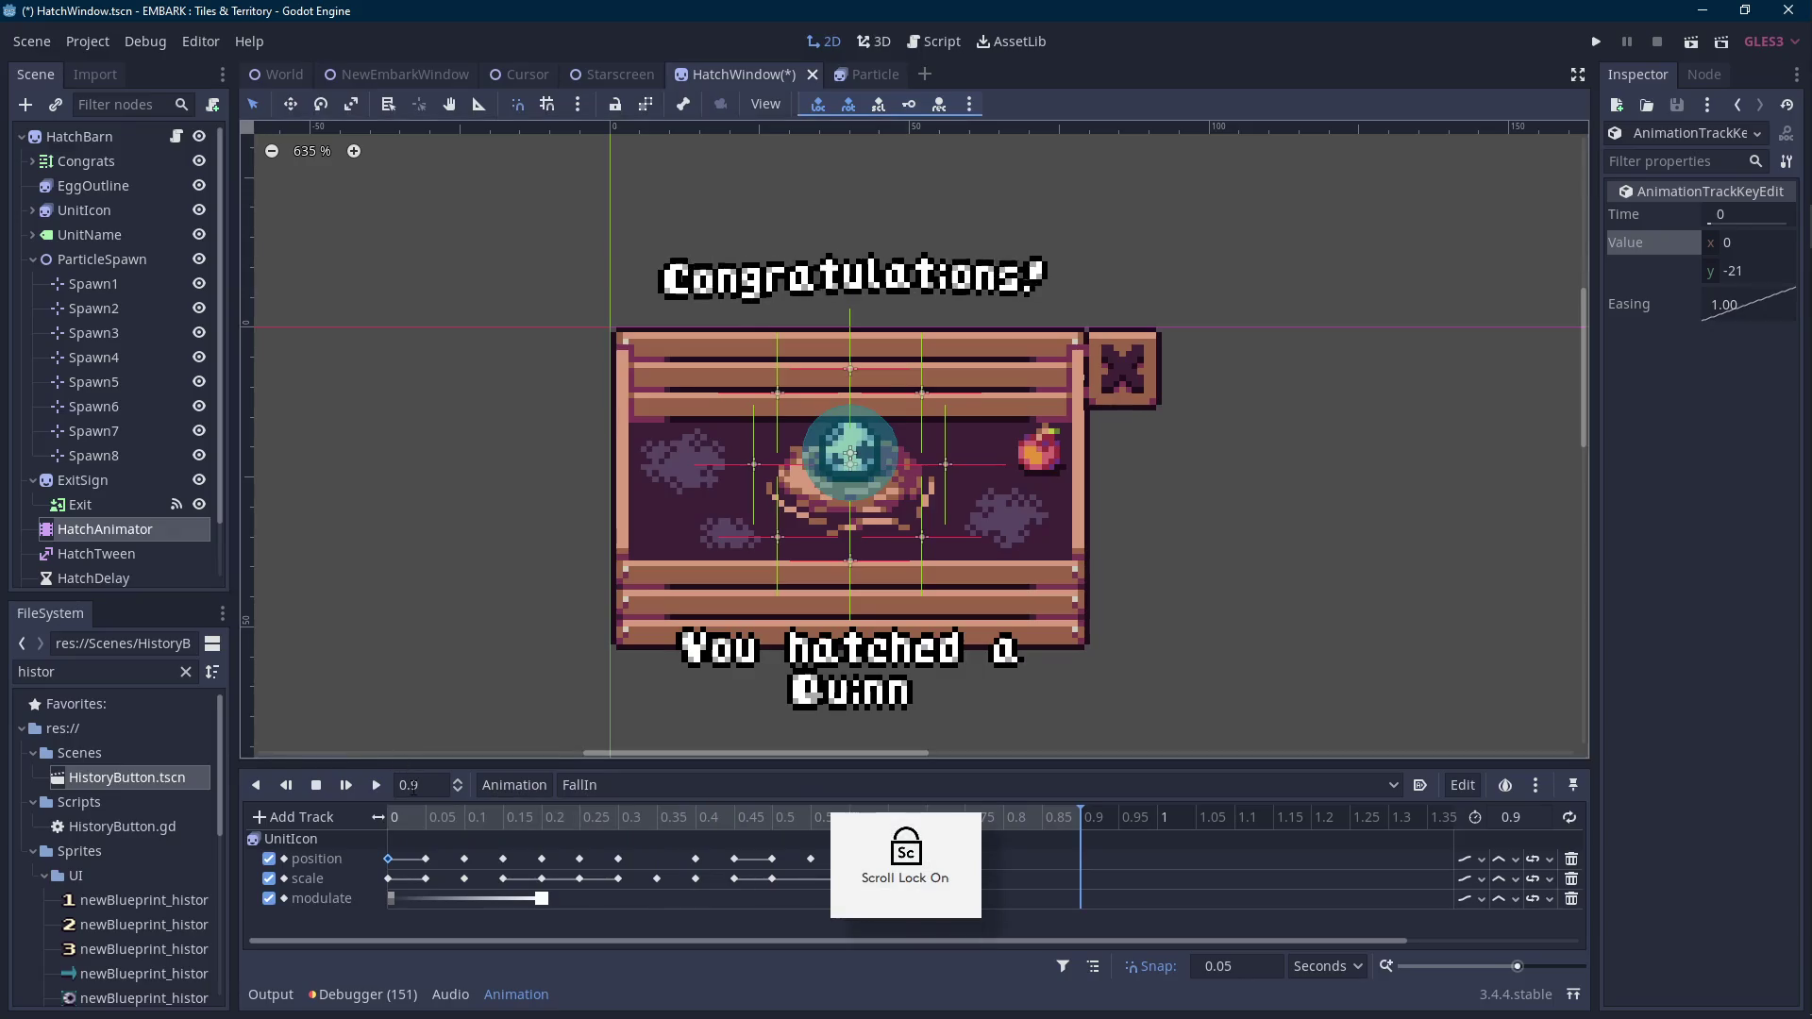
scroll(831, 566, down, 2)
key(ctrl+s)
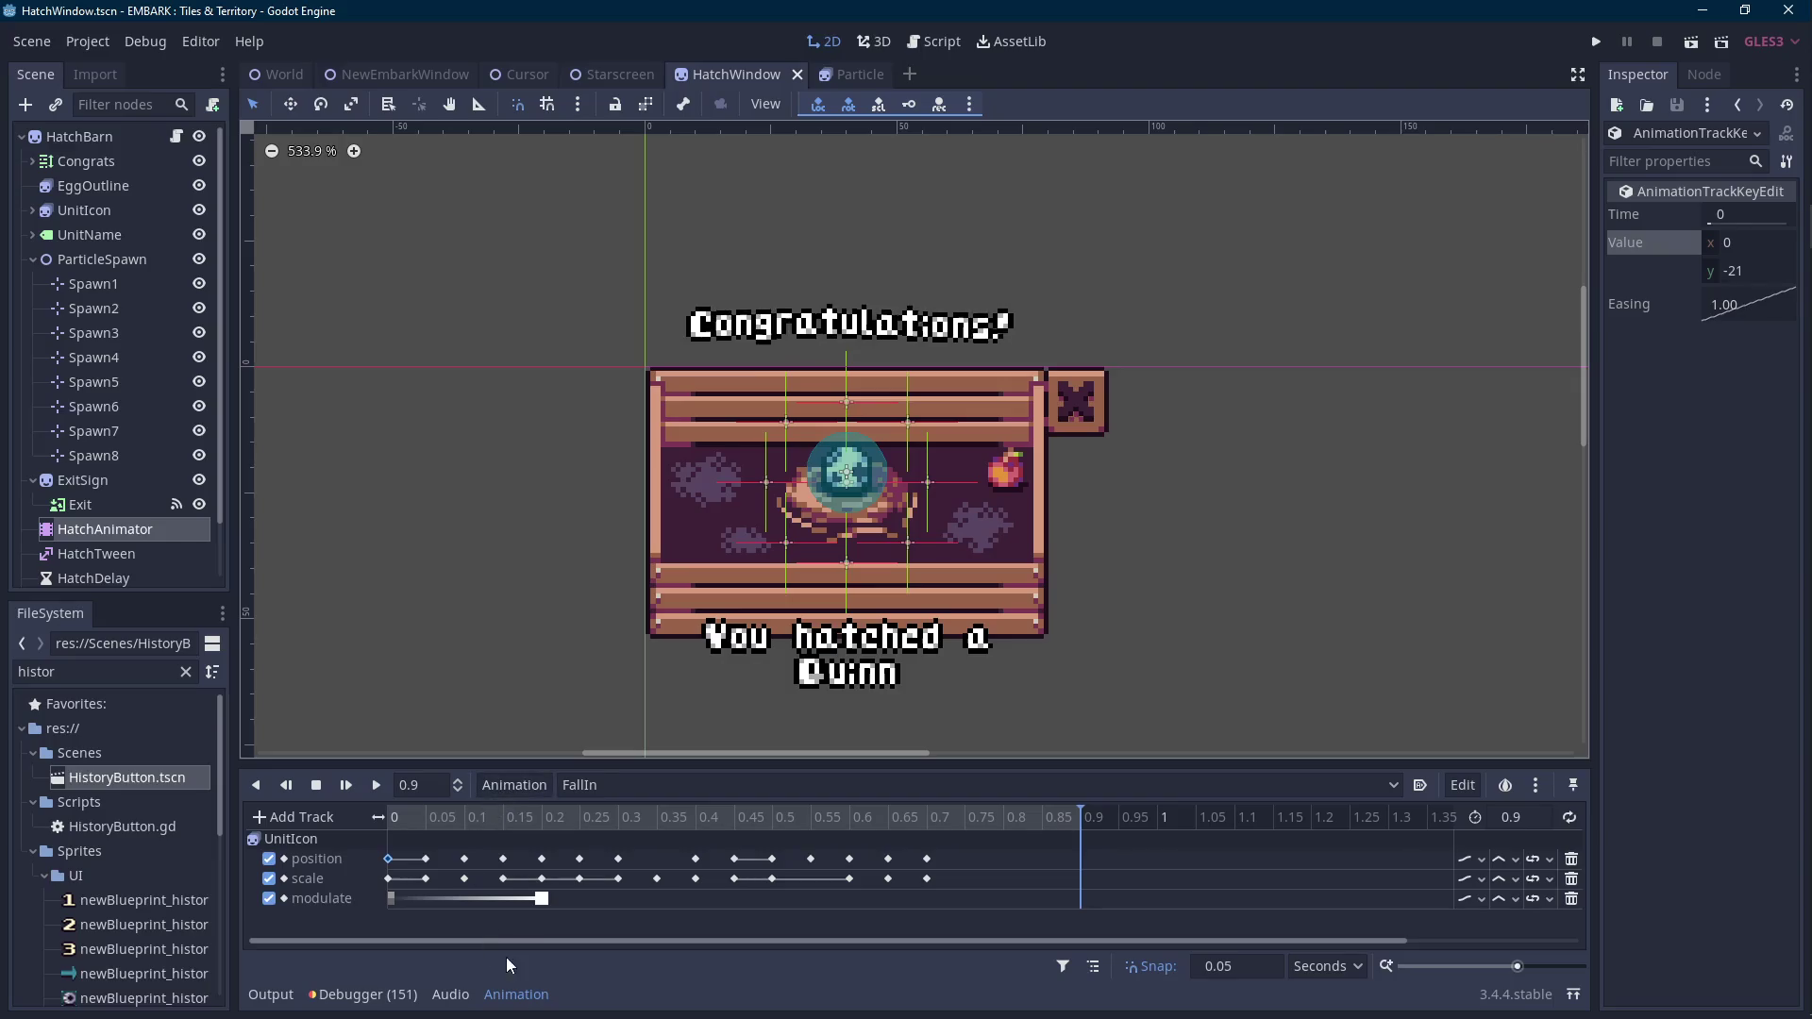
click(377, 785)
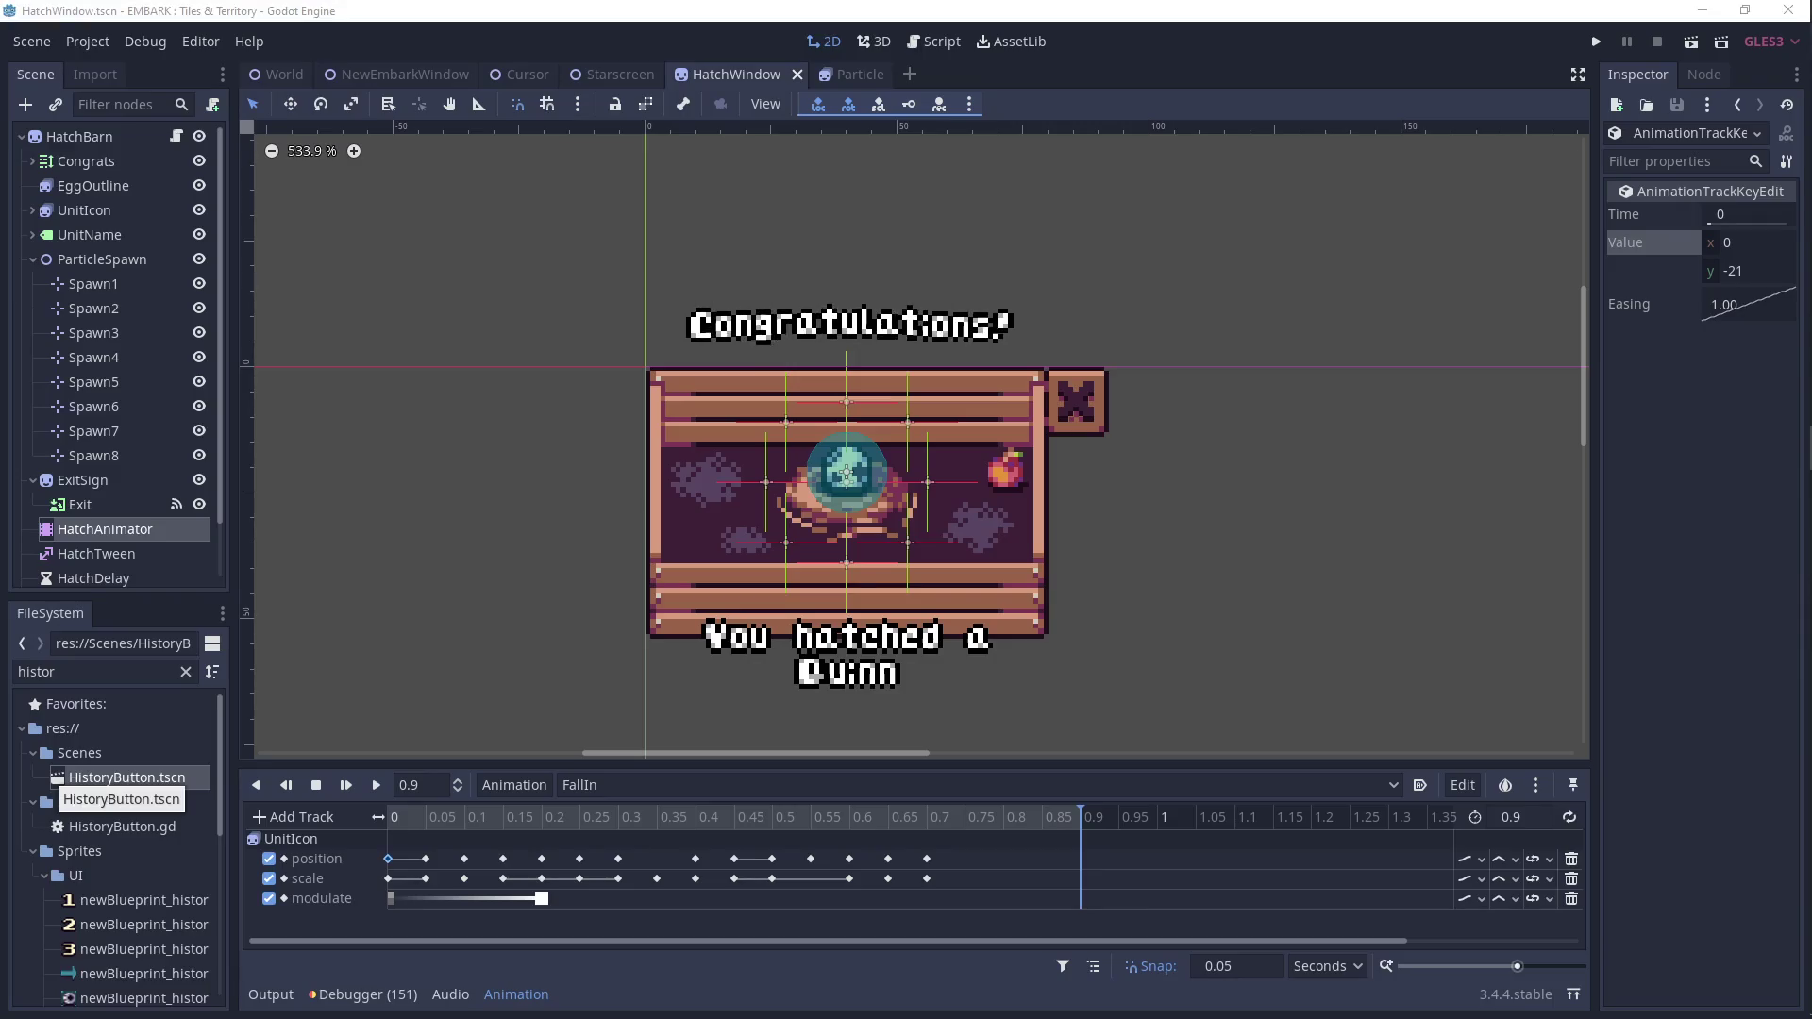
scroll(630, 555, right, 1)
key(Scroll_Lock)
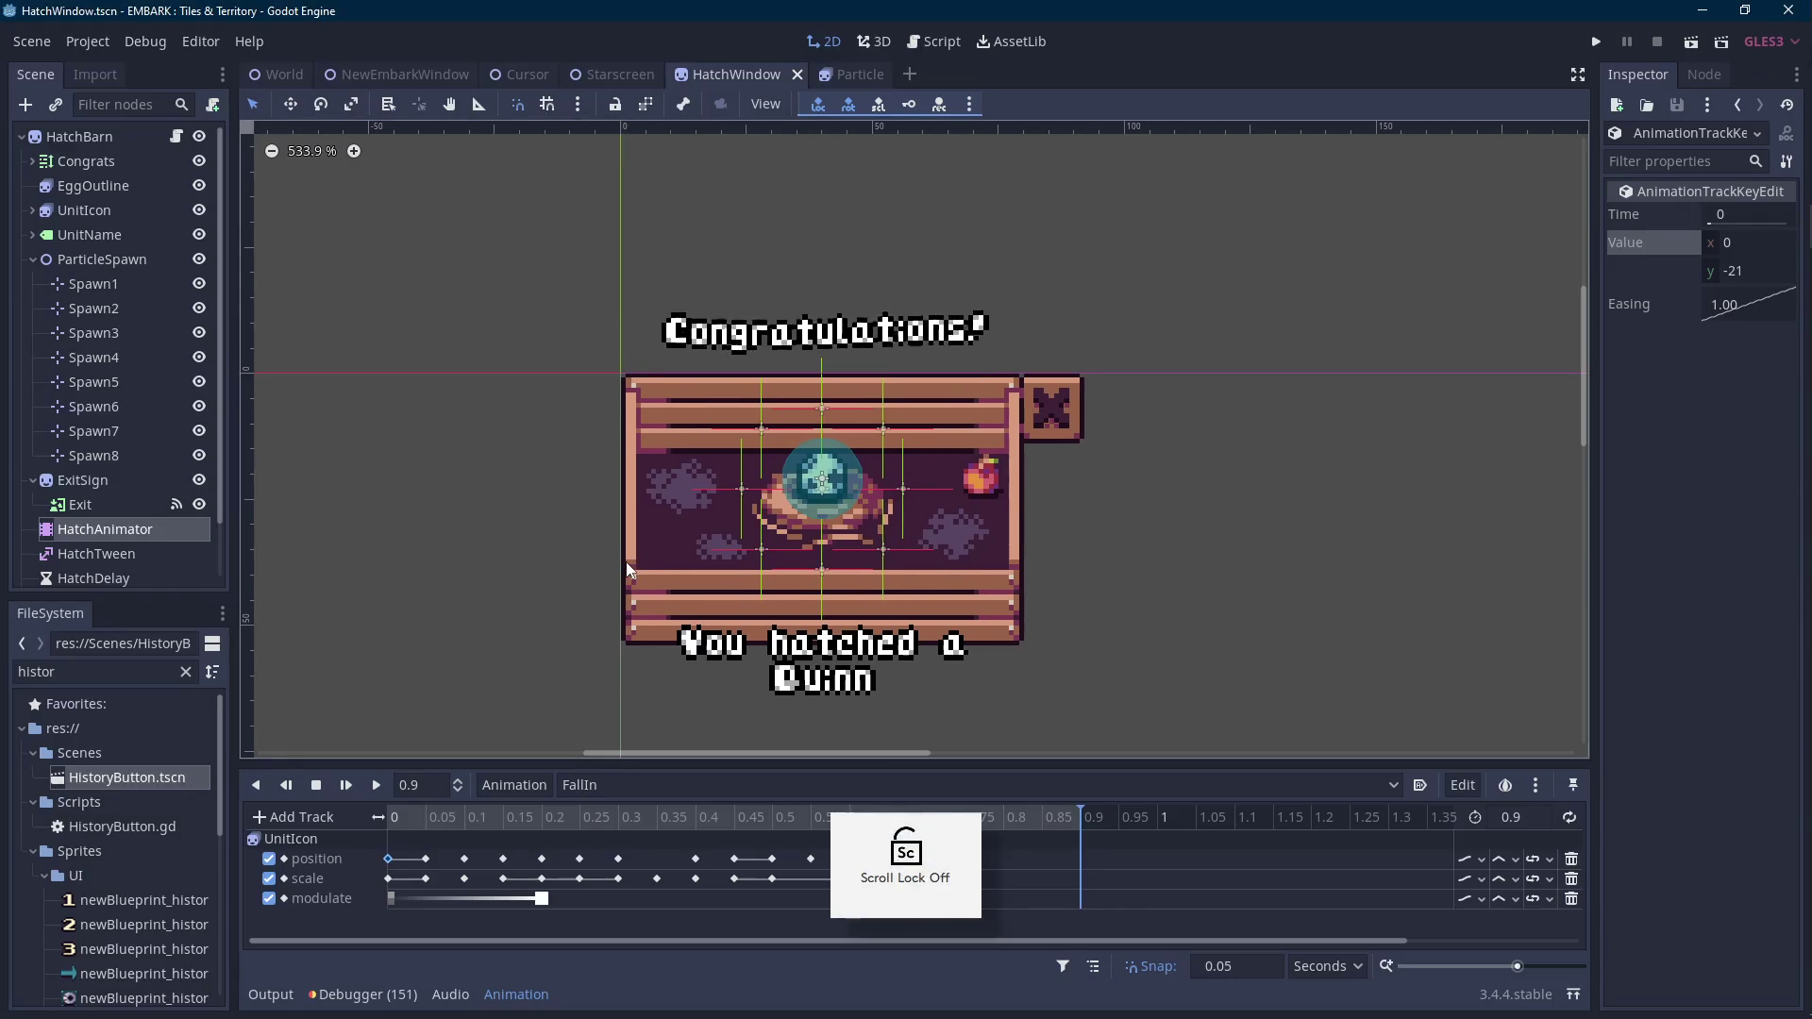
scroll(626, 562, up, 1)
key(Scroll_Lock)
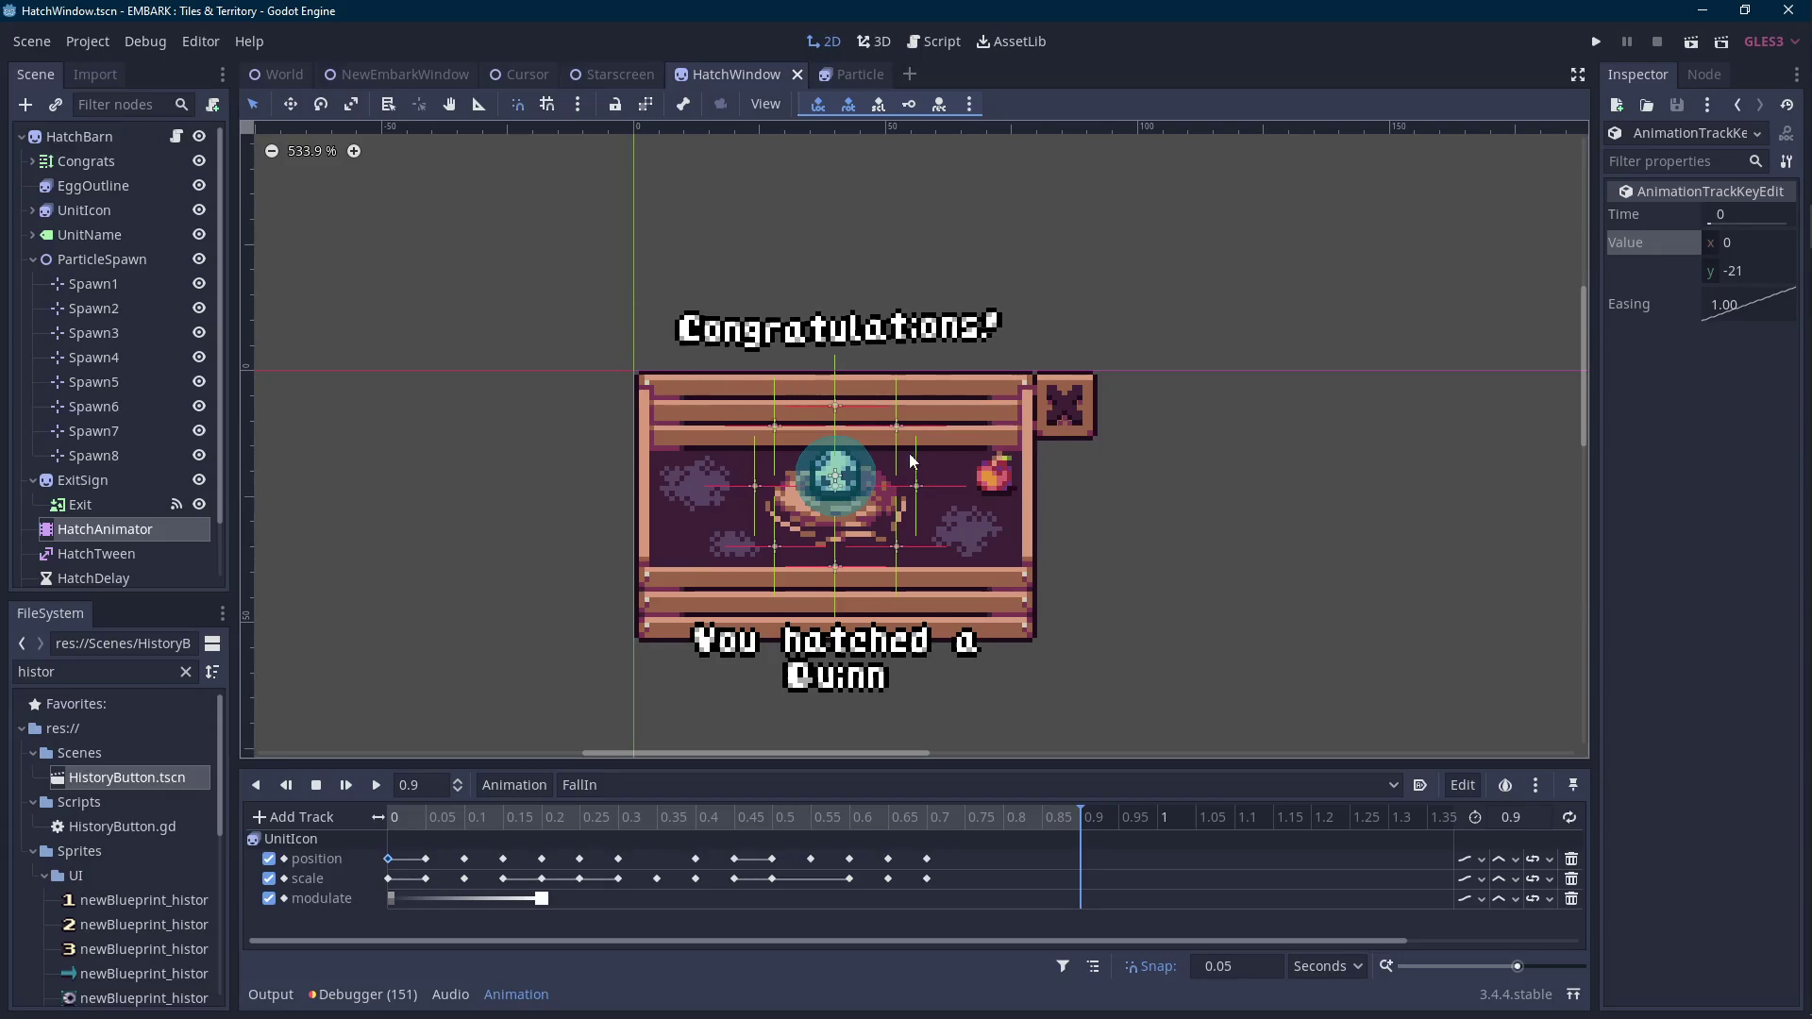
Replay FallIn from the start, then open HatchWindow.gd from HatchBarn's script icon.
scroll(909, 453, down, 2)
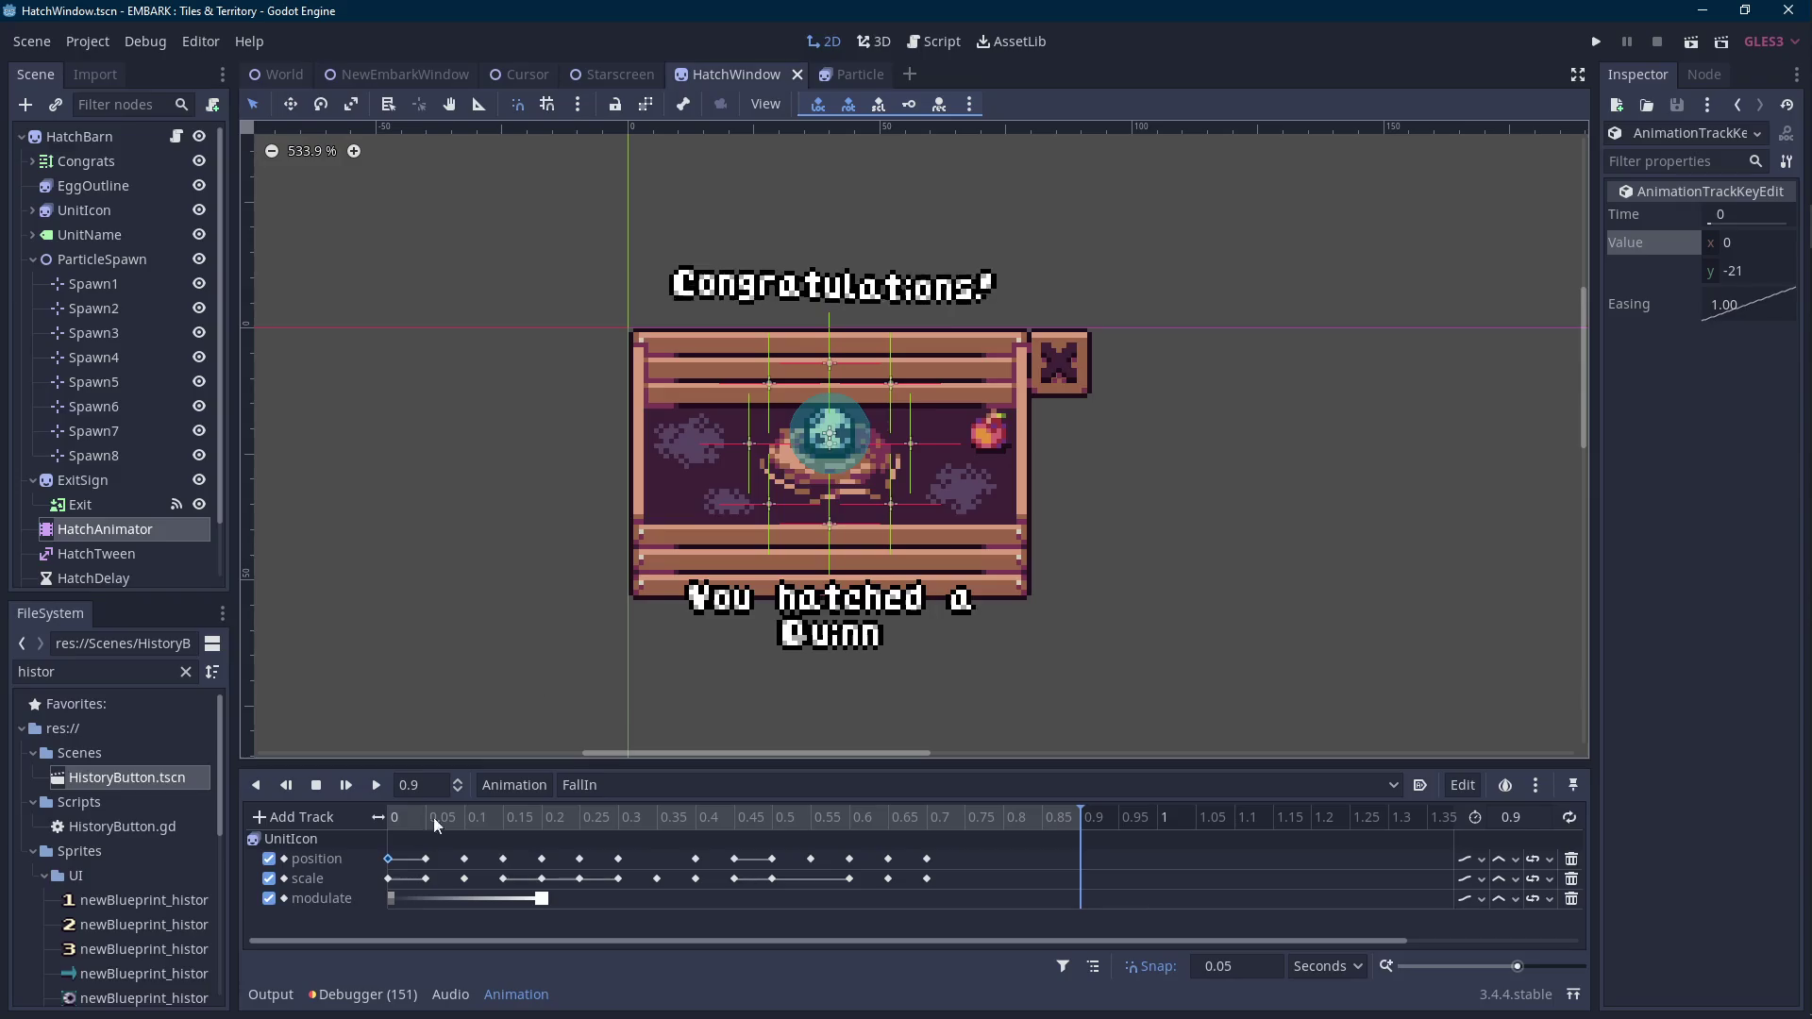
click(377, 785)
click(378, 785)
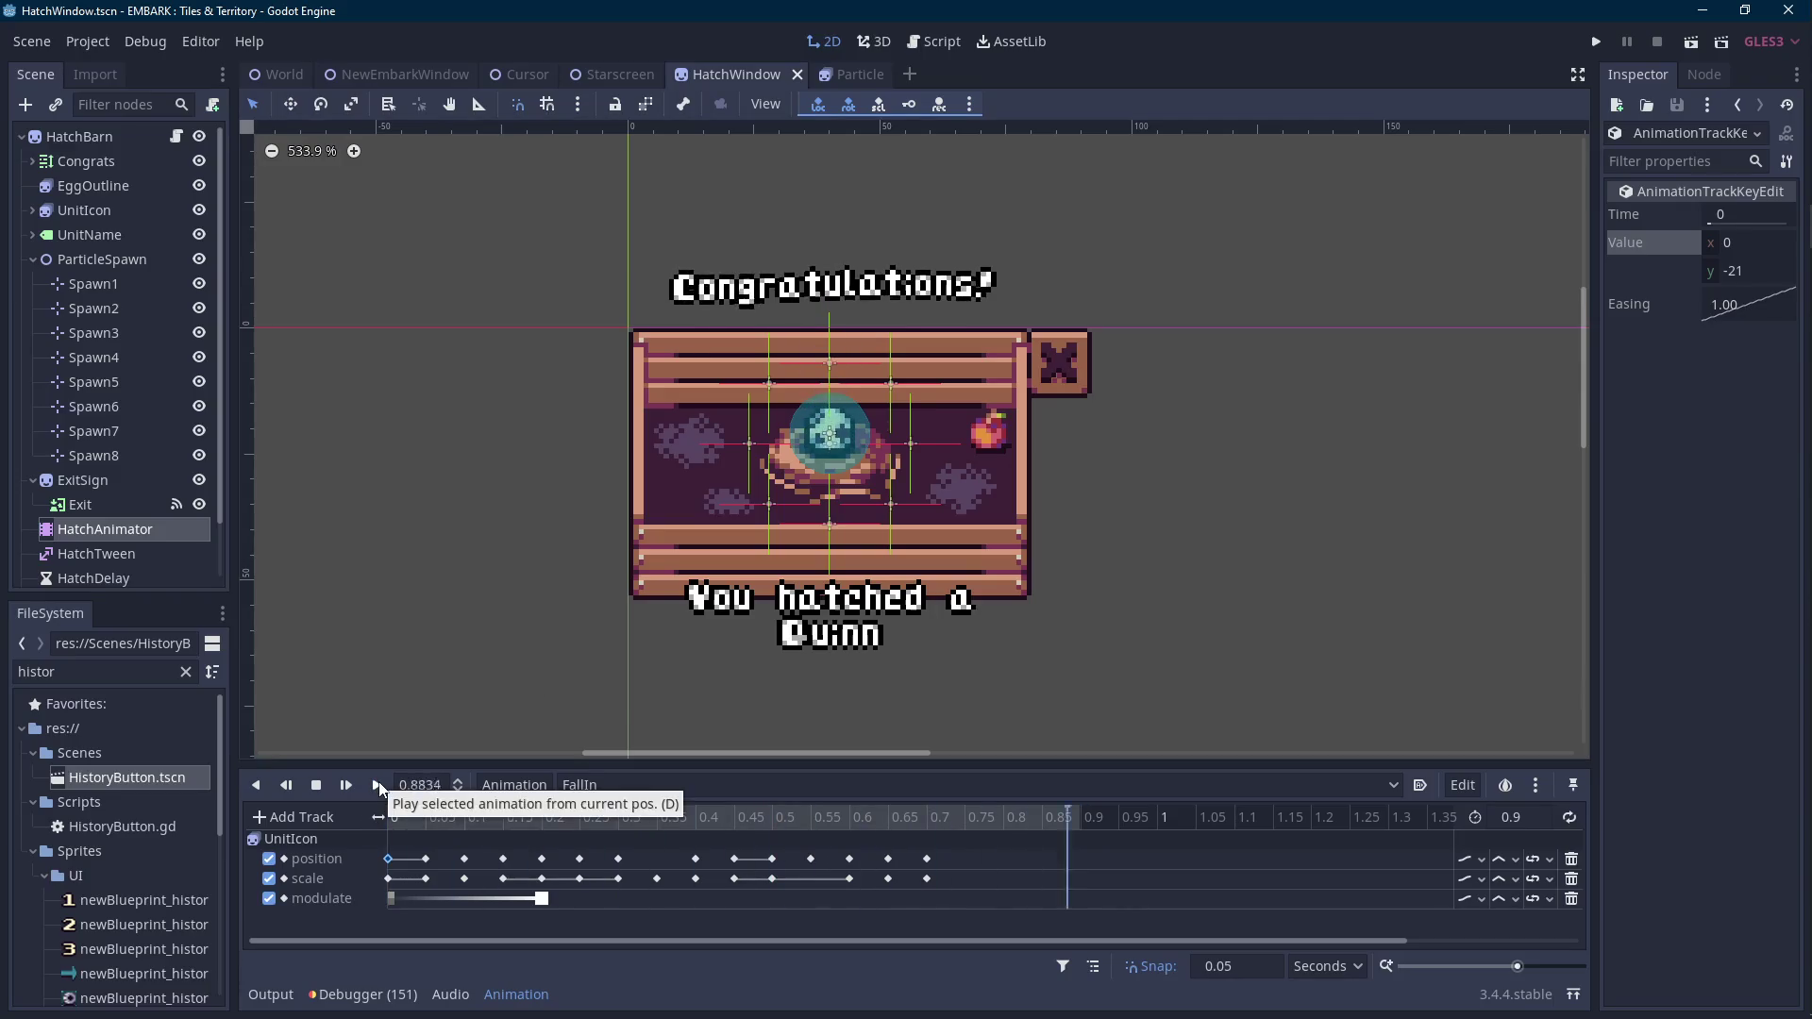
click(176, 137)
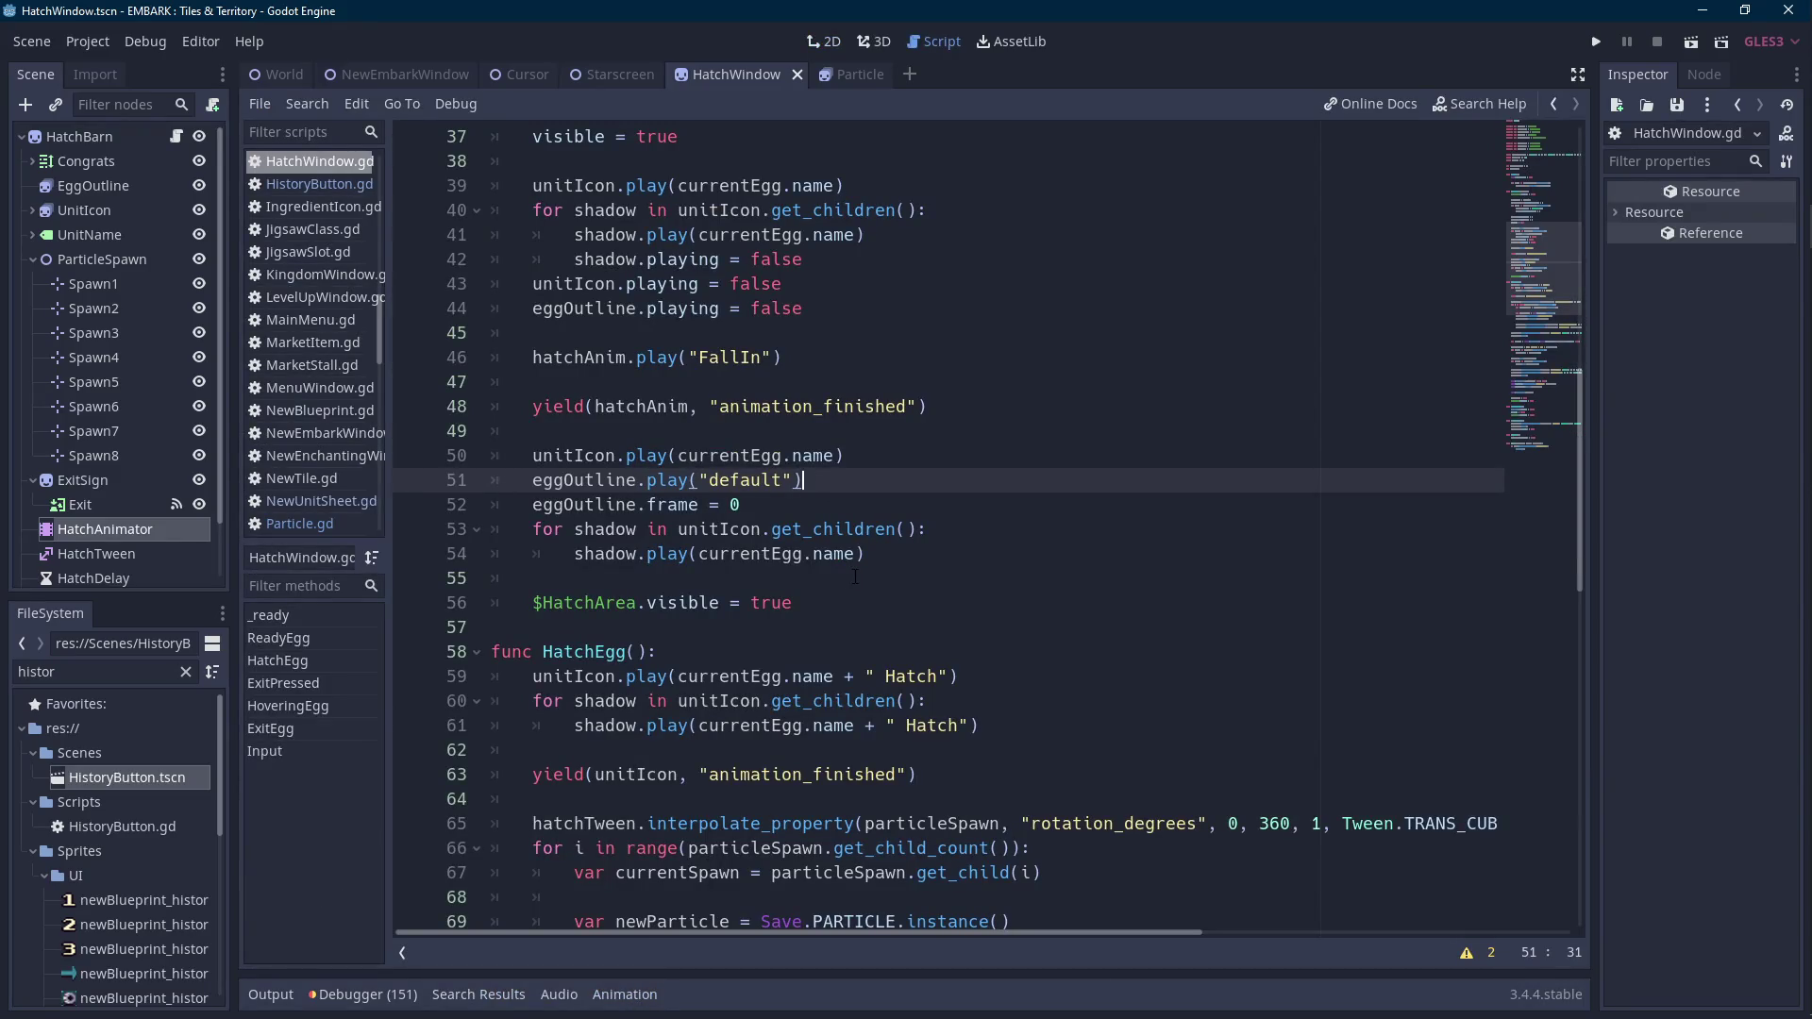
scroll(855, 577, down, 15)
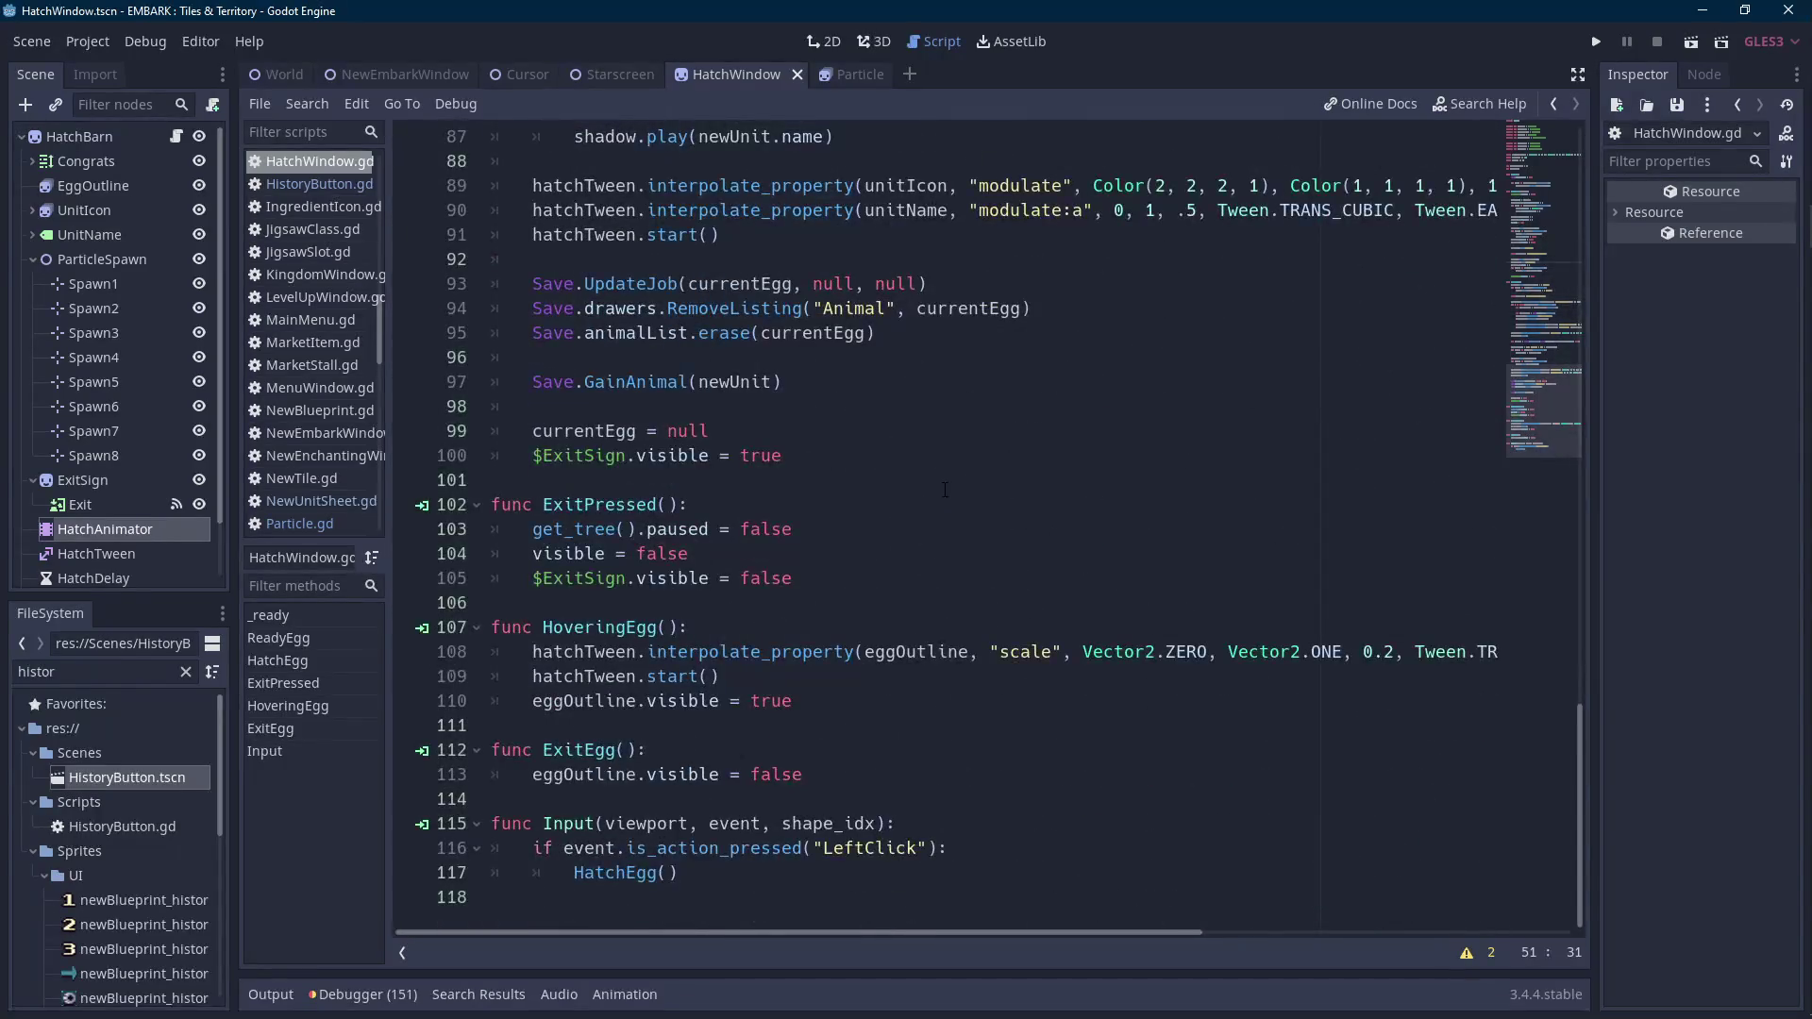
mouse_move(1783, 448)
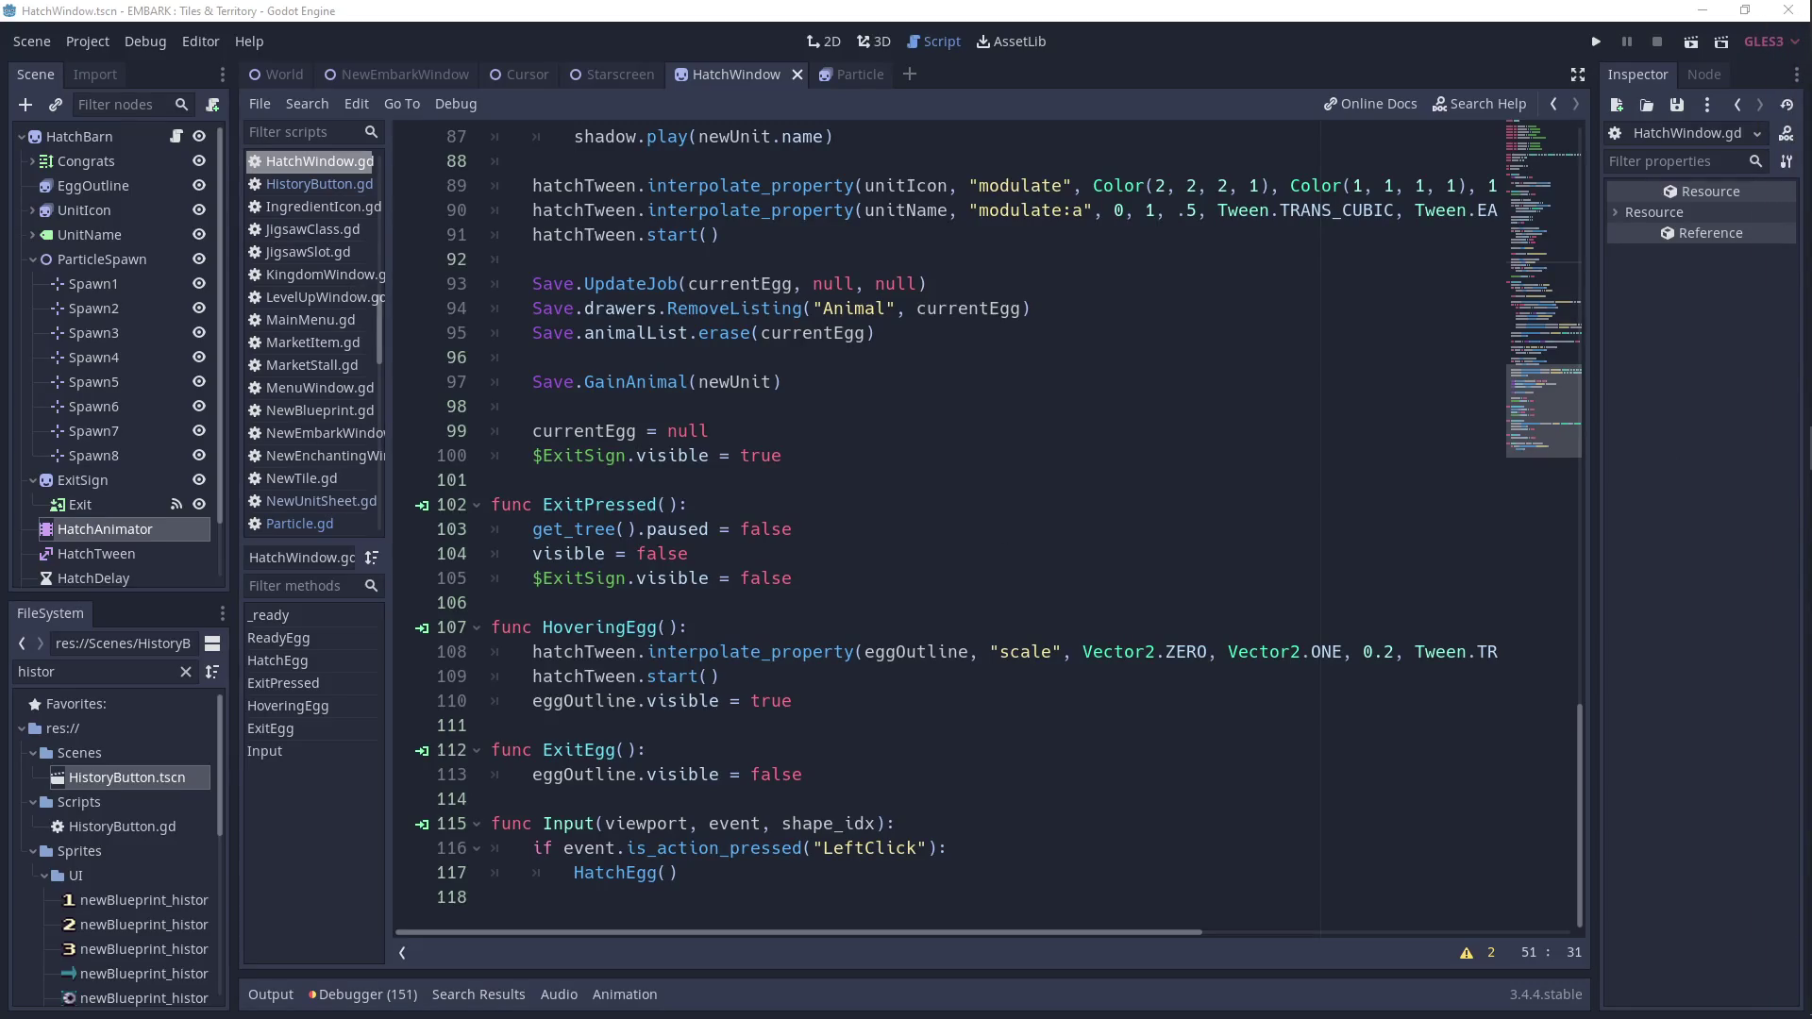
click(821, 601)
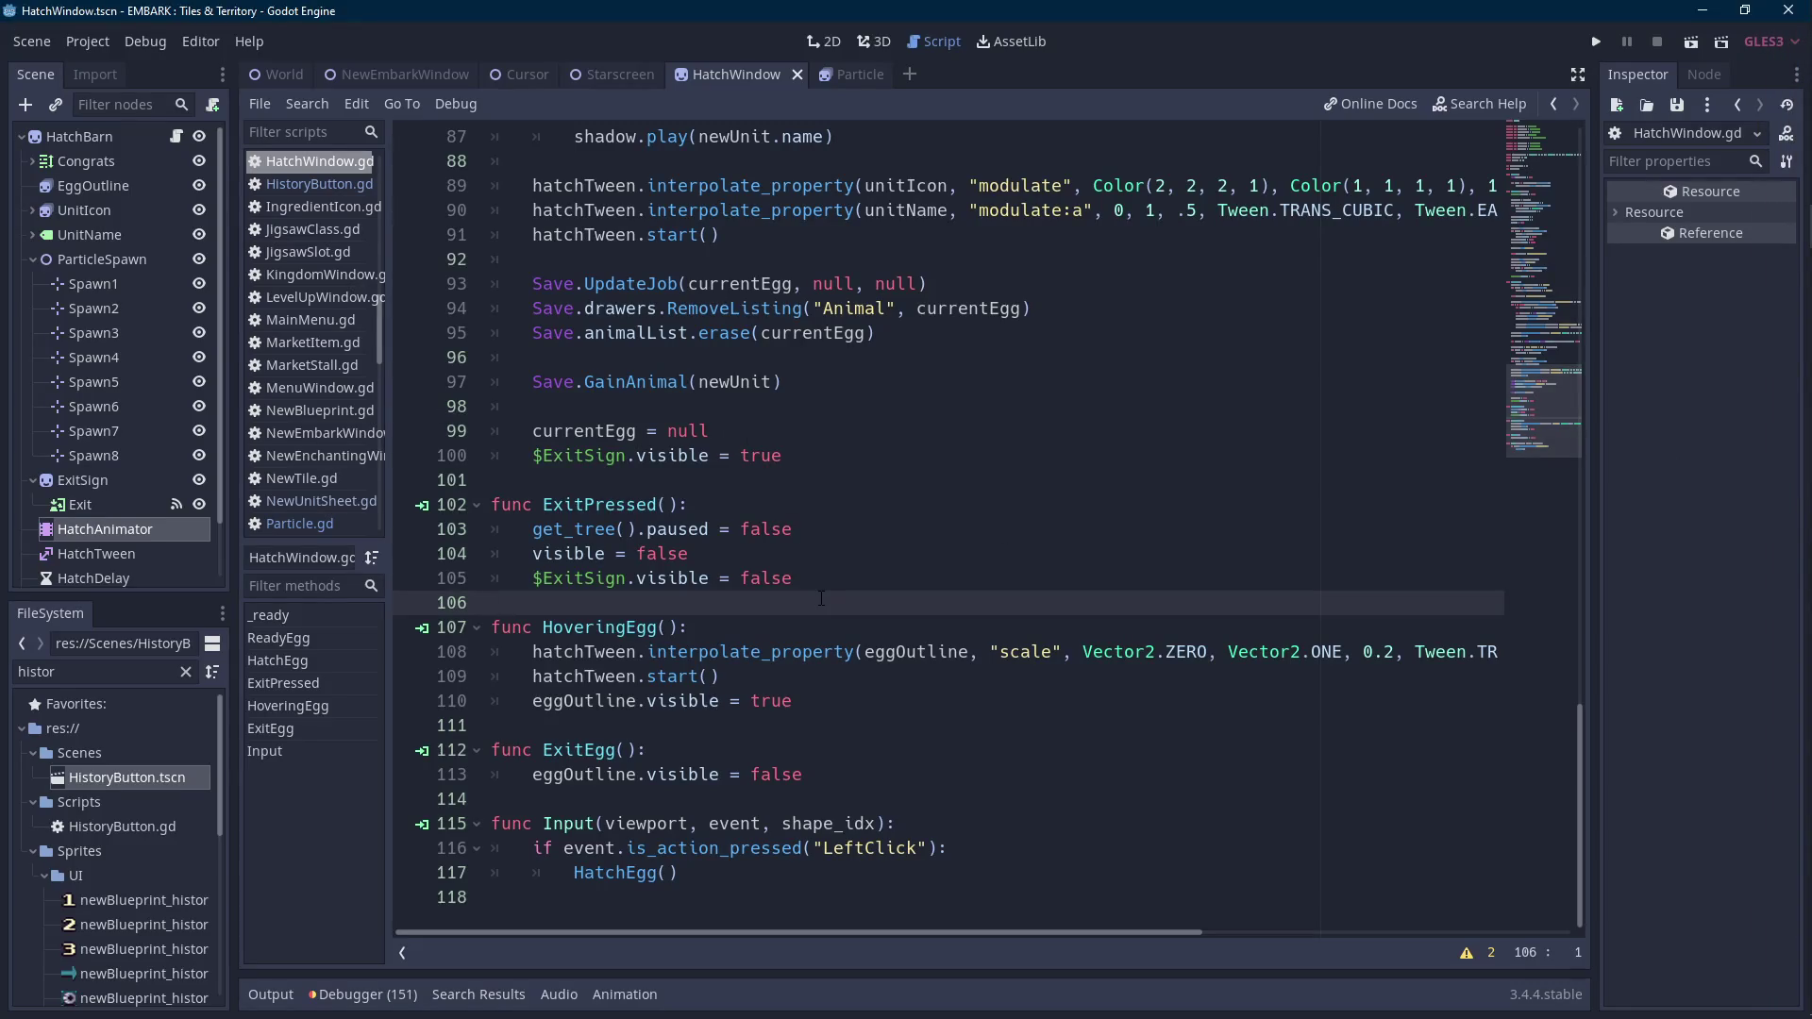
key(Scroll_Lock)
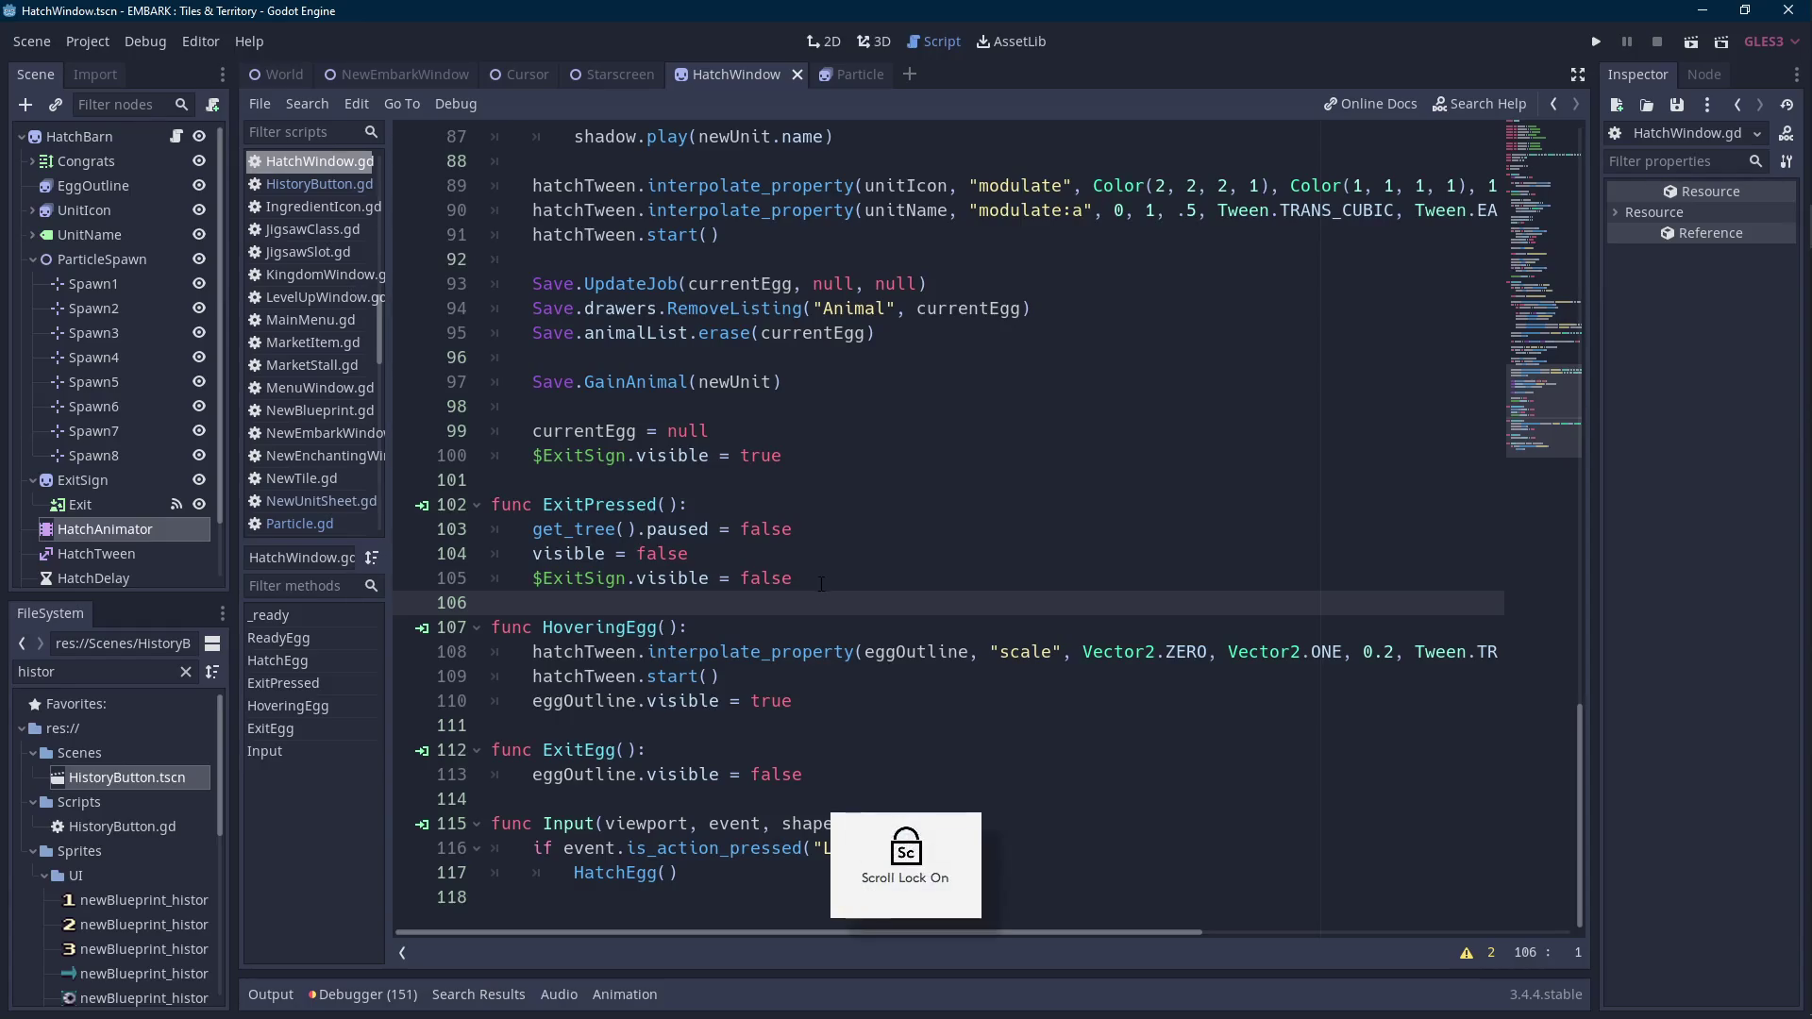
drag(680, 873, 574, 873)
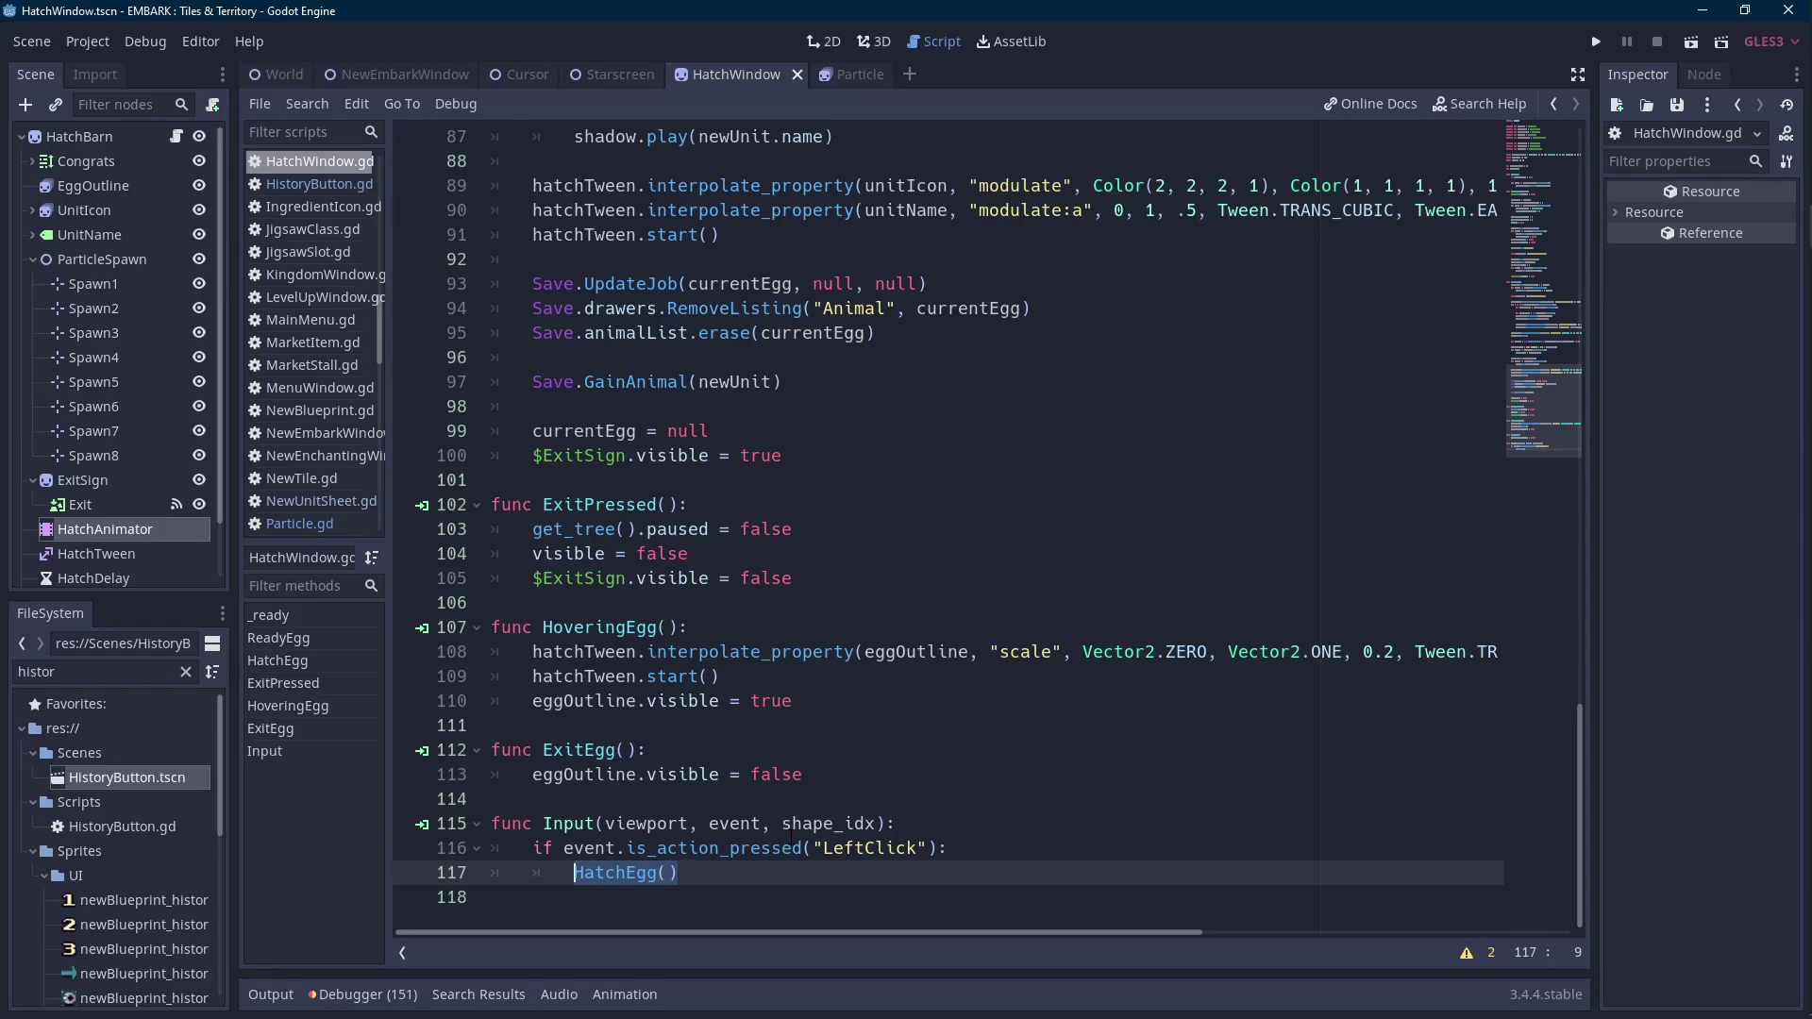
scroll(716, 885, up, 10)
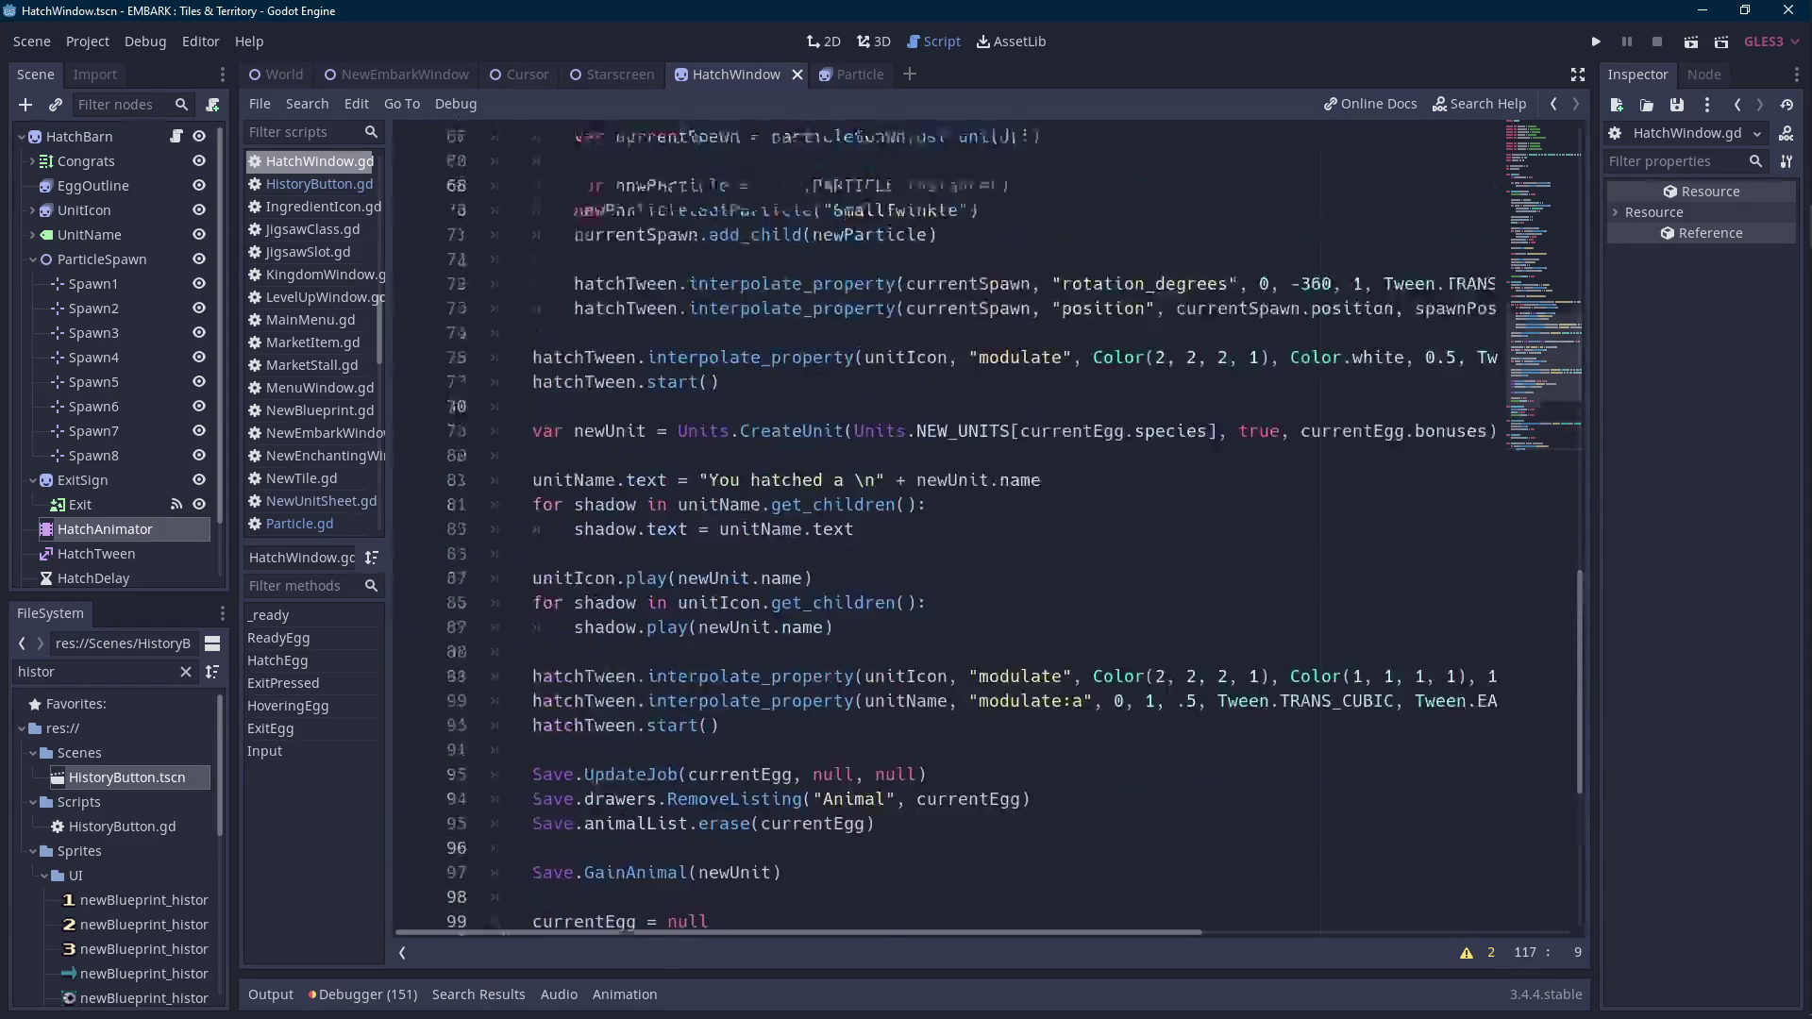
scroll(809, 819, up, 1)
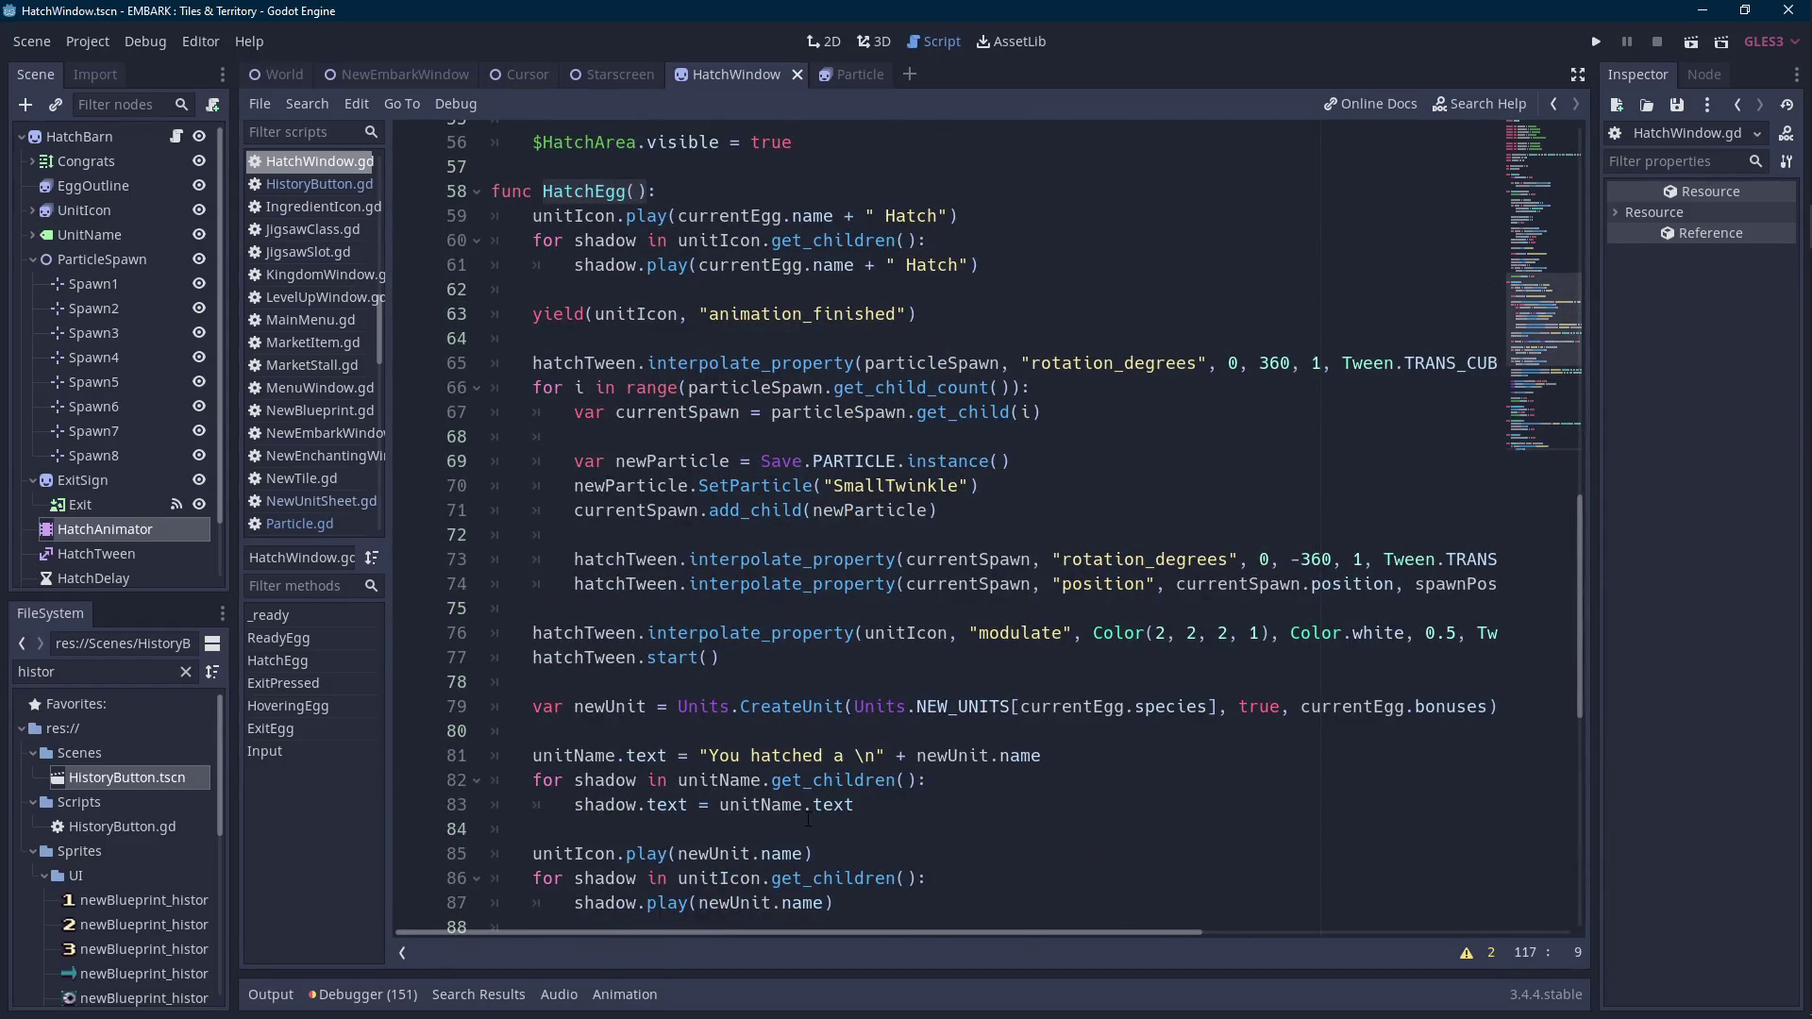
mouse_move(1080, 933)
mouse_down()
mouse_move(1267, 920)
mouse_move(1032, 927)
mouse_up()
scroll(1022, 832, down, 4)
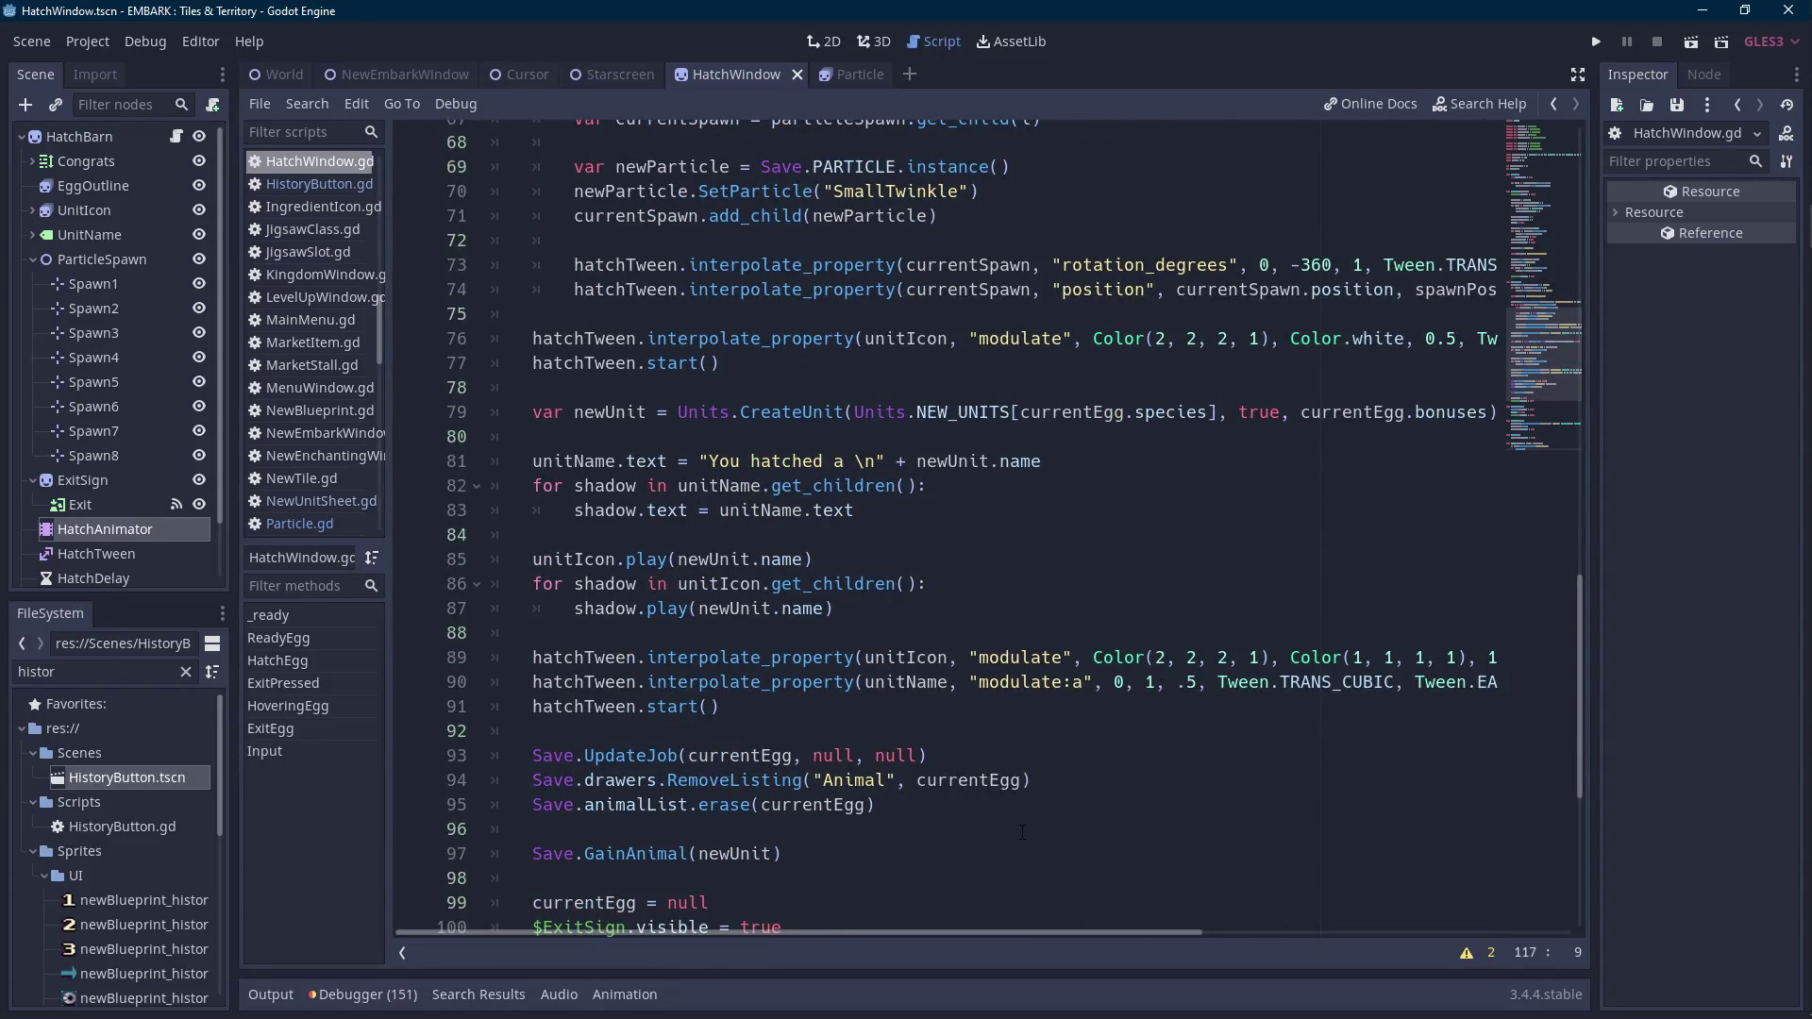
click(115, 137)
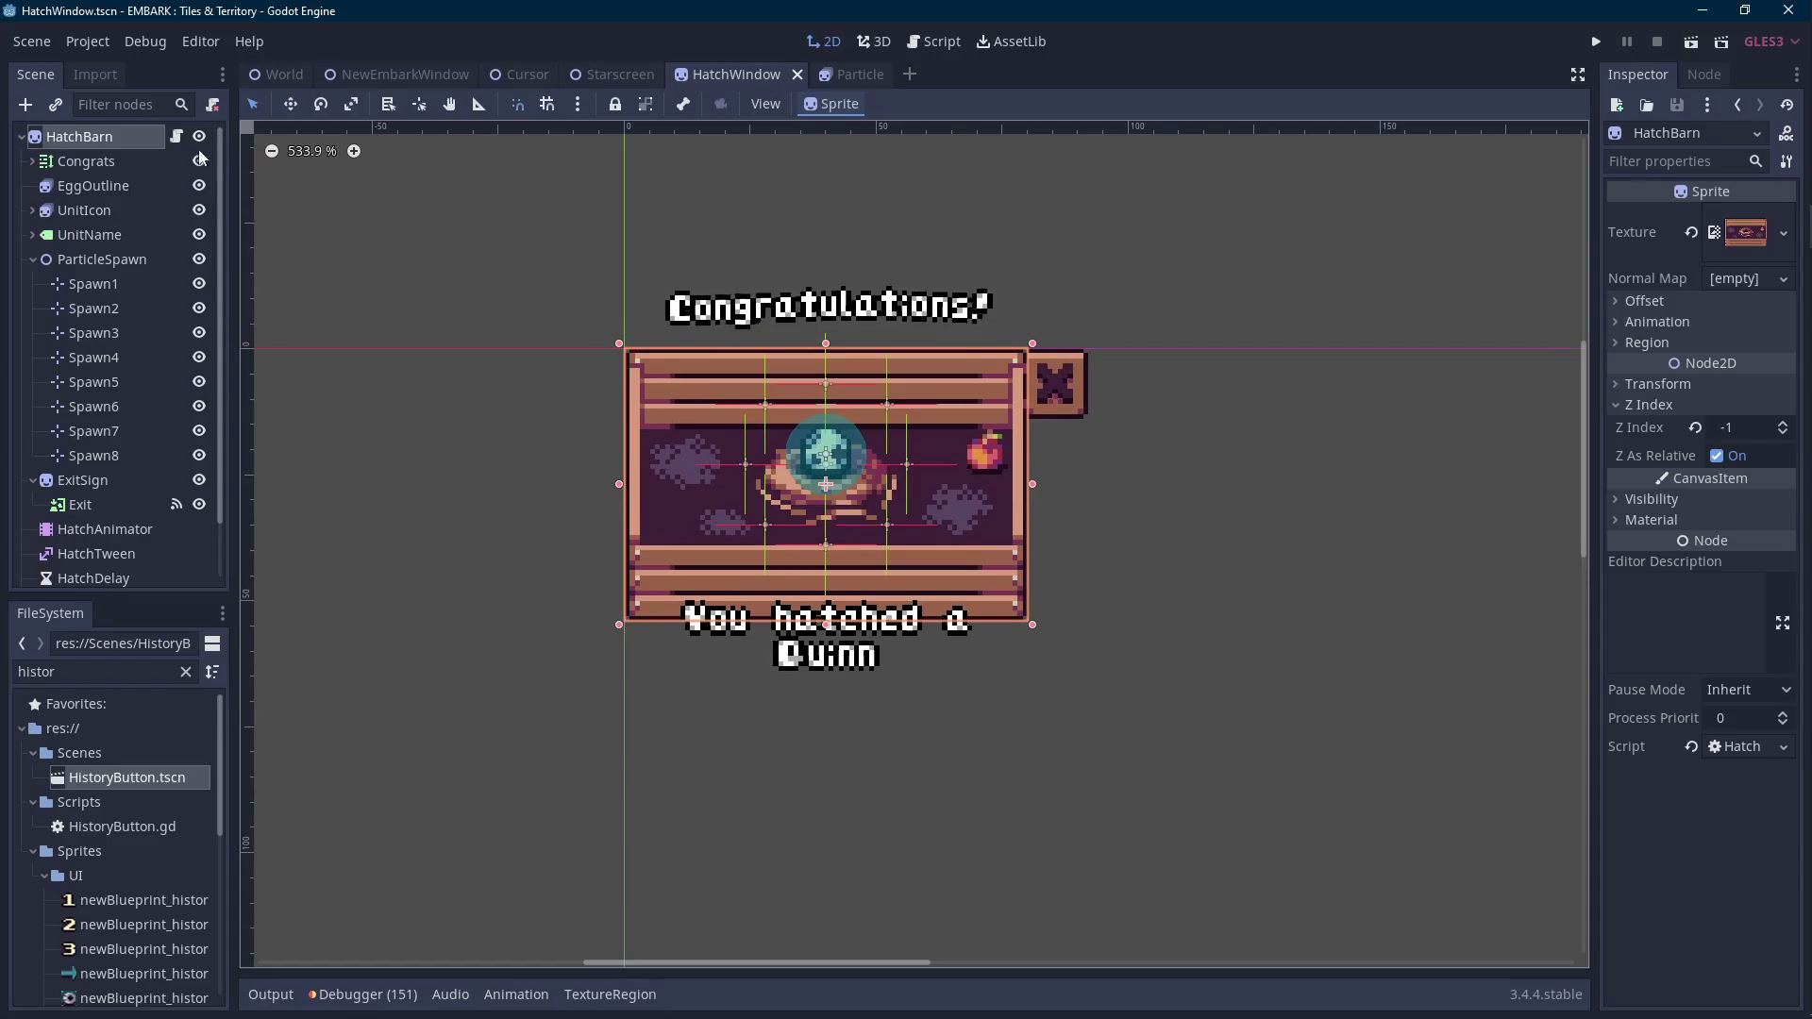
key(ctrl+F3)
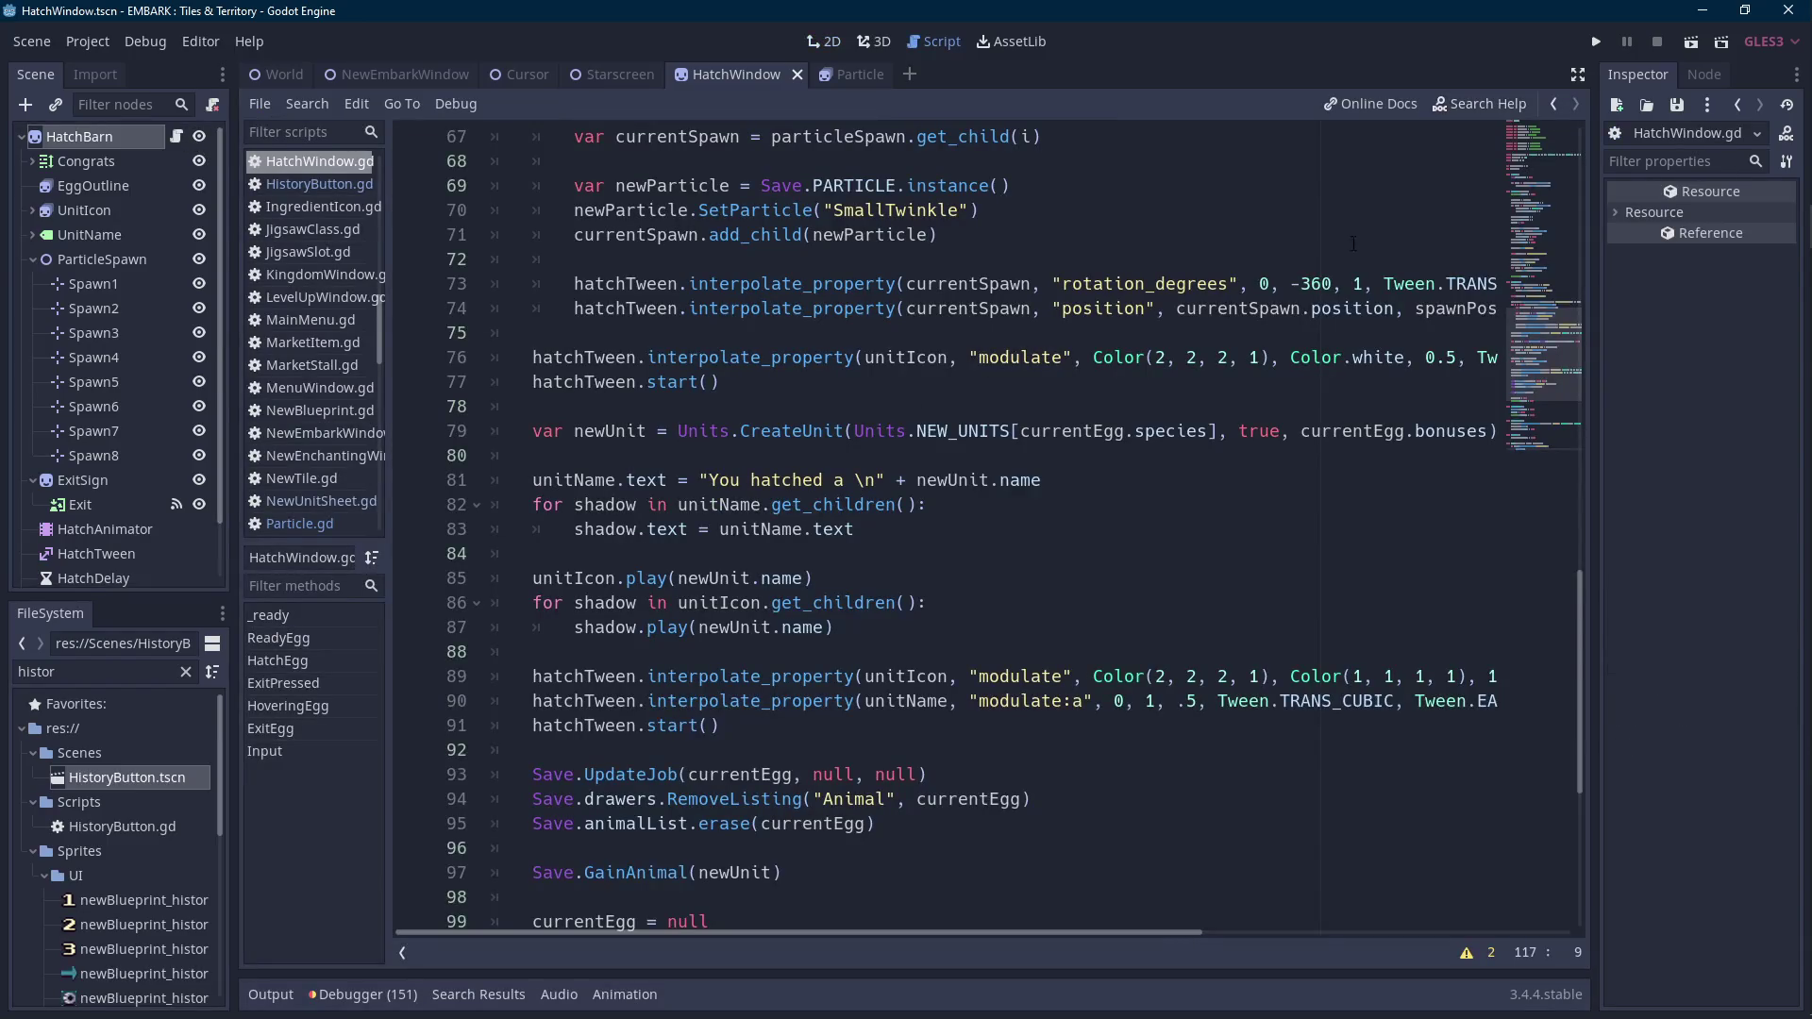
scroll(1133, 489, up, 2)
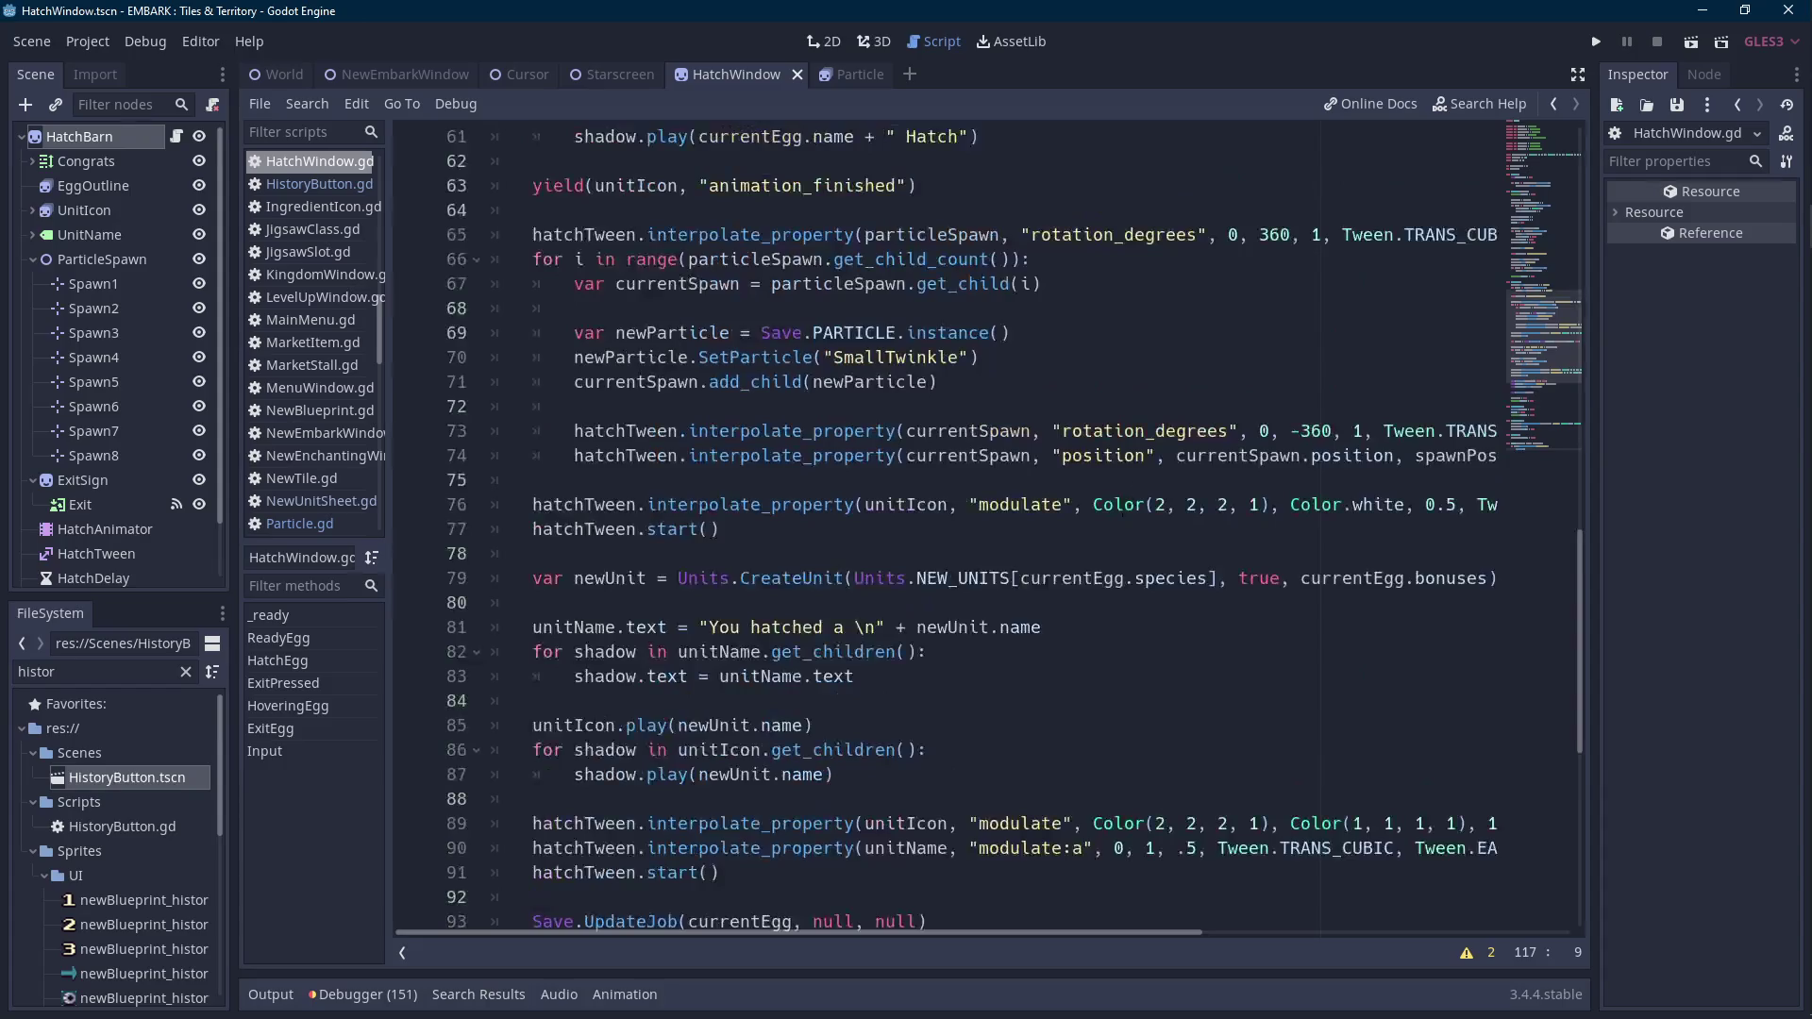
click(922, 605)
key(Return)
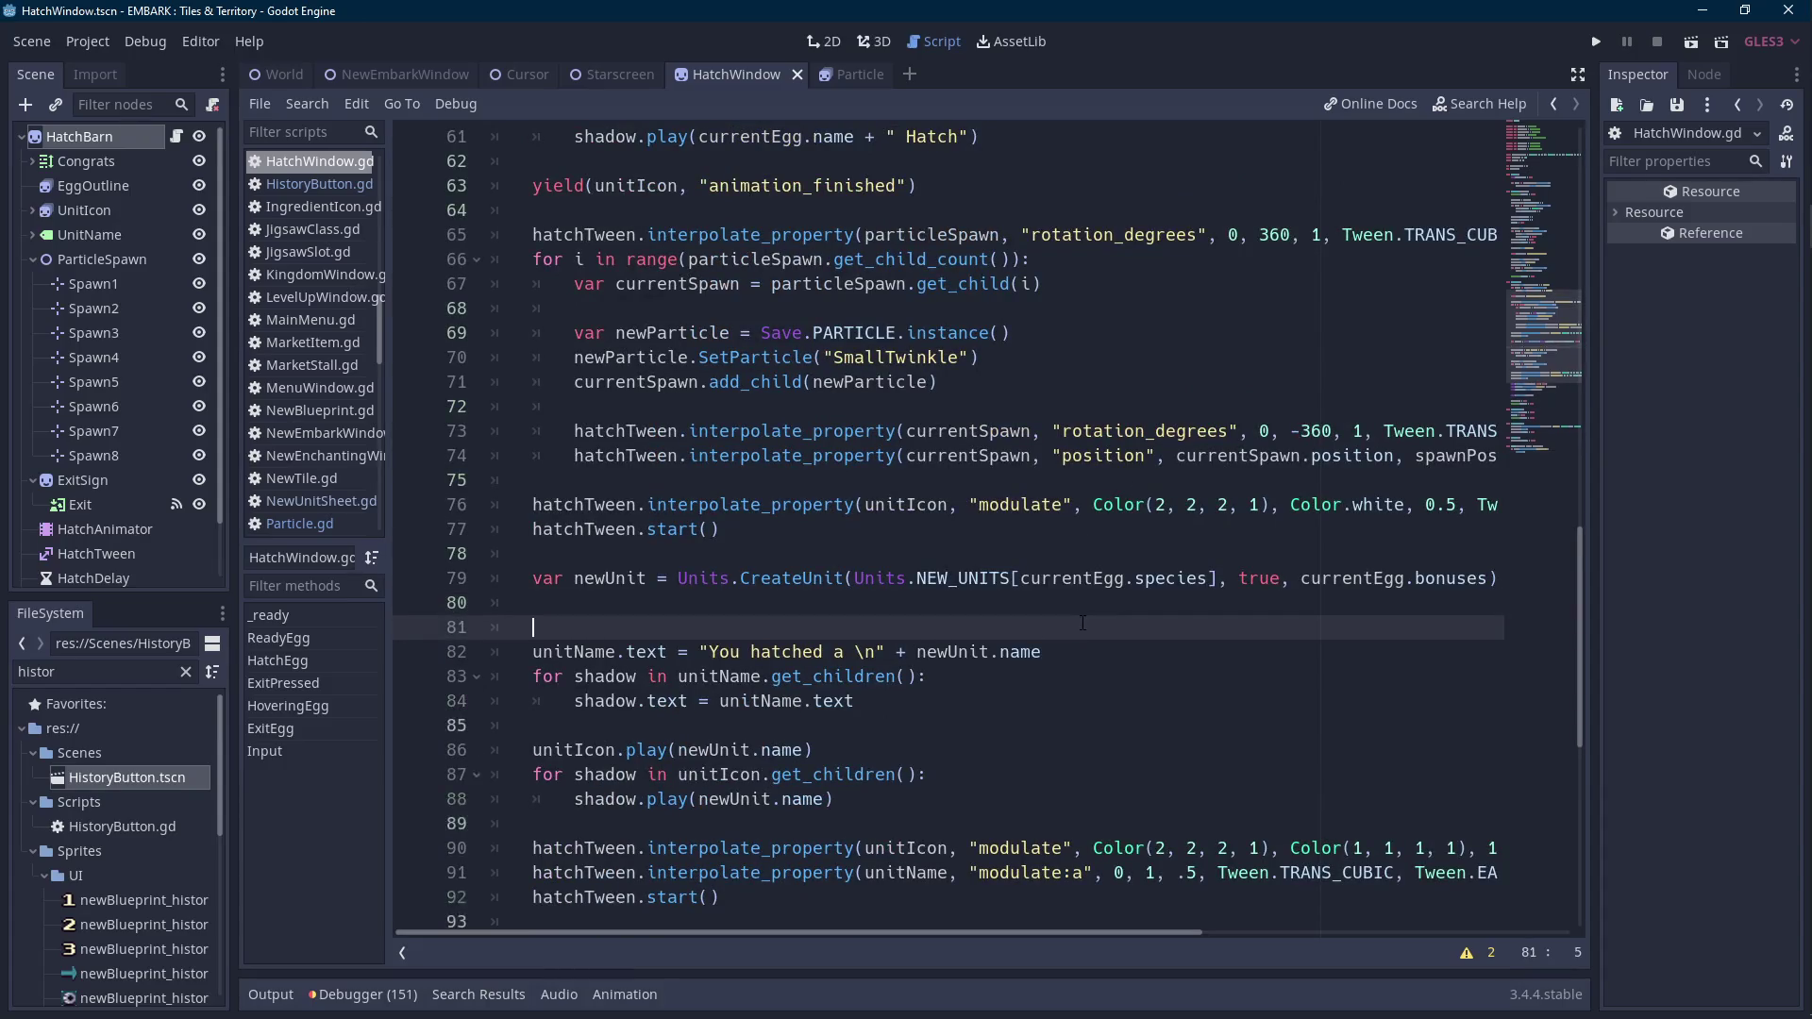
key(Up)
key(Up)
key(Up)
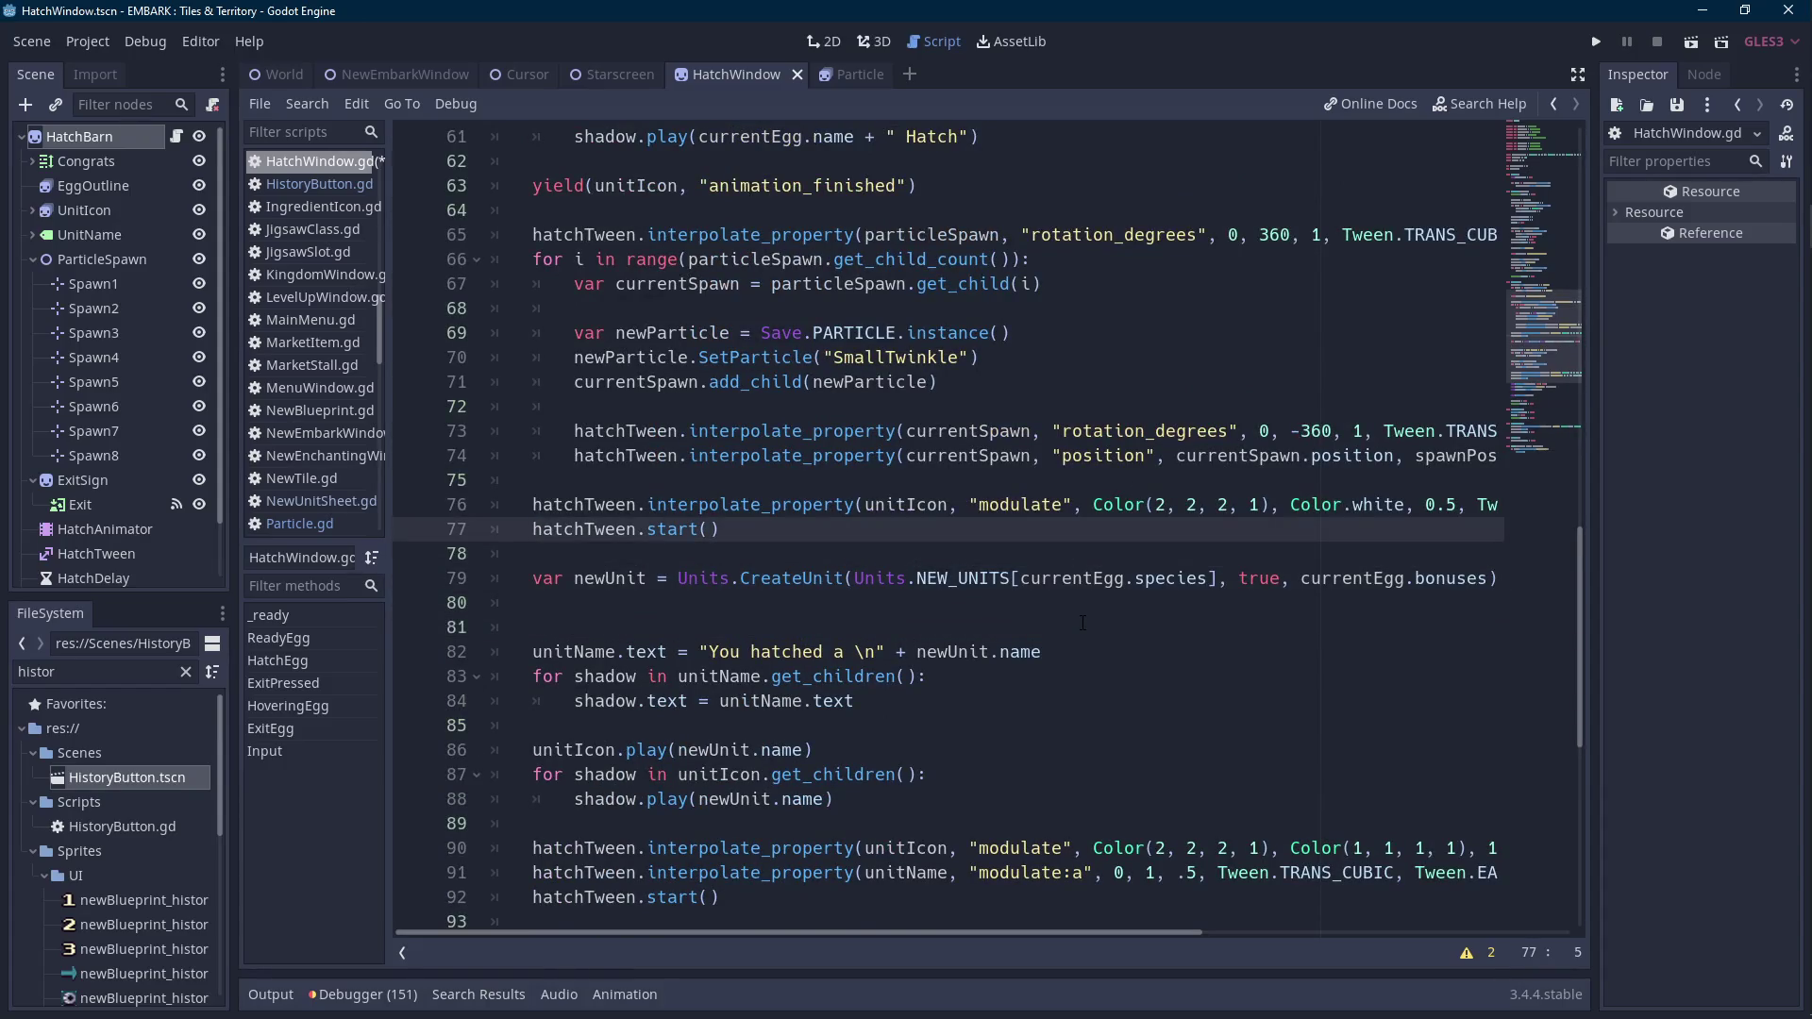
key(ctrl+z)
key(Up)
key(Up)
key(Up)
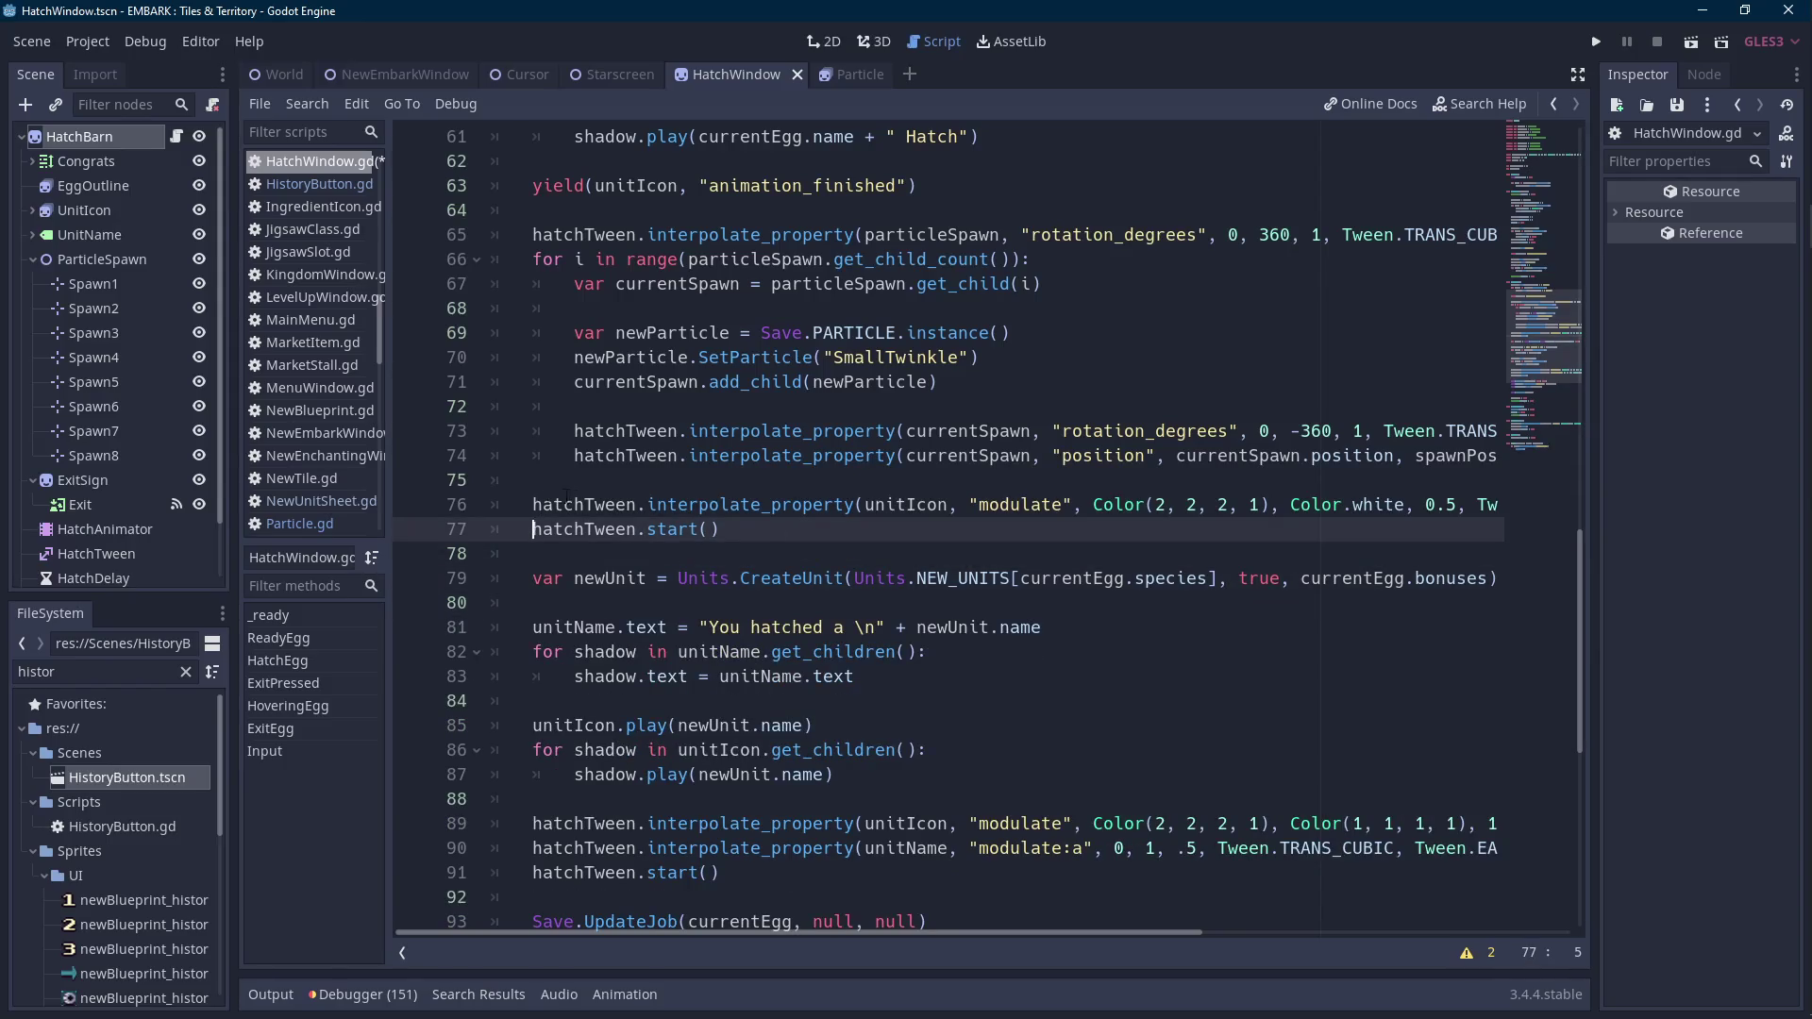
click(577, 483)
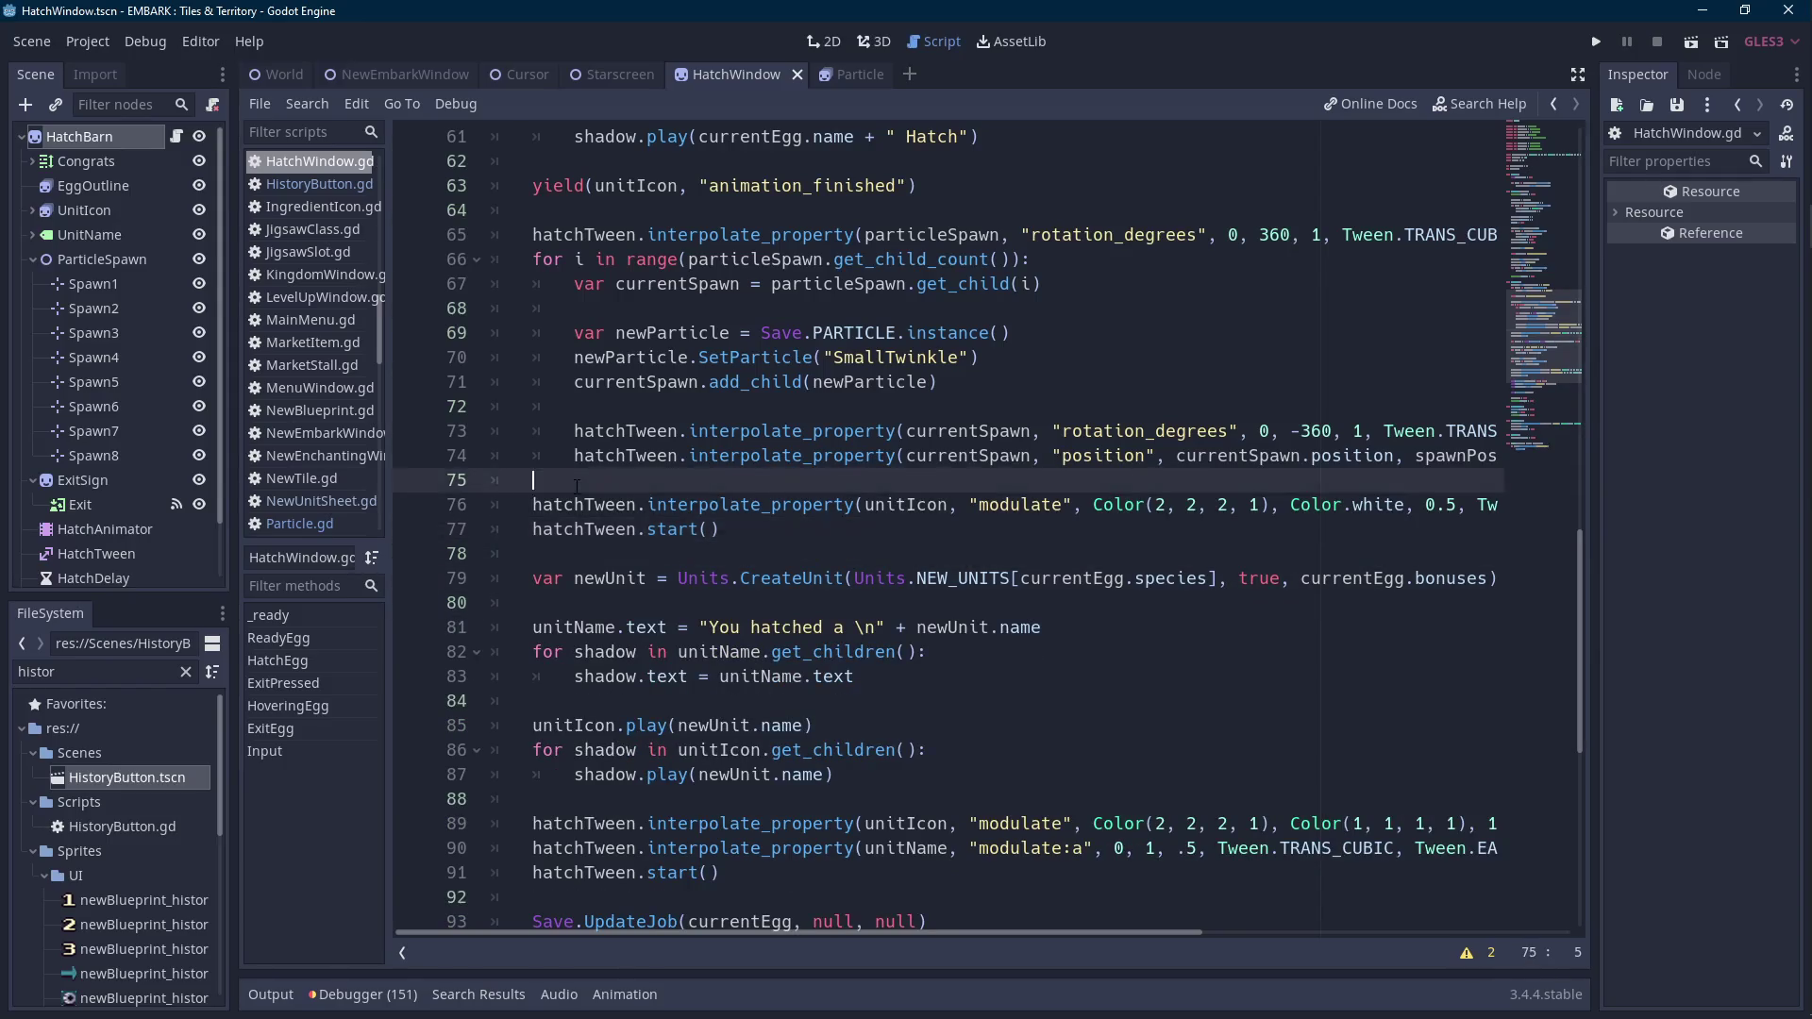
On new line 76, tween unitName's modulate from Color(2, 2, 2, 1) to Color.white over 0.5 s (TRANS_CUBIC, EASE_IN).
key(Return)
text(hatchTween.)
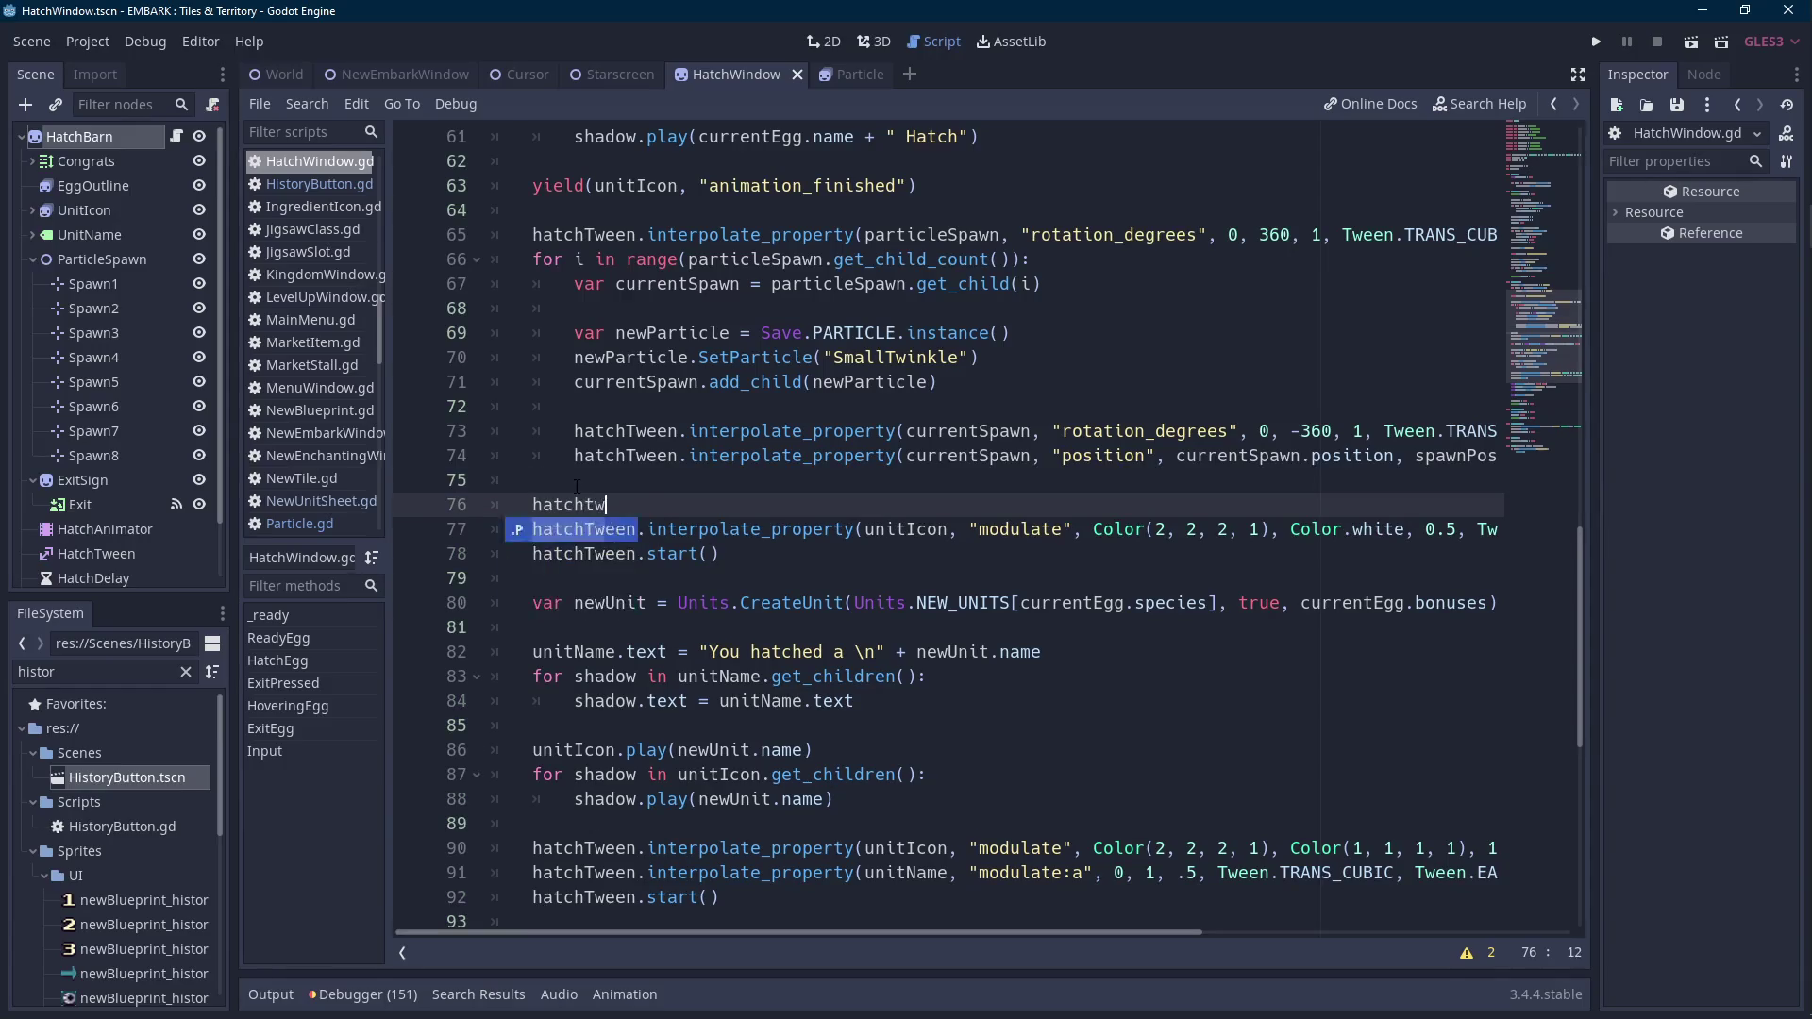
text(inte)
key(Down)
key(Down)
key(Down)
key(Return)
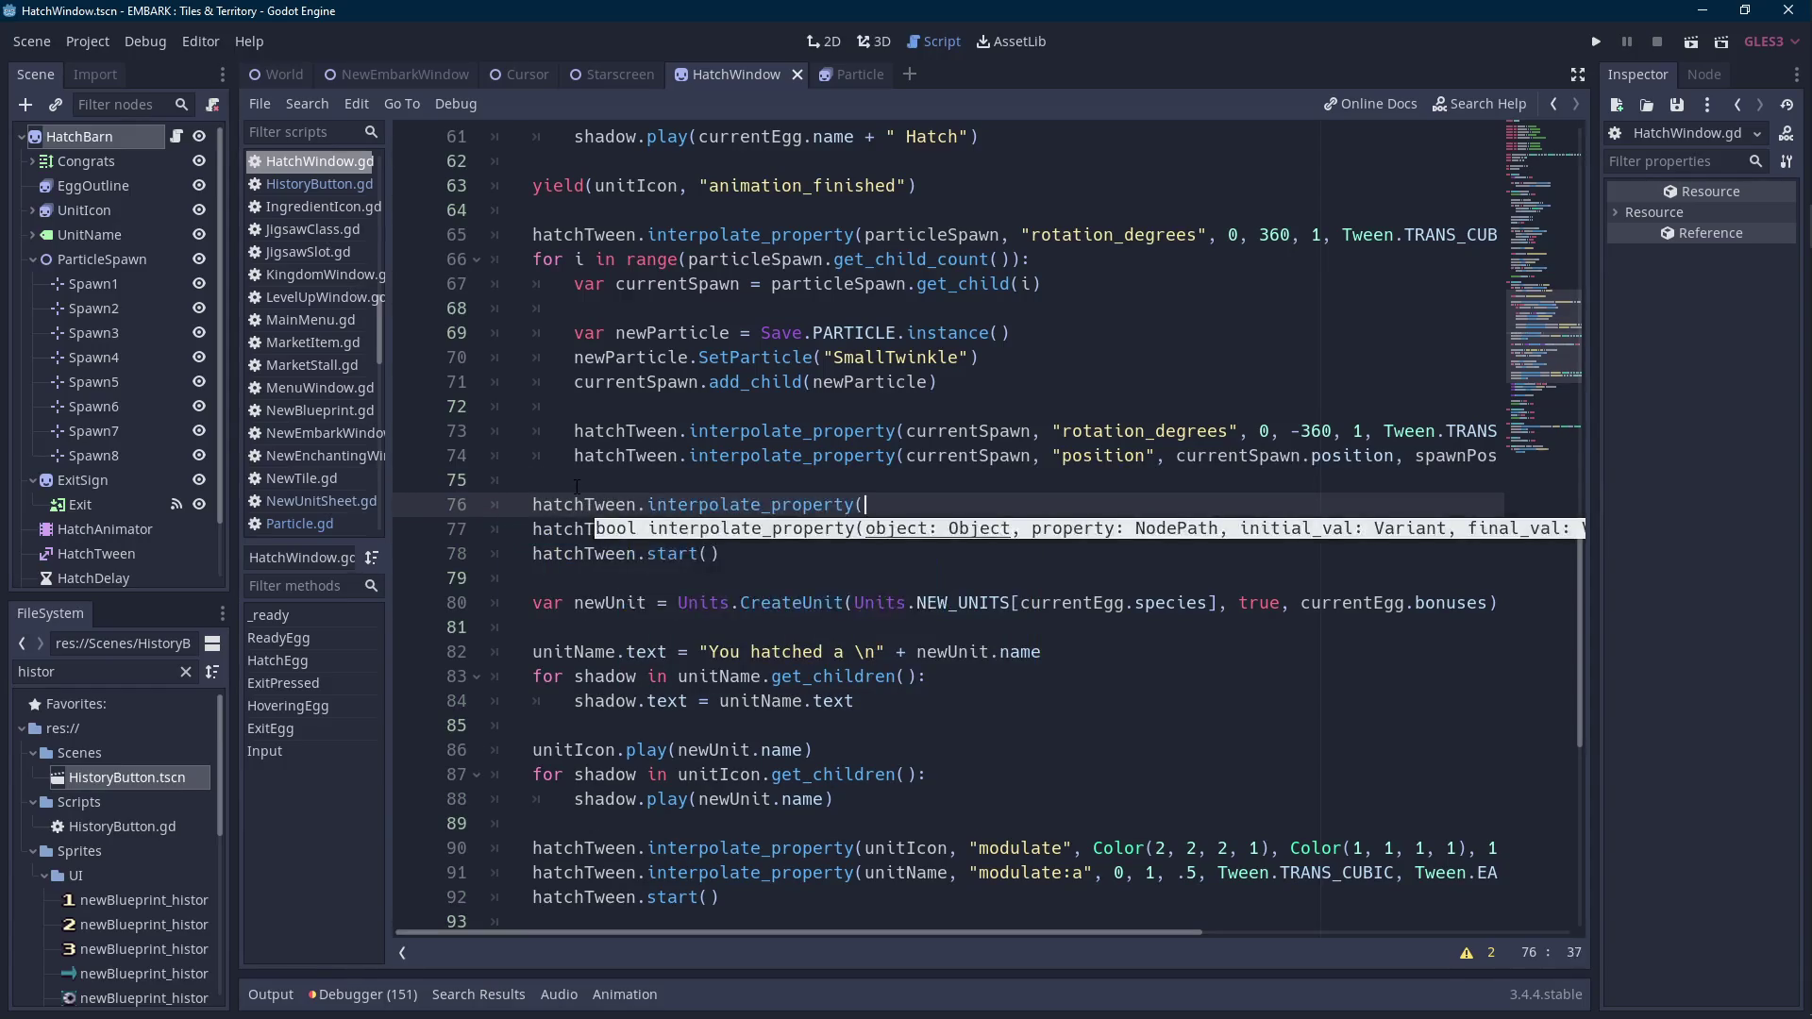
text(unitName, )
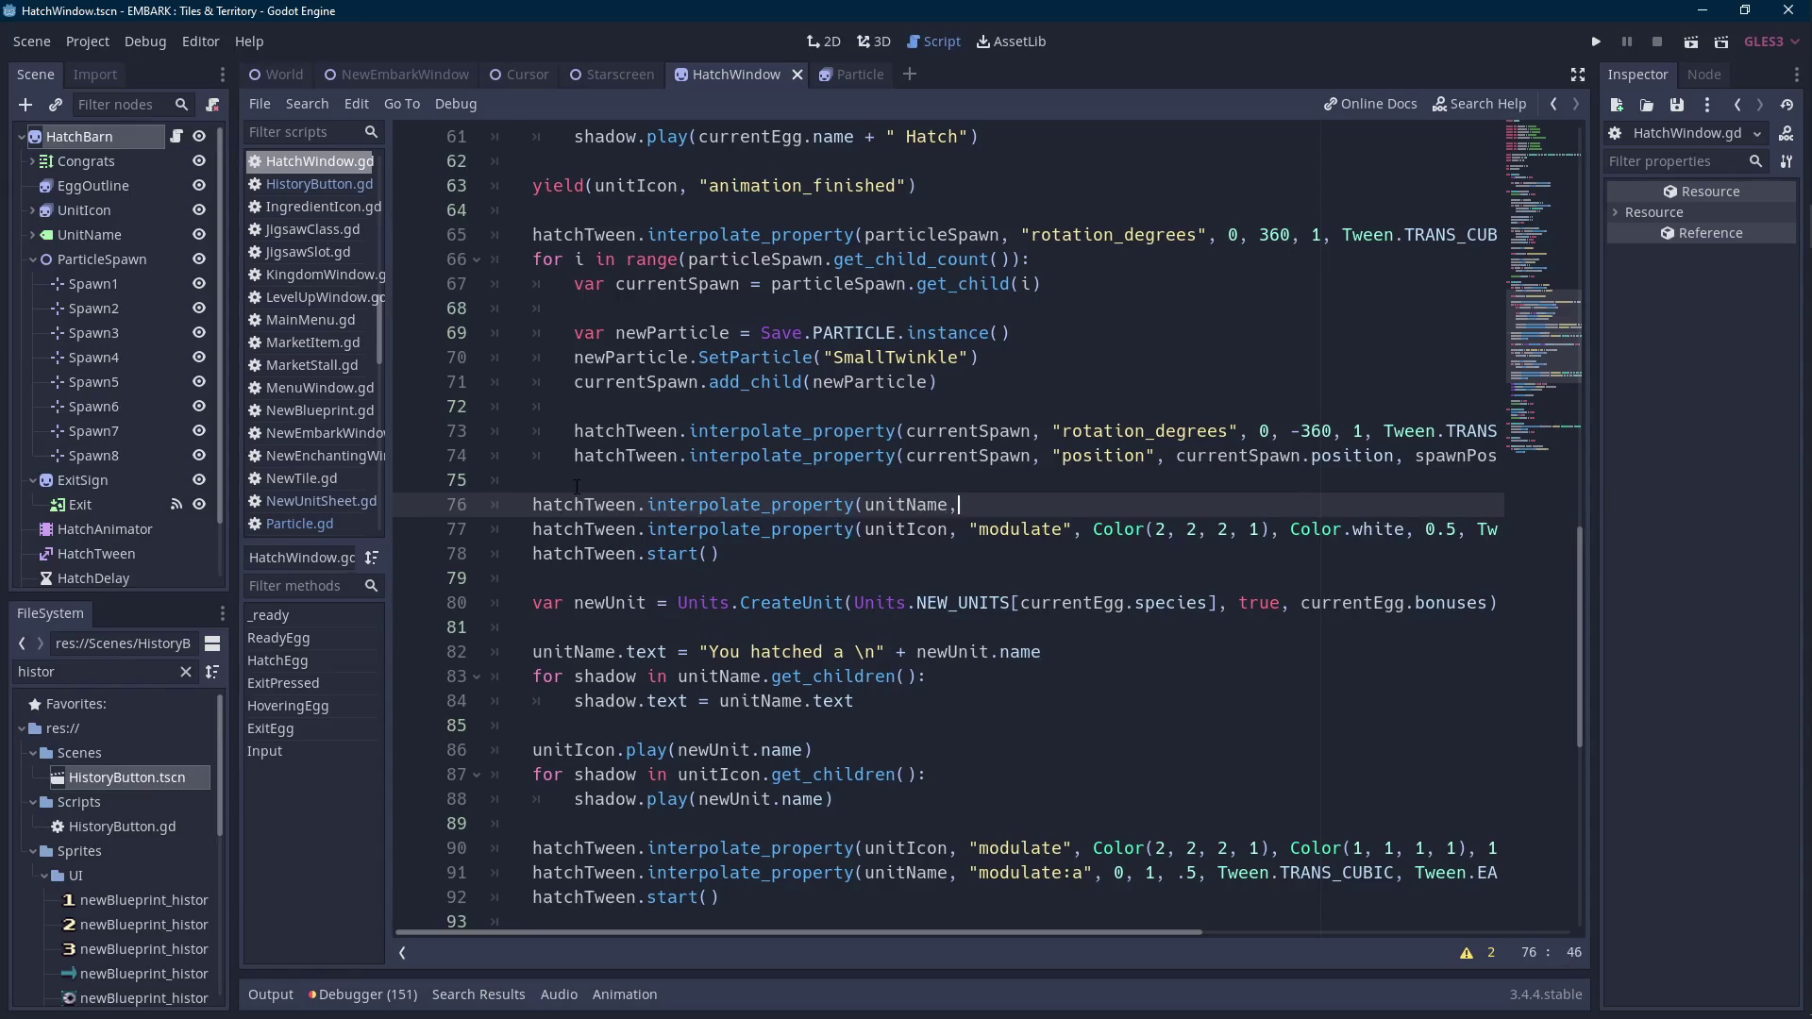
text("modulate",)
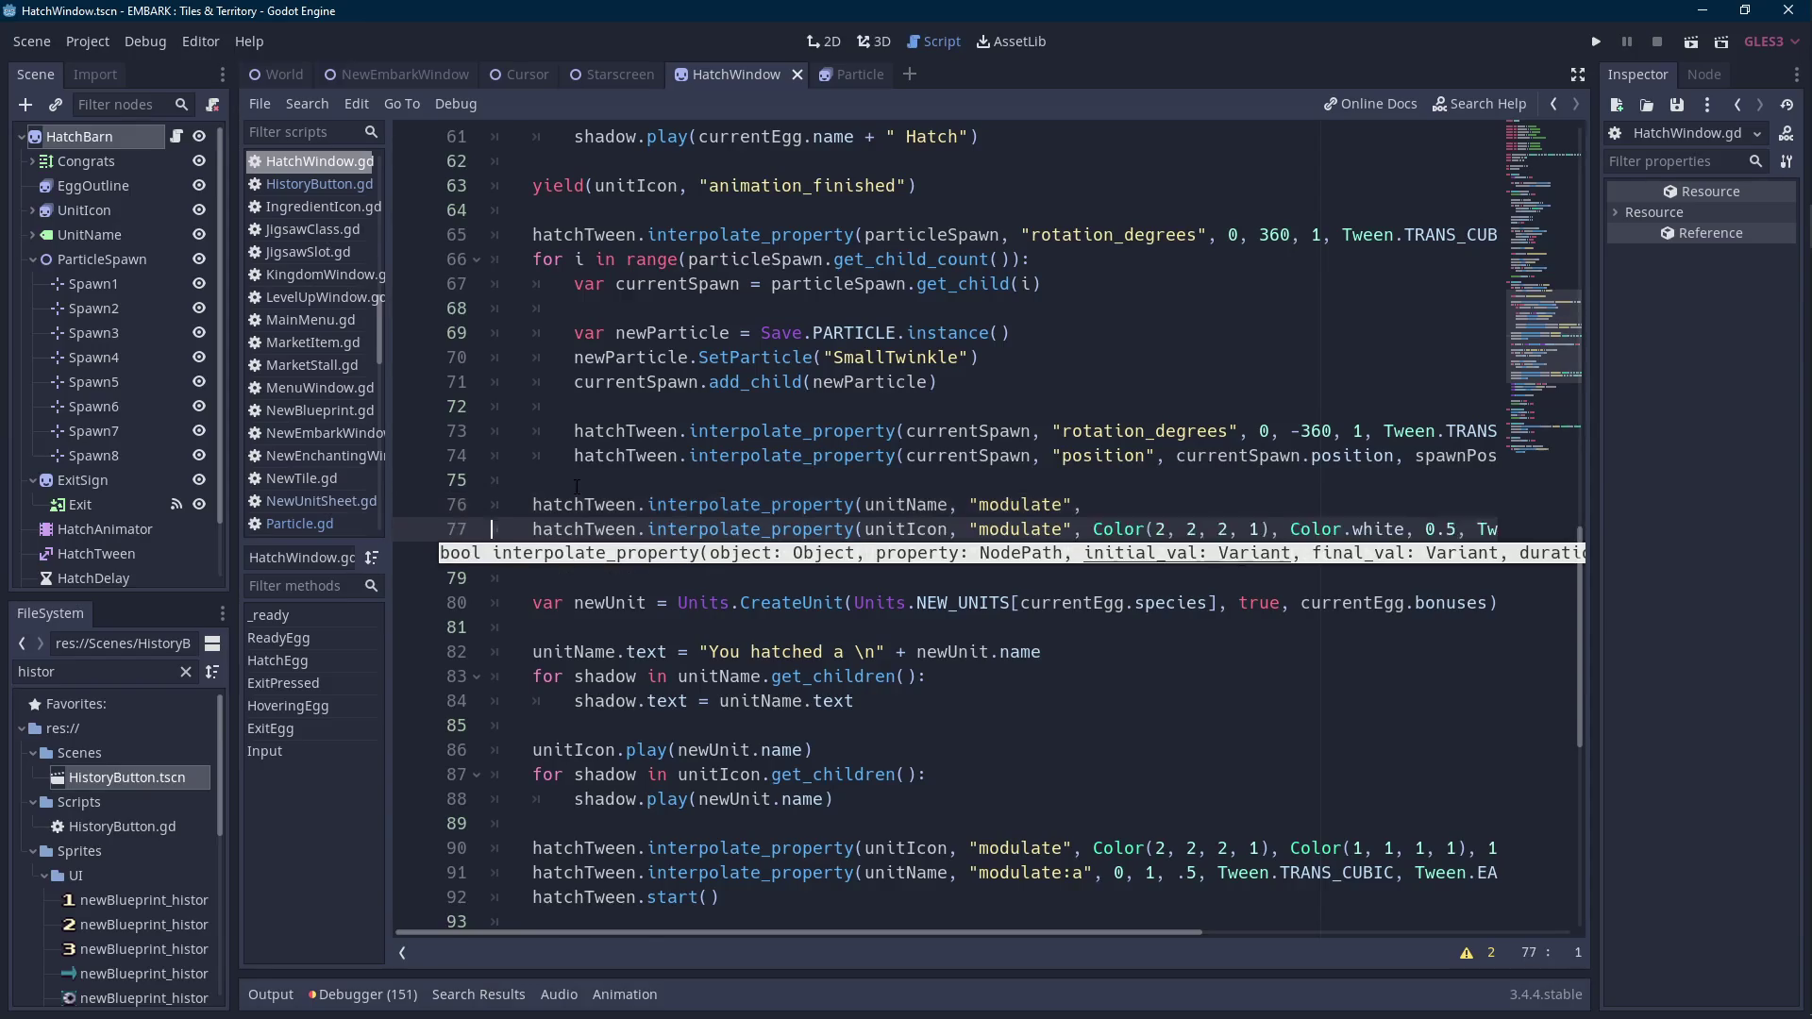
text( Color(2, 2,)
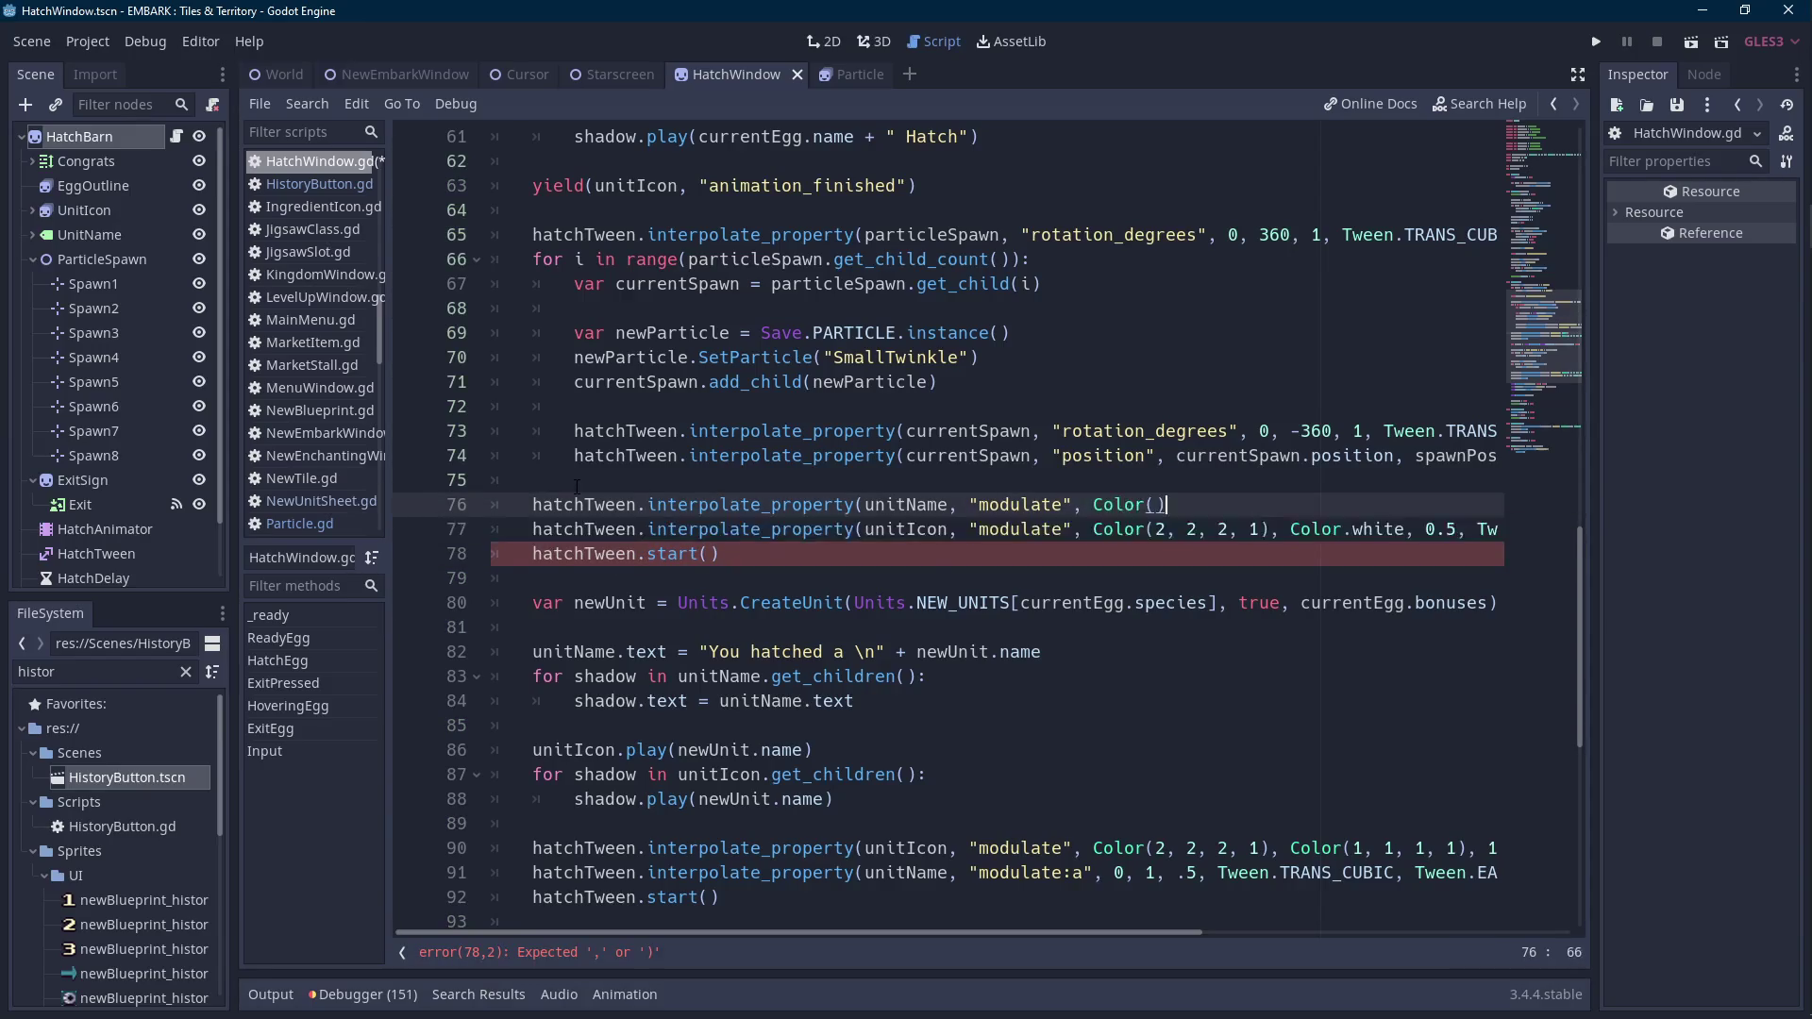
text( 2, 1), )
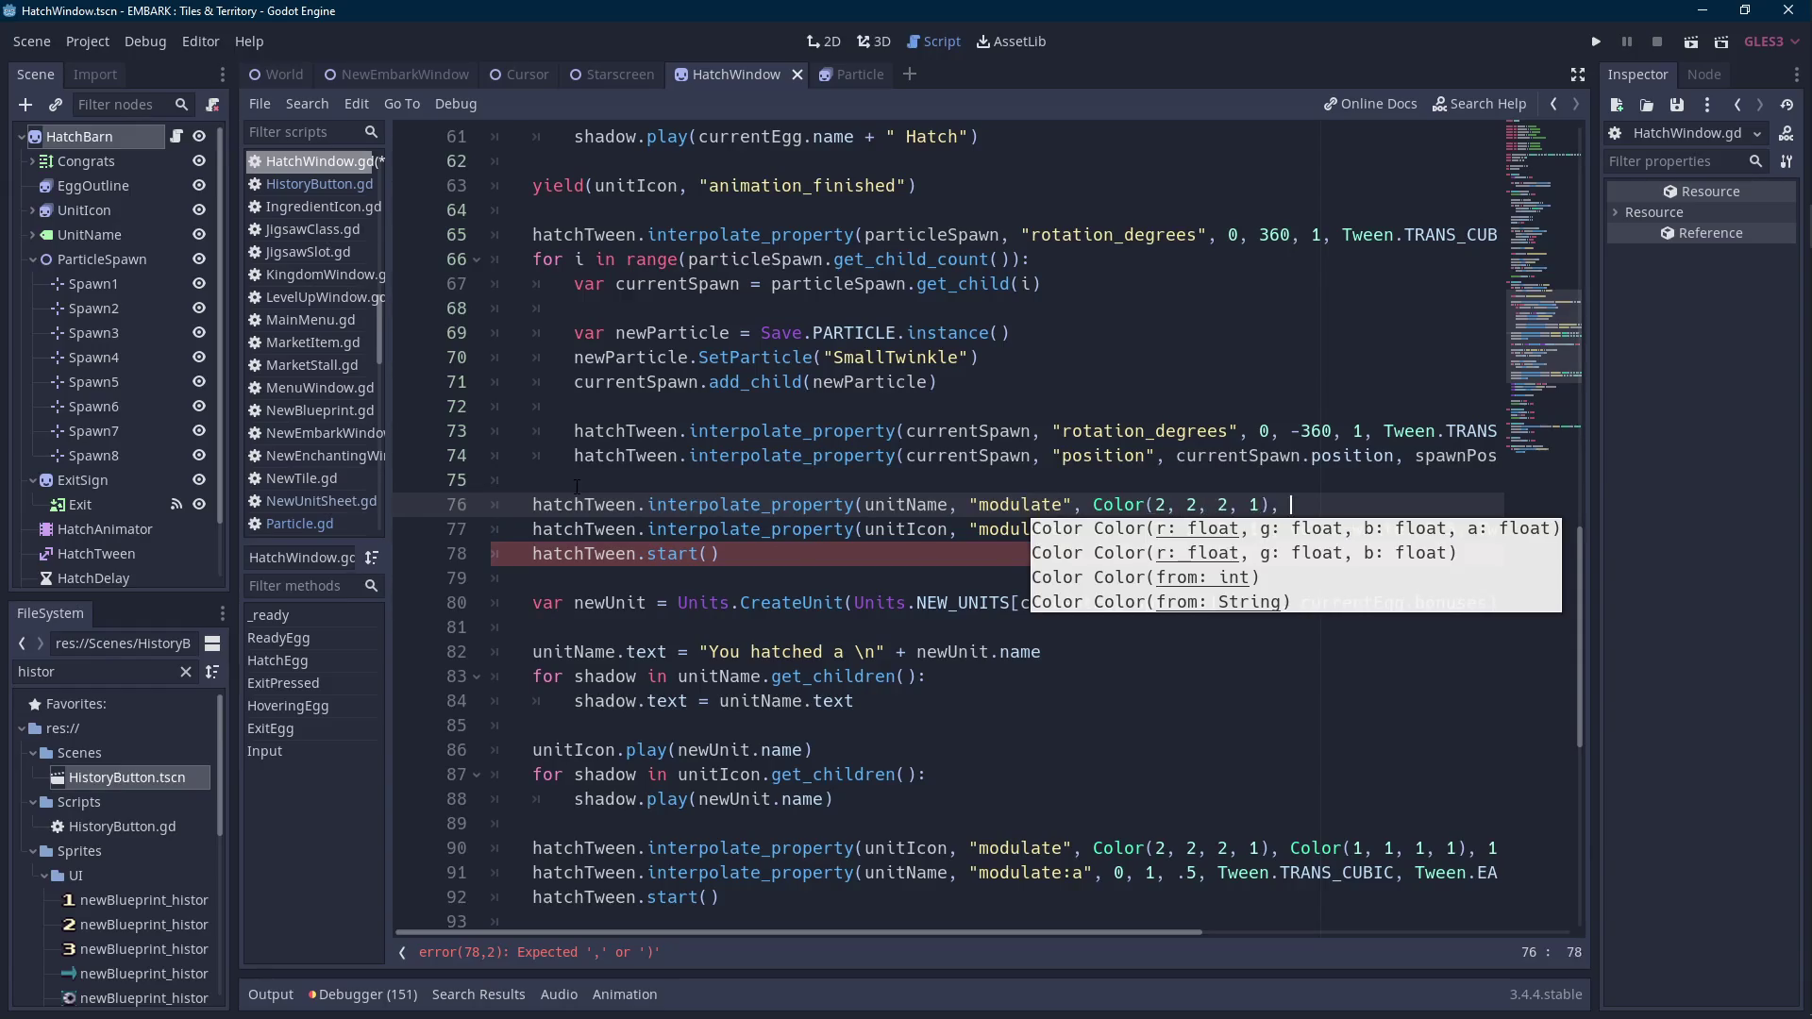
text(Color.white)
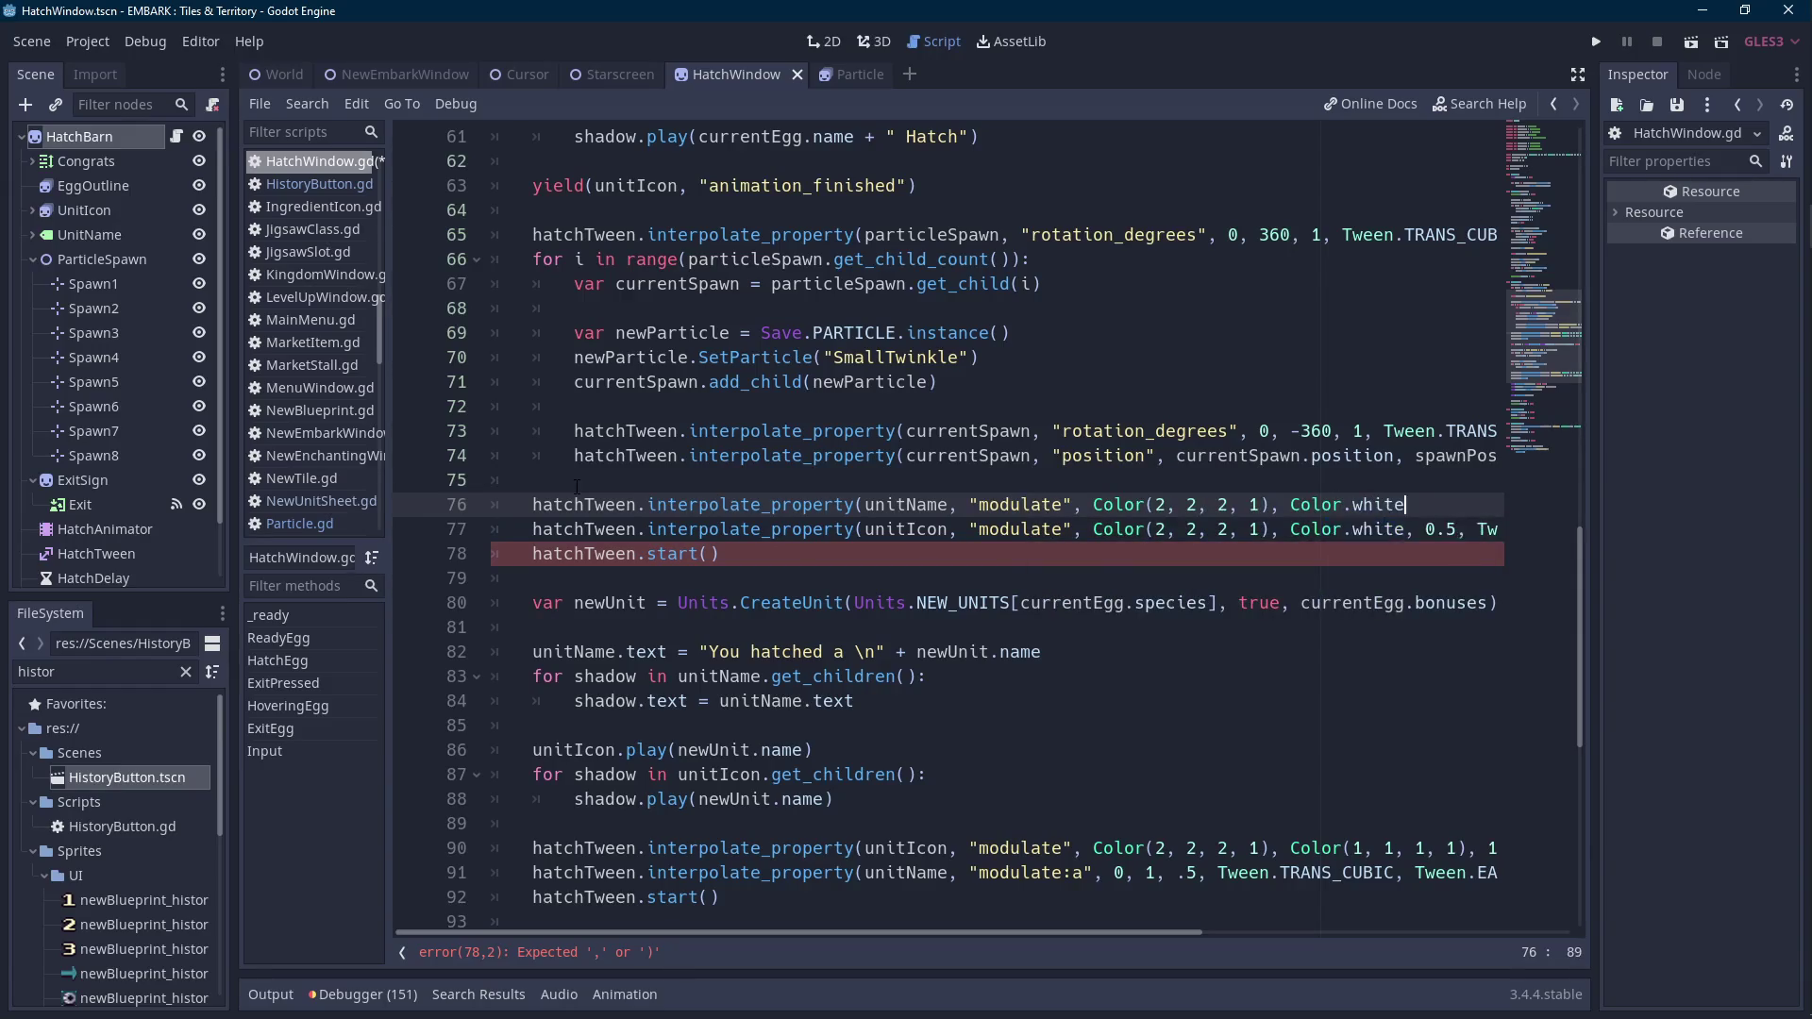
text(, 0.5,)
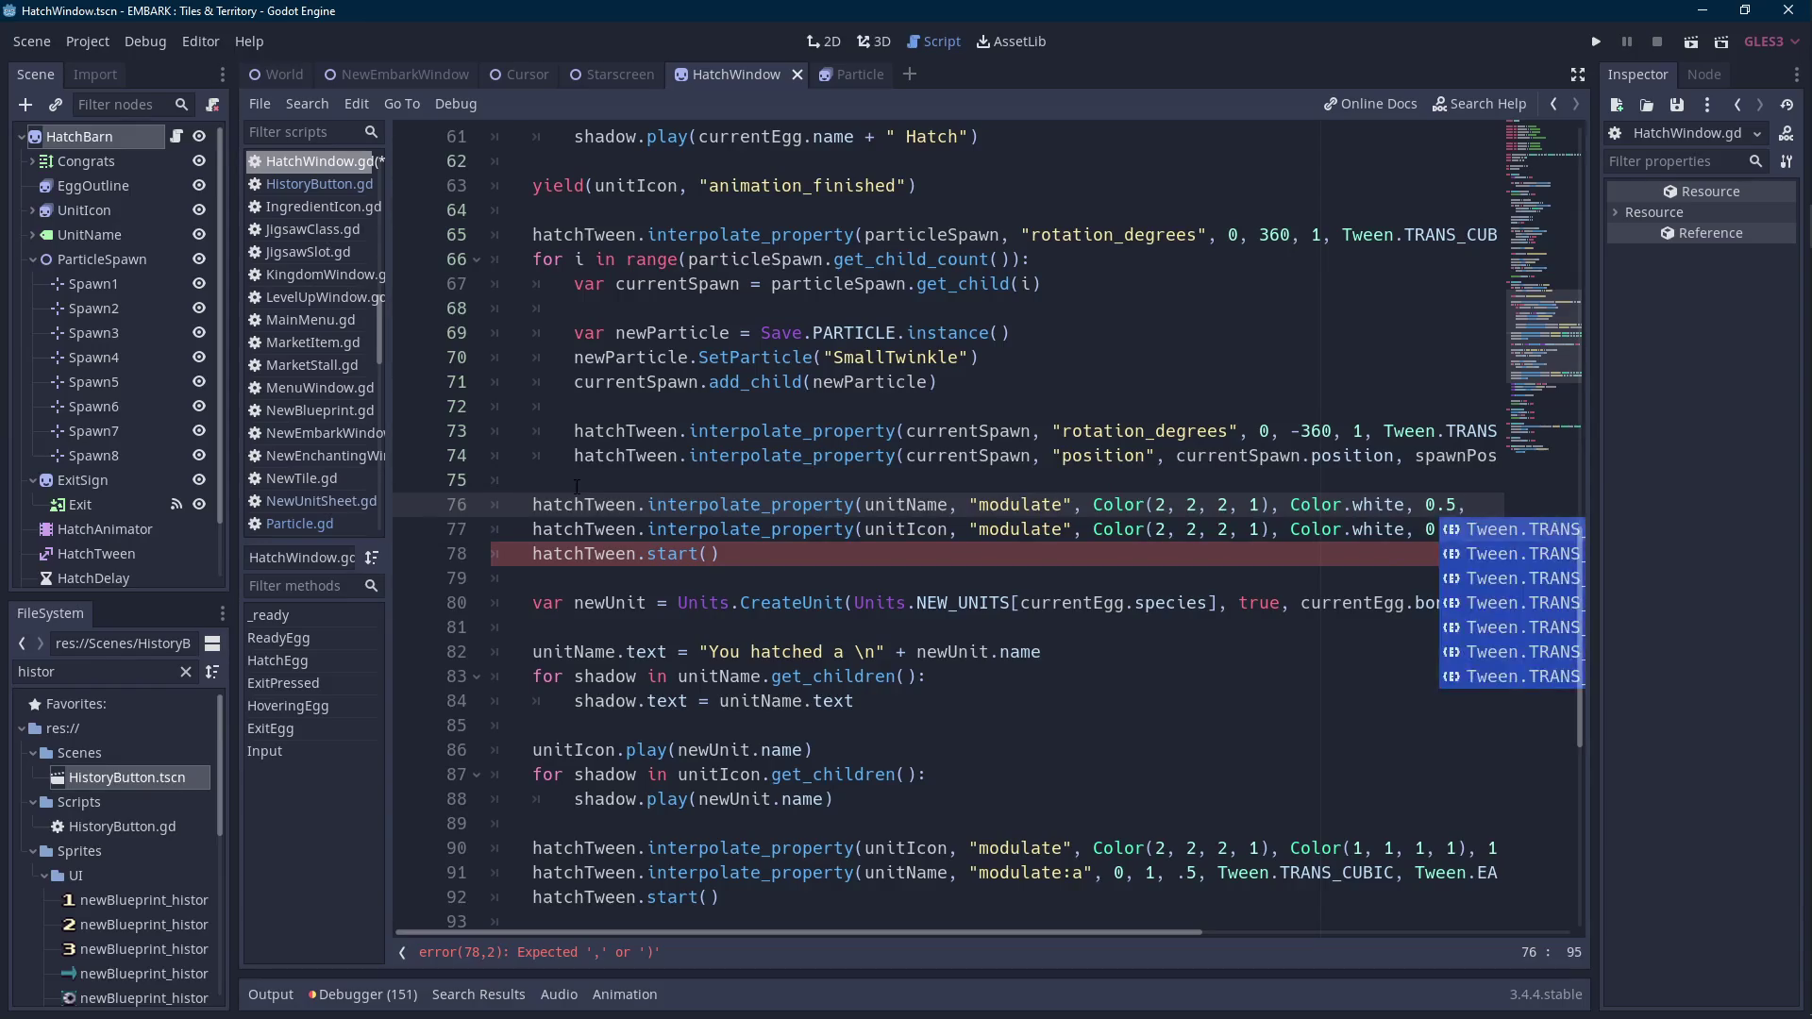
text(Tween.TRANS_CUBICm,Tween.EASE_IN))
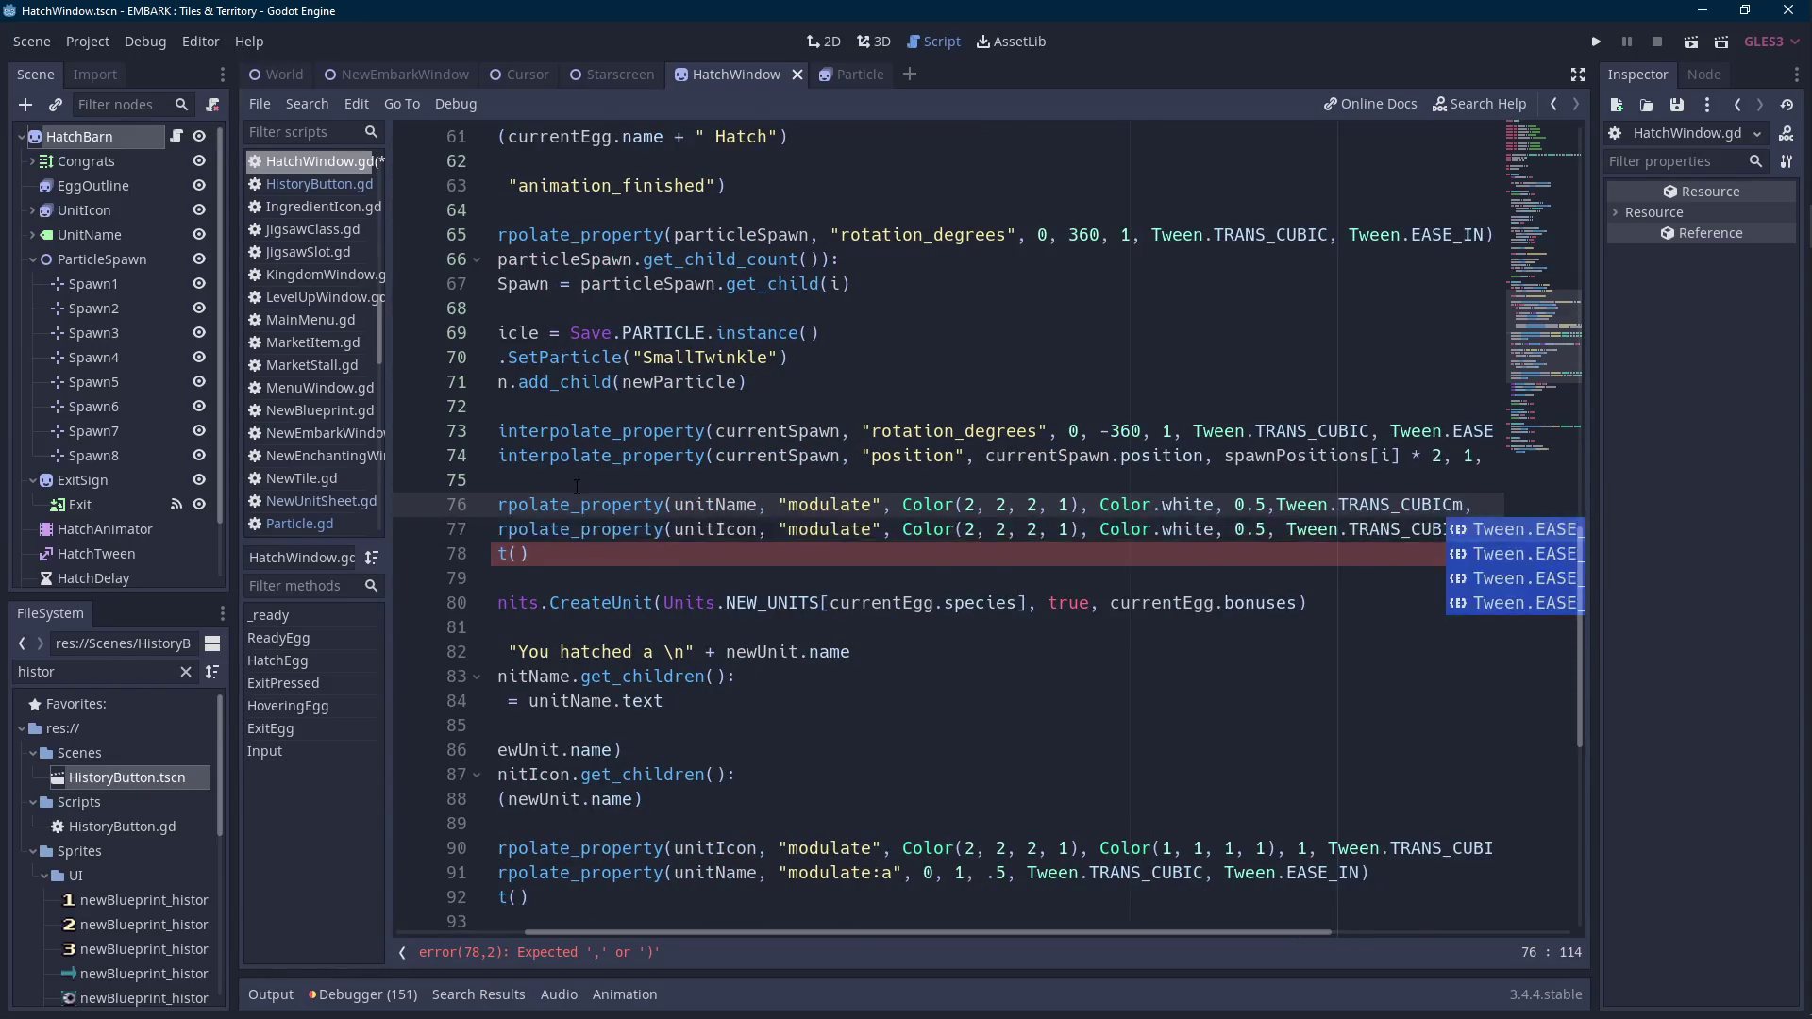
key(BackSpace)
key(BackSpace)
text(,)
key(ctrl+Left)
key(ctrl+Left)
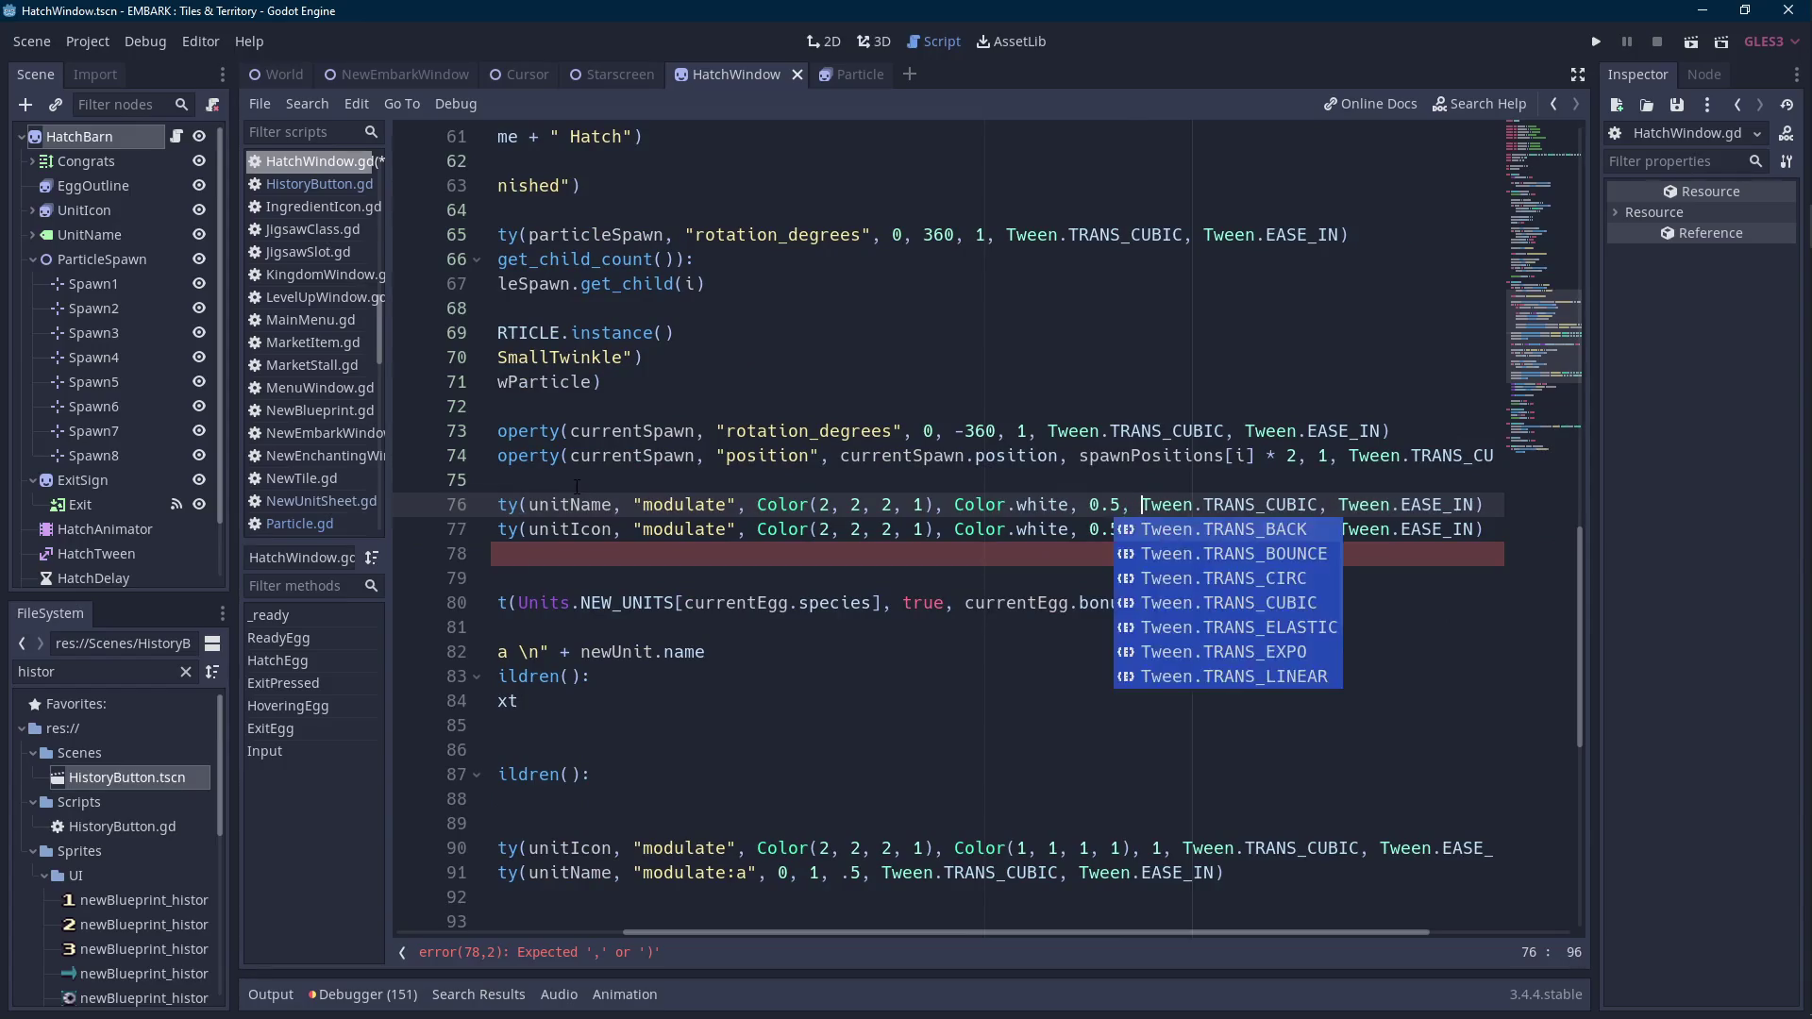
click(665, 530)
drag(885, 932, 658, 932)
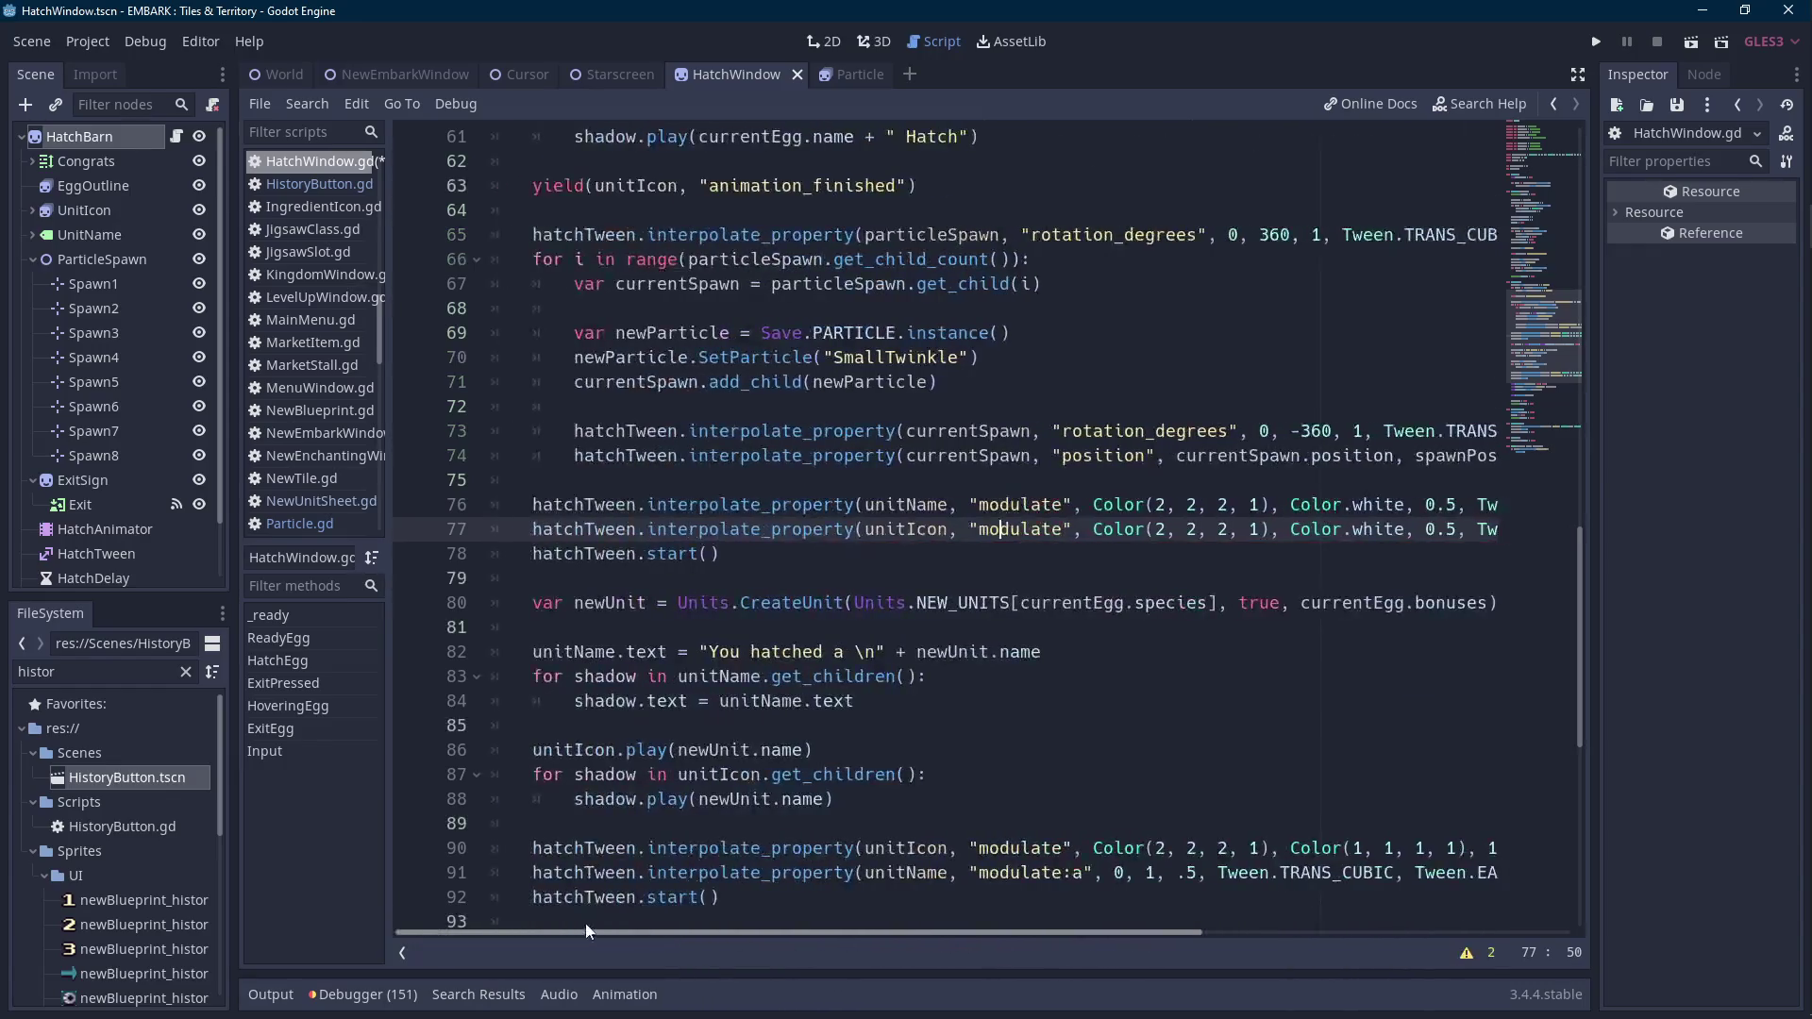
Review HatchEgg's unitName.text and shadow loop lines, then run the project.
scroll(684, 668, up, 2)
scroll(663, 666, down, 3)
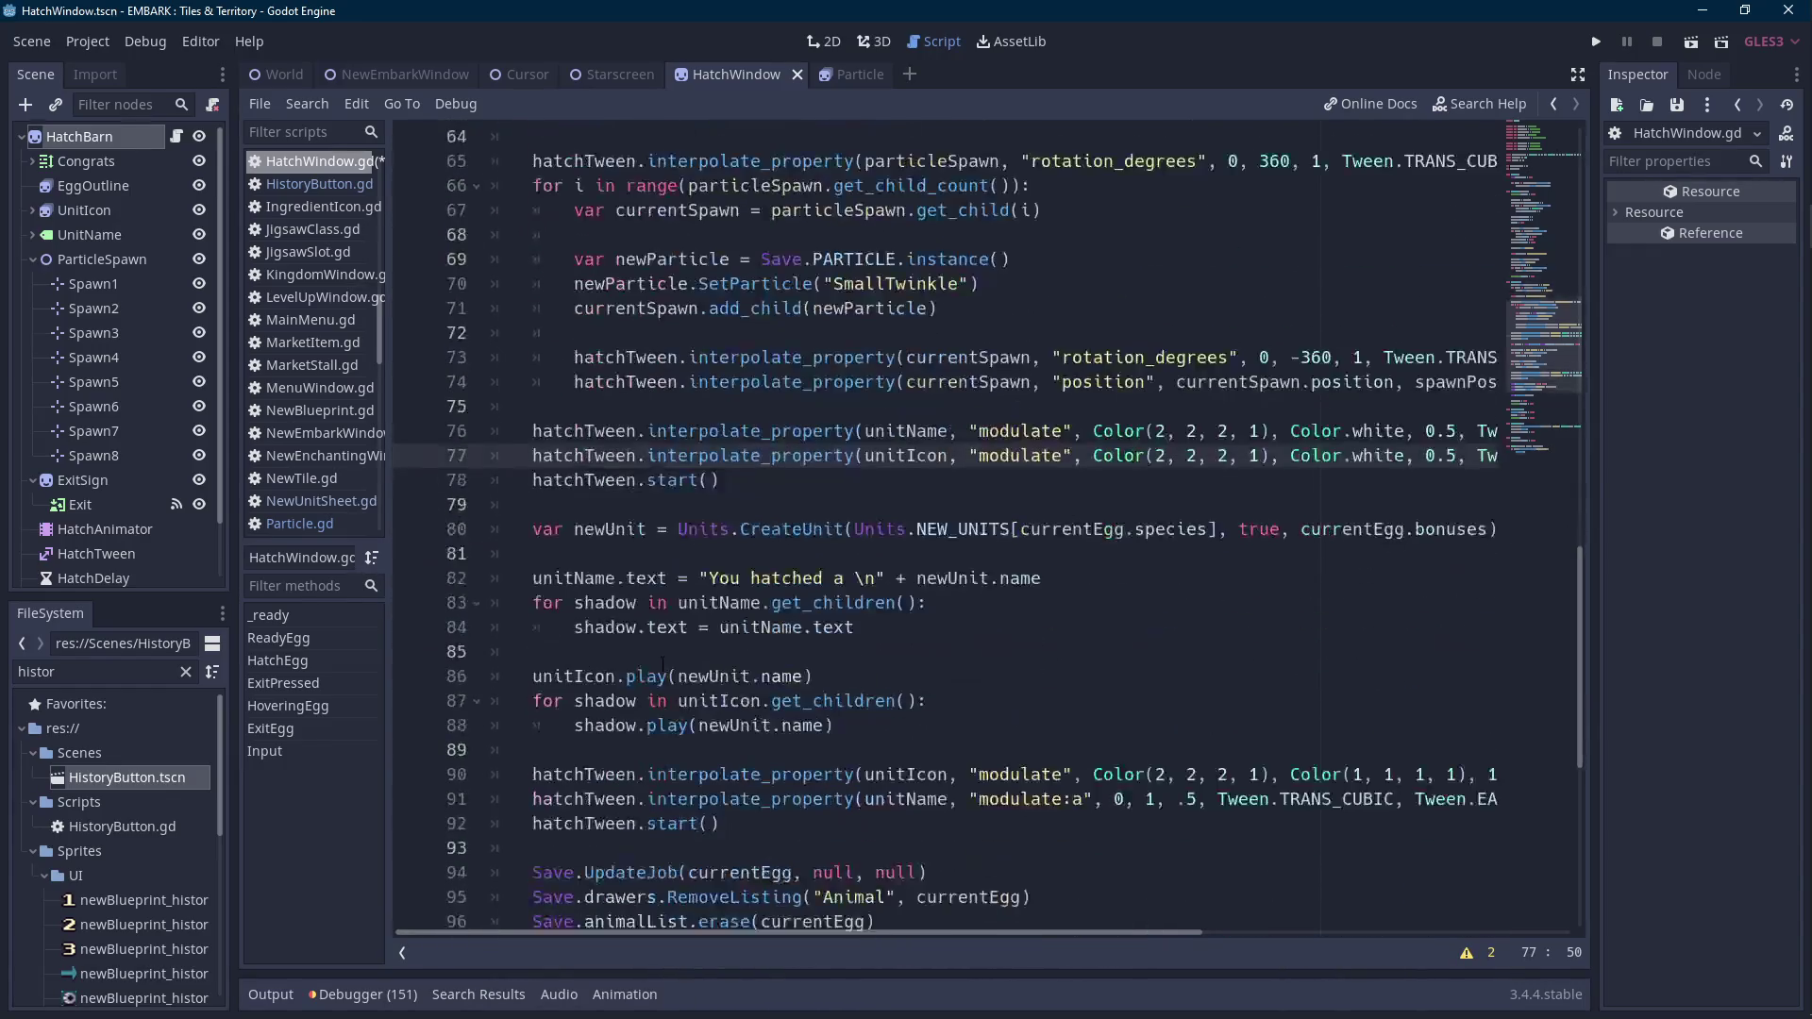
scroll(664, 656, down, 3)
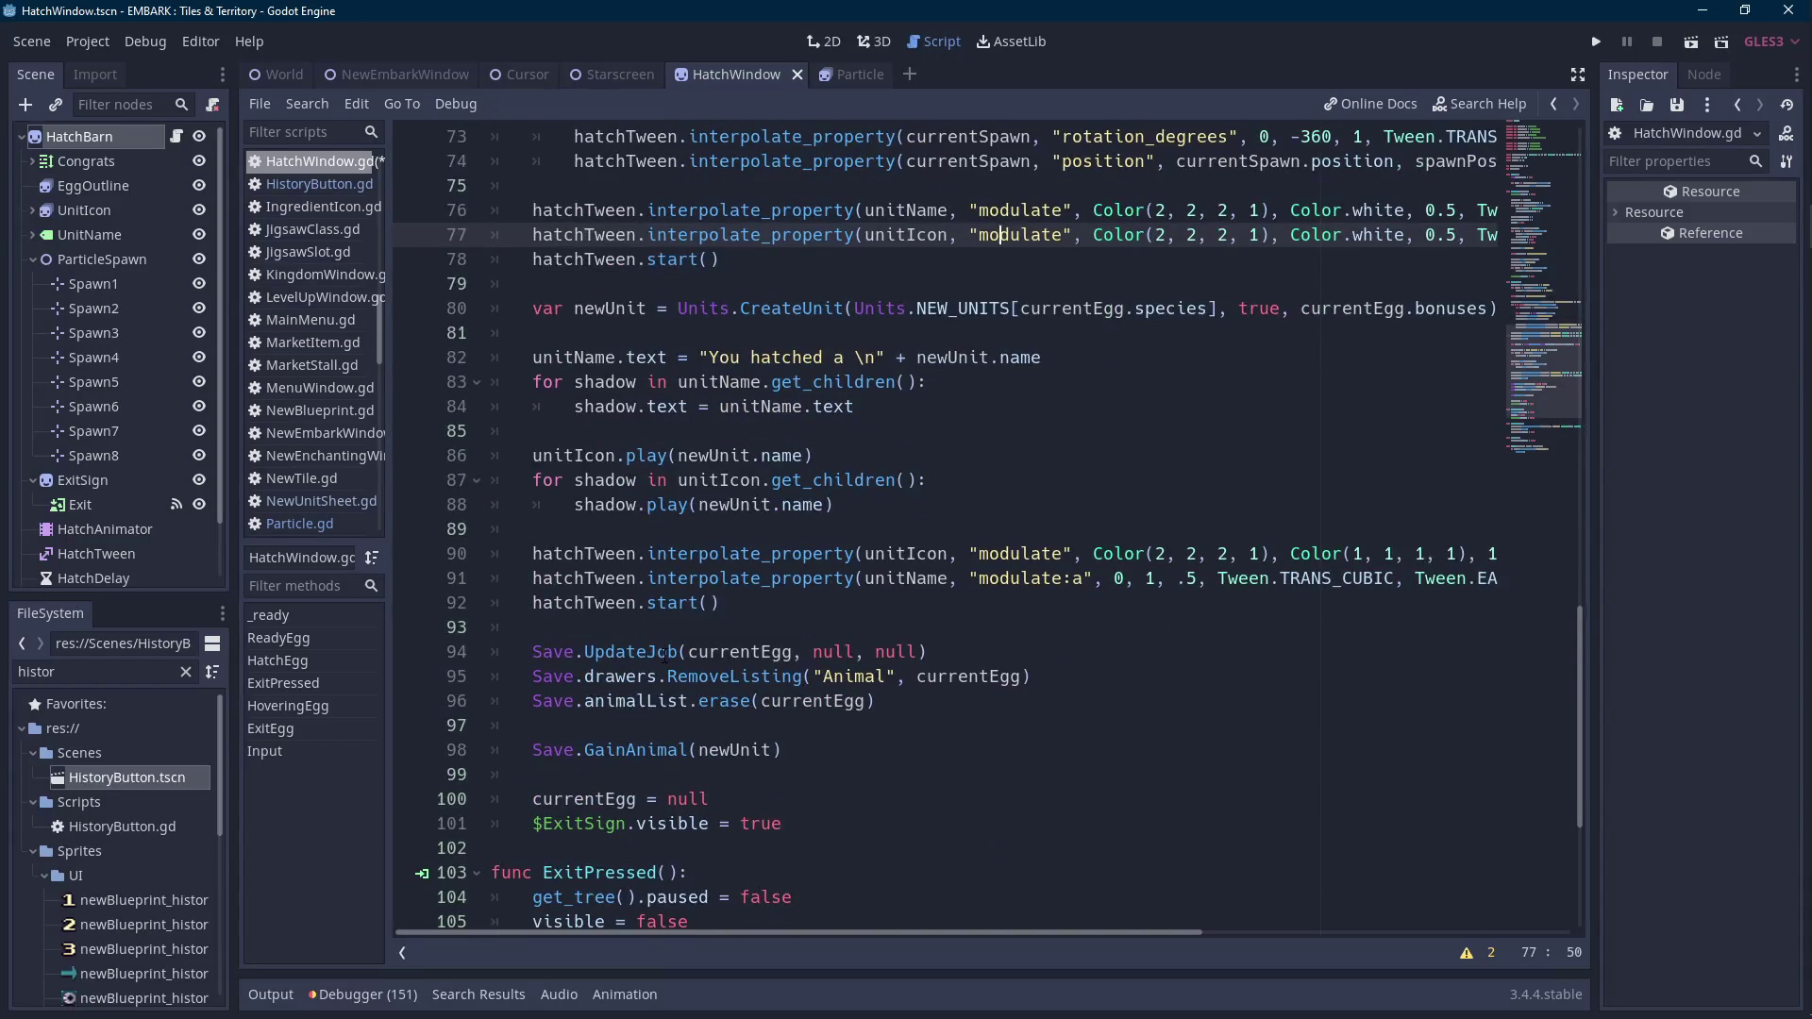
scroll(664, 653, up, 6)
scroll(663, 653, down, 3)
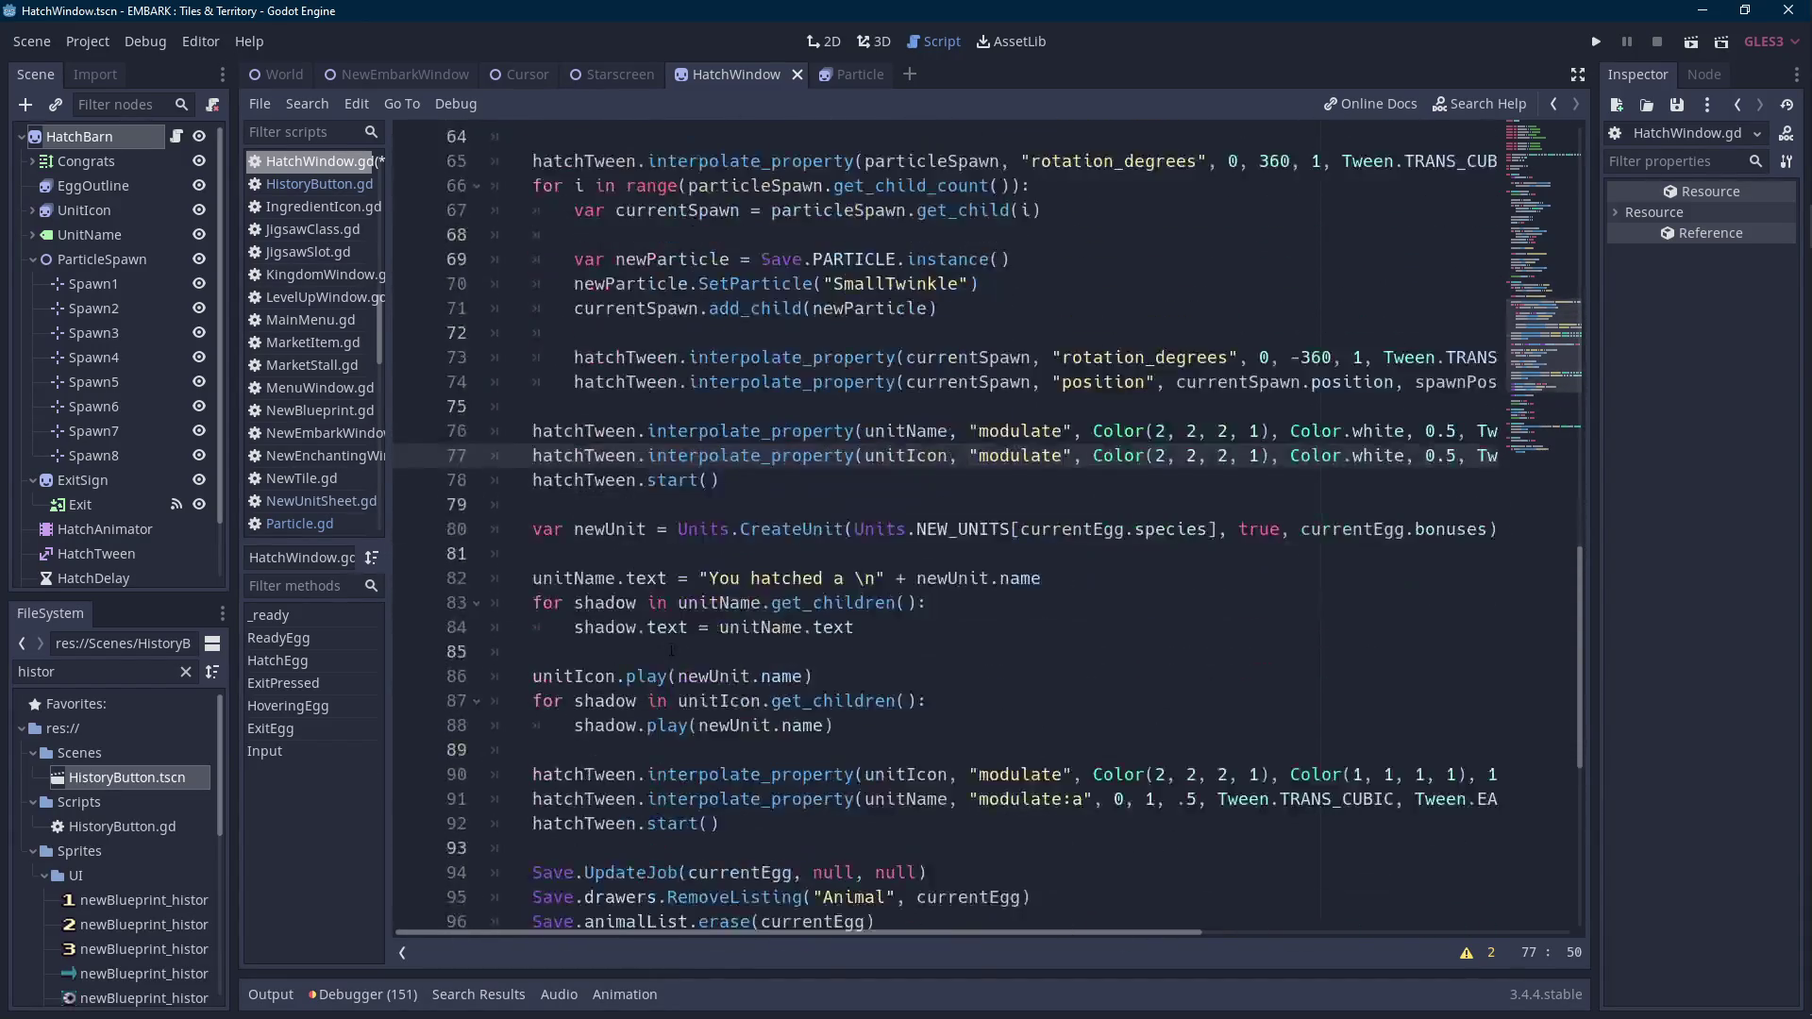
scroll(675, 636, down, 3)
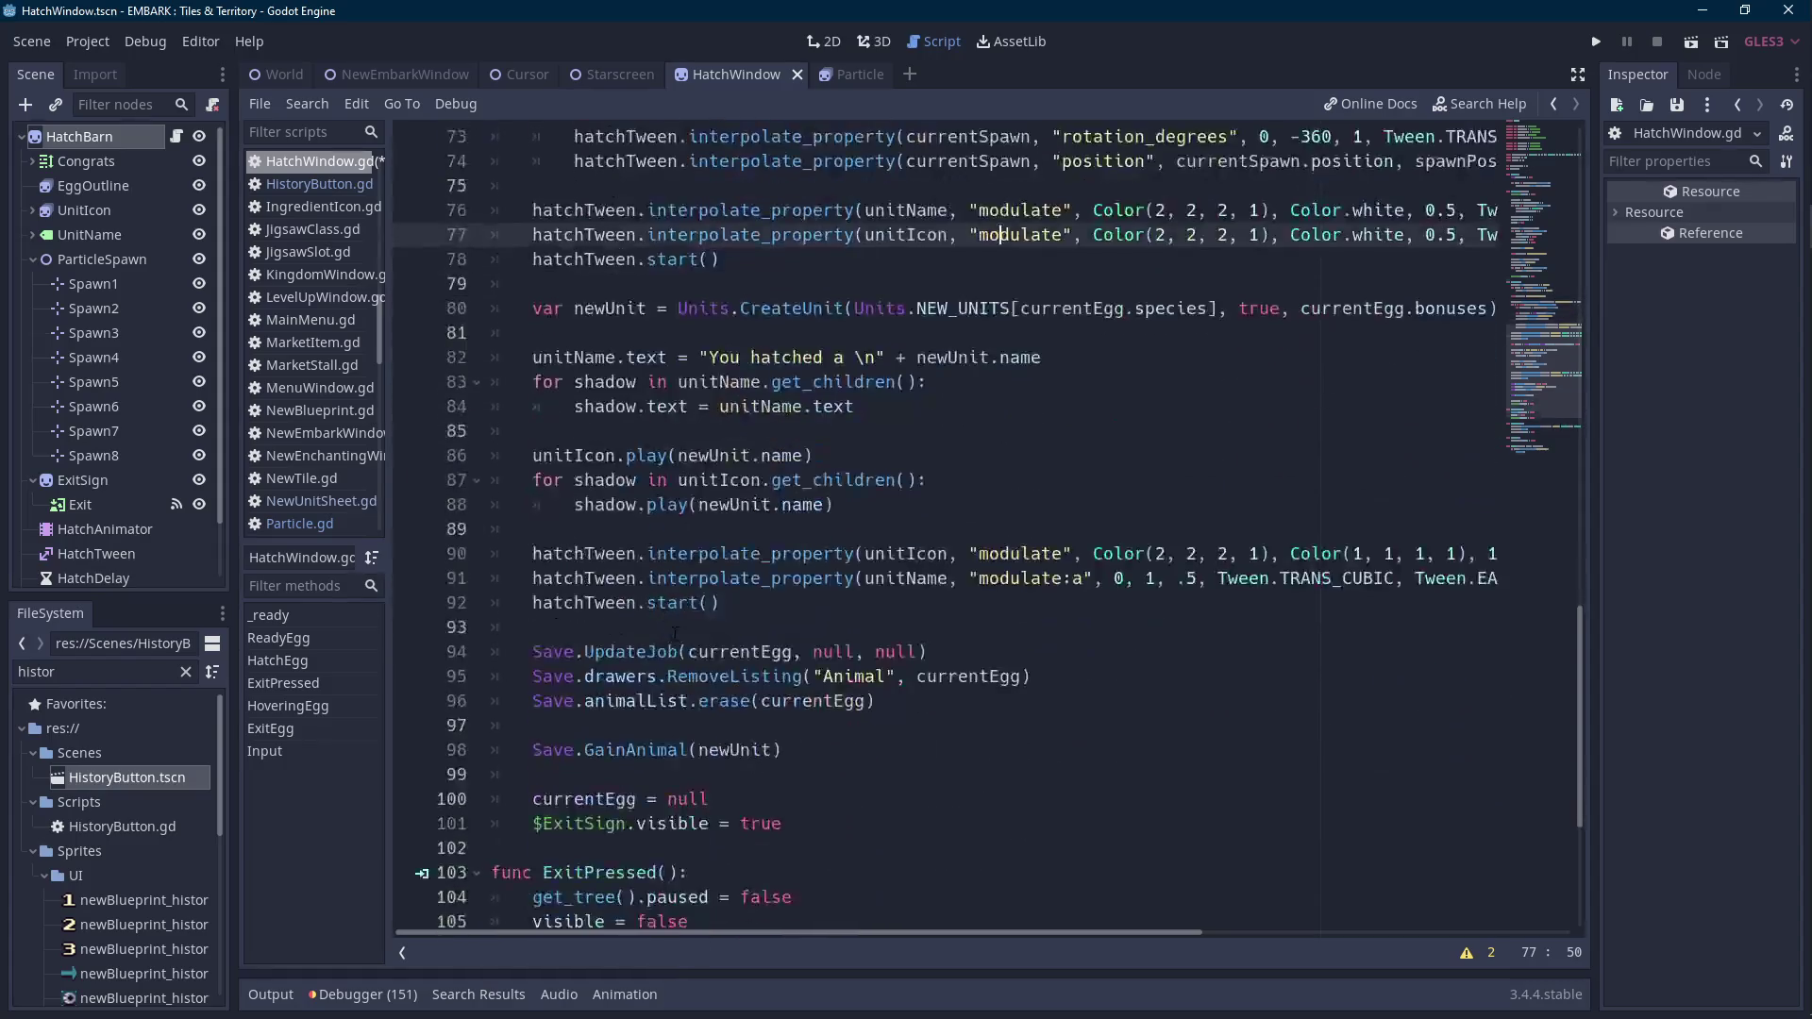
scroll(675, 635, up, 3)
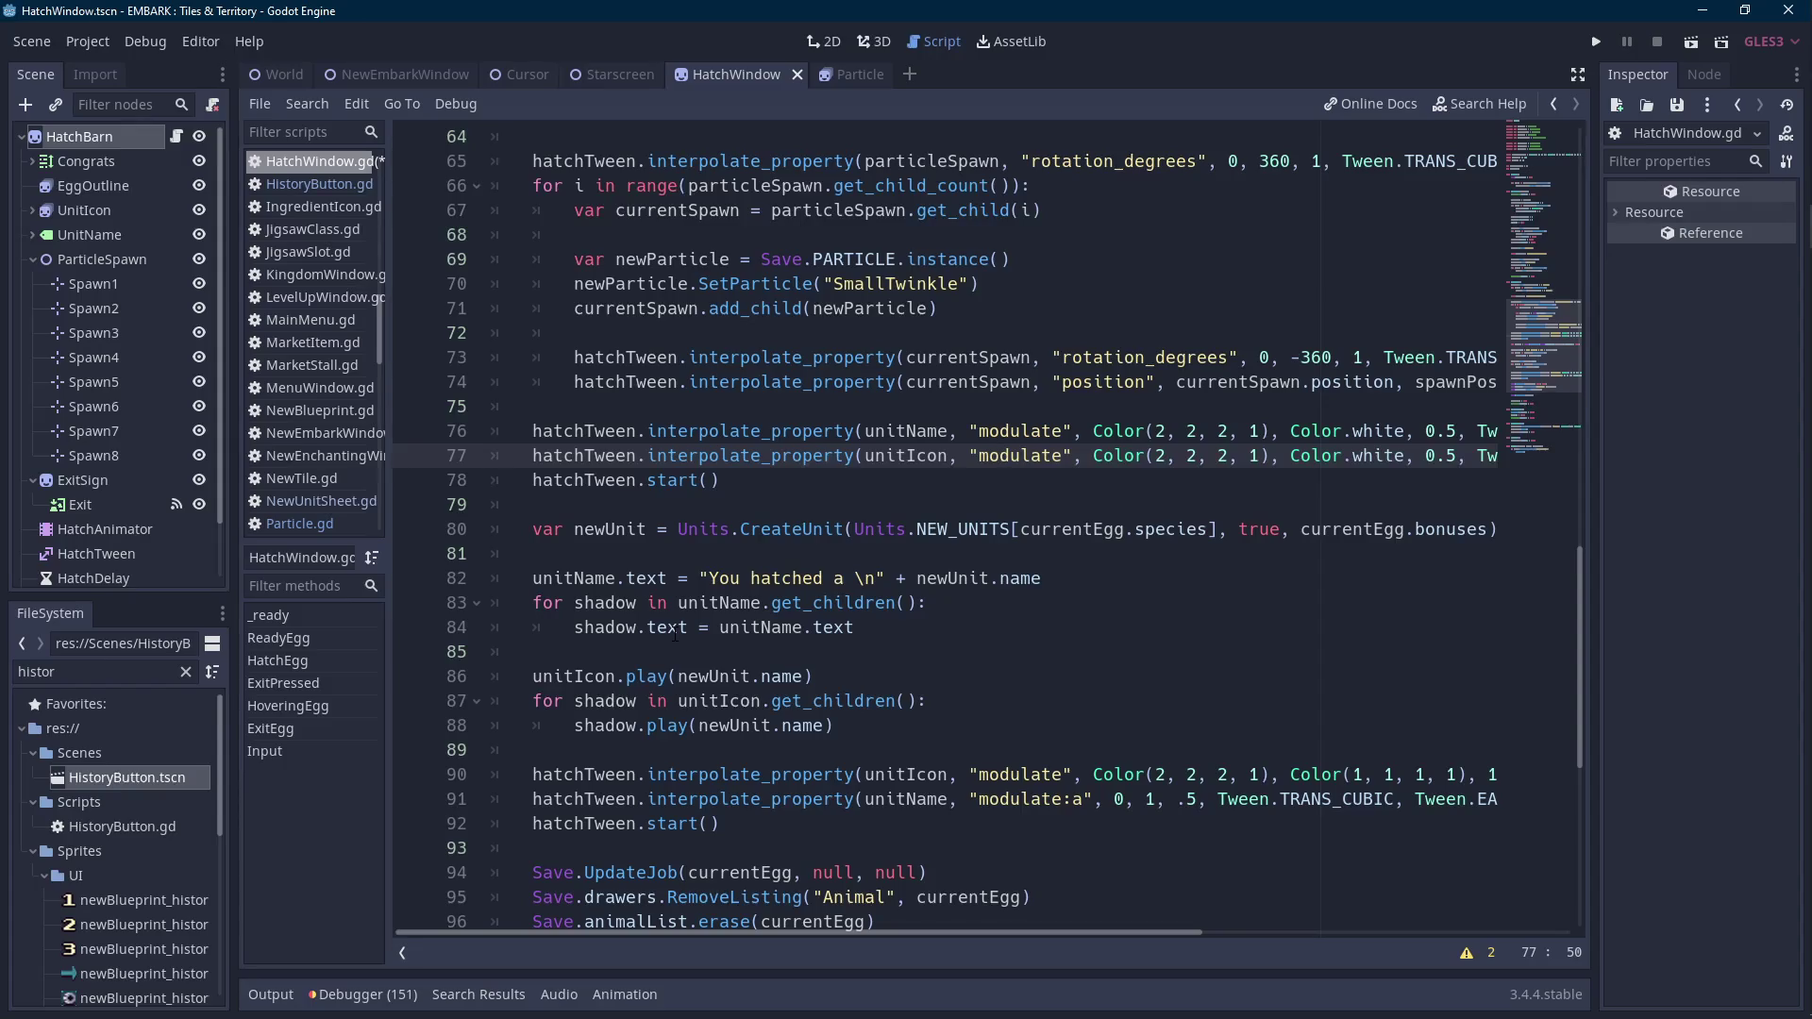
drag(855, 628, 526, 581)
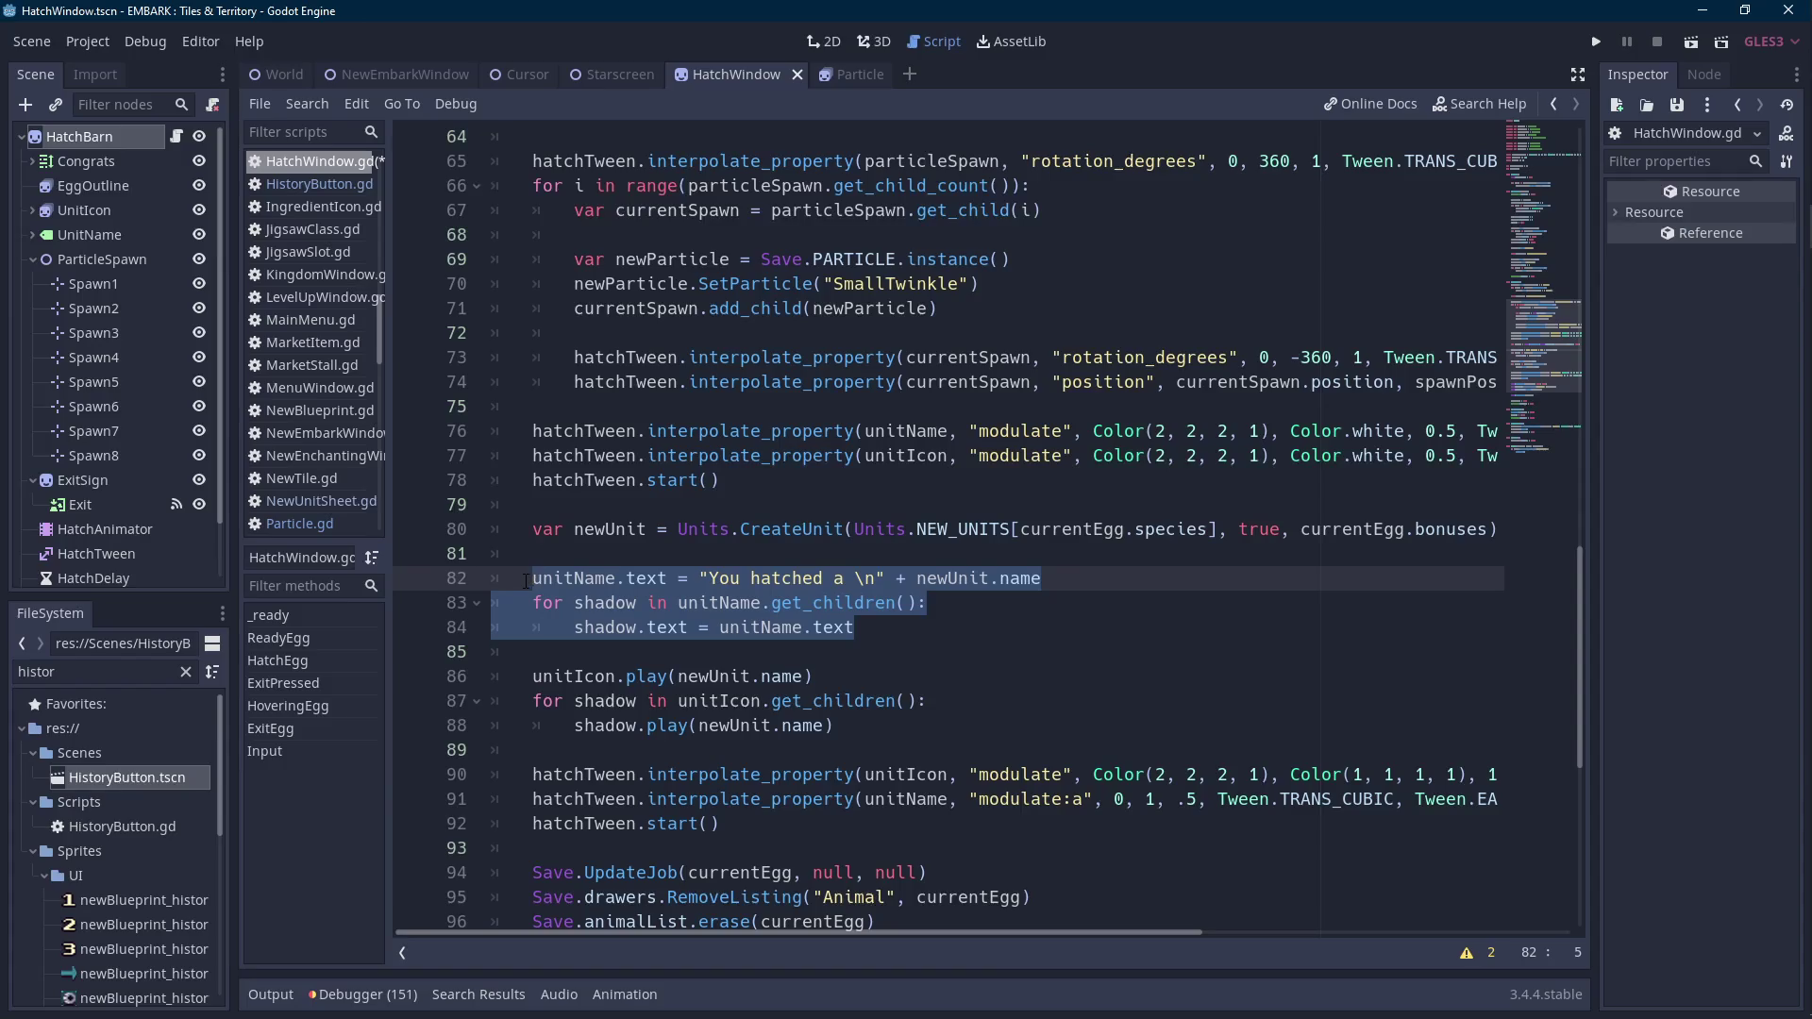
scroll(527, 581, up, 3)
scroll(527, 581, down, 1)
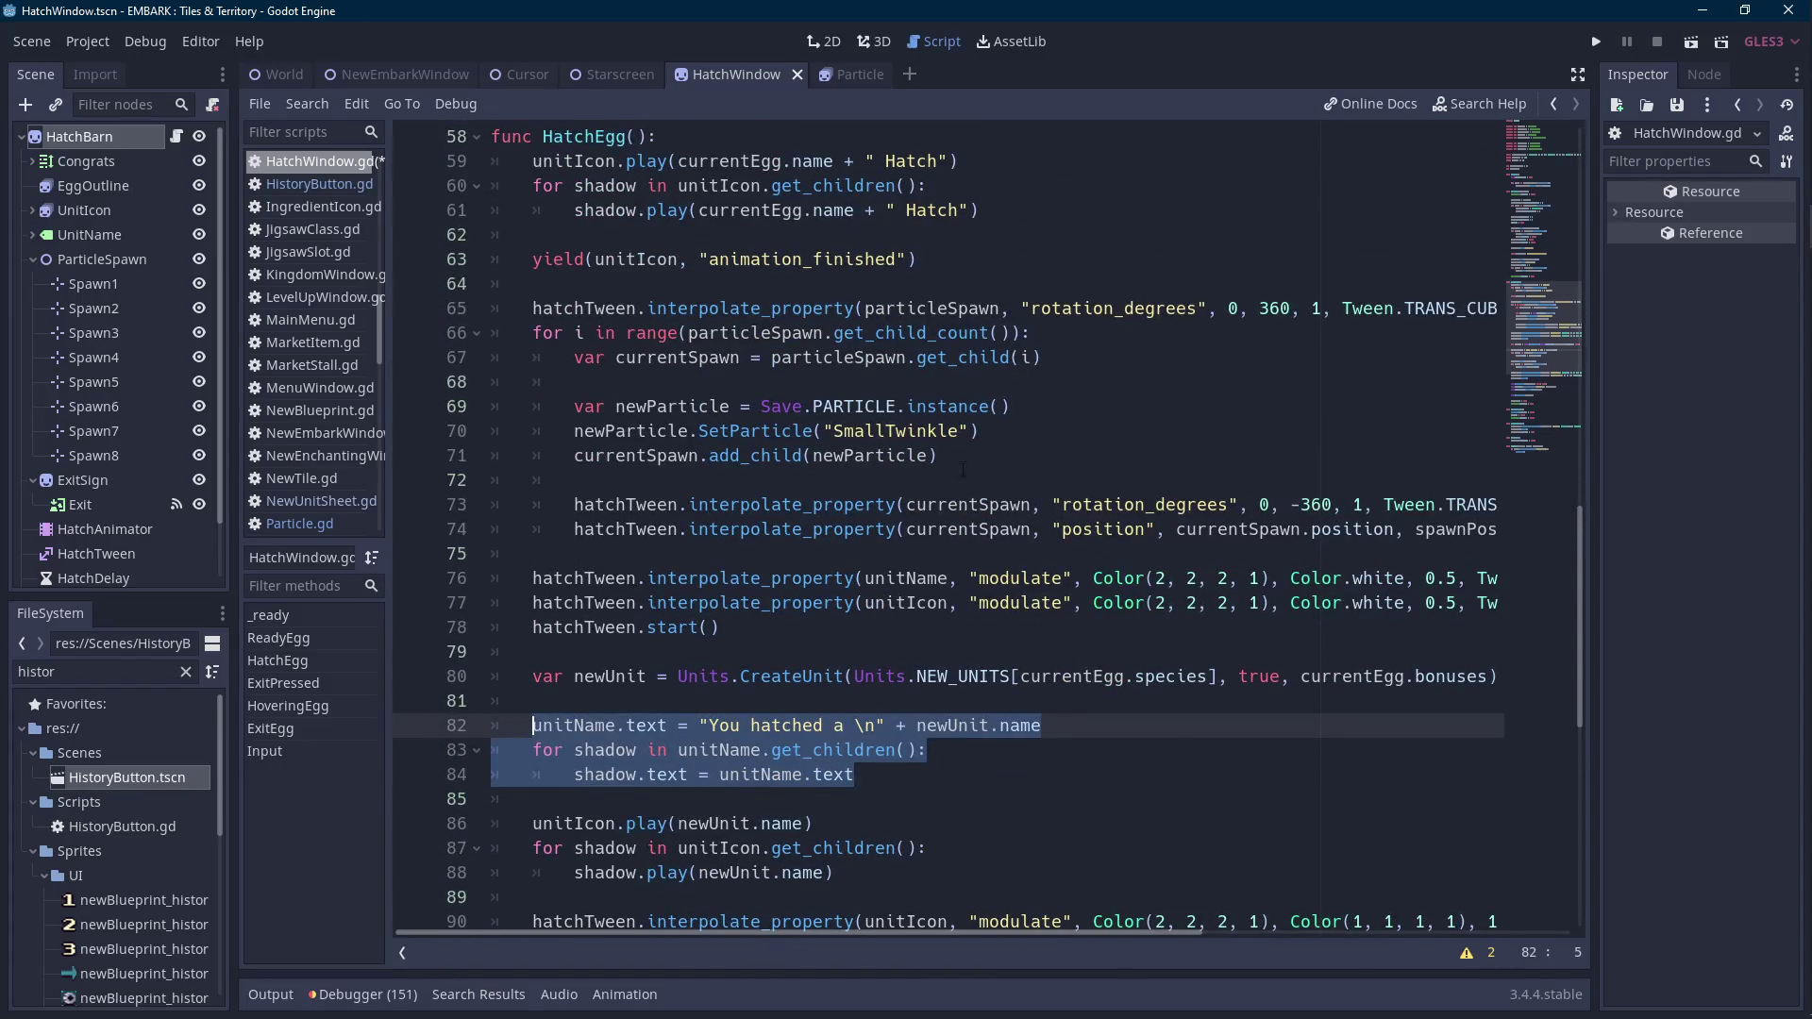
click(1596, 42)
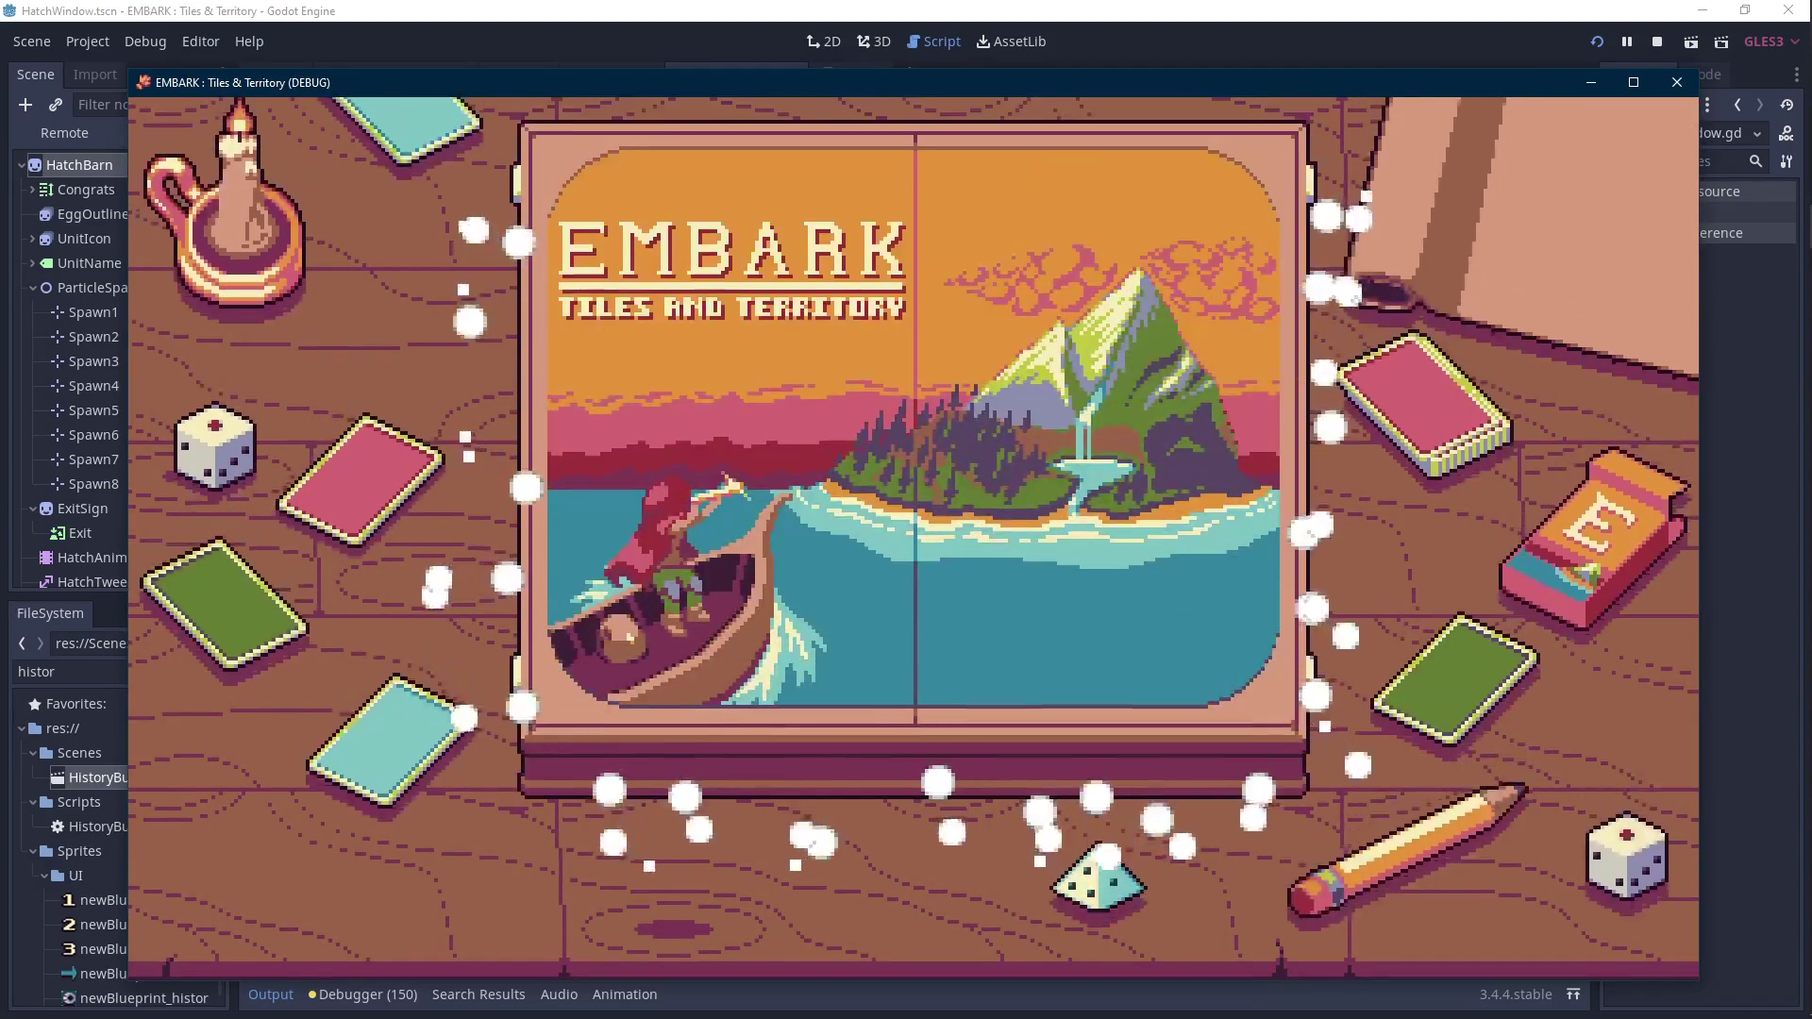
Load File 1, hatch the Yellow Egg in the barn to see 'You hatched a Bunny', then stop the game.
click(949, 590)
click(451, 342)
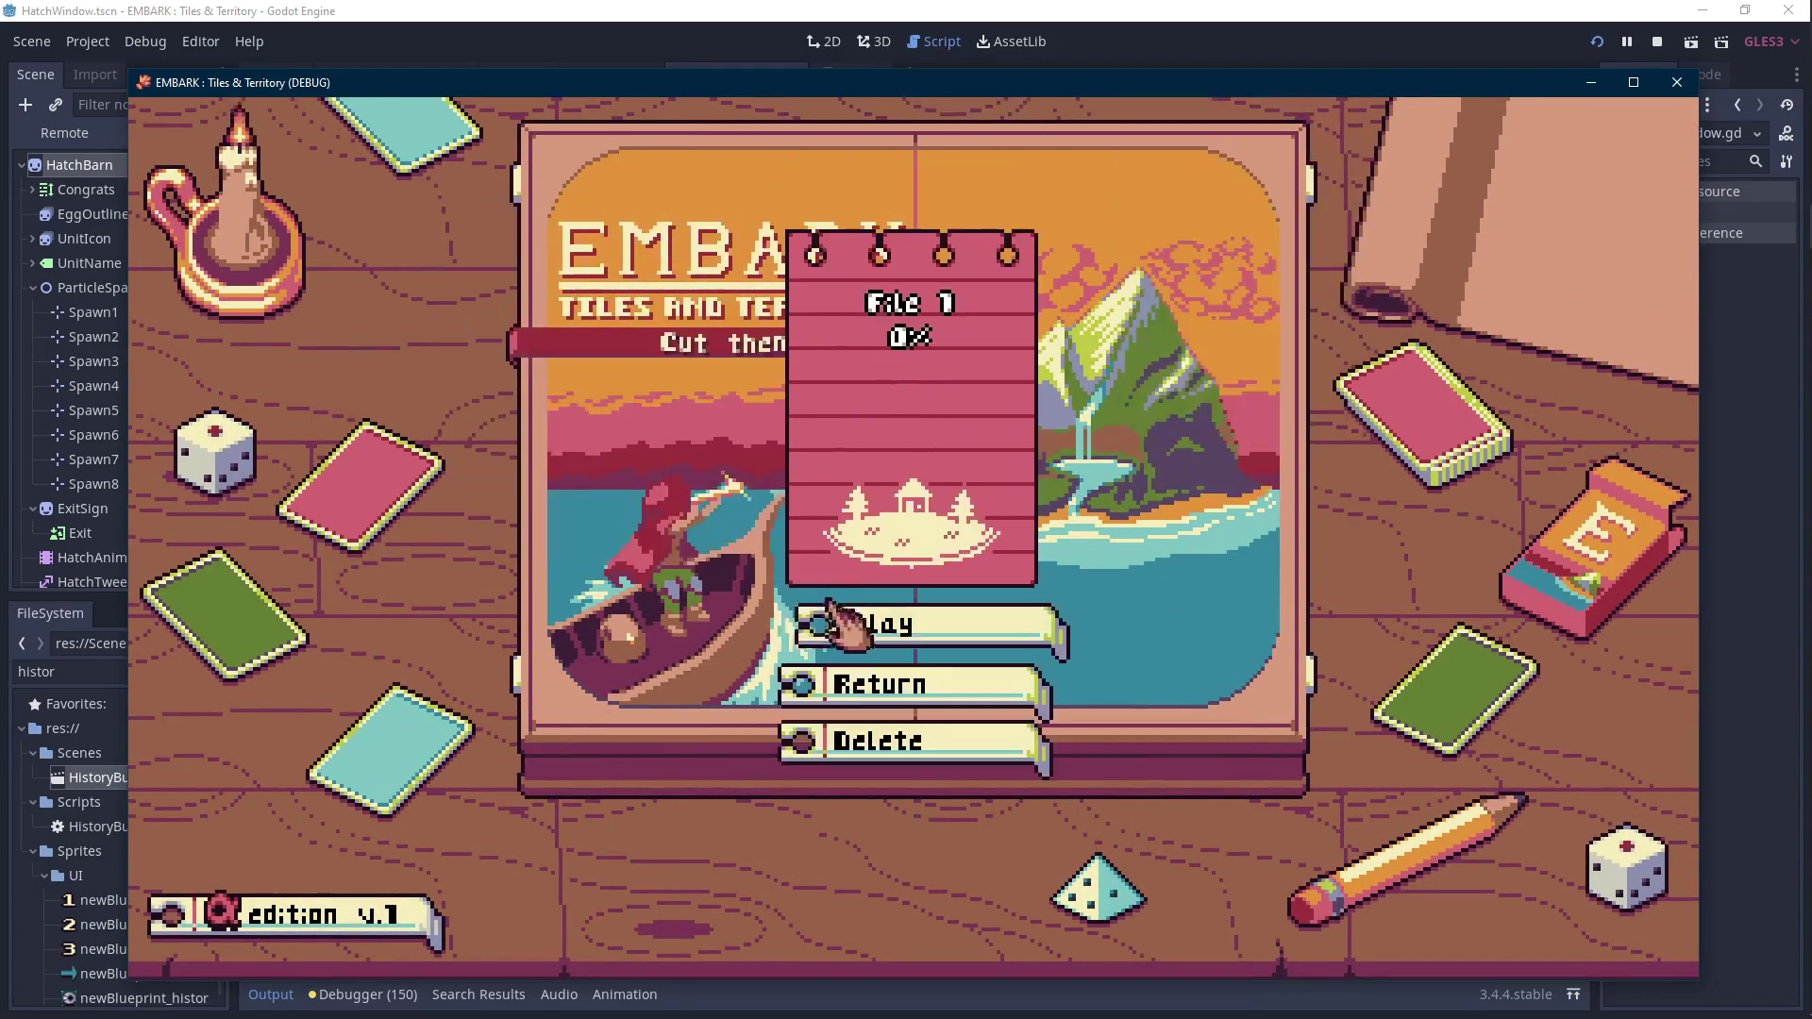
click(835, 621)
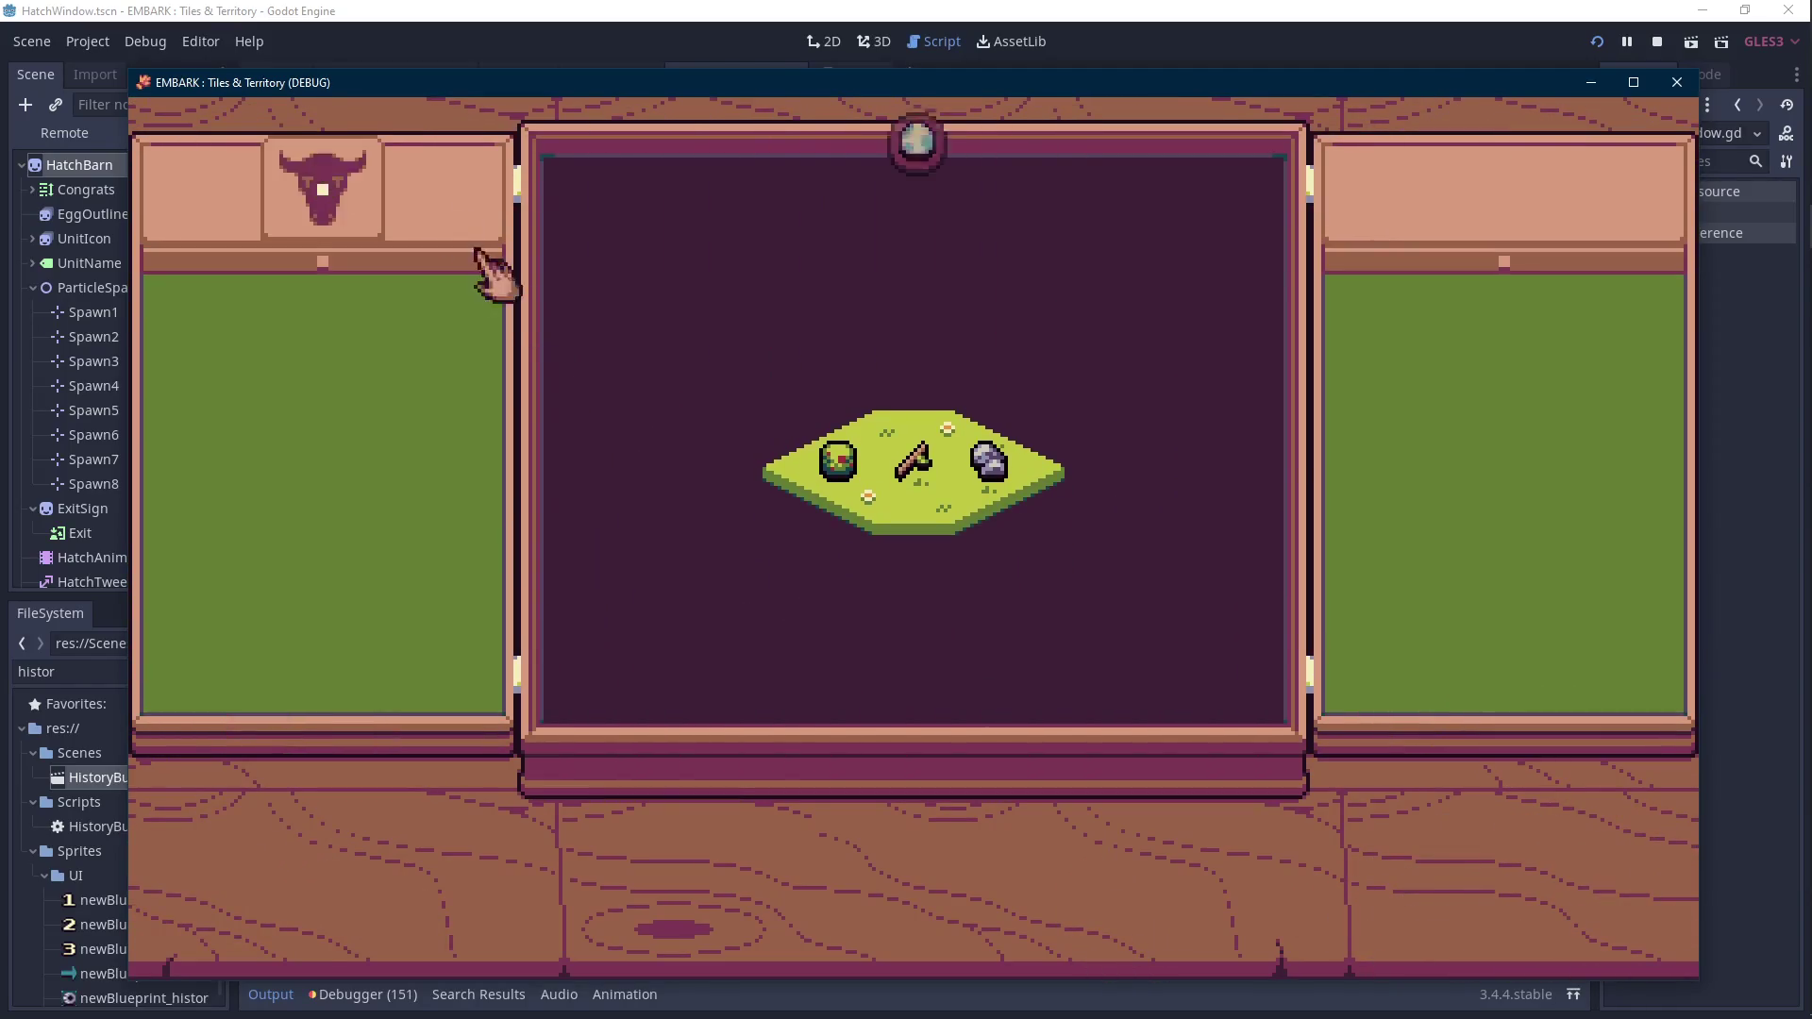
click(355, 307)
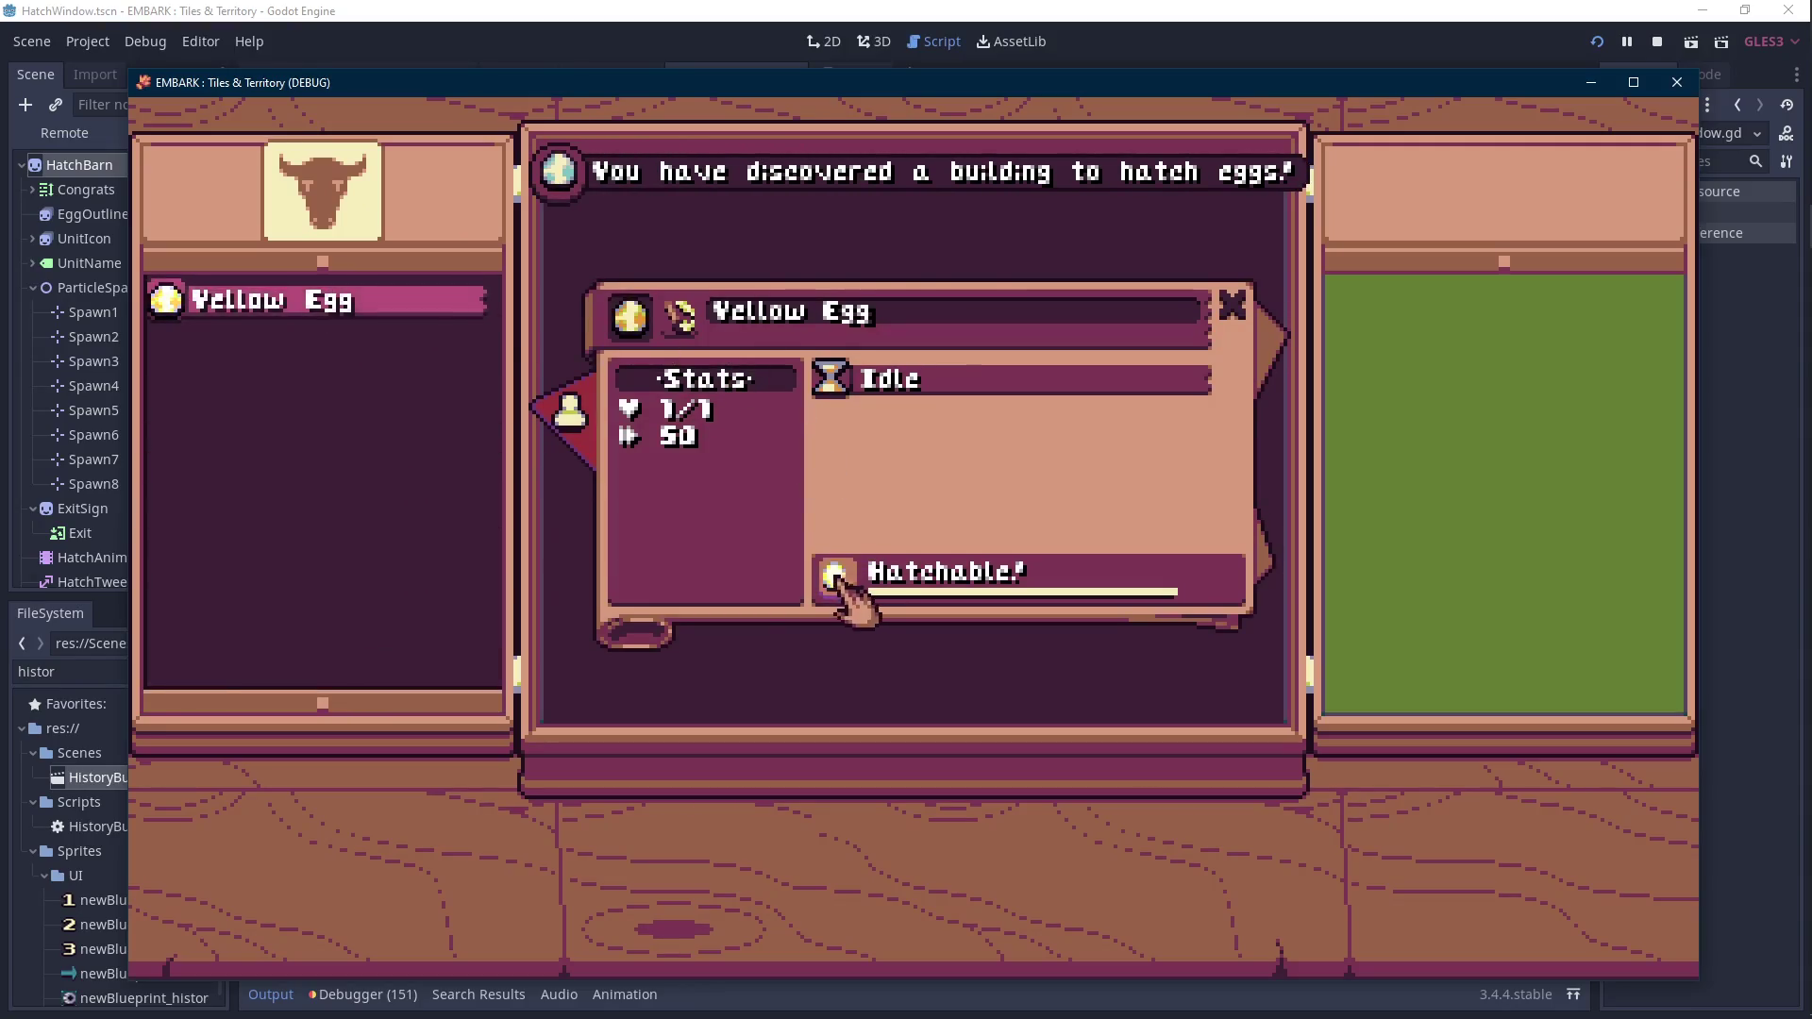
click(835, 574)
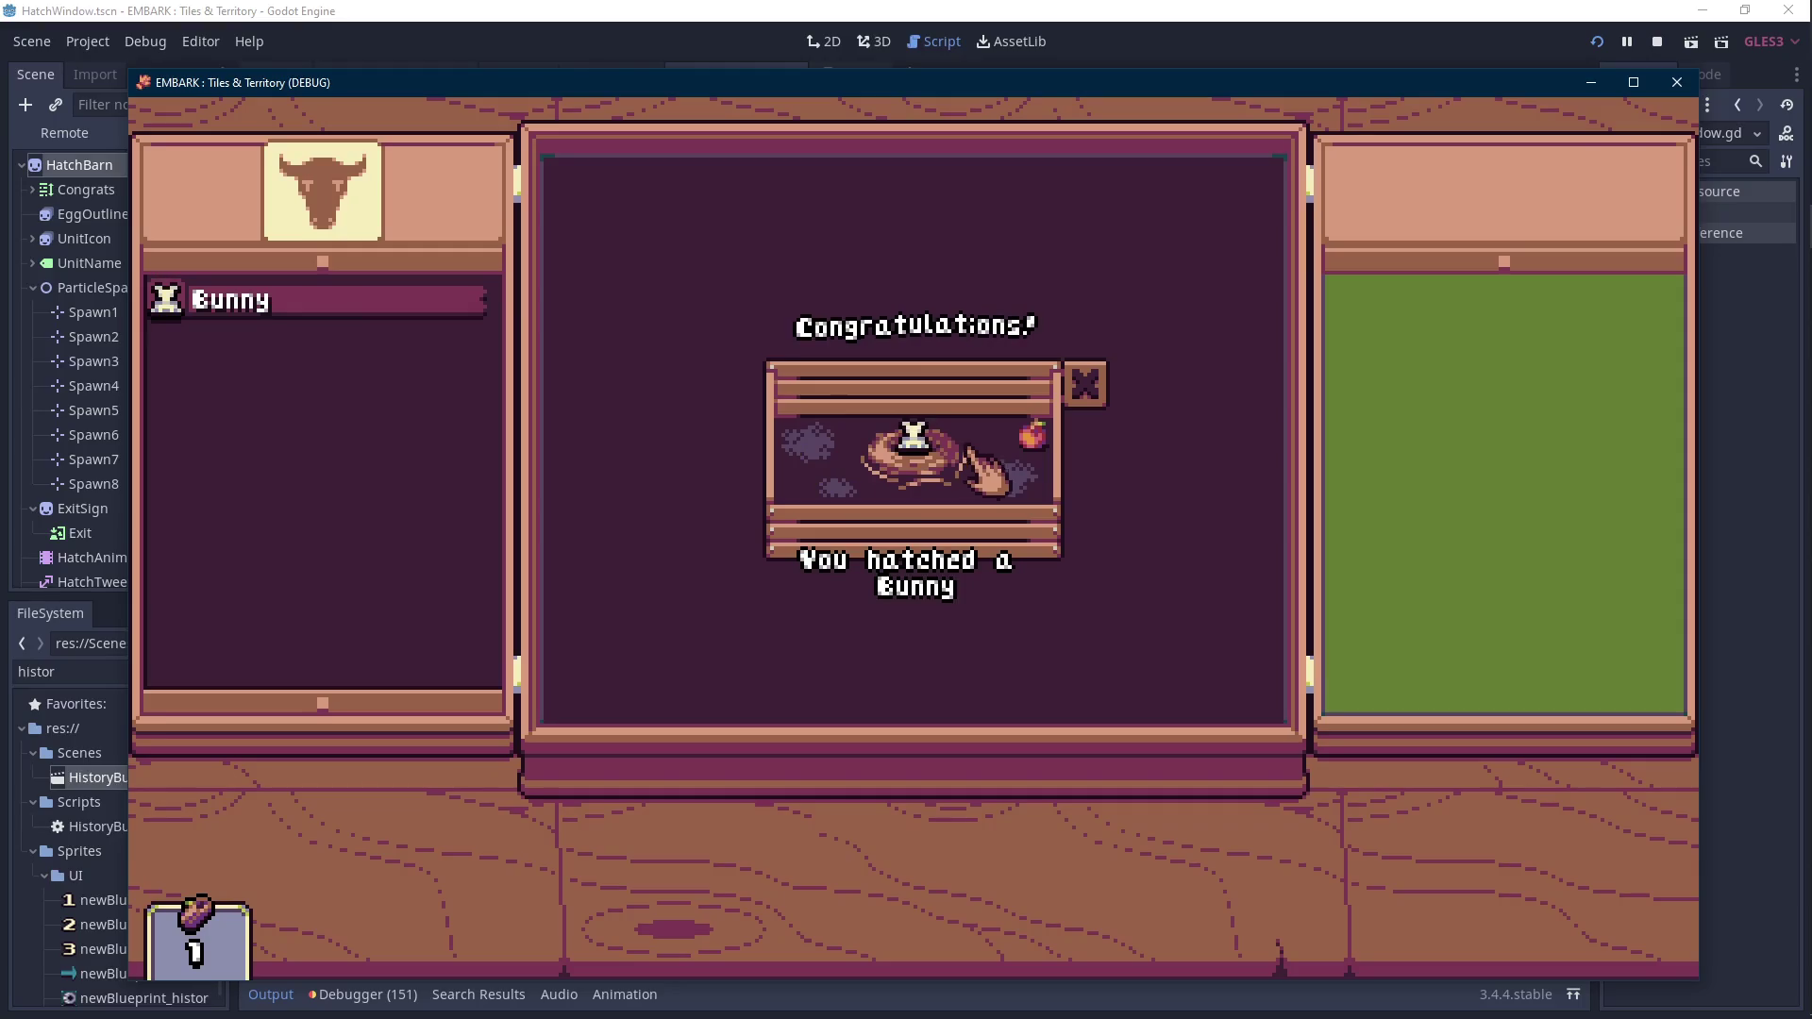
click(1677, 83)
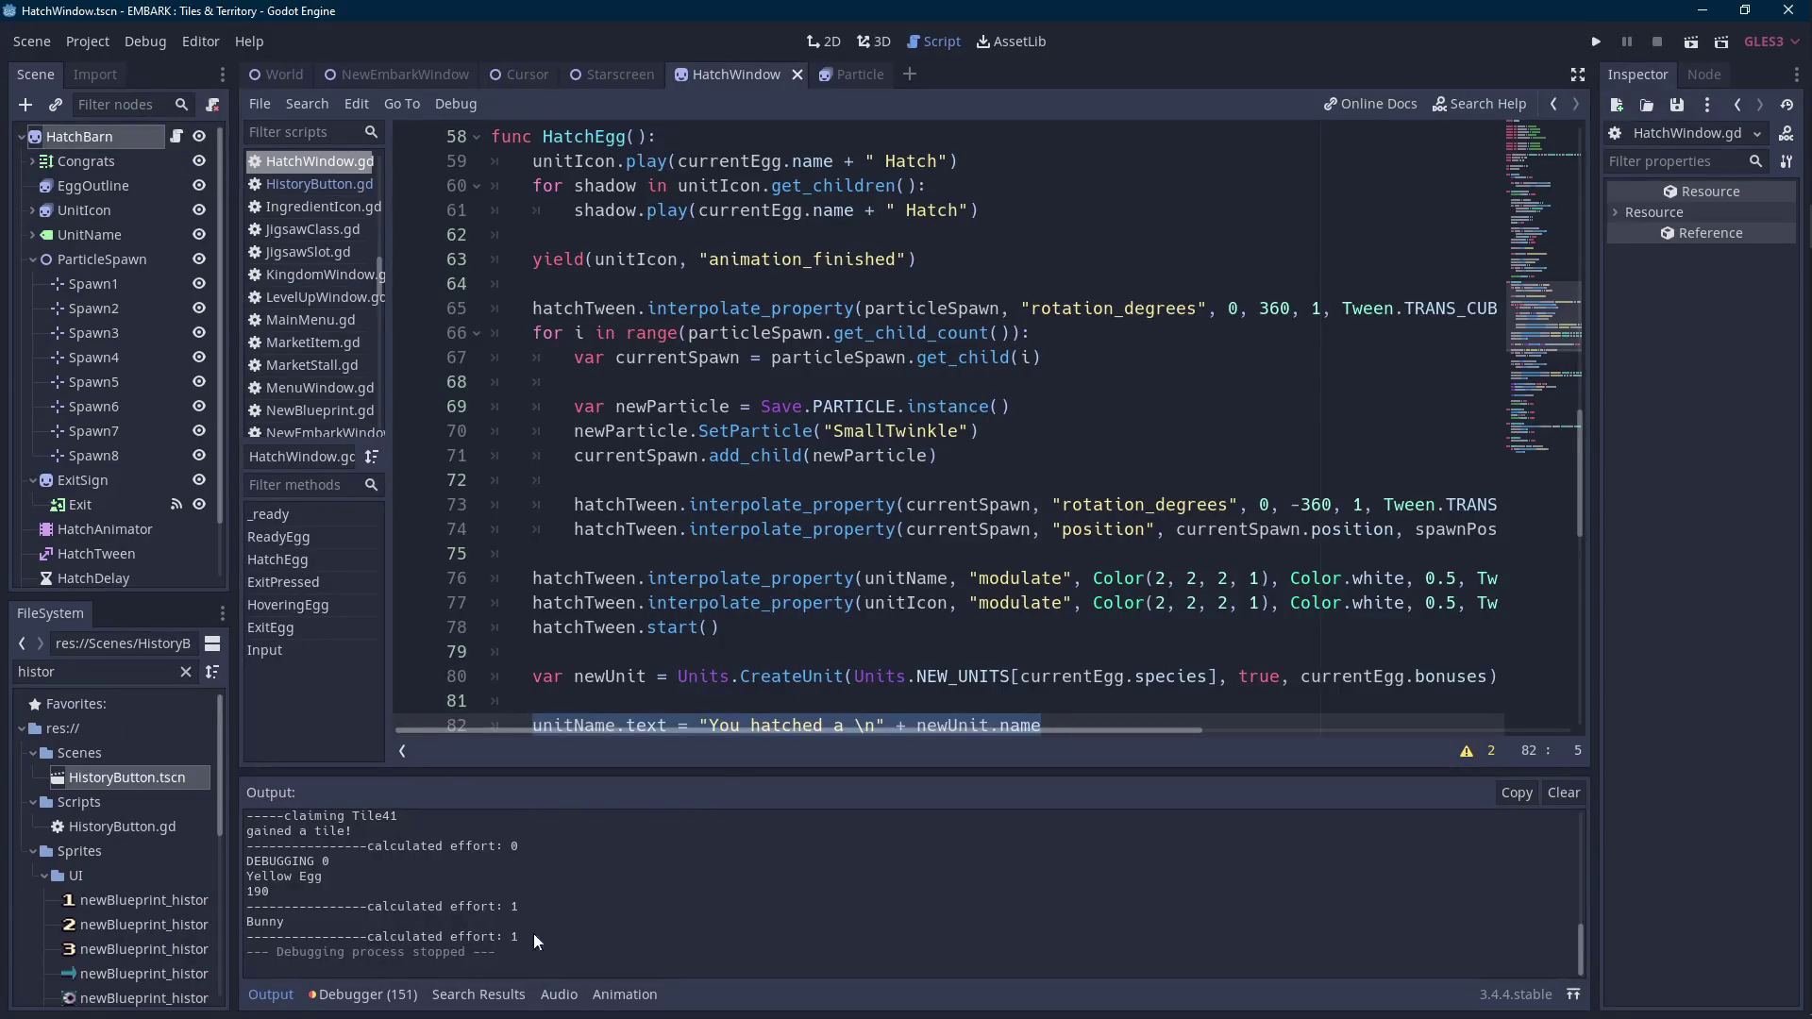
Copy the HatchArea visibility line into the top of HatchEgg() as '$HatchArea.visible = false'.
click(271, 994)
scroll(849, 566, up, 5)
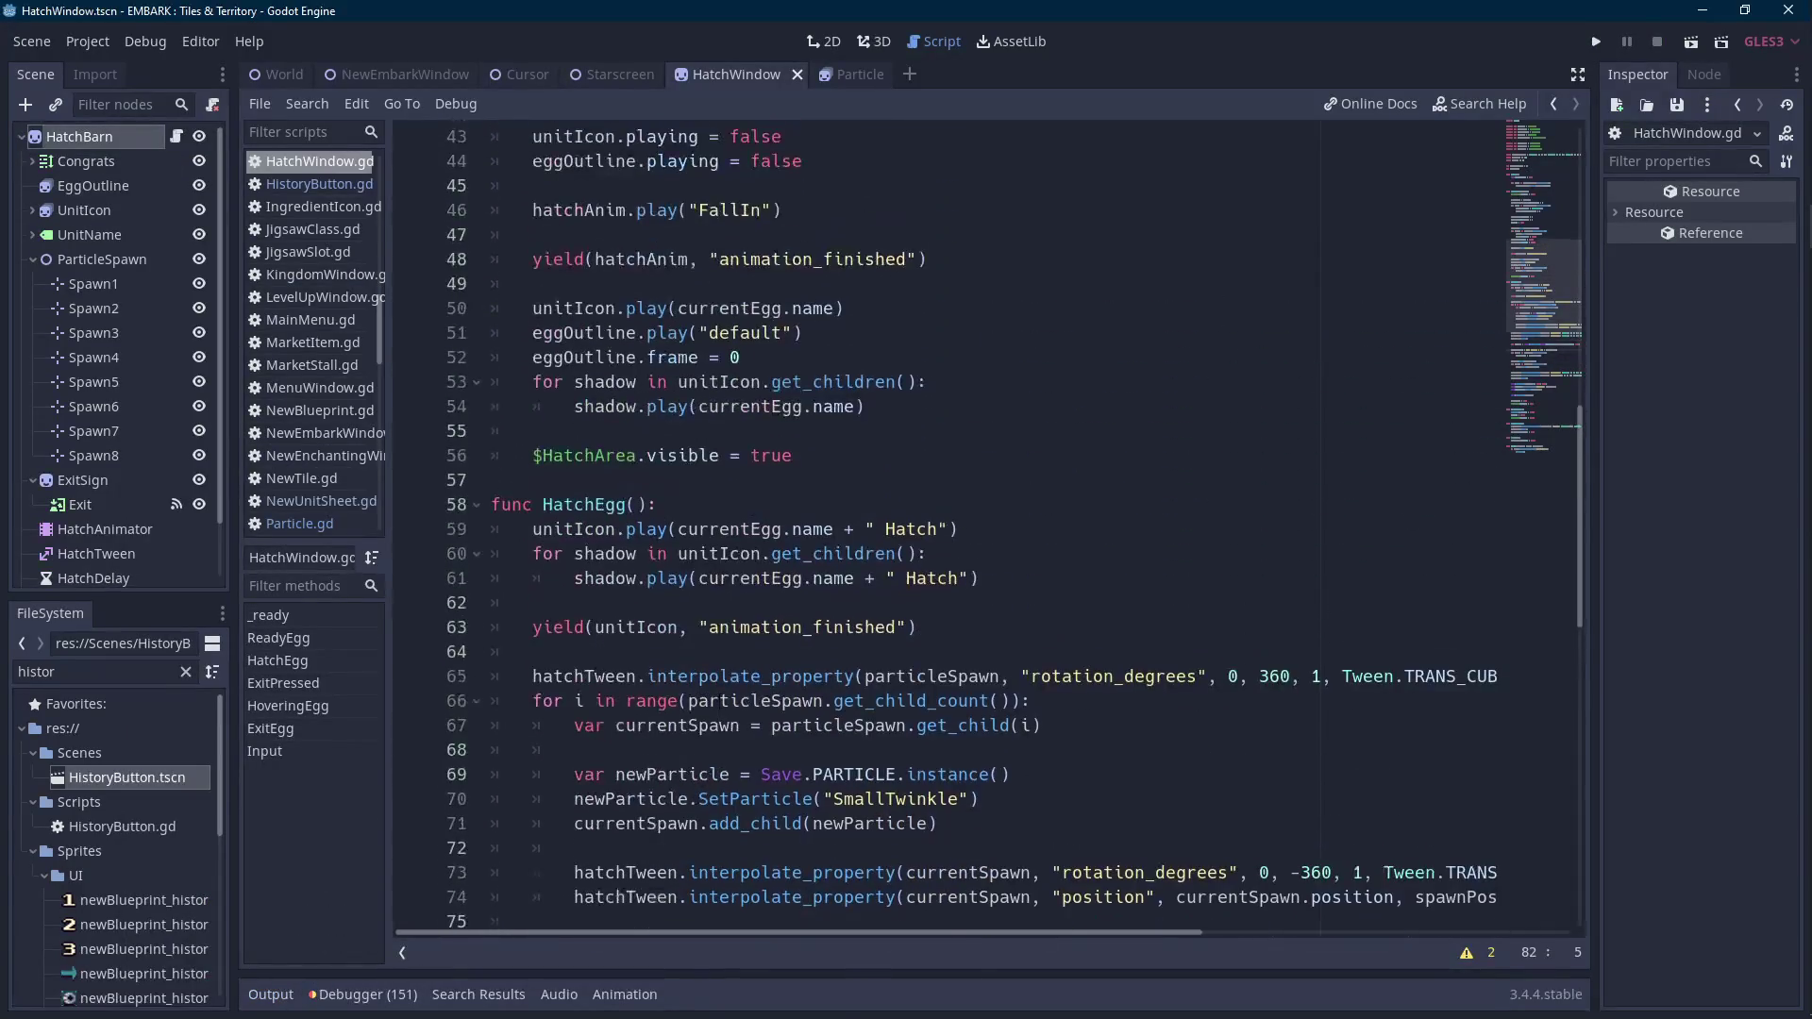
mouse_move(793, 456)
mouse_down()
mouse_move(490, 456)
mouse_move(792, 456)
mouse_move(533, 455)
mouse_up()
scroll(533, 456, down, 10)
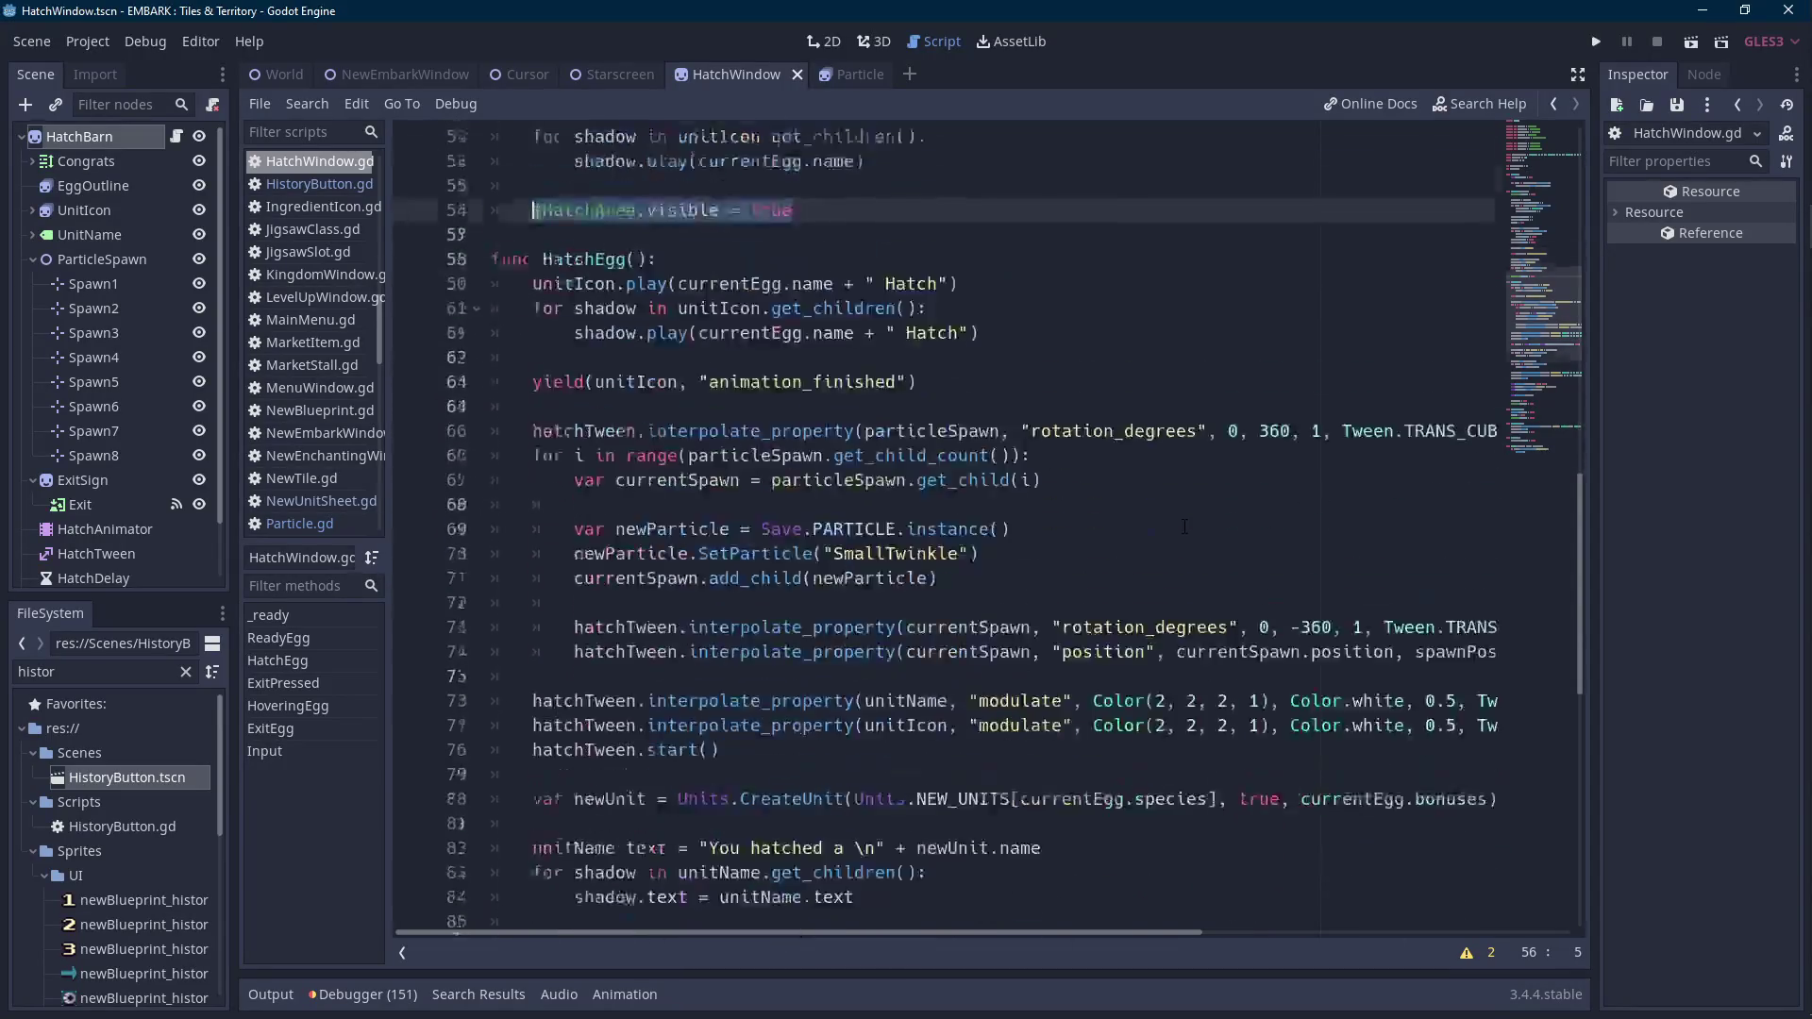
scroll(533, 456, up, 8)
key(ctrl+c)
click(809, 283)
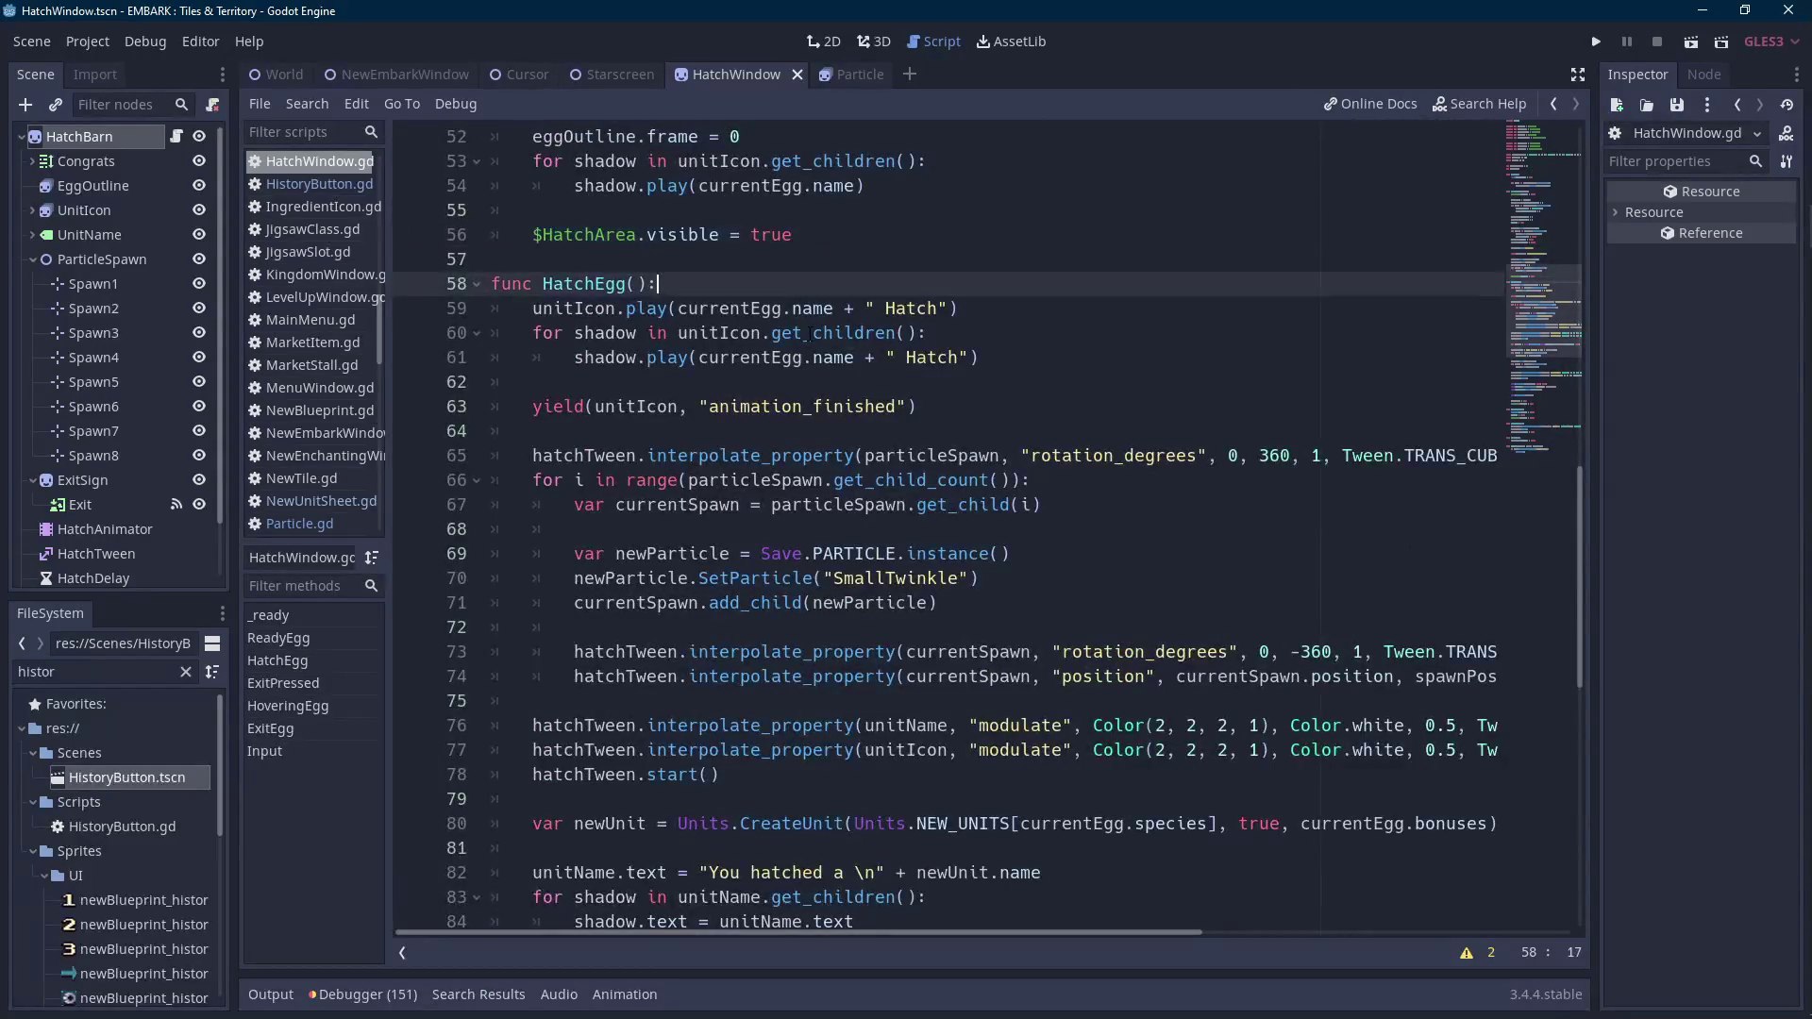
key(Return)
key(ctrl+v)
key(BackSpace)
key(BackSpace)
key(BackSpace)
text(false)
Add 'eggOutline.visible = false' below it, then switch to the World scene.
key(Return)
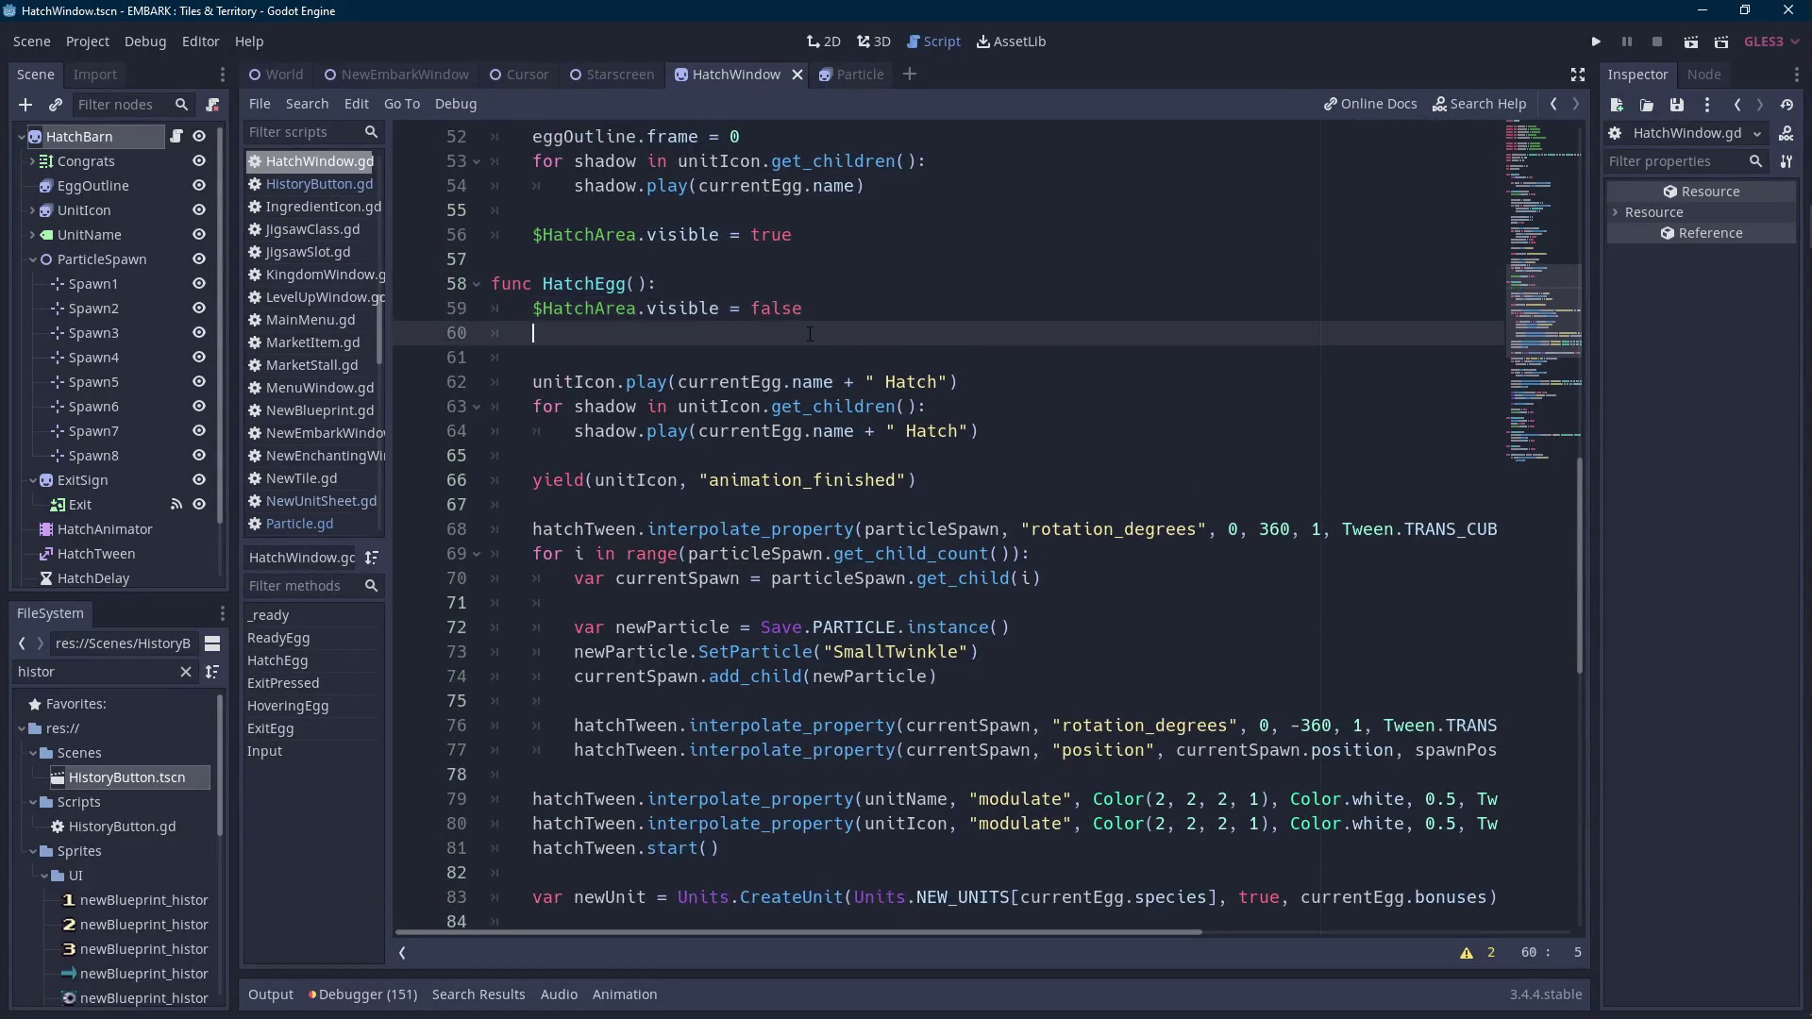
text(egg)
key(Return)
text(visible = false)
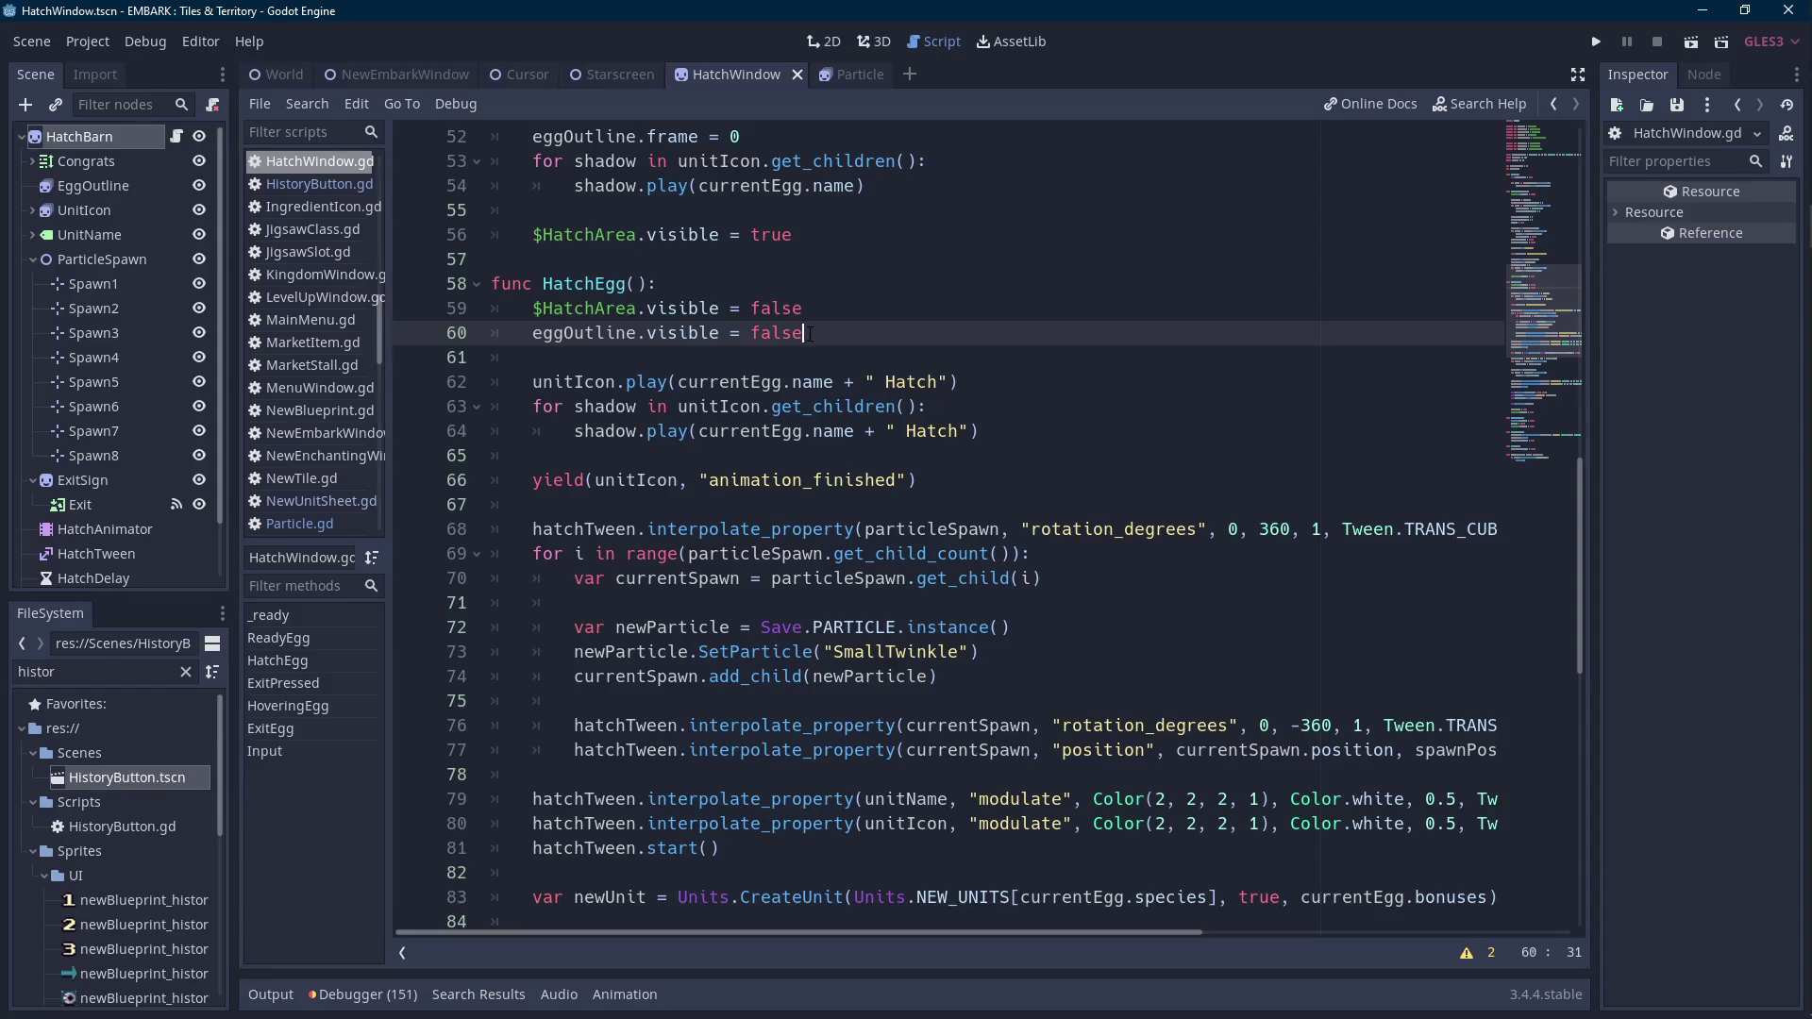
click(257, 72)
scroll(695, 539, down, 9)
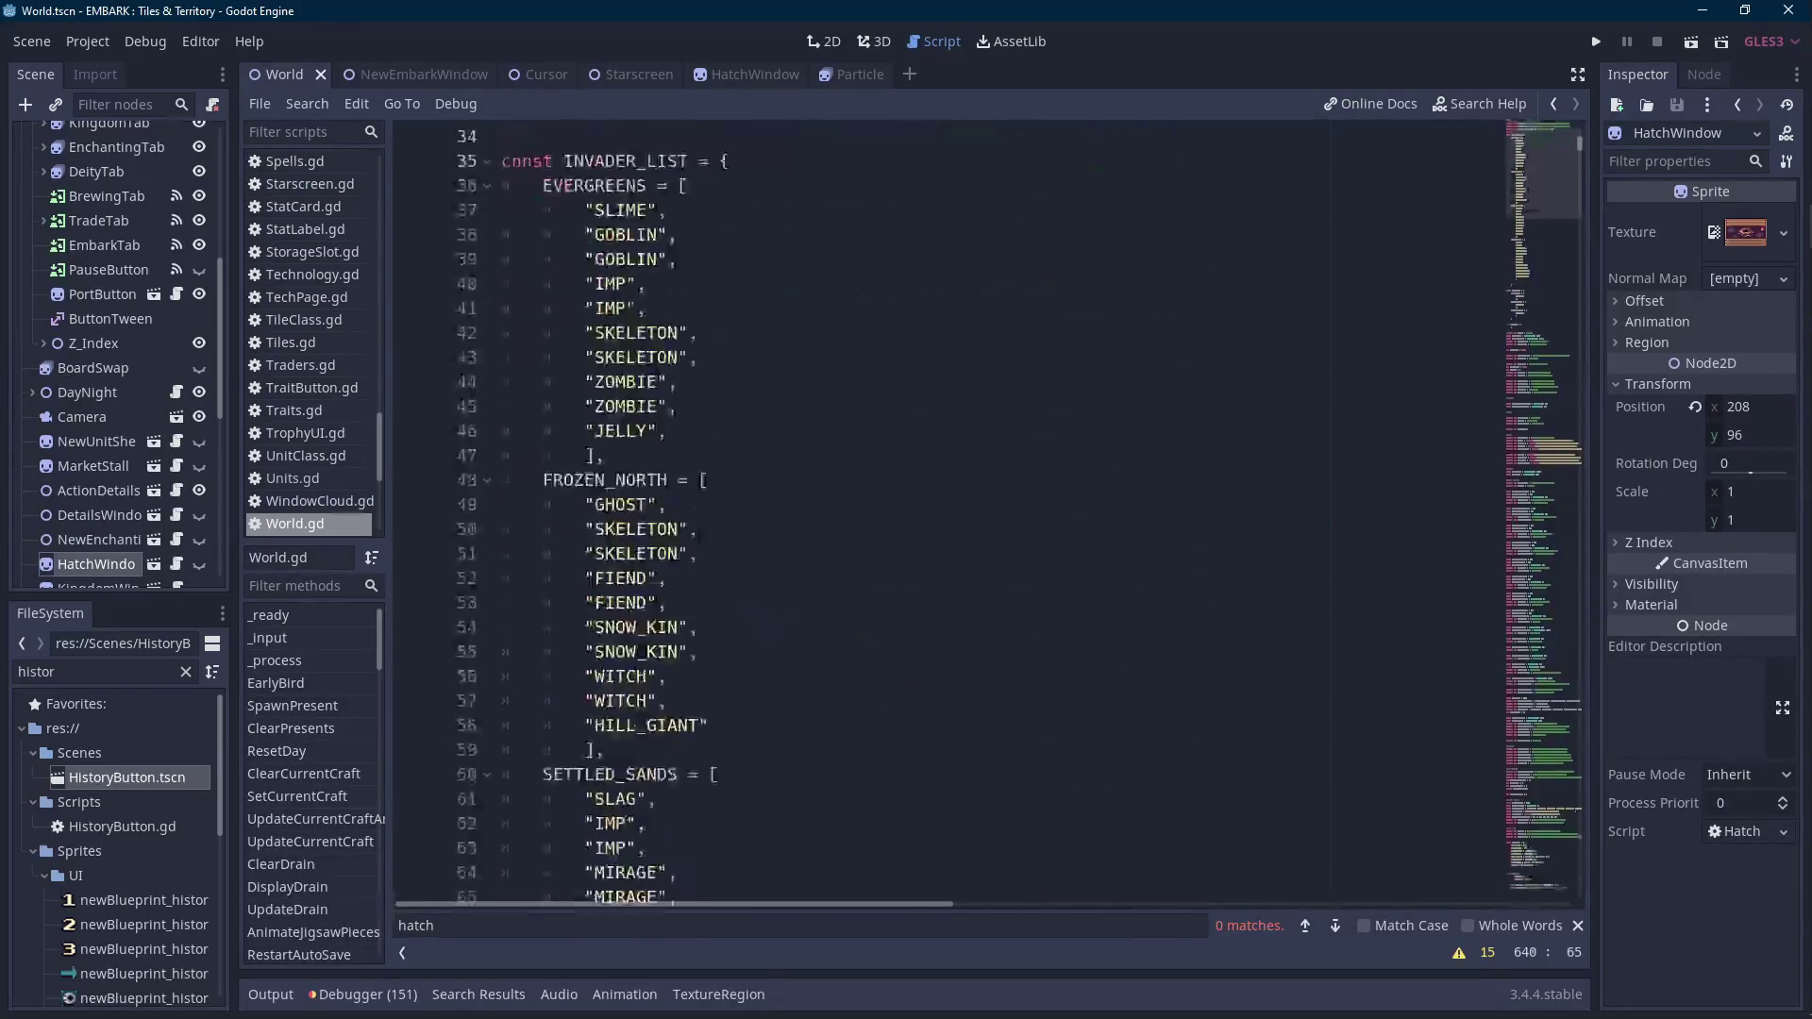
In World.gd's first debug setup, duplicate the GainAnimal/eggGrowth line pair twice.
scroll(159, 224, up, 8)
click(177, 139)
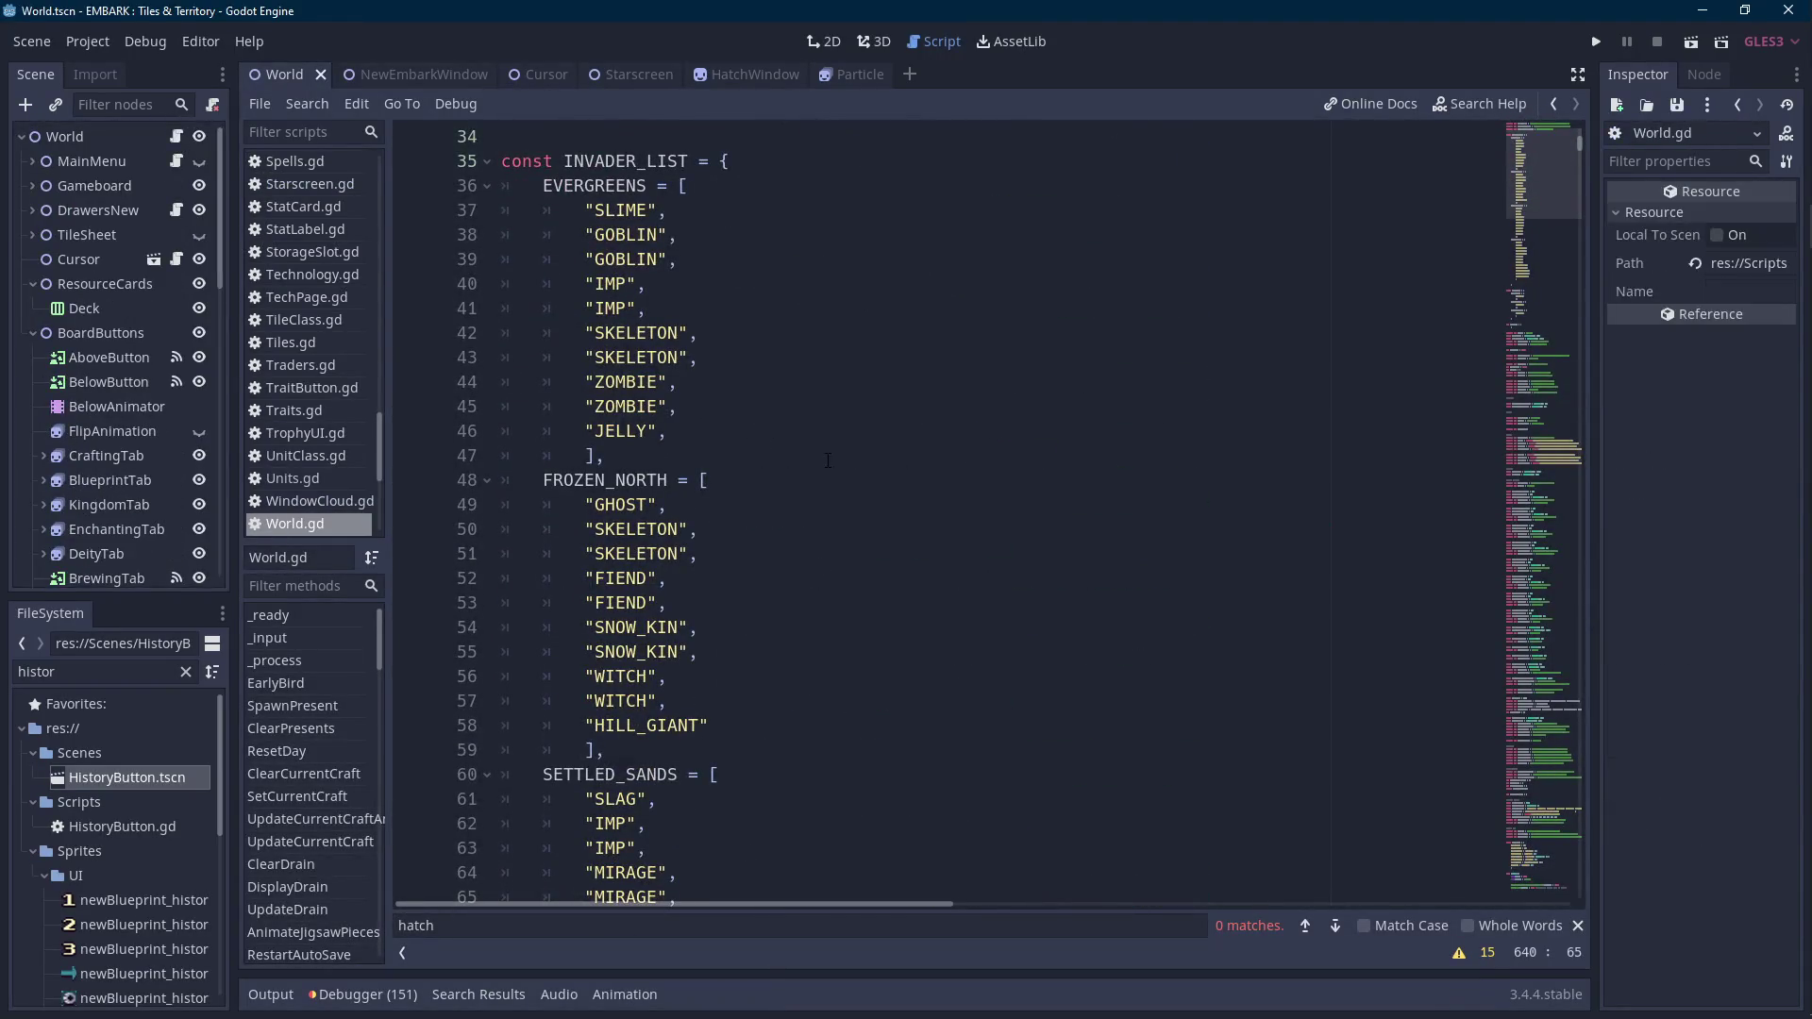
click(302, 642)
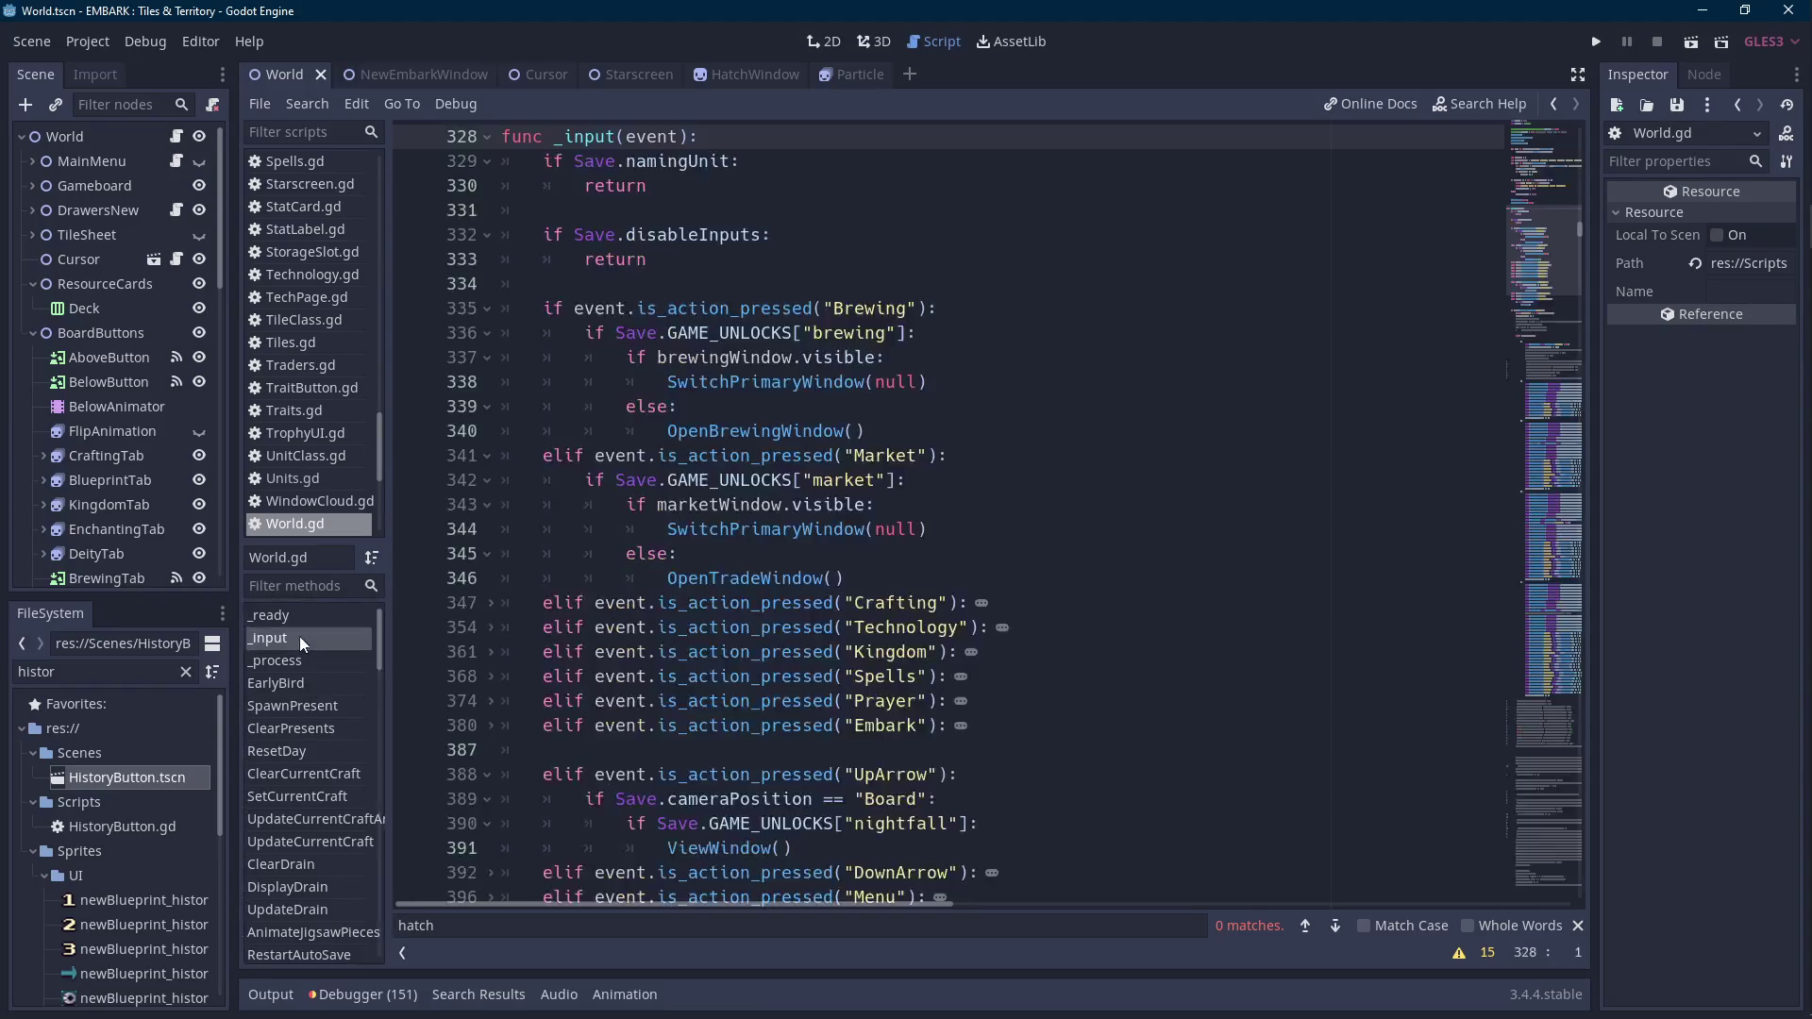
scroll(787, 573, down, 15)
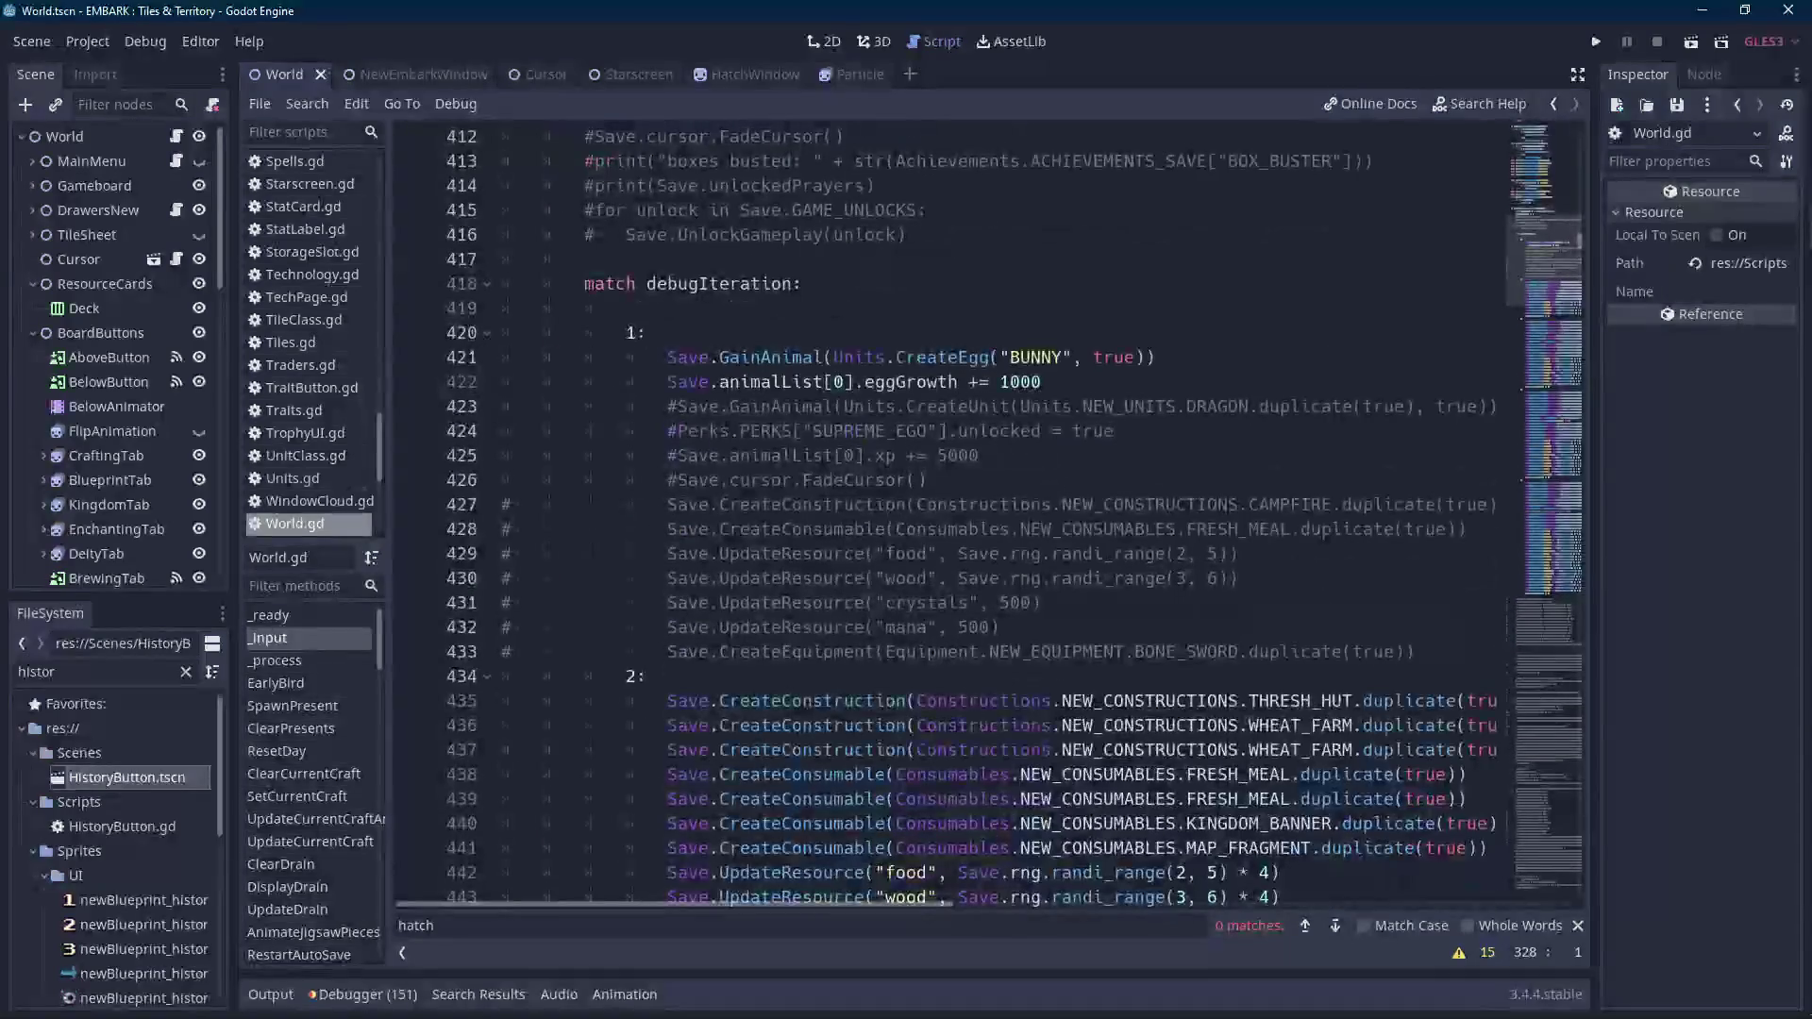
drag(667, 381, 668, 357)
key(ctrl+c)
click(1166, 377)
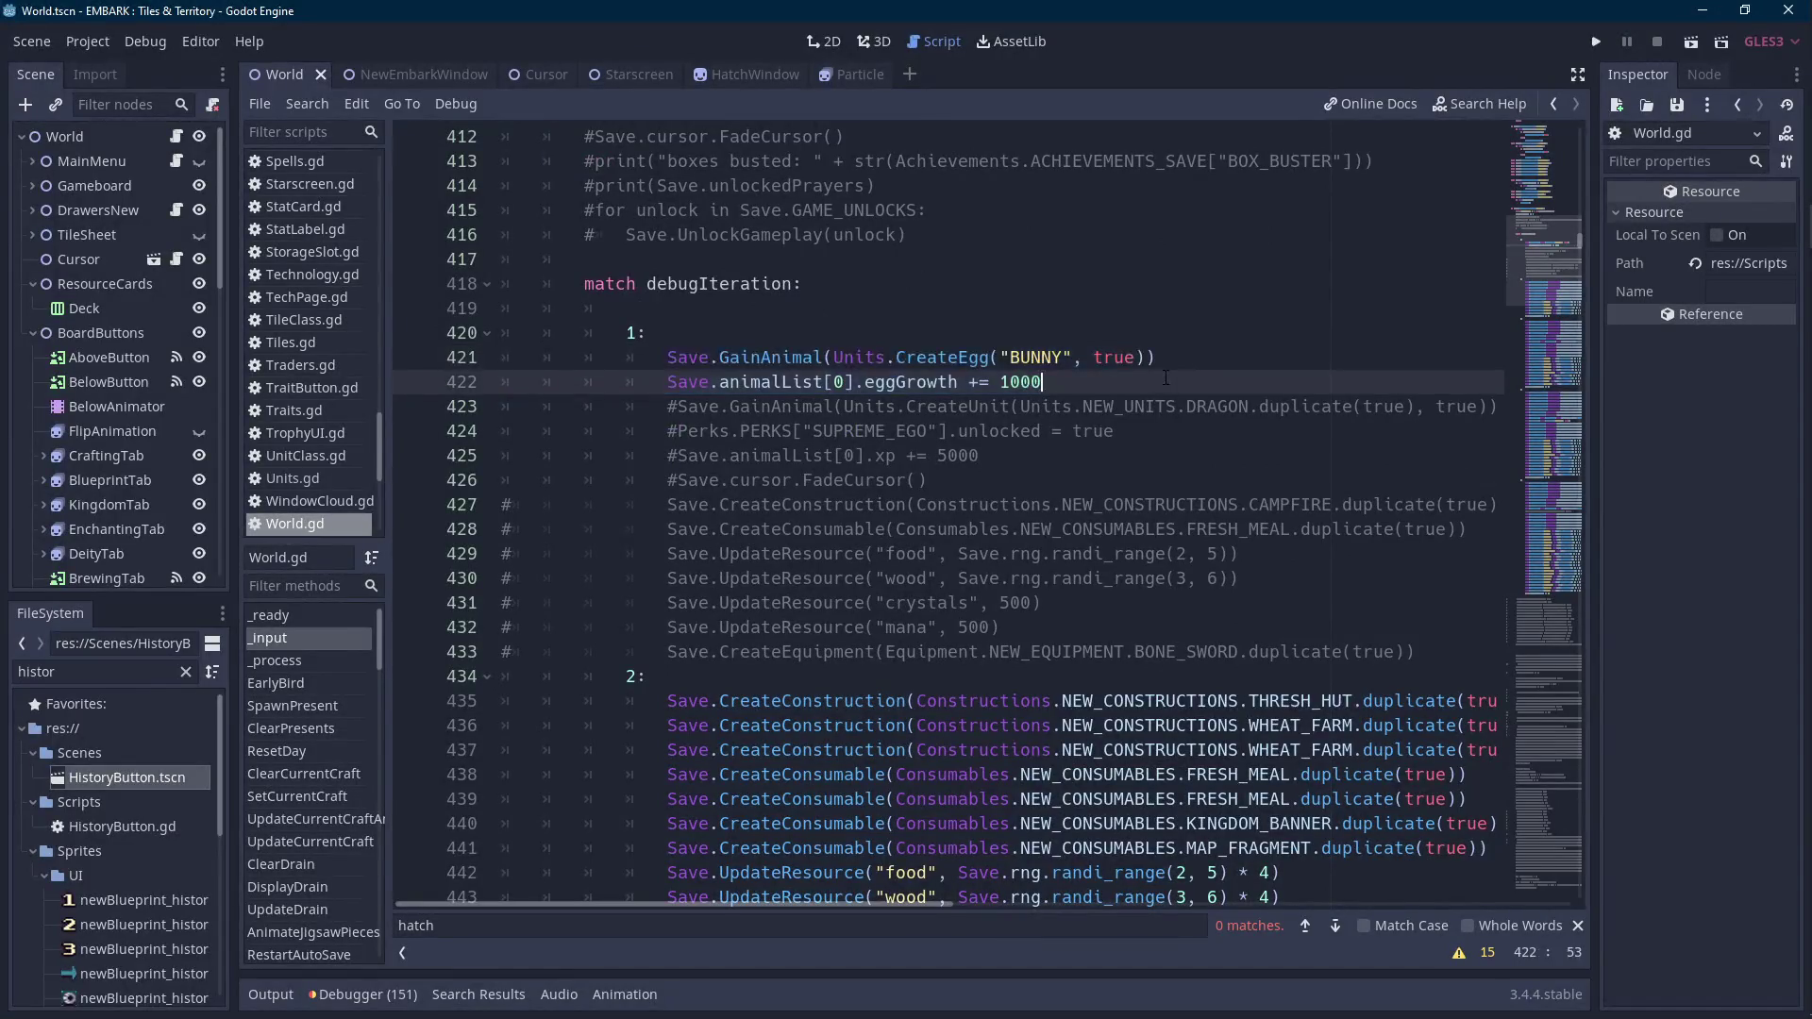
key(Return)
key(ctrl+v)
key(Return)
key(ctrl+v)
Change the copied eggGrowth list indexes to 1 and 2.
key(Left)
key(Left)
key(Left)
key(Up)
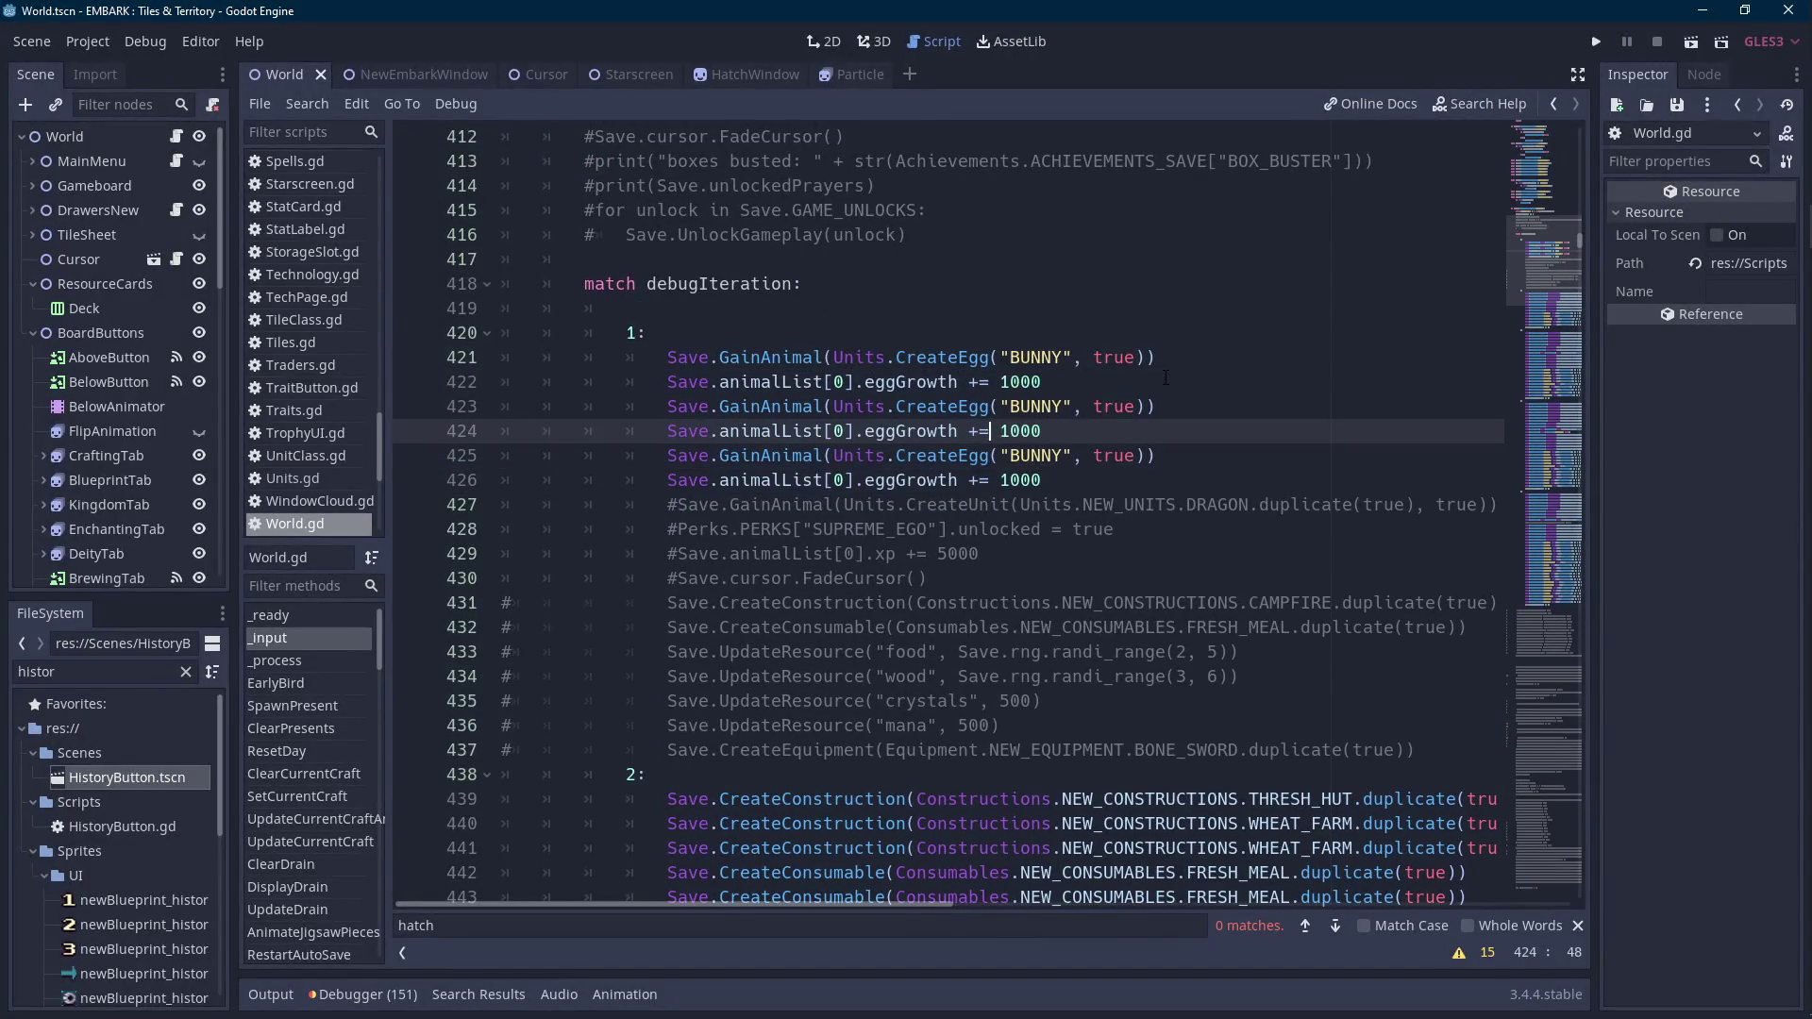
key(Left)
key(Left)
key(Left)
key(BackSpace)
text(1)
key(Down)
key(Down)
key(Left)
key(Delete)
text(2)
key(Up)
key(Up)
key(Up)
Rename the second and third eggs to PRICK and ROCK_CRAB, save, and run the game.
key(End)
key(ctrl+Left)
key(ctrl+Left)
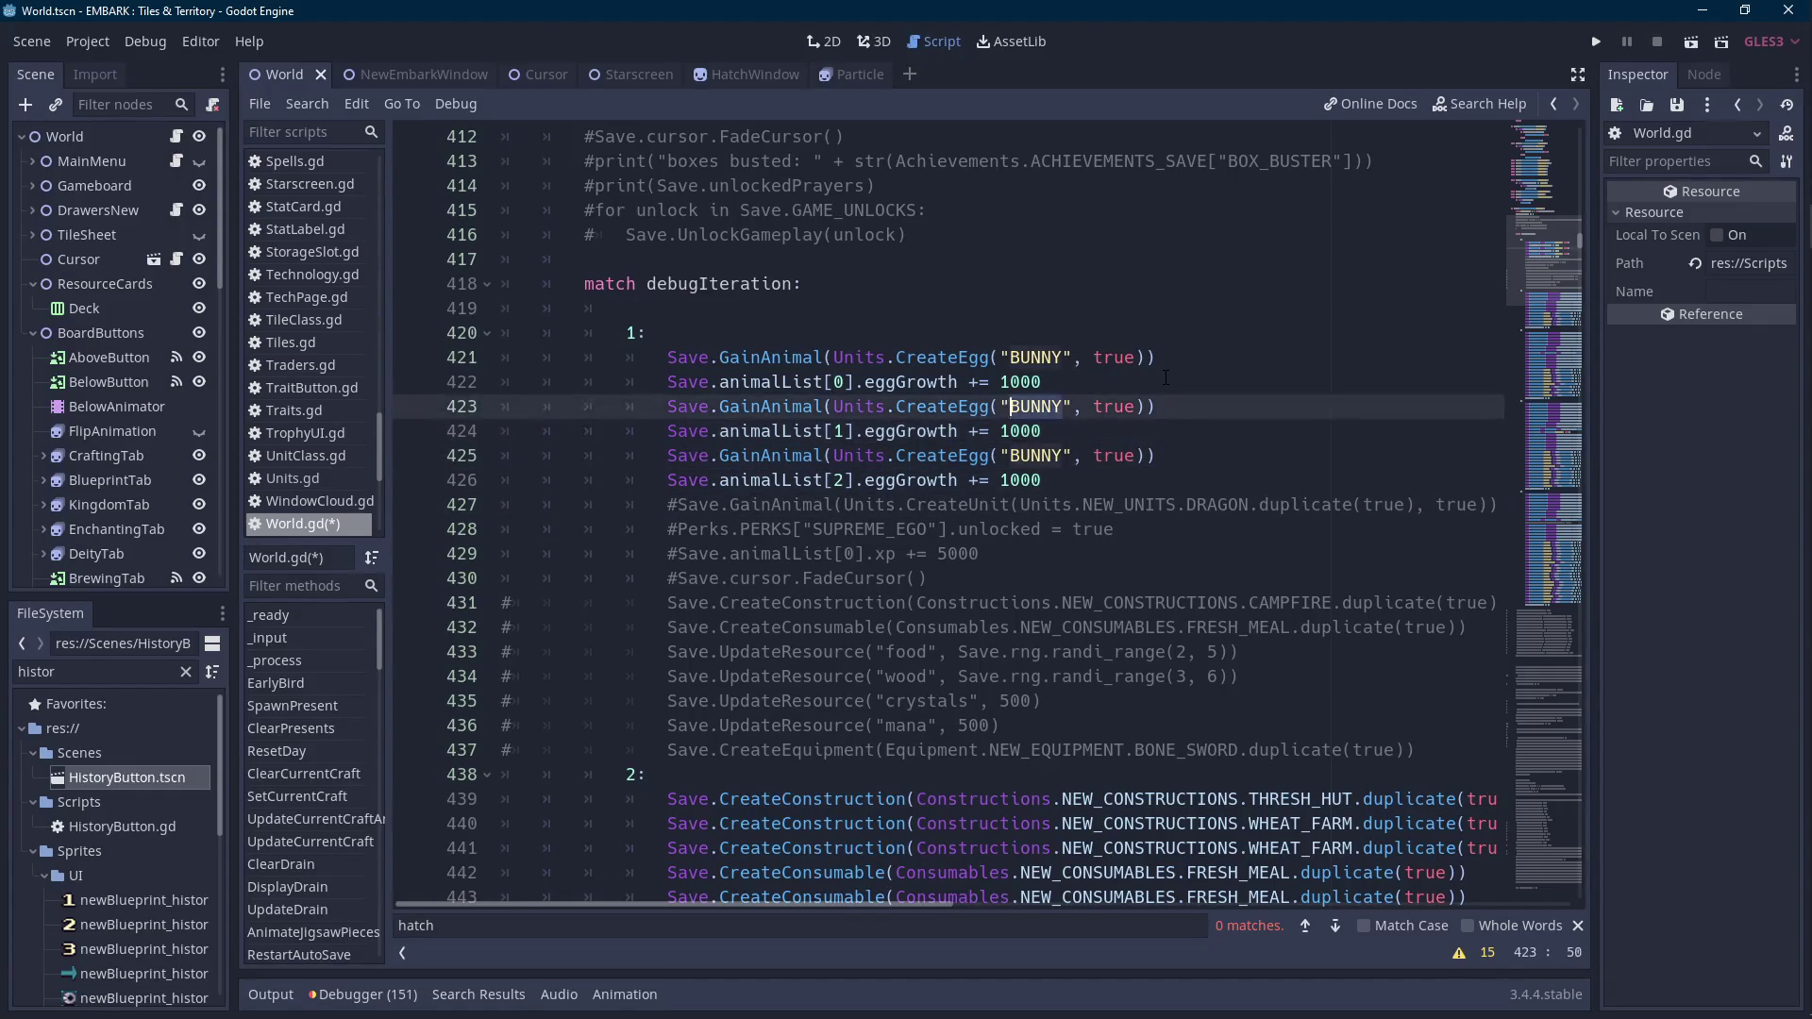
key(ctrl+shift+Right)
text(PRICK)
key(Down)
key(Down)
key(ctrl+Left)
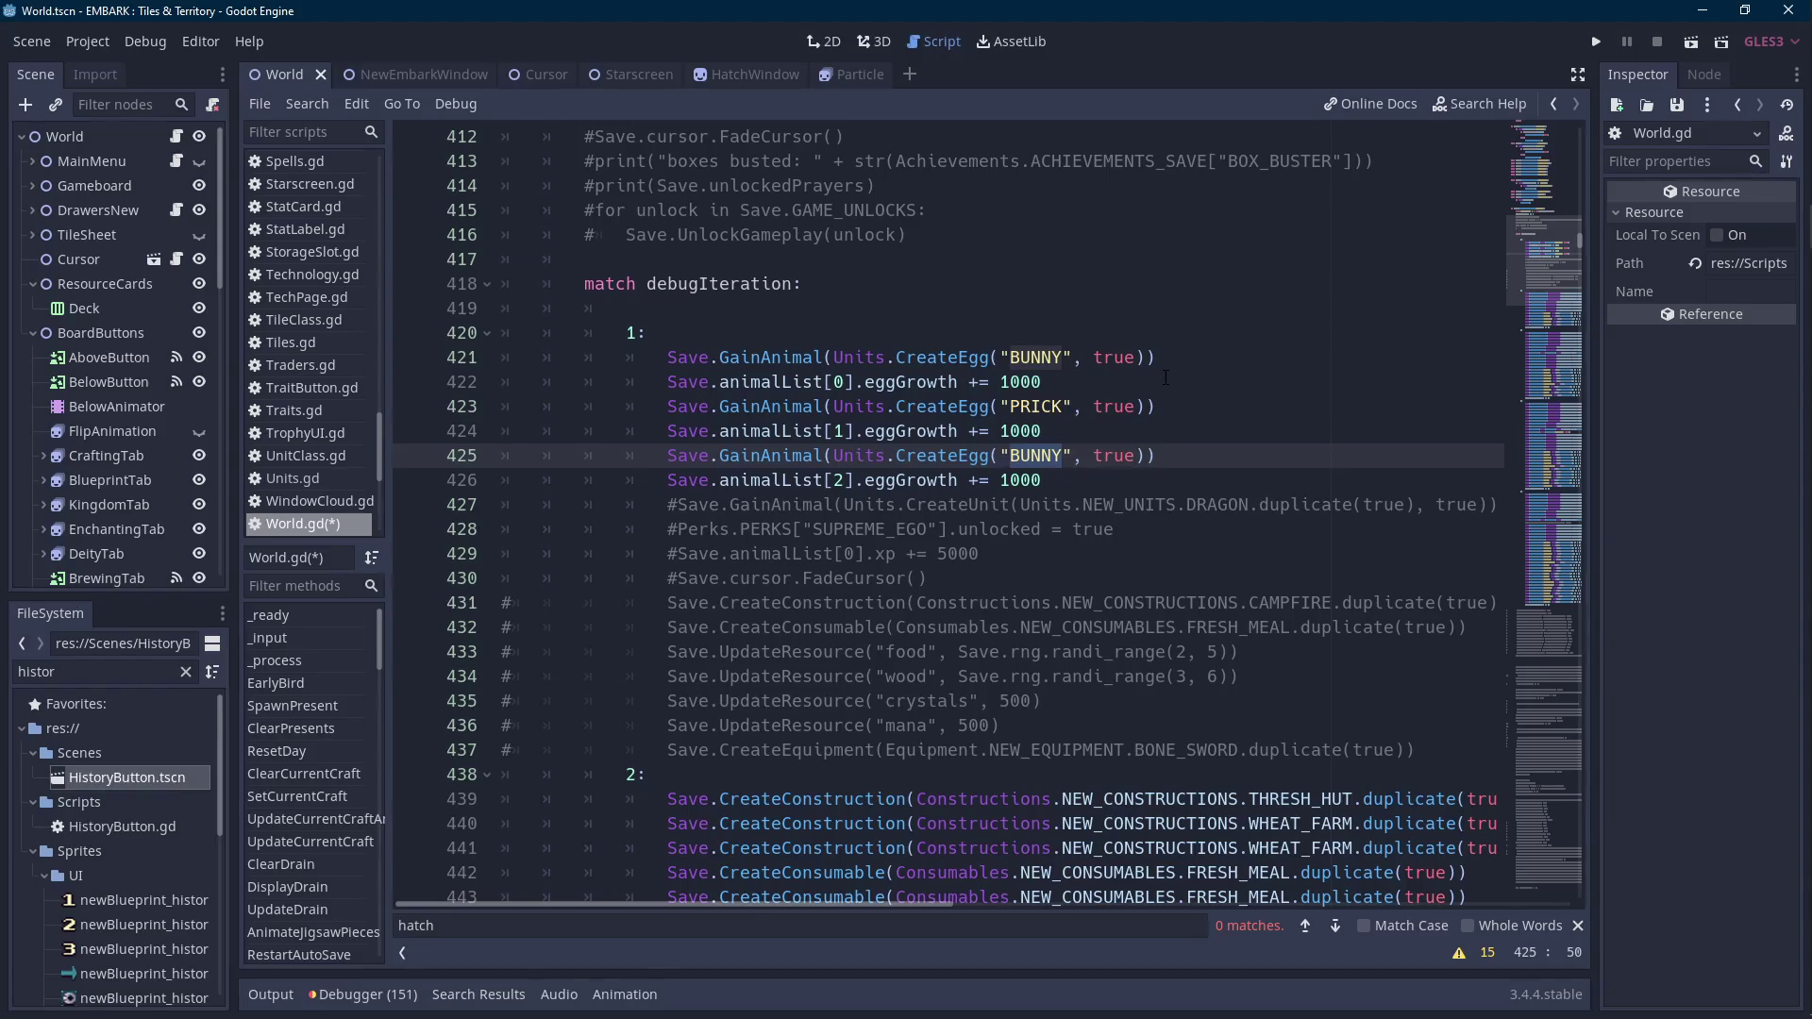
key(ctrl+shift+Right)
text(ROCK_CRAB)
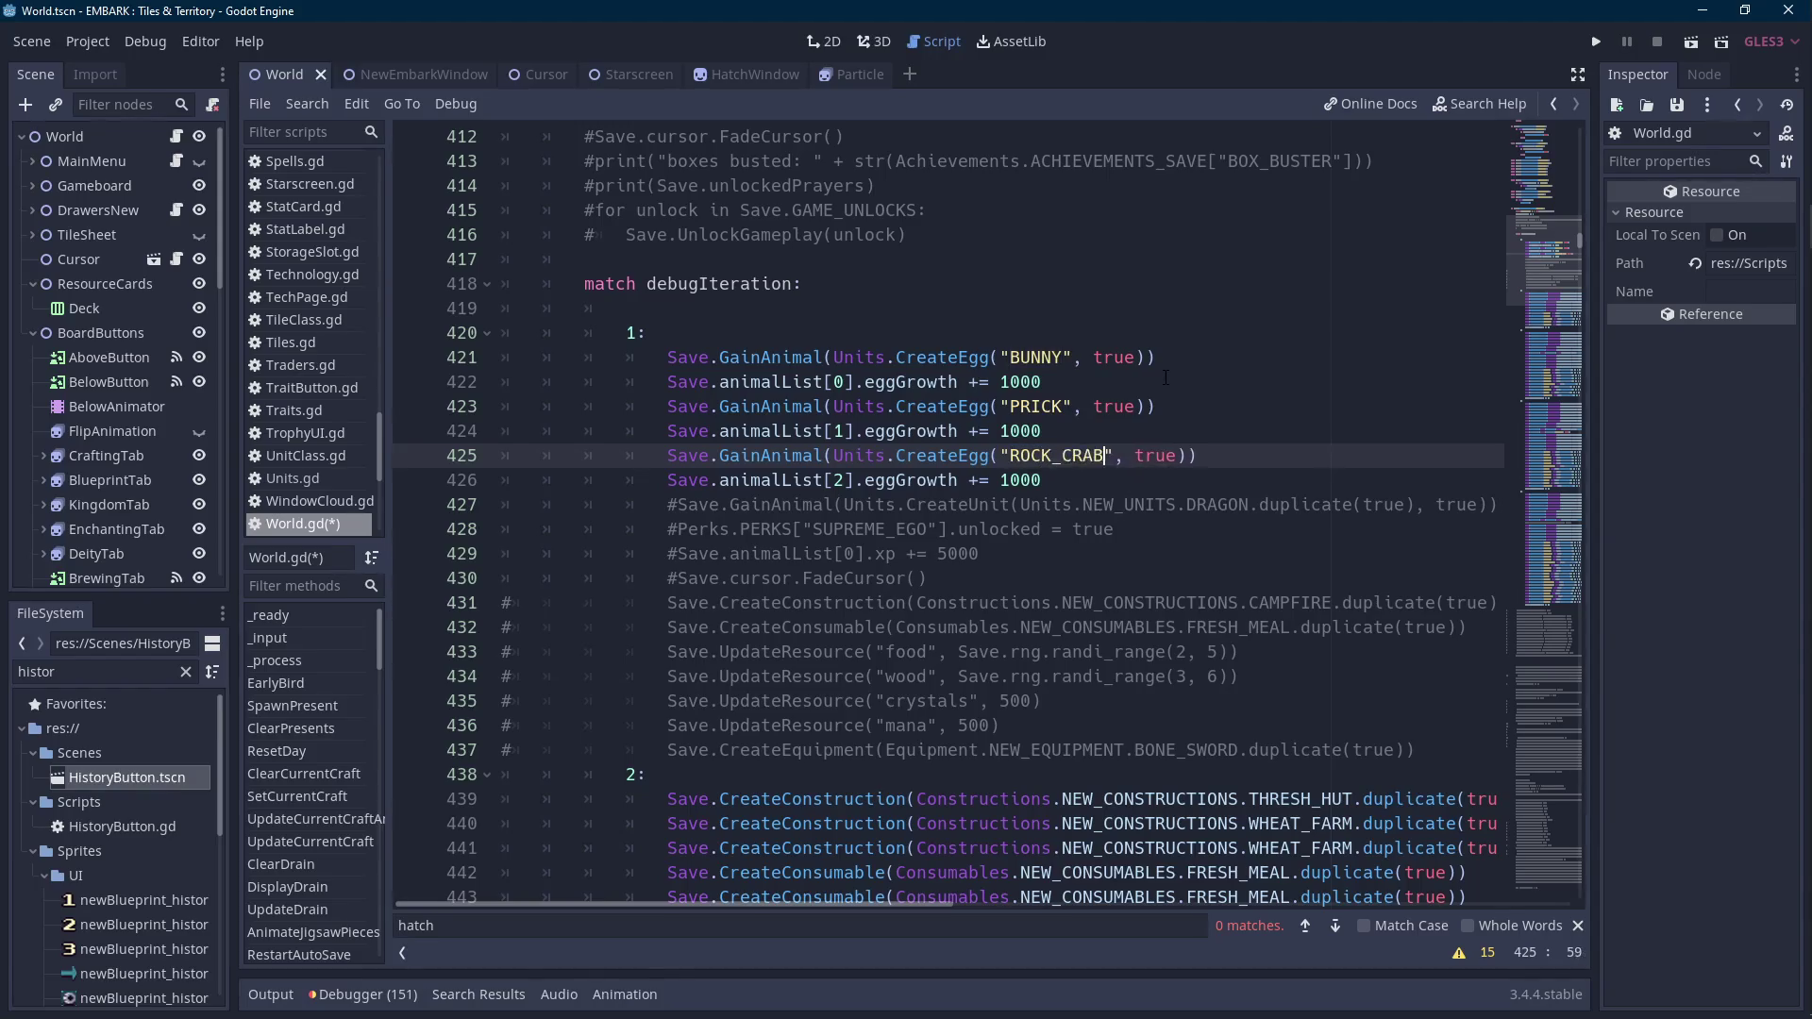
key(ctrl+s)
key(F5)
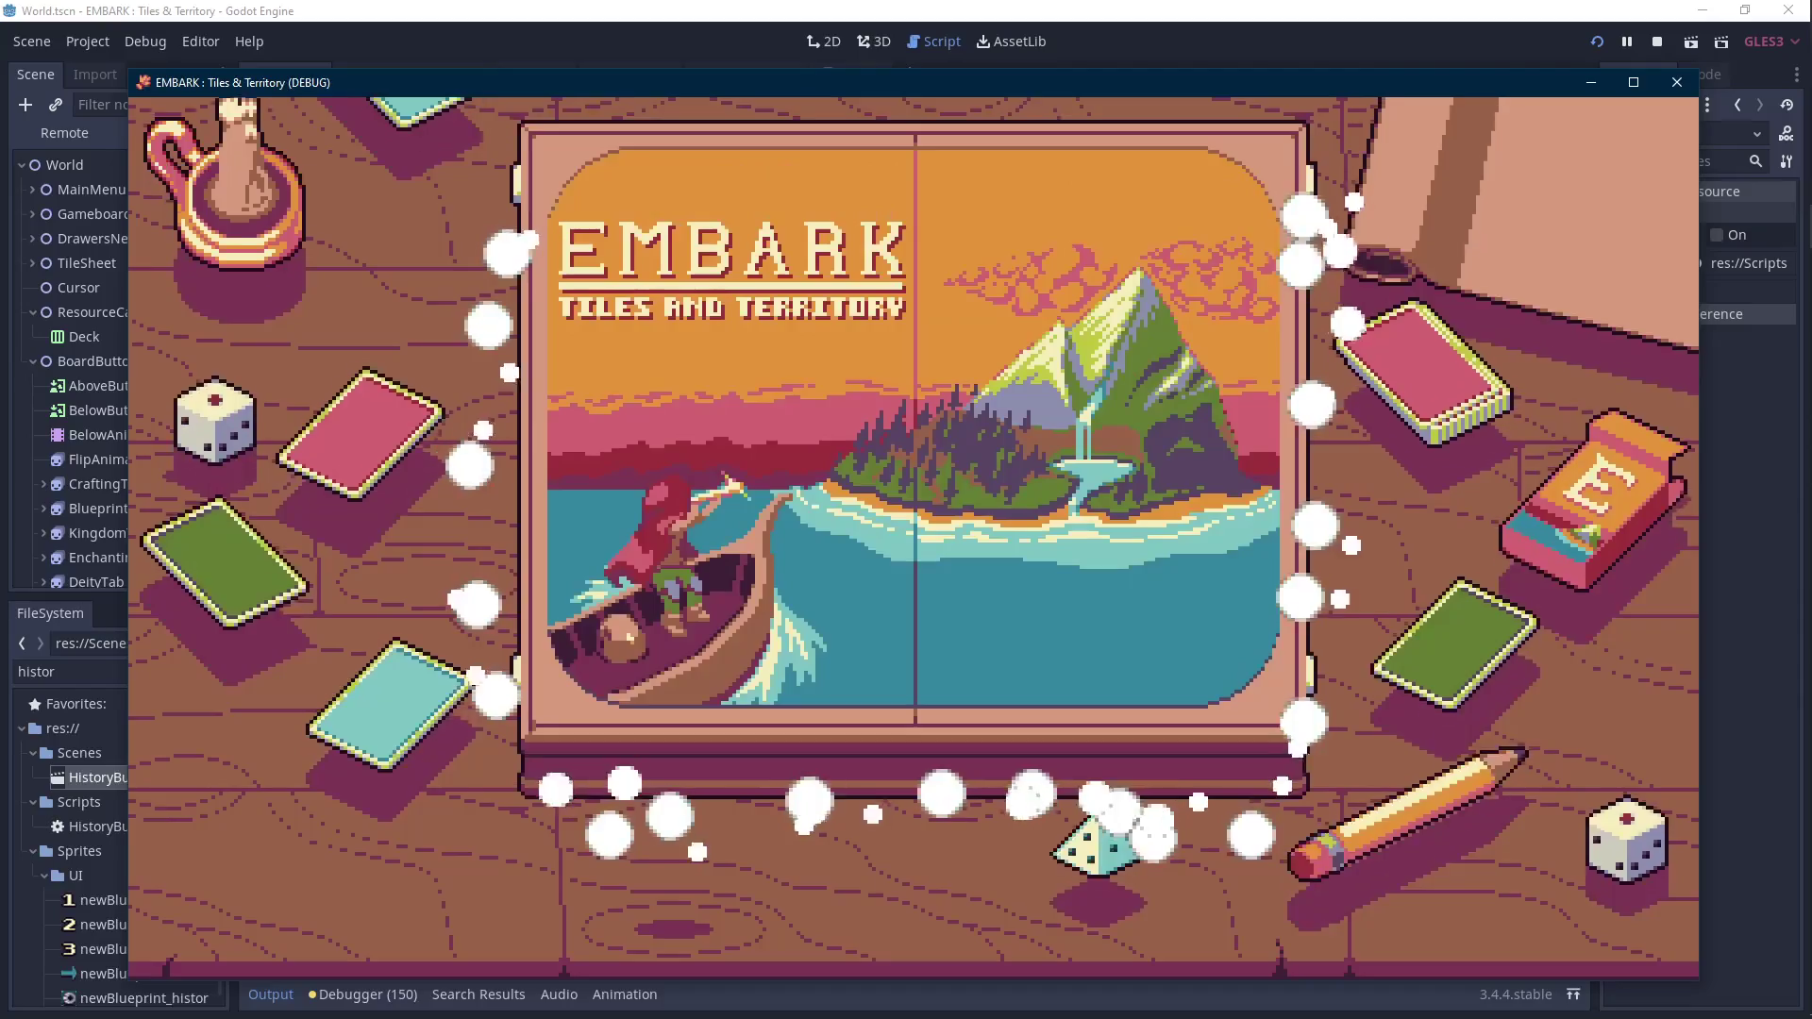
Load File 1, check the barn lists Yellow, Green and Purple Eggs, then stop with F8.
click(830, 571)
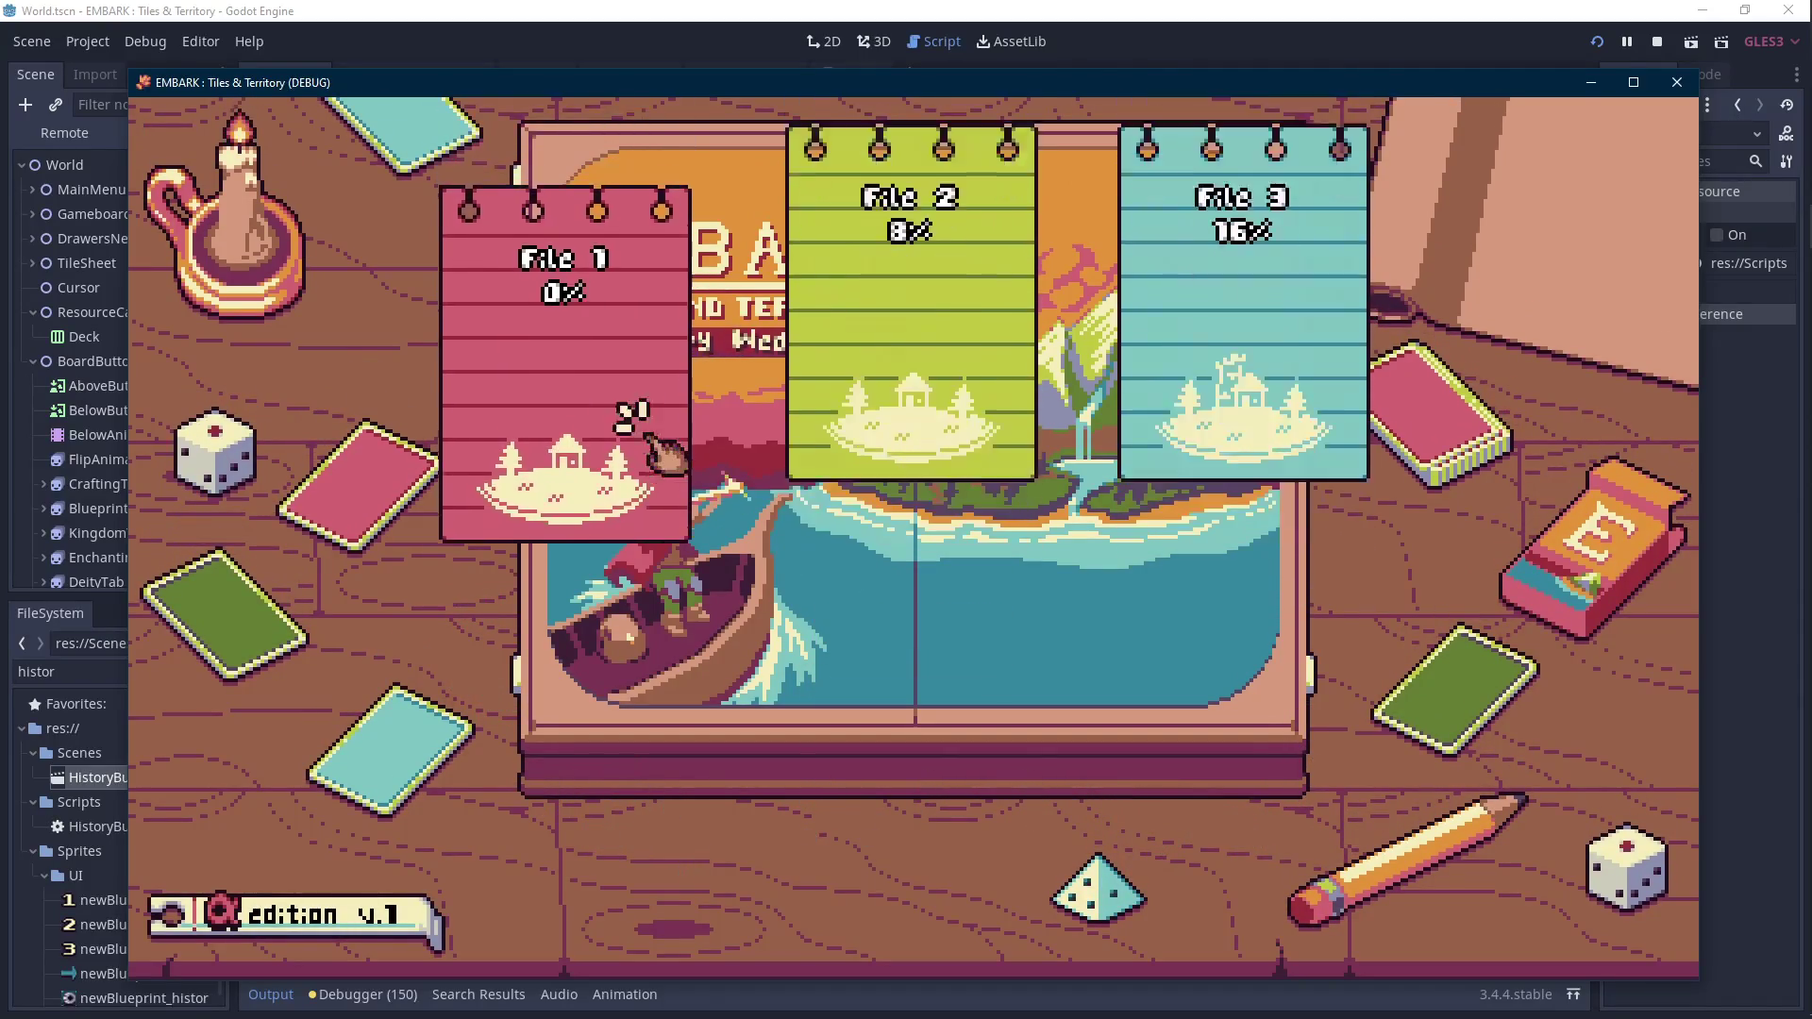
click(635, 518)
click(910, 627)
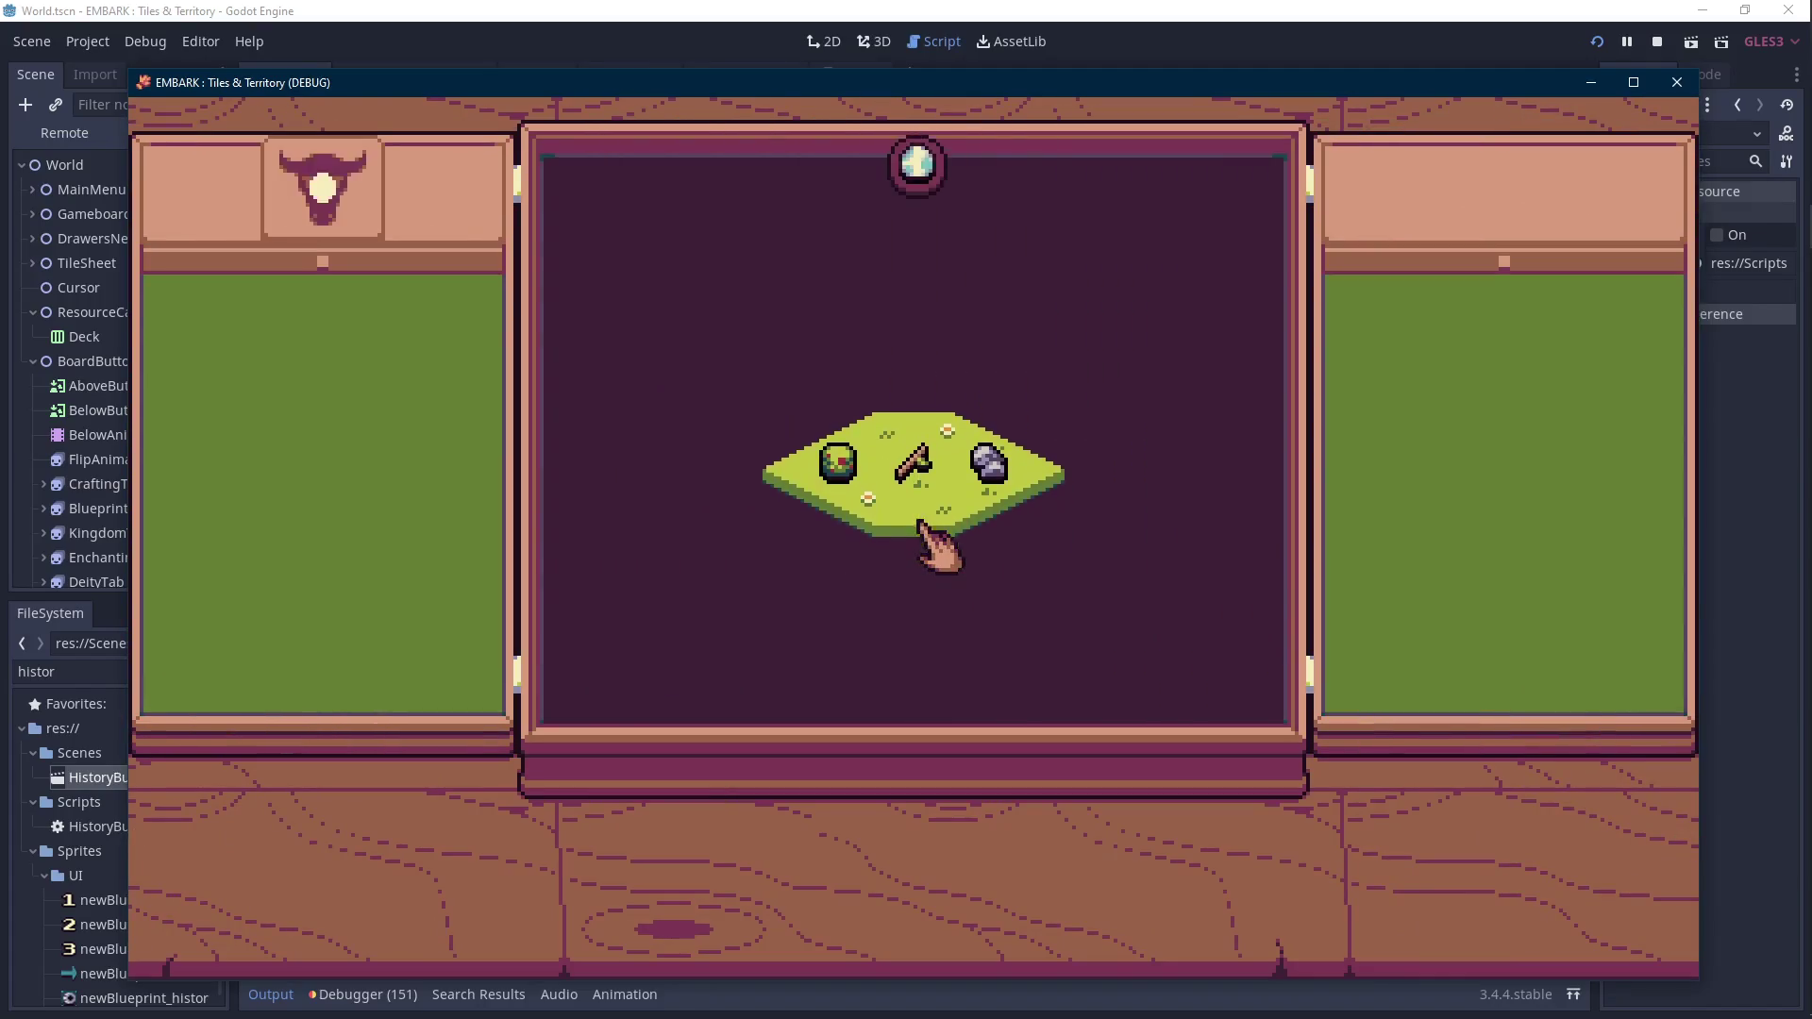
click(392, 249)
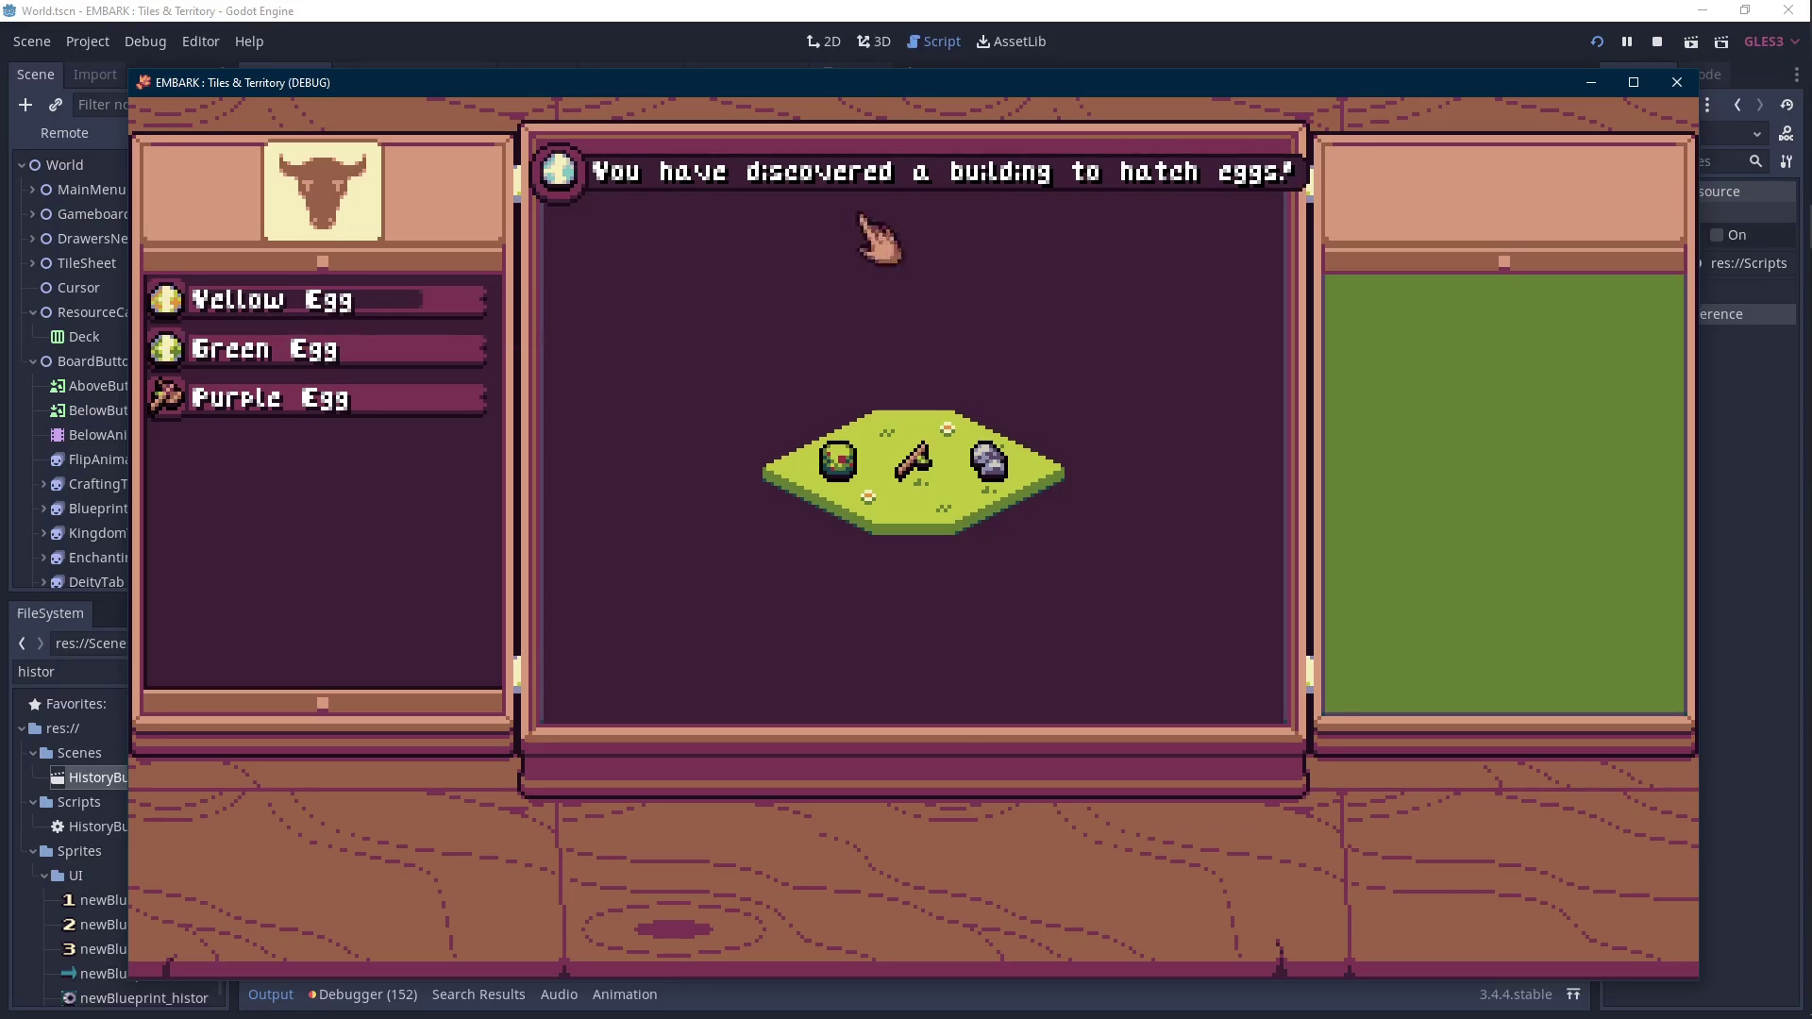
key(F8)
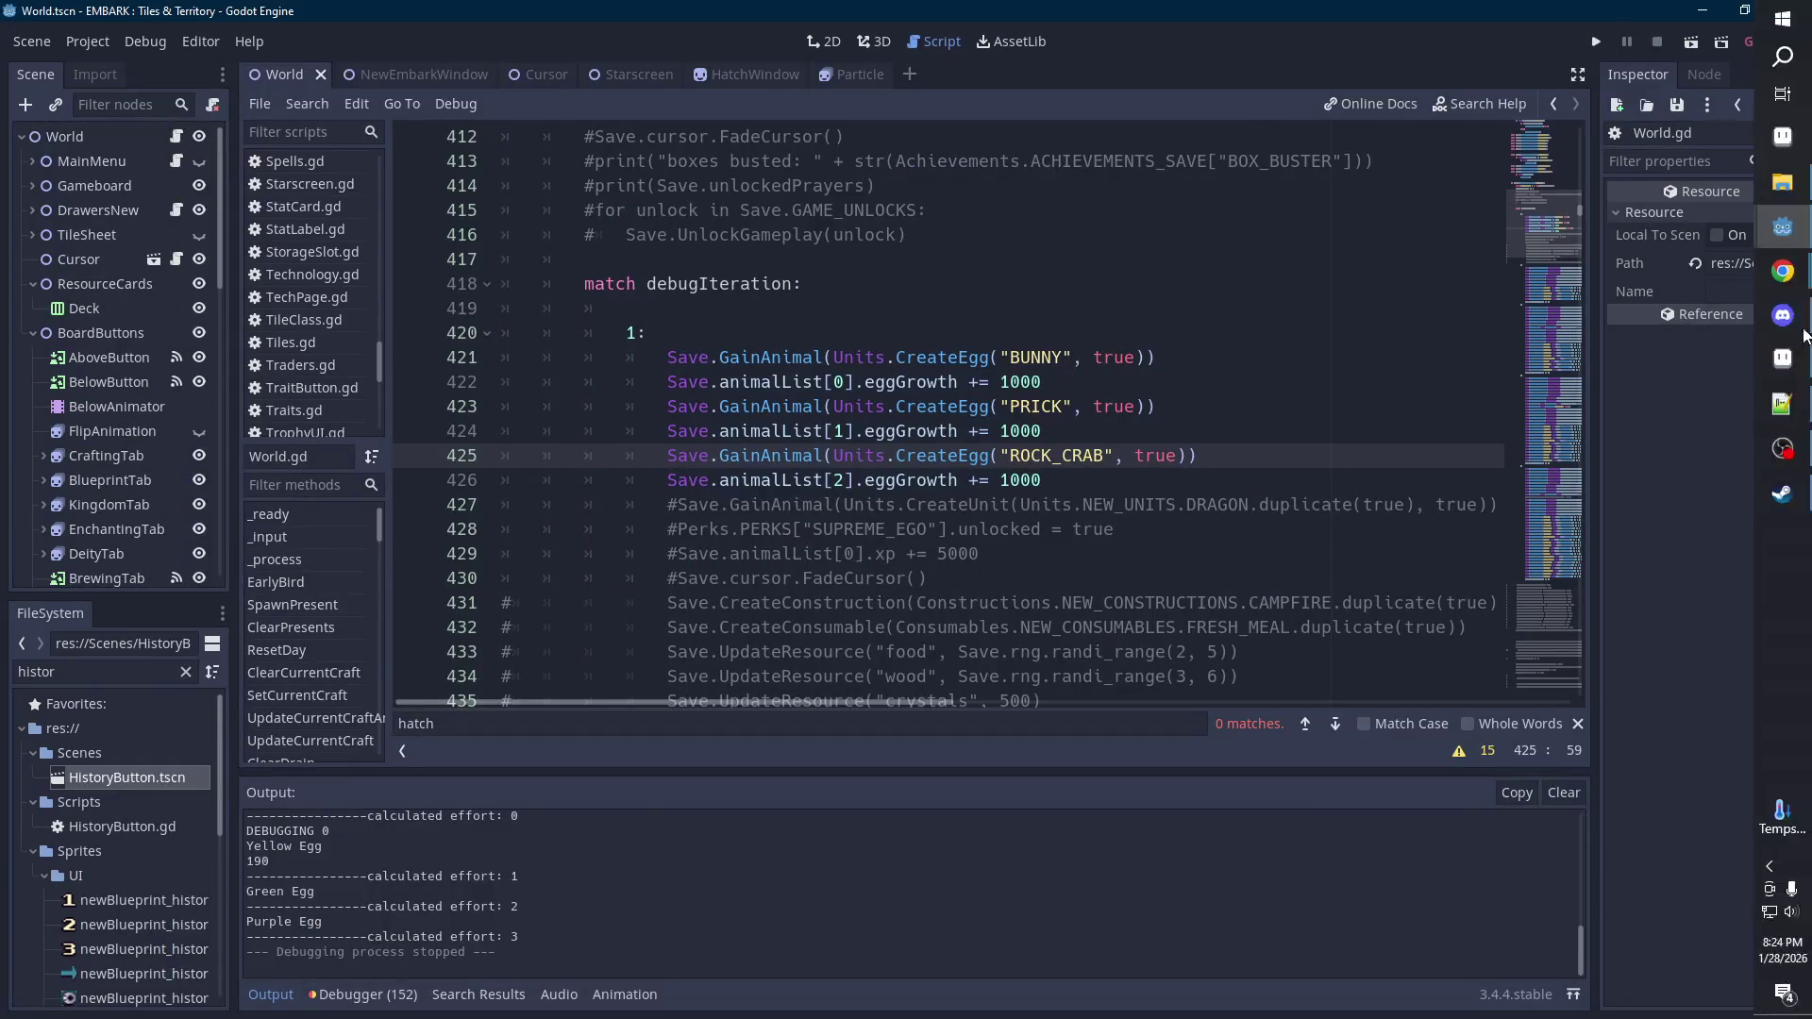
Return to the HatchWindow scene and select the UnitIcon node.
mouse_move(1789, 272)
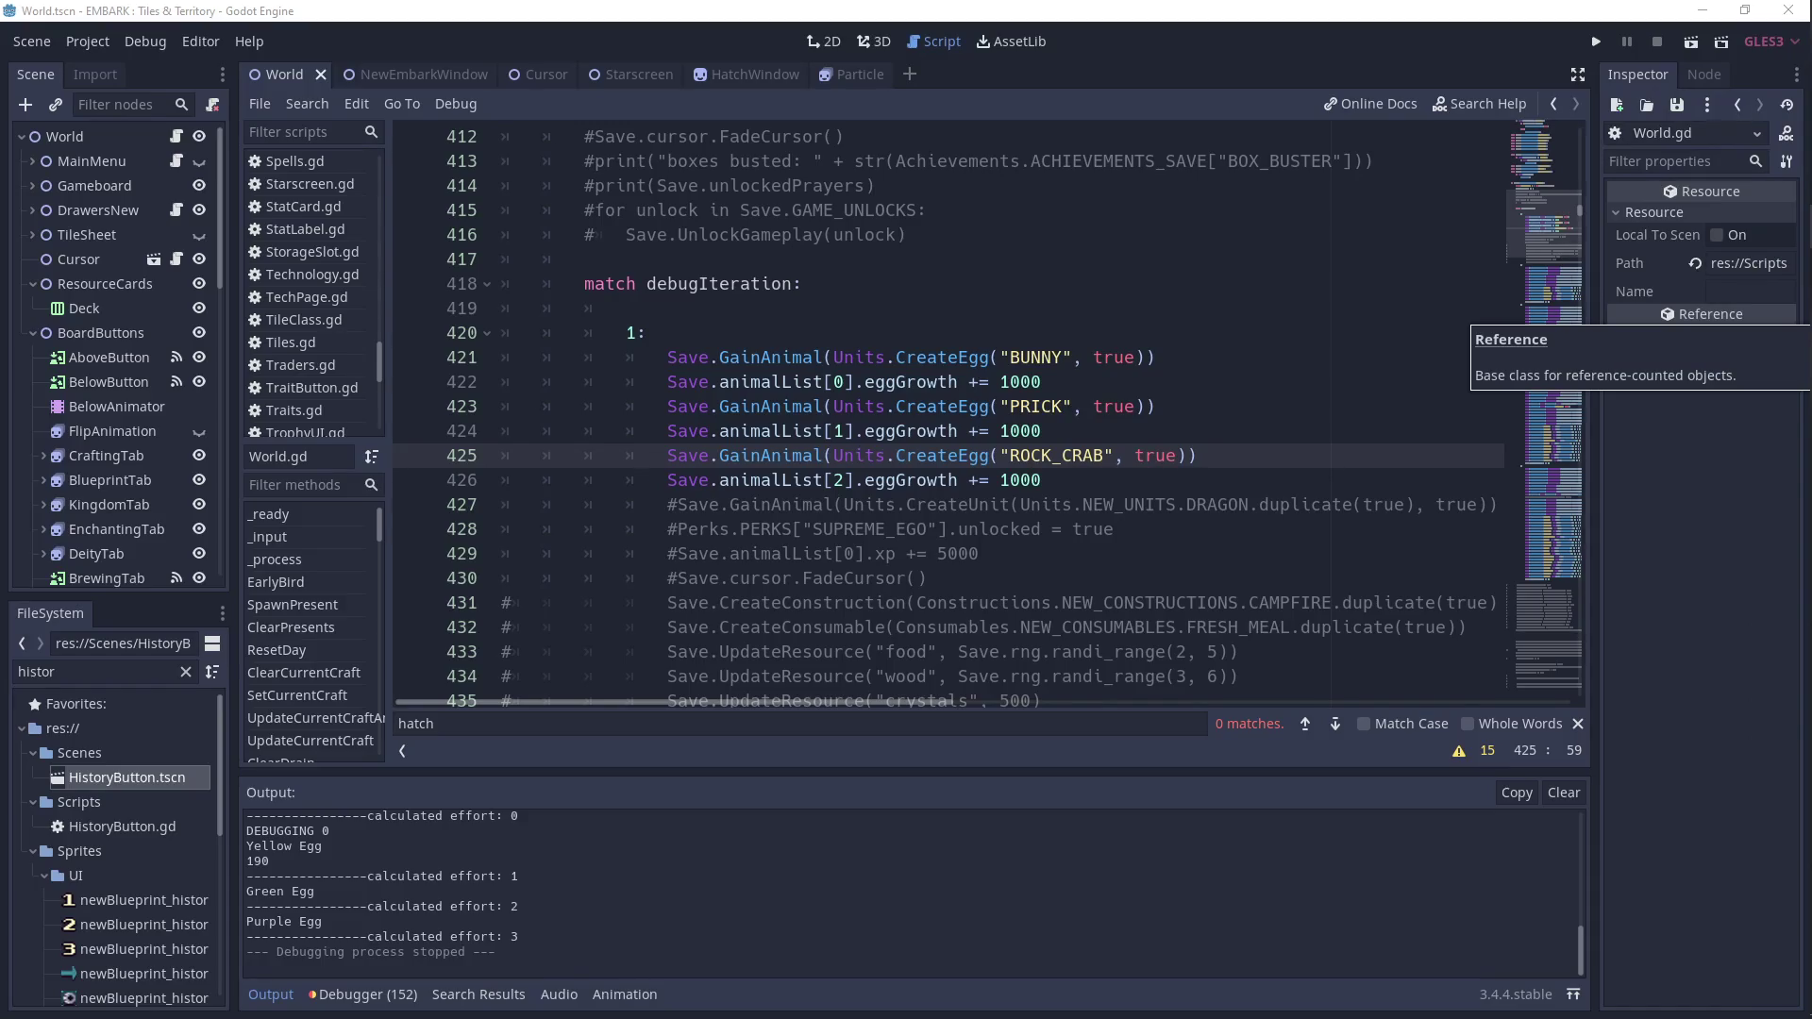
click(930, 330)
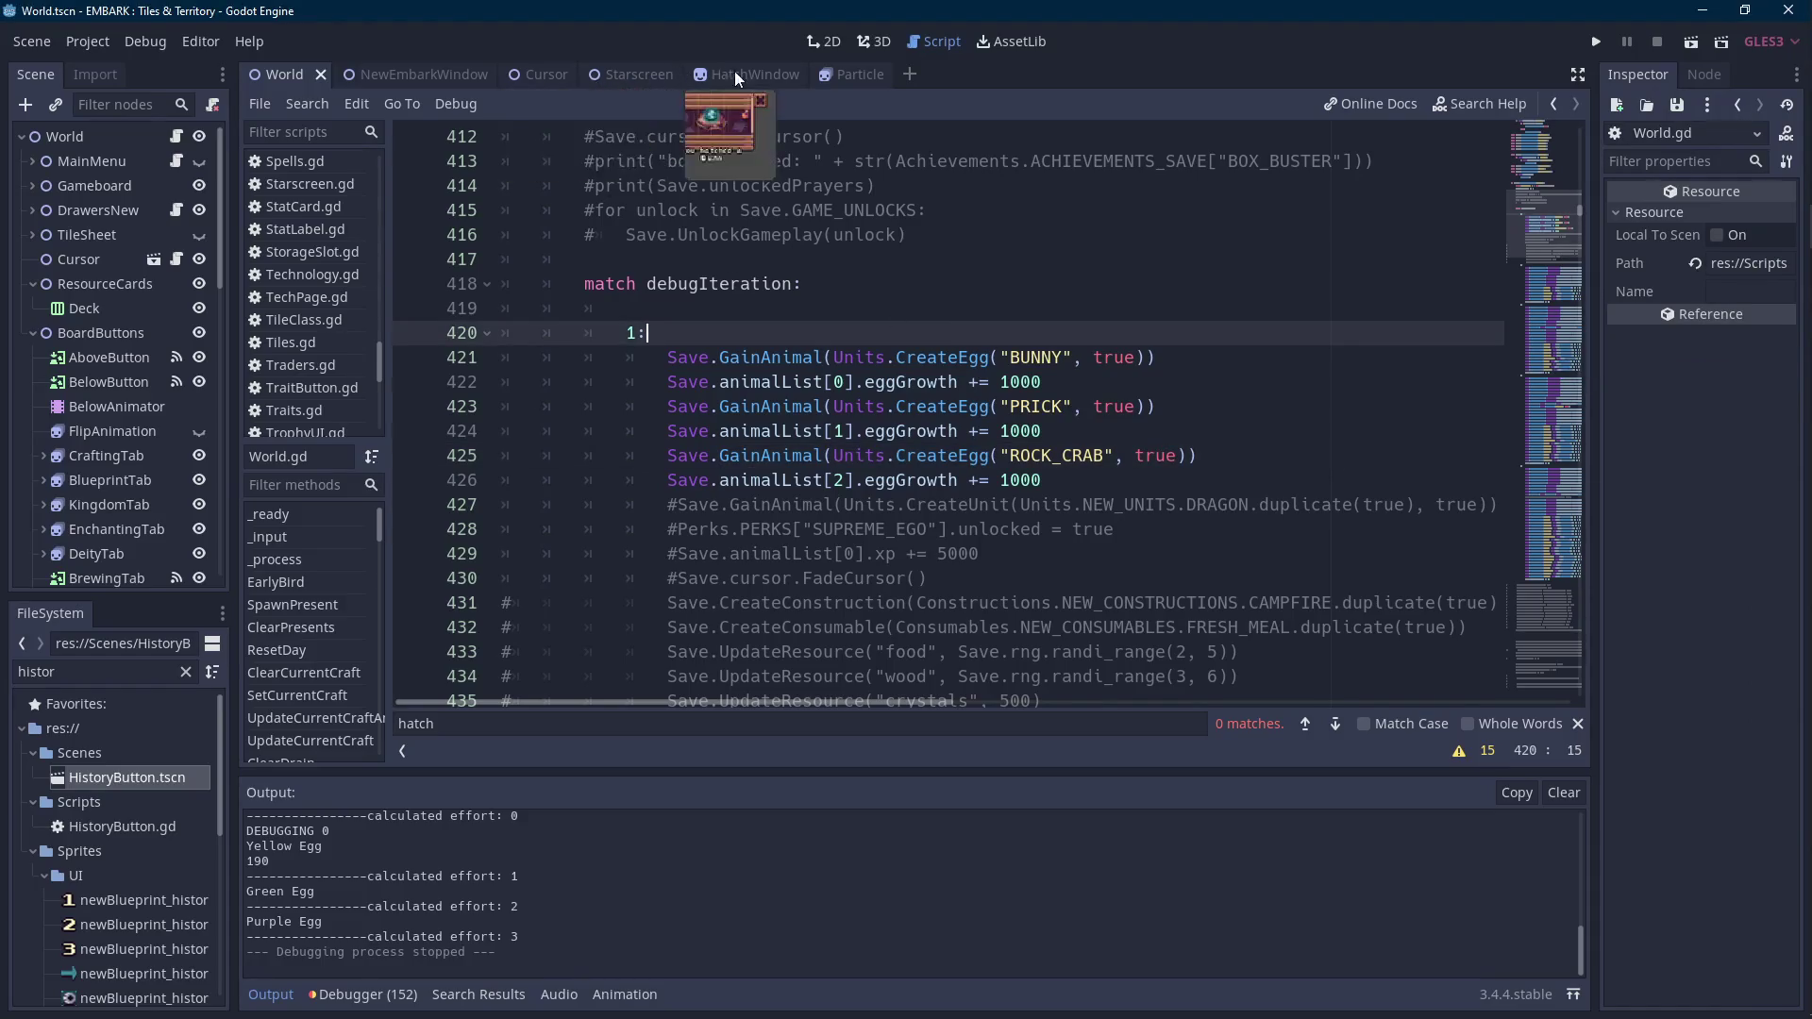
click(771, 74)
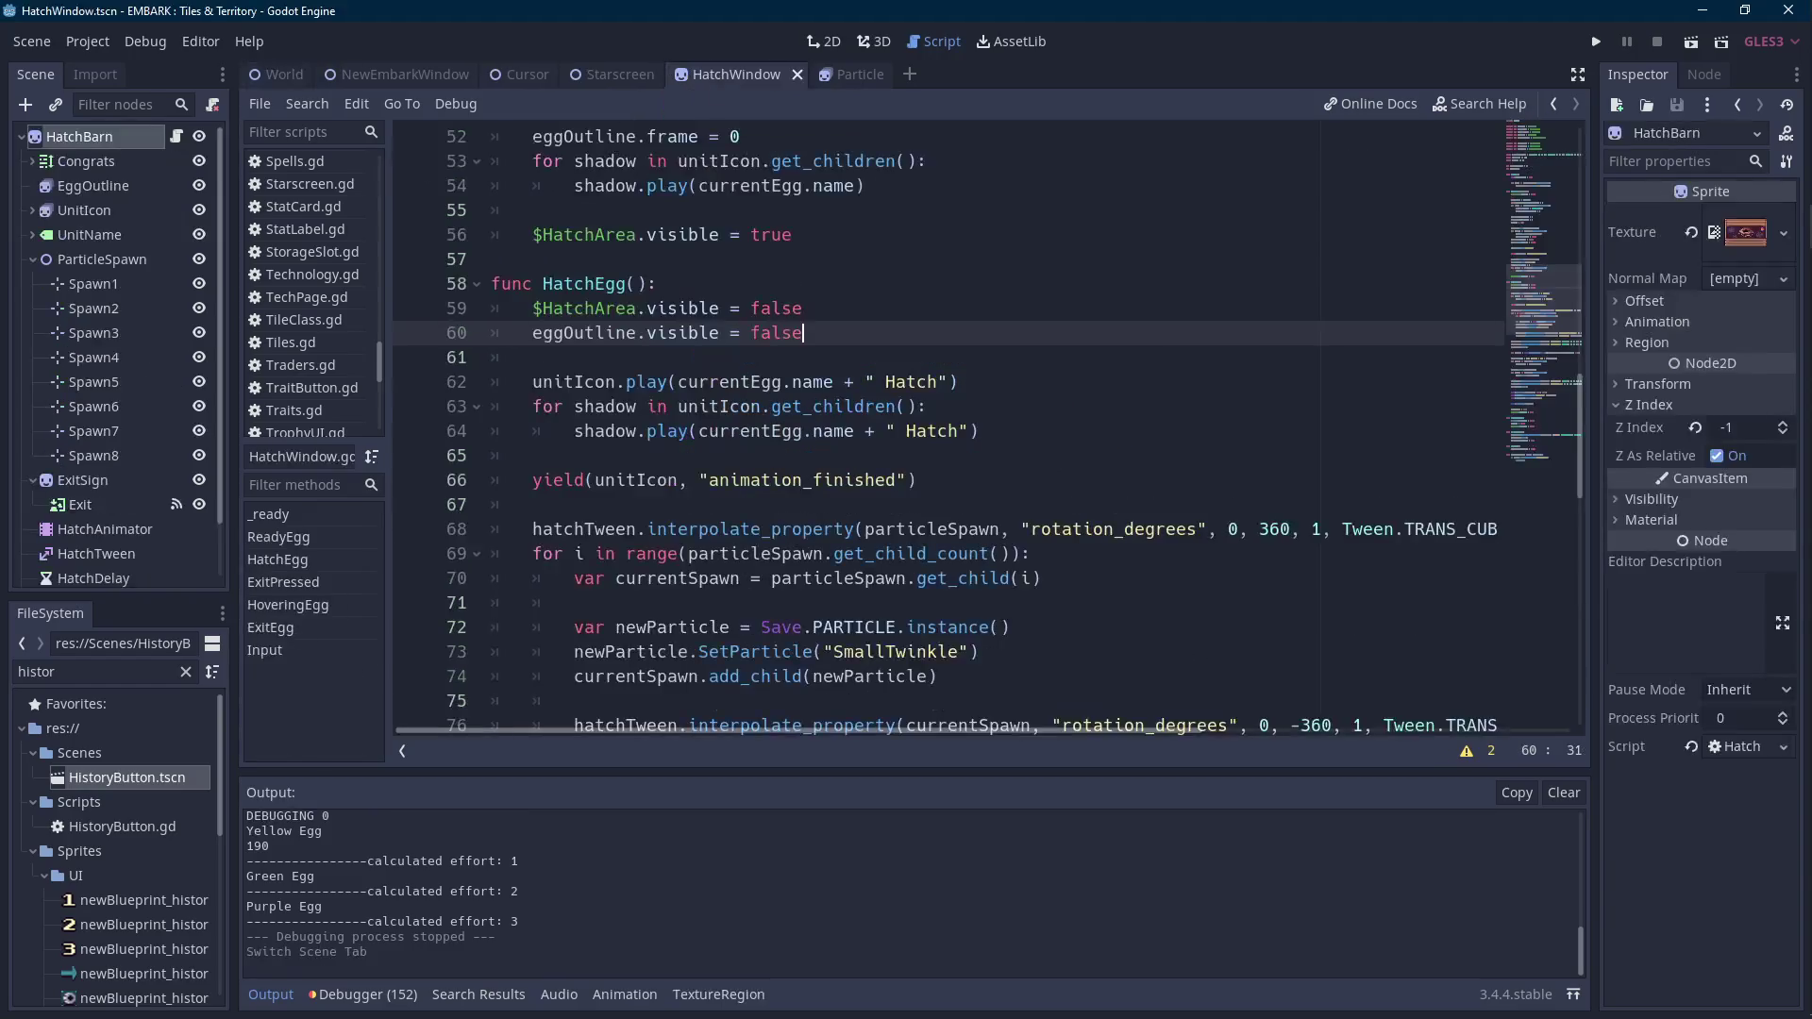
click(83, 211)
scroll(330, 836, down, 2)
scroll(321, 851, up, 2)
scroll(334, 802, up, 1)
Rename the Black Egg animation to 'Purple Egg', save the scene, and launch the game.
click(330, 787)
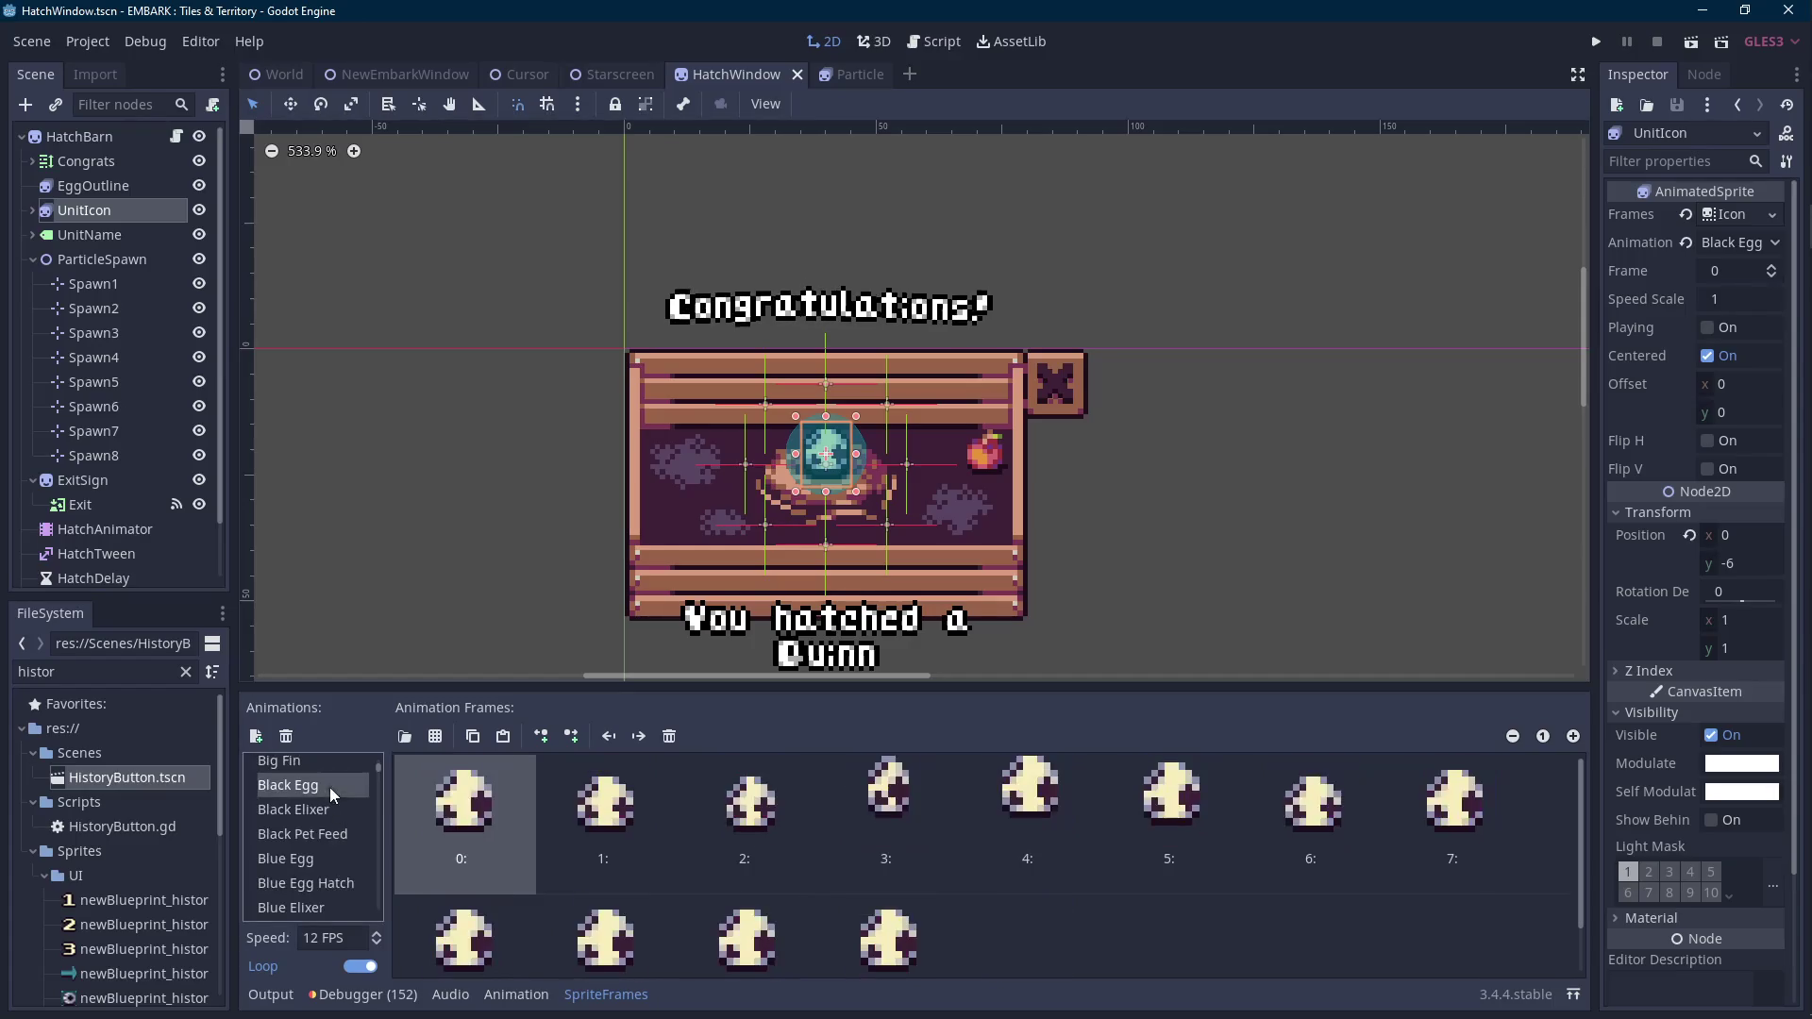
click(324, 787)
key(ctrl+shift+Left)
text(Purple)
key(Return)
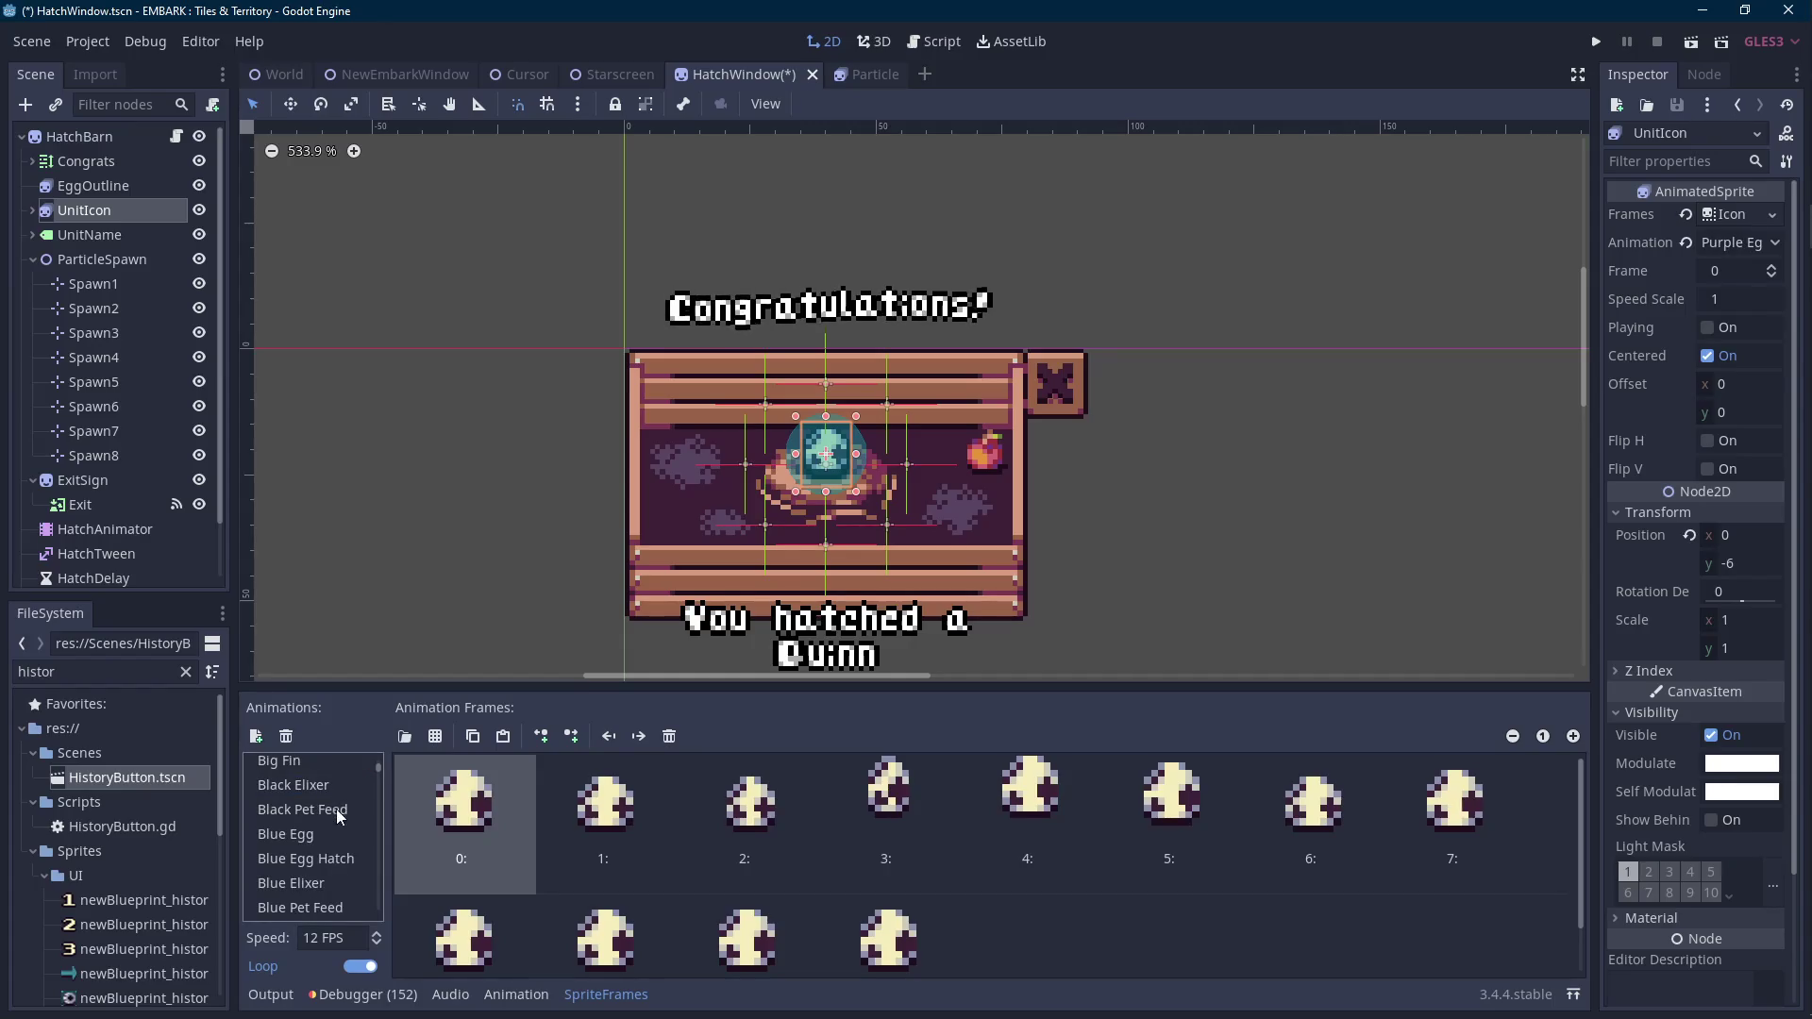
click(336, 813)
click(343, 793)
scroll(344, 791, down, 2)
key(ctrl+s)
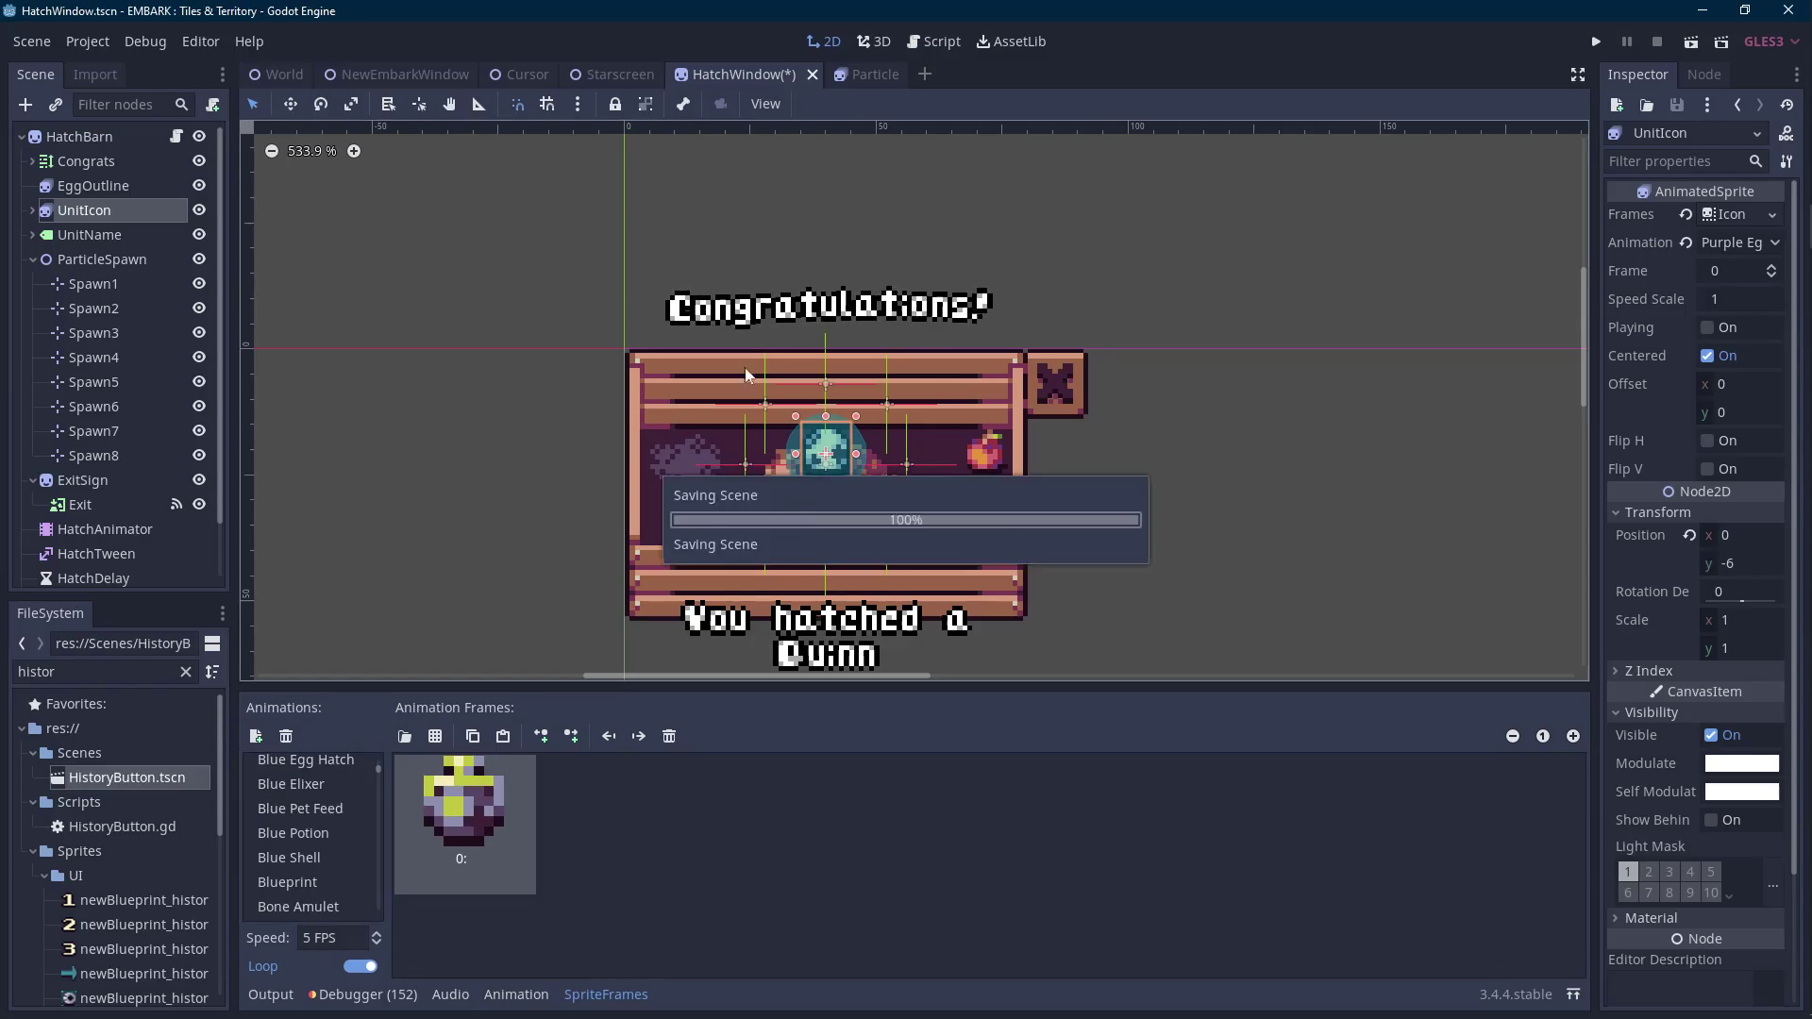
click(1595, 45)
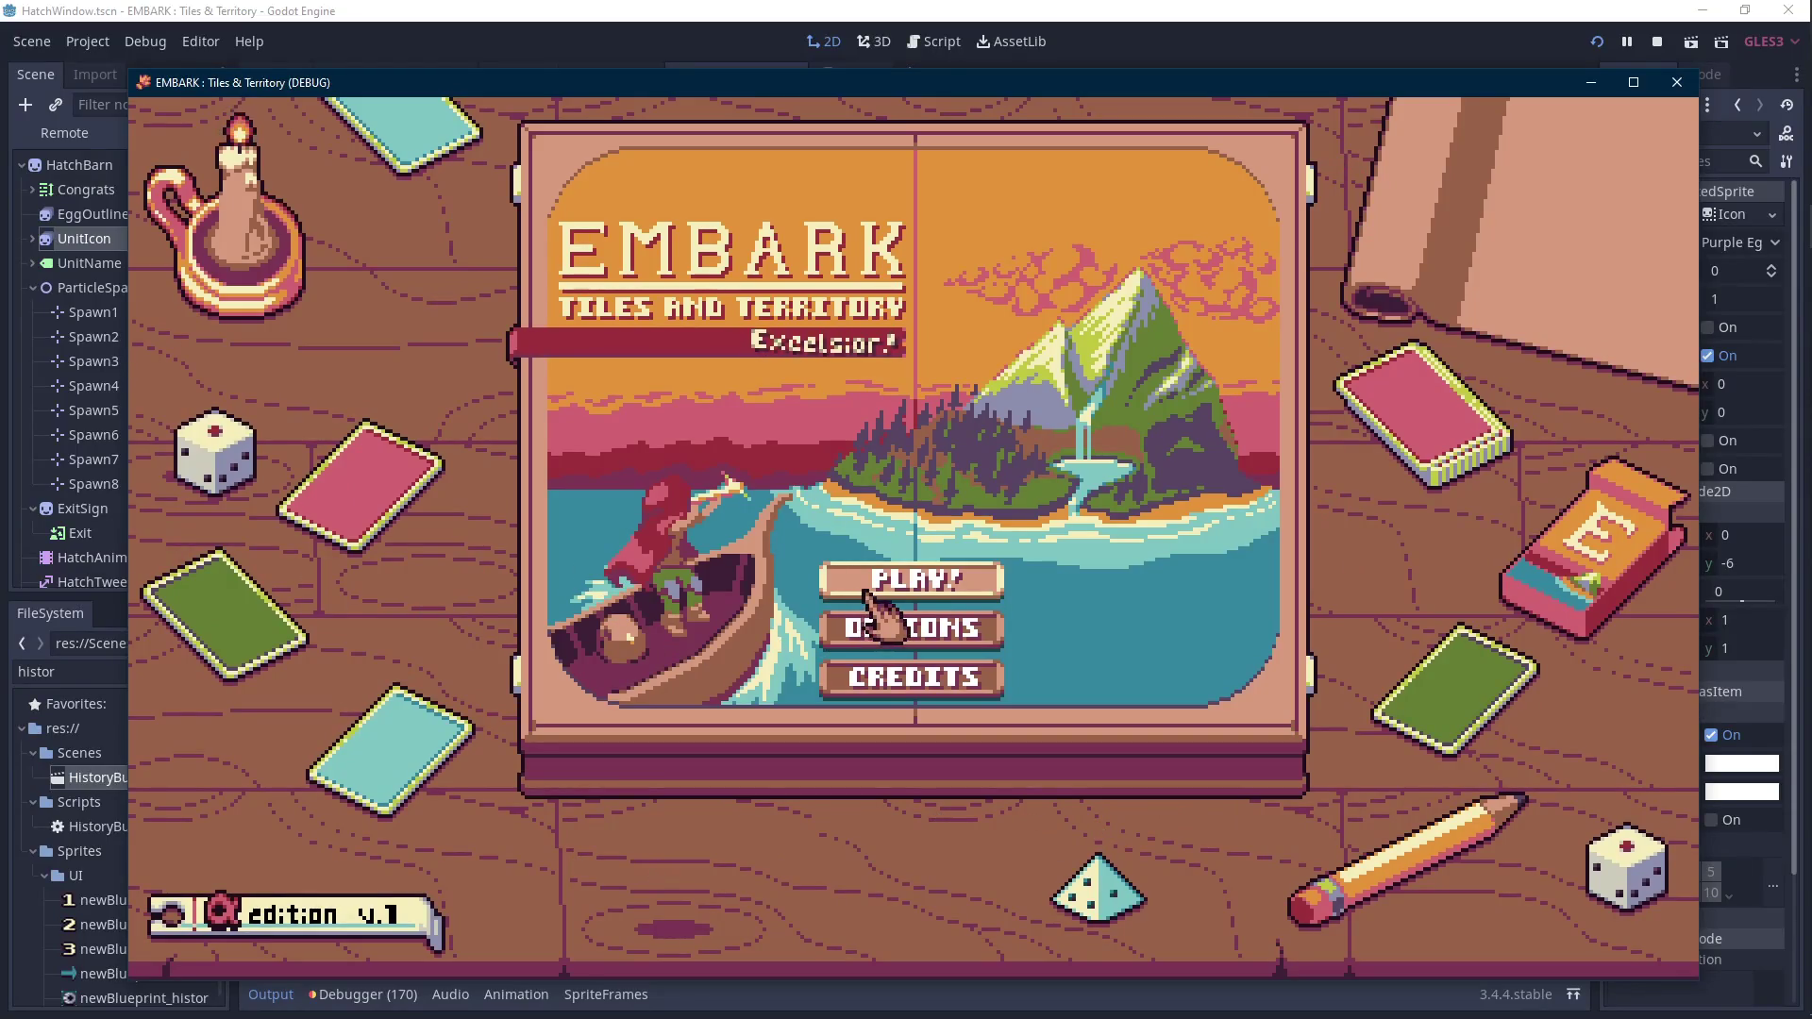
Stop the game, run a test from NewEmbarkWindow, stop it, and go back to HatchWindow.
click(1677, 82)
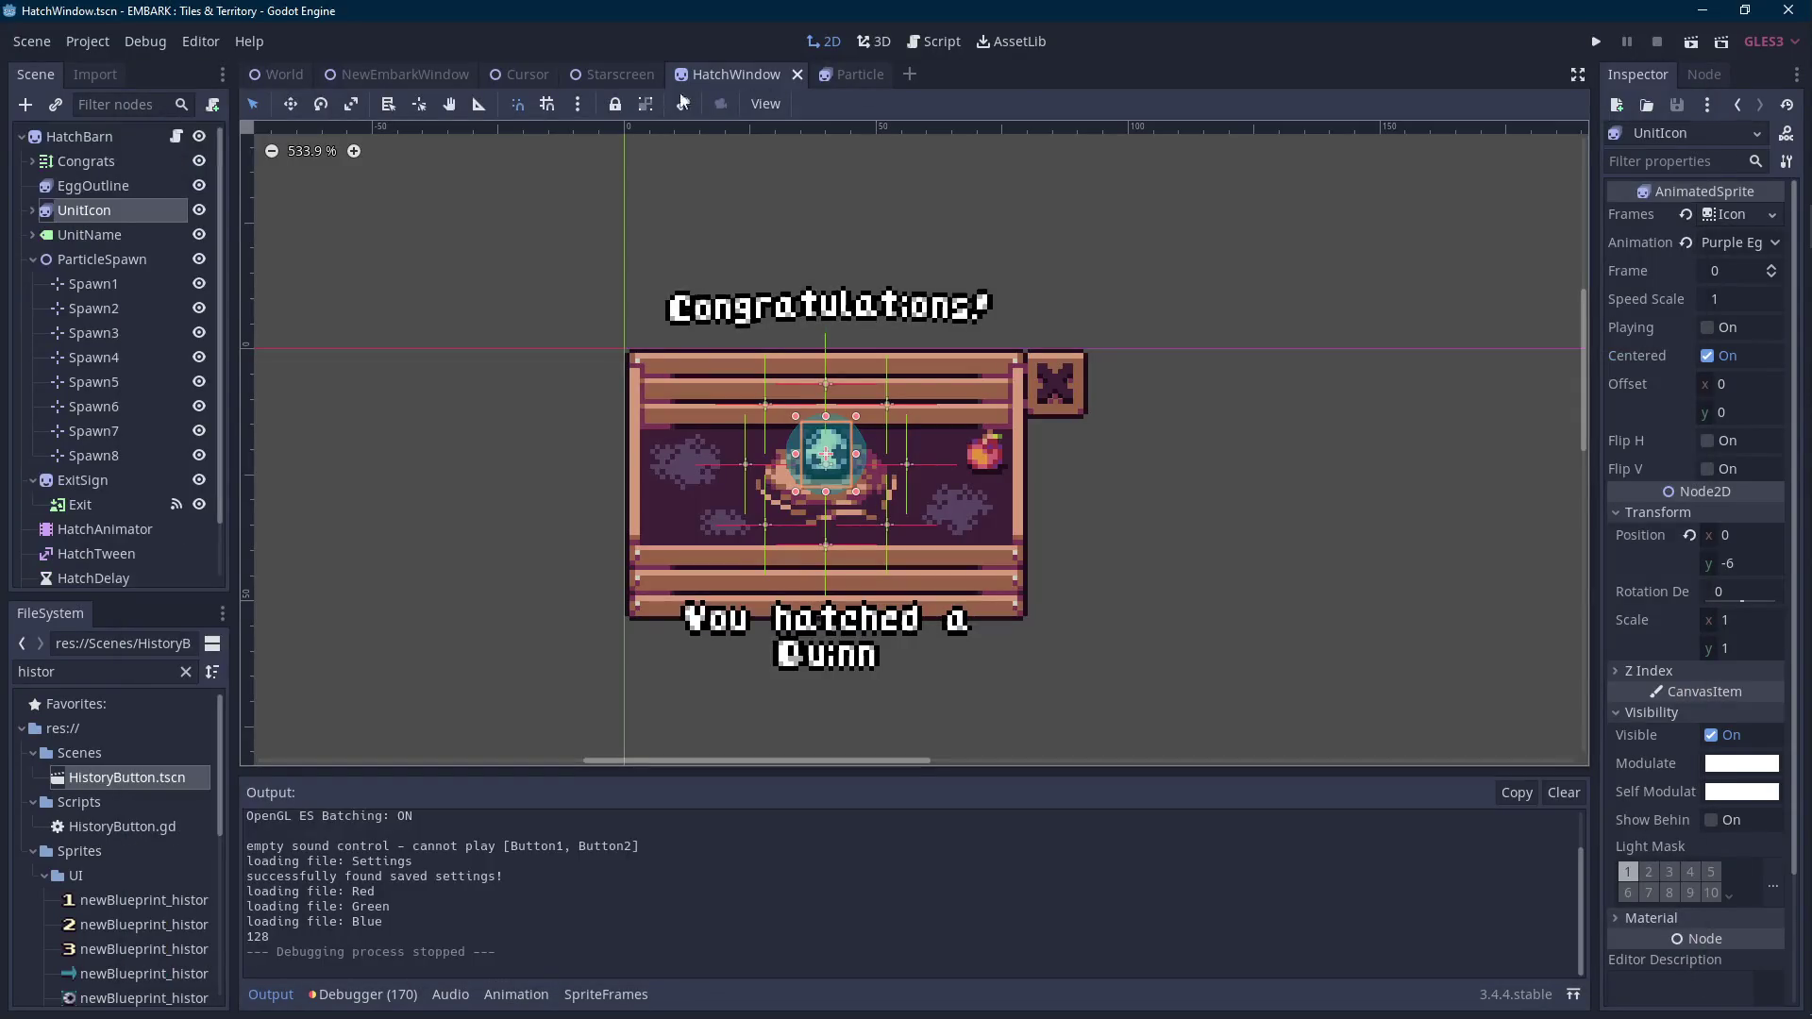
click(409, 73)
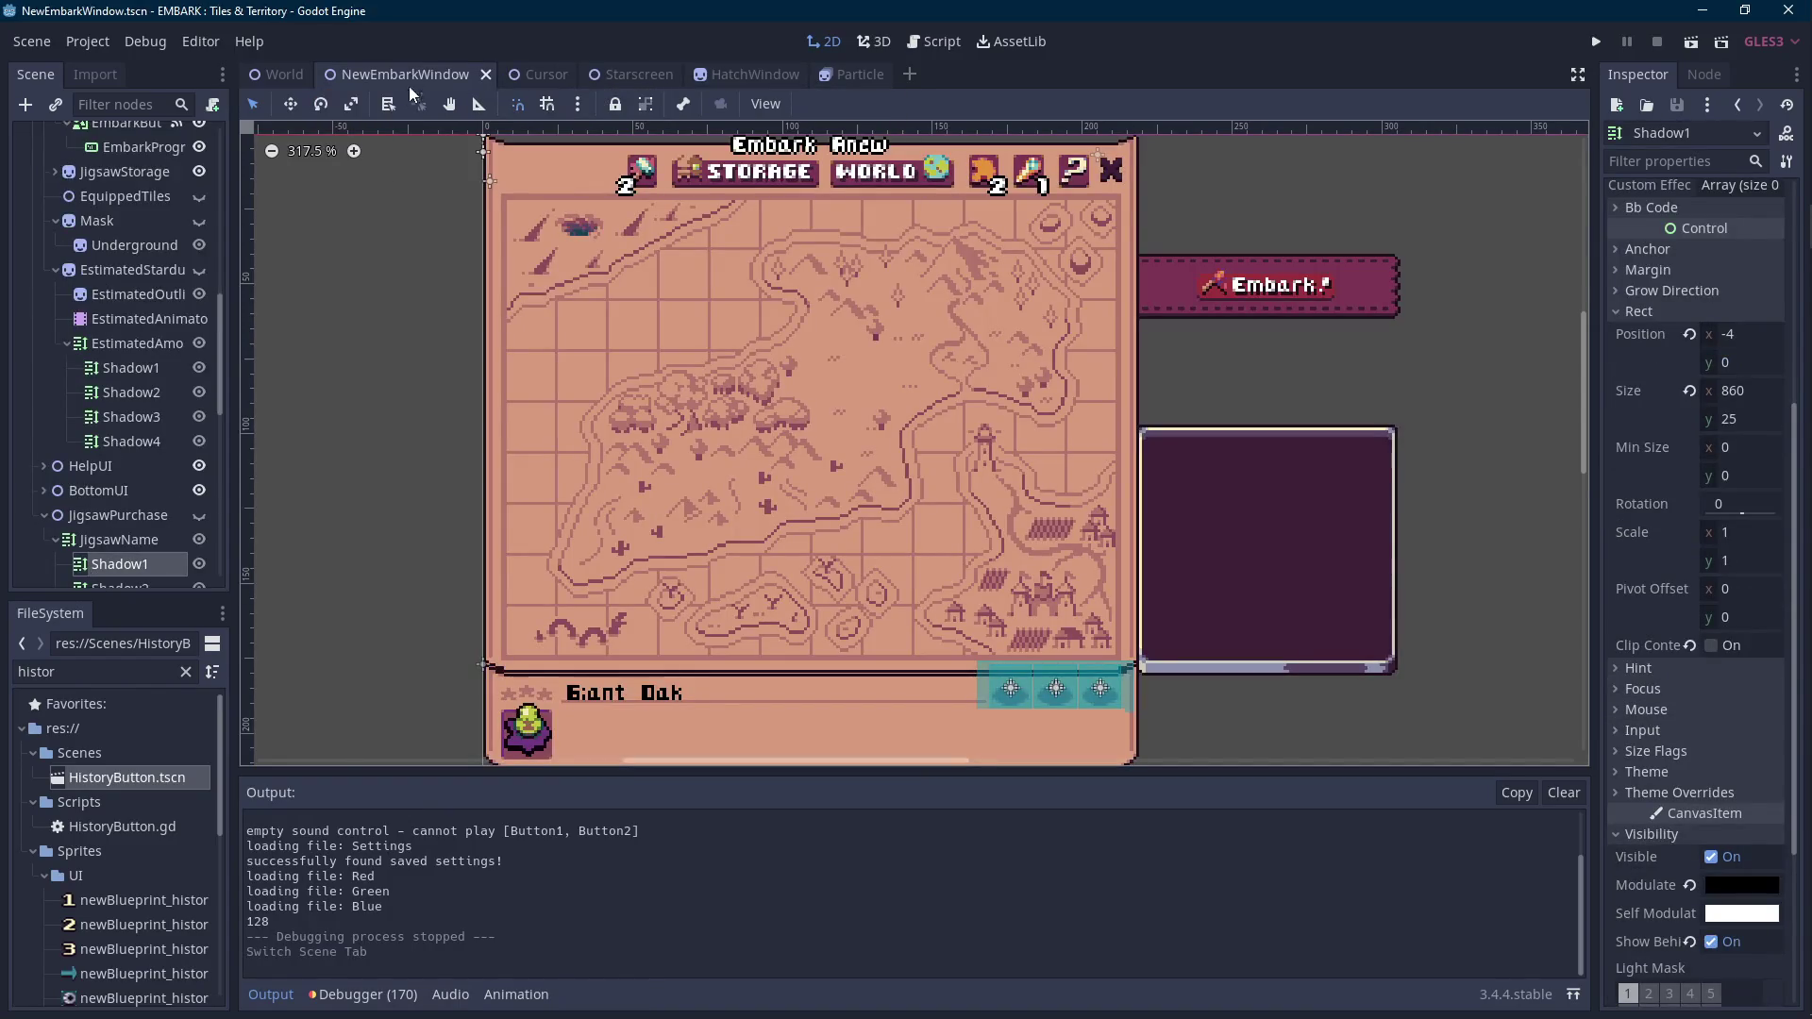
scroll(136, 387, up, 5)
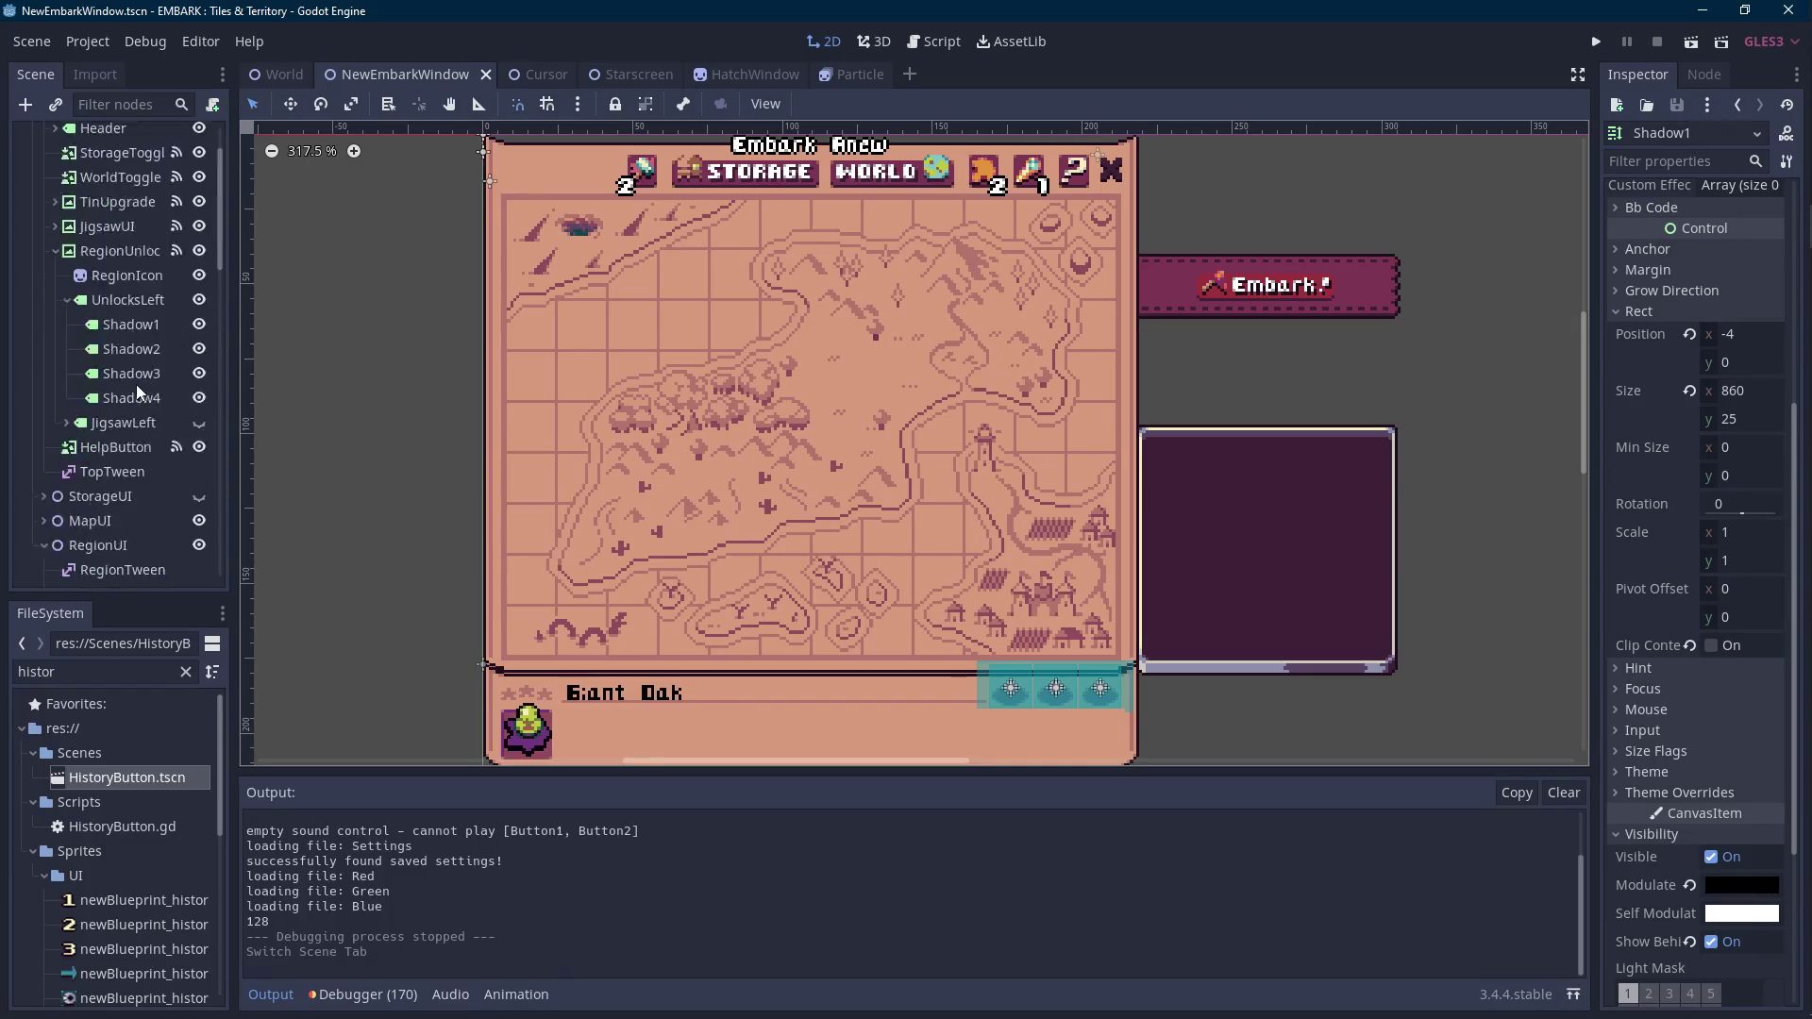
click(1596, 42)
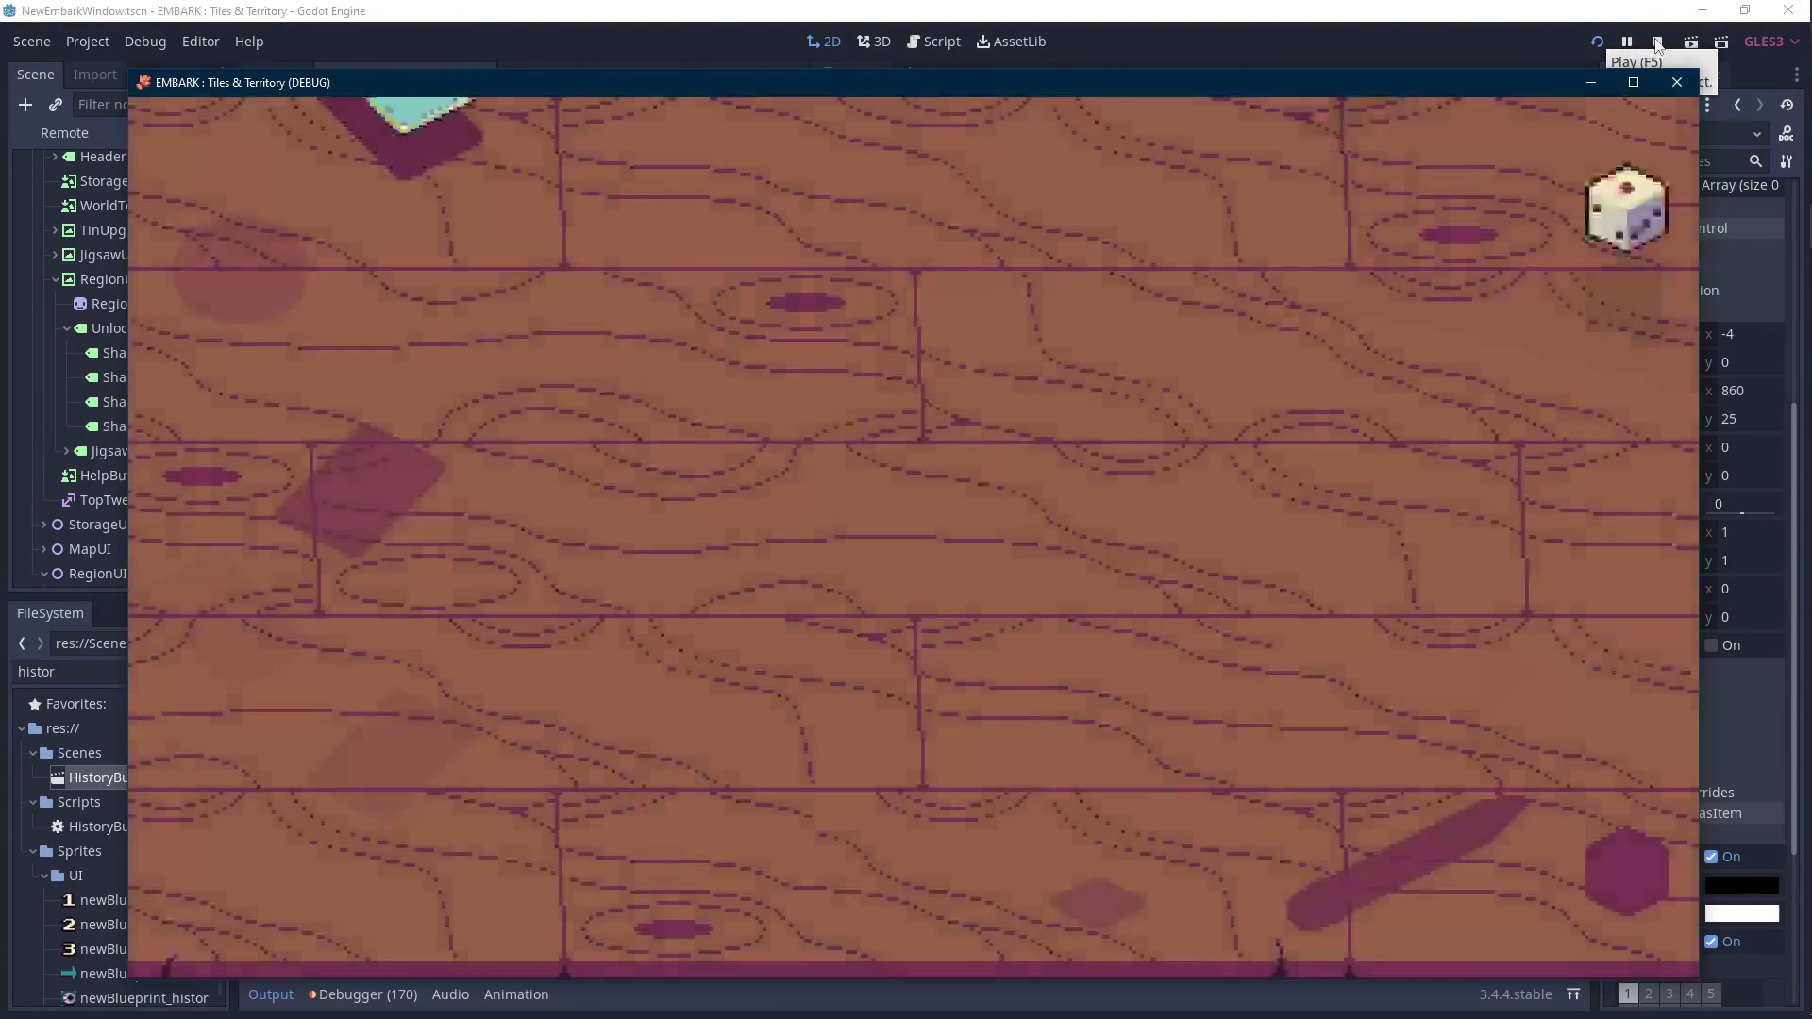
key(F8)
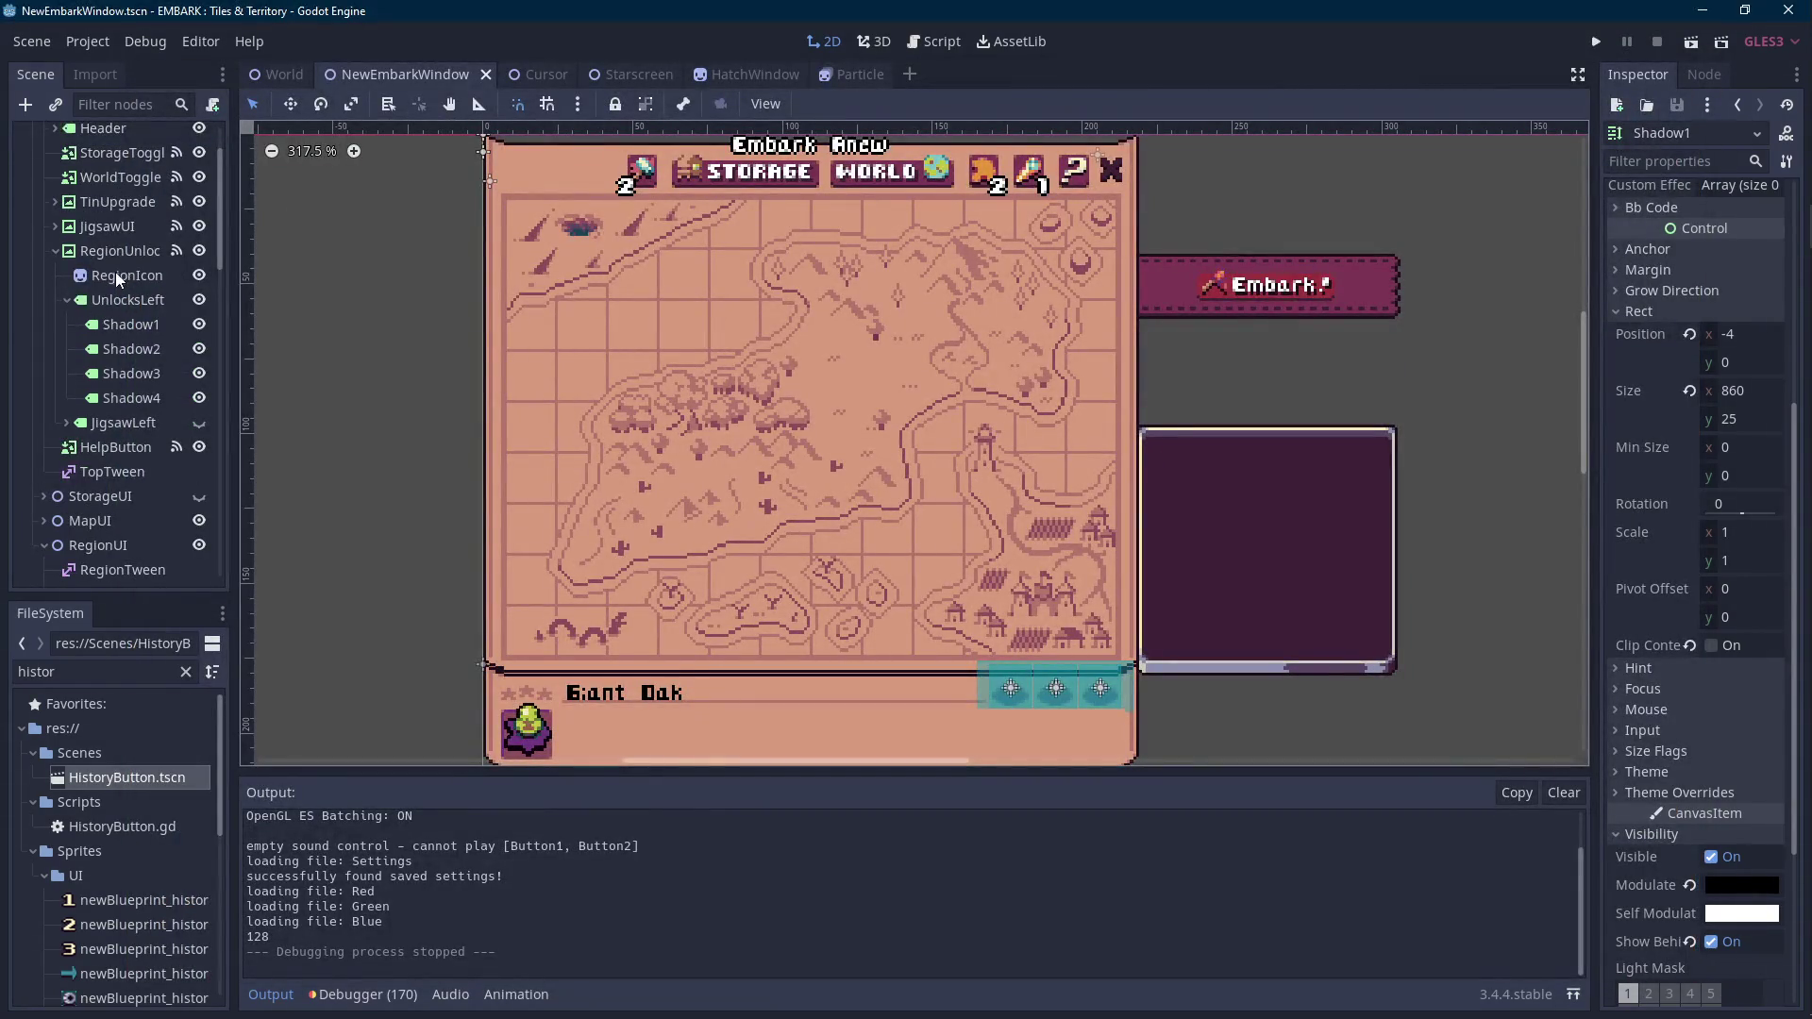
scroll(116, 272, up, 3)
click(760, 76)
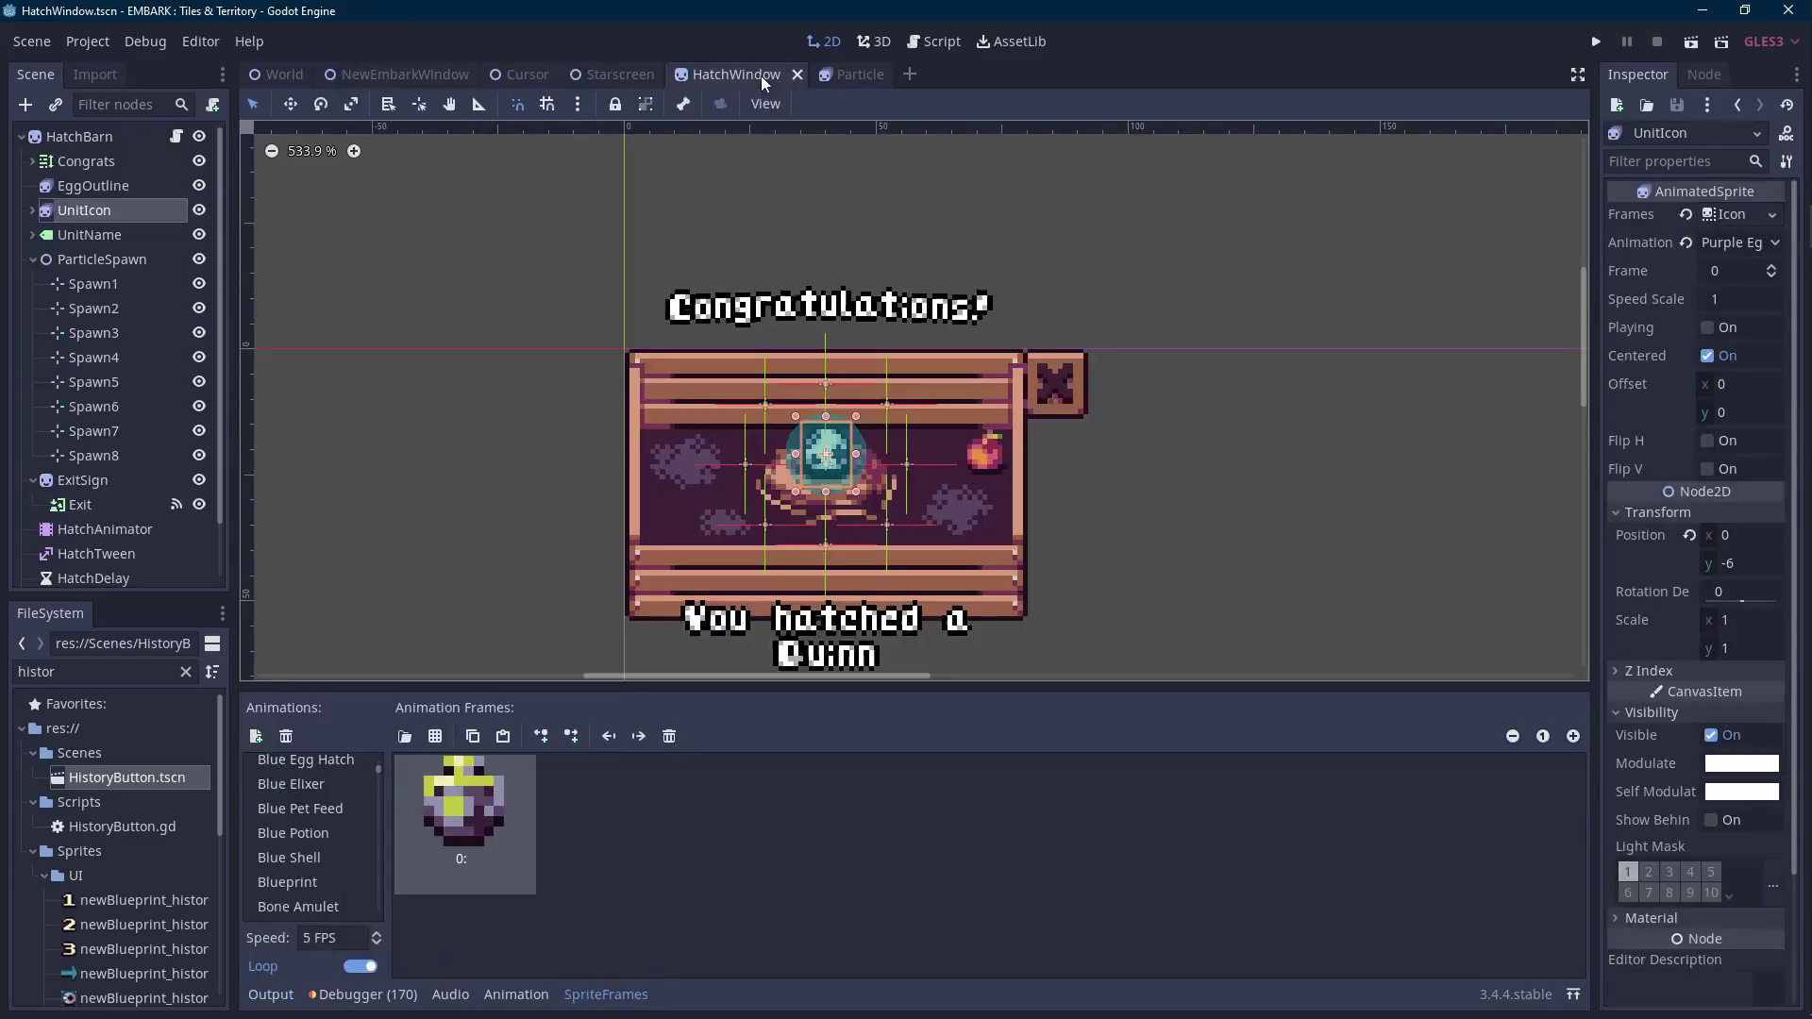
Rename the New Anim animation to 'Black Egg', save the scene, and launch the game.
scroll(321, 821, down, 3)
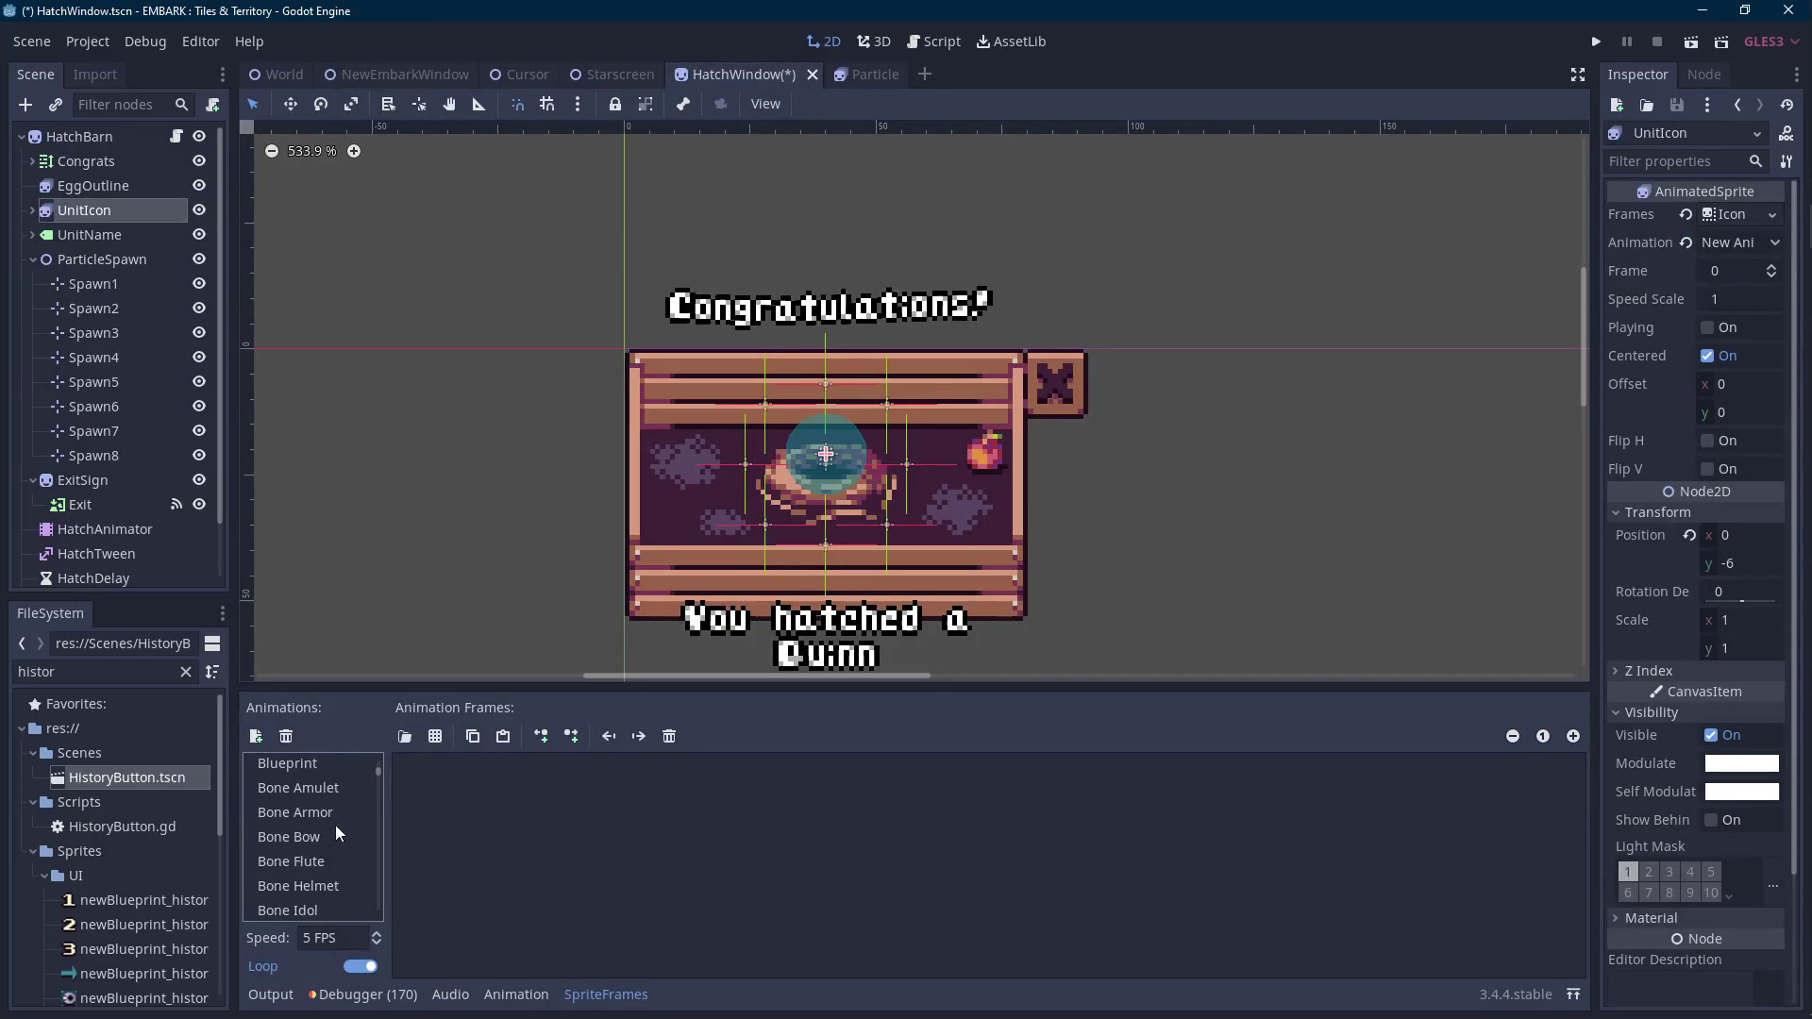
drag(374, 774, 385, 844)
double_click(298, 884)
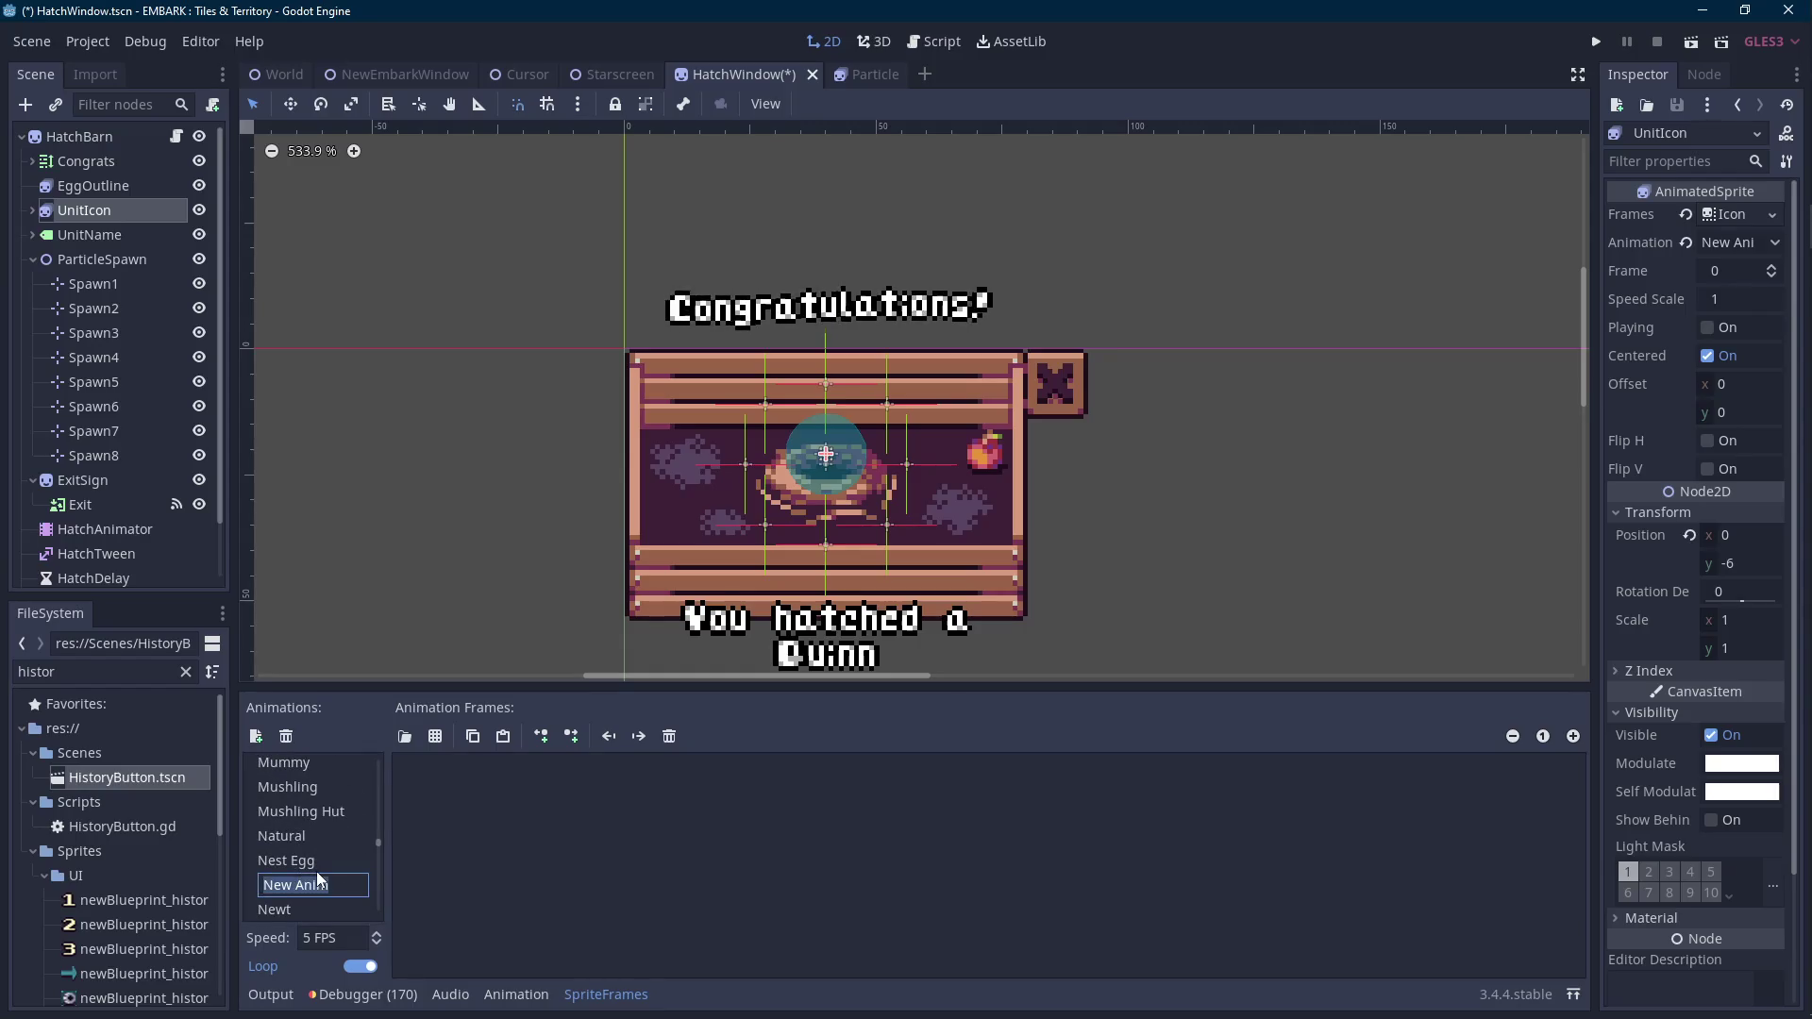
text(Egg)
key(Return)
key(ctrl+s)
click(1601, 36)
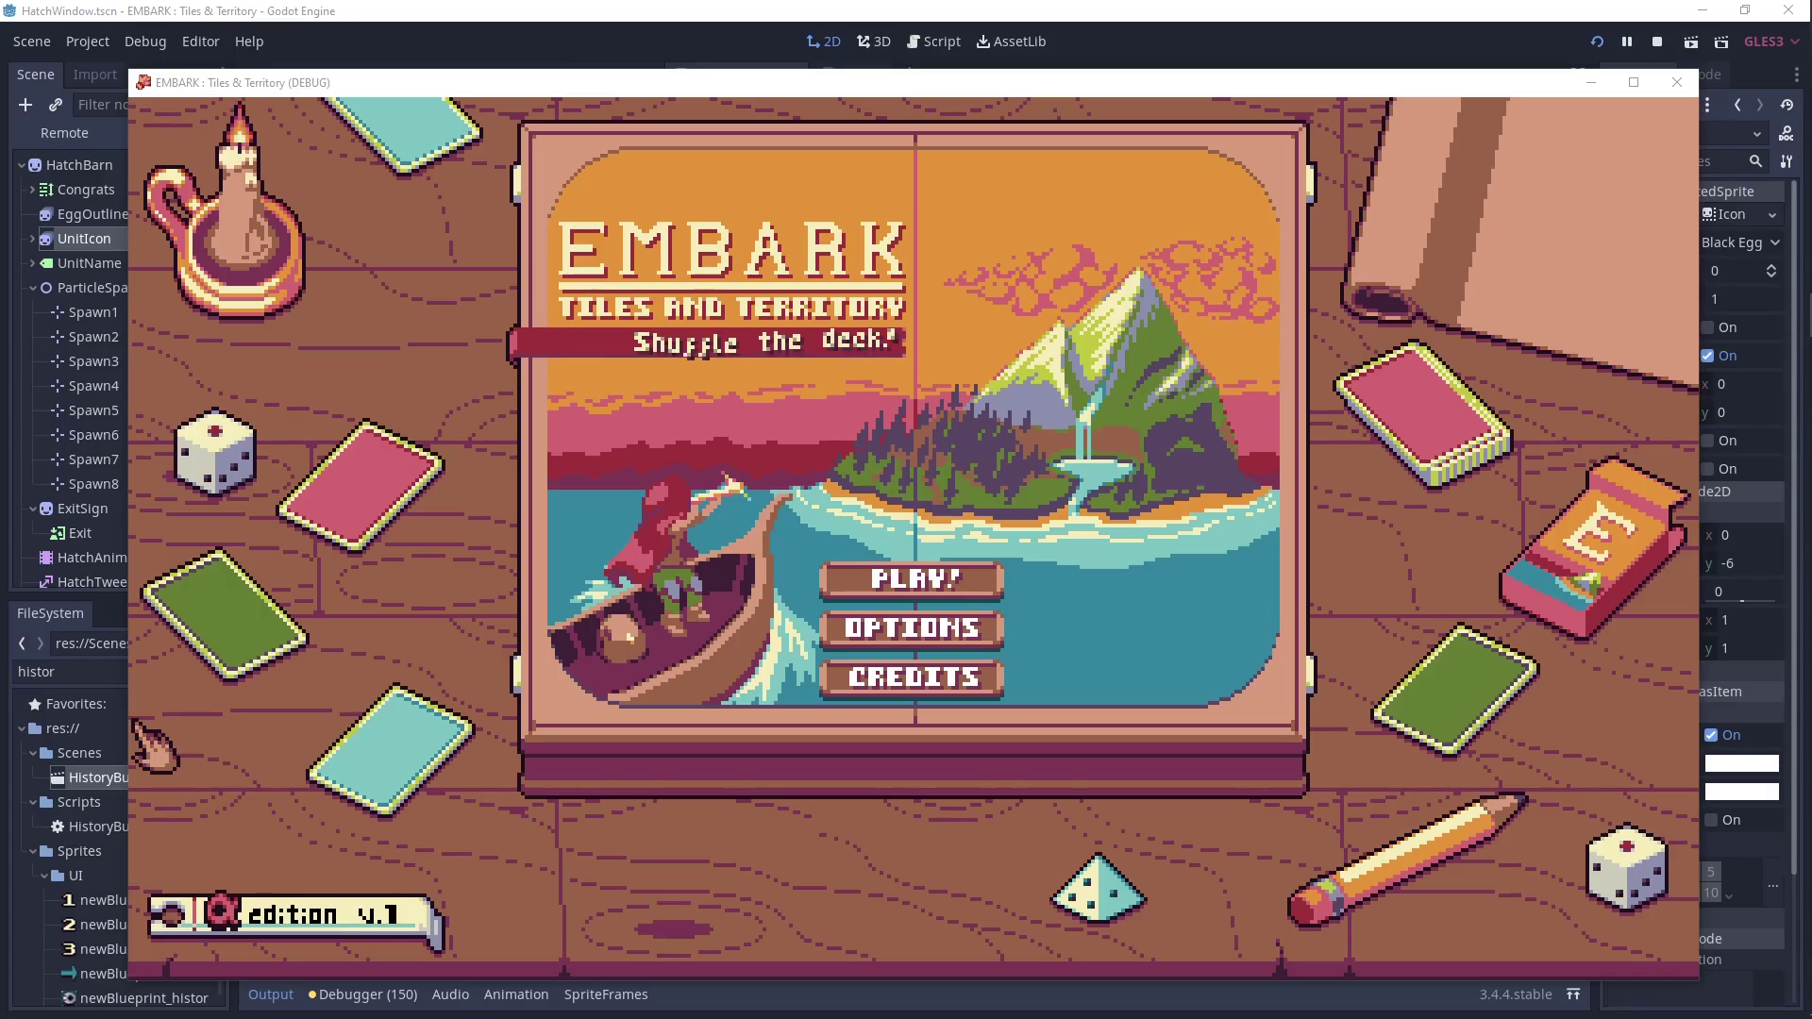
Load File 1, hatch the Yellow Egg into a Bunny, stop the game, and open HatchWindow.gd.
click(910, 579)
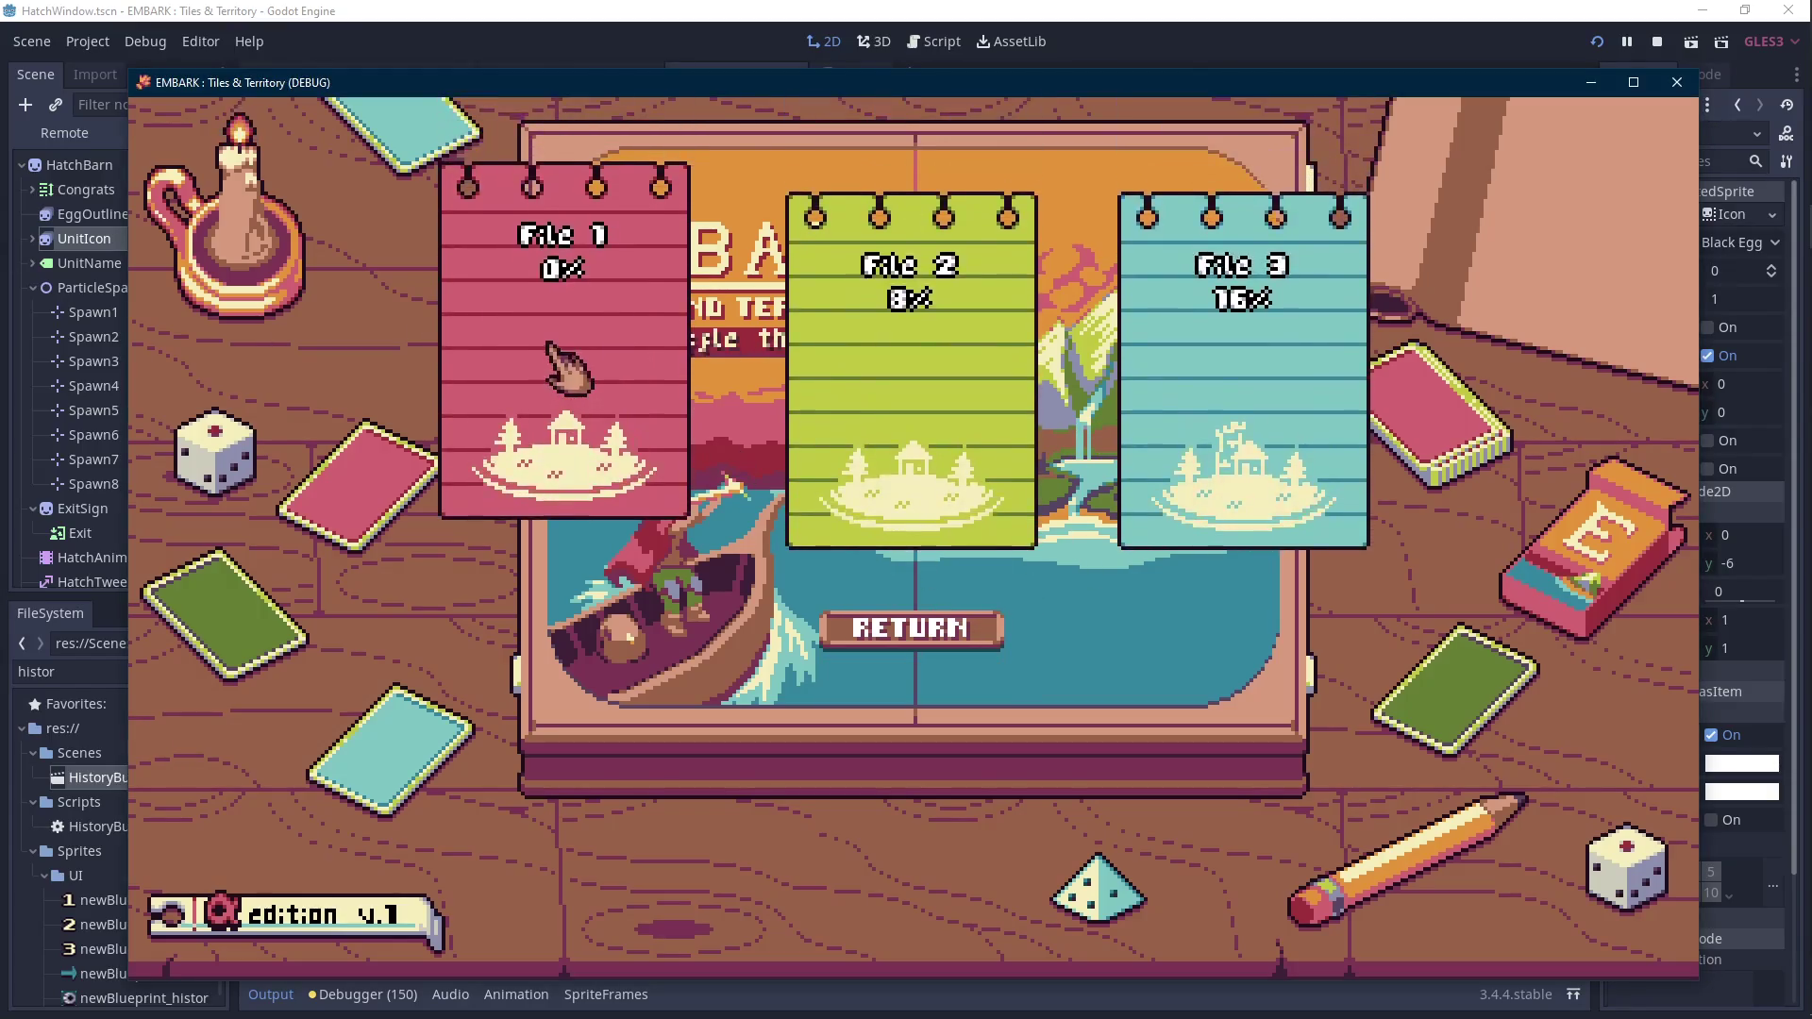
click(830, 621)
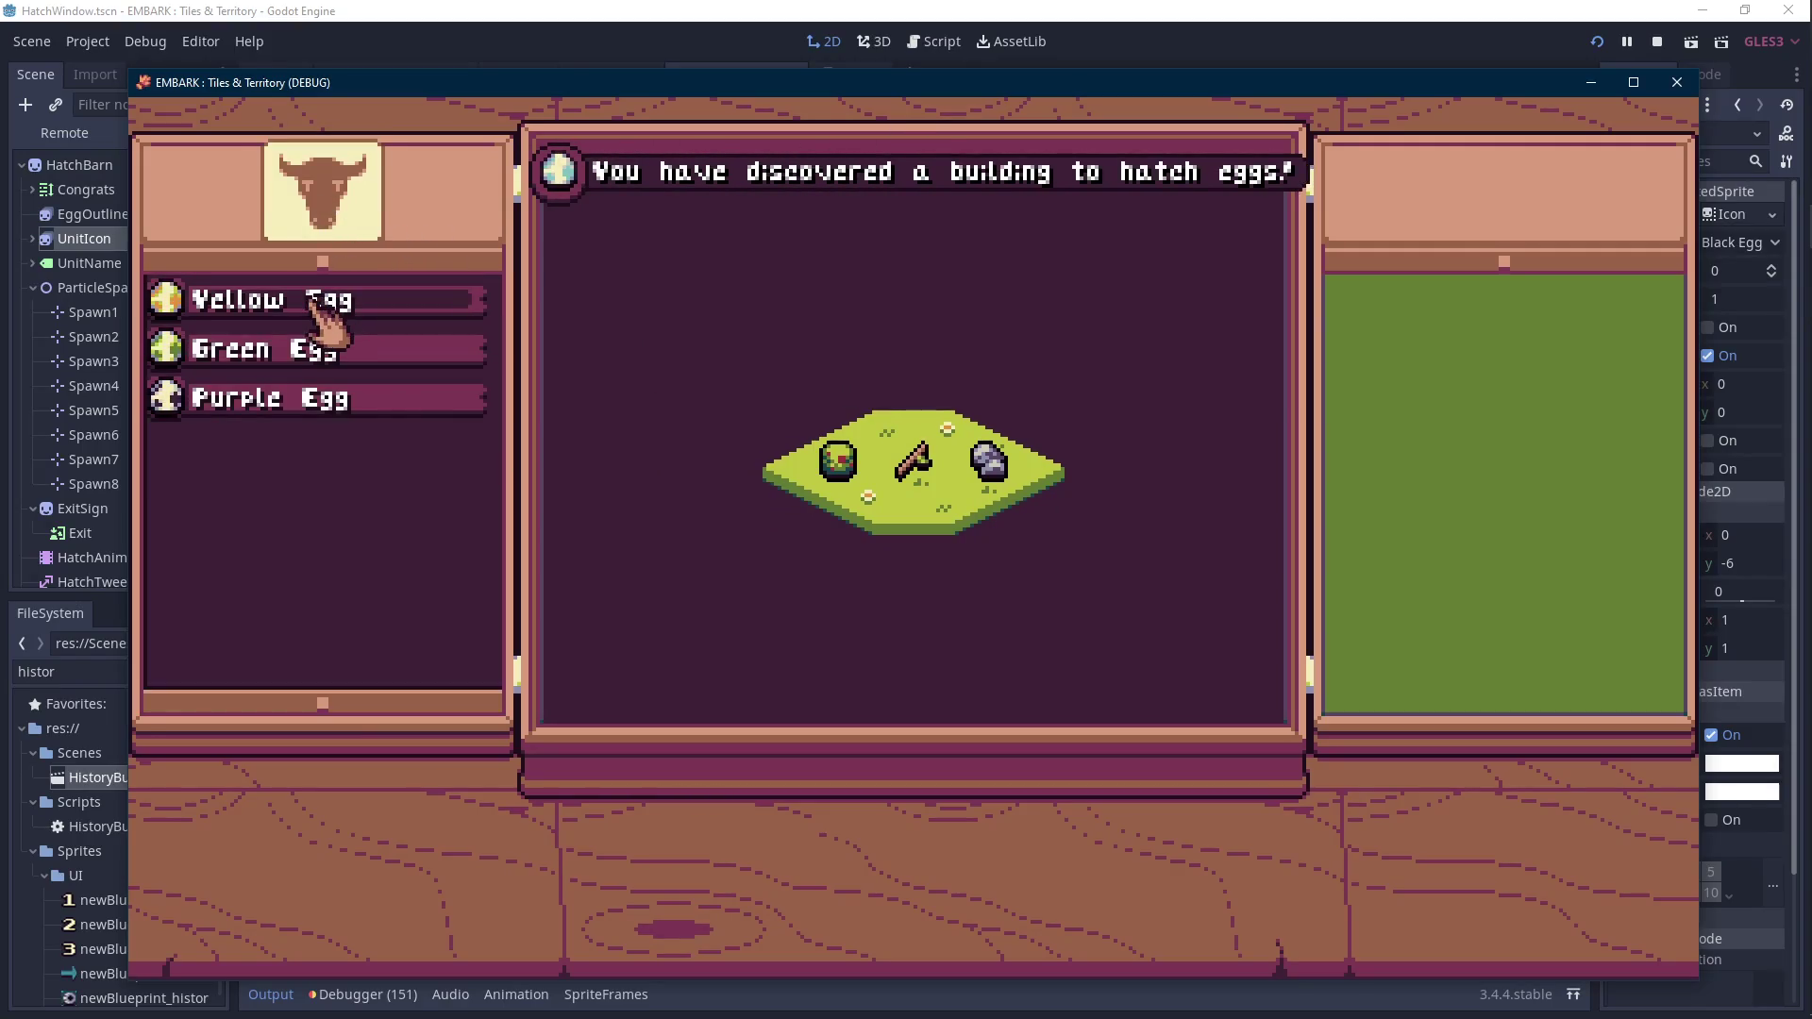
click(325, 300)
click(832, 573)
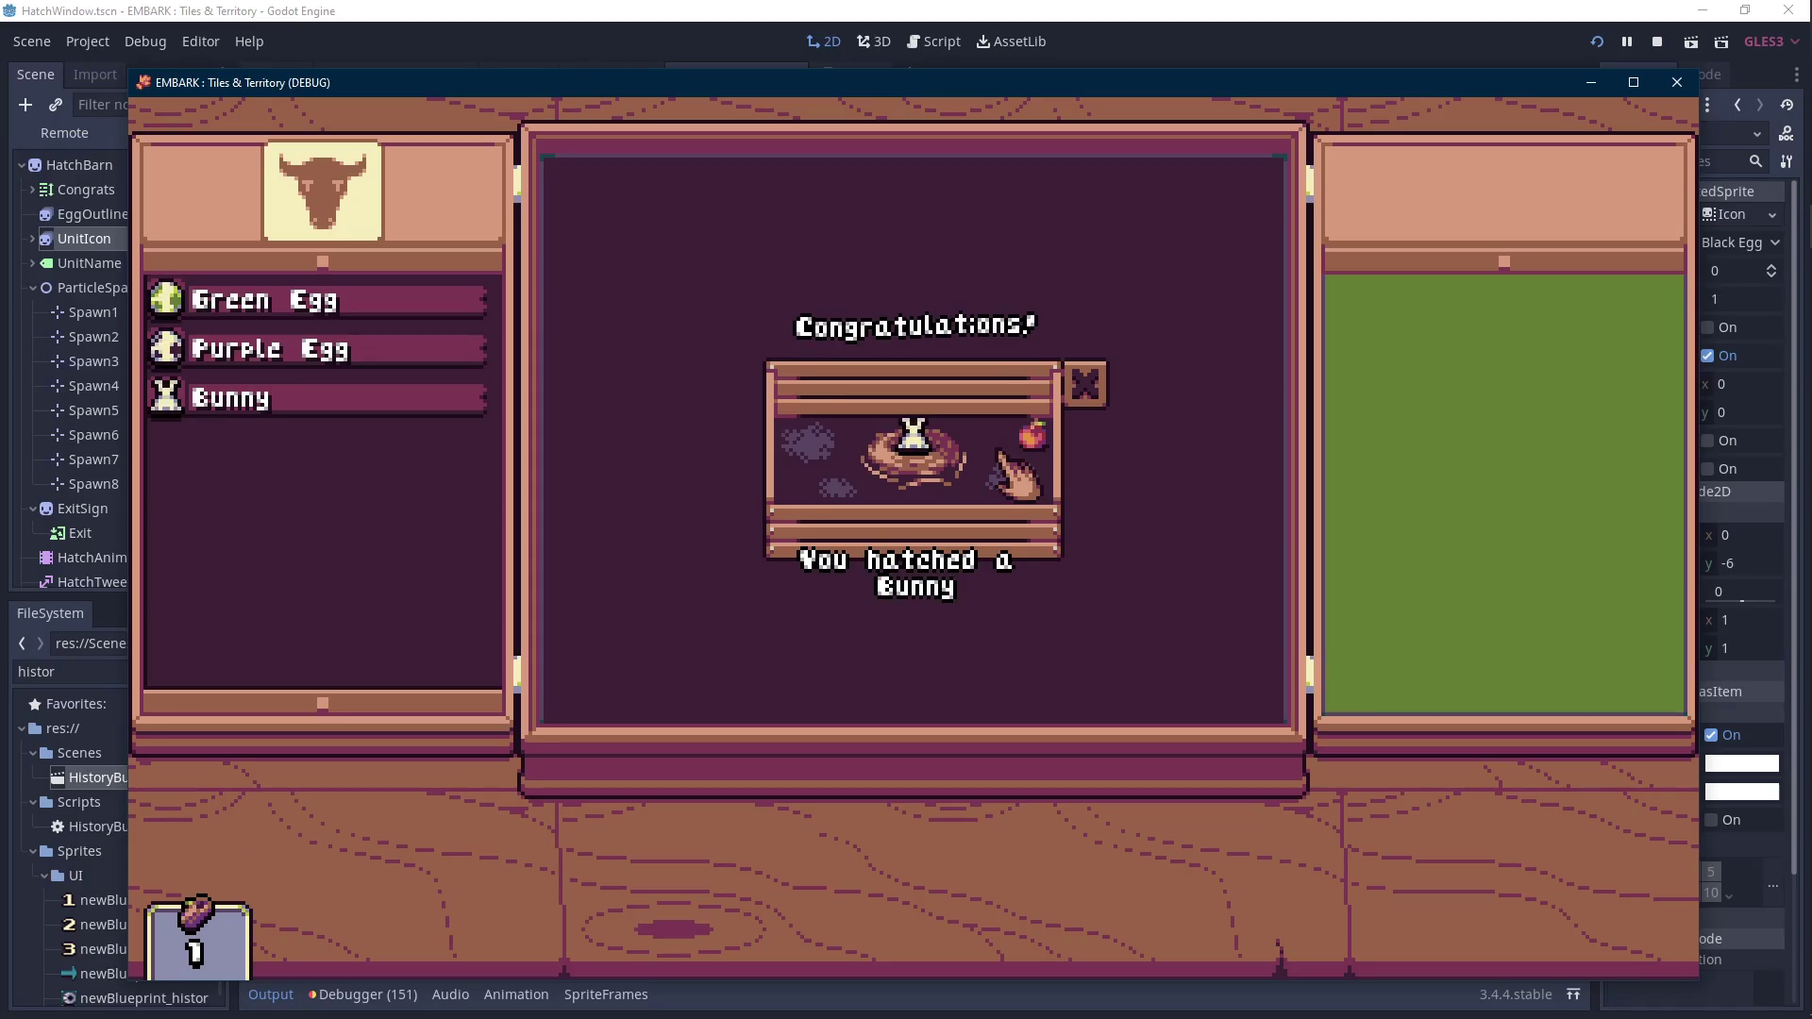
click(1658, 42)
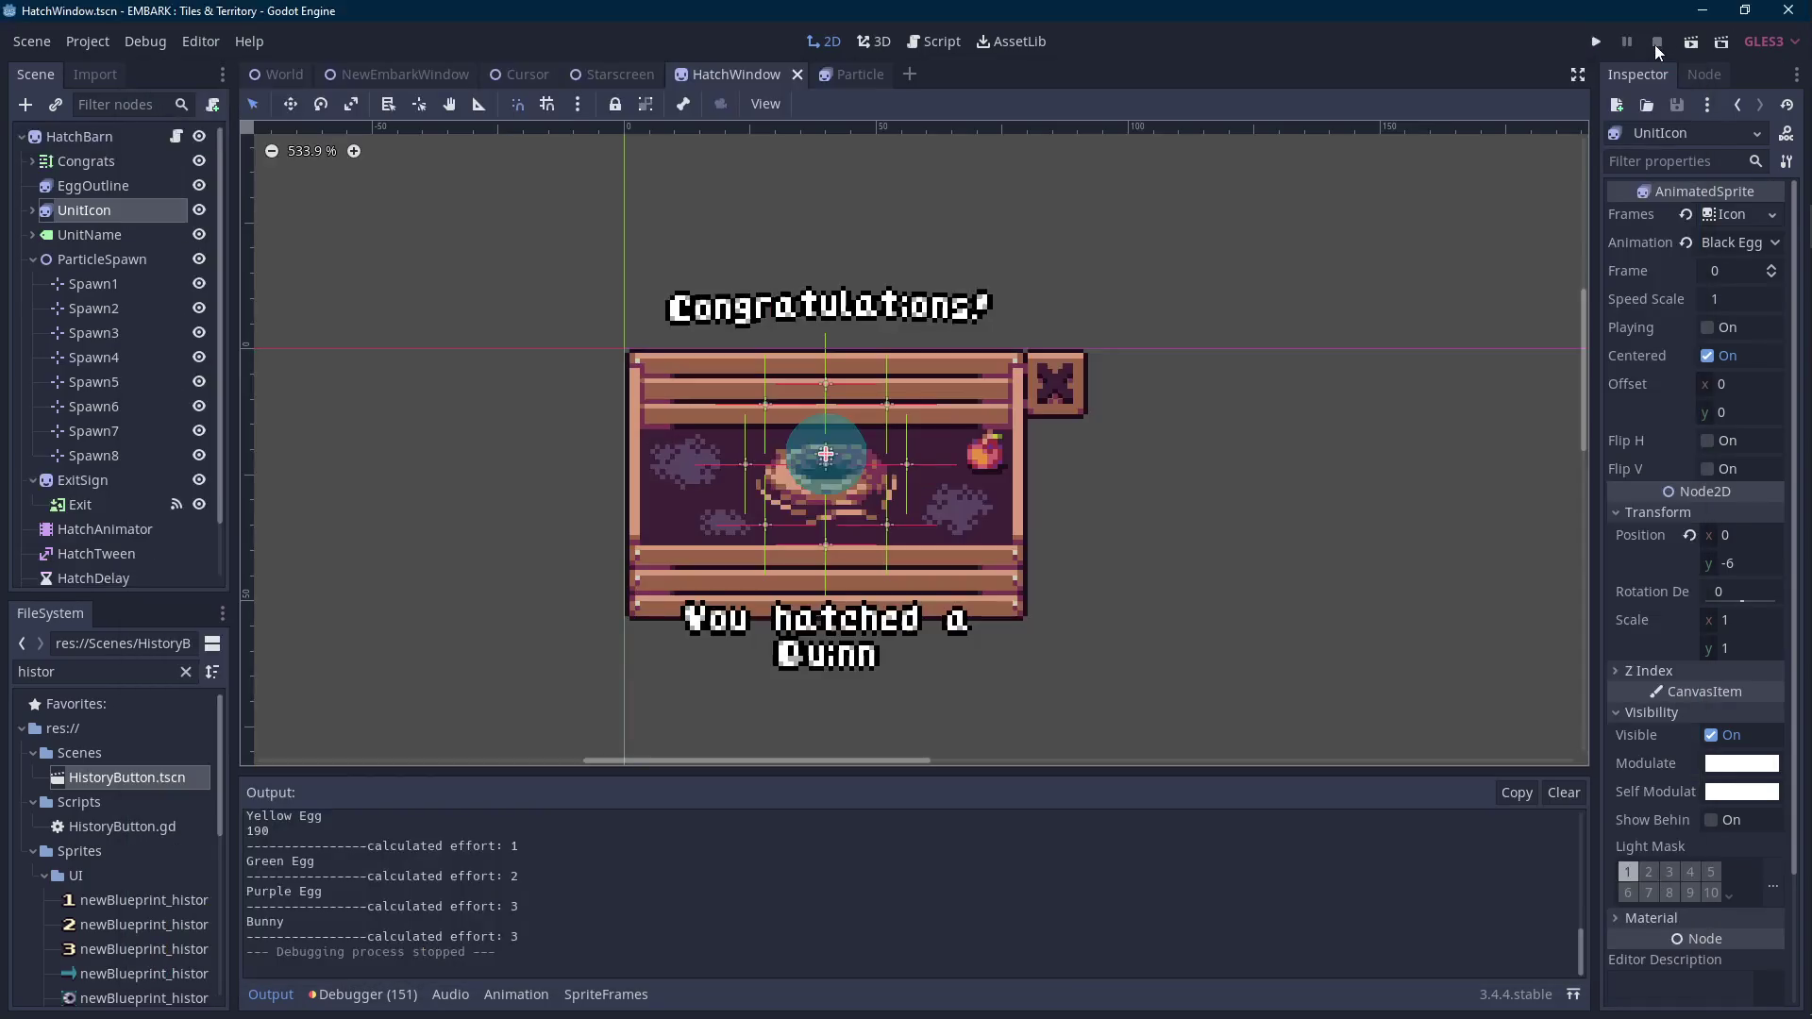
click(933, 42)
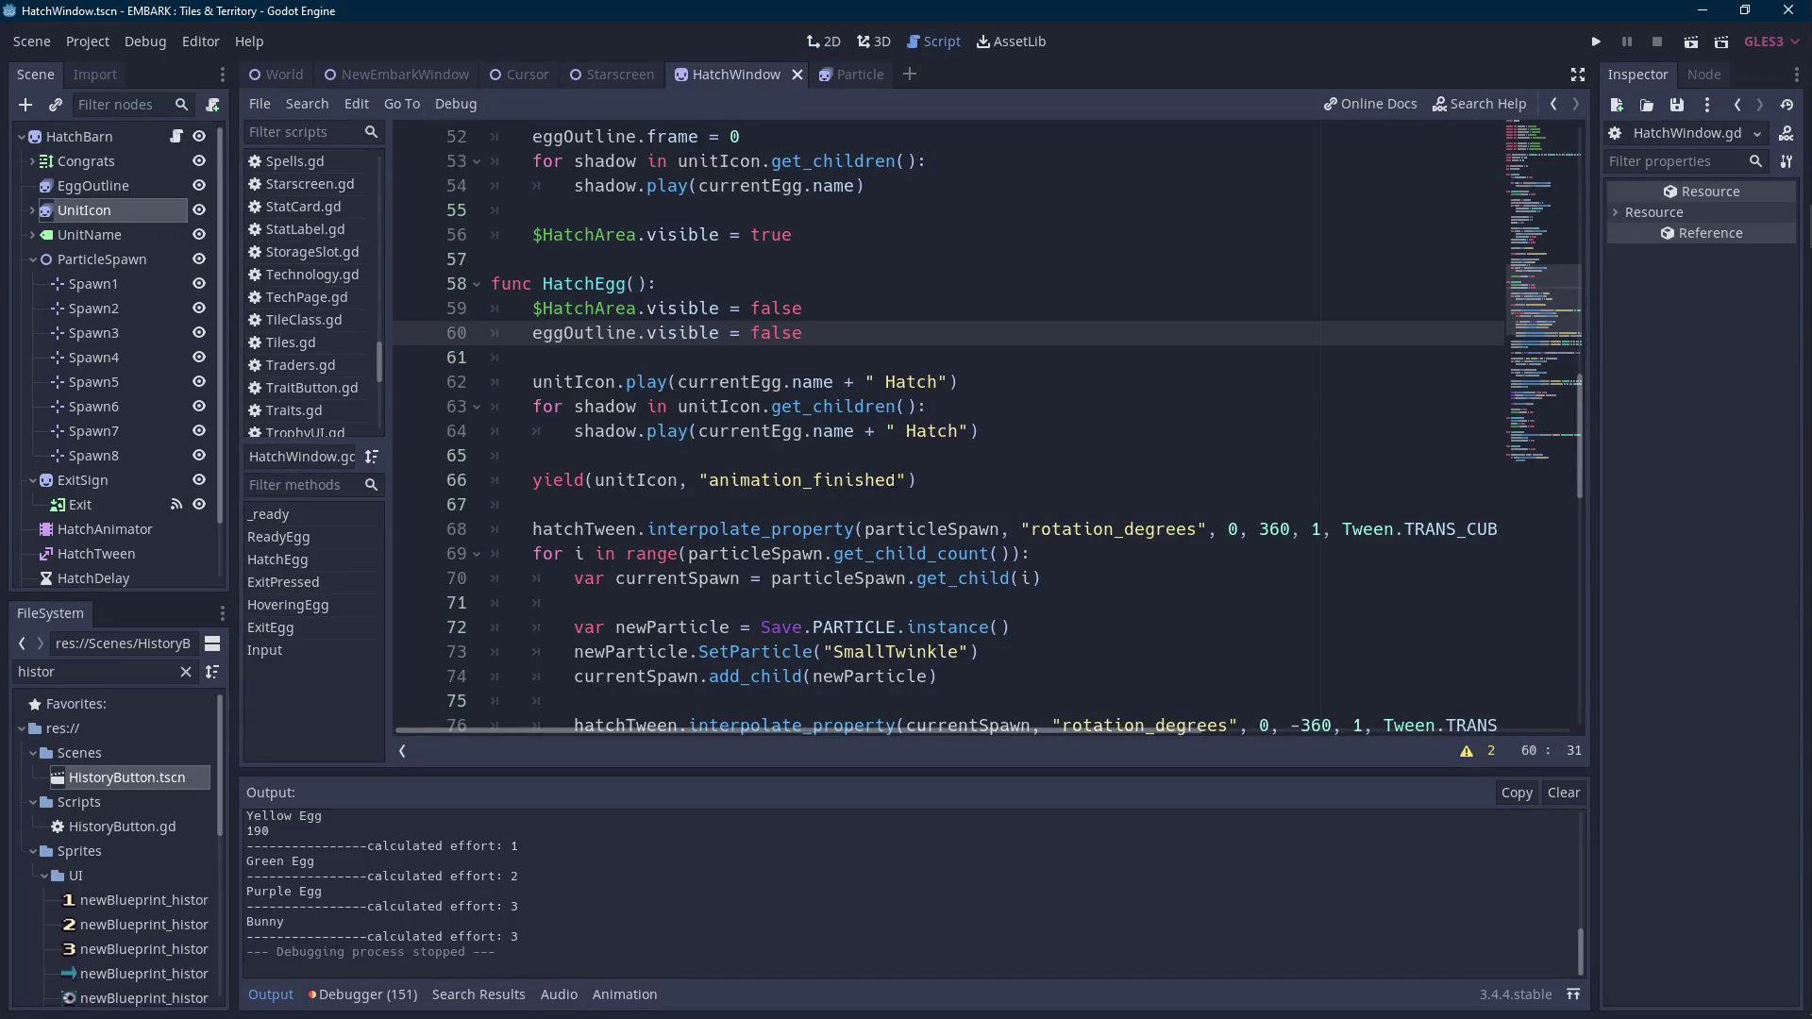
Find the 'you' hatch message line and append + "!!" after the unit's name.
click(897, 473)
key(ctrl+f)
text(you hat)
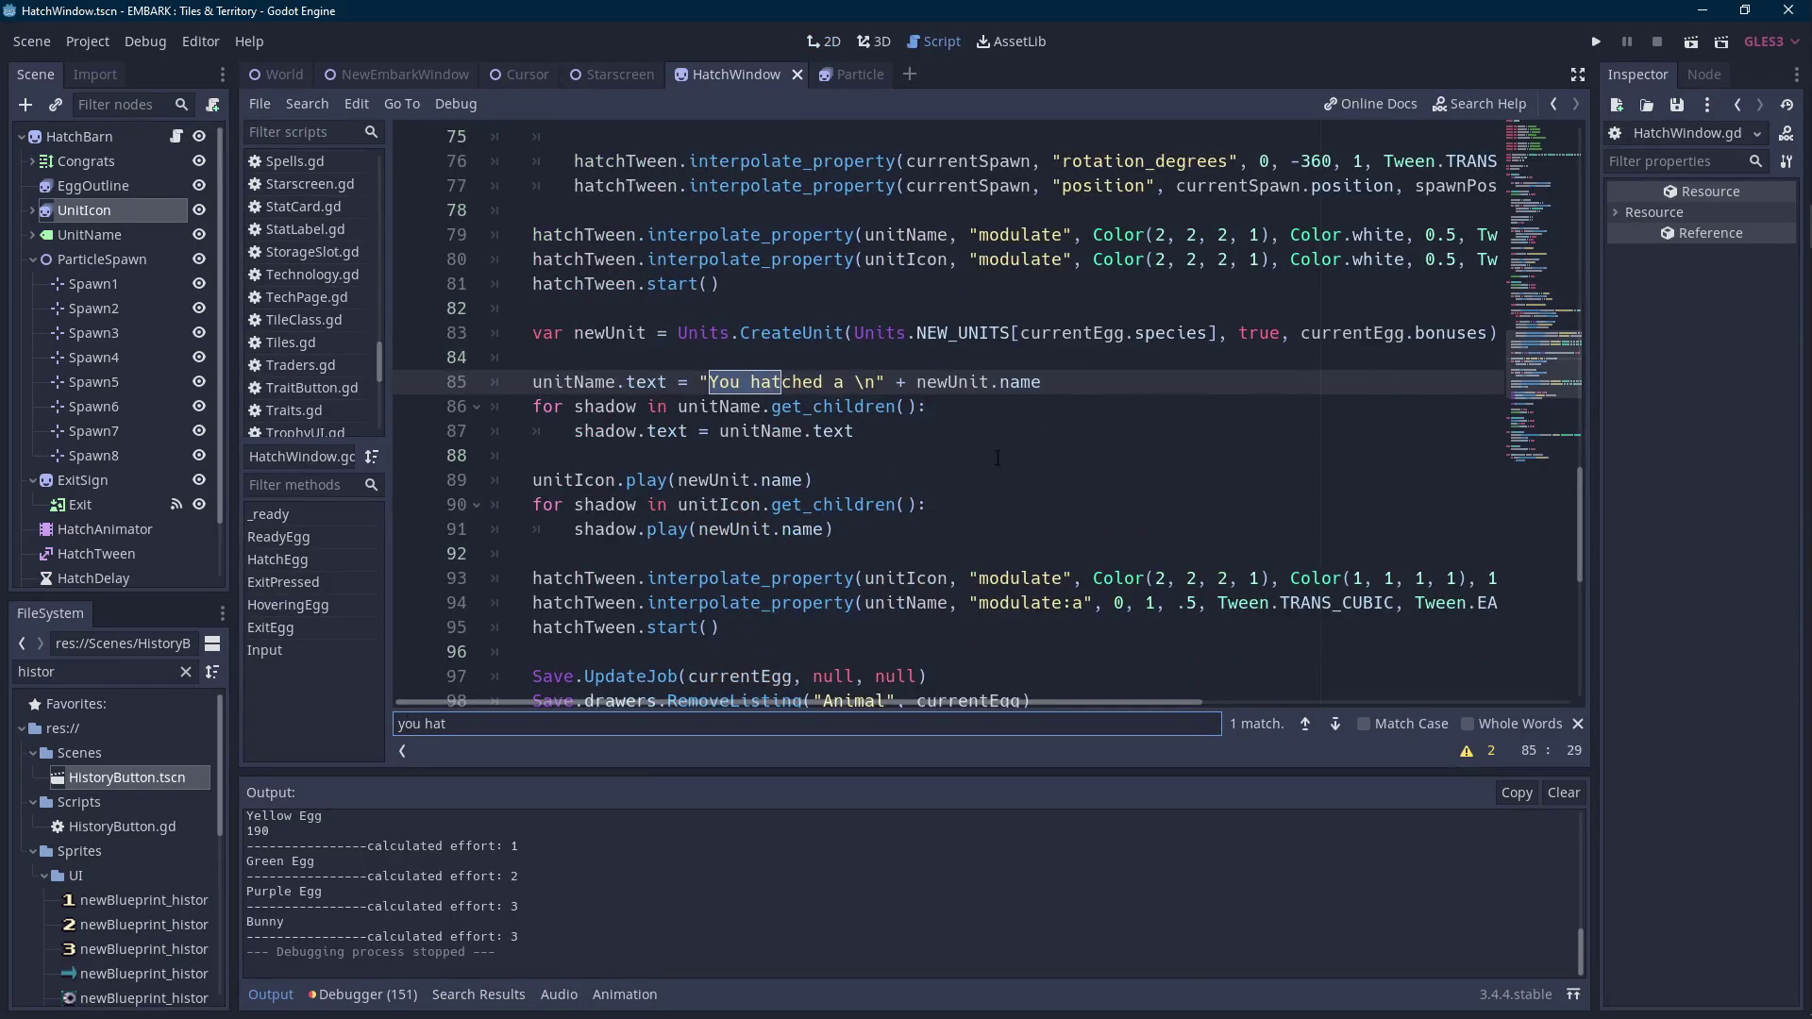
click(1095, 389)
text("!!)
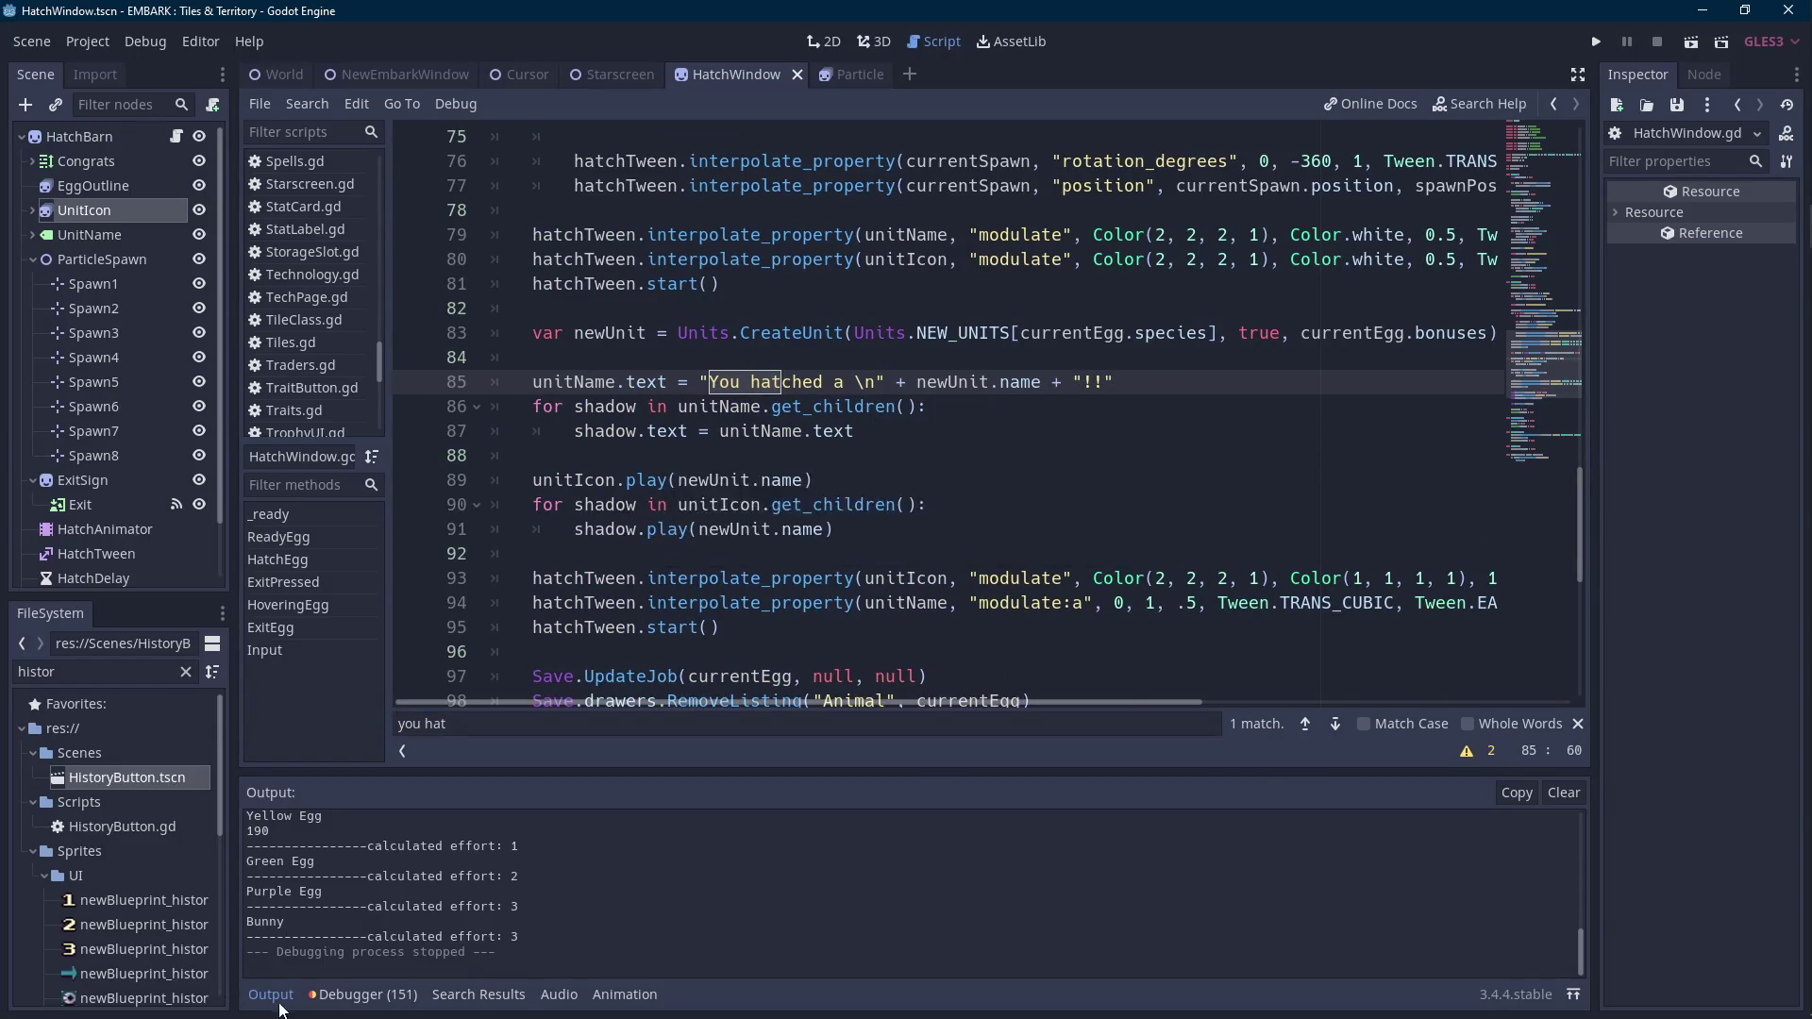
Select the Congrats label in the HatchWindow scene tree.
click(272, 995)
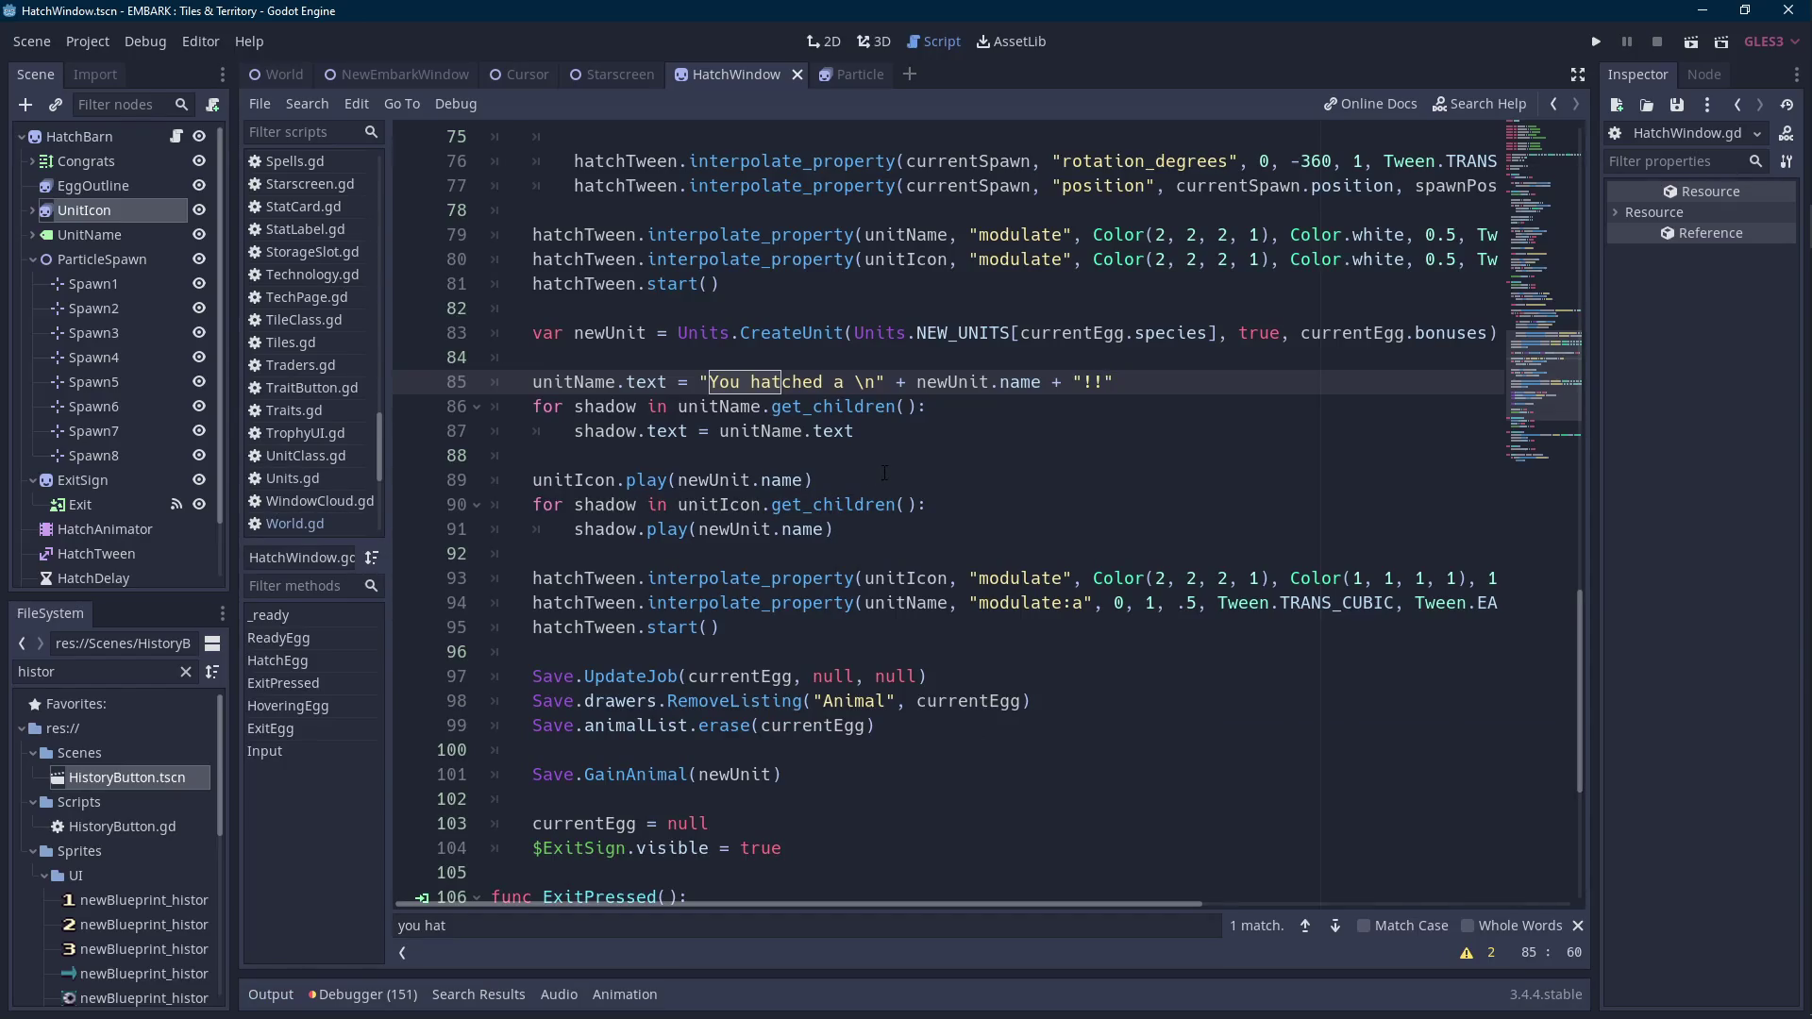
scroll(885, 473, up, 16)
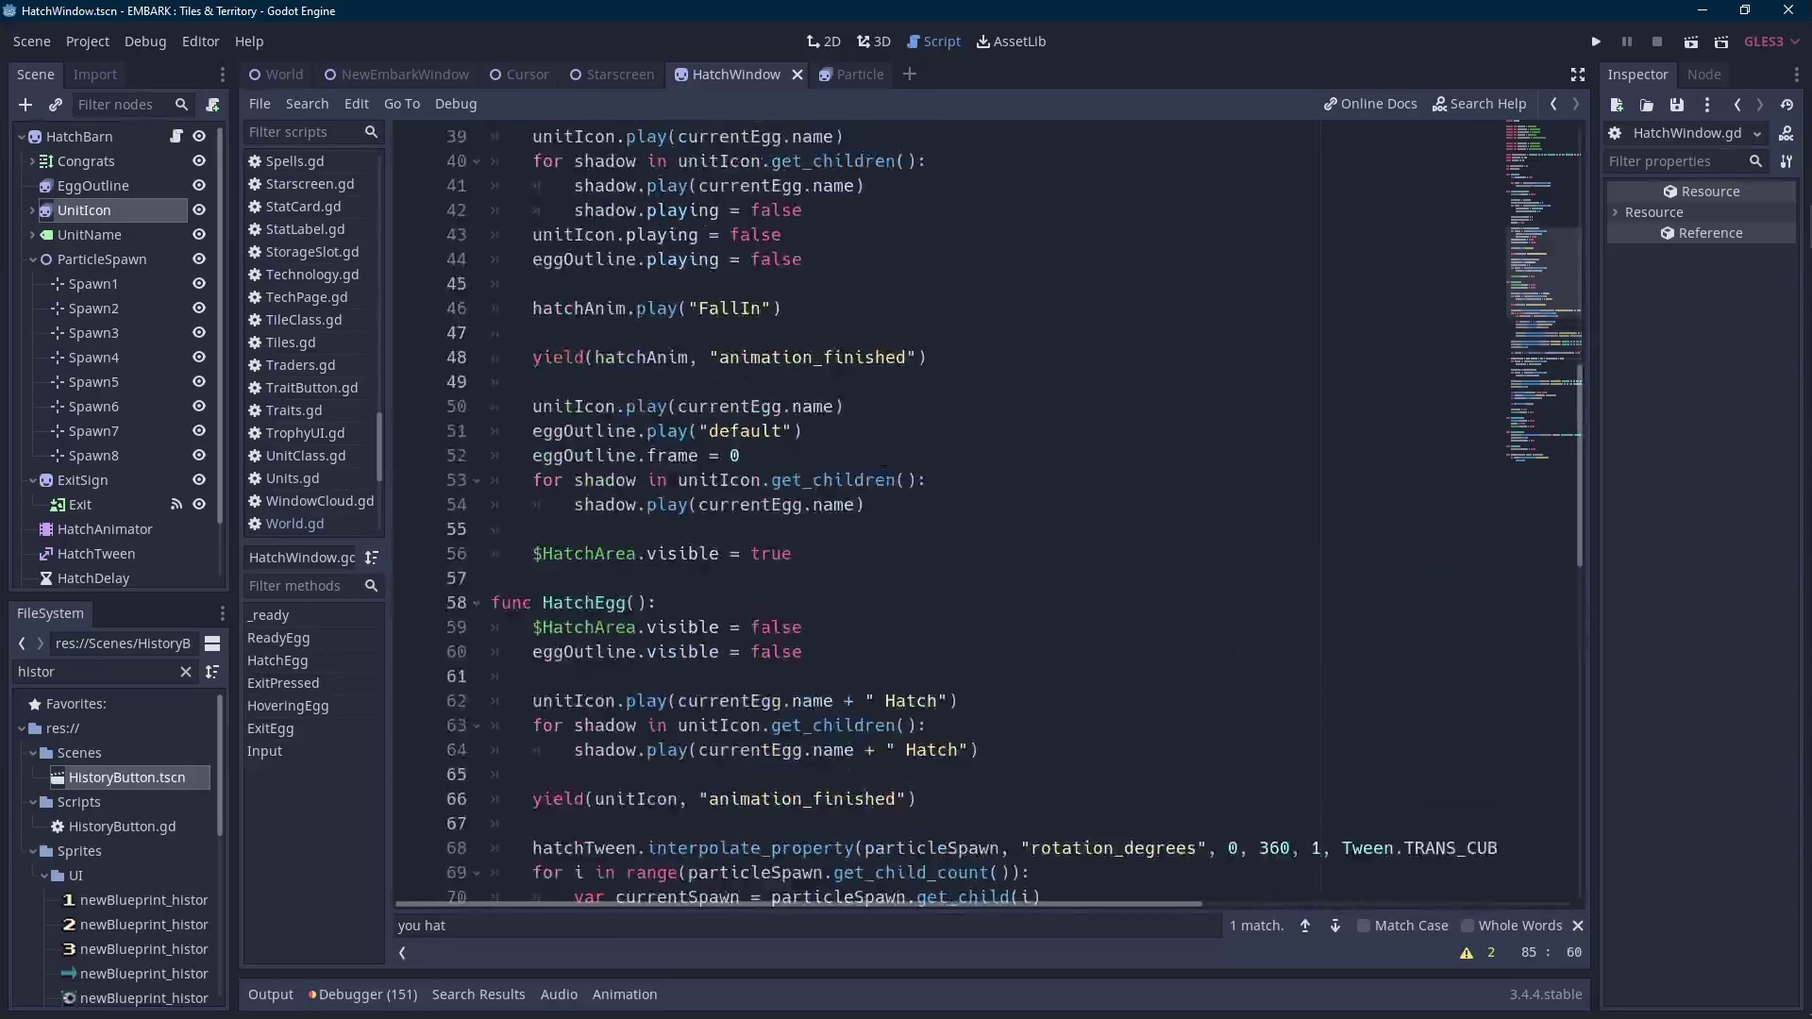
scroll(884, 472, up, 4)
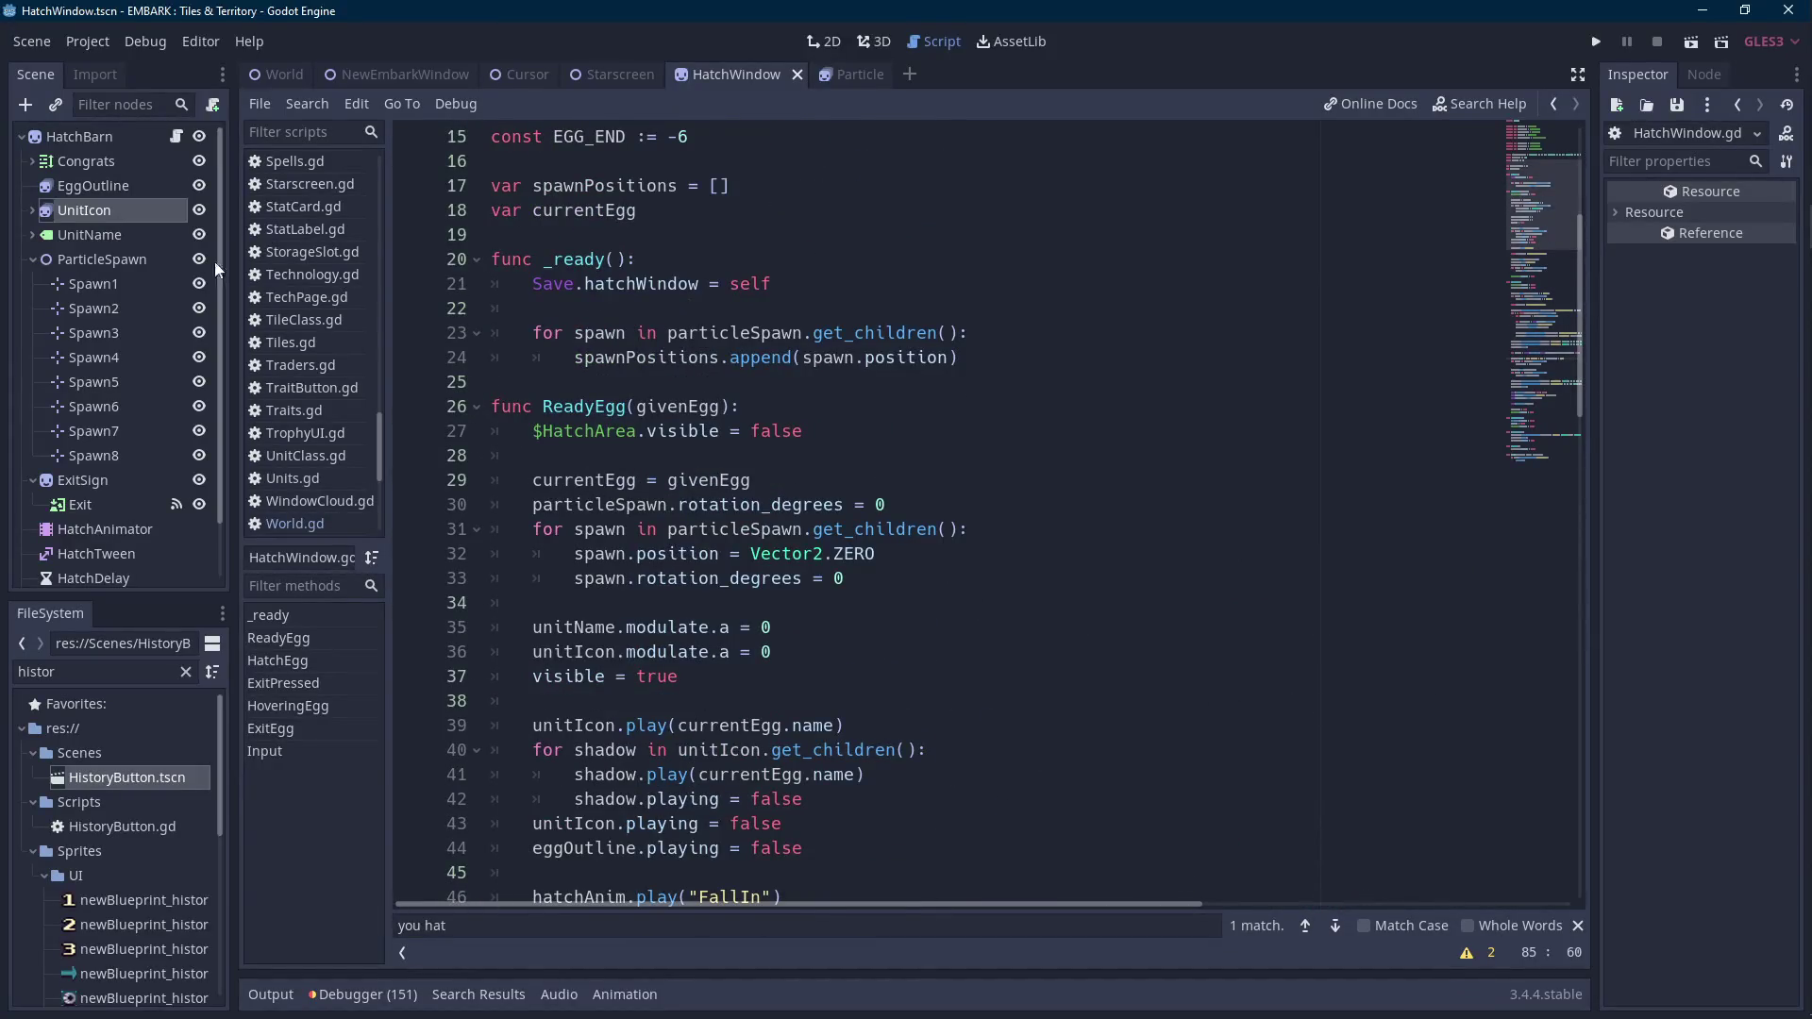
click(117, 165)
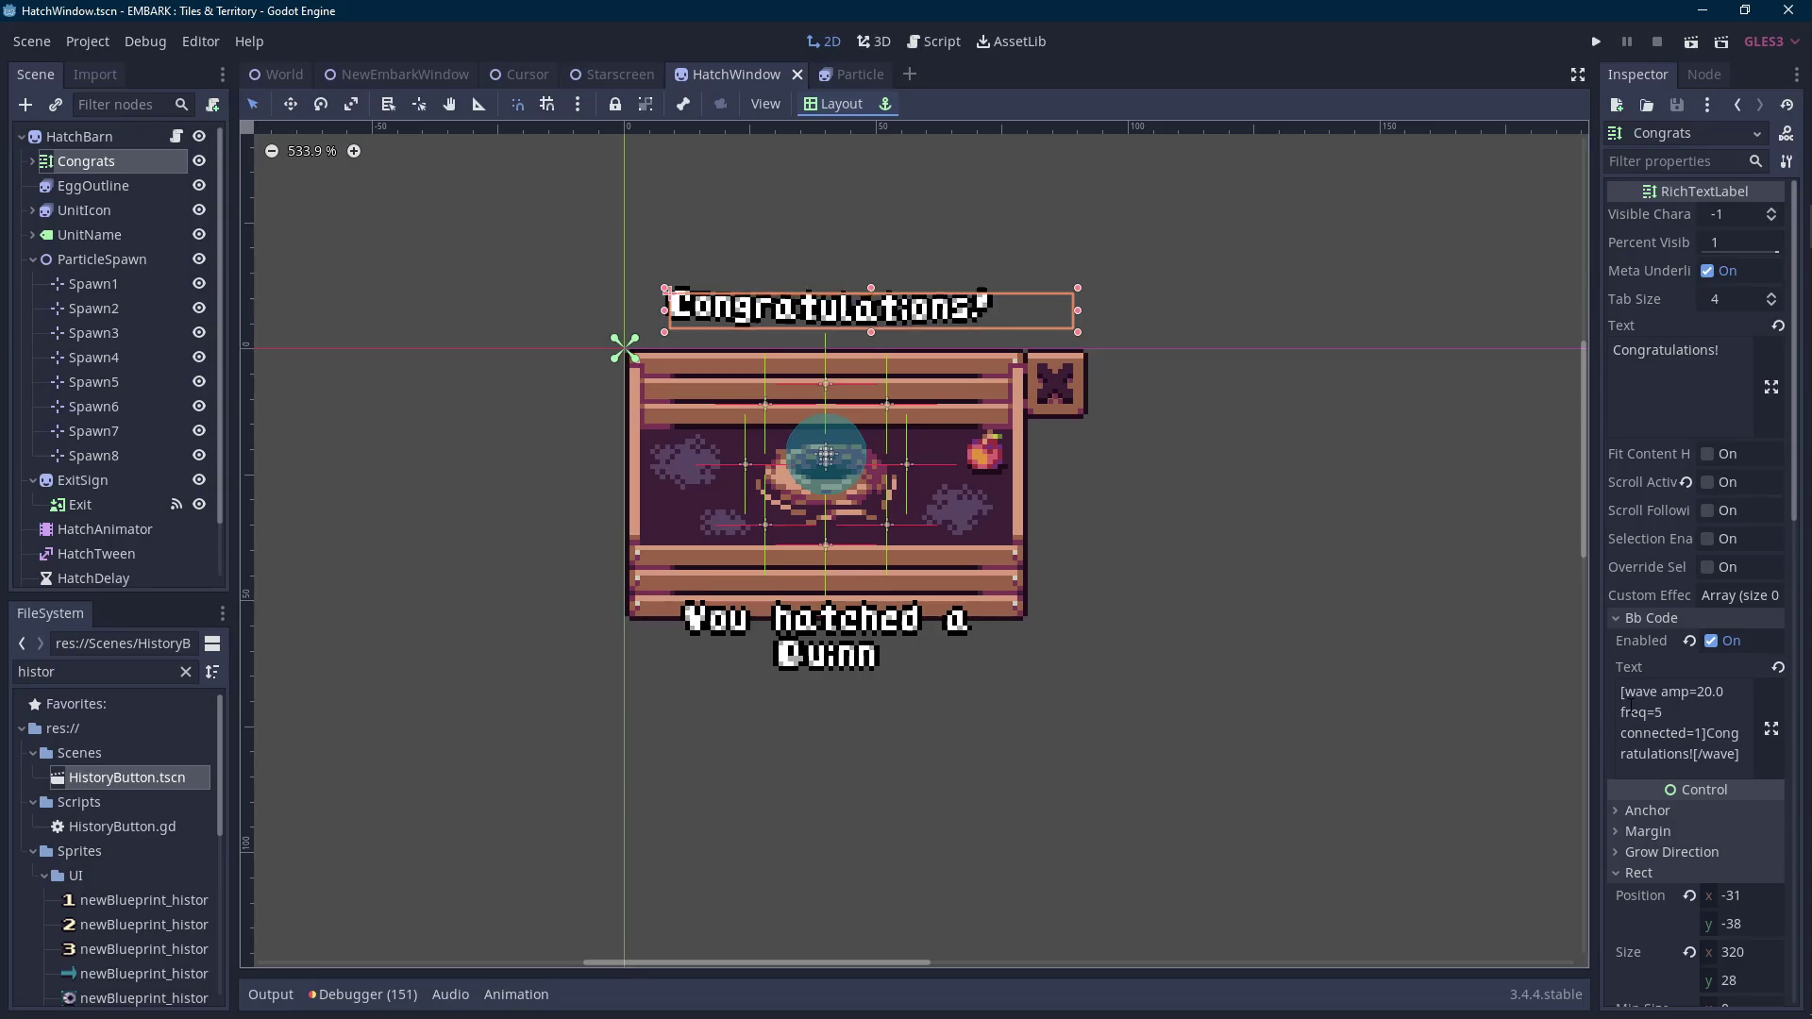
Add [center] to the Congrats BBCode and paste that centered wave BBCode into all four shadow labels.
click(1623, 691)
text([center])
key(ctrl+a)
key(ctrl+c)
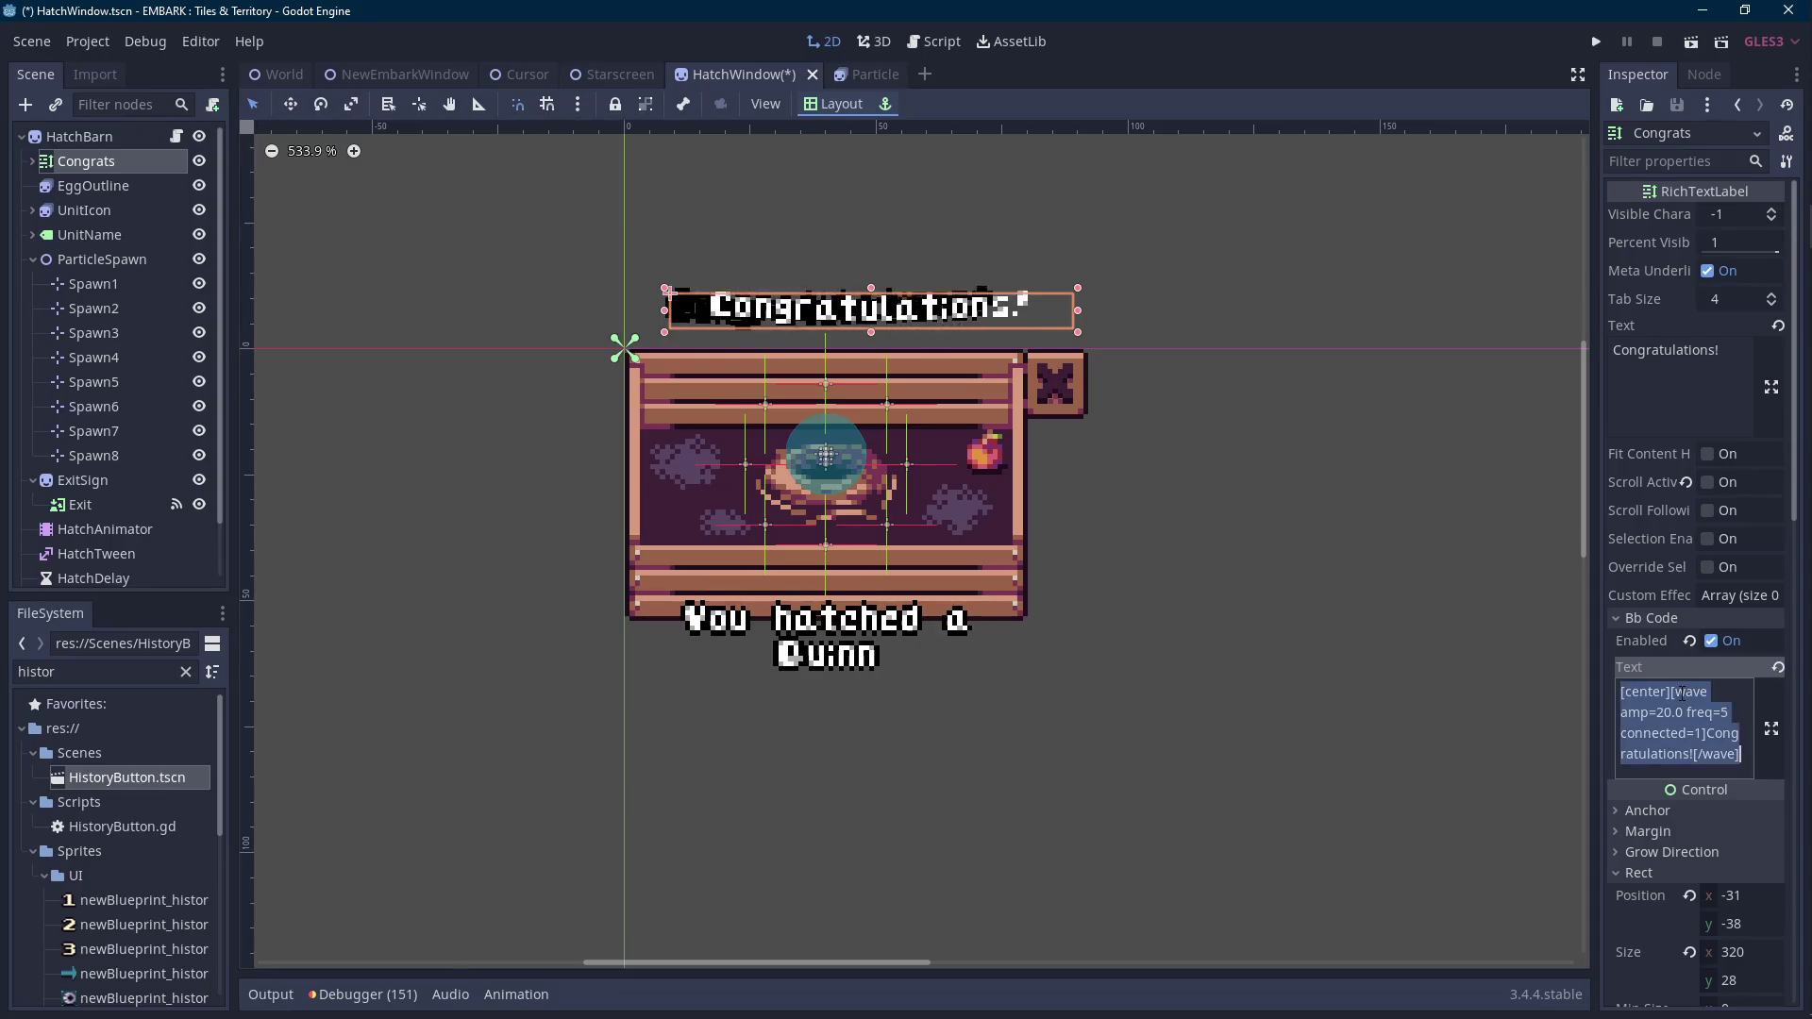
click(32, 161)
click(96, 186)
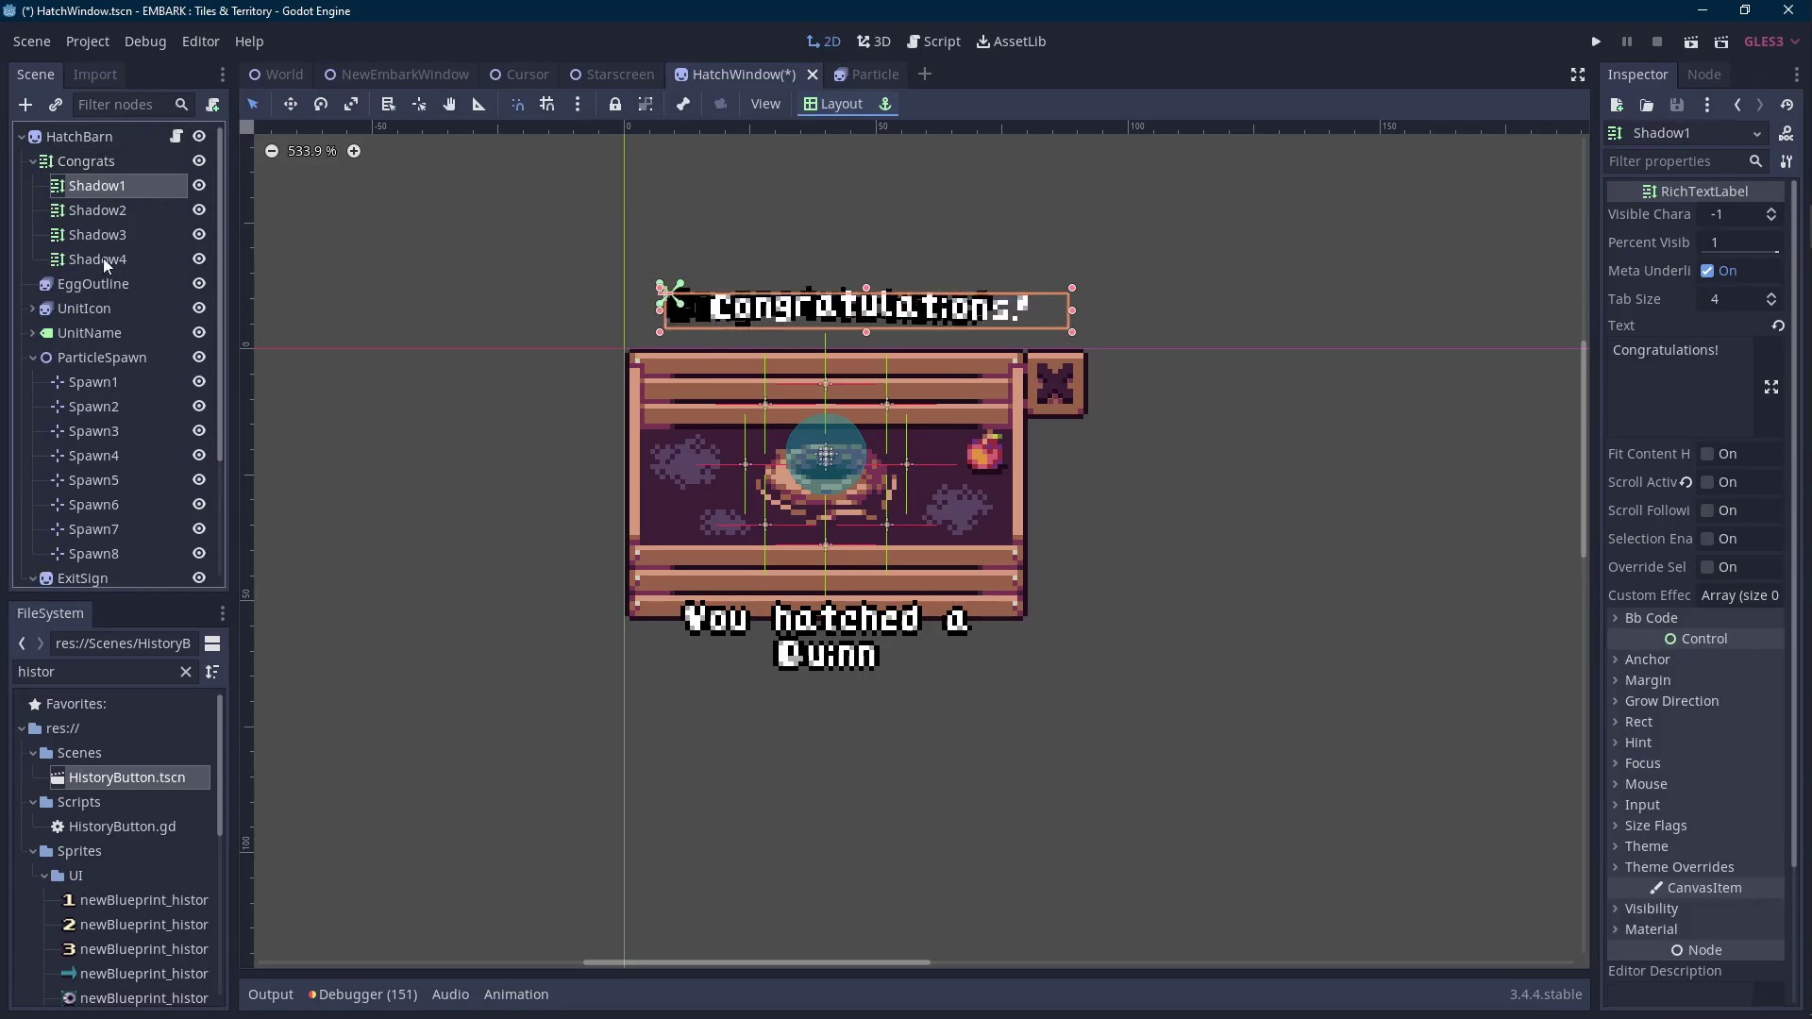
shift+click(96, 260)
click(1650, 619)
click(1697, 728)
key(ctrl+a)
key(ctrl+v)
Change the shared BBCode text of Congrats and its shadows to 'Click to hatch!', then open HatchWindow.gd.
ctrl+click(85, 161)
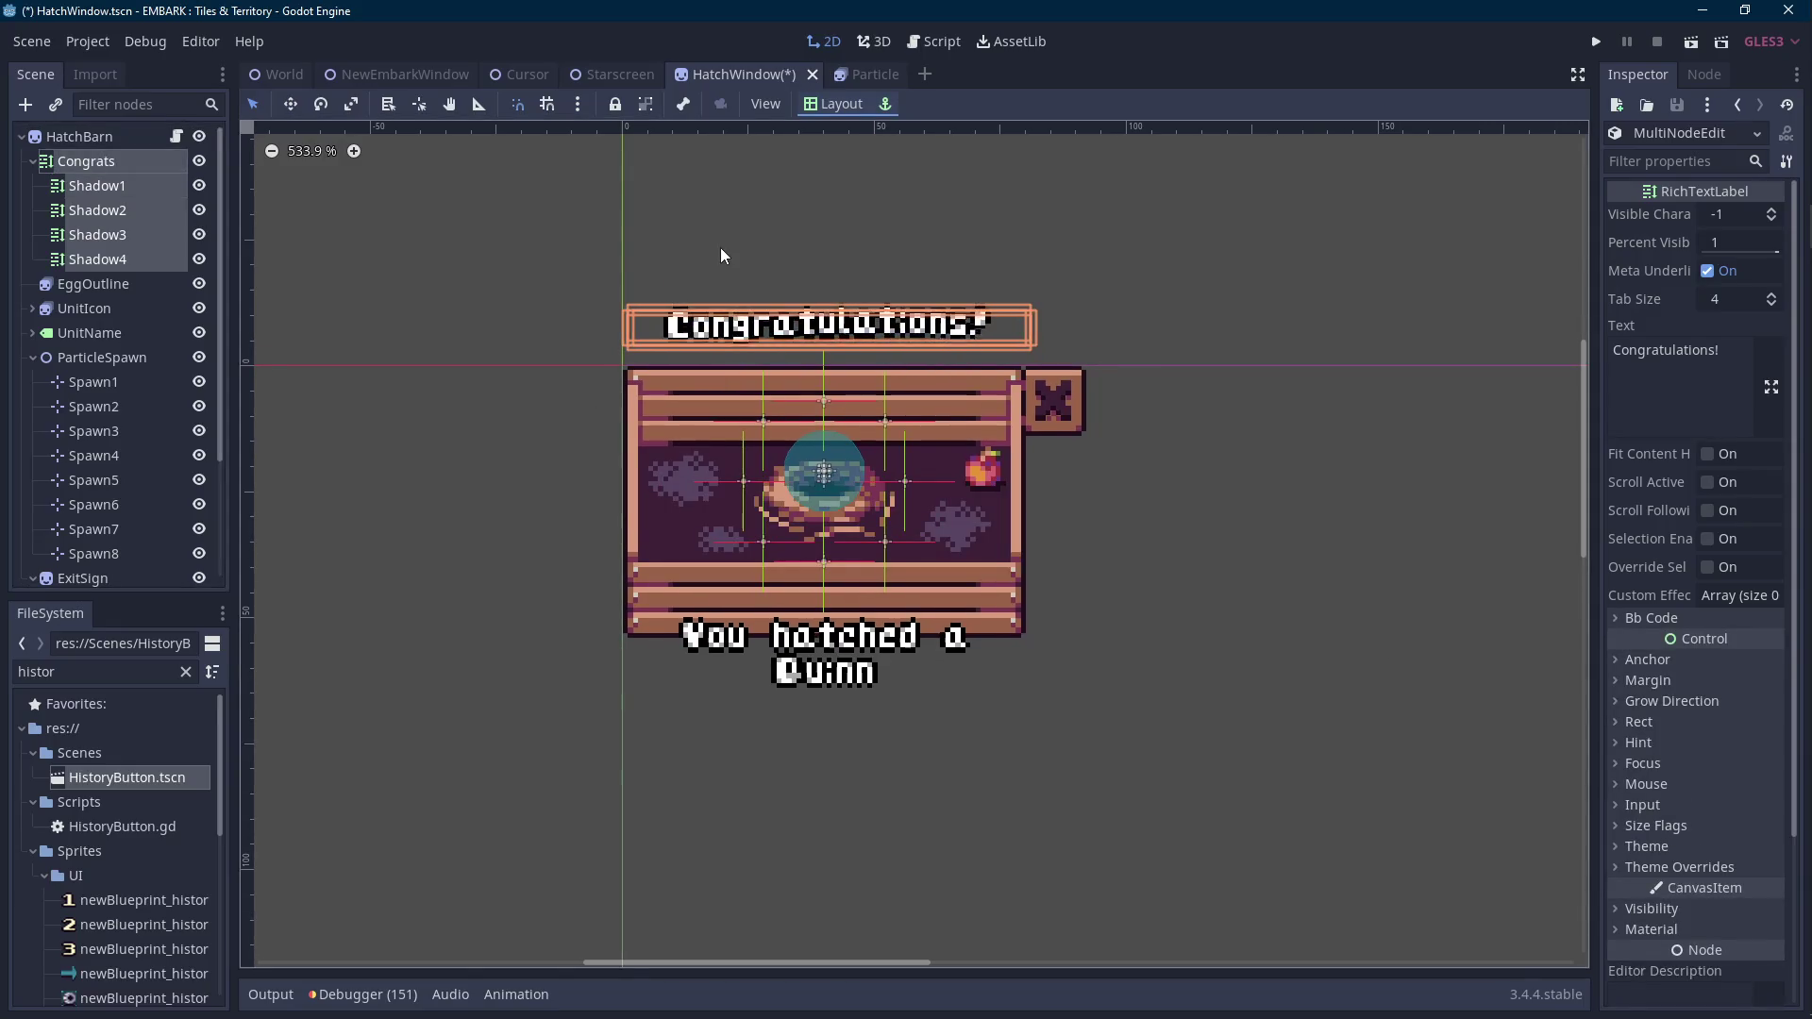
click(1651, 618)
scroll(1687, 707, down, 2)
double_click(1660, 630)
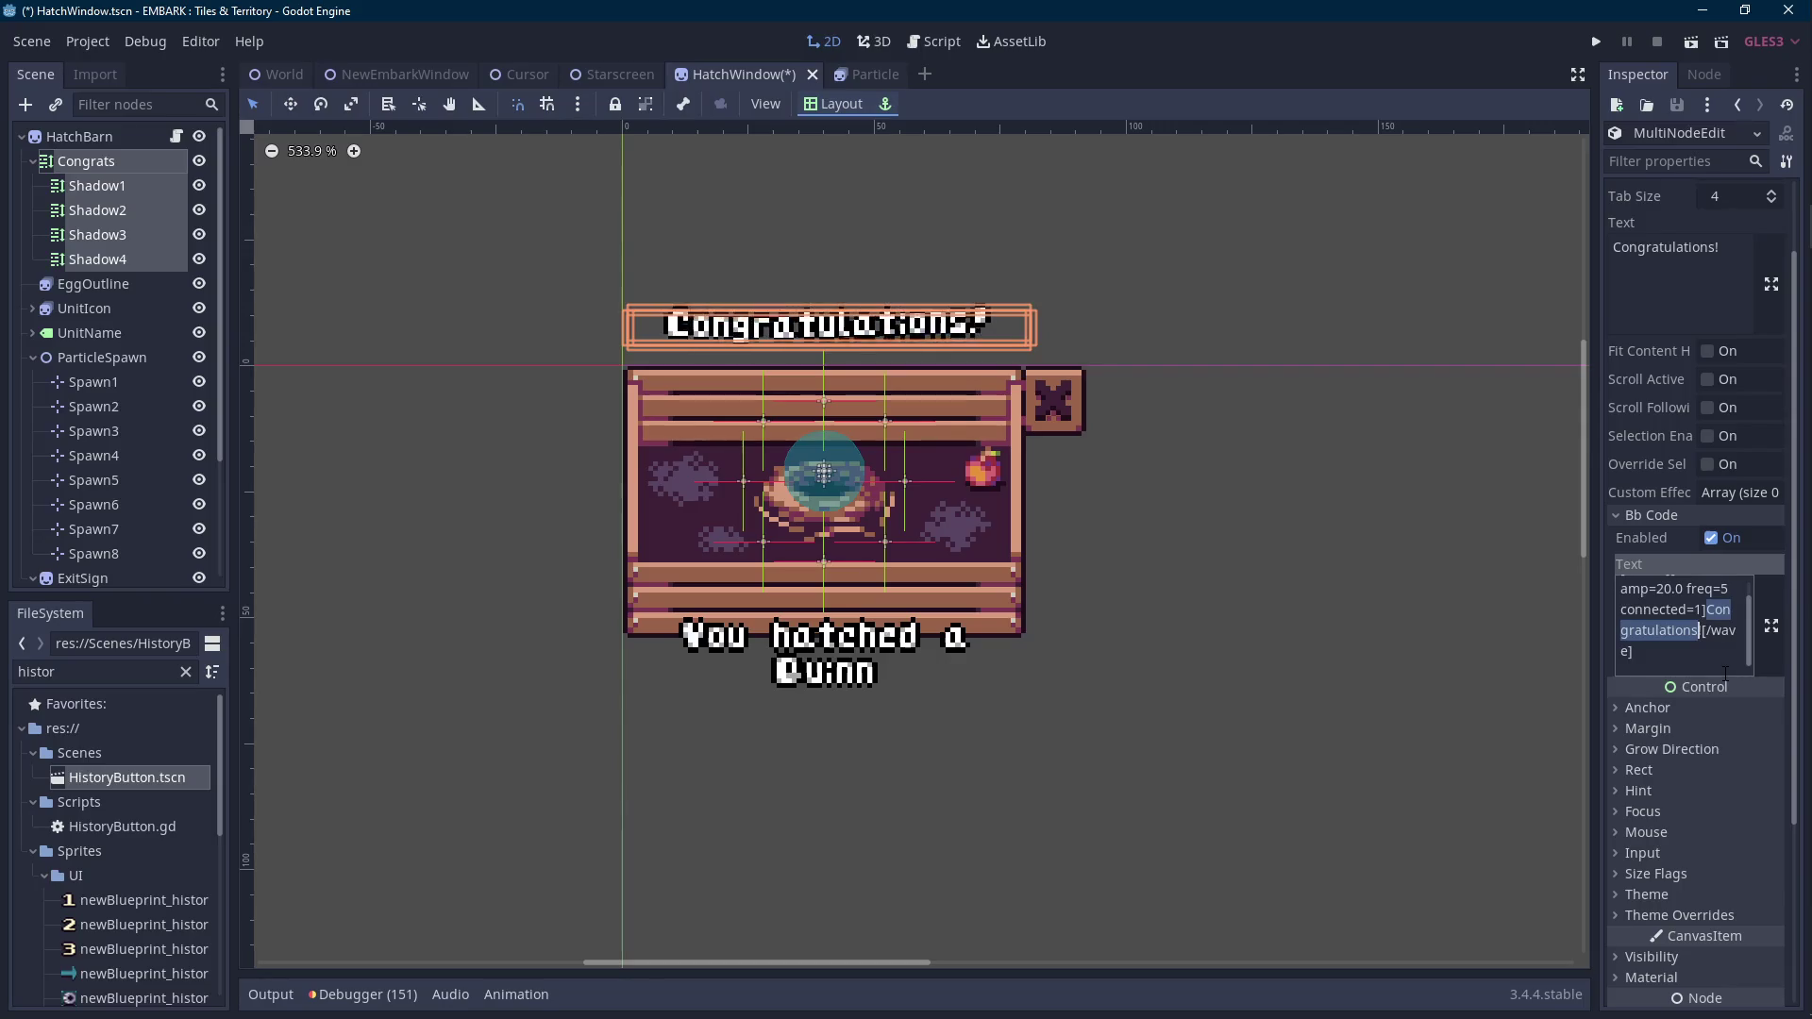
text(Click to hatch)
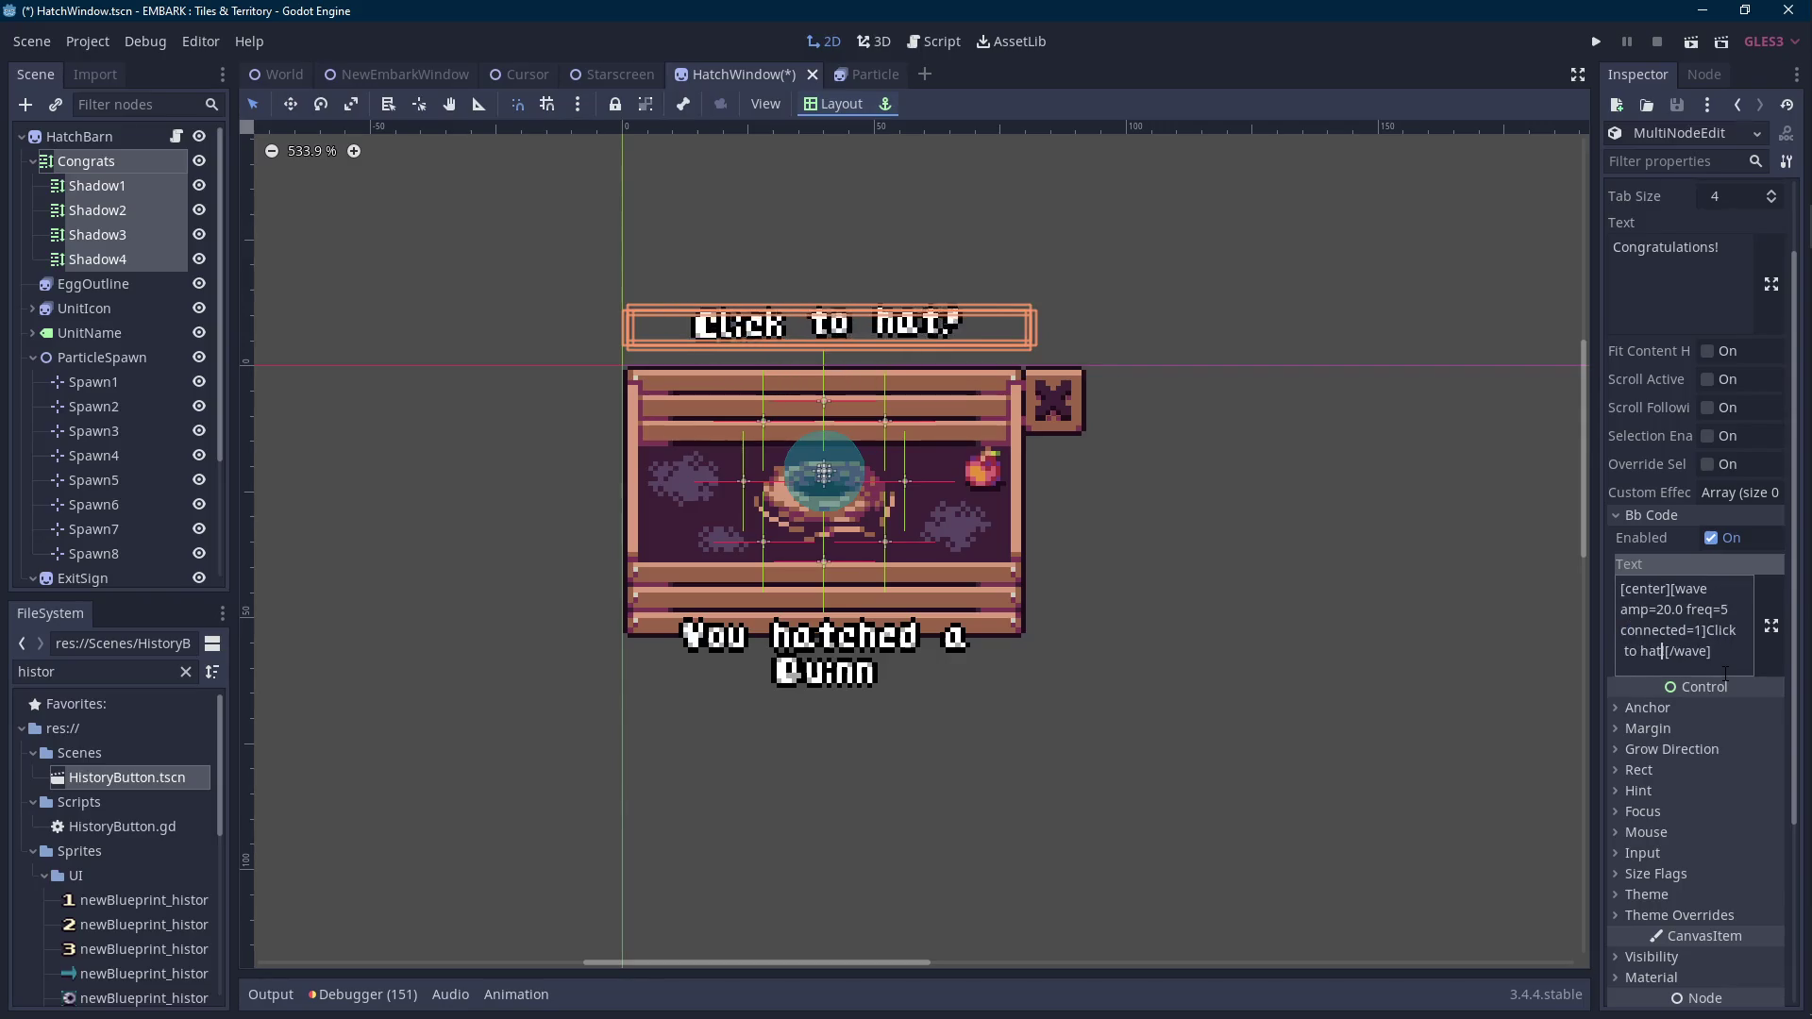
double_click(1662, 651)
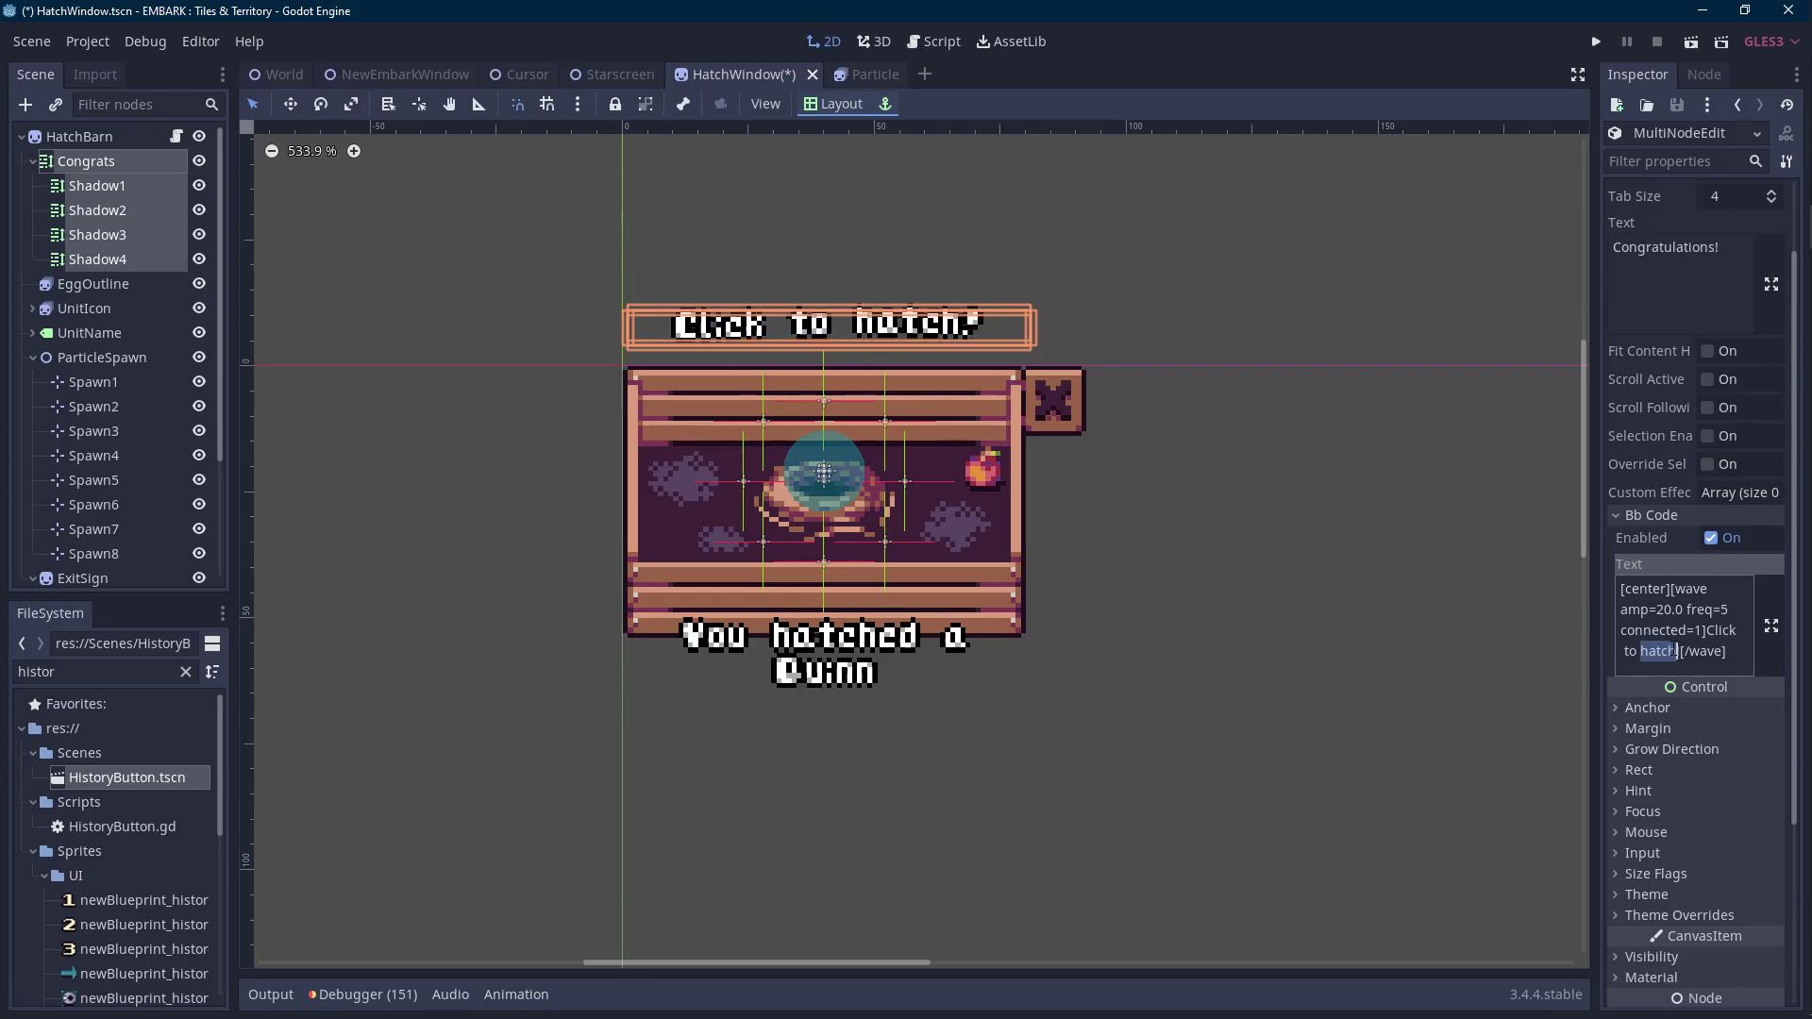
drag(1678, 651, 1706, 630)
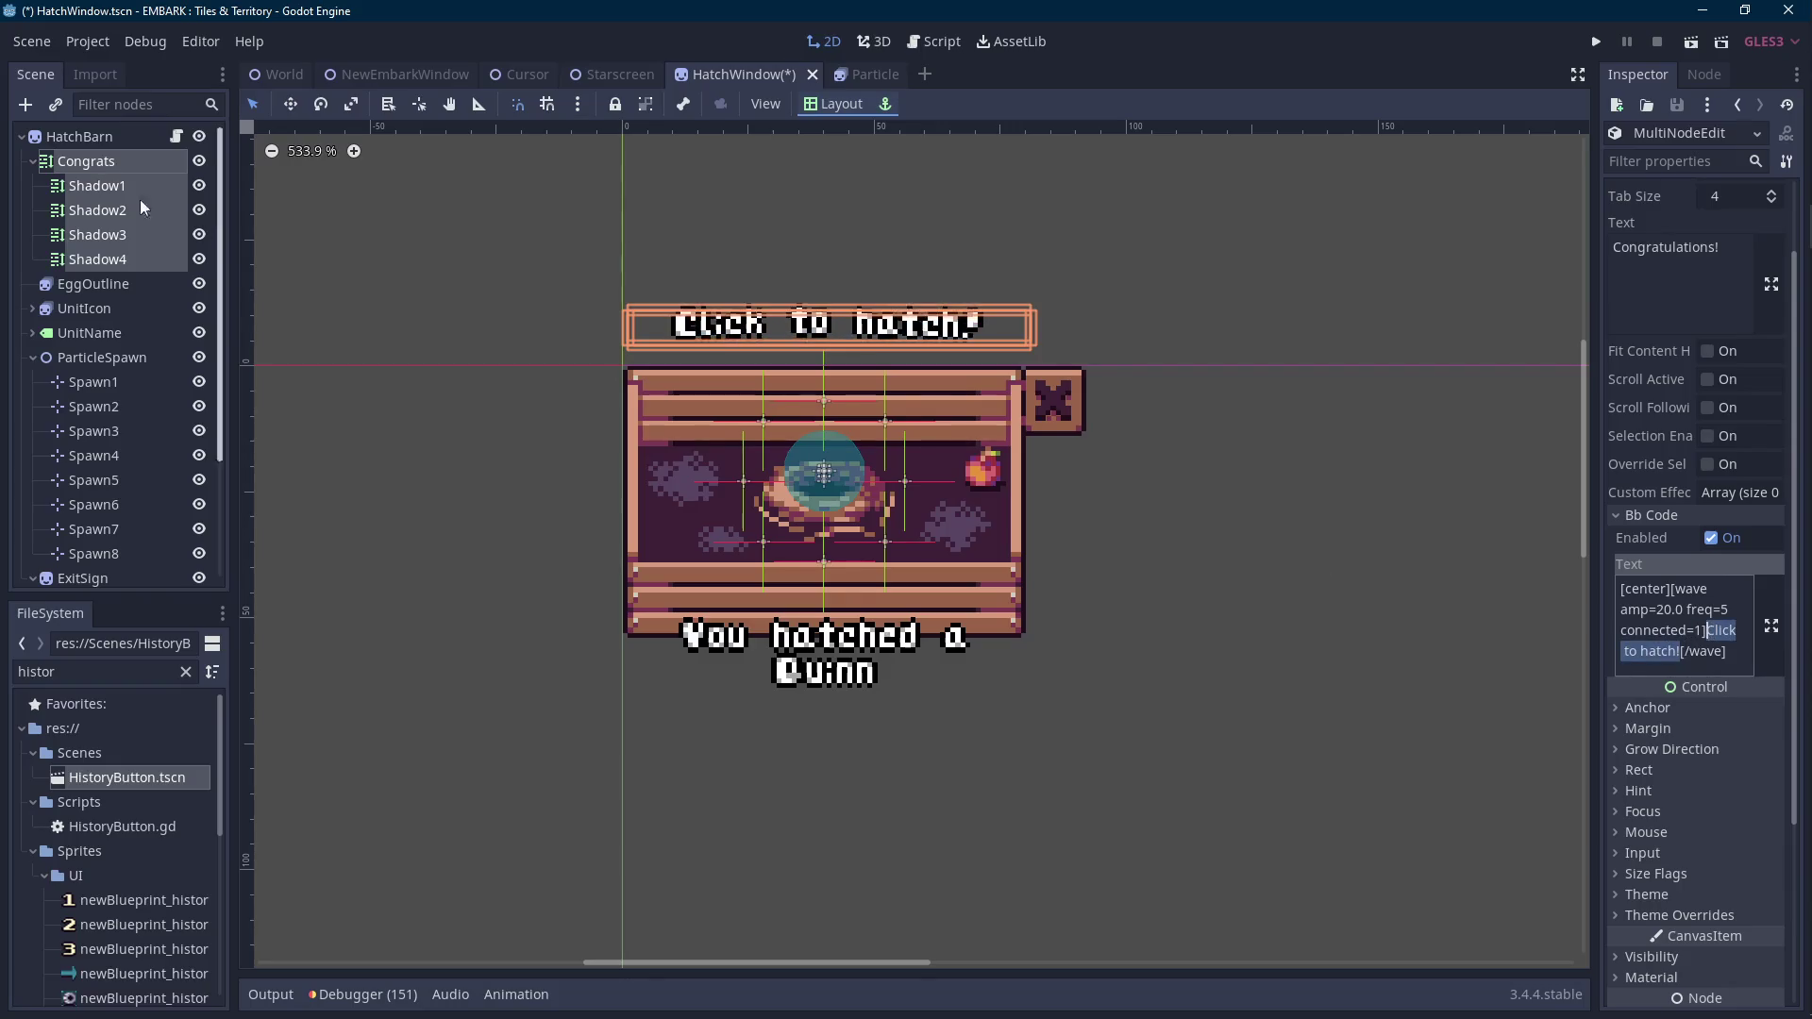
click(176, 137)
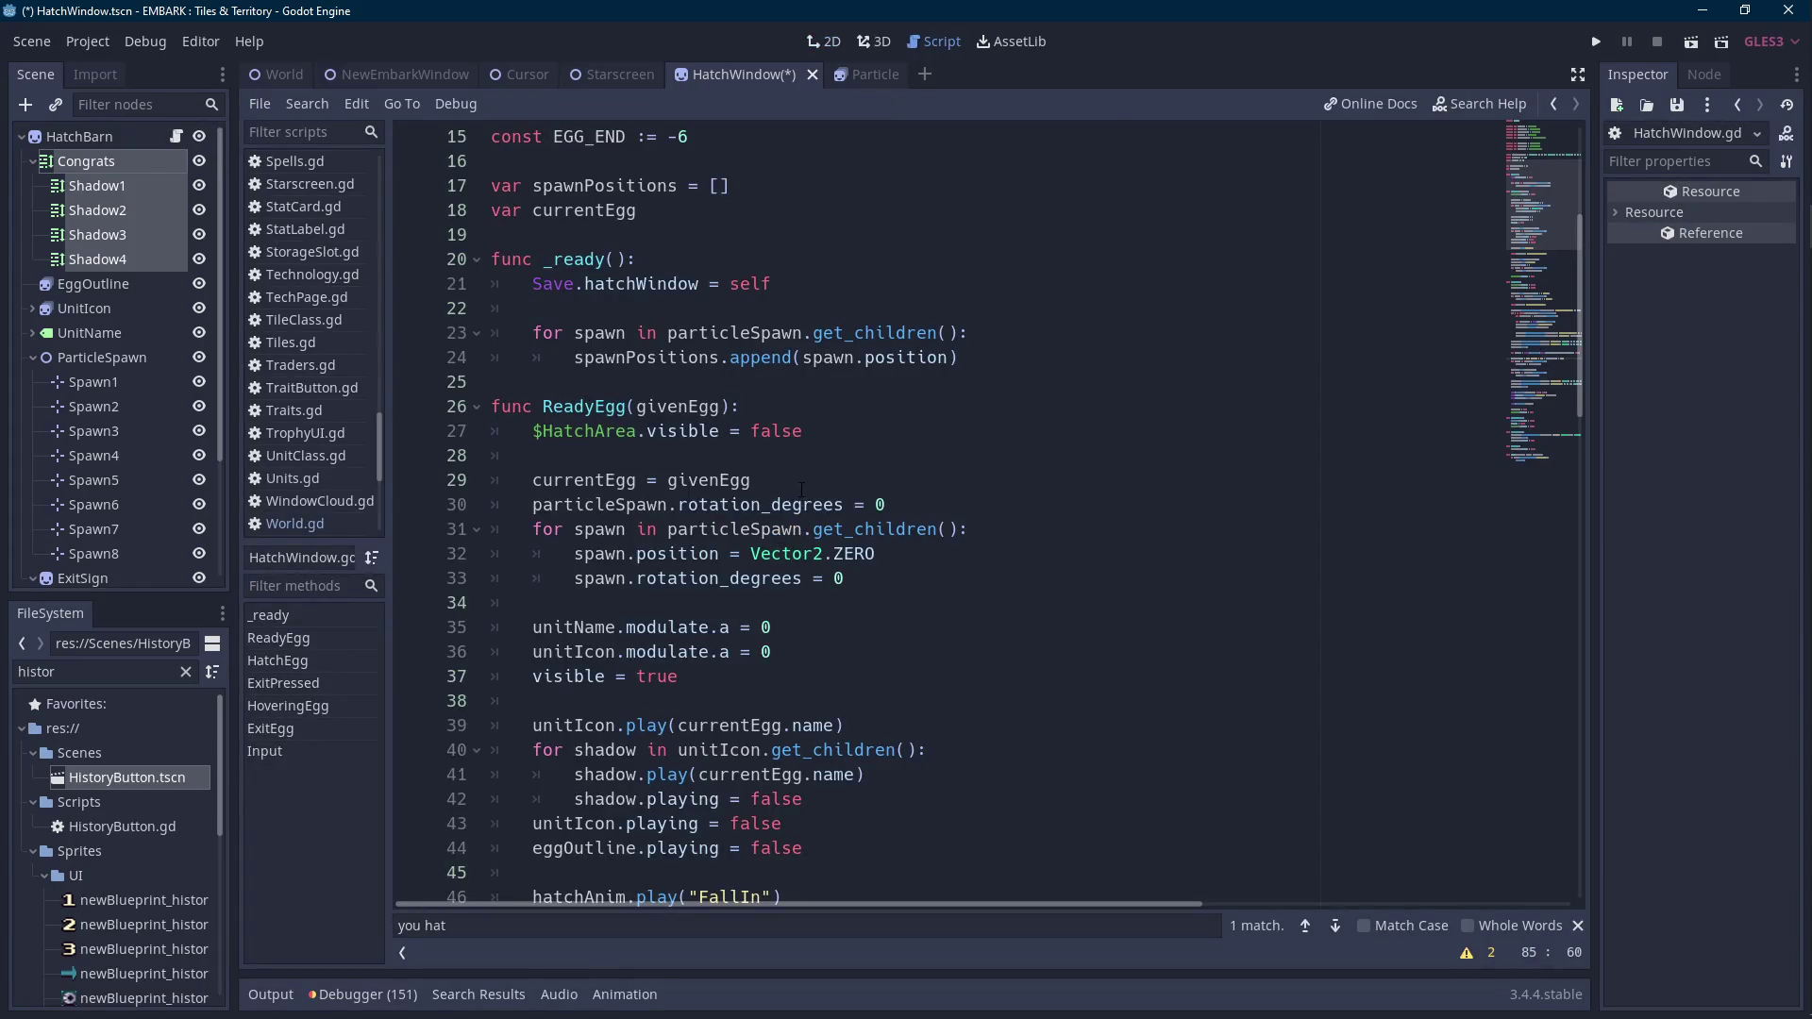
Add 'onready var topText = $Congrats' below the congratsText declaration.
scroll(887, 439, up, 5)
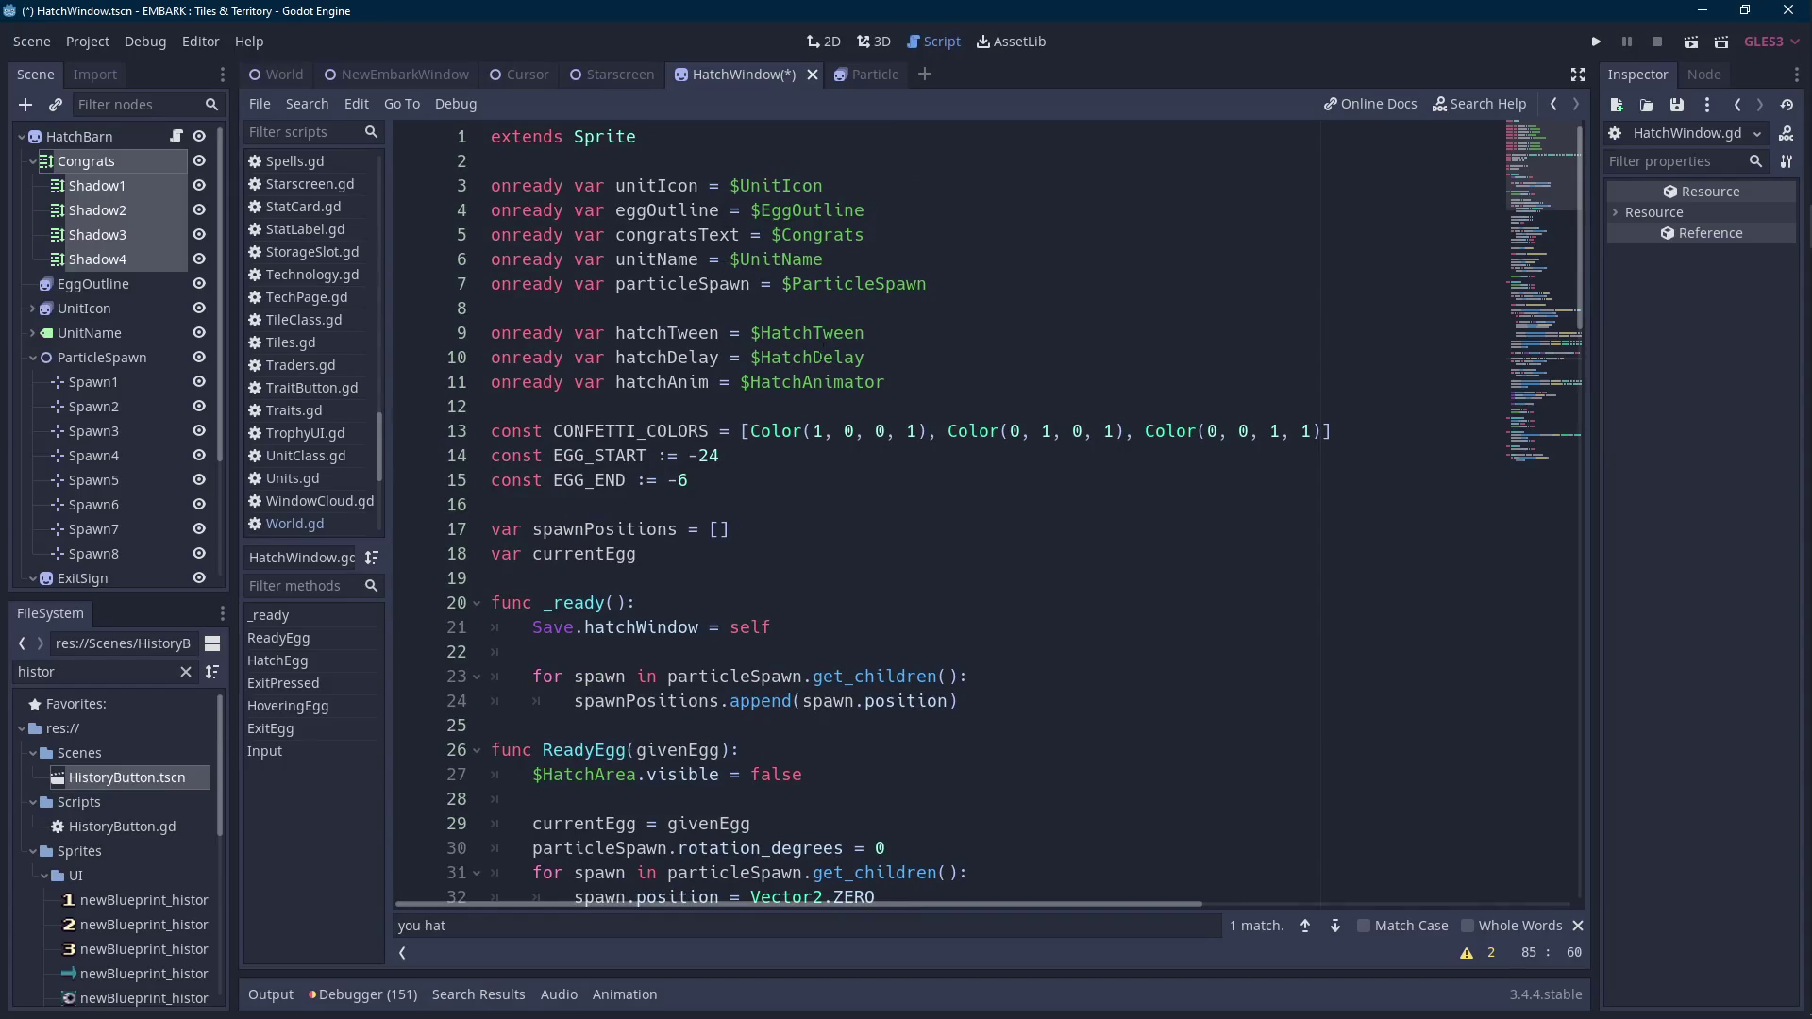
click(936, 238)
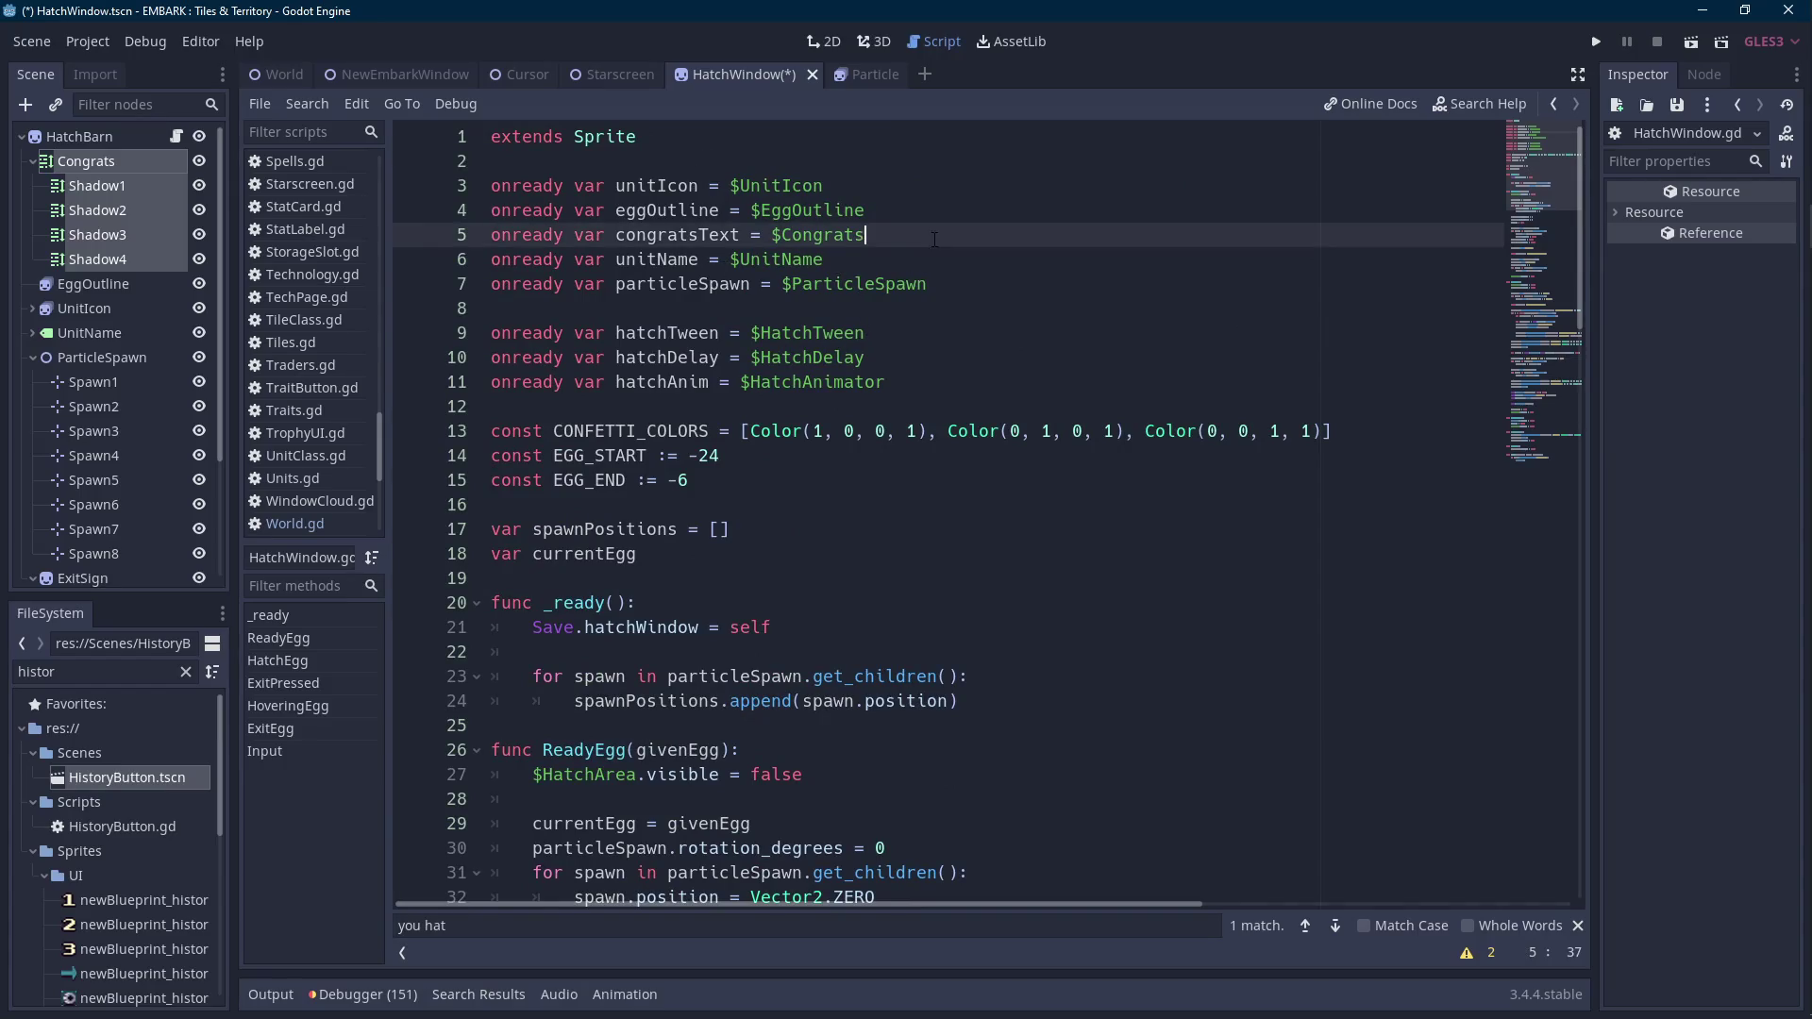
key(Return)
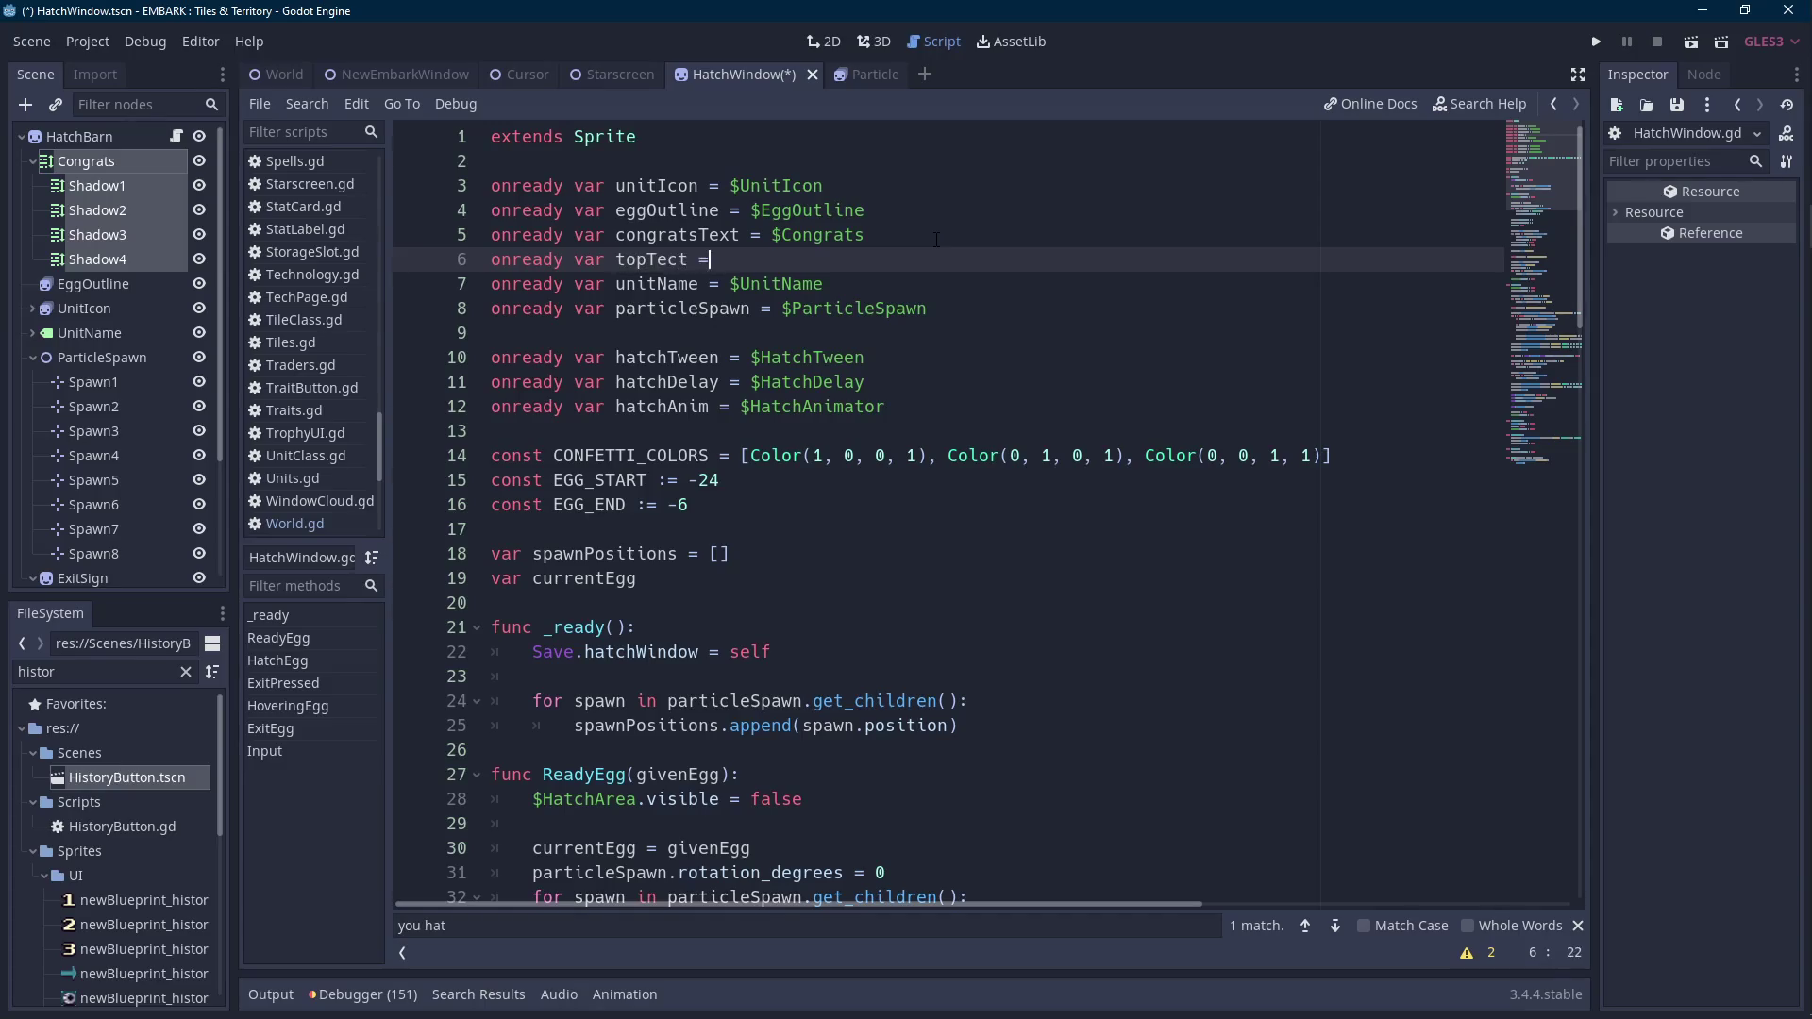
text($con)
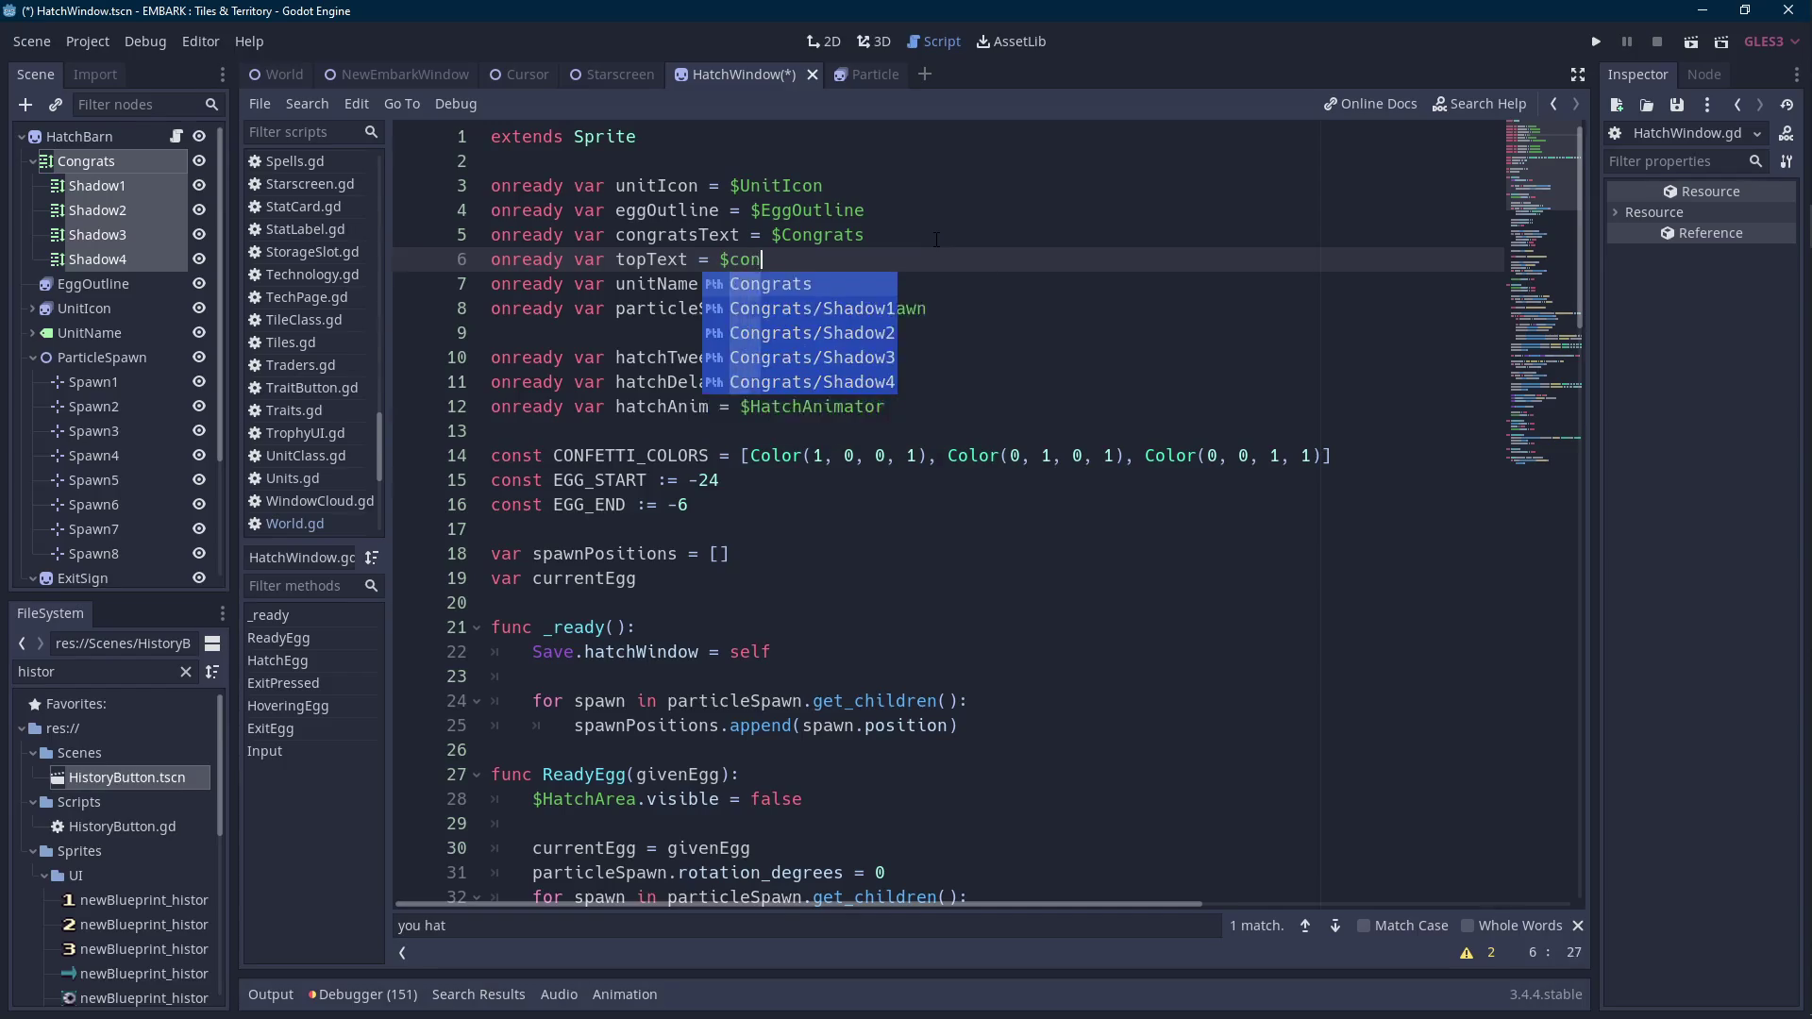
key(Return)
Start a 'topText.text =' line in ReadyEgg, then select Congrats in the Scene dock.
click(651, 259)
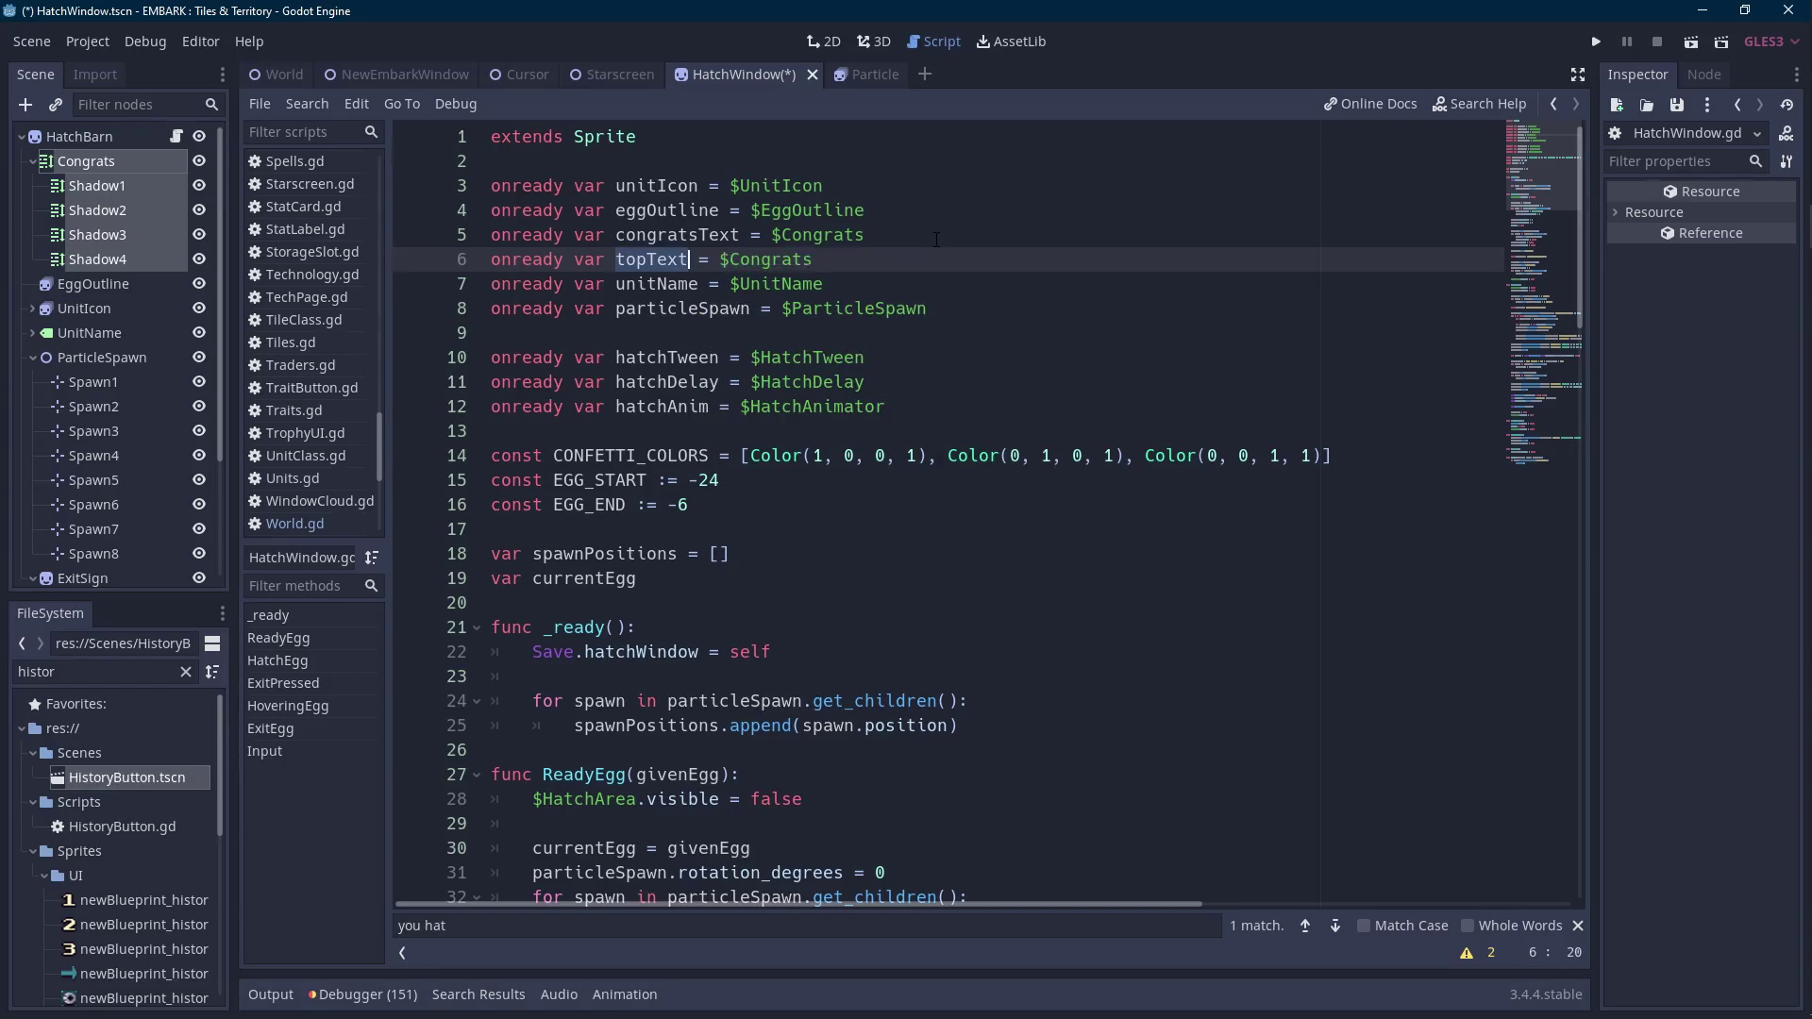
scroll(648, 431, down, 6)
click(647, 430)
click(892, 372)
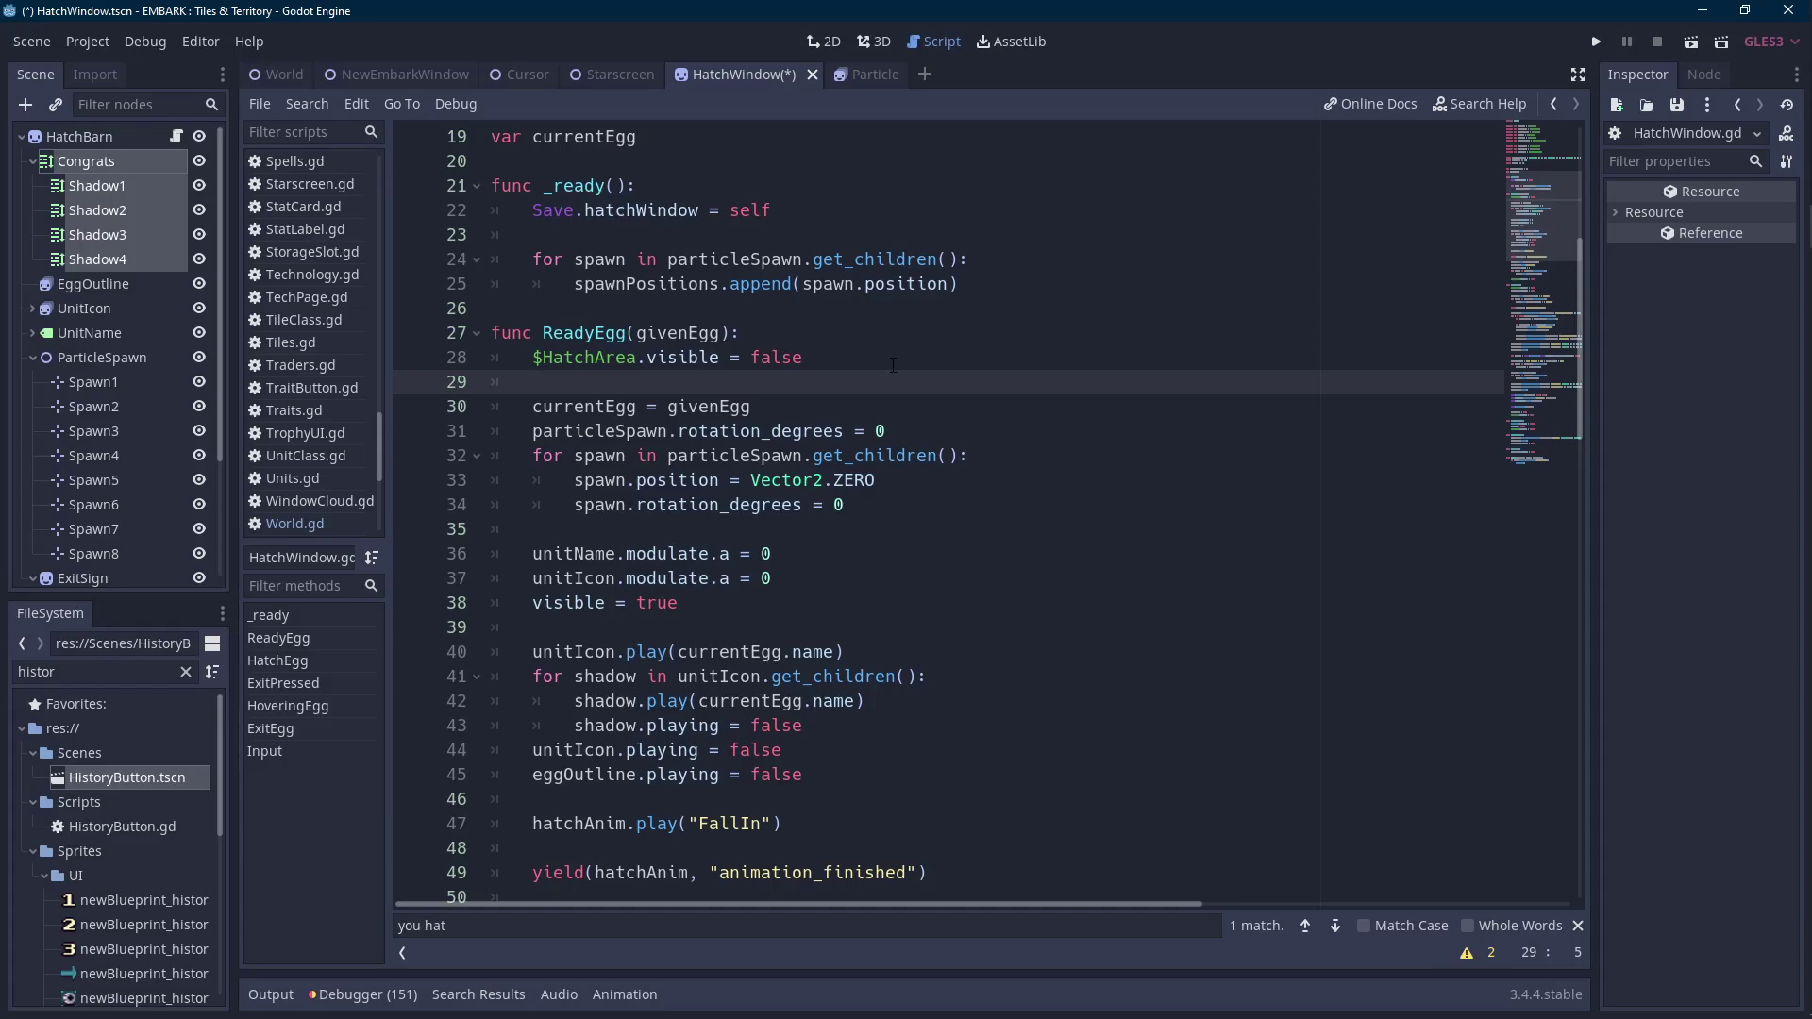
key(Return)
key(Up)
text(topText.text = ")
key(BackSpace)
text(topText)
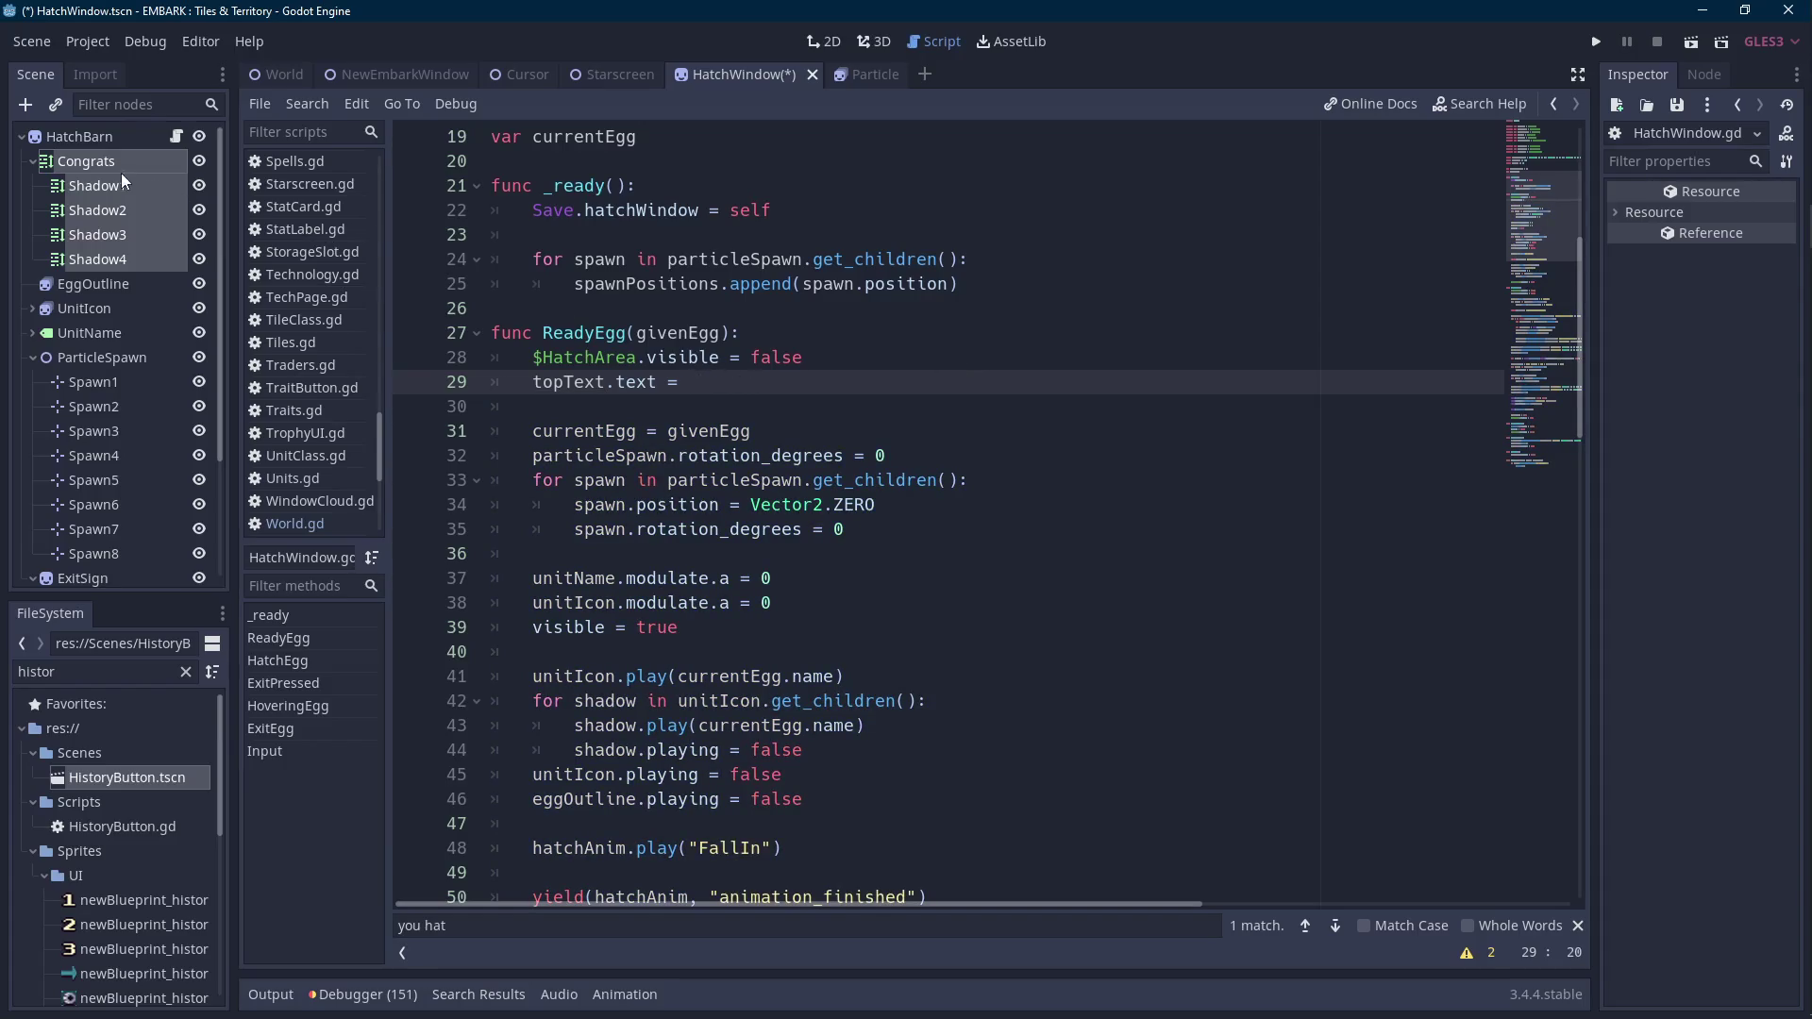
click(119, 166)
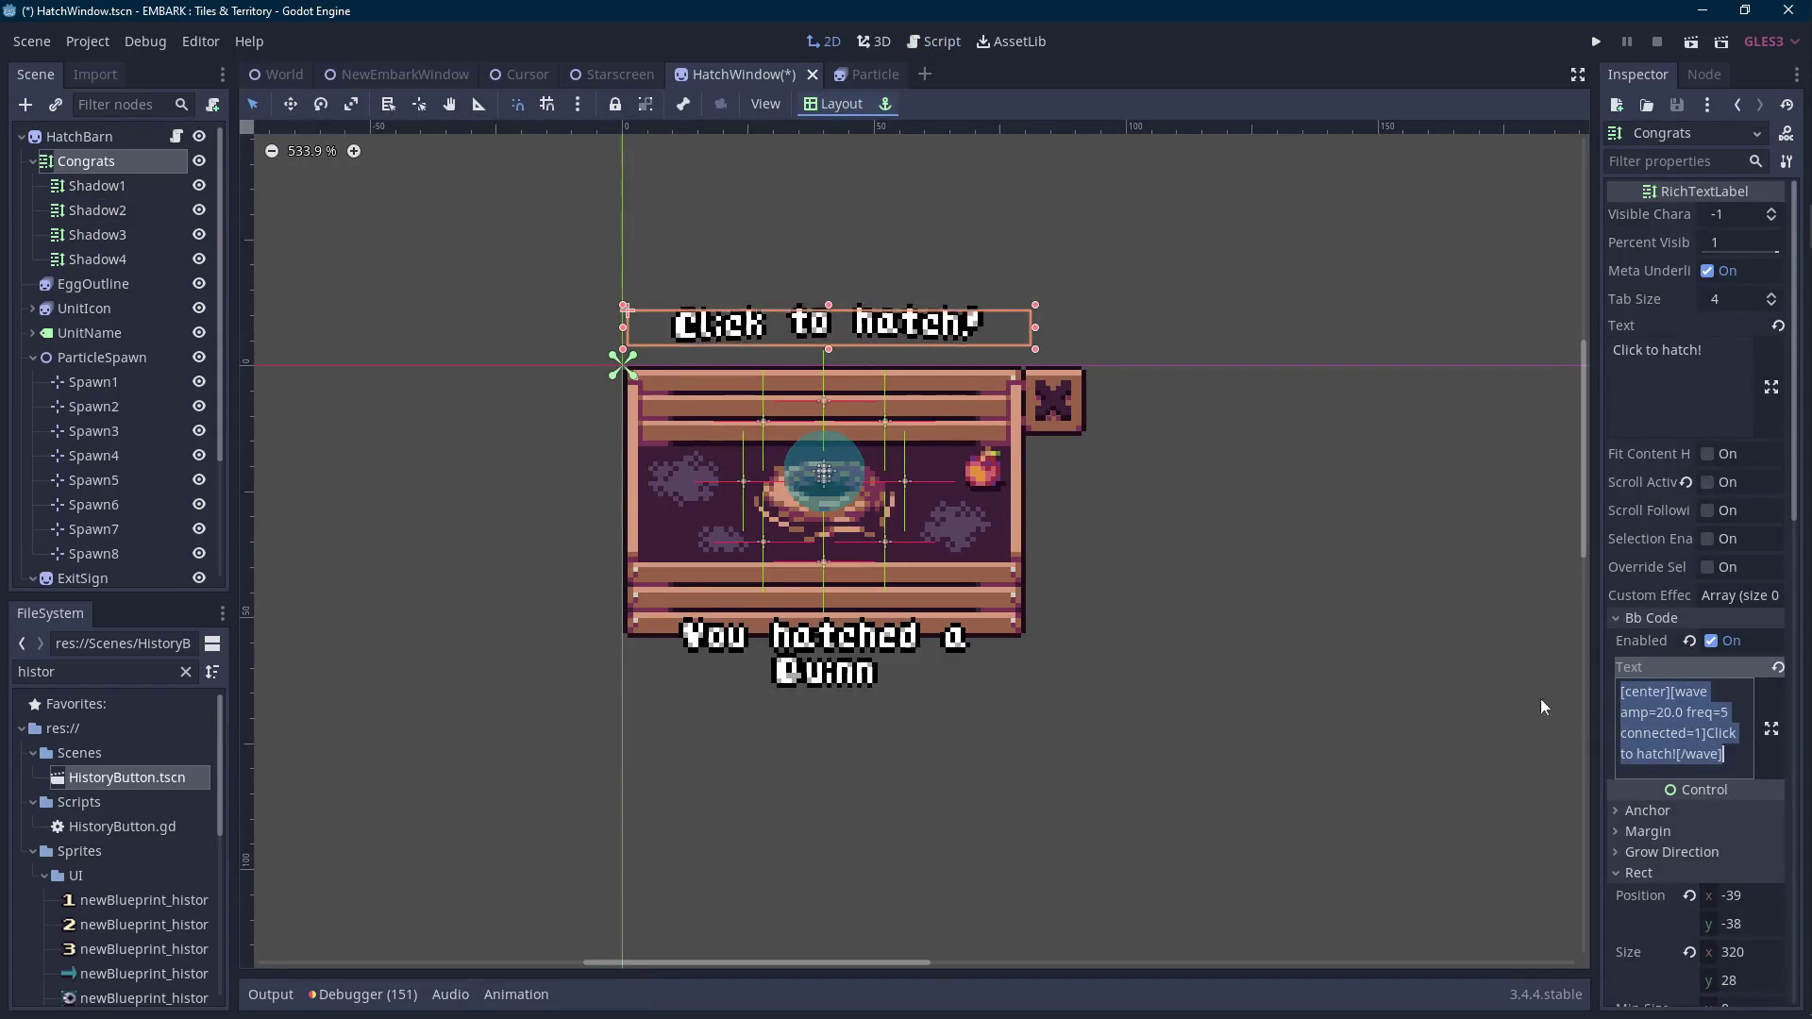
Assign the pasted wavy 'Click to hatch!' BBCode string, in quotes, to topText.
key(ctrl+F3)
text([center][wave amp=20.0 freq=5 connected=1]Click to hatch![/wave])
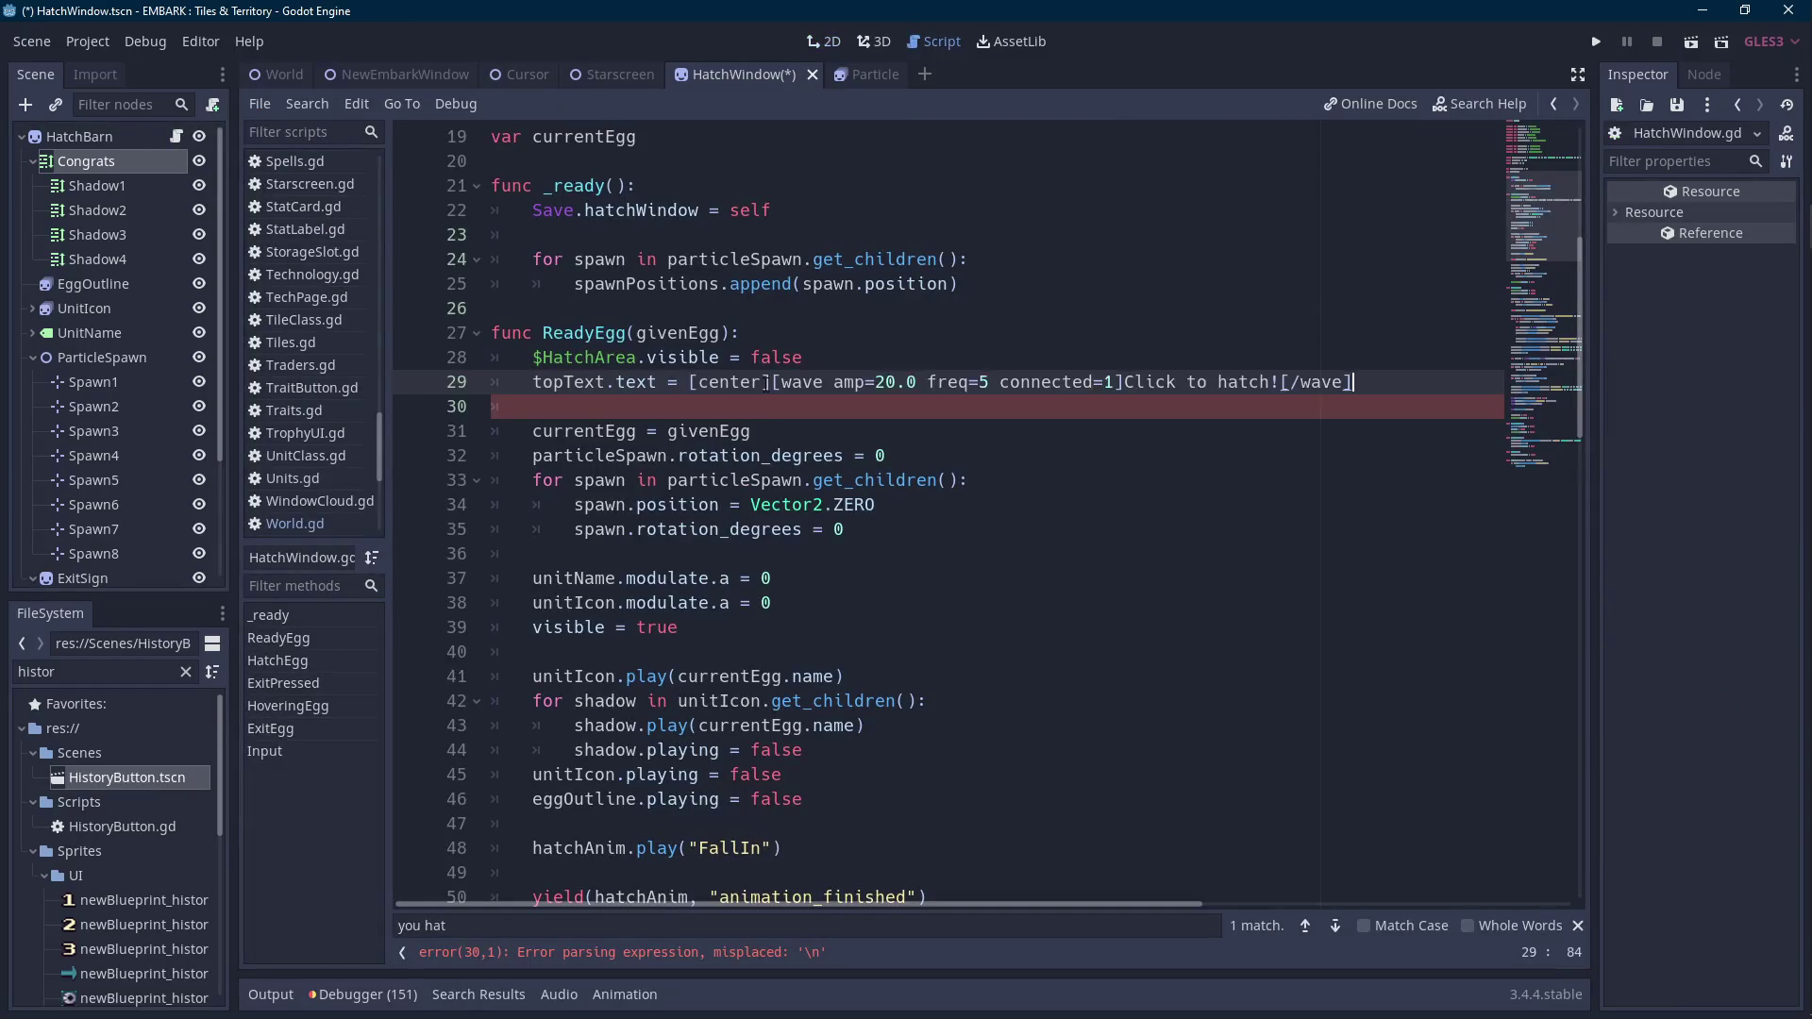
text(")
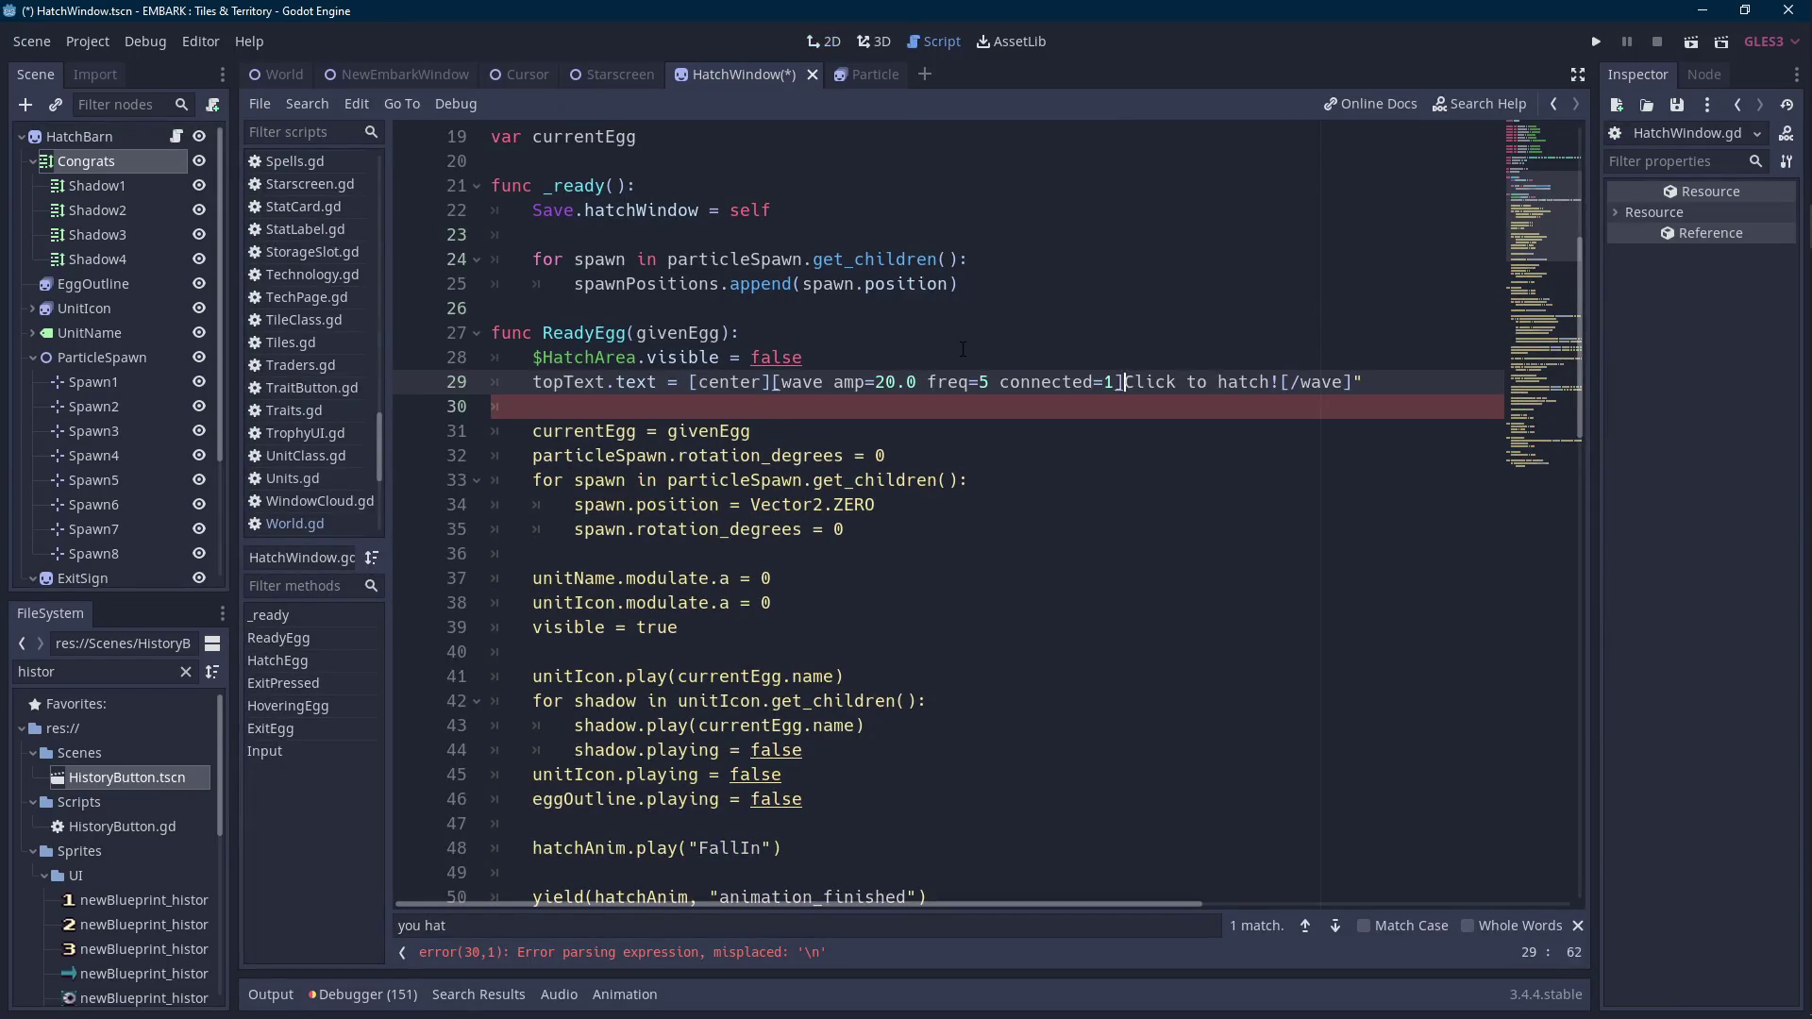
key(ctrl+Left)
key(ctrl+Left)
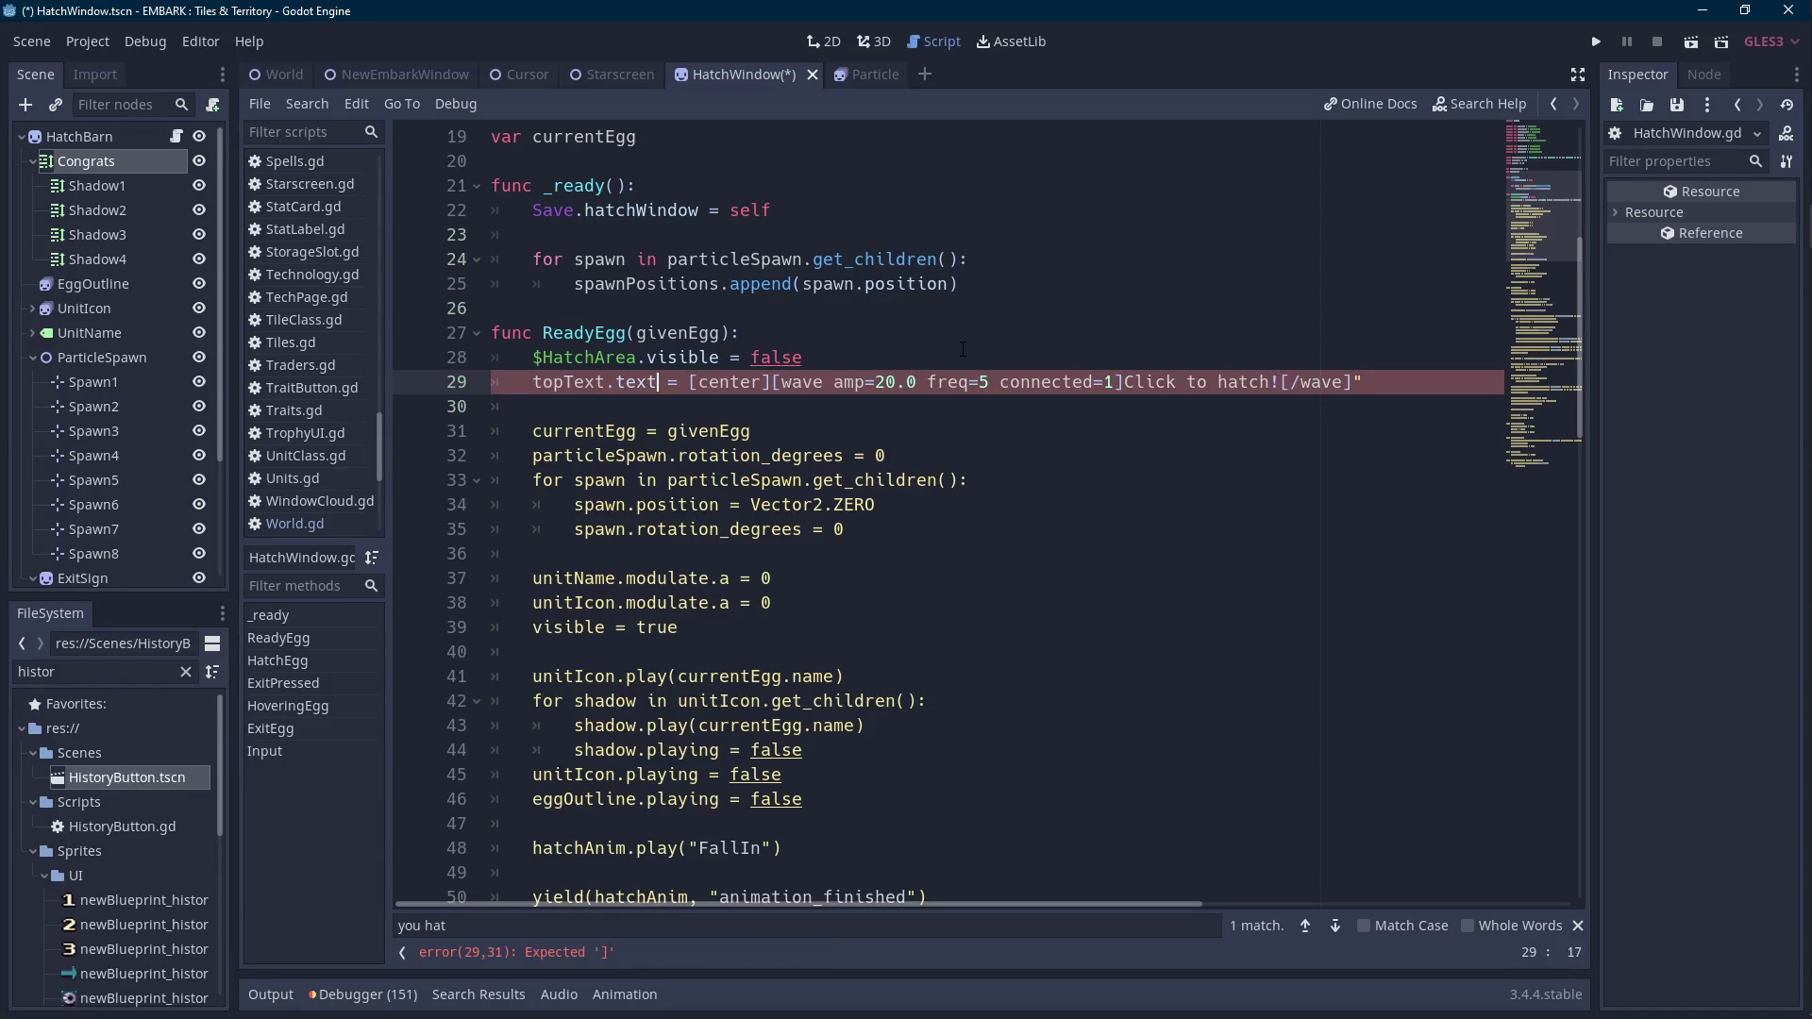
text(")
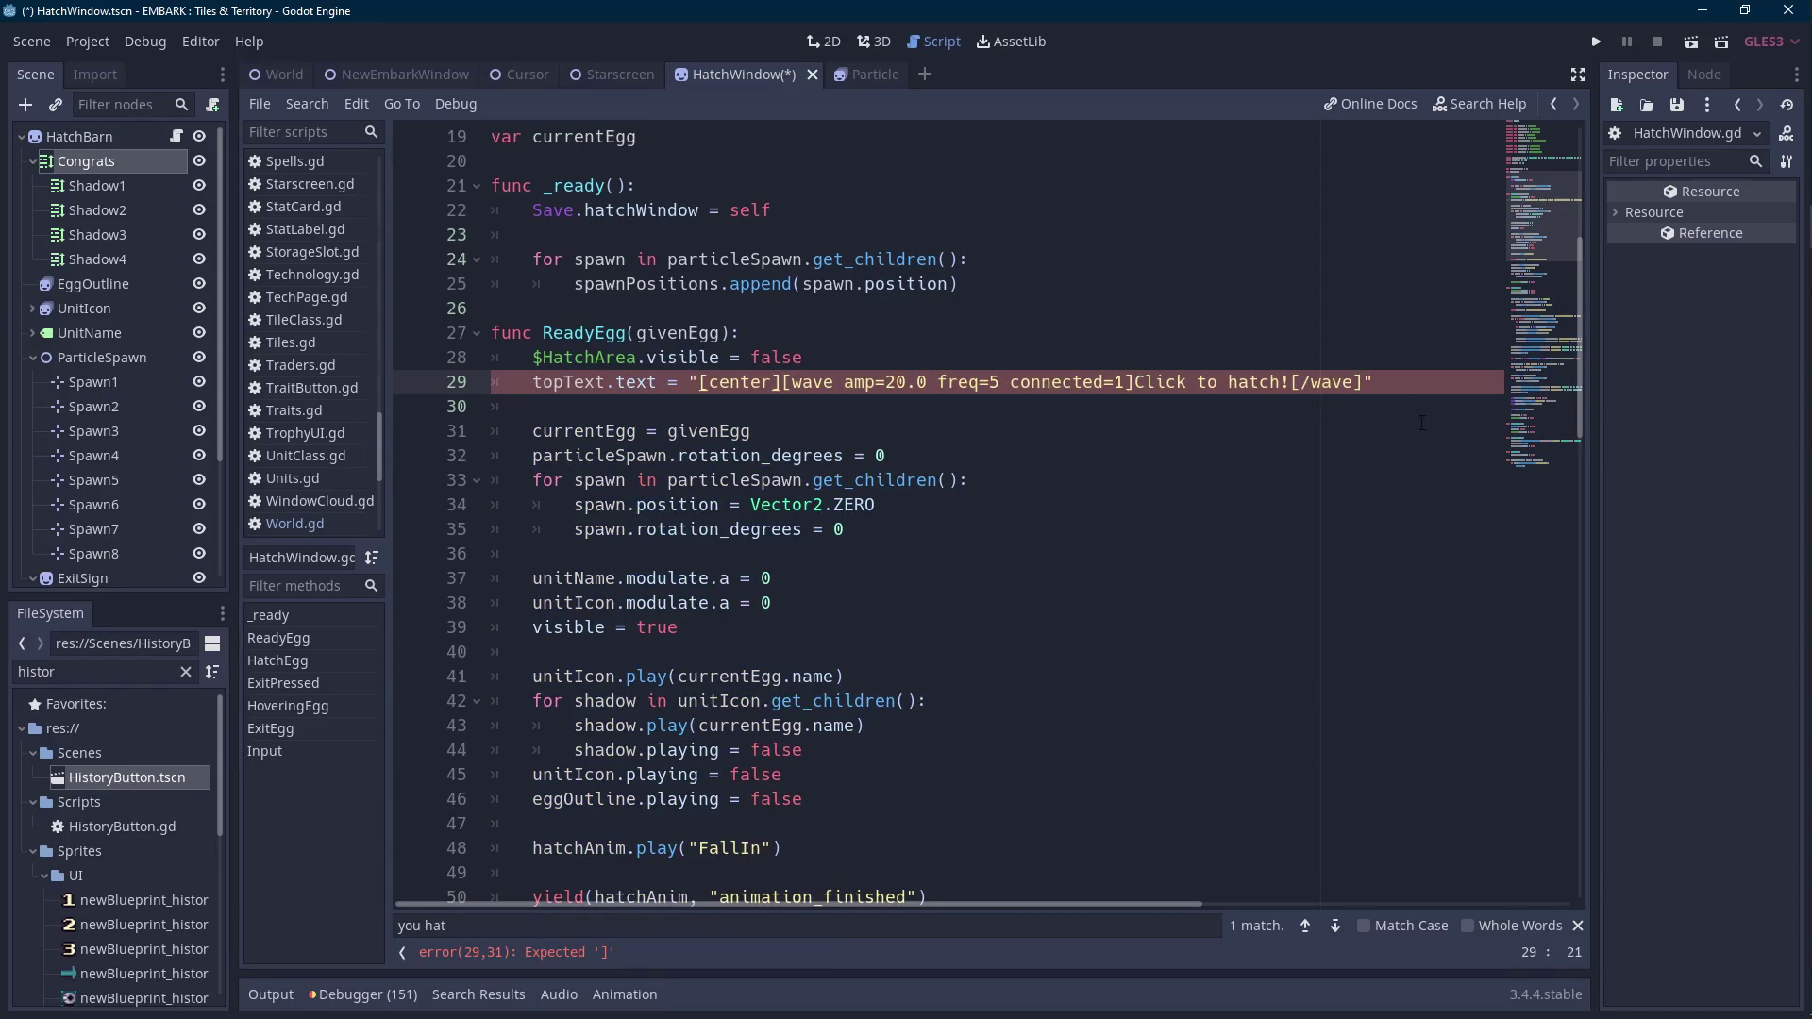
drag(1417, 380, 545, 381)
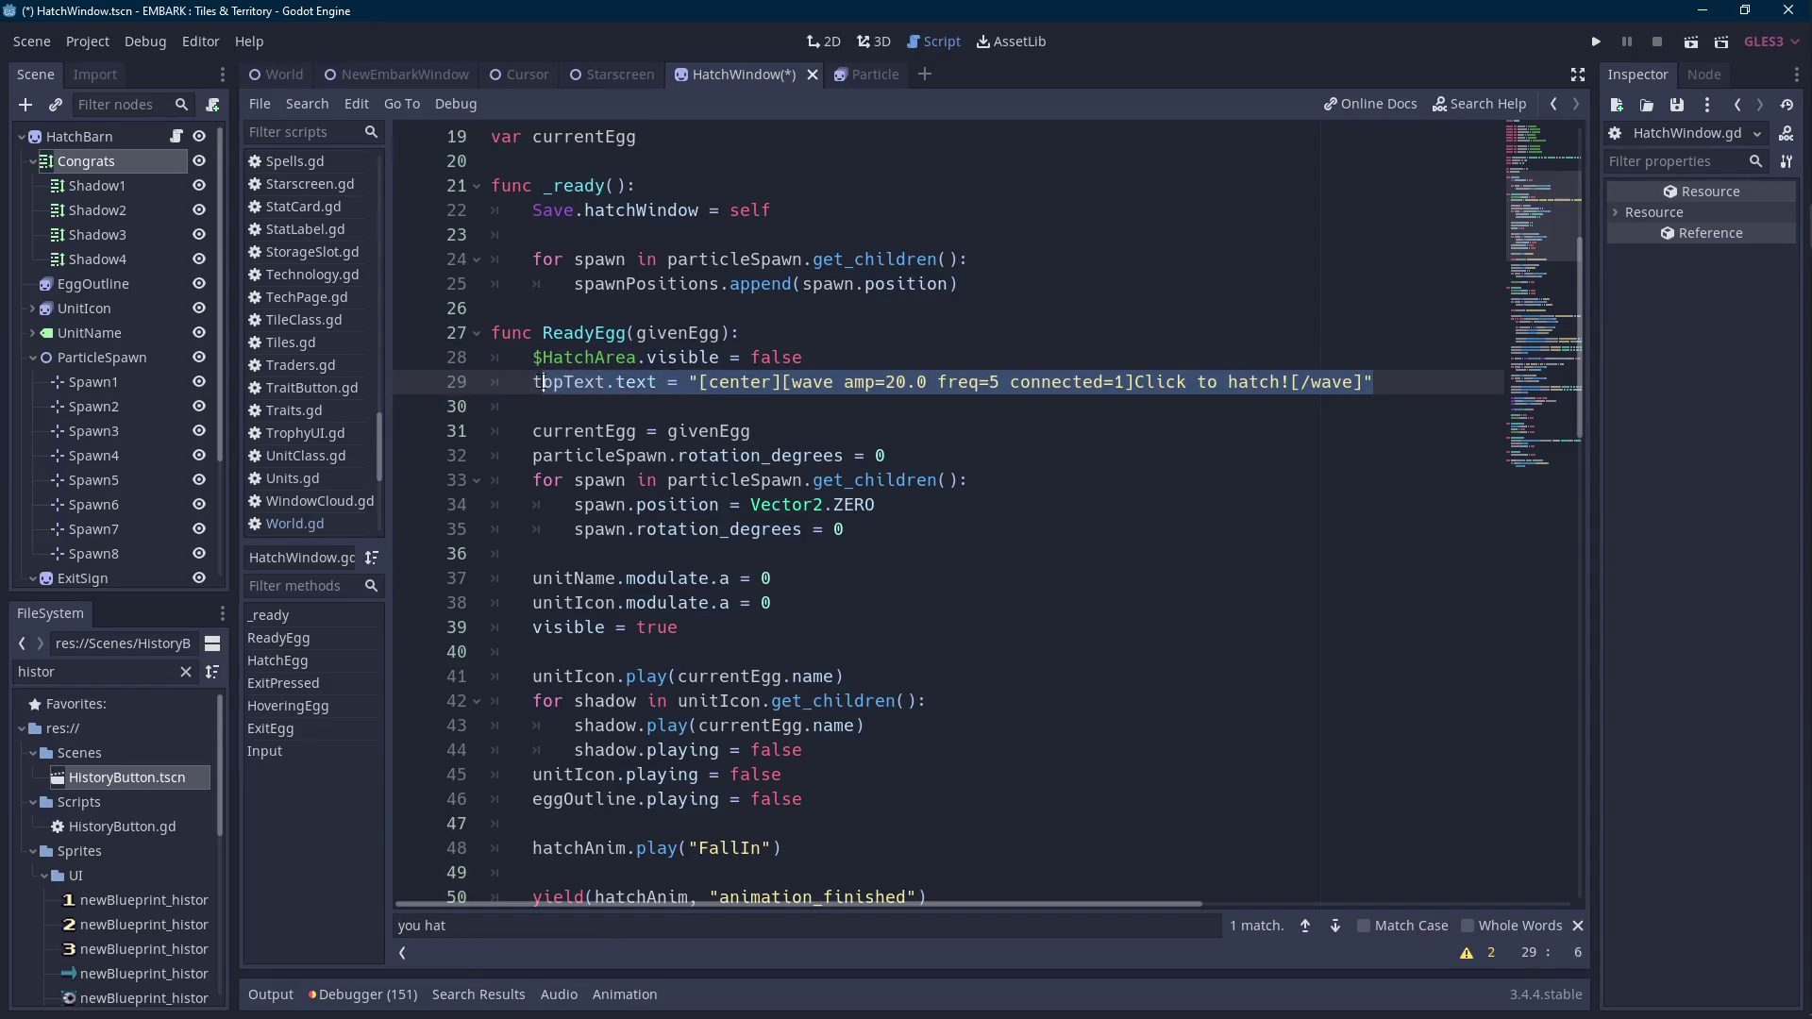
Add a loop over topText.get_children() with a 'shadow.bbcode_text =' body line.
click(1463, 380)
key(Return)
text(for shadow in)
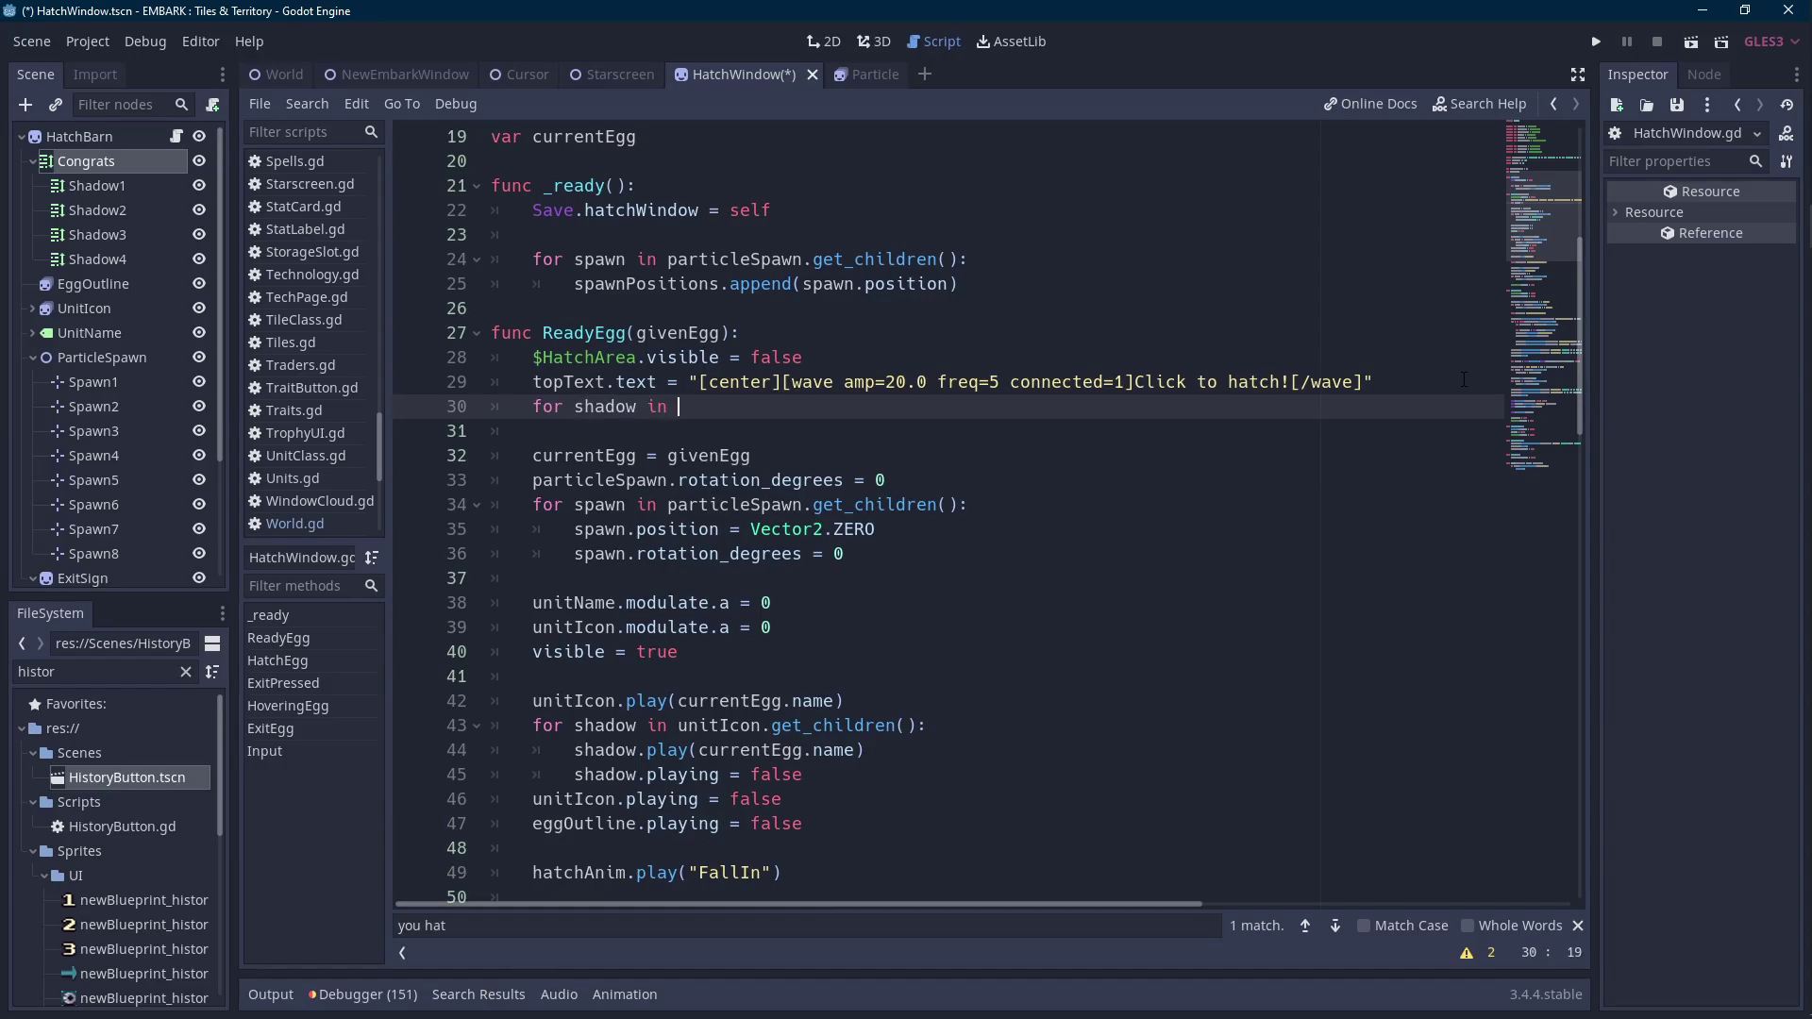
text(topText.)
text(get_chi)
text(ldren():)
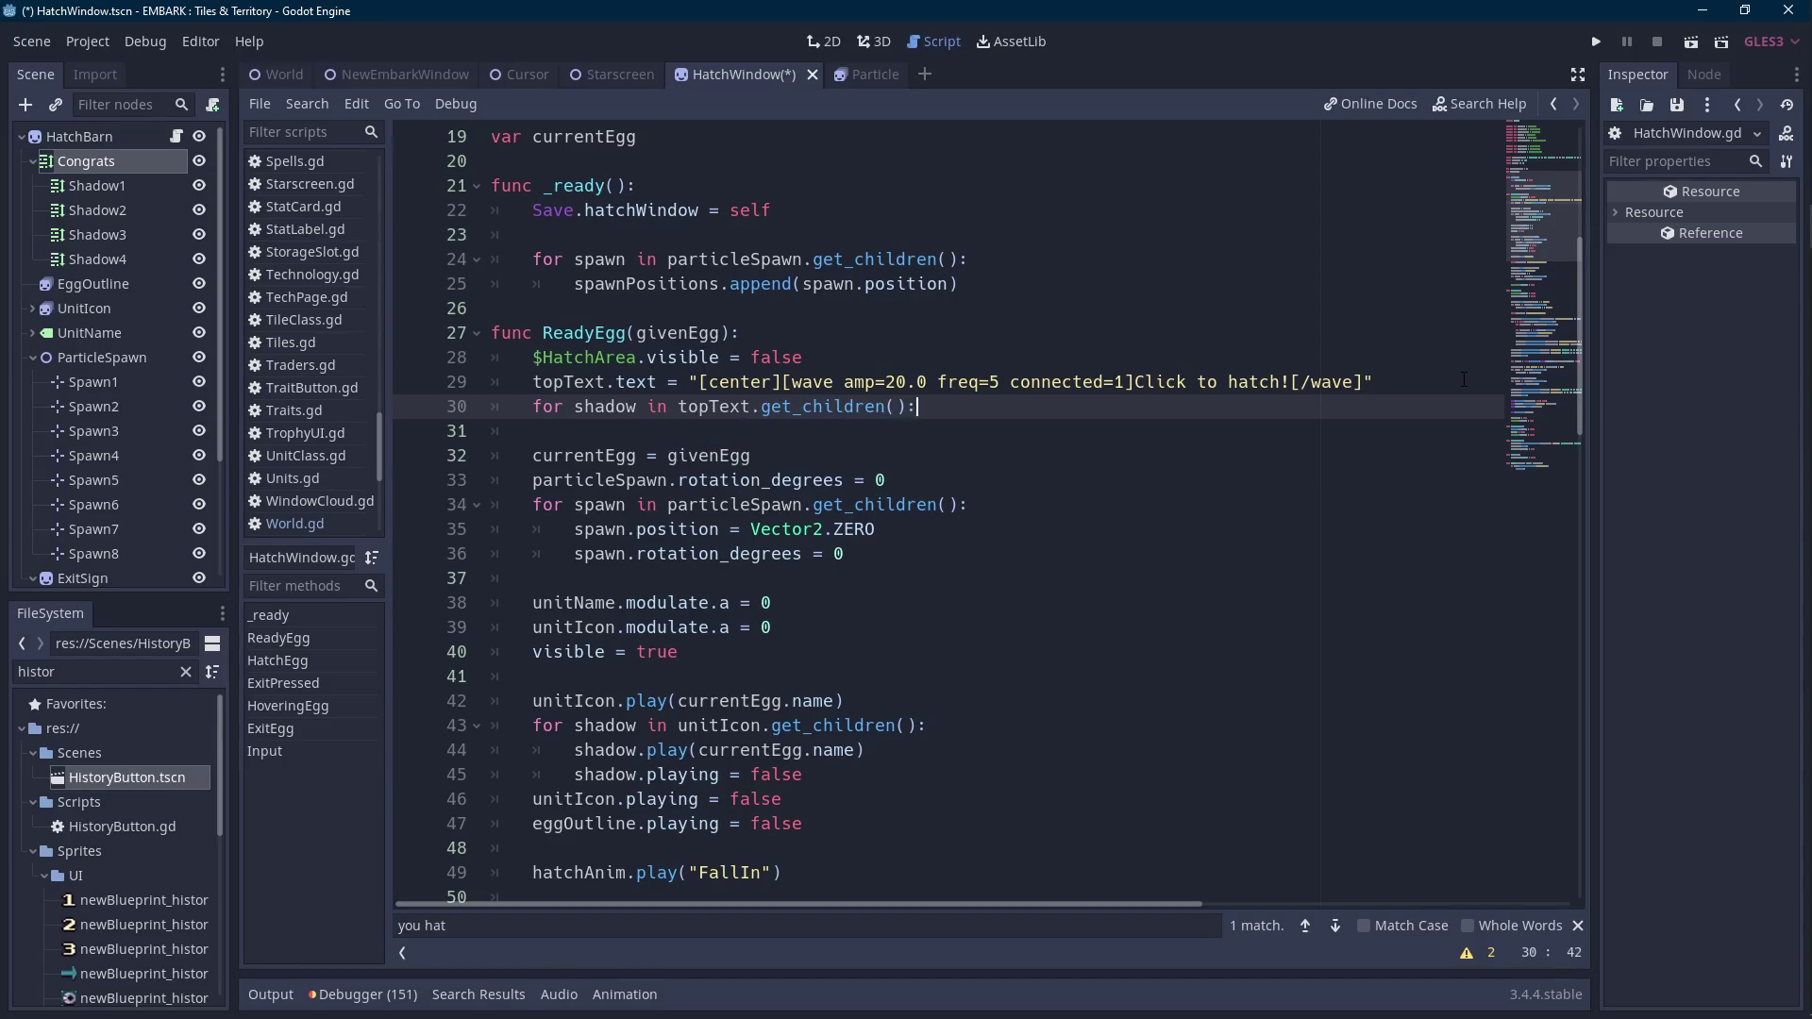
key(Return)
text(shadow.bb)
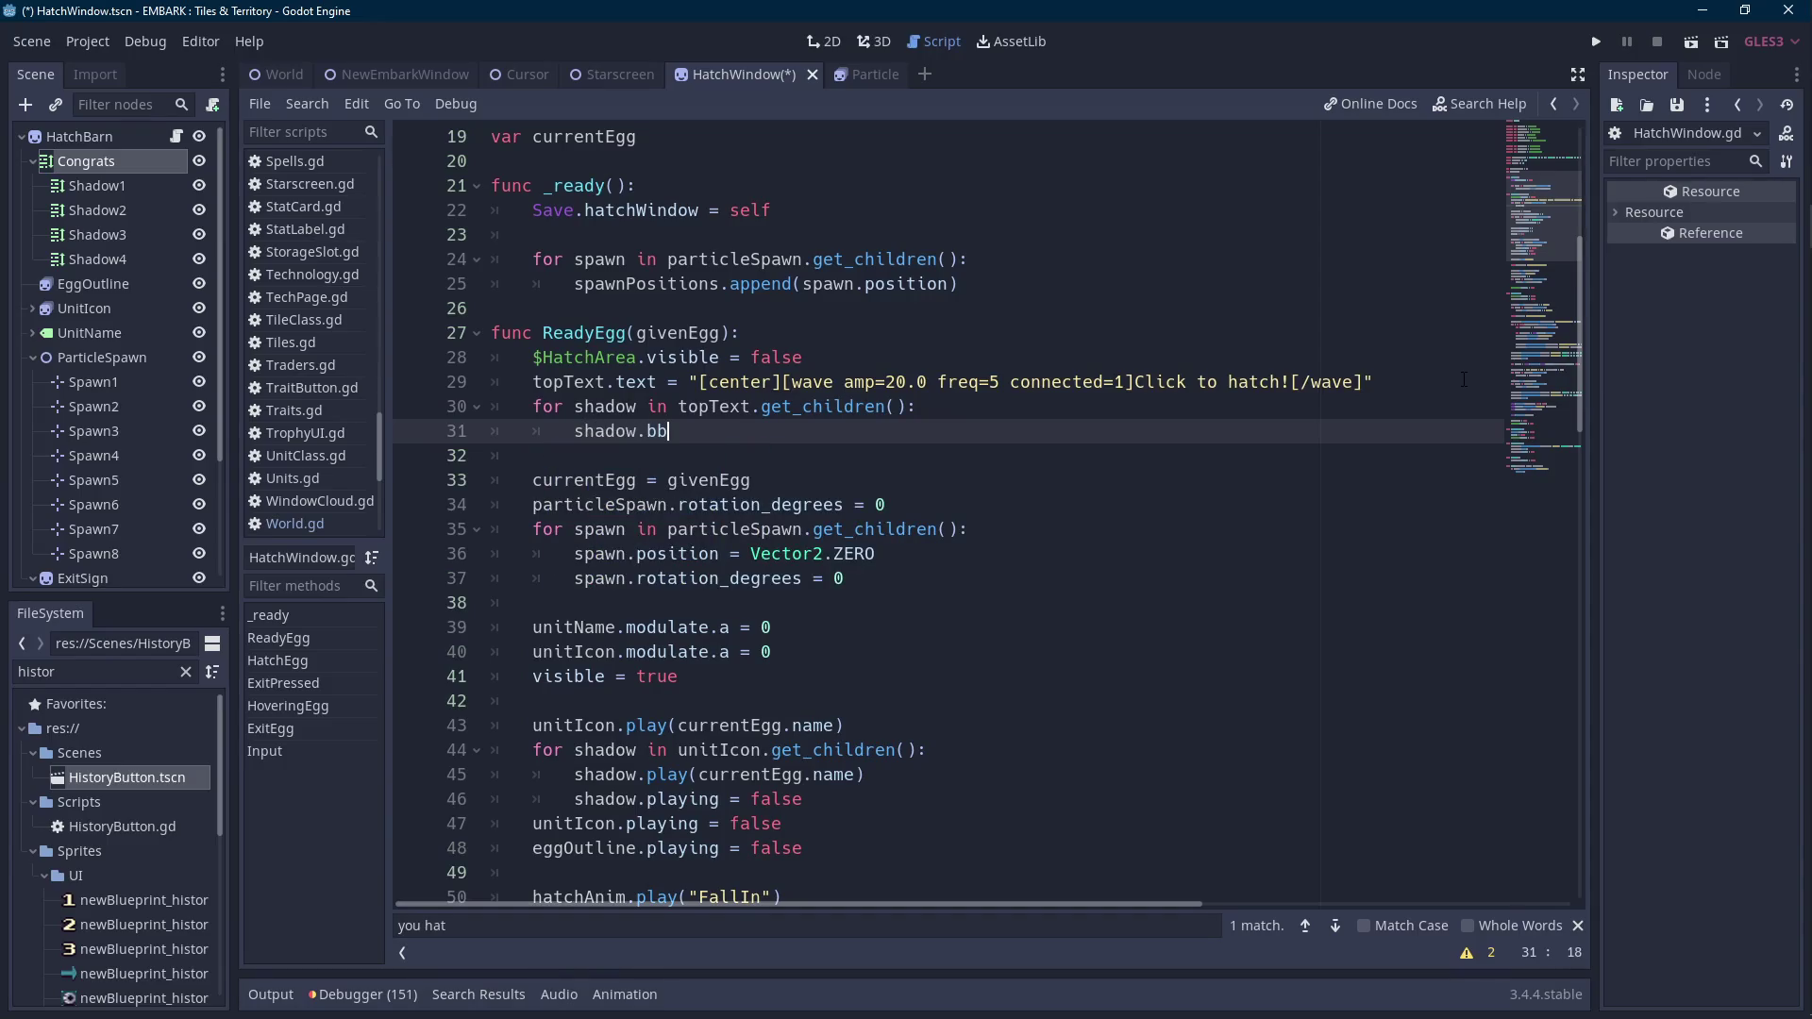
text(code_text.)
key(BackSpace)
text(=)
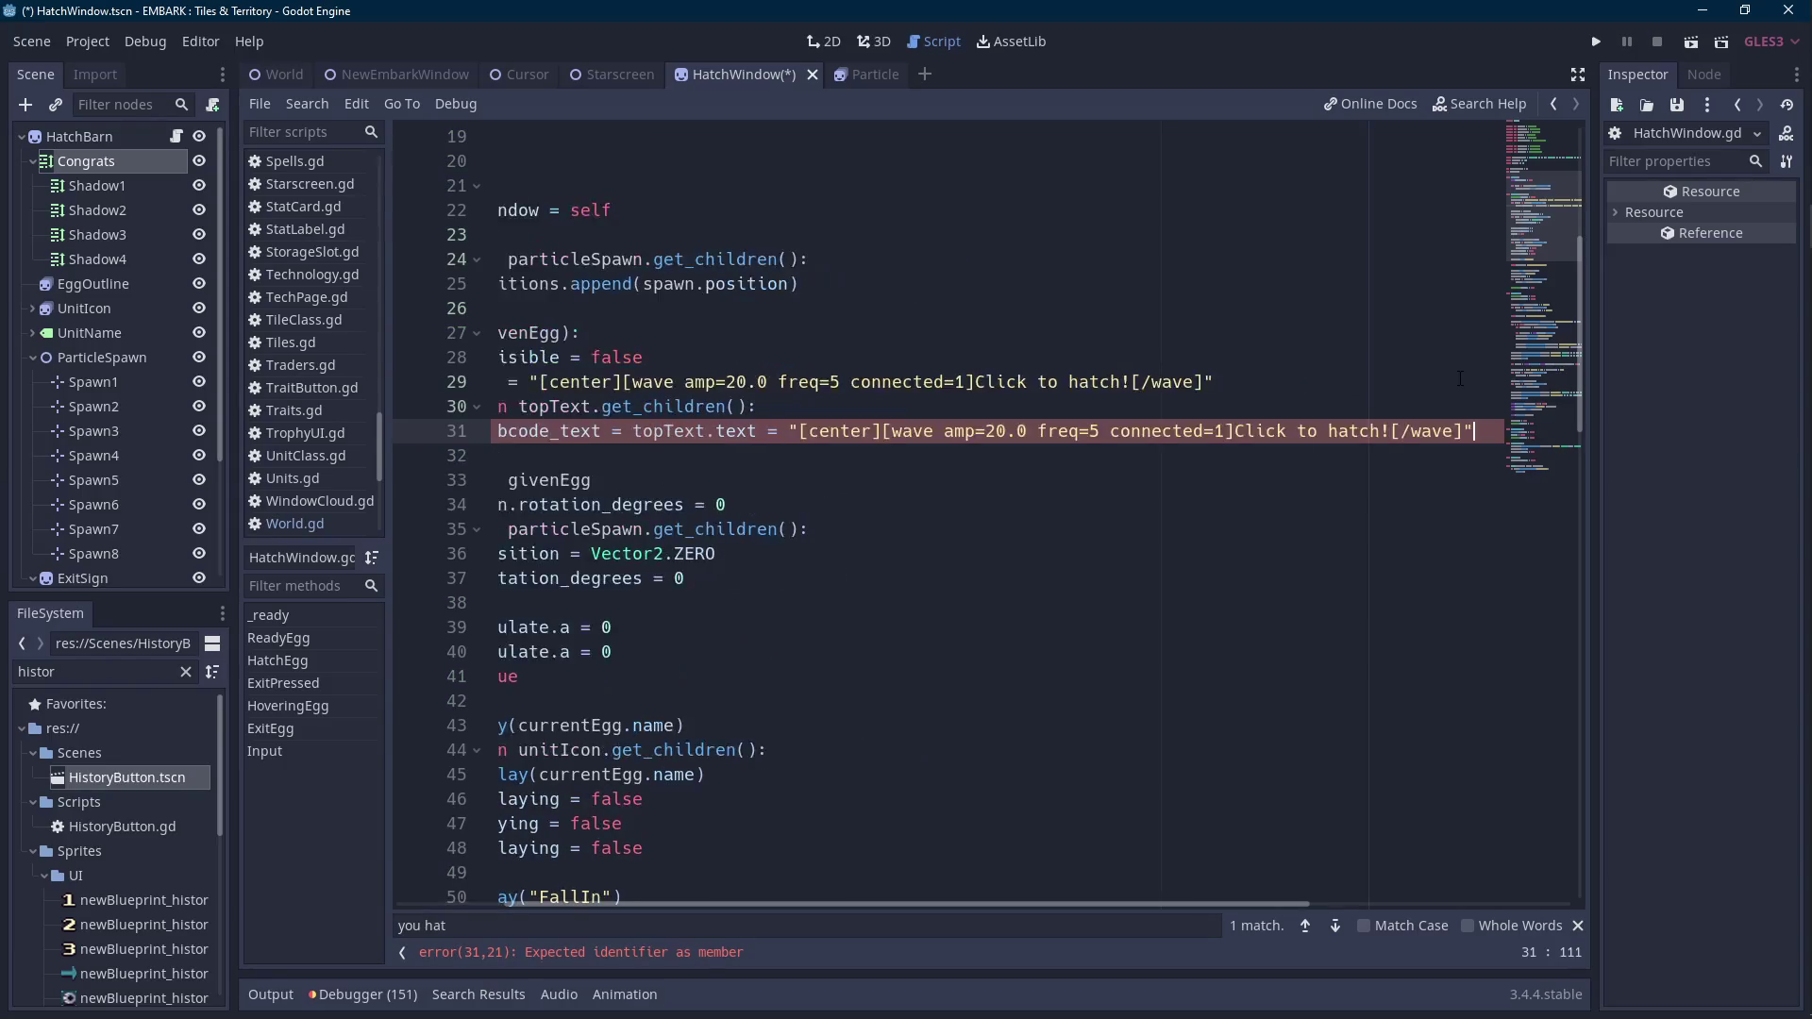
scroll(1460, 378, left, 5)
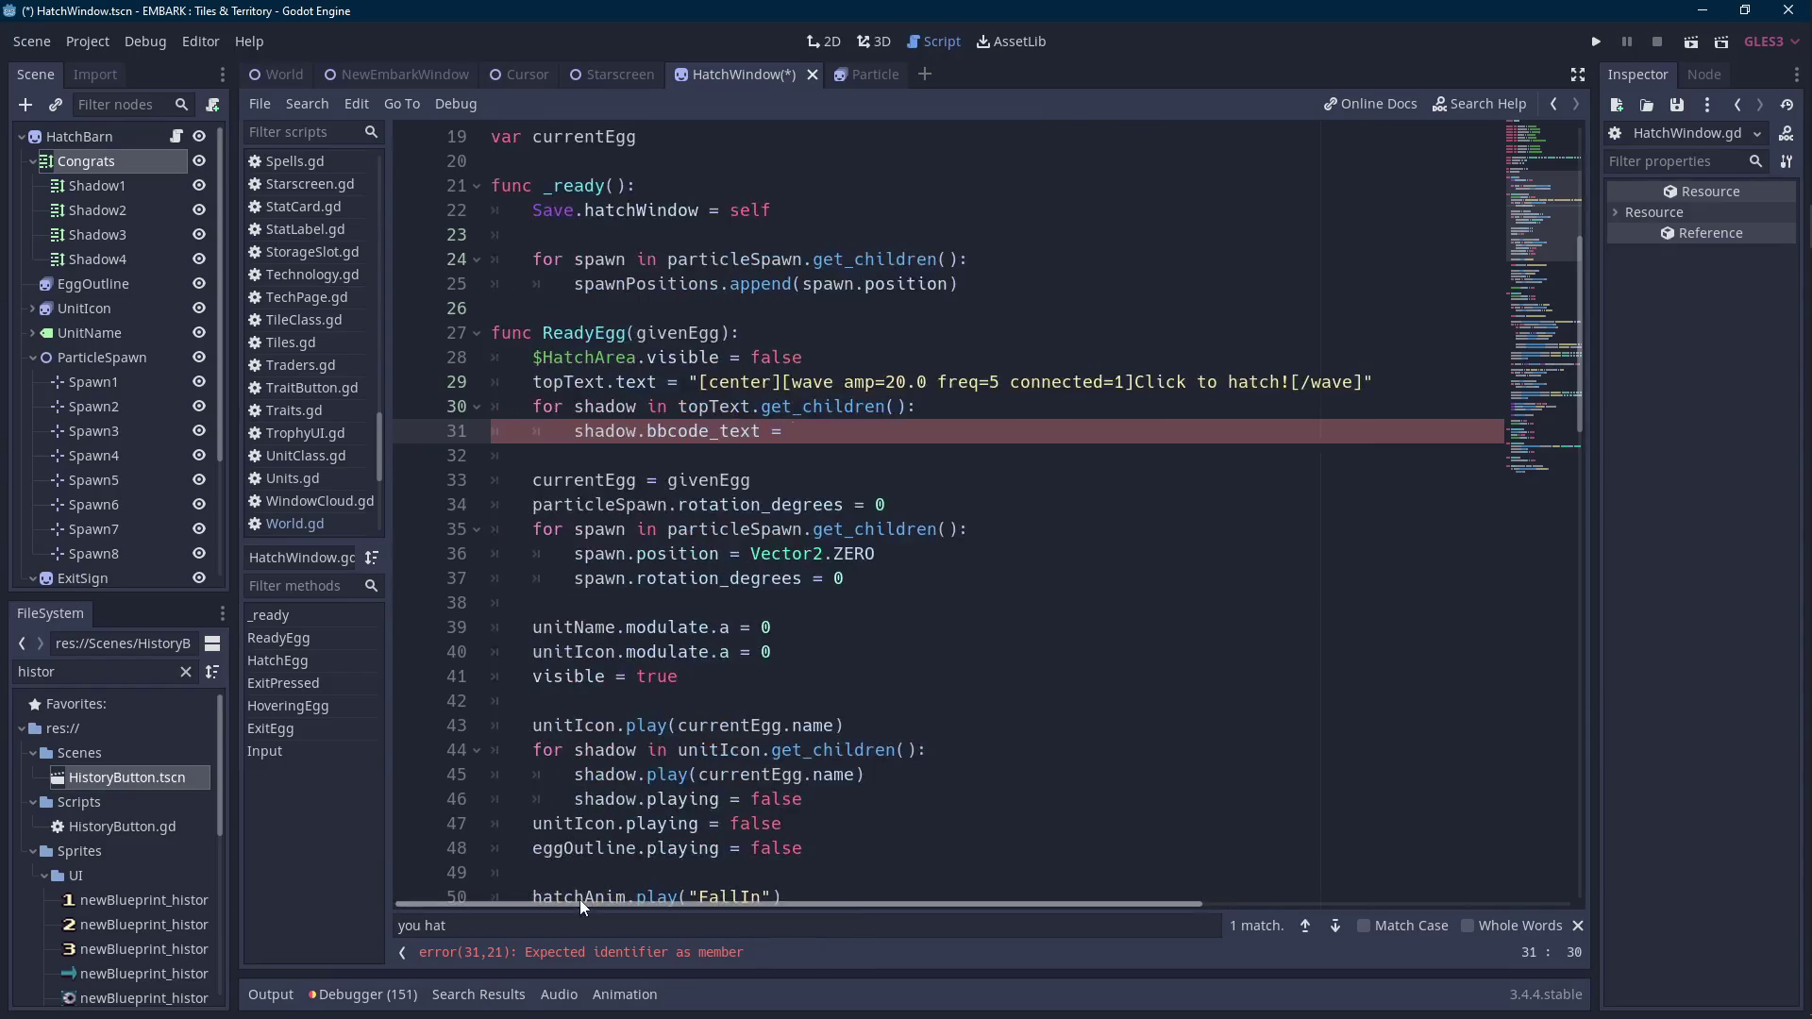
key(Return)
Make the shadow line take its value from topText.text.
click(533, 381)
drag(533, 381, 658, 381)
key(ctrl+c)
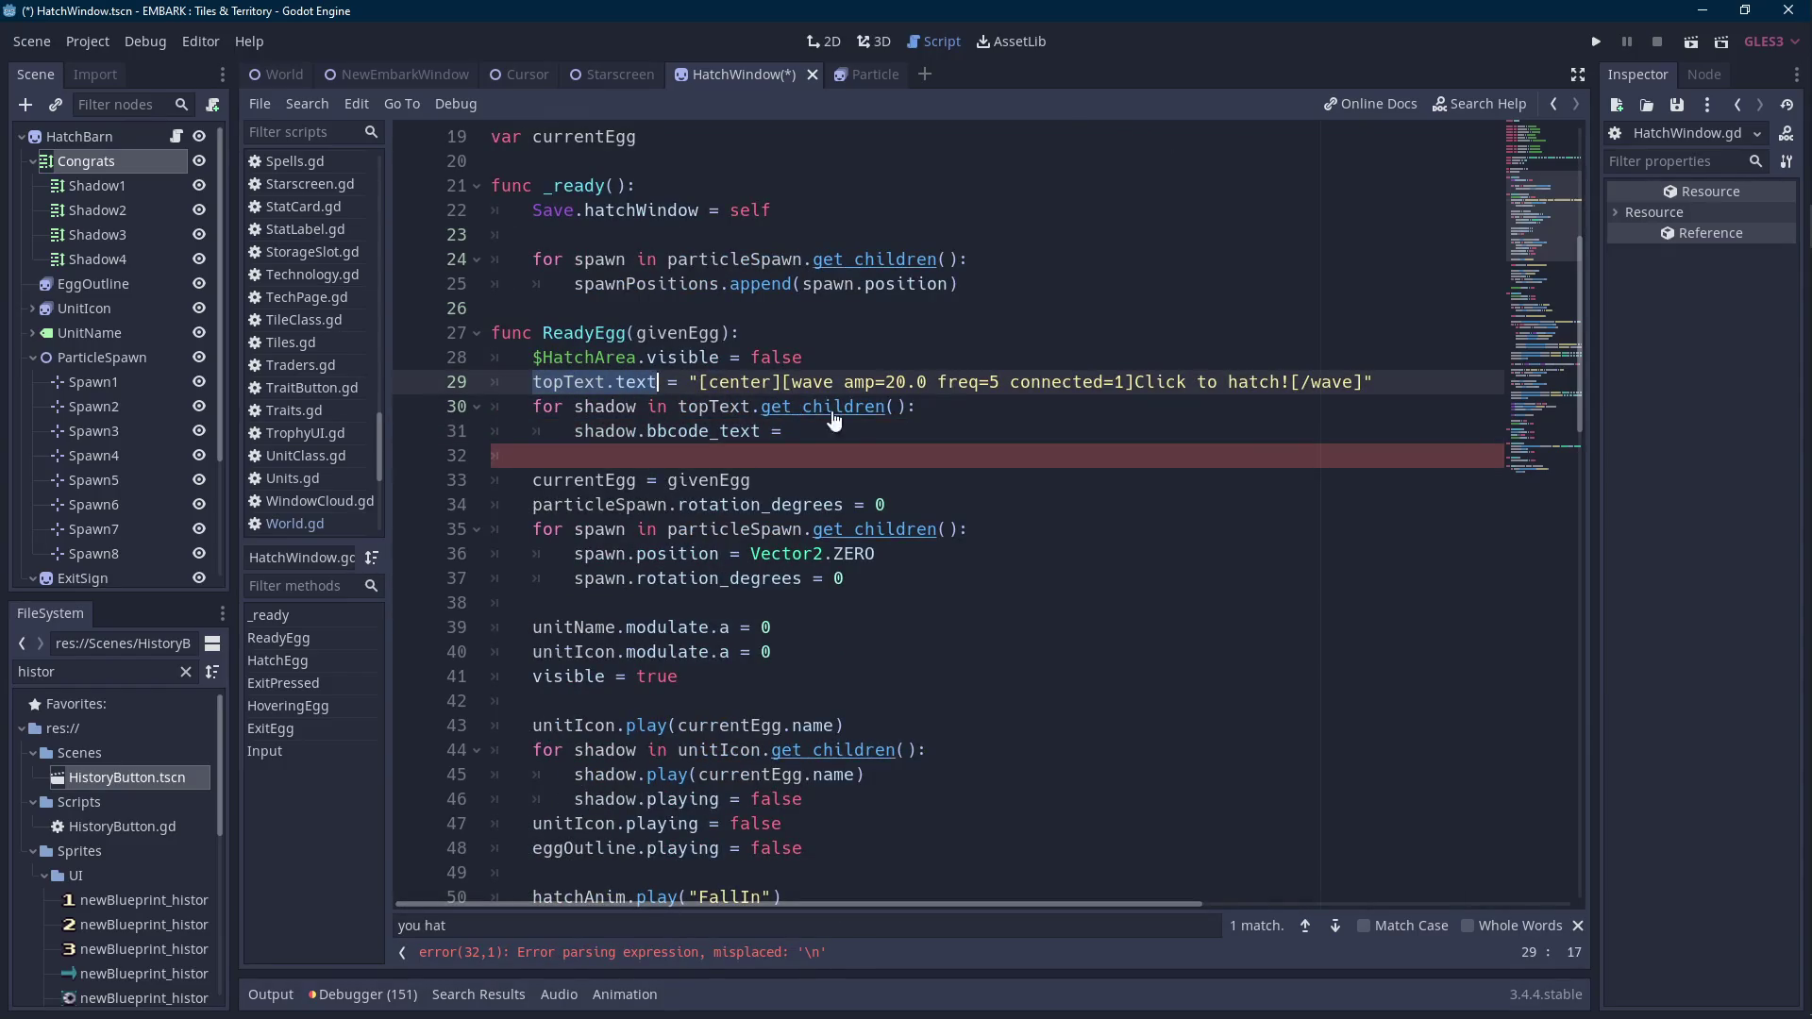
click(944, 430)
key(ctrl+v)
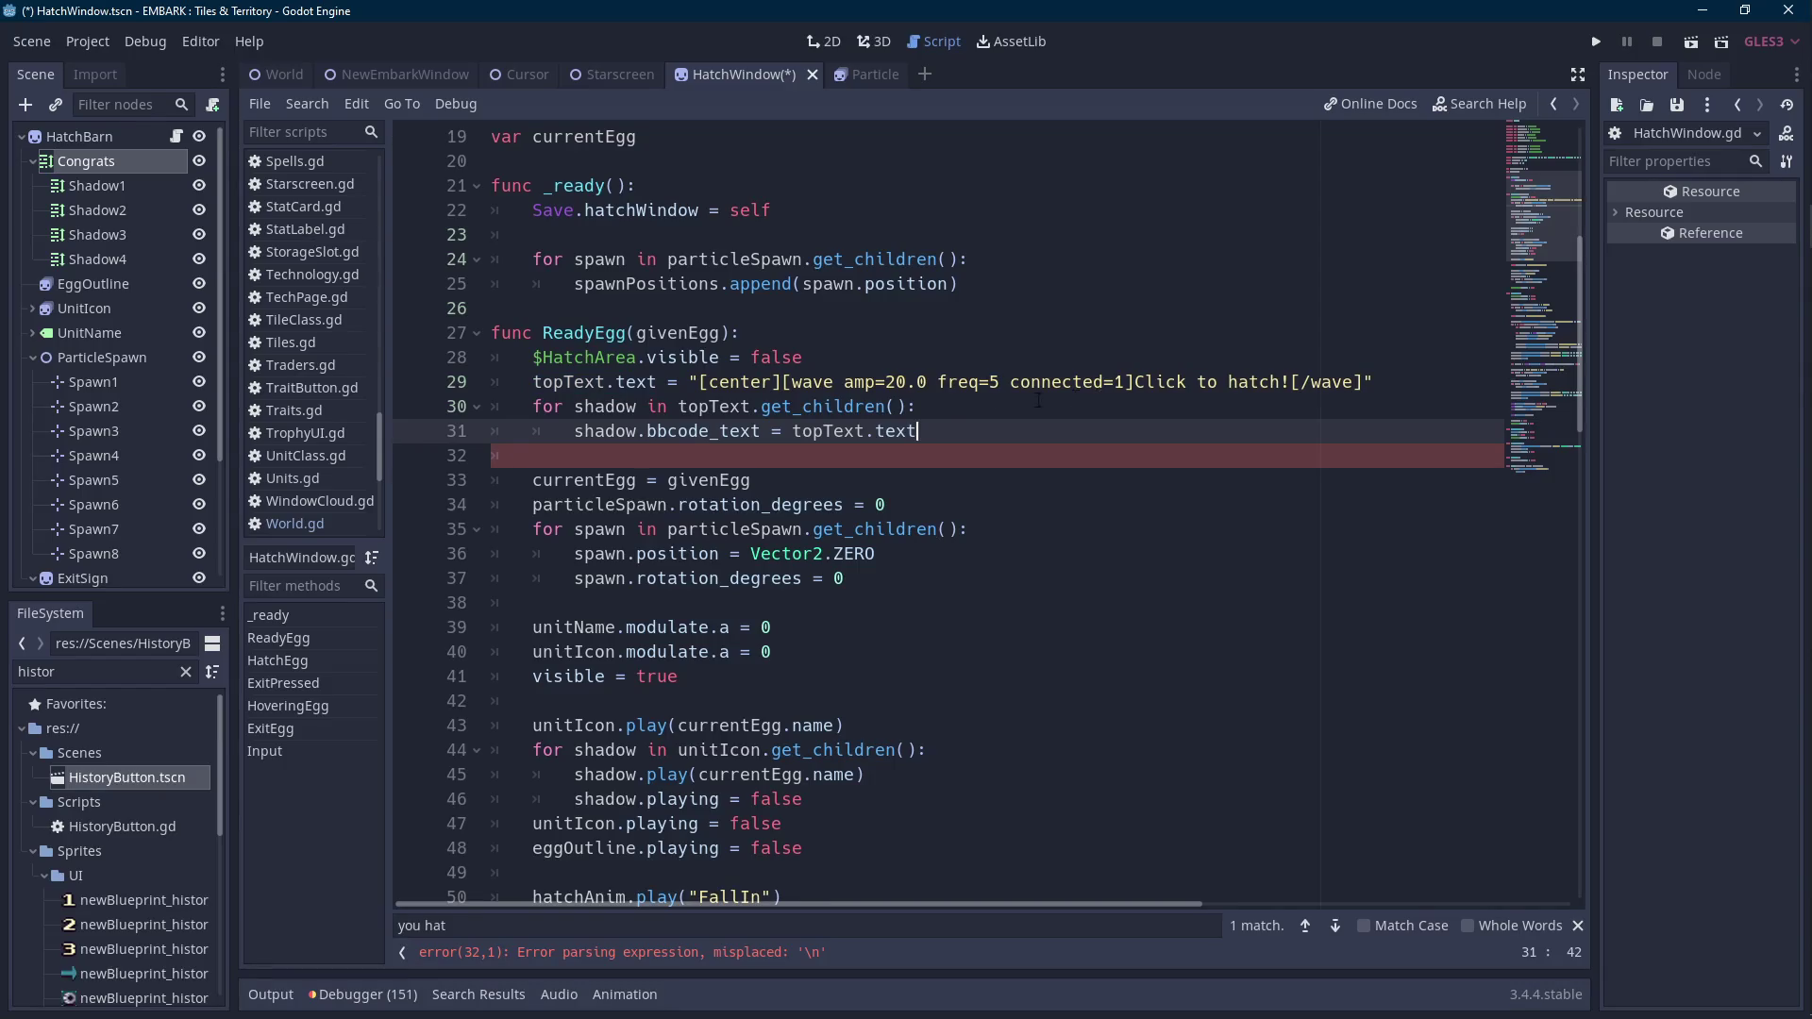
Change .text to .bbcode_text on both lines, save, and run the game.
click(645, 381)
double_click(703, 430)
key(ctrl+c)
double_click(637, 381)
key(ctrl+v)
double_click(897, 430)
key(ctrl+v)
key(ctrl+s)
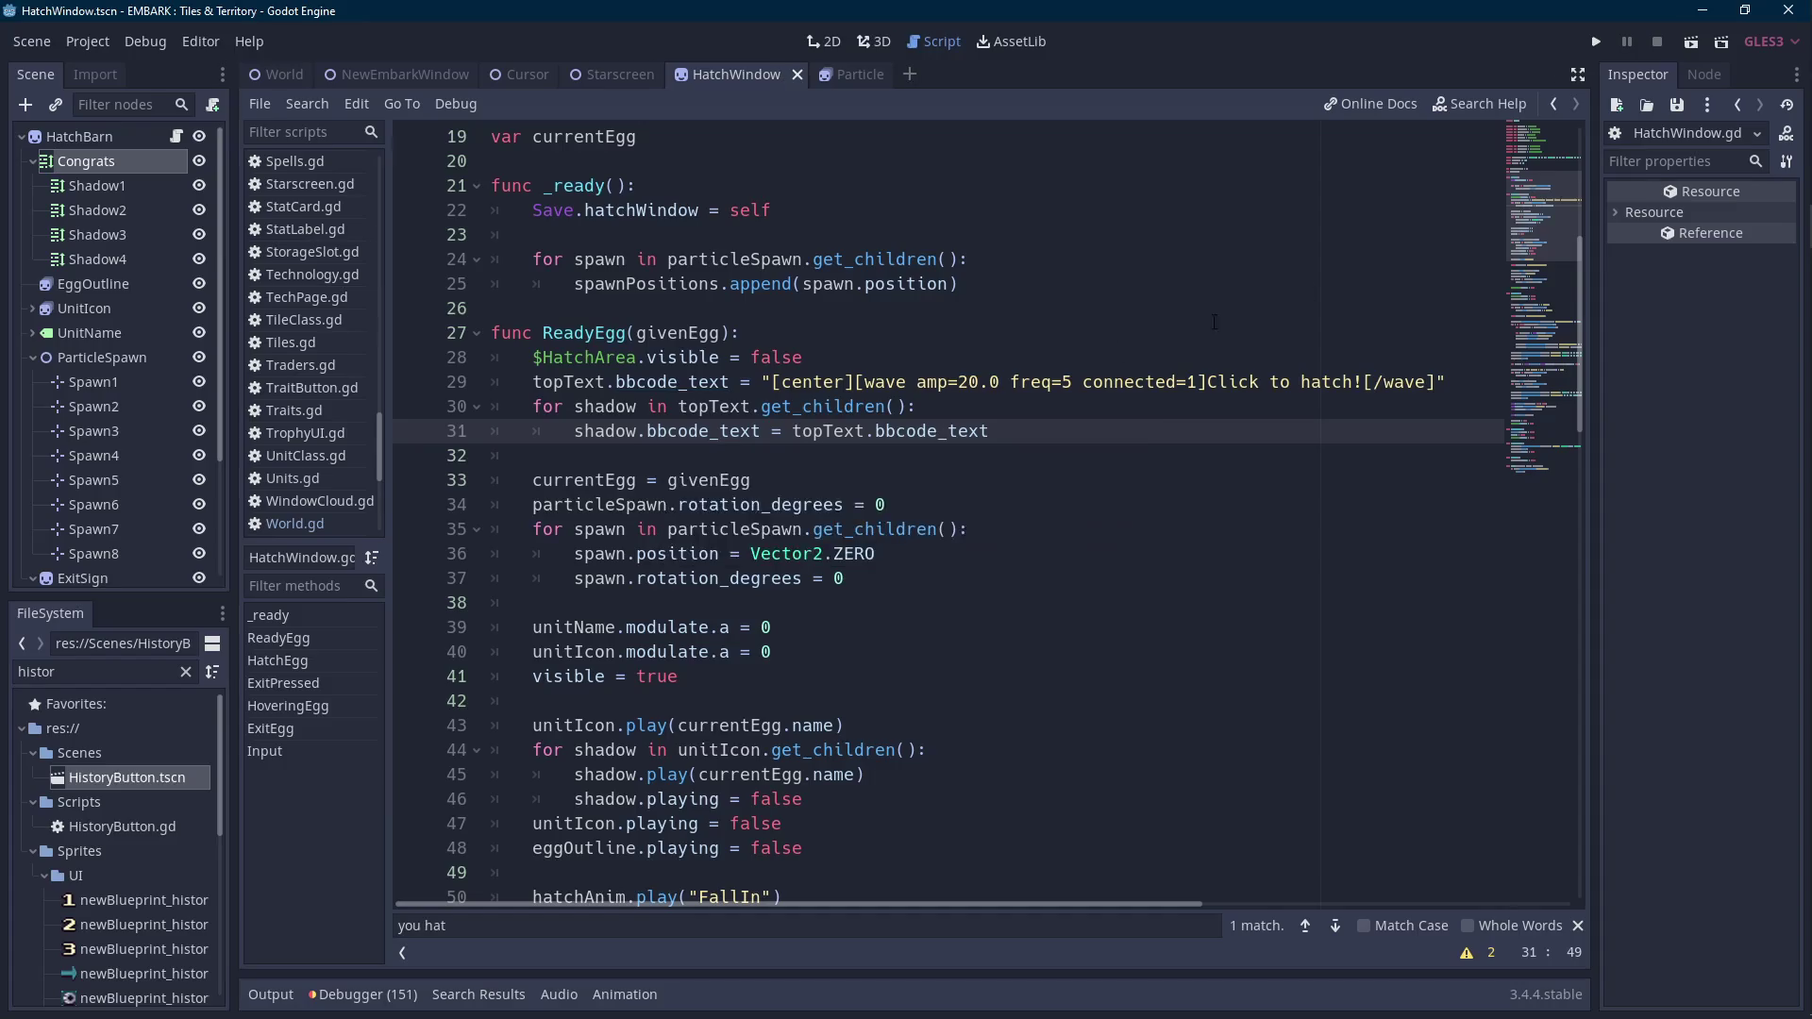
click(1594, 43)
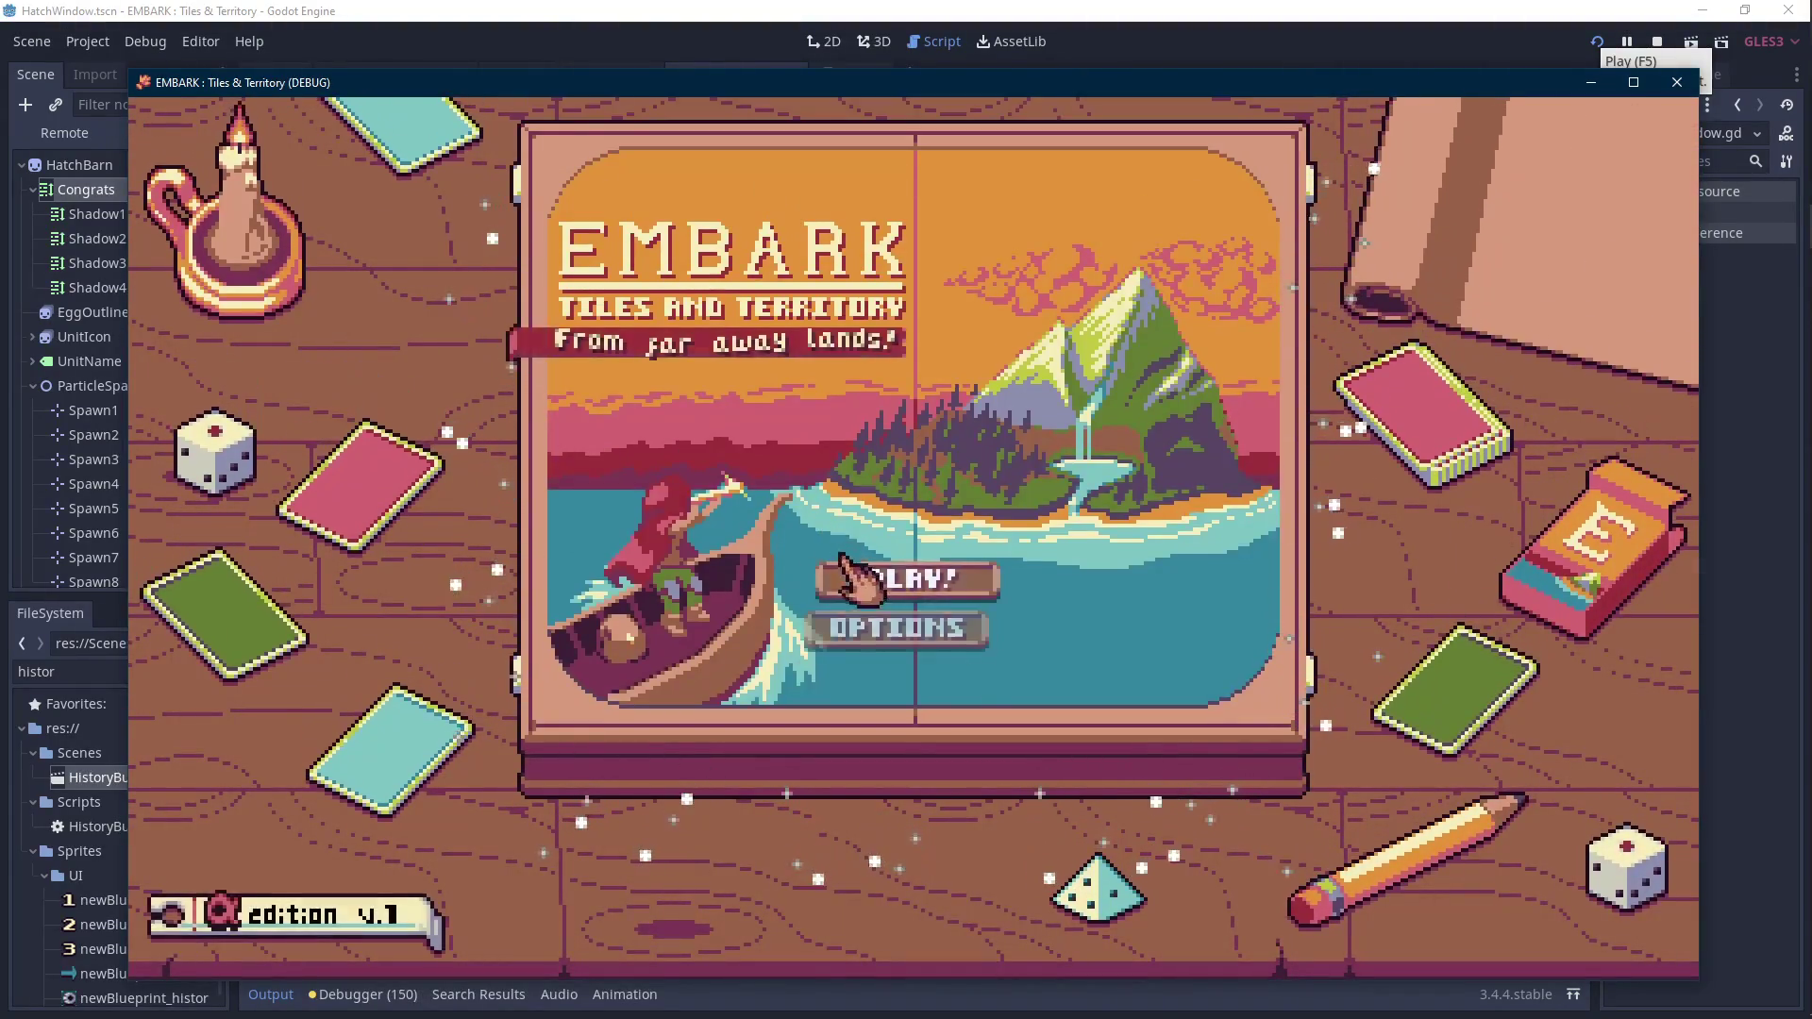
Load the File 1 save, open the Yellow Egg, and hatch it.
click(908, 570)
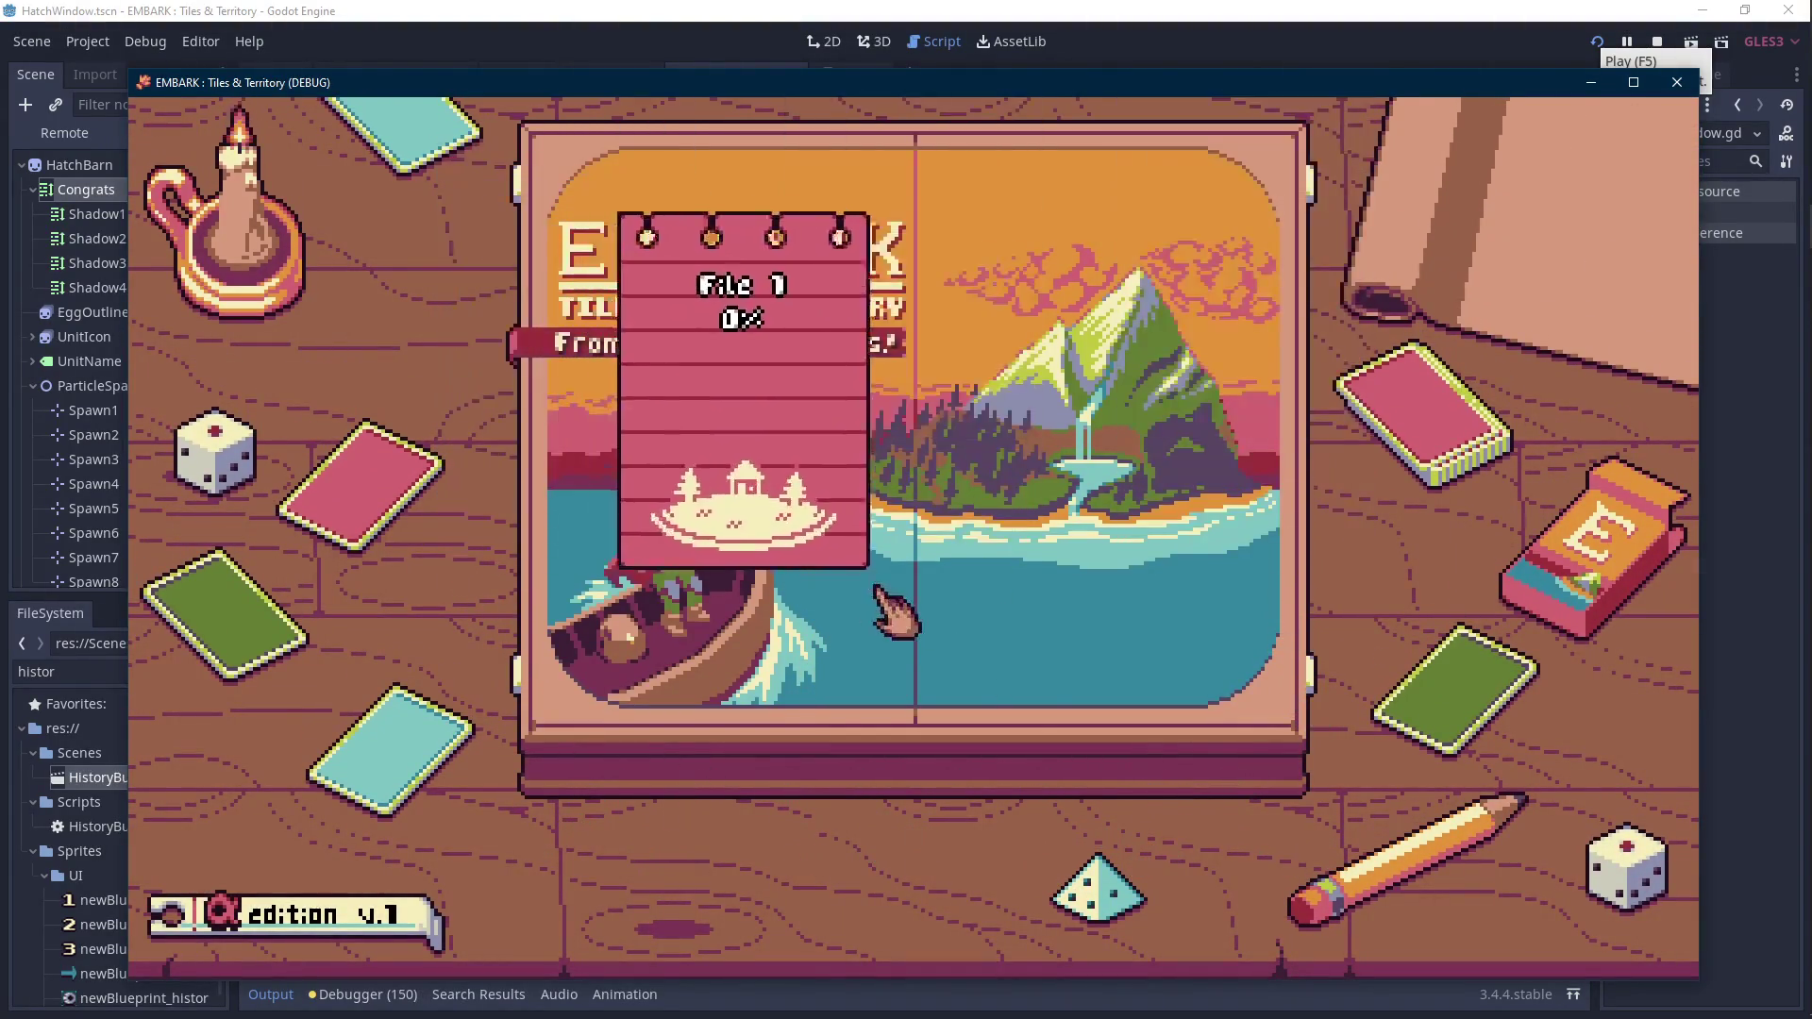
click(861, 619)
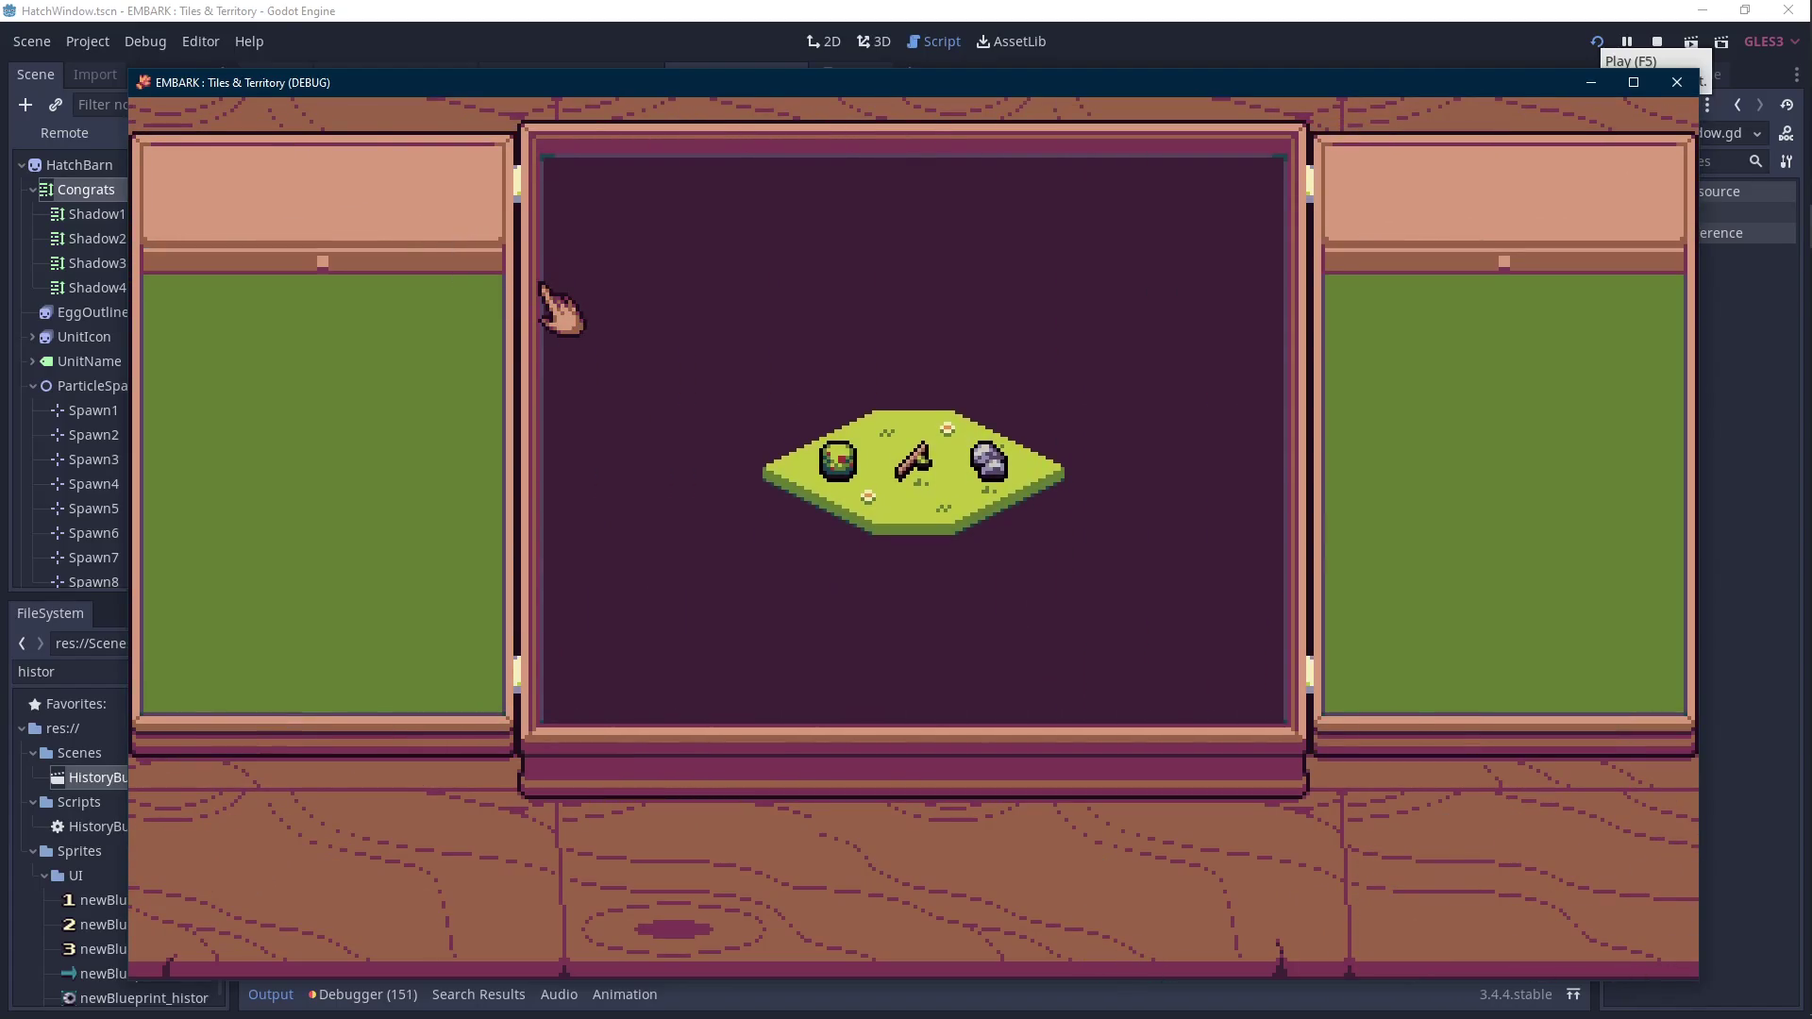
click(335, 302)
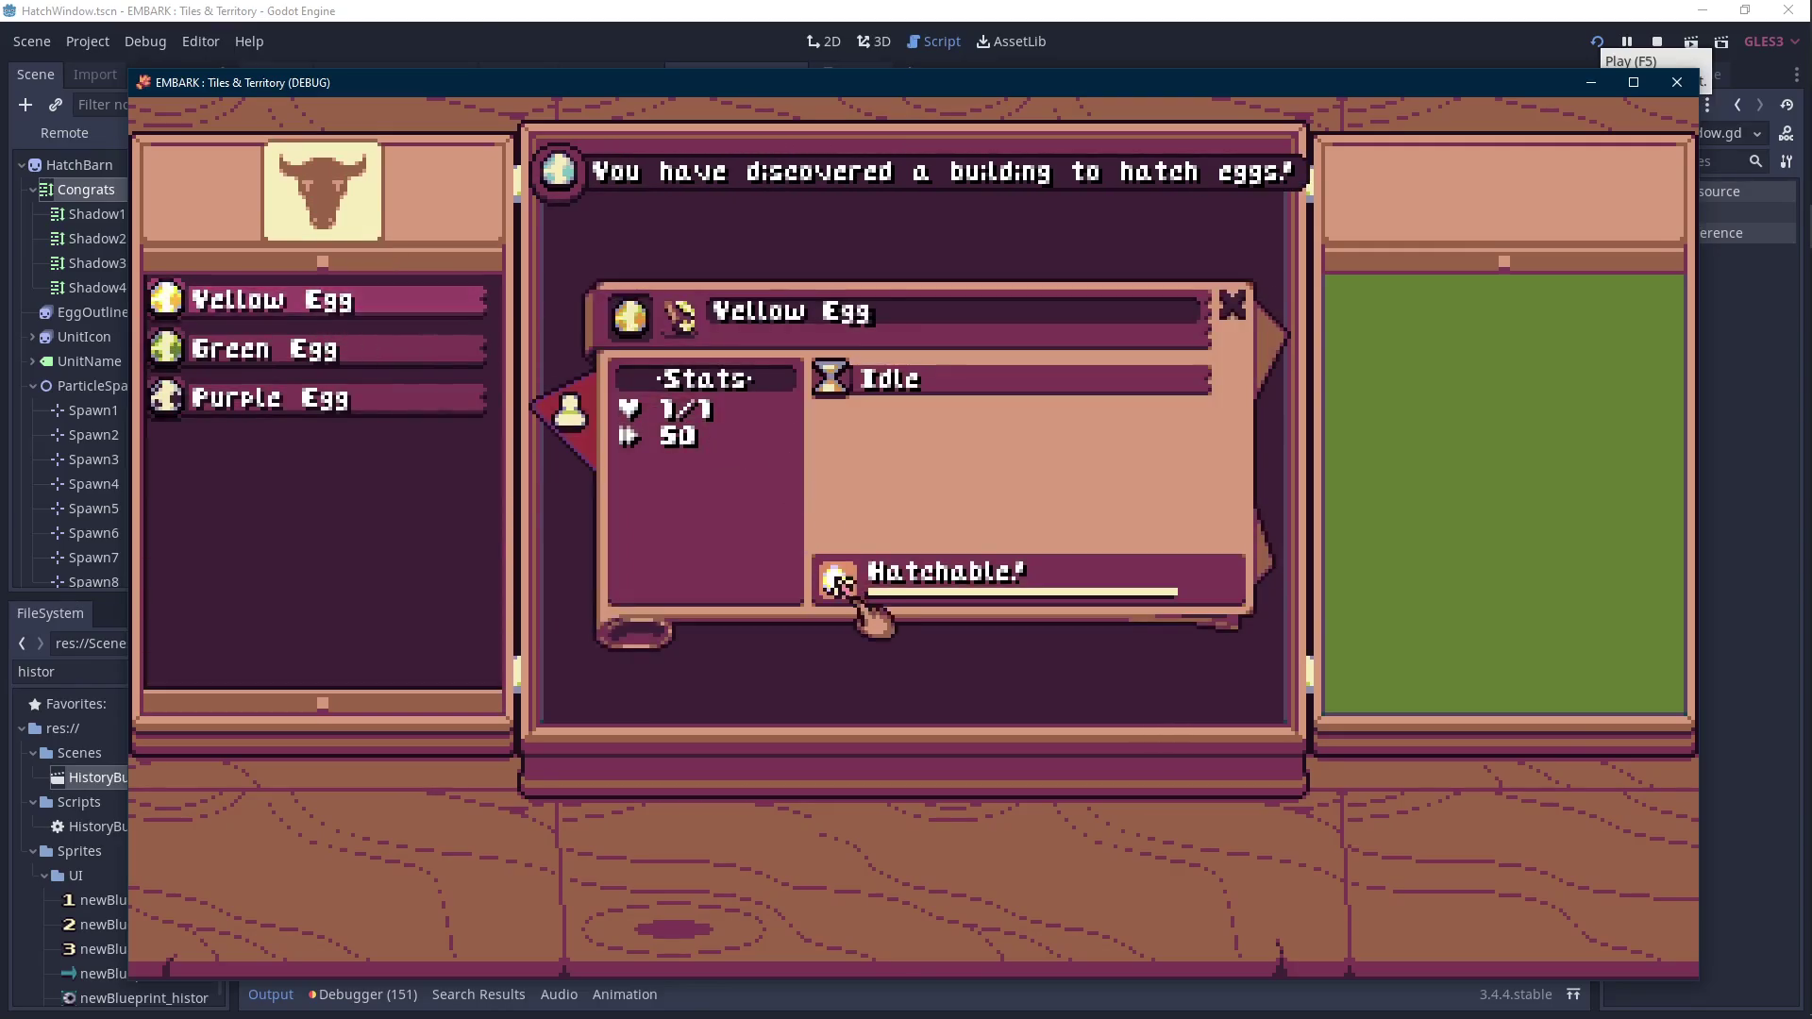
click(838, 582)
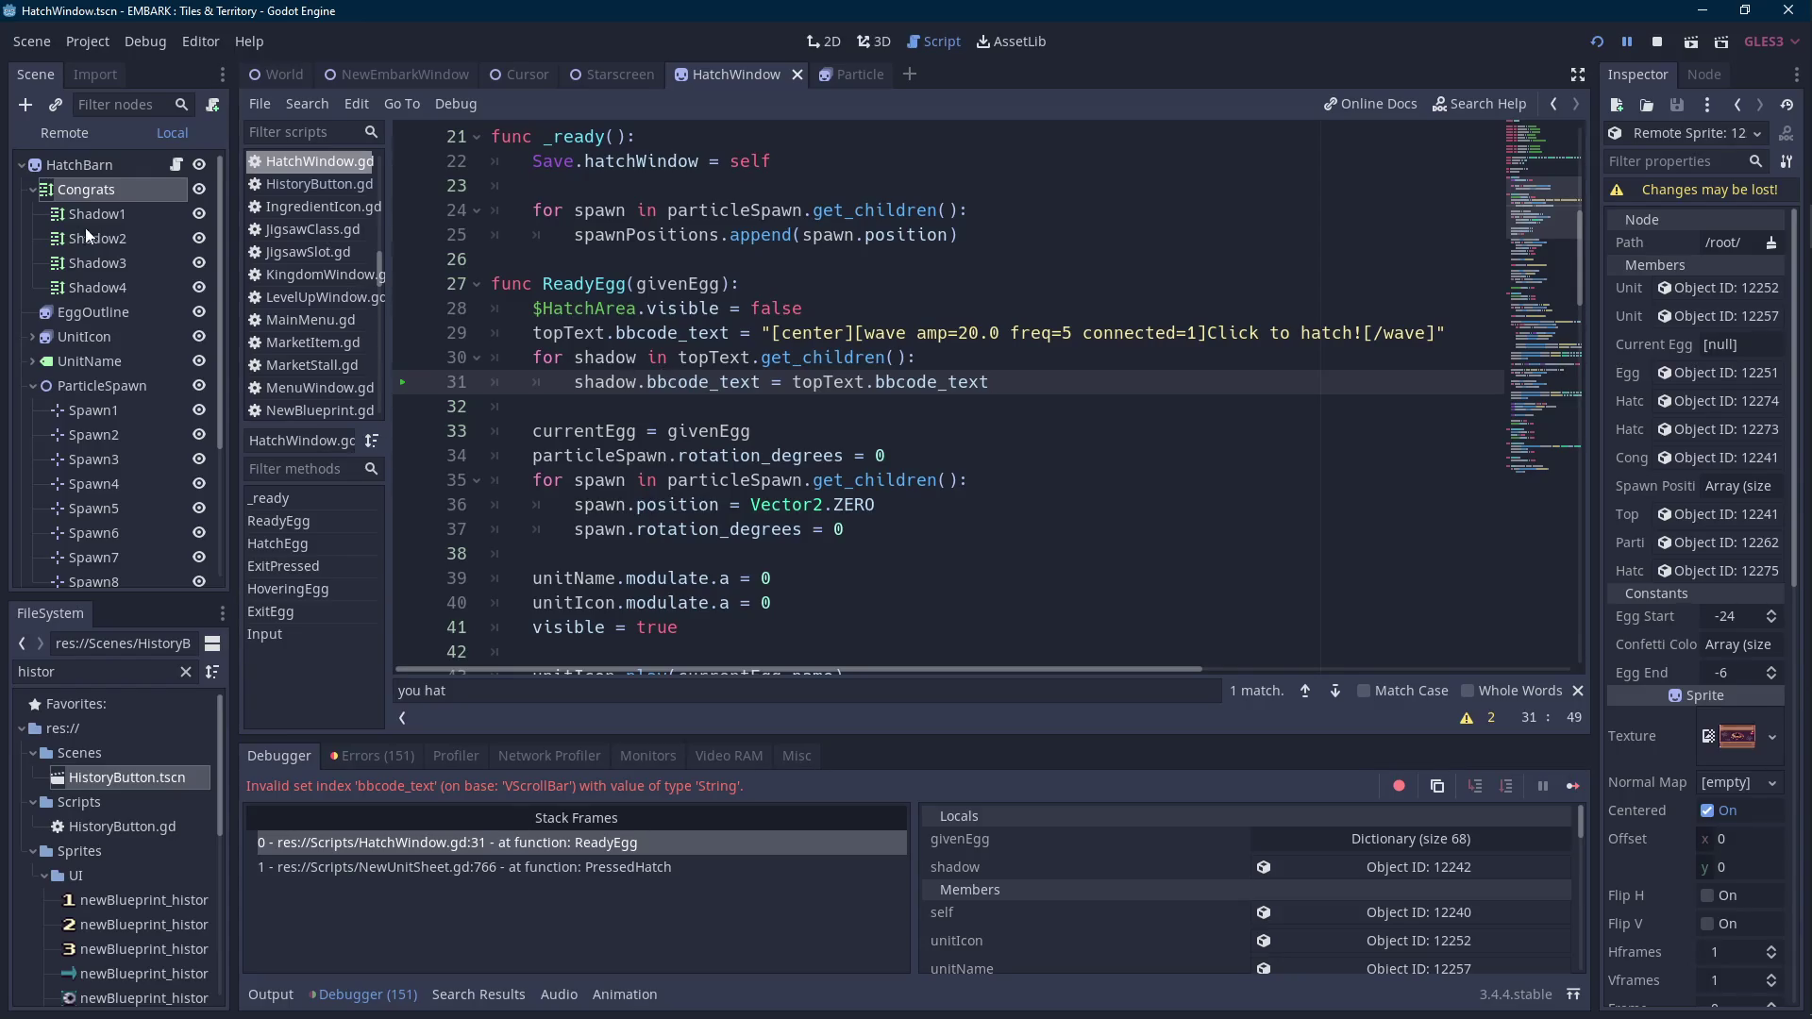
Replace the shadow for-loop with a $Congrats/Shadow1.bbcode_text assignment.
click(95, 189)
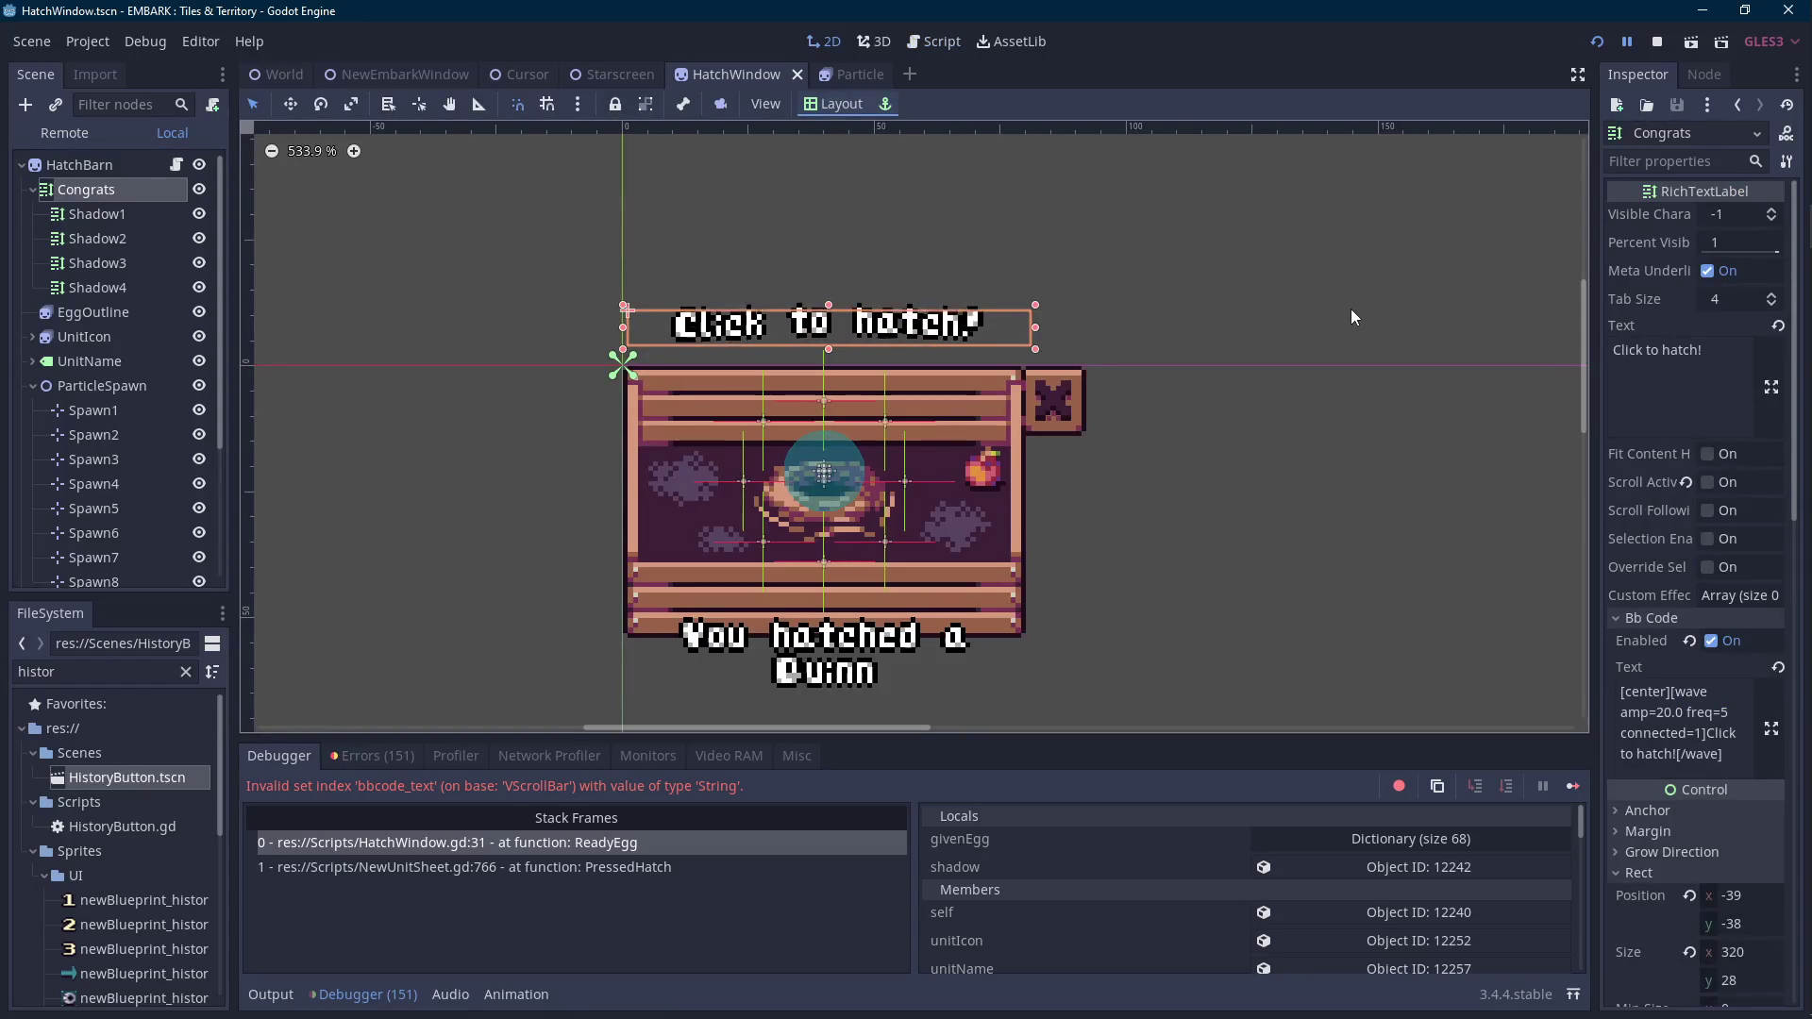
click(176, 164)
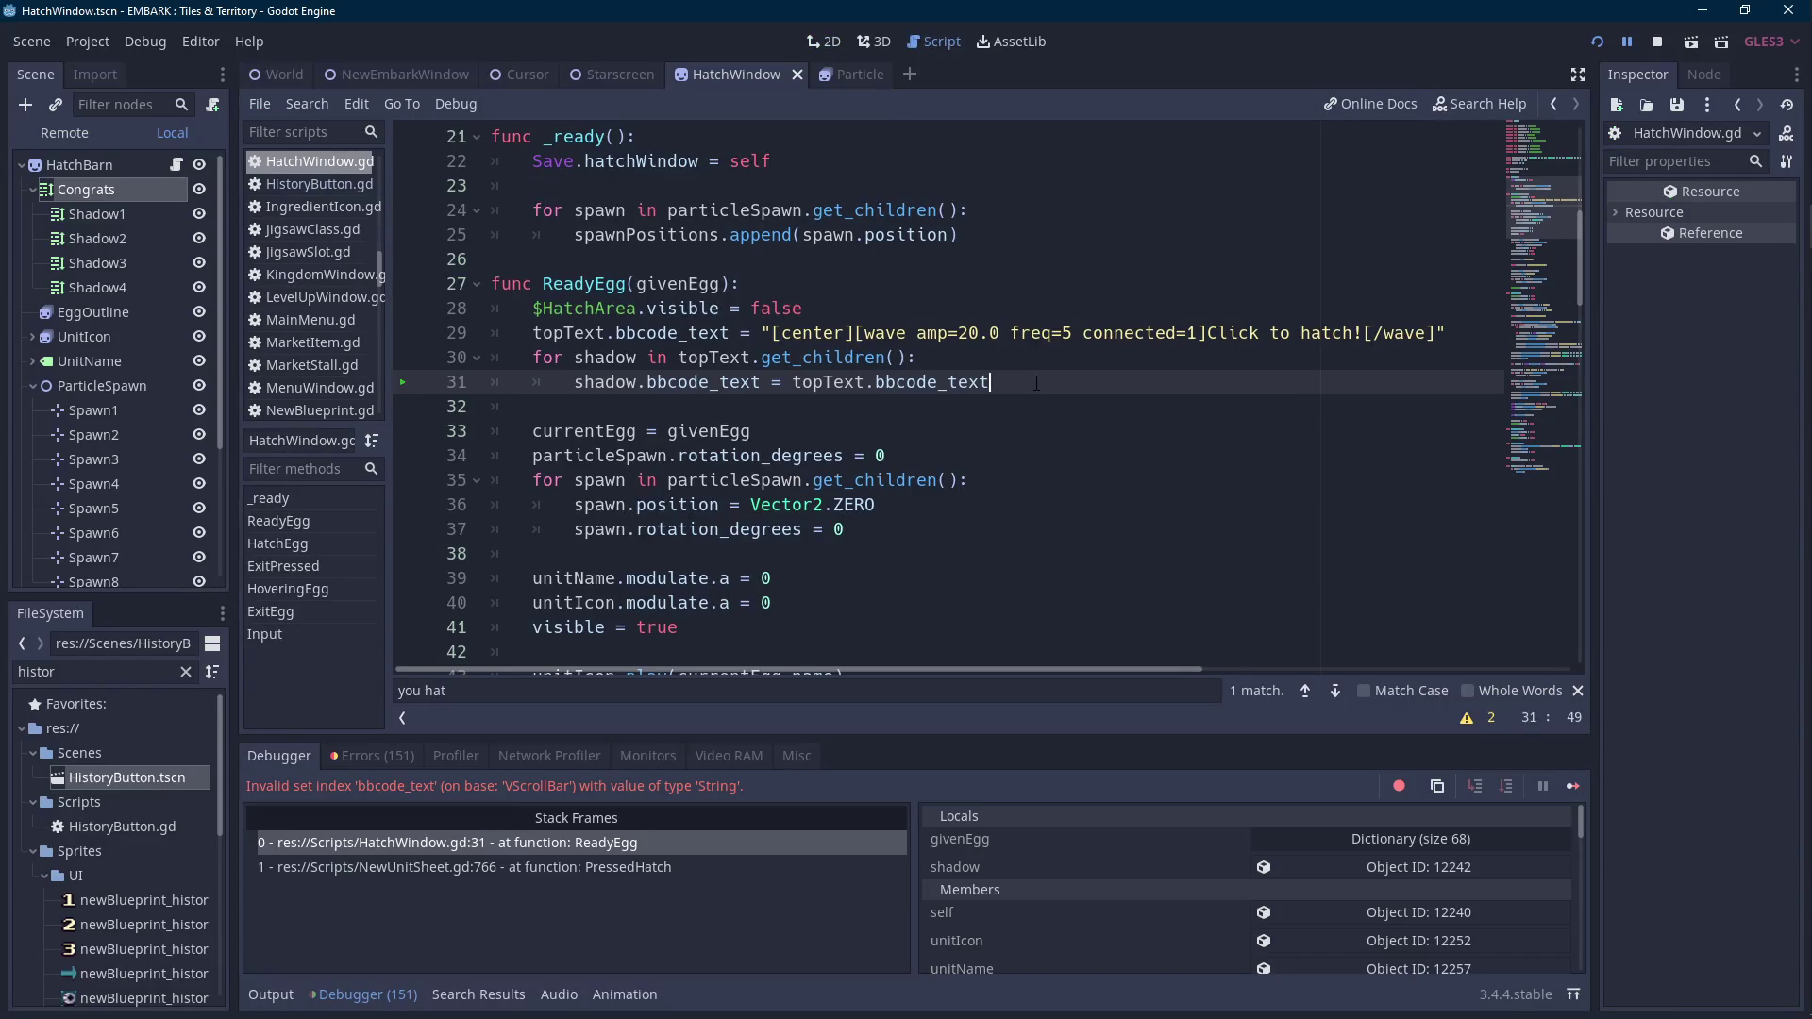
drag(1034, 383, 525, 360)
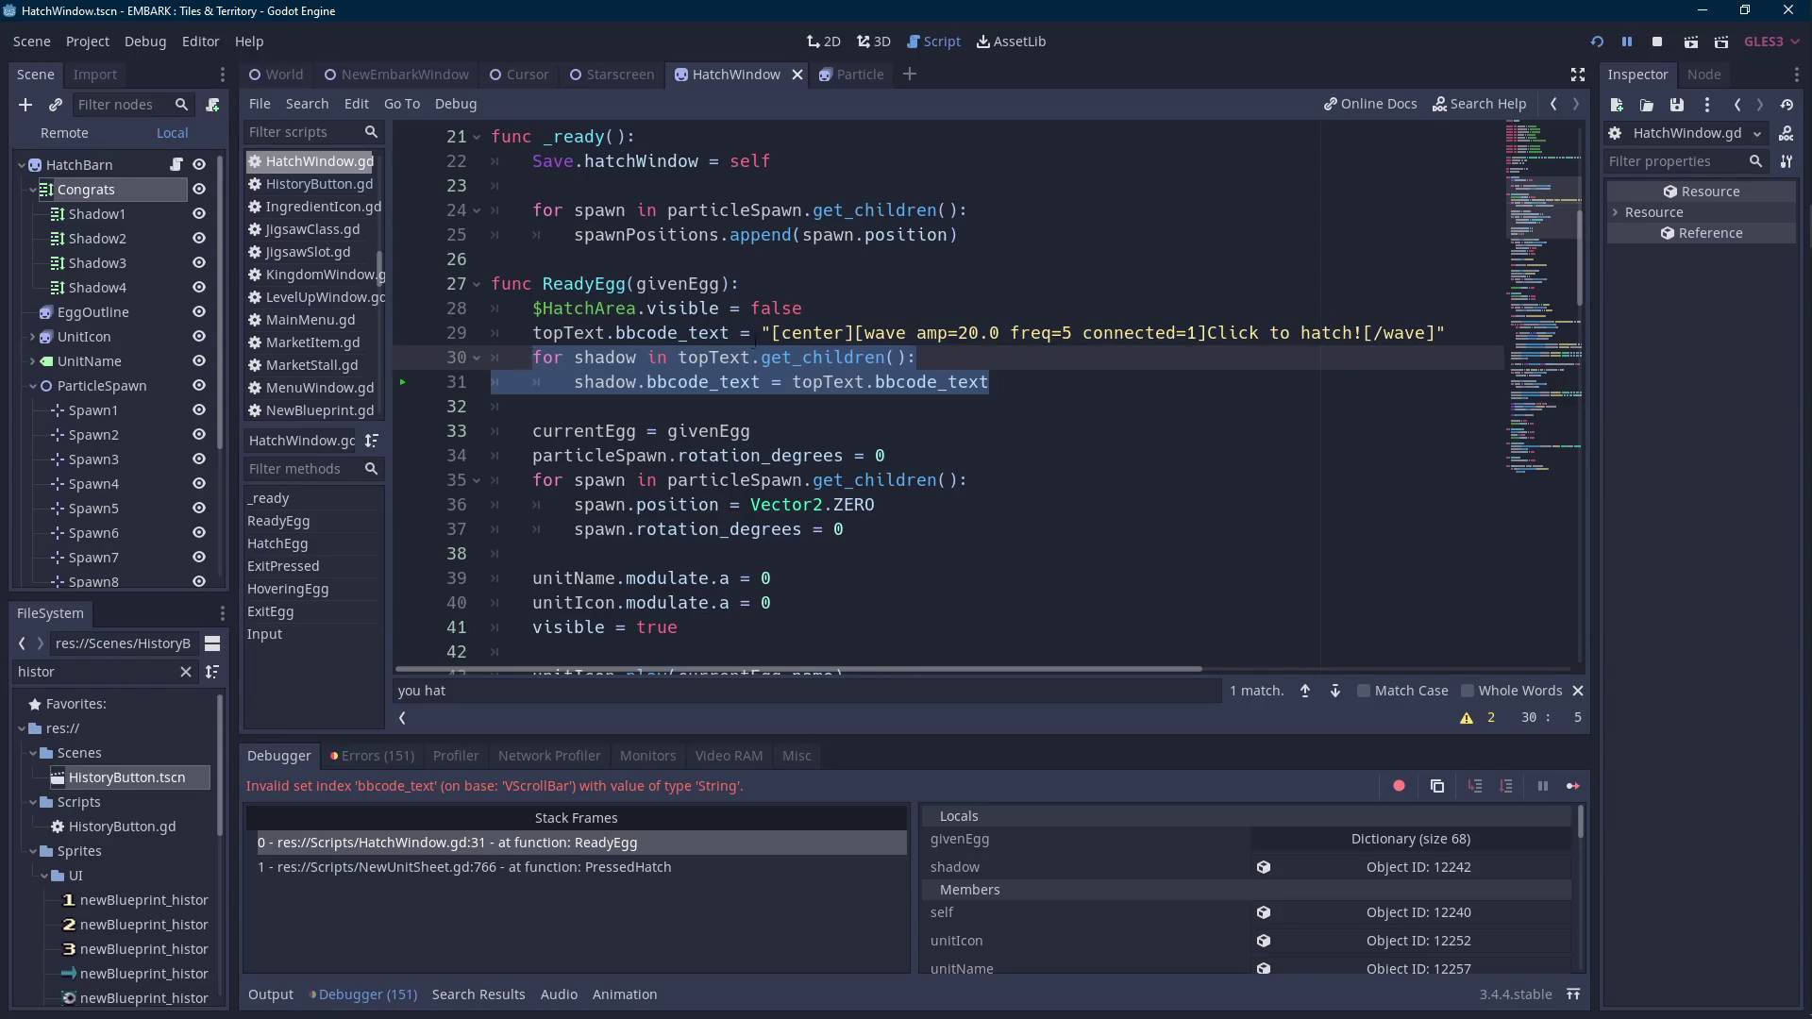
text($shadow)
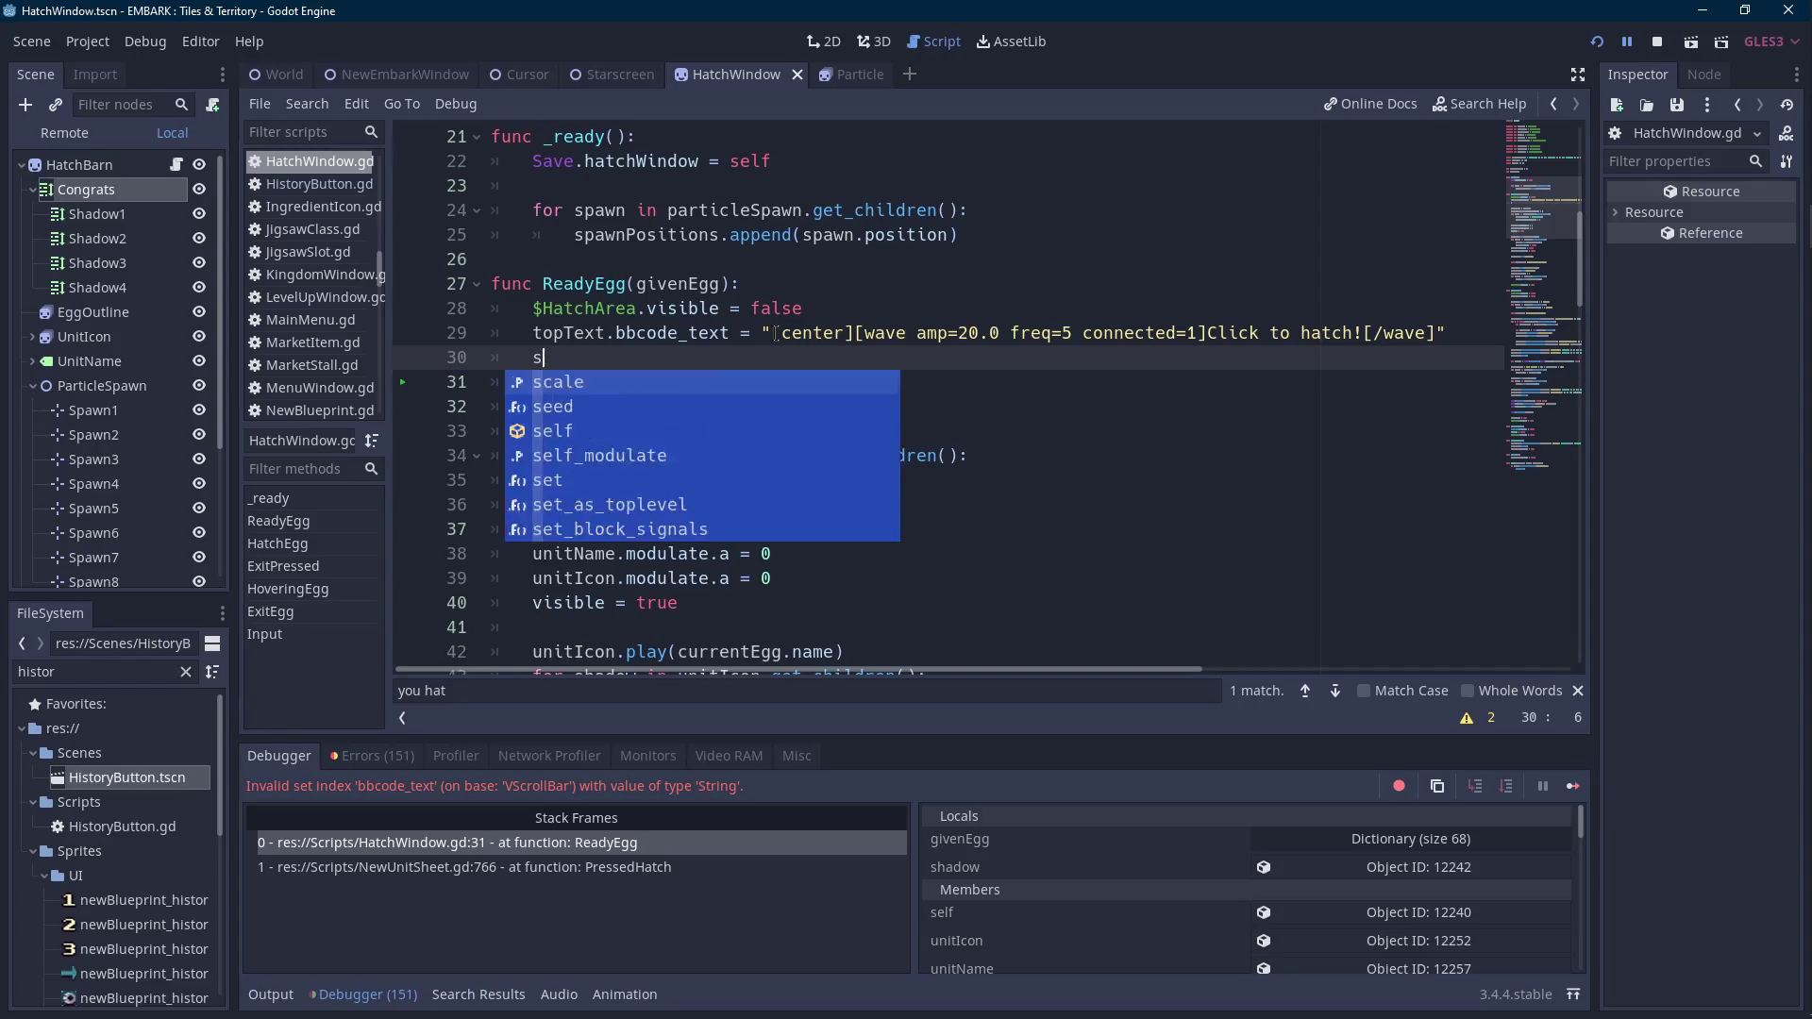
key(Return)
key(ctrl+shift+Left)
key(ctrl+shift+Left)
key(ctrl+shift+Left)
key(End)
text(.bbo)
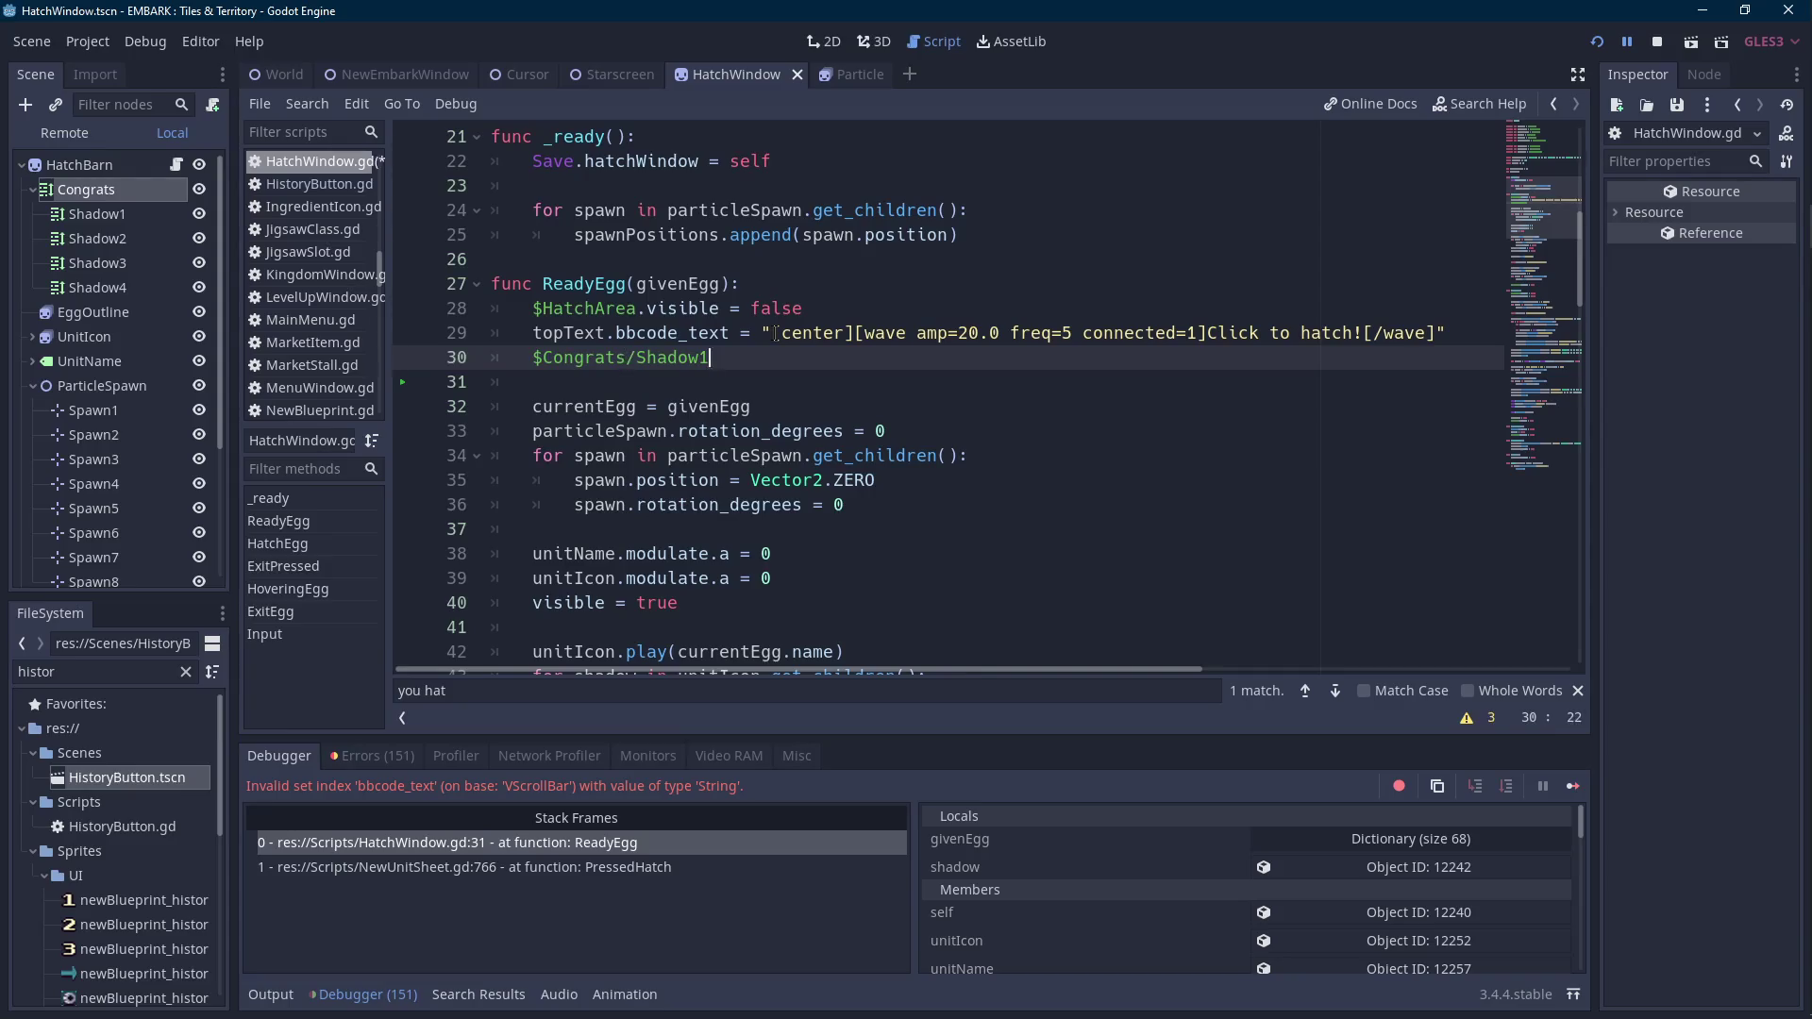
key(Escape)
key(BackSpace)
text(code)
key(Down)
key(Return)
Assign Shadow1 the wavy 'Click to hatch!' string copied from line 29.
key(ctrl+shift+Left)
key(ctrl+shift+Left)
key(ctrl+shift+Left)
key(End)
text(=)
mouse_move(1445, 332)
mouse_down()
mouse_move(528, 332)
mouse_move(792, 332)
mouse_move(763, 333)
mouse_up()
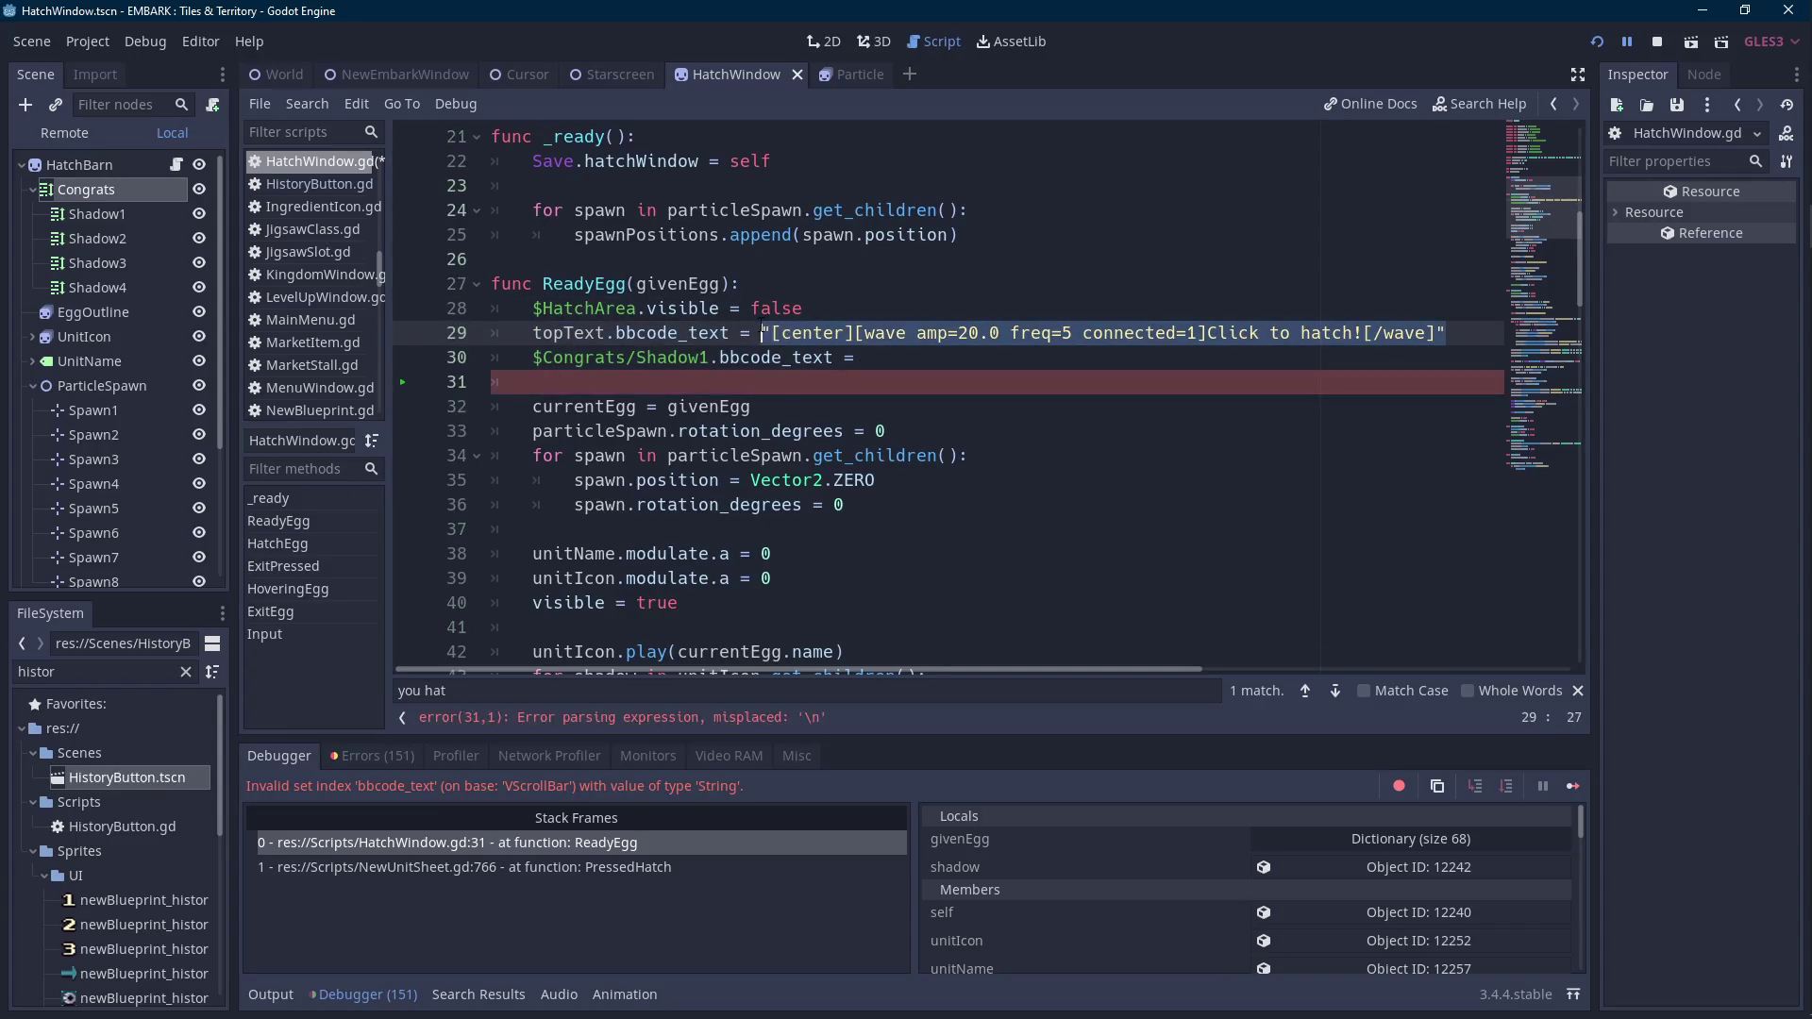
key(ctrl+c)
click(1489, 357)
key(ctrl+v)
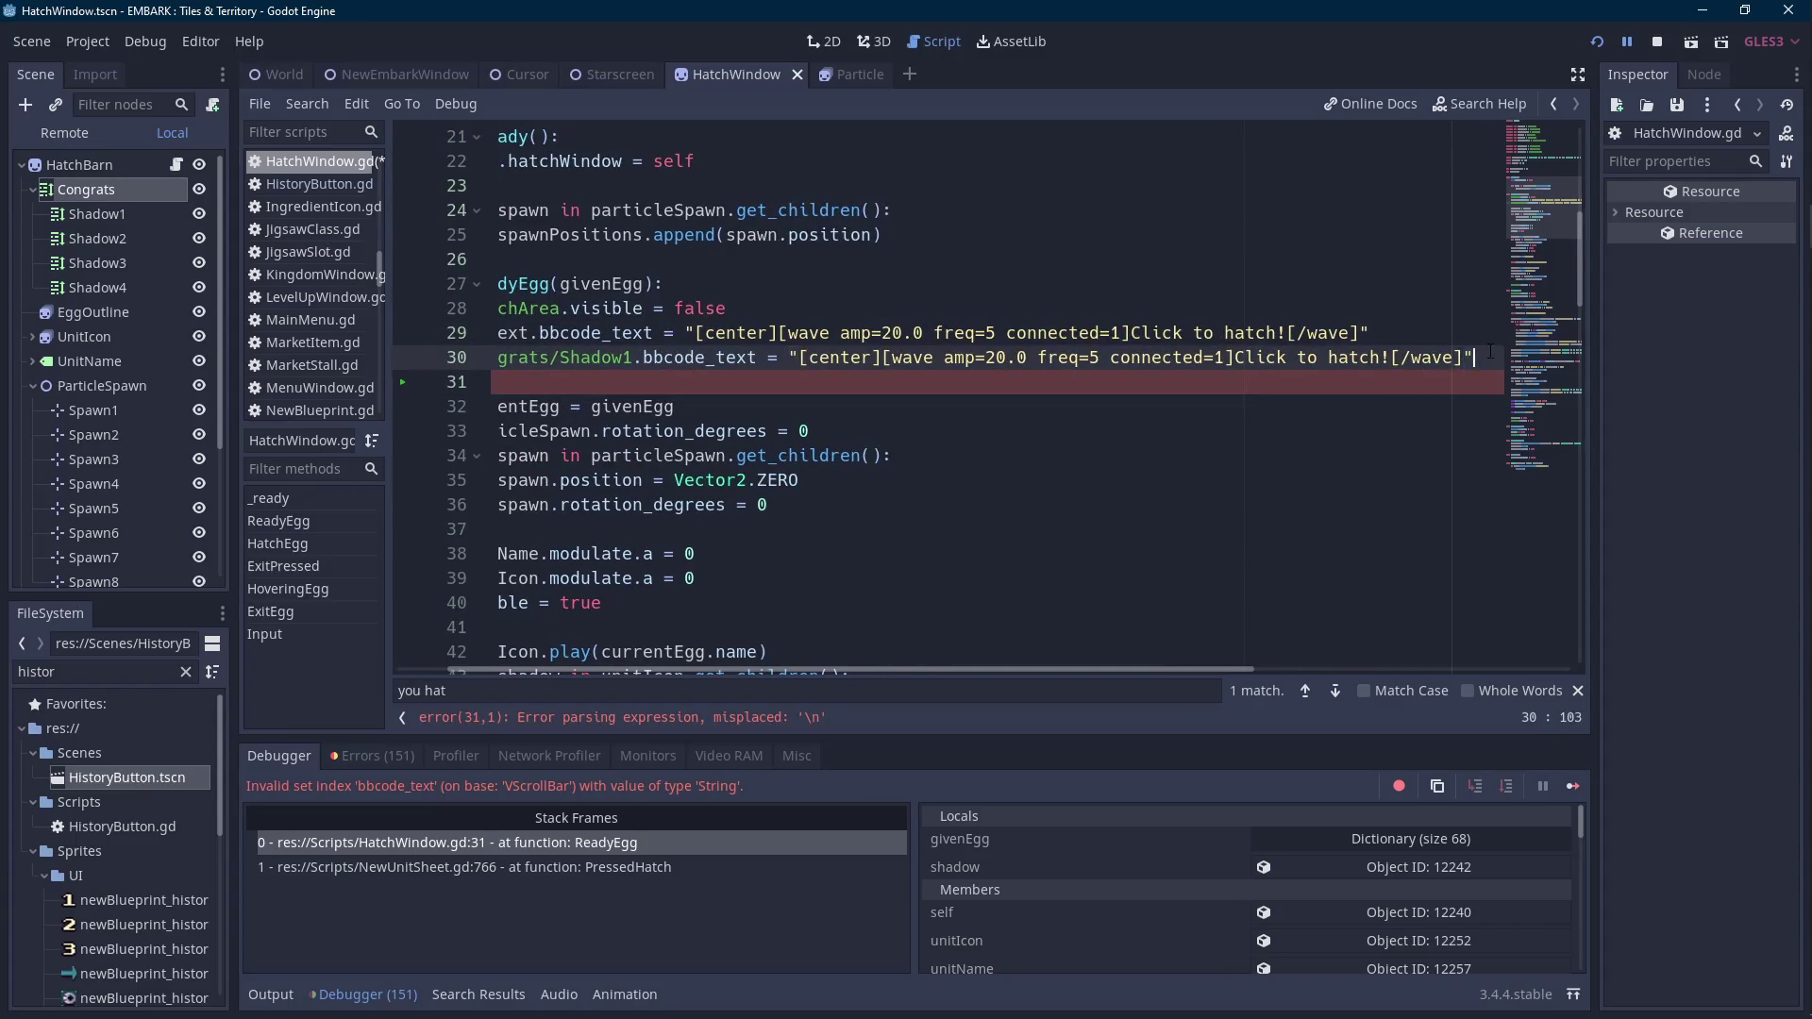
Duplicate the Shadow1 assignment line into three more copies.
key(Home)
click(570, 381)
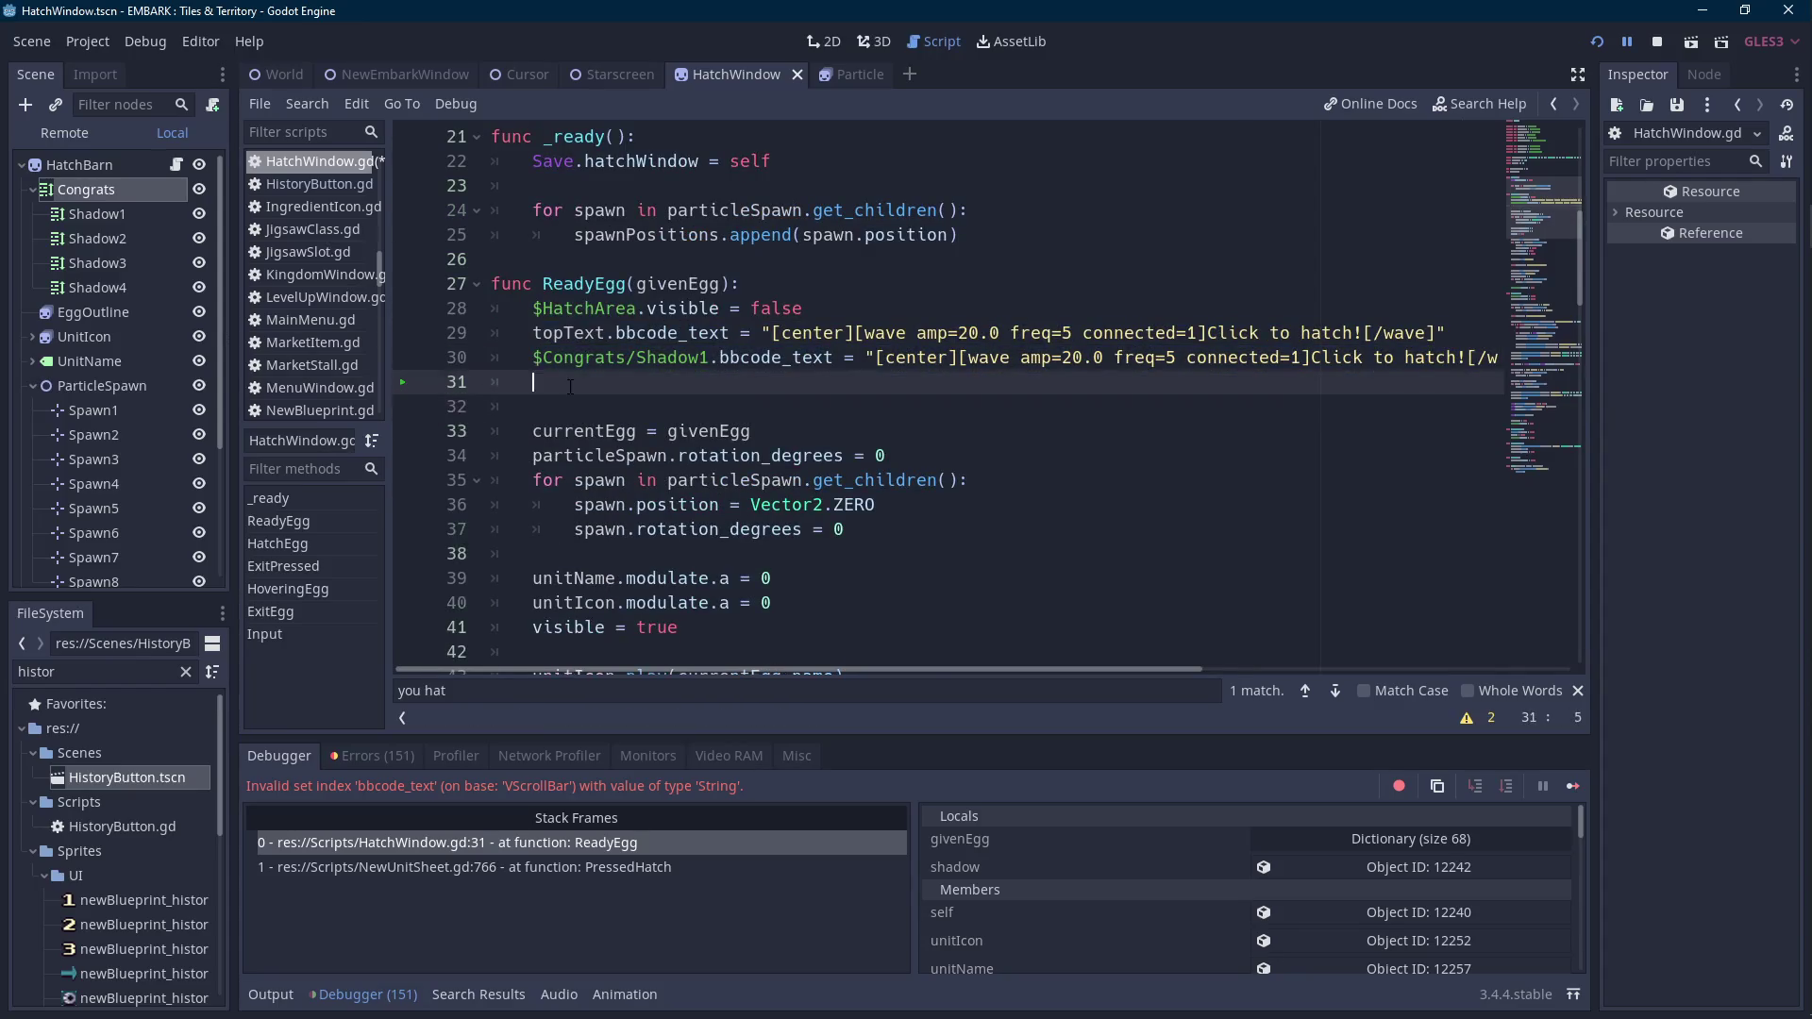
key(BackSpace)
key(BackSpace)
key(ctrl+b)
key(ctrl+b)
key(ctrl+b)
key(Up)
key(Up)
key(ctrl+Left)
key(ctrl+Left)
key(ctrl+Left)
key(ctrl+Right)
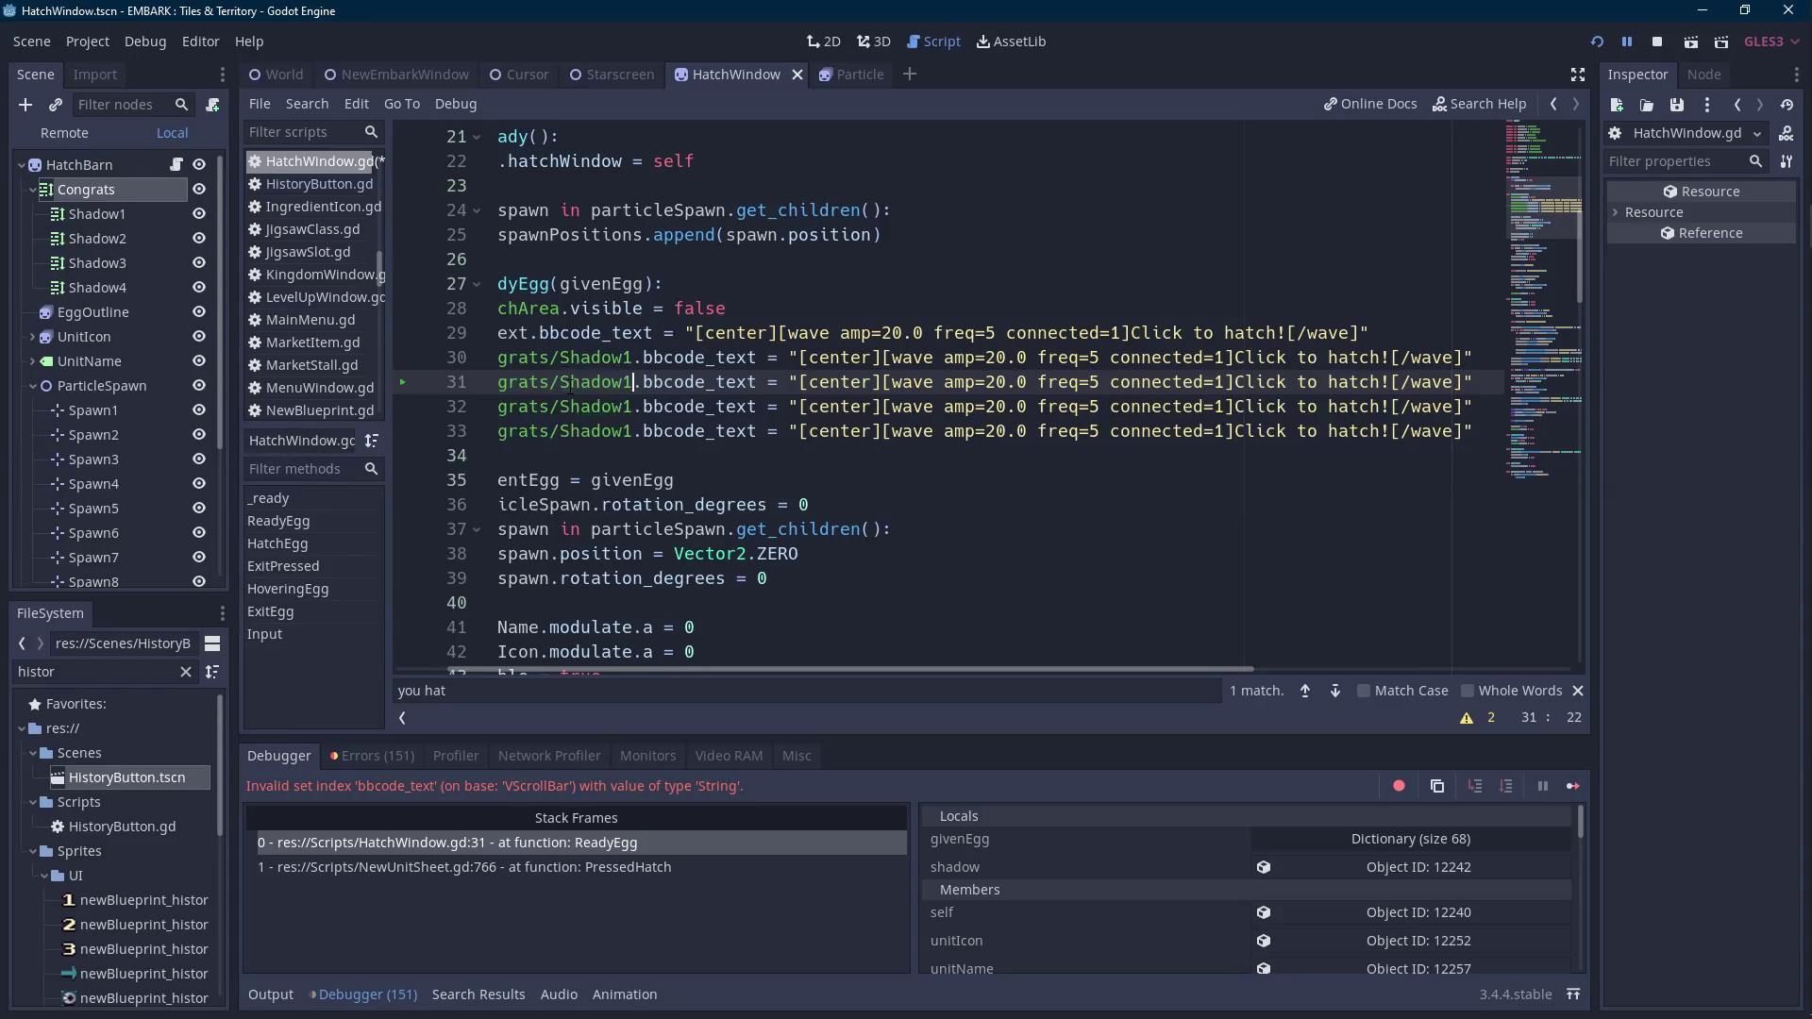
Renumber the copied lines to Shadow2, Shadow3 and Shadow4.
key(BackSpace)
text(2)
key(Down)
key(BackSpace)
text(3)
key(Down)
key(BackSpace)
text(4)
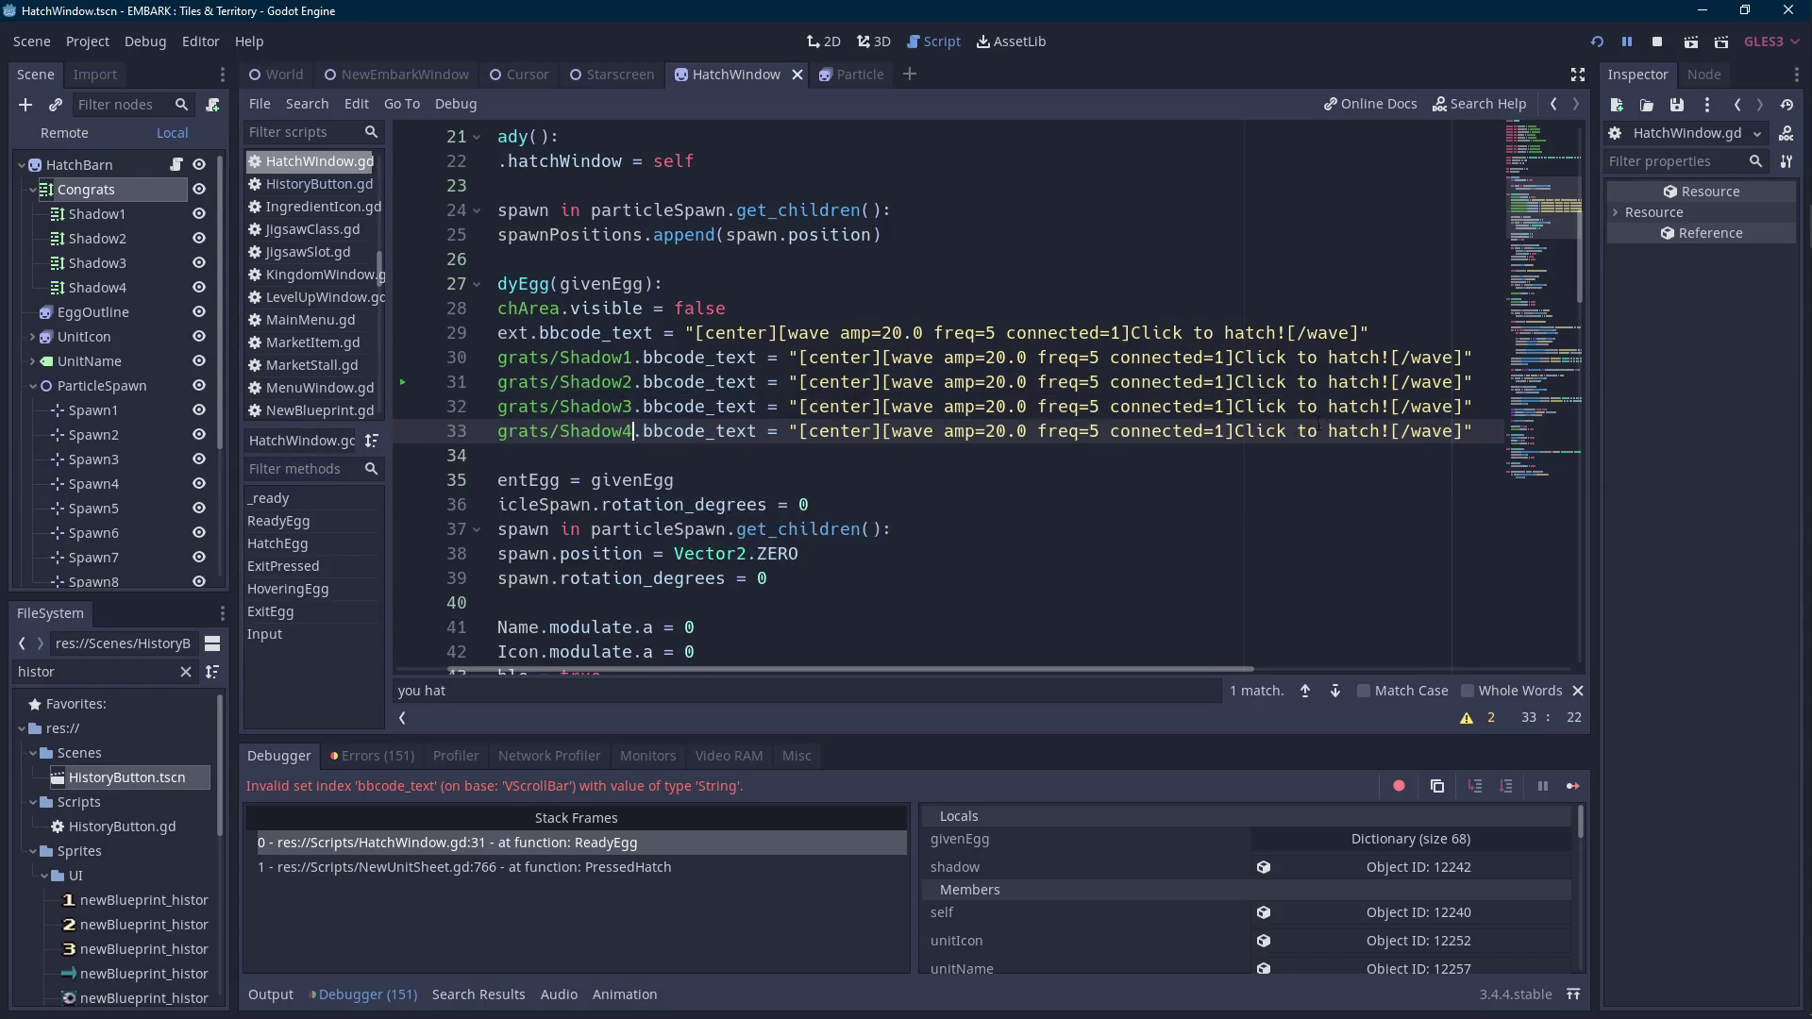
click(855, 308)
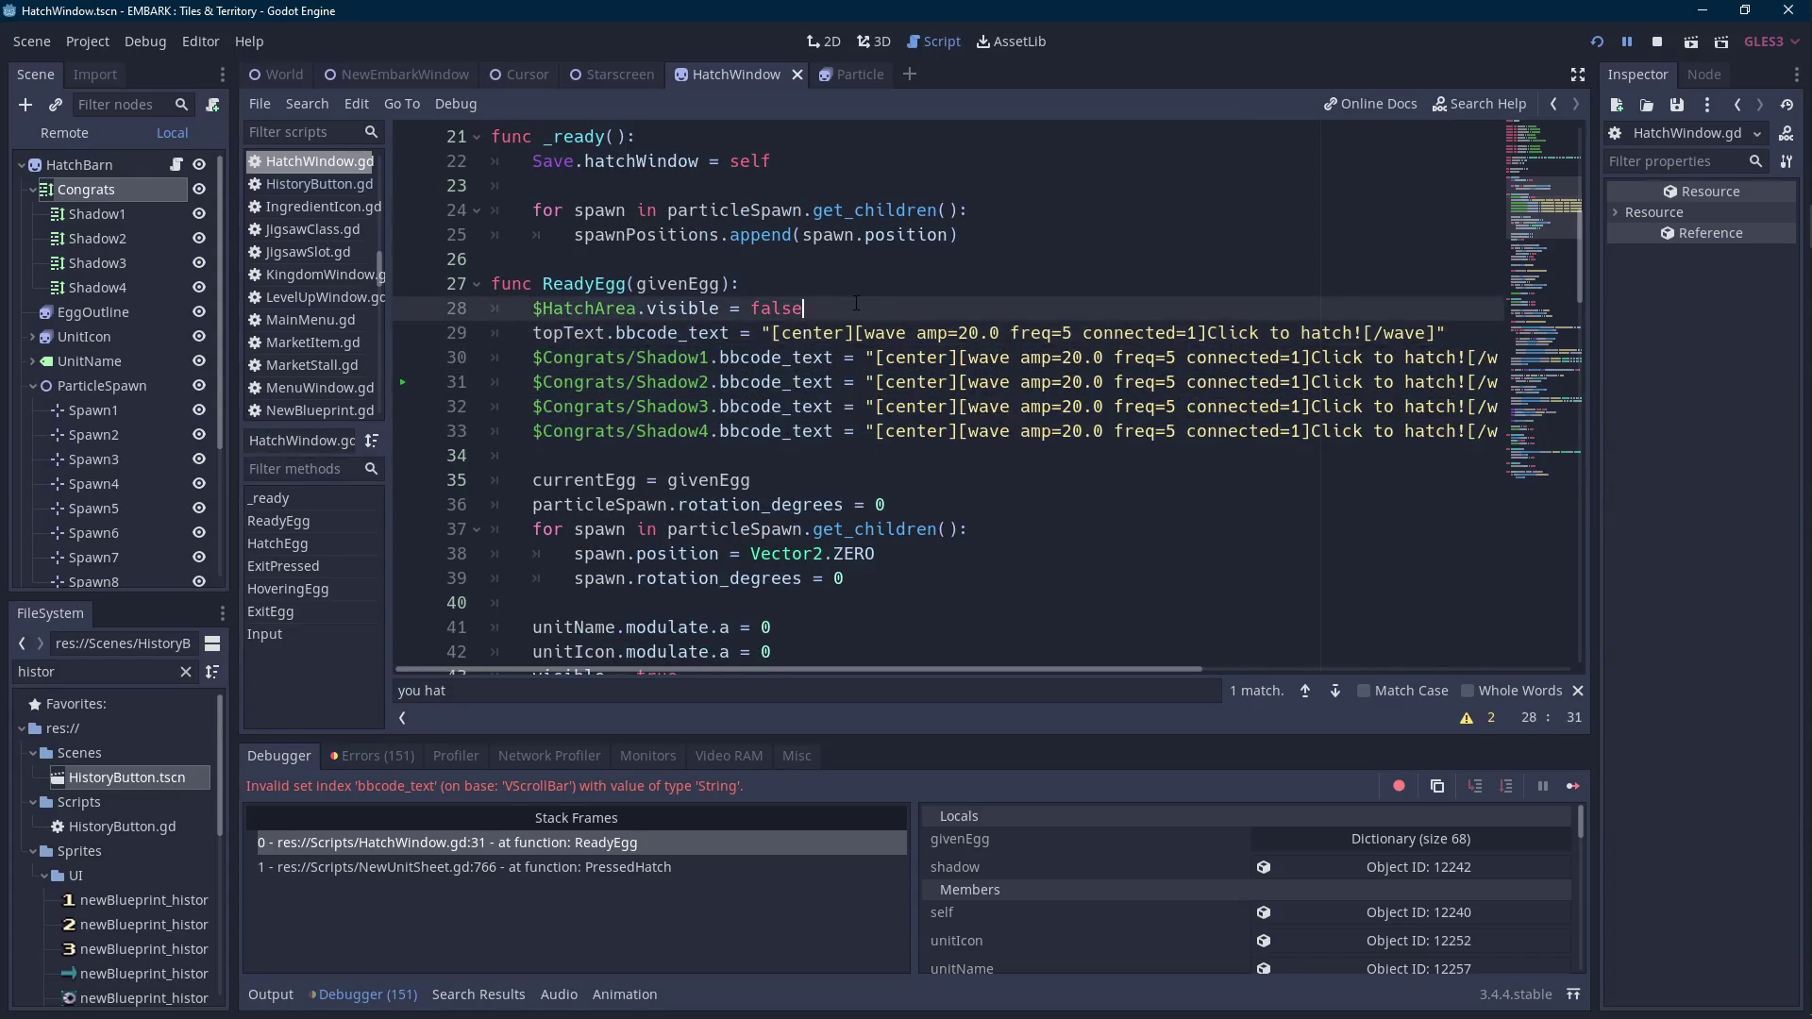
Move the 'Click to hatch!' string from the topText line into a new clickText variable.
key(Return)
text(var clic)
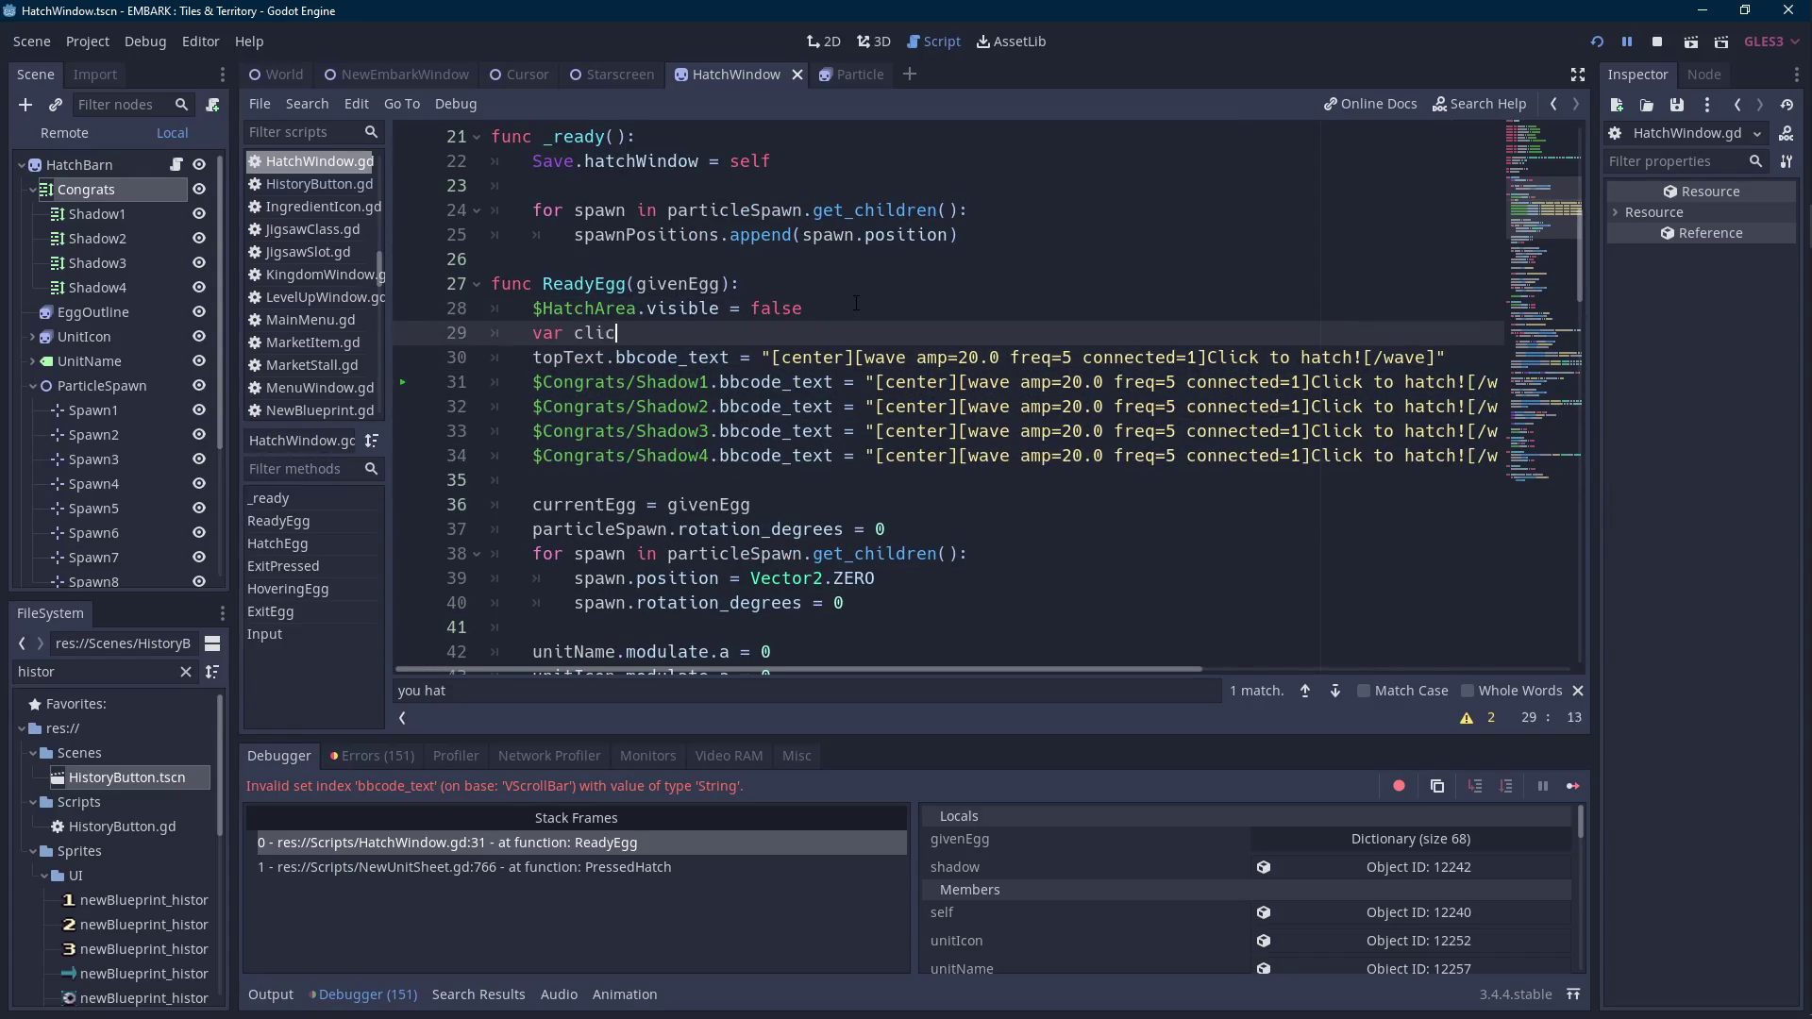
text(kText =)
key(Down)
key(ctrl+Right)
key(ctrl+Right)
key(ctrl+shift+Right)
key(ctrl+shift+Right)
key(ctrl+shift+Right)
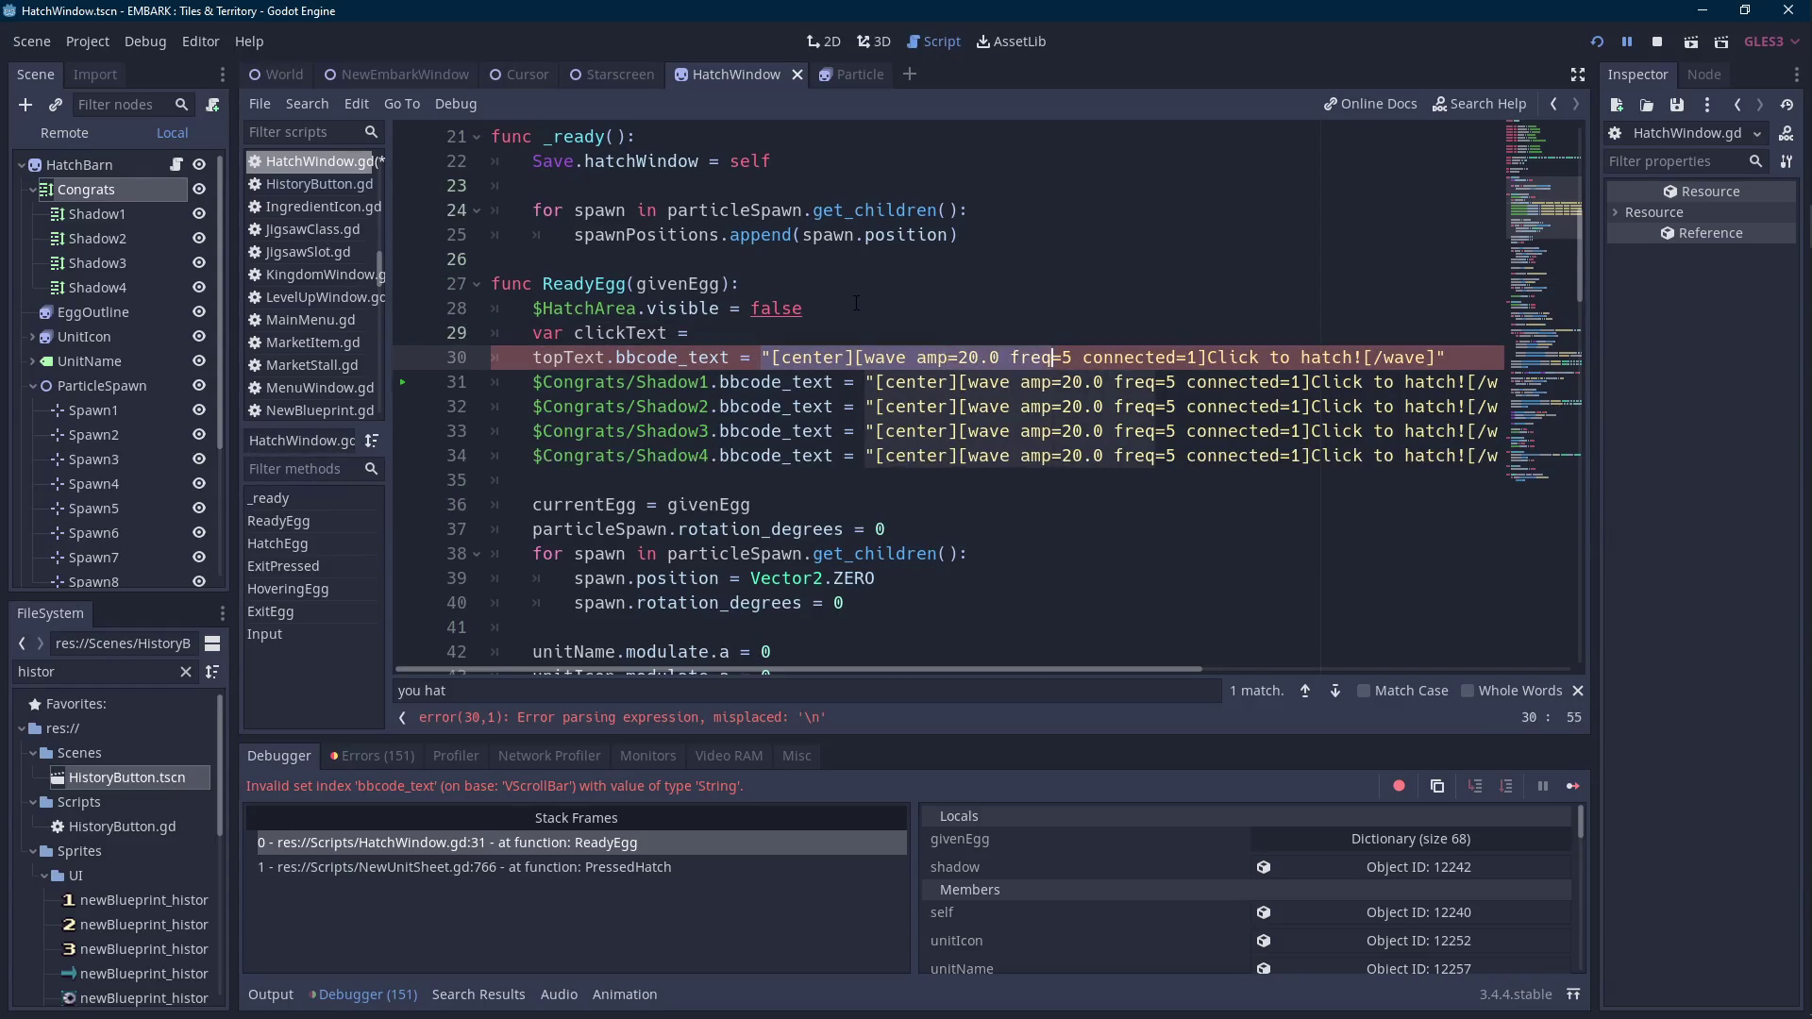
key(ctrl+shift+Right)
key(ctrl+shift+Right)
key(ctrl+shift+Right)
key(BackSpace)
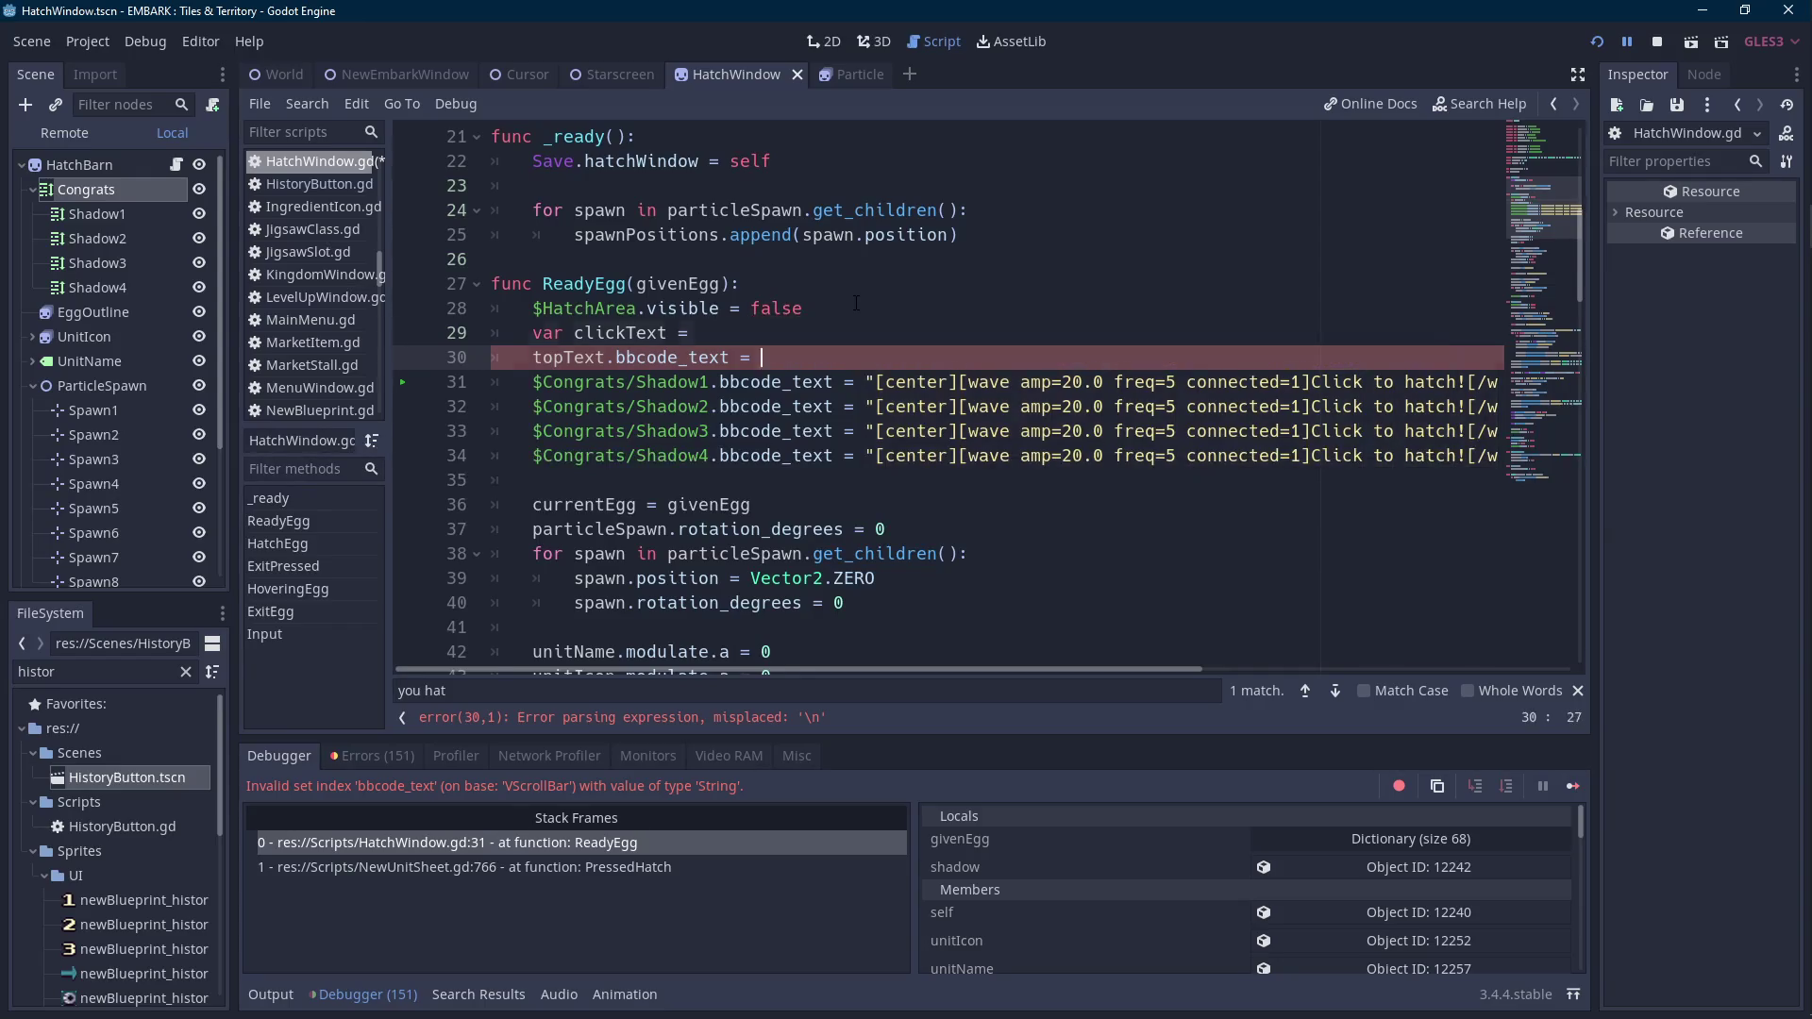
key(Up)
text("[center][wave amp=20.0 freq=5 connected=1]Click to hatch![/wave]")
Relocate the declaration below the onready variables as const CLICK_TEXT.
key(Up)
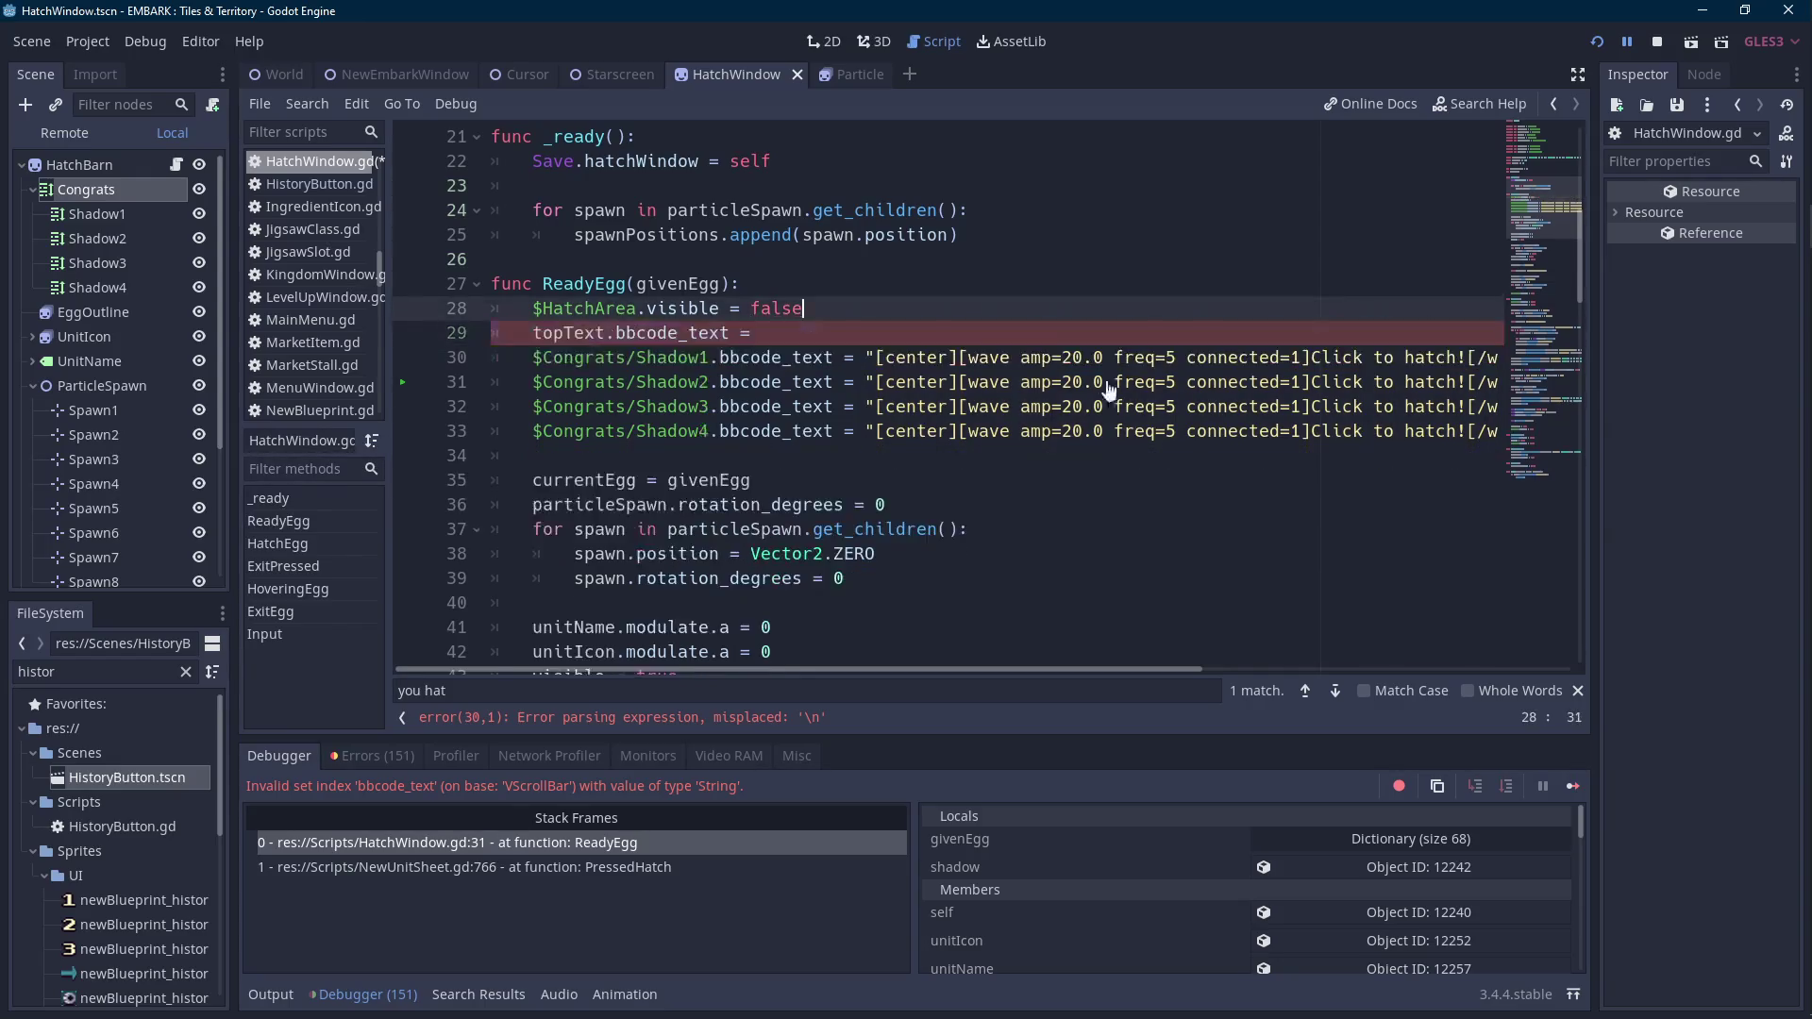
scroll(934, 473, up, 10)
click(885, 451)
key(Up)
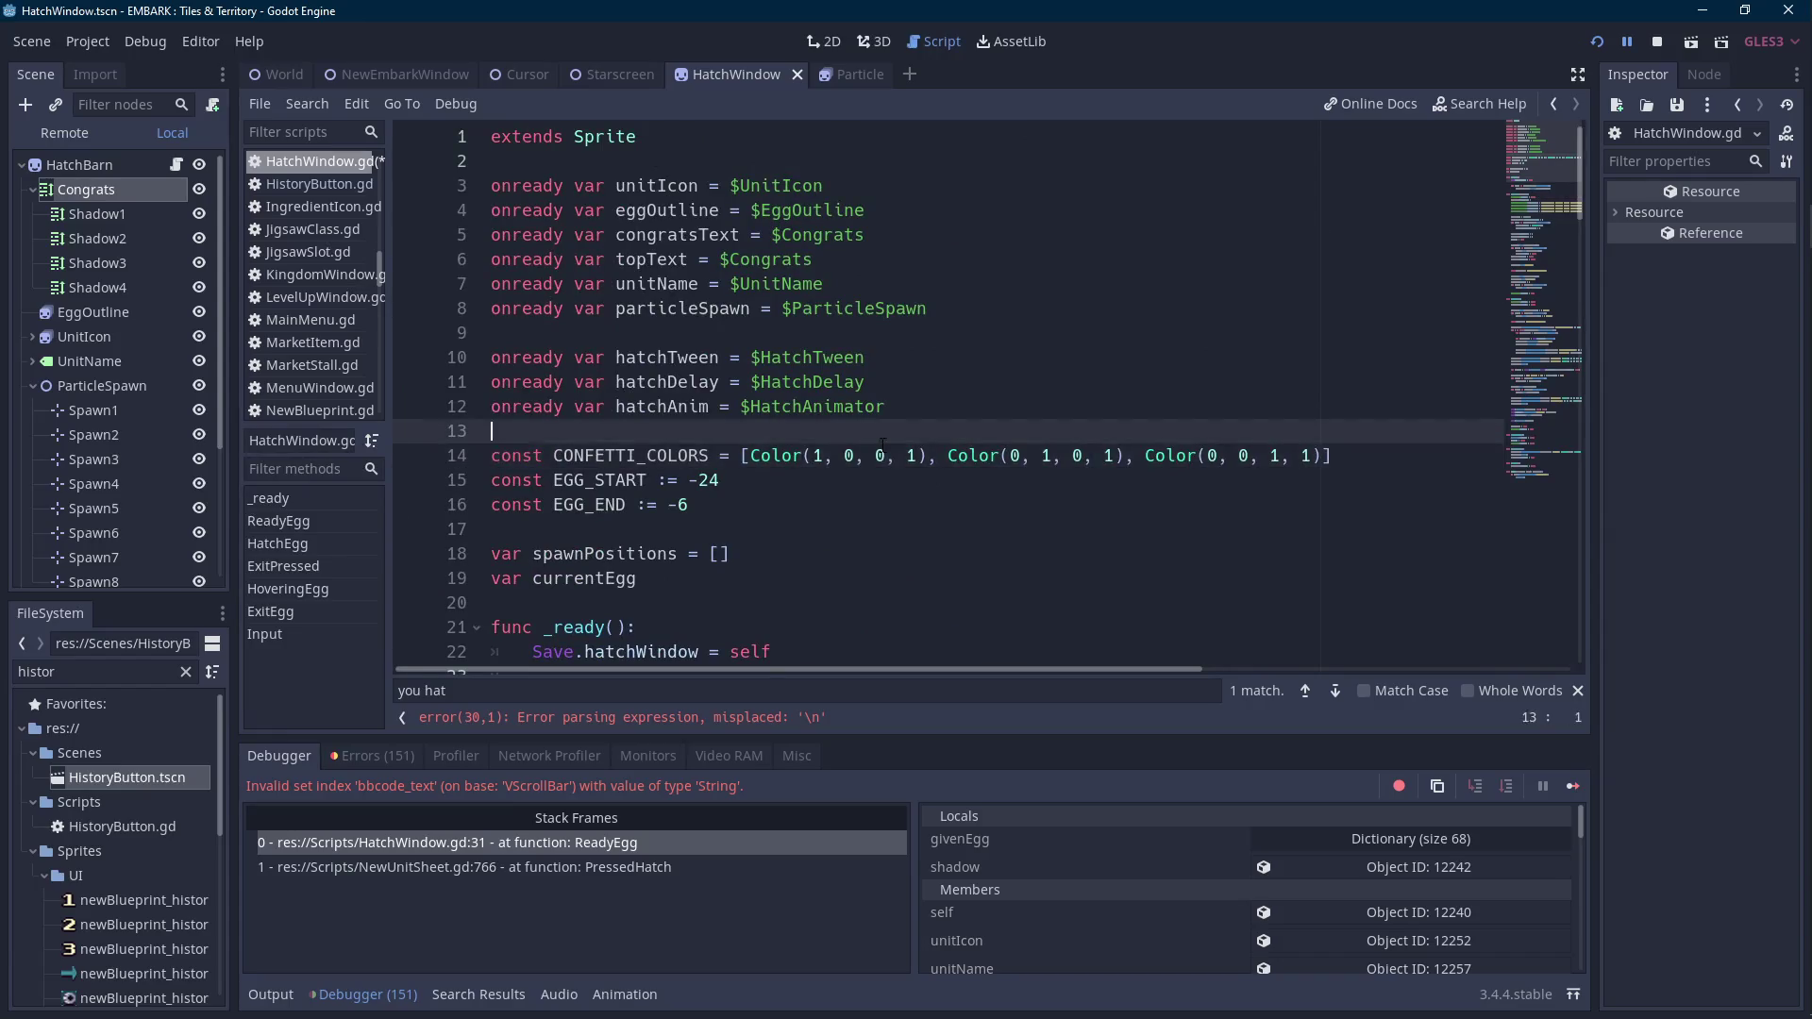
key(Return)
key(Return)
text(var clickText = "[center][wave amp=20.0 freq=5 connected=1]Click to hatch![/wave]")
key(shift+Tab)
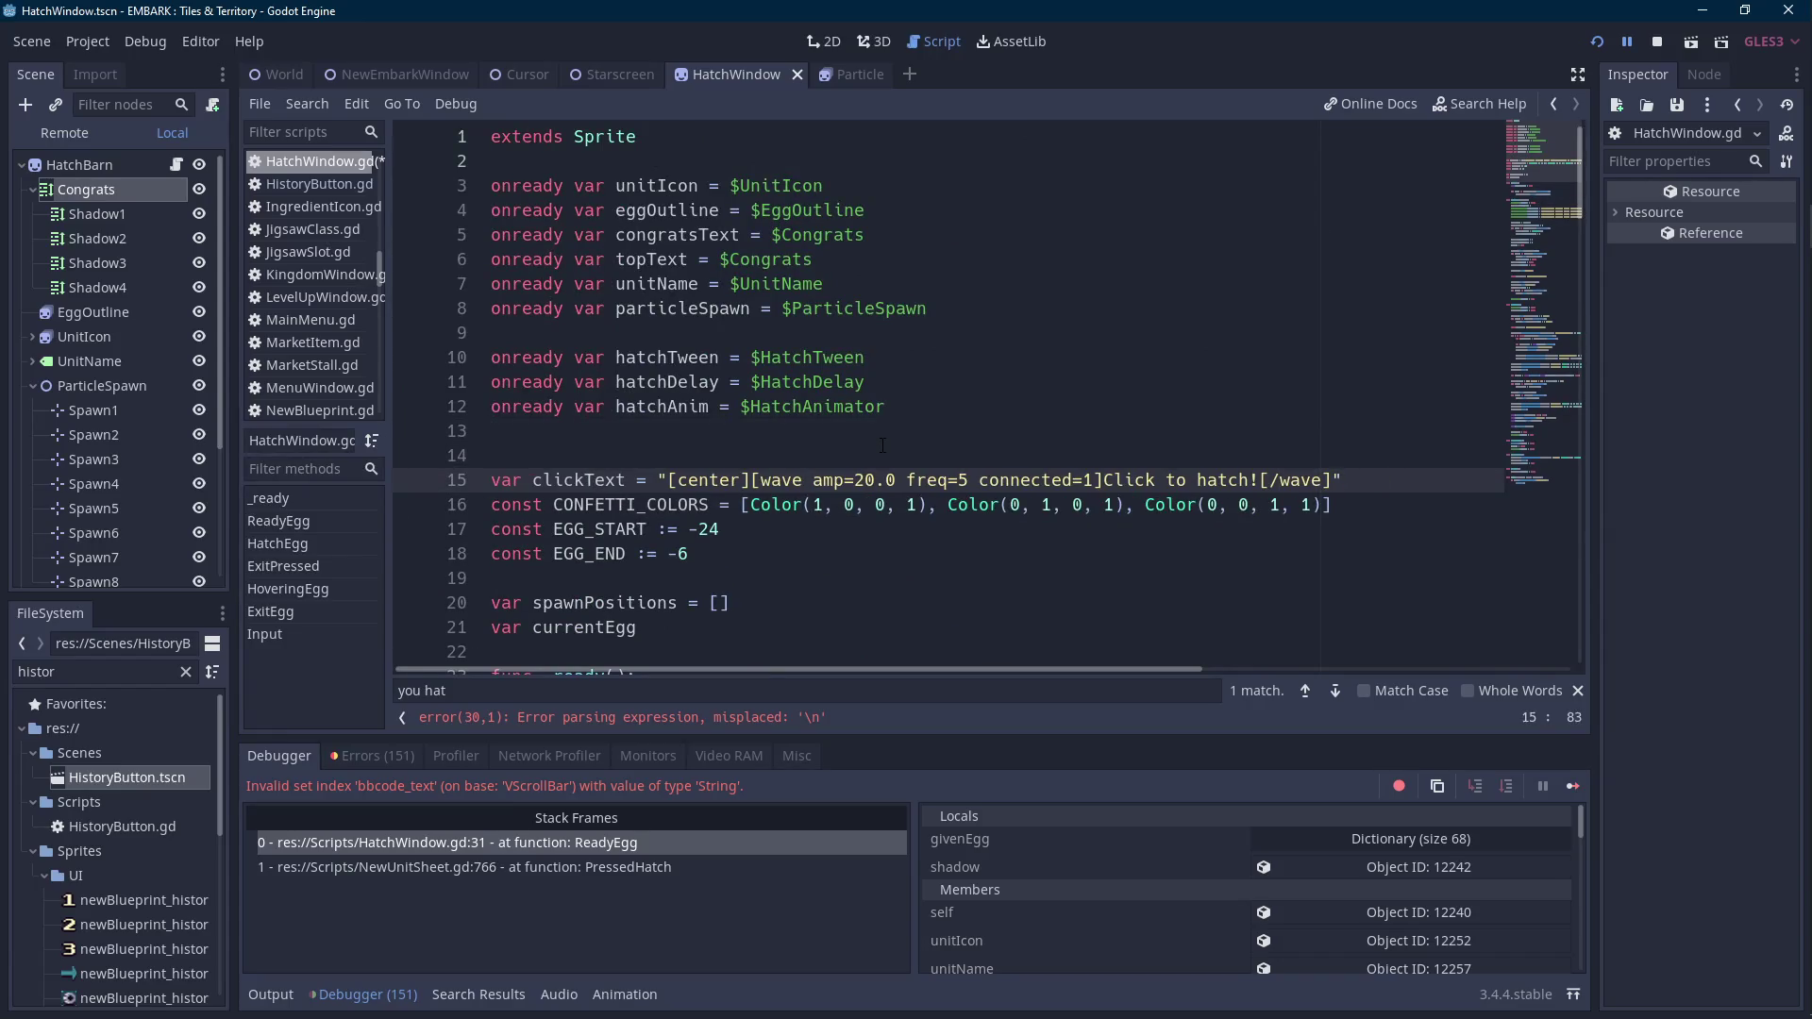
double_click(579, 480)
key(BackSpace)
key(BackSpace)
key(BackSpace)
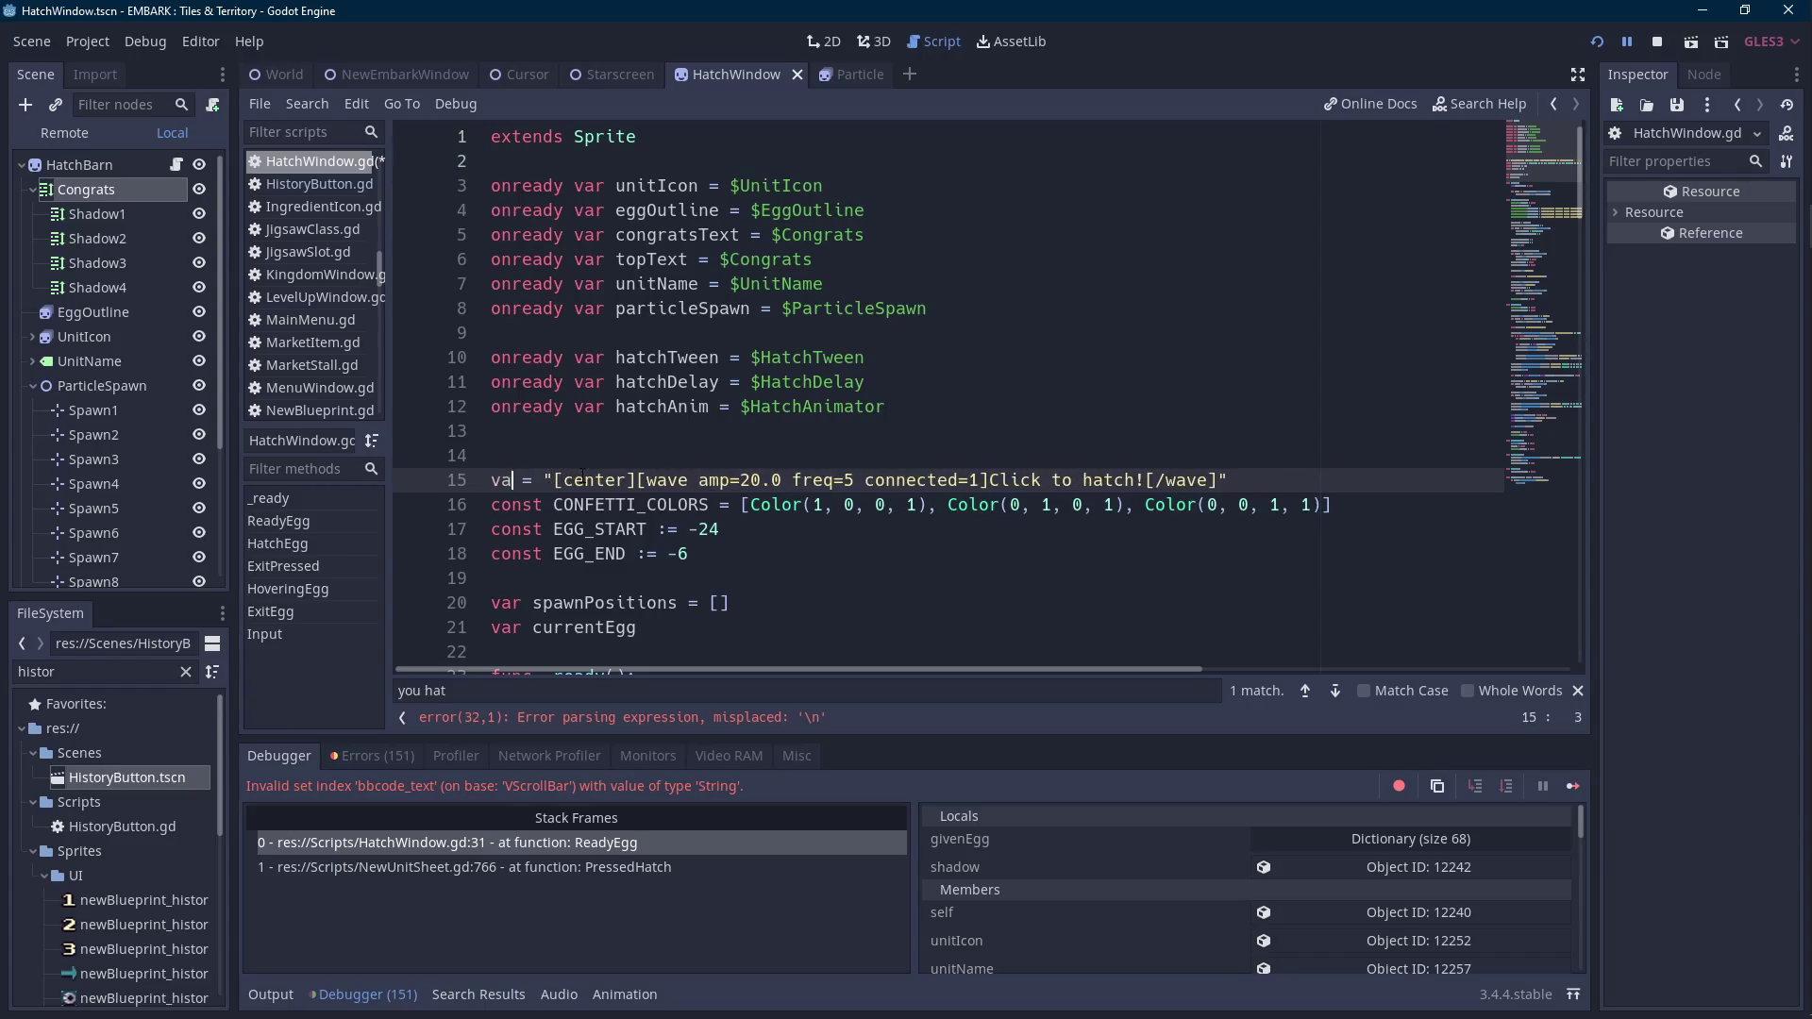
text(const CLICK_TEXT)
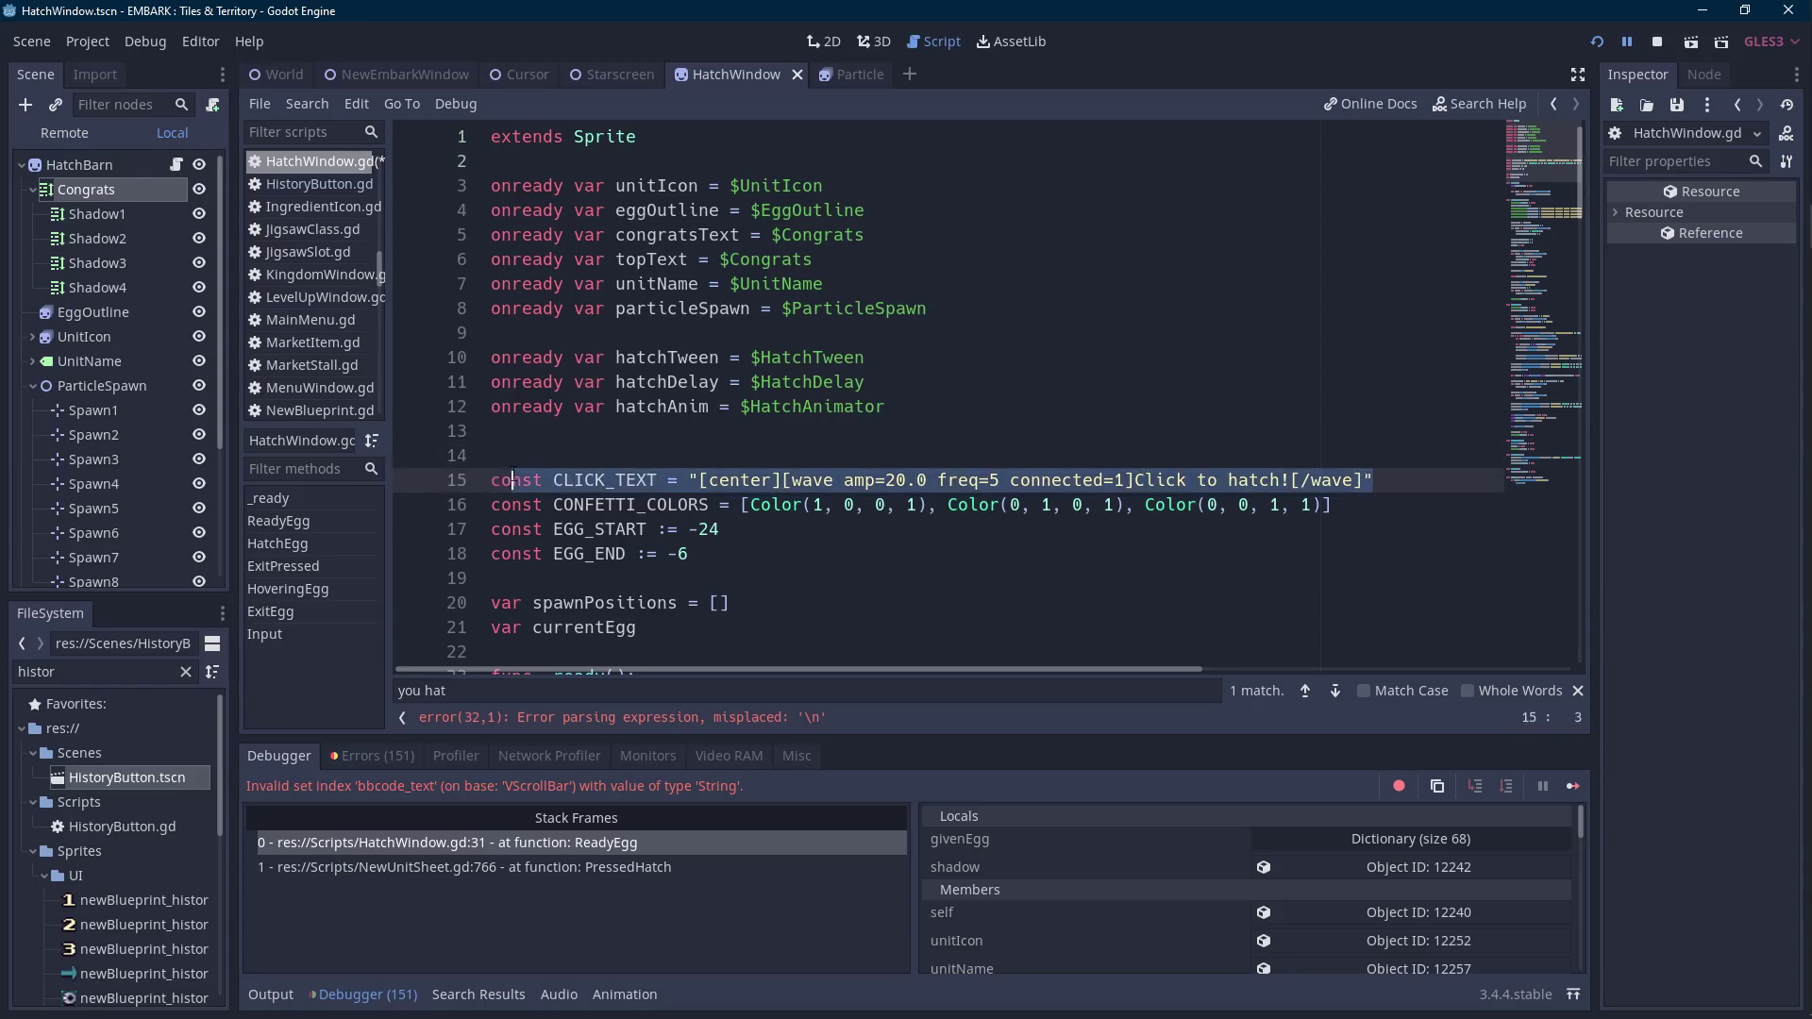
Duplicate it as CONGRATS_TEXT with the wavy text 'Congratulations!'.
key(ctrl+d)
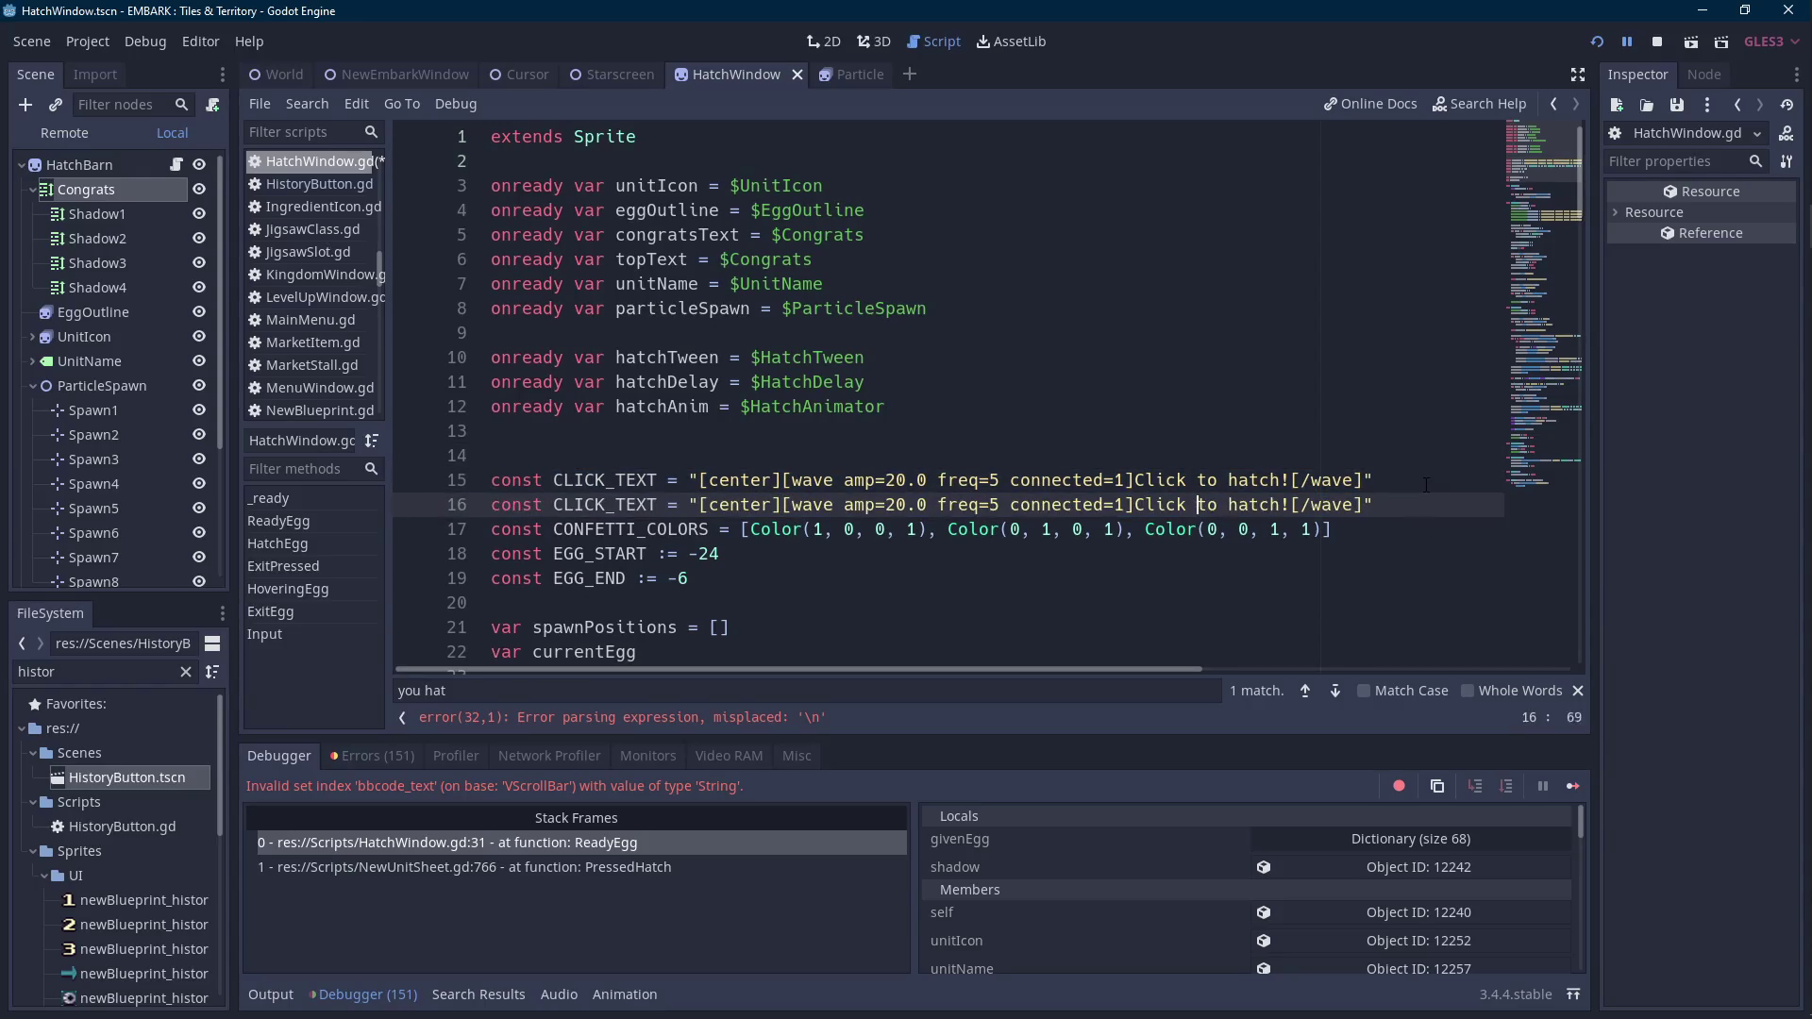
double_click(653, 504)
text(CONGRA)
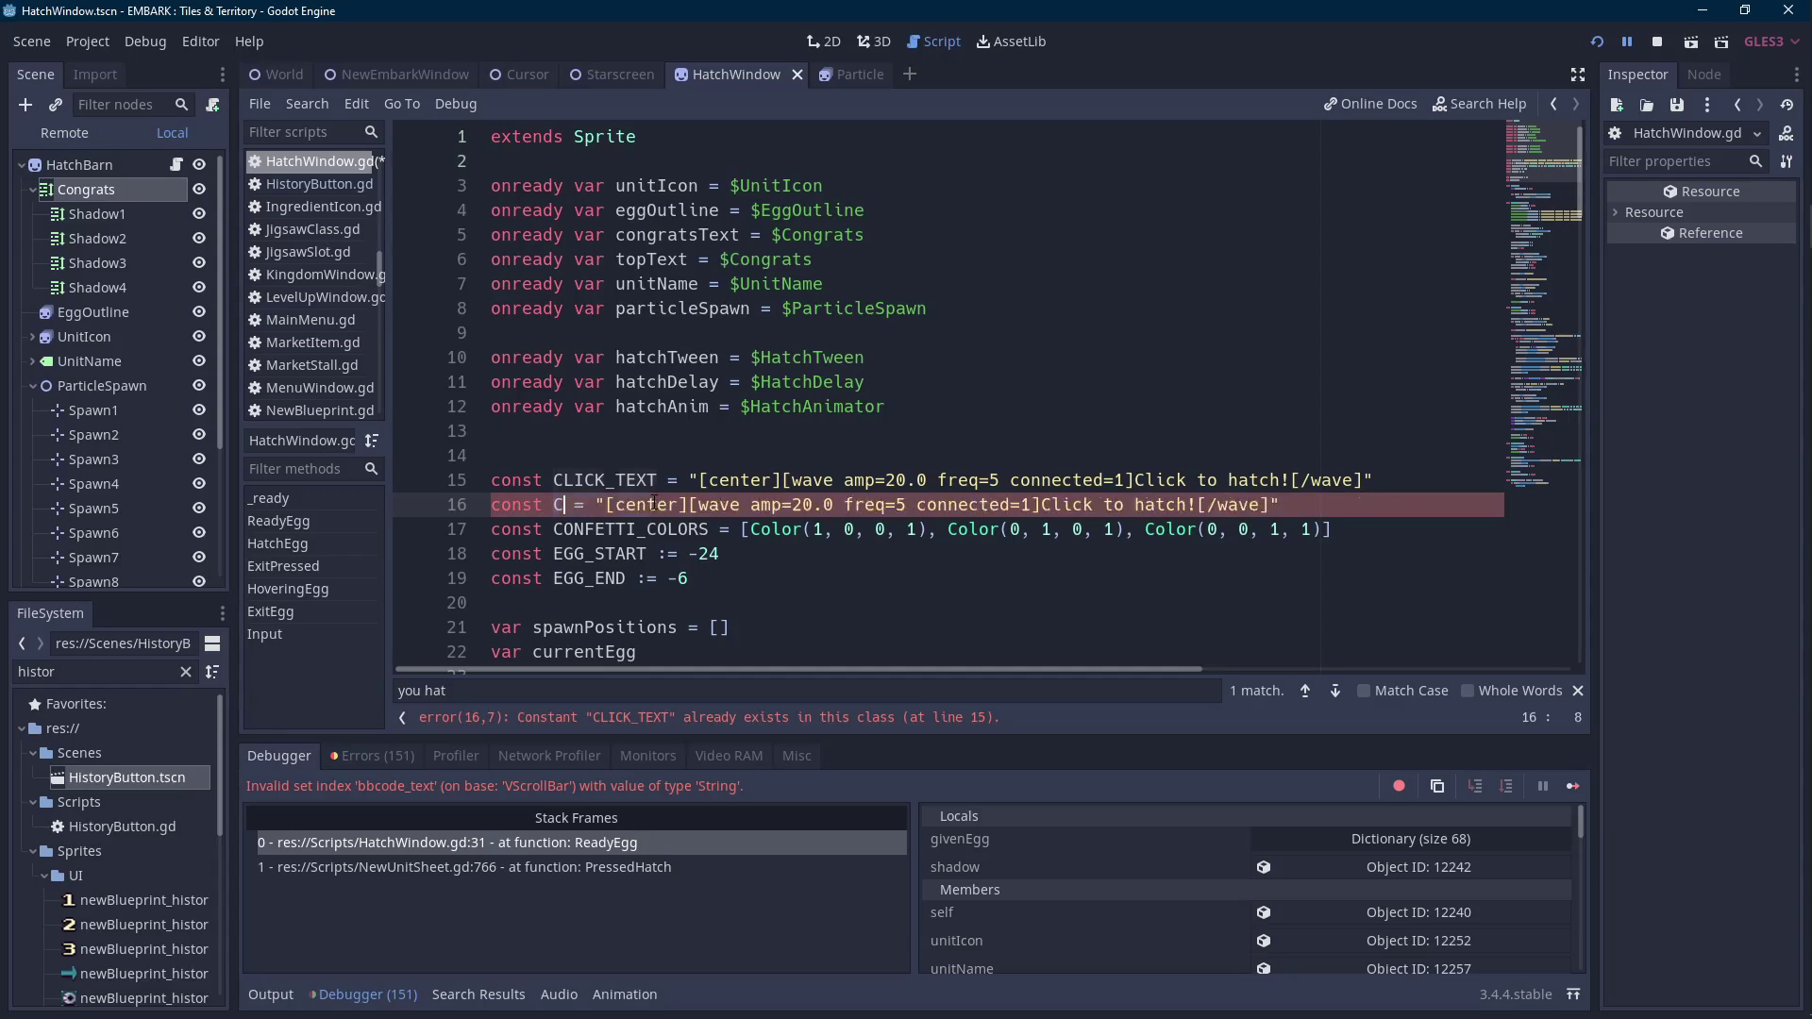
text(TS_TEXT)
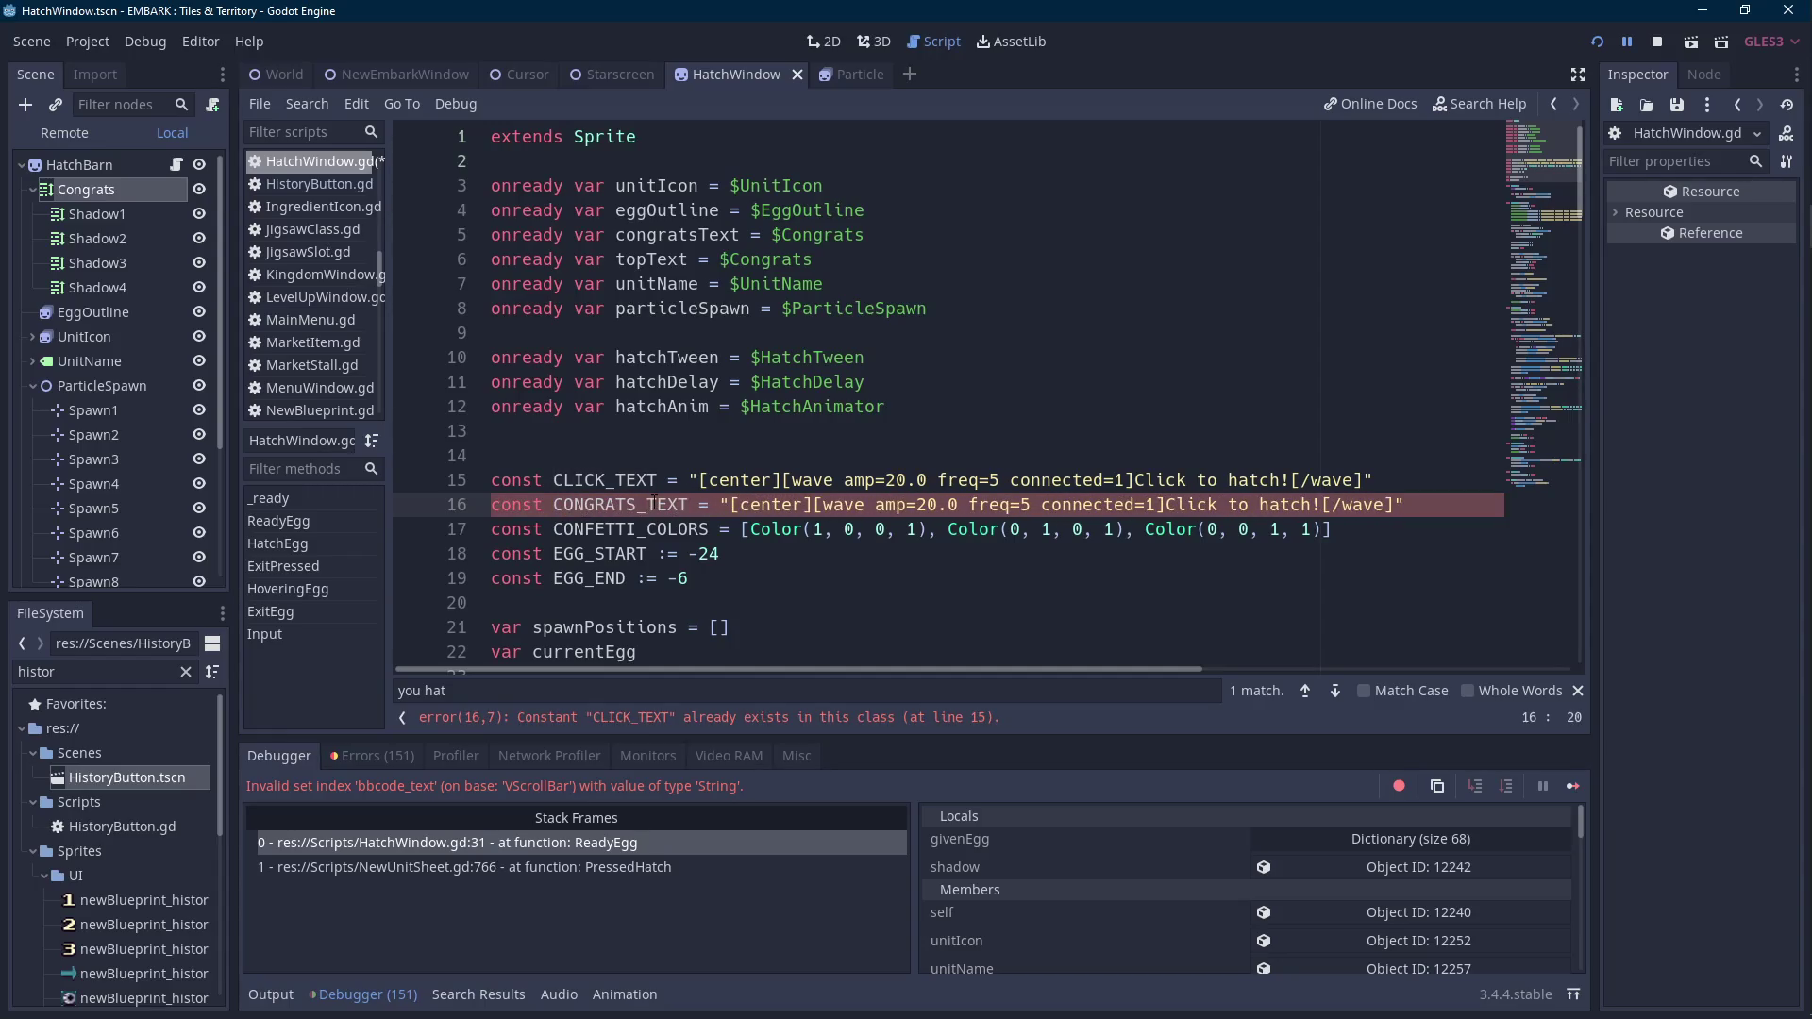
drag(1321, 504, 1166, 504)
text(Congratulatiosn)
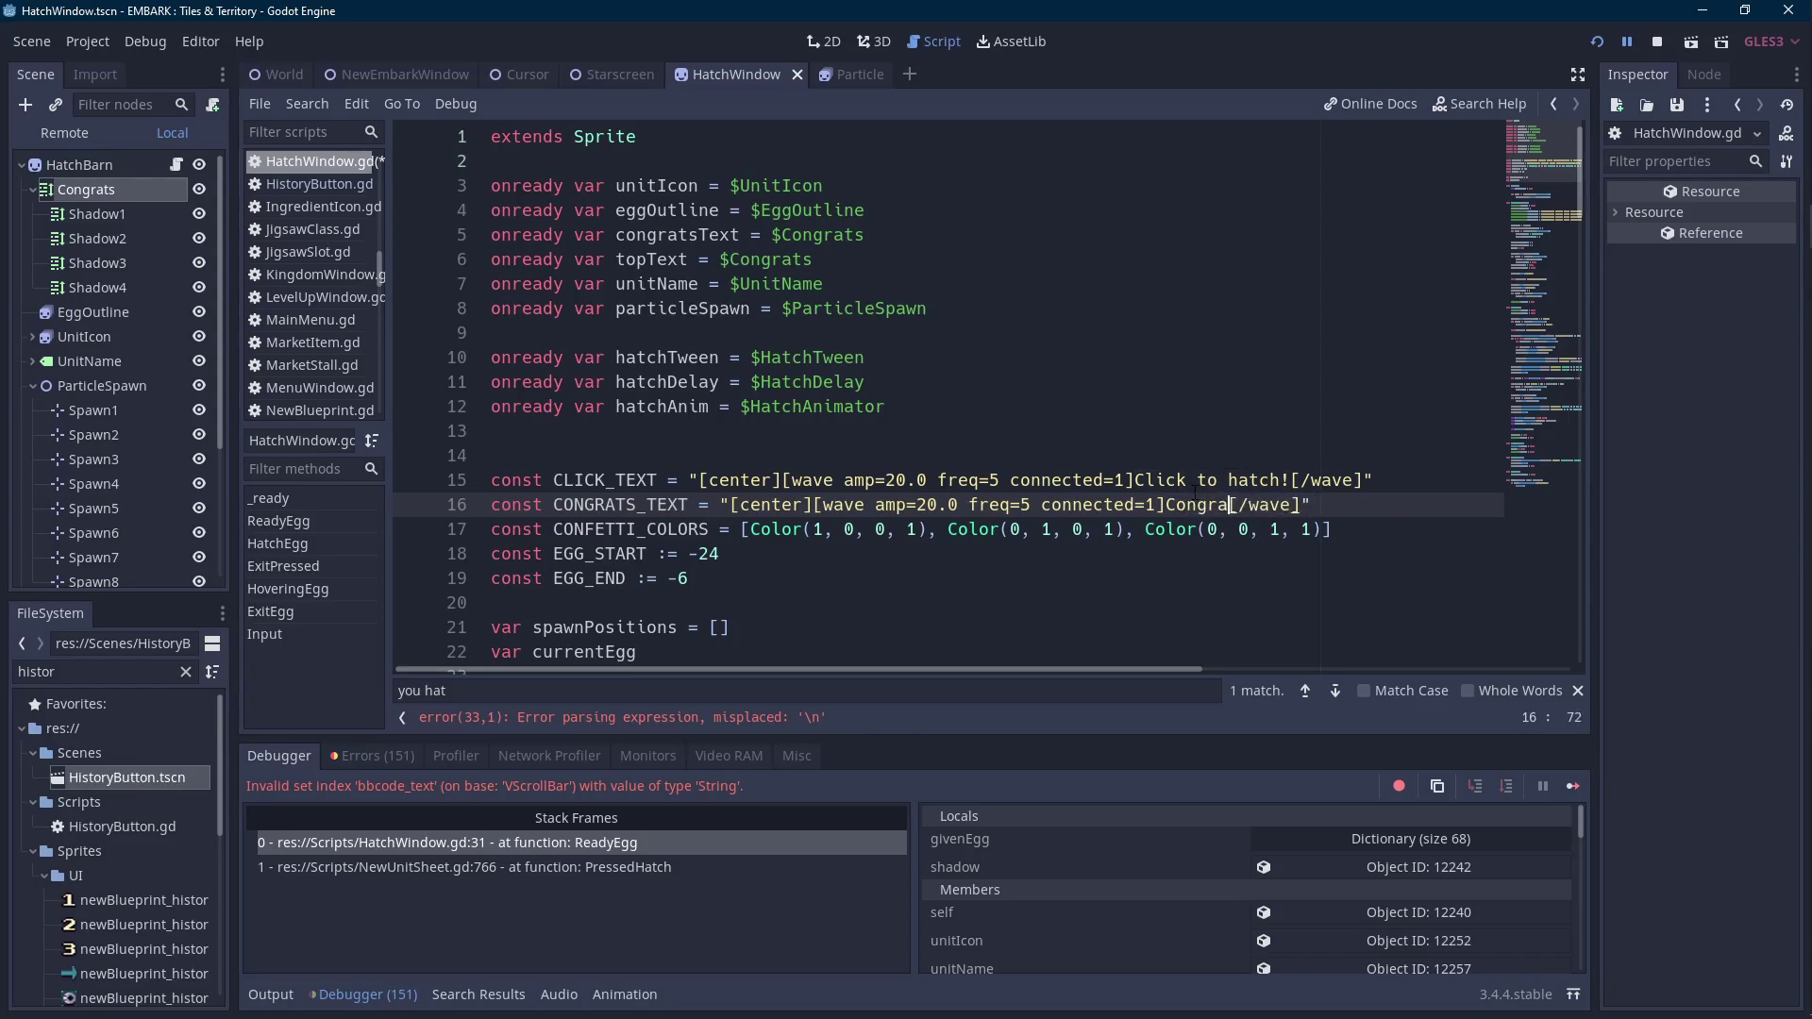
text(!)
key(Left)
key(ctrl+shift+Left)
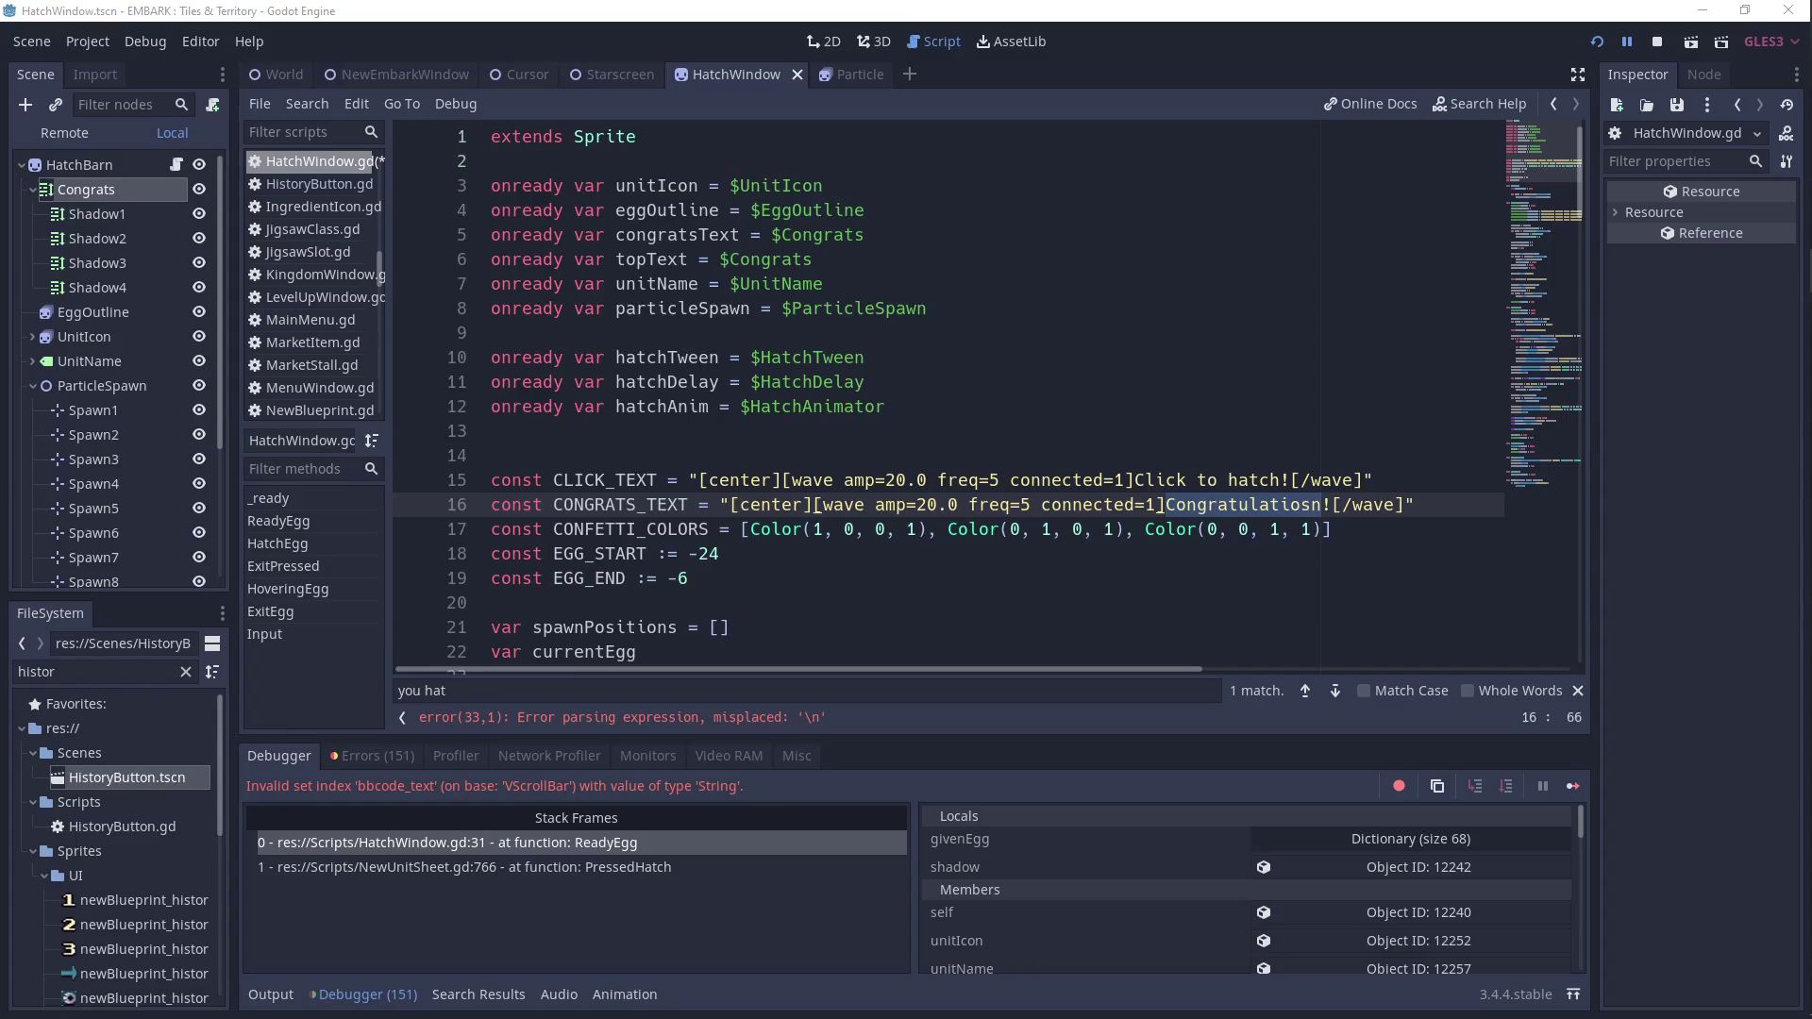
text(Congratulations)
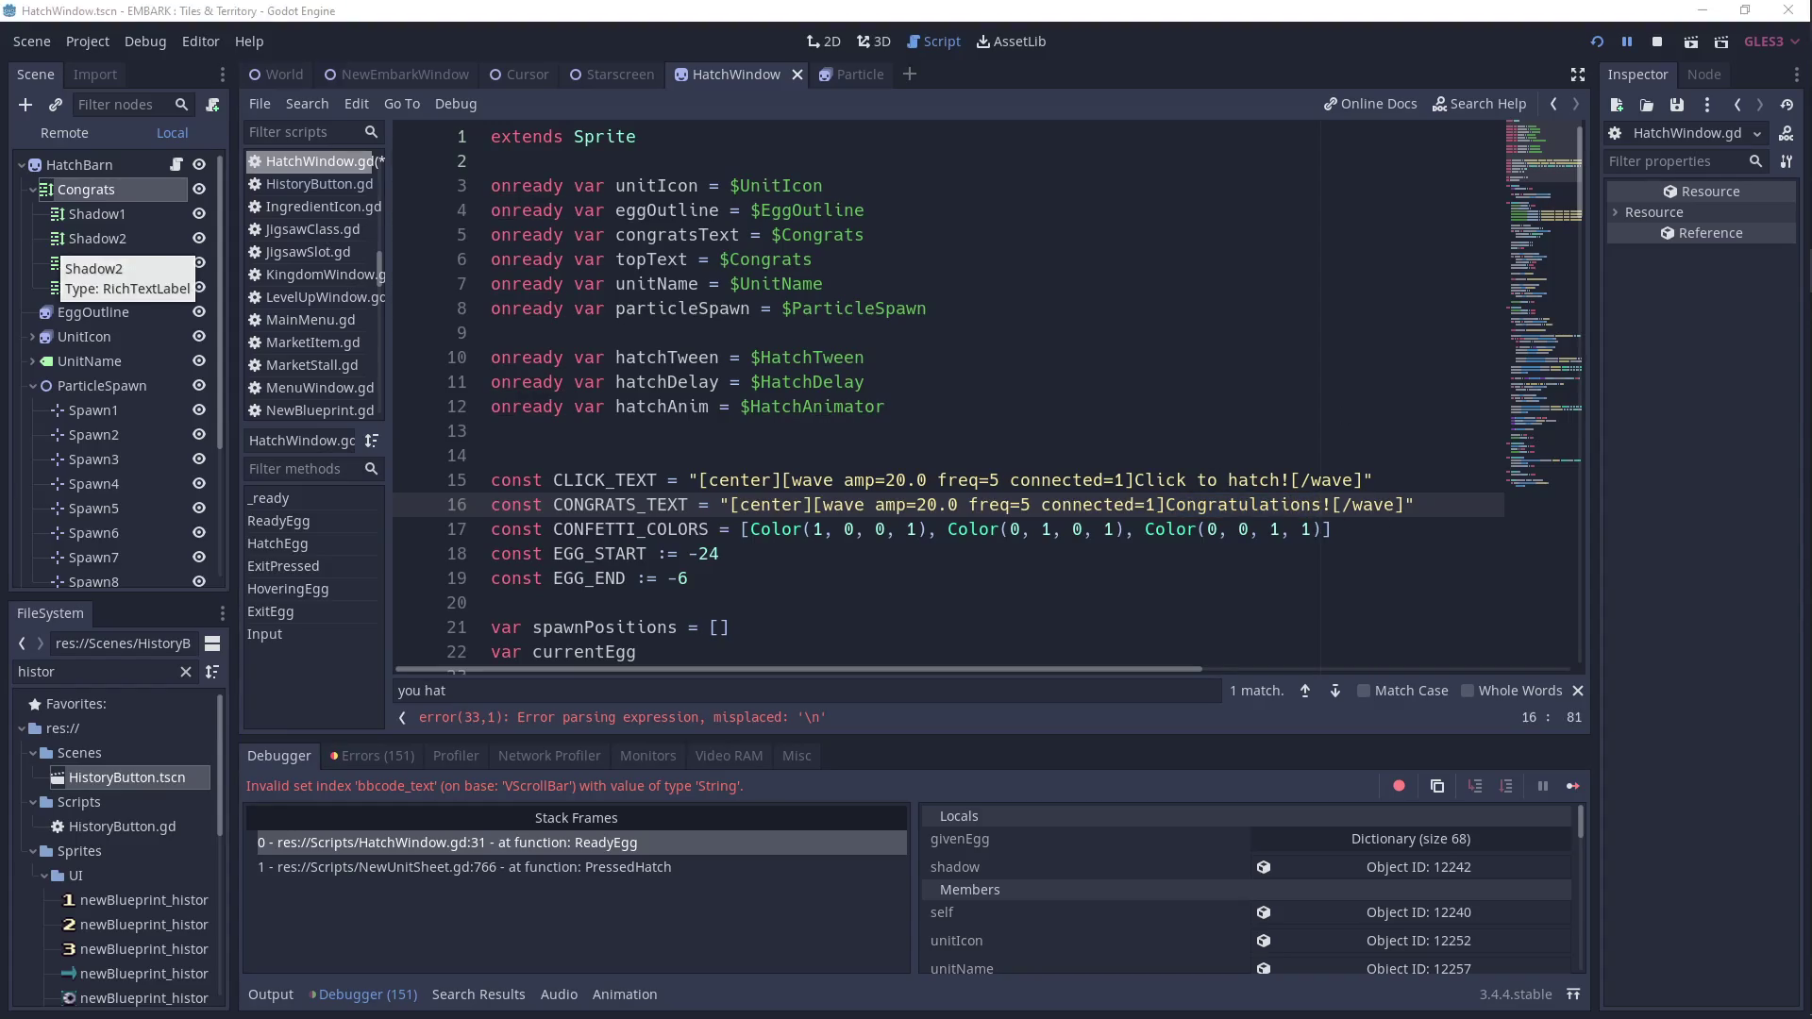
drag(1414, 505, 618, 505)
click(618, 505)
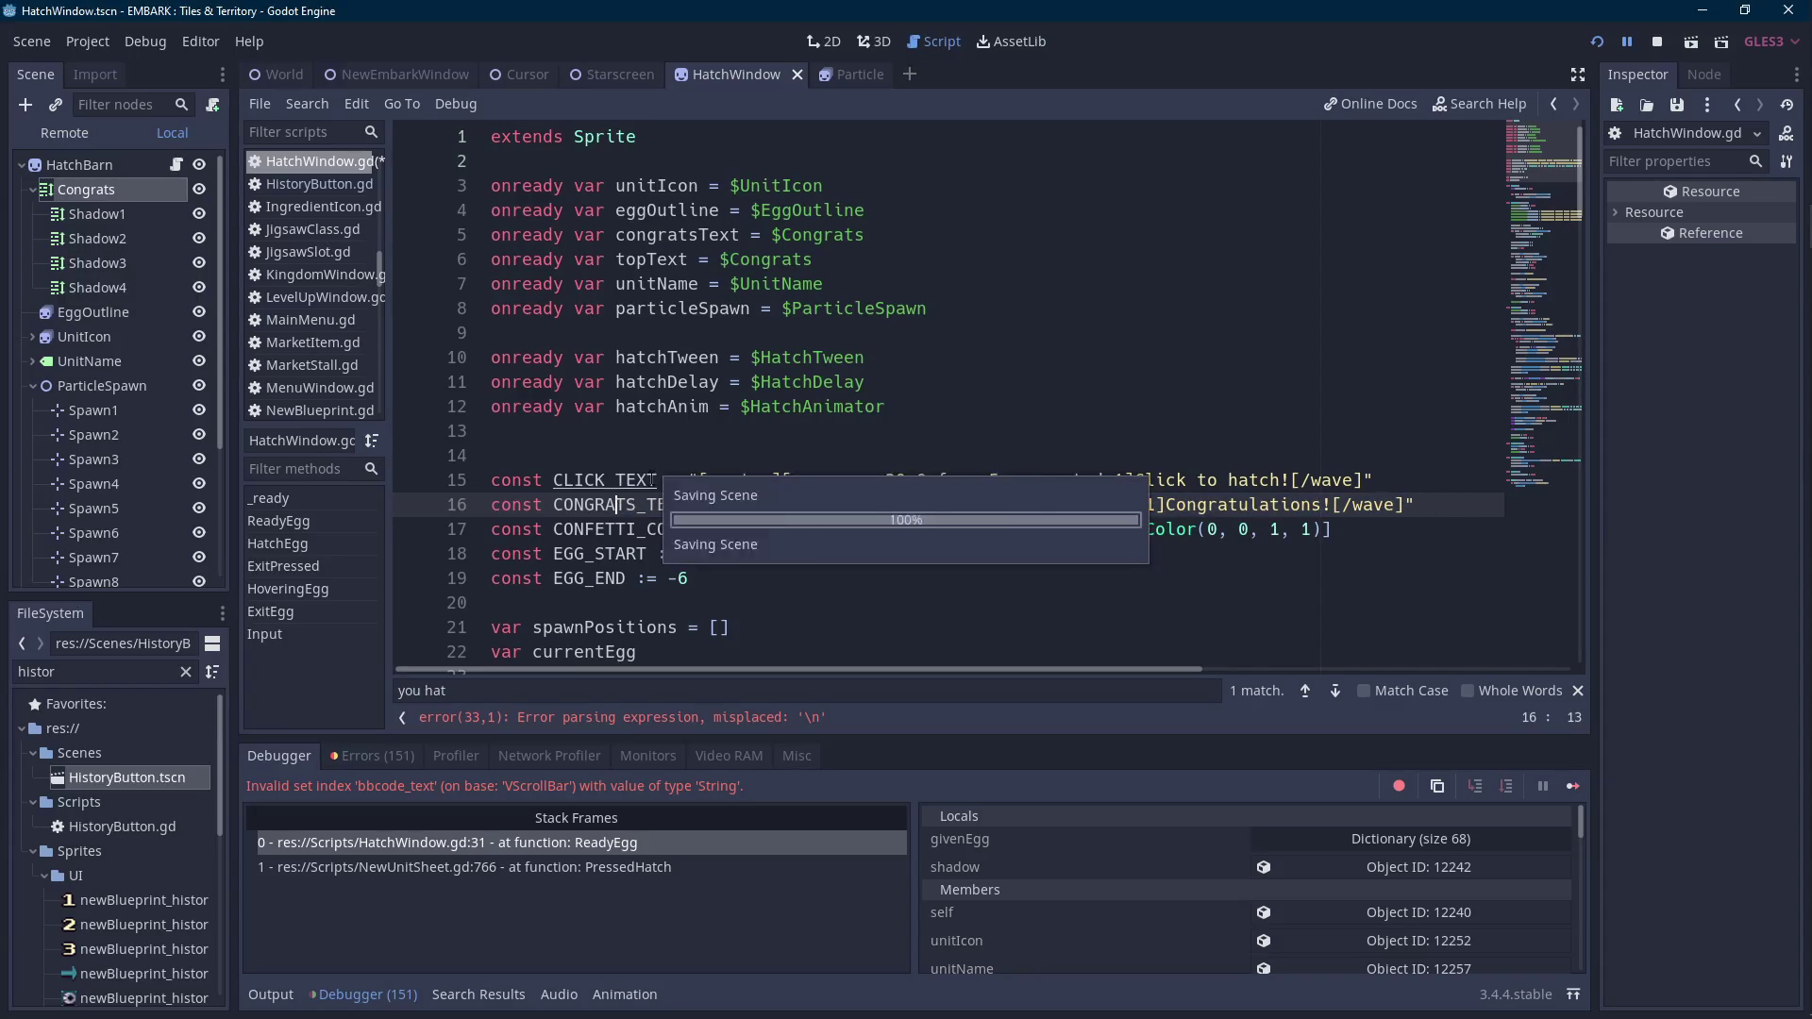
click(660, 719)
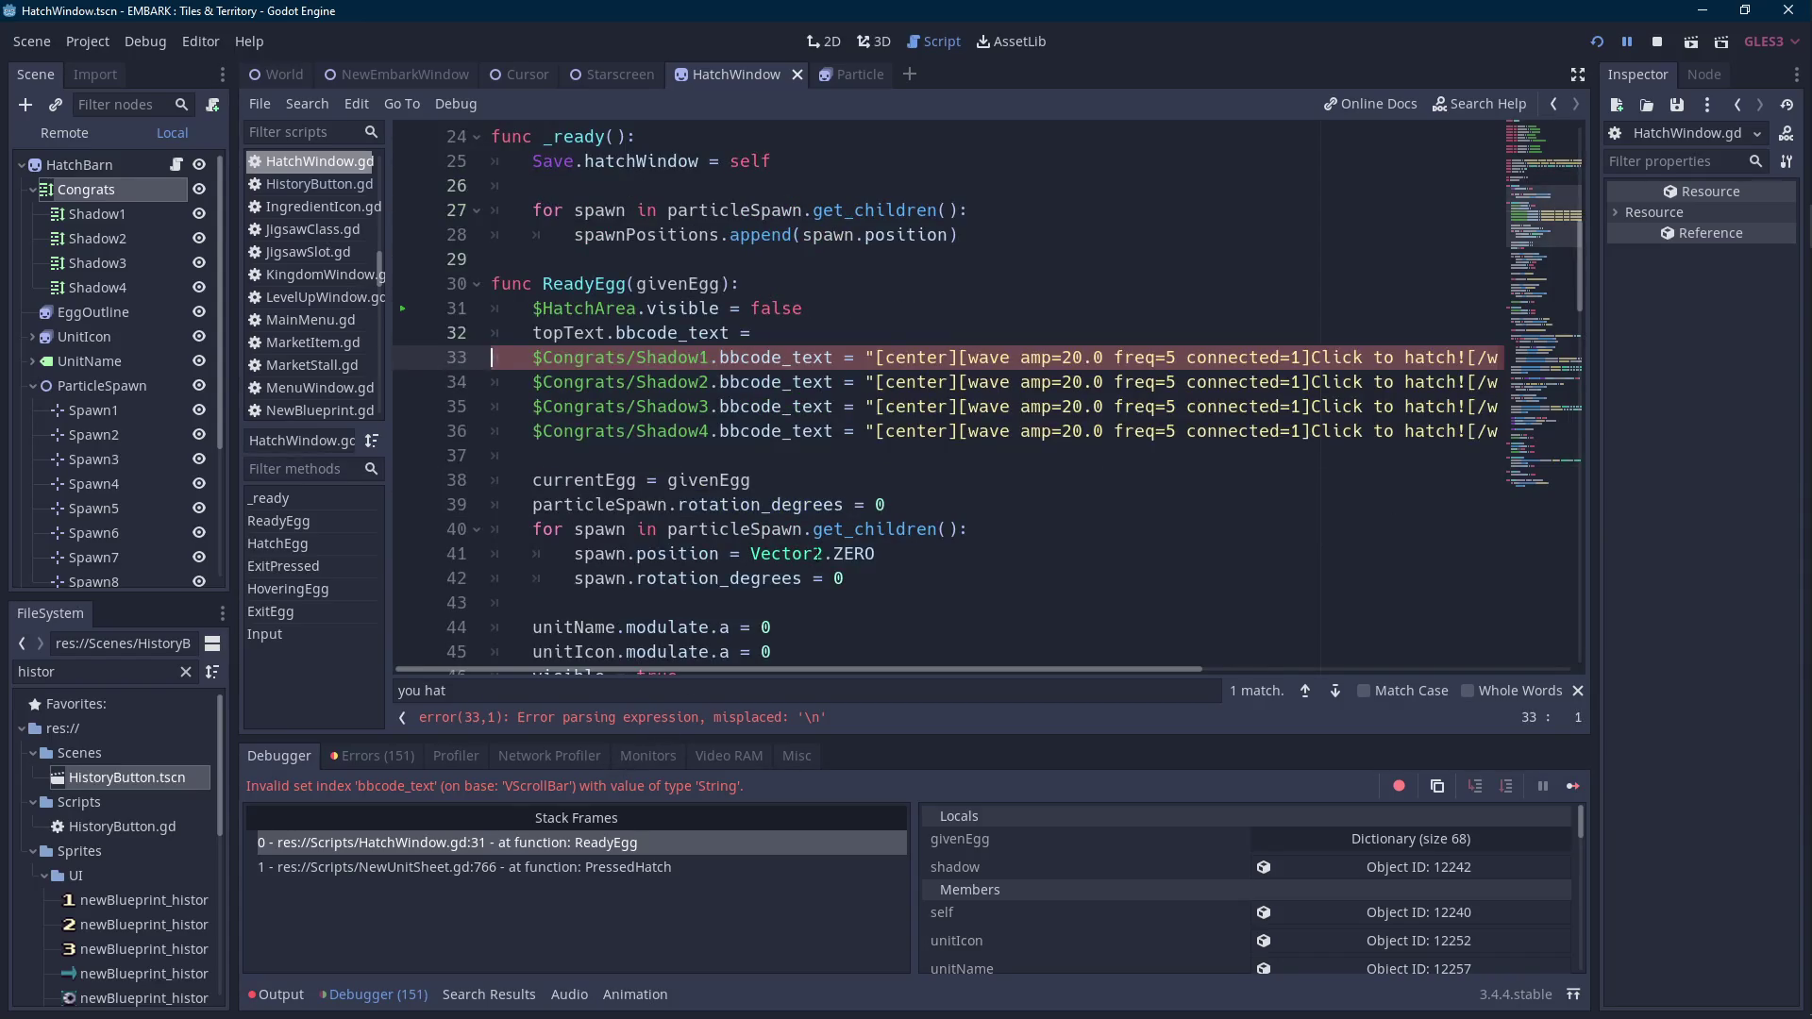
Set topText and Shadow1 to use CLICK_TEXT instead of the string literal.
click(1011, 332)
text(CLICK_TEXT)
click(1460, 357)
key(End)
mouse_move(1472, 357)
mouse_down()
mouse_move(789, 357)
mouse_move(798, 381)
mouse_move(1472, 381)
mouse_up()
text(CLICK_TEXT)
Replace the Shadow2–Shadow4 string literals with CLICK_TEXT.
key(BackSpace)
drag(791, 406, 1058, 406)
key(BackSpace)
drag(1265, 430, 791, 430)
key(BackSpace)
drag(1203, 406, 791, 405)
text(CLICK_TEXT)
drag(996, 430, 791, 430)
text(CLICK_TEXT)
Save the script and select the five text assignment lines.
click(783, 381)
key(ctrl+v)
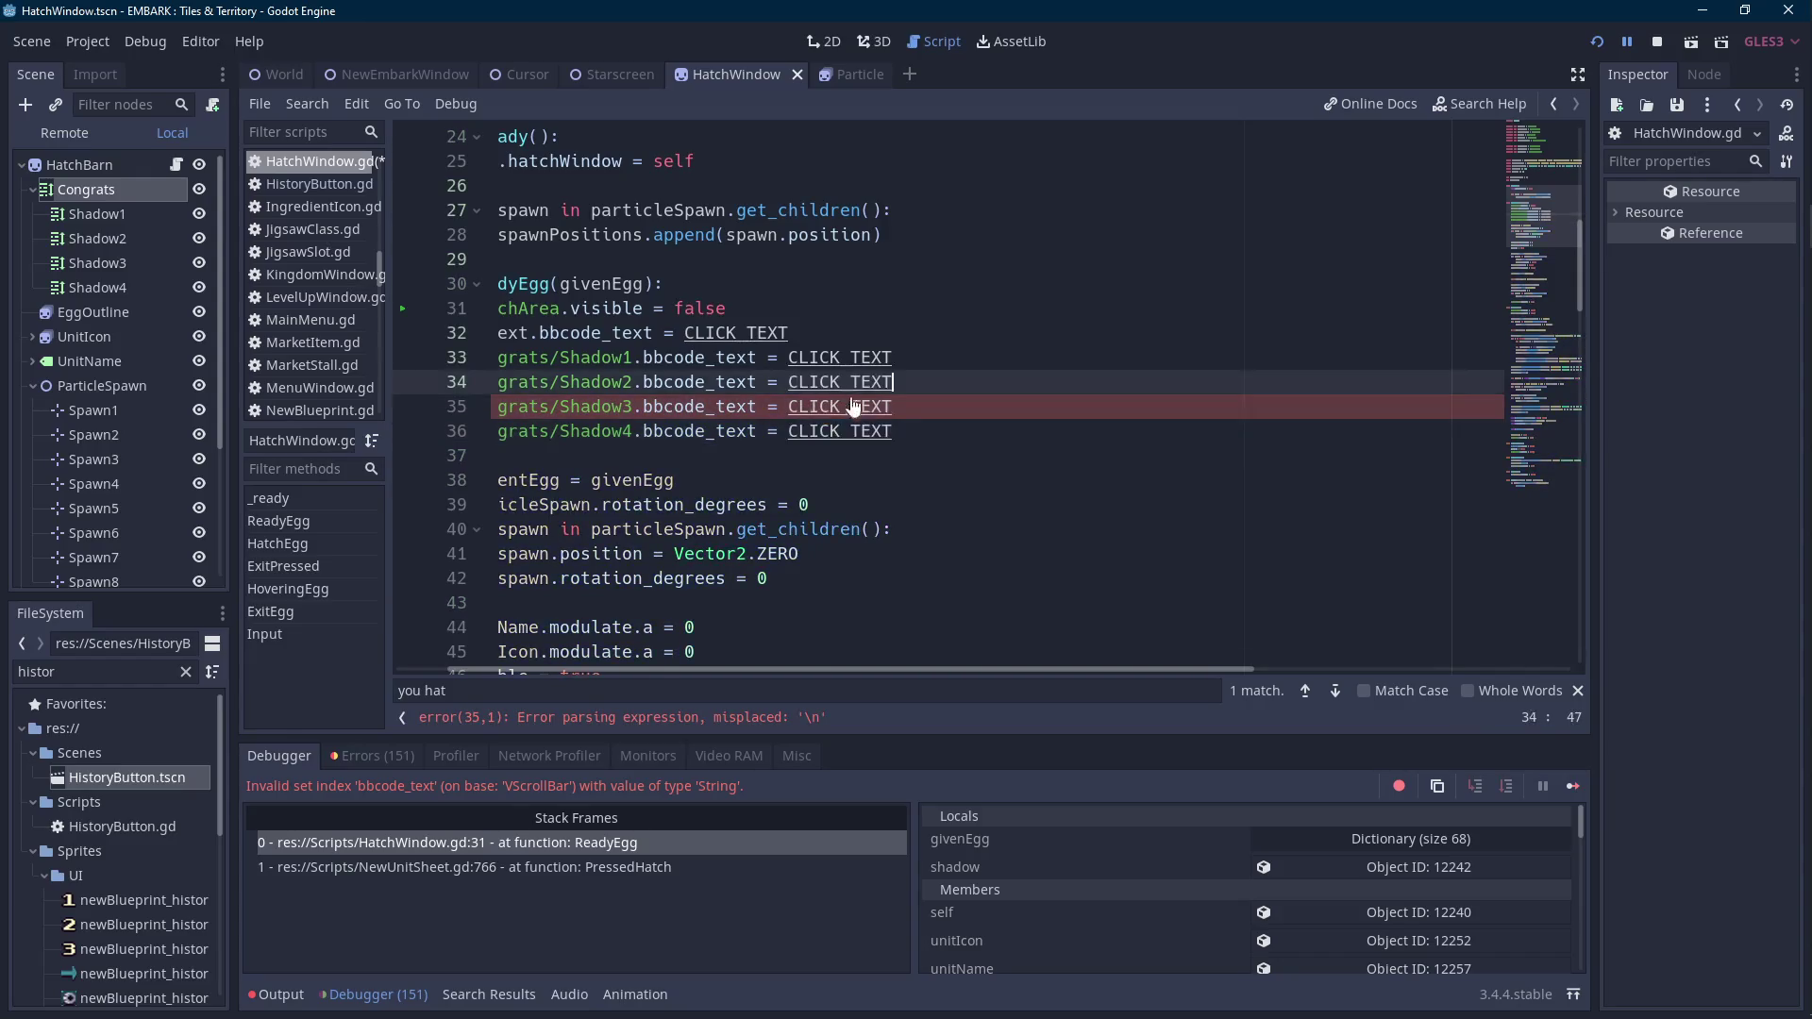
drag(718, 670, 686, 676)
click(803, 381)
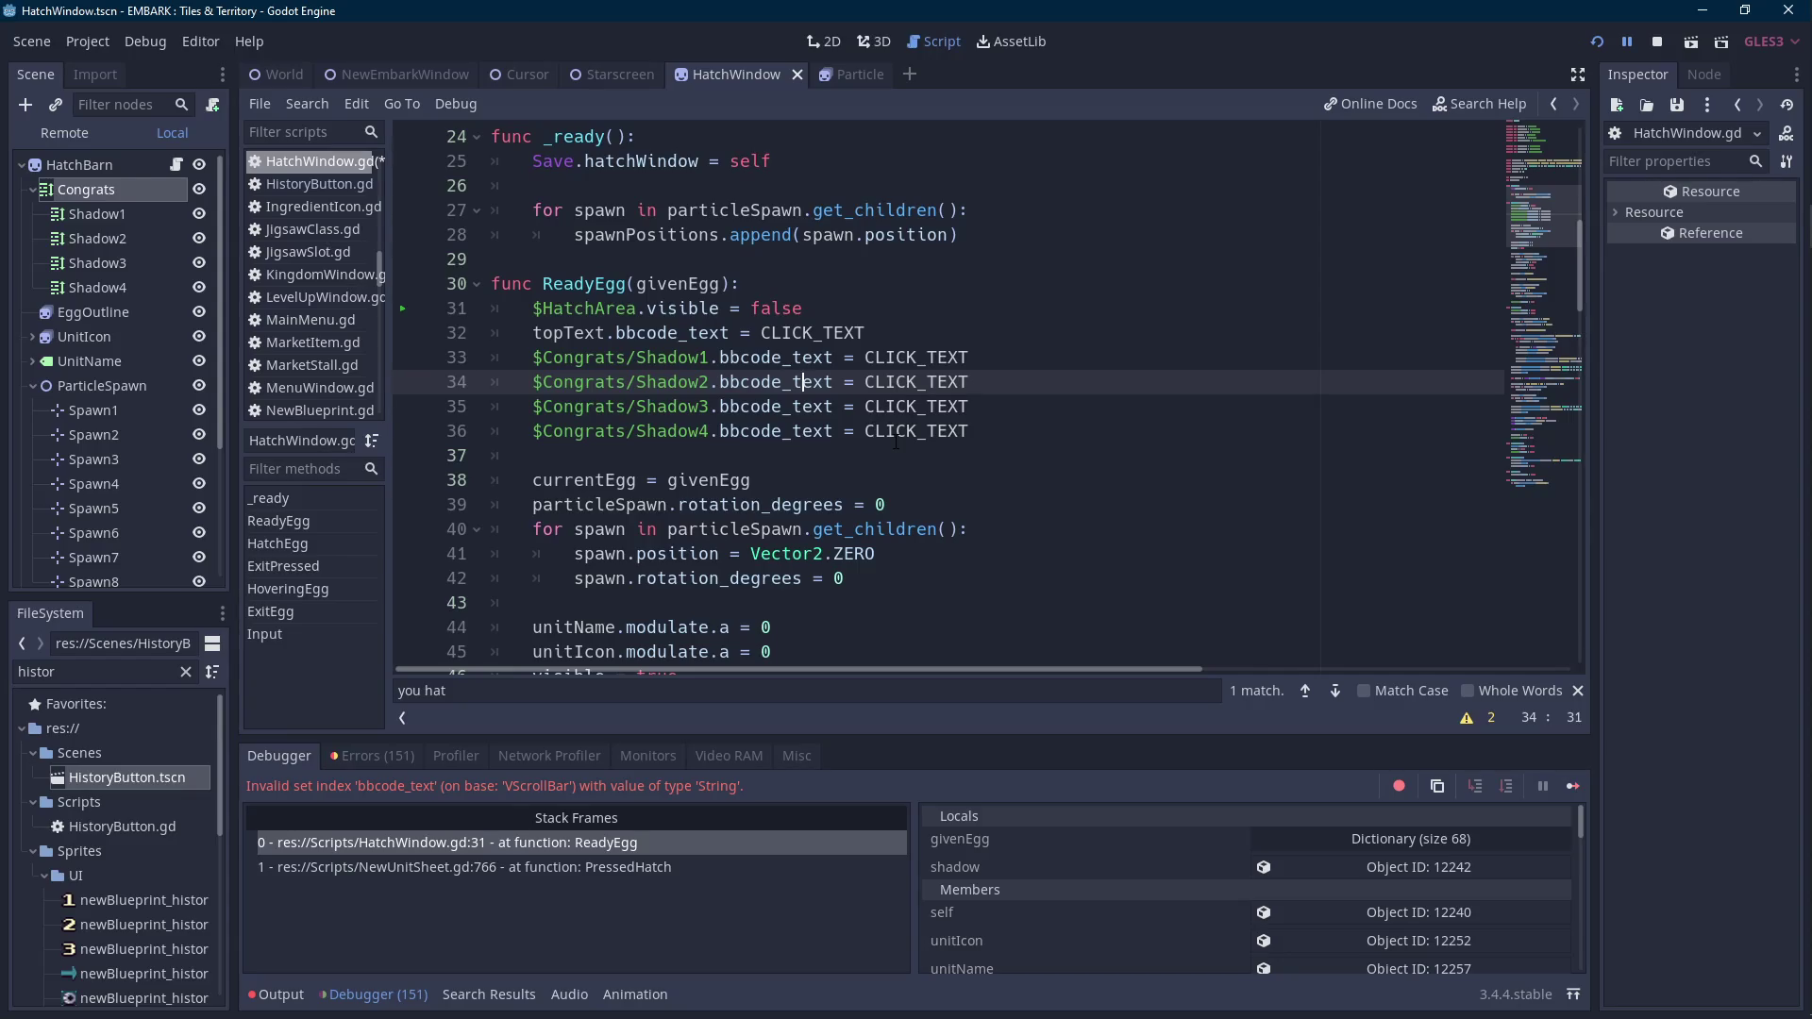
key(ctrl+s)
click(965, 358)
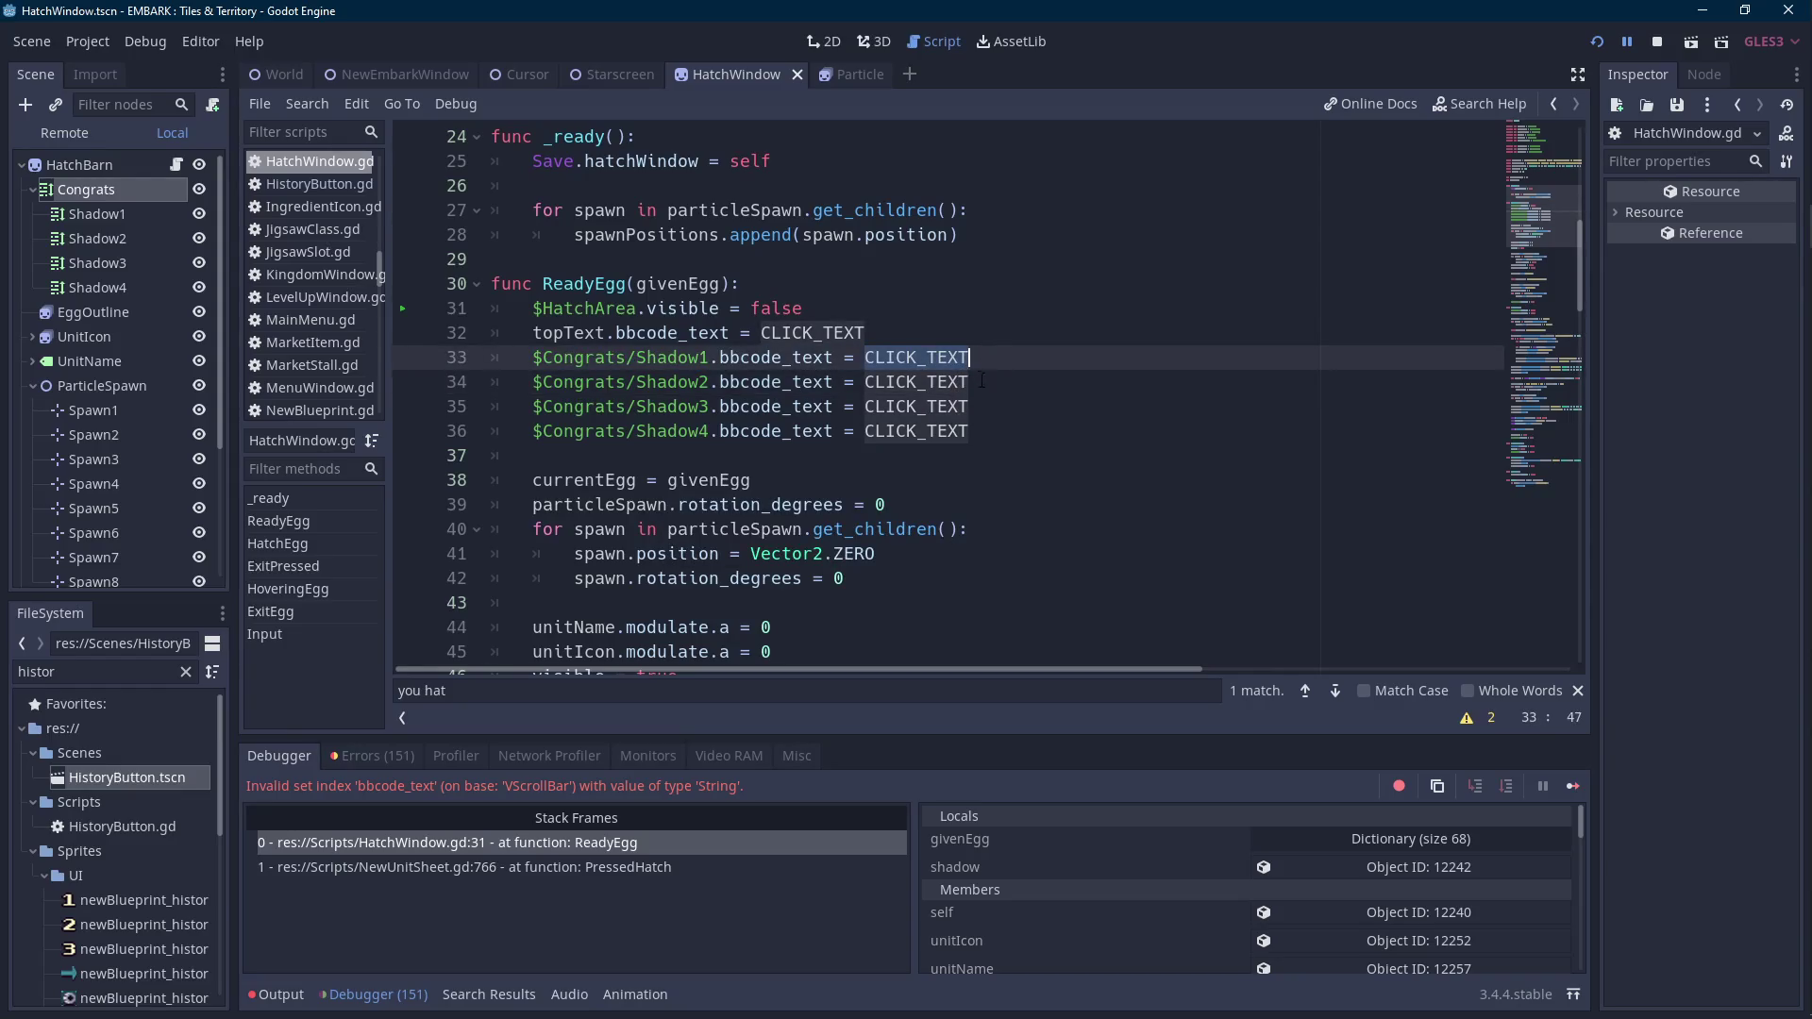
key(Up)
mouse_move(972, 431)
mouse_down()
mouse_move(509, 332)
mouse_move(534, 332)
mouse_up()
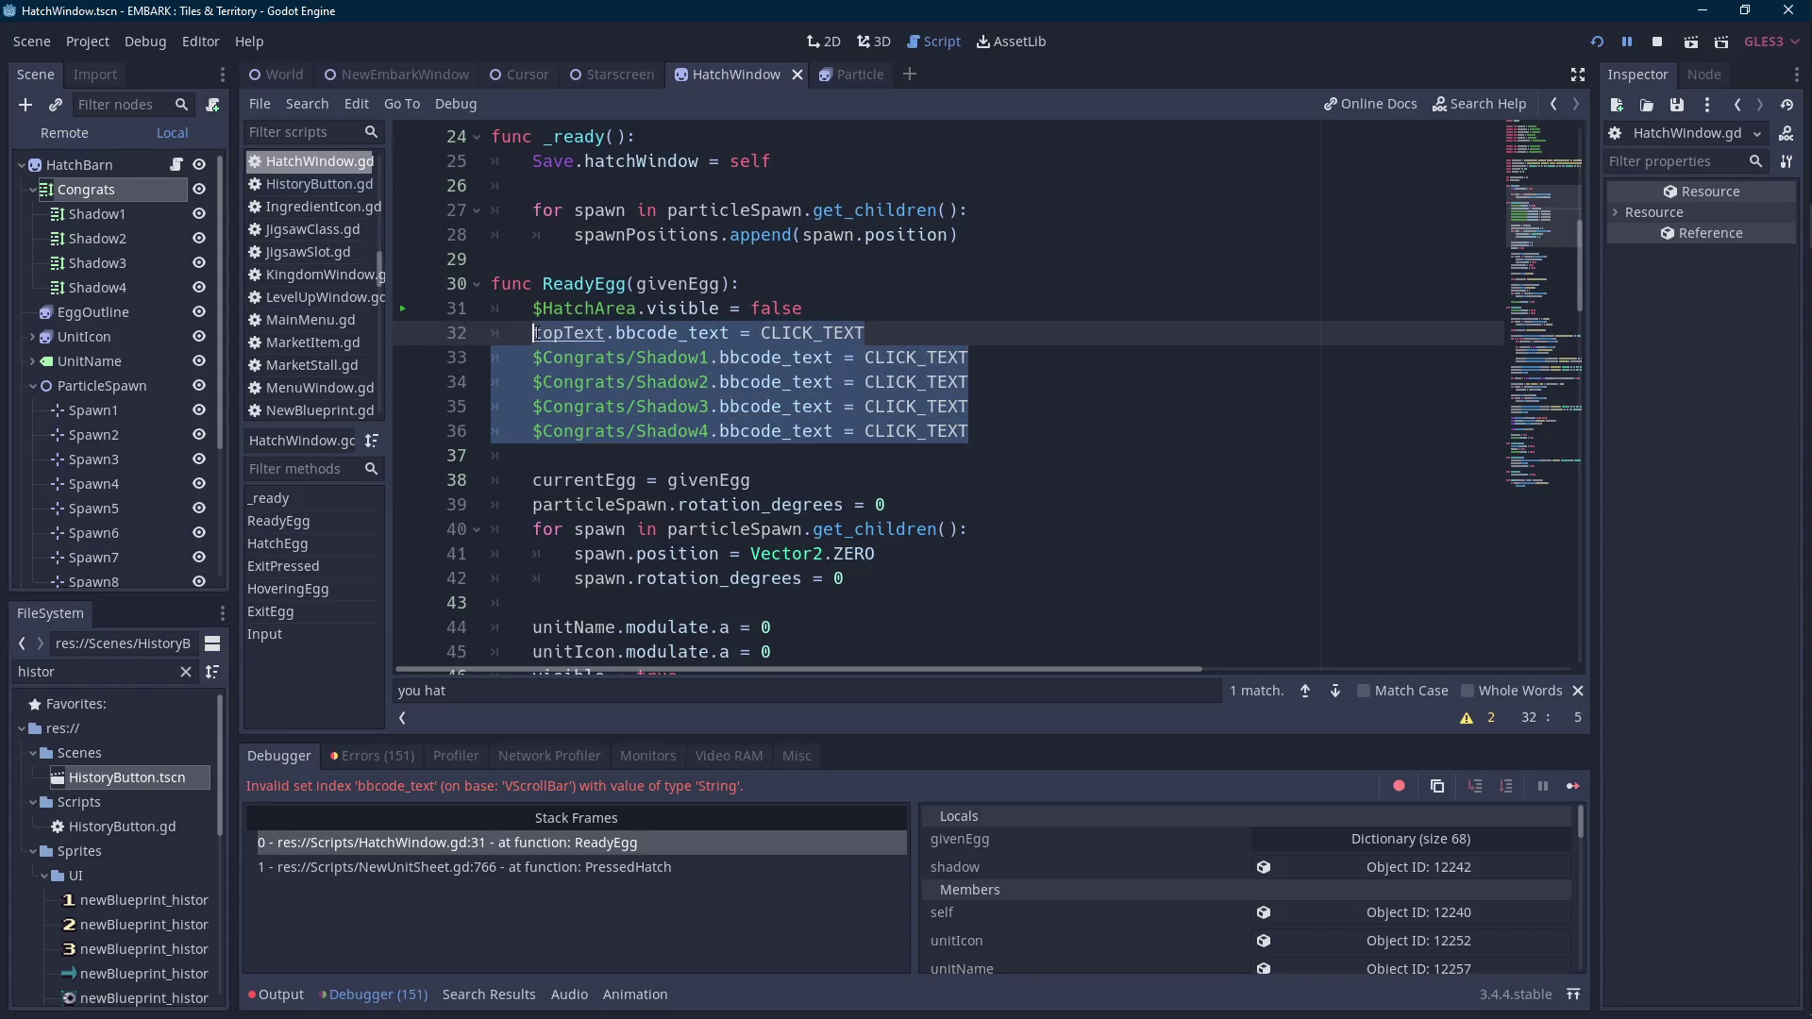
Collapse the Debugger panel to give the script editor more room.
click(374, 994)
click(928, 432)
drag(928, 431, 535, 332)
scroll(743, 416, down, 5)
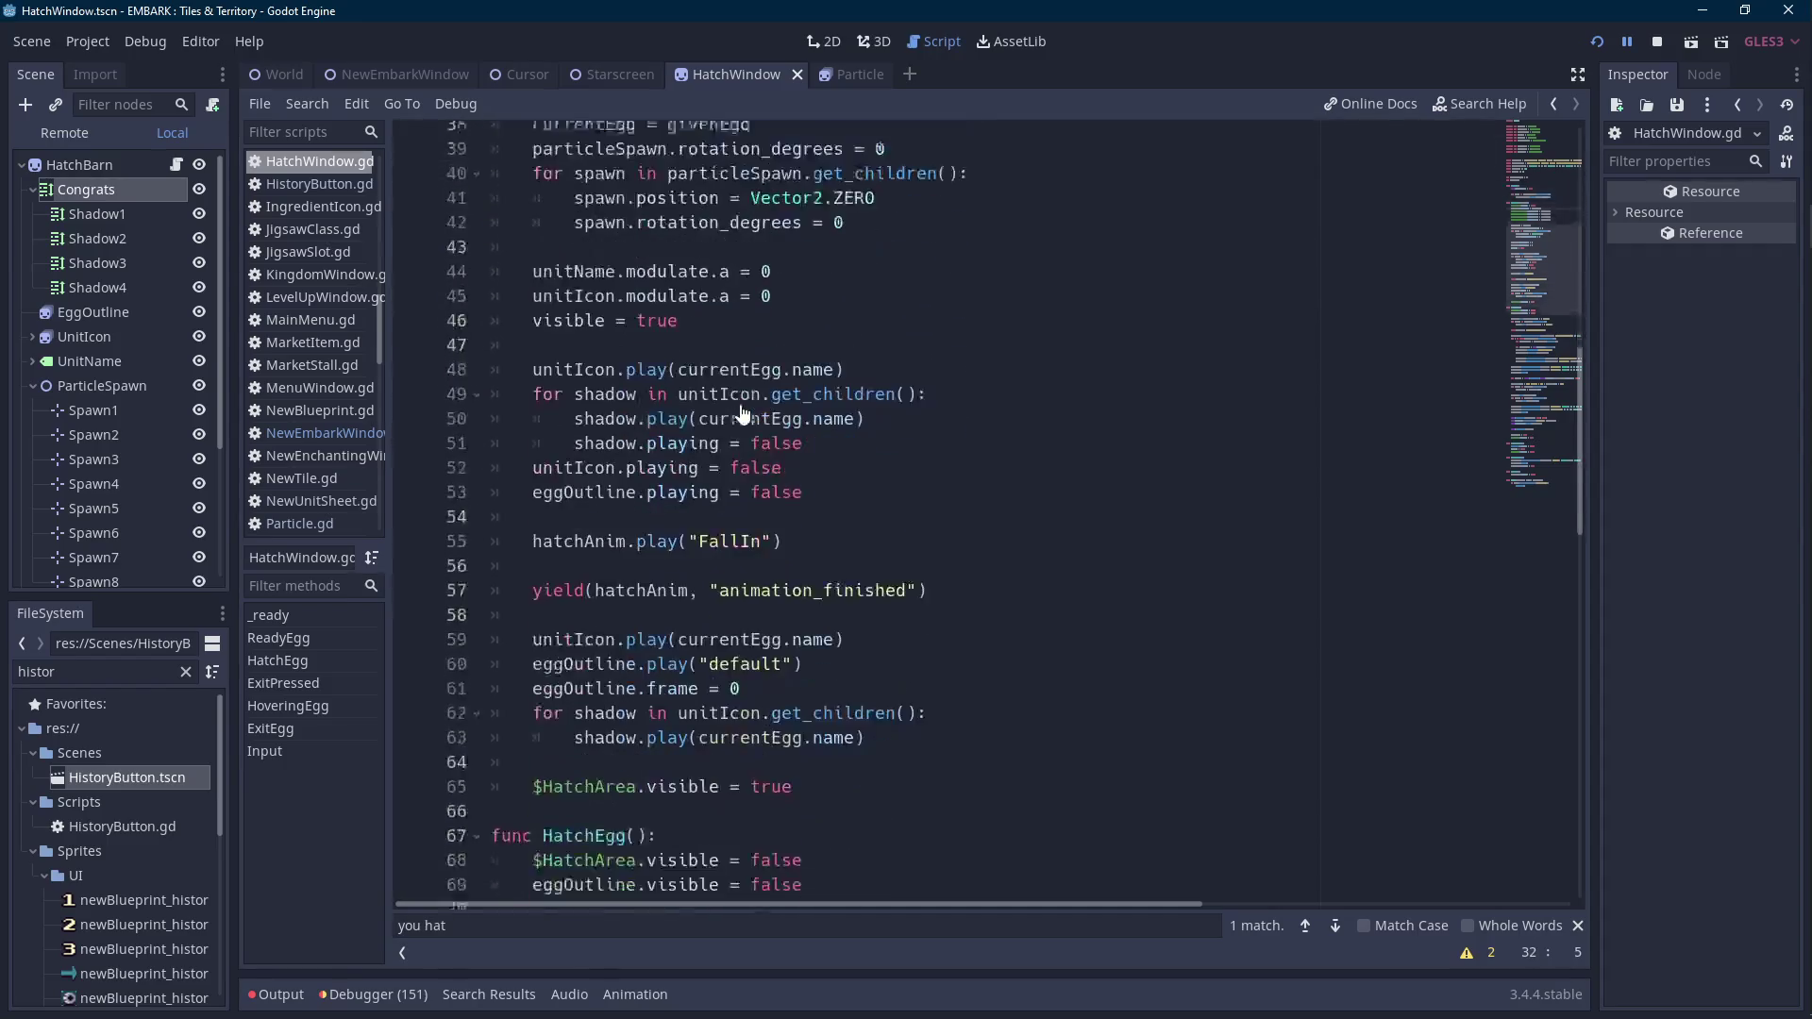
scroll(743, 416, down, 1)
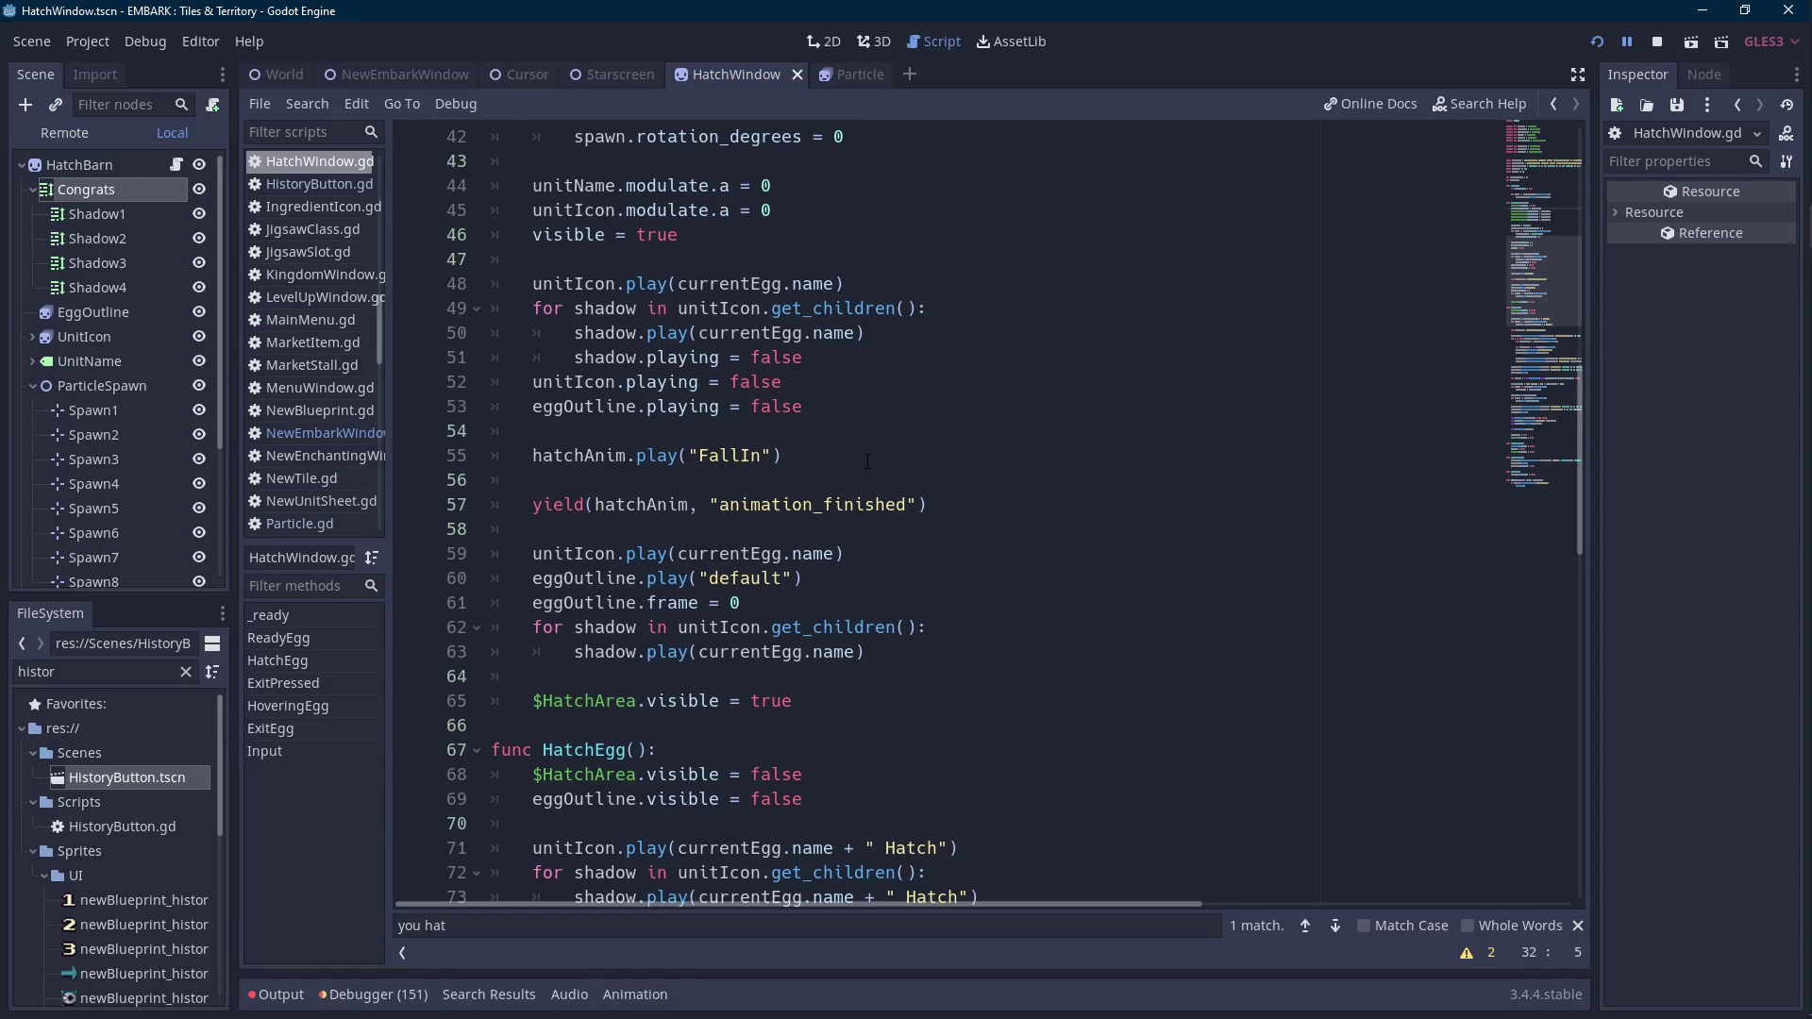
scroll(867, 462, up, 8)
Select and copy lines 32–36 assigning CLICK_TEXT to topText and Shadow1–Shadow4.
click(557, 483)
click(533, 481)
mouse_move(1802, 572)
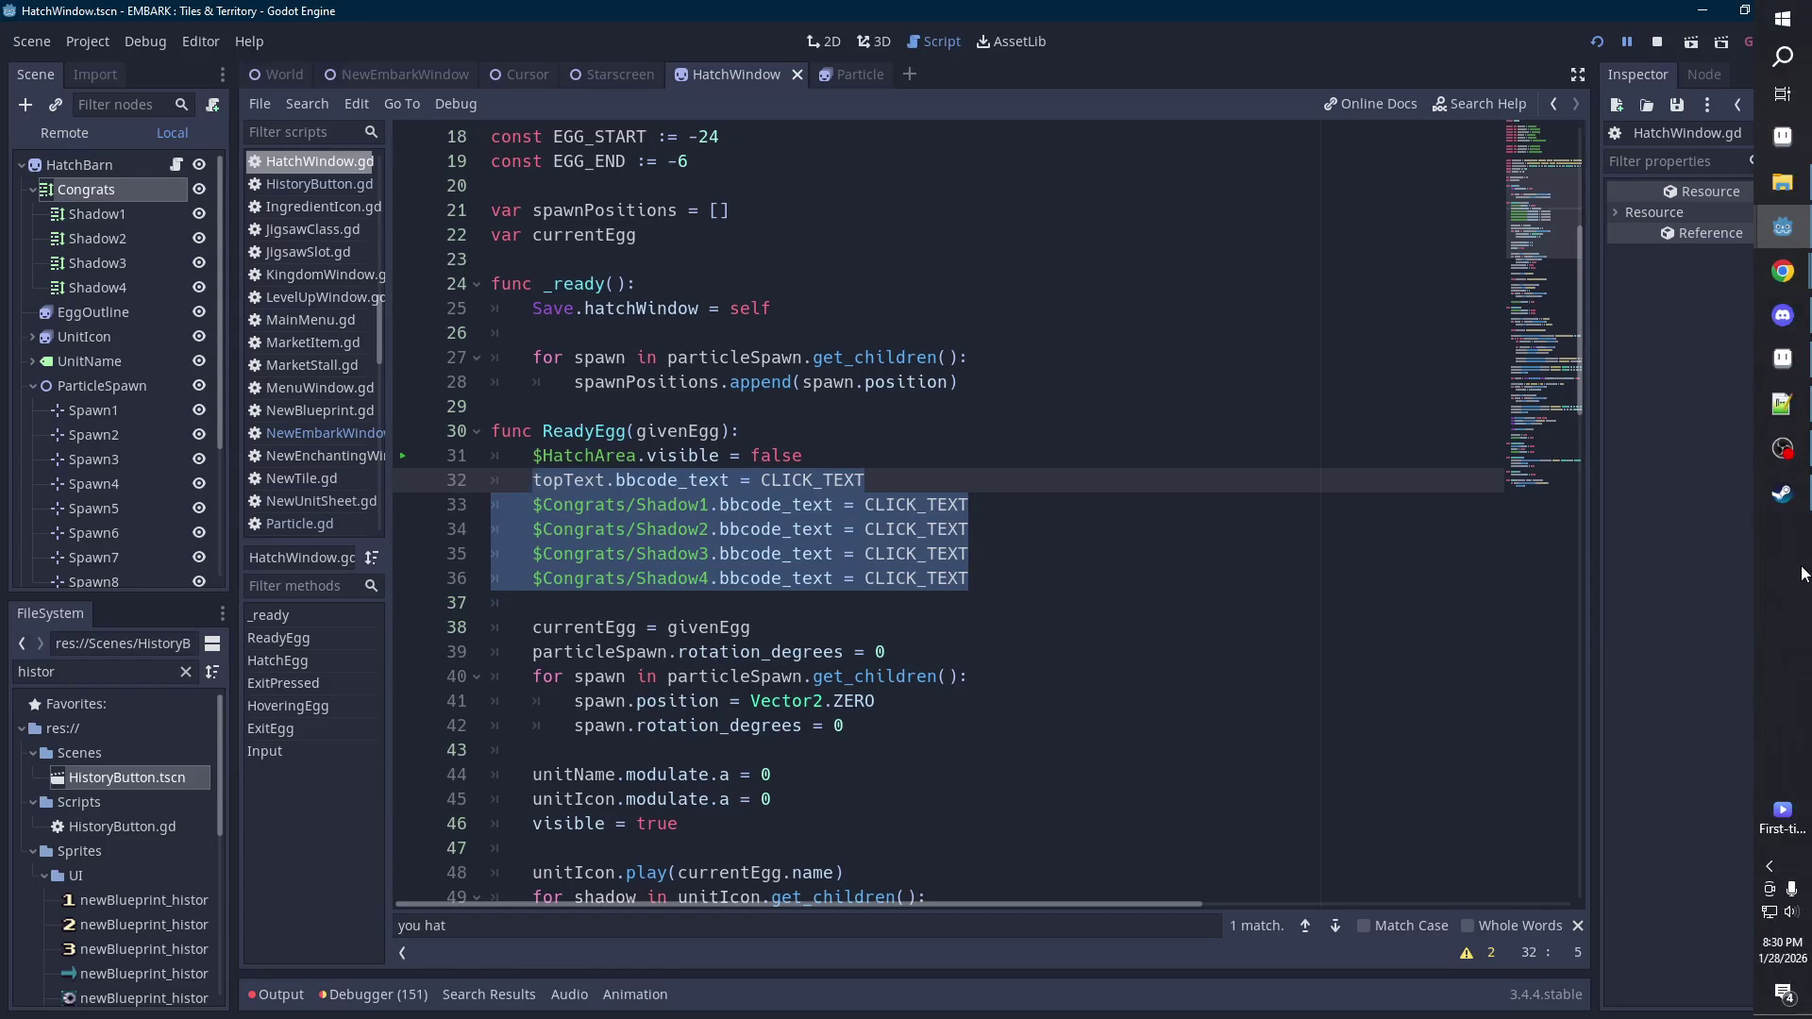
click(1783, 953)
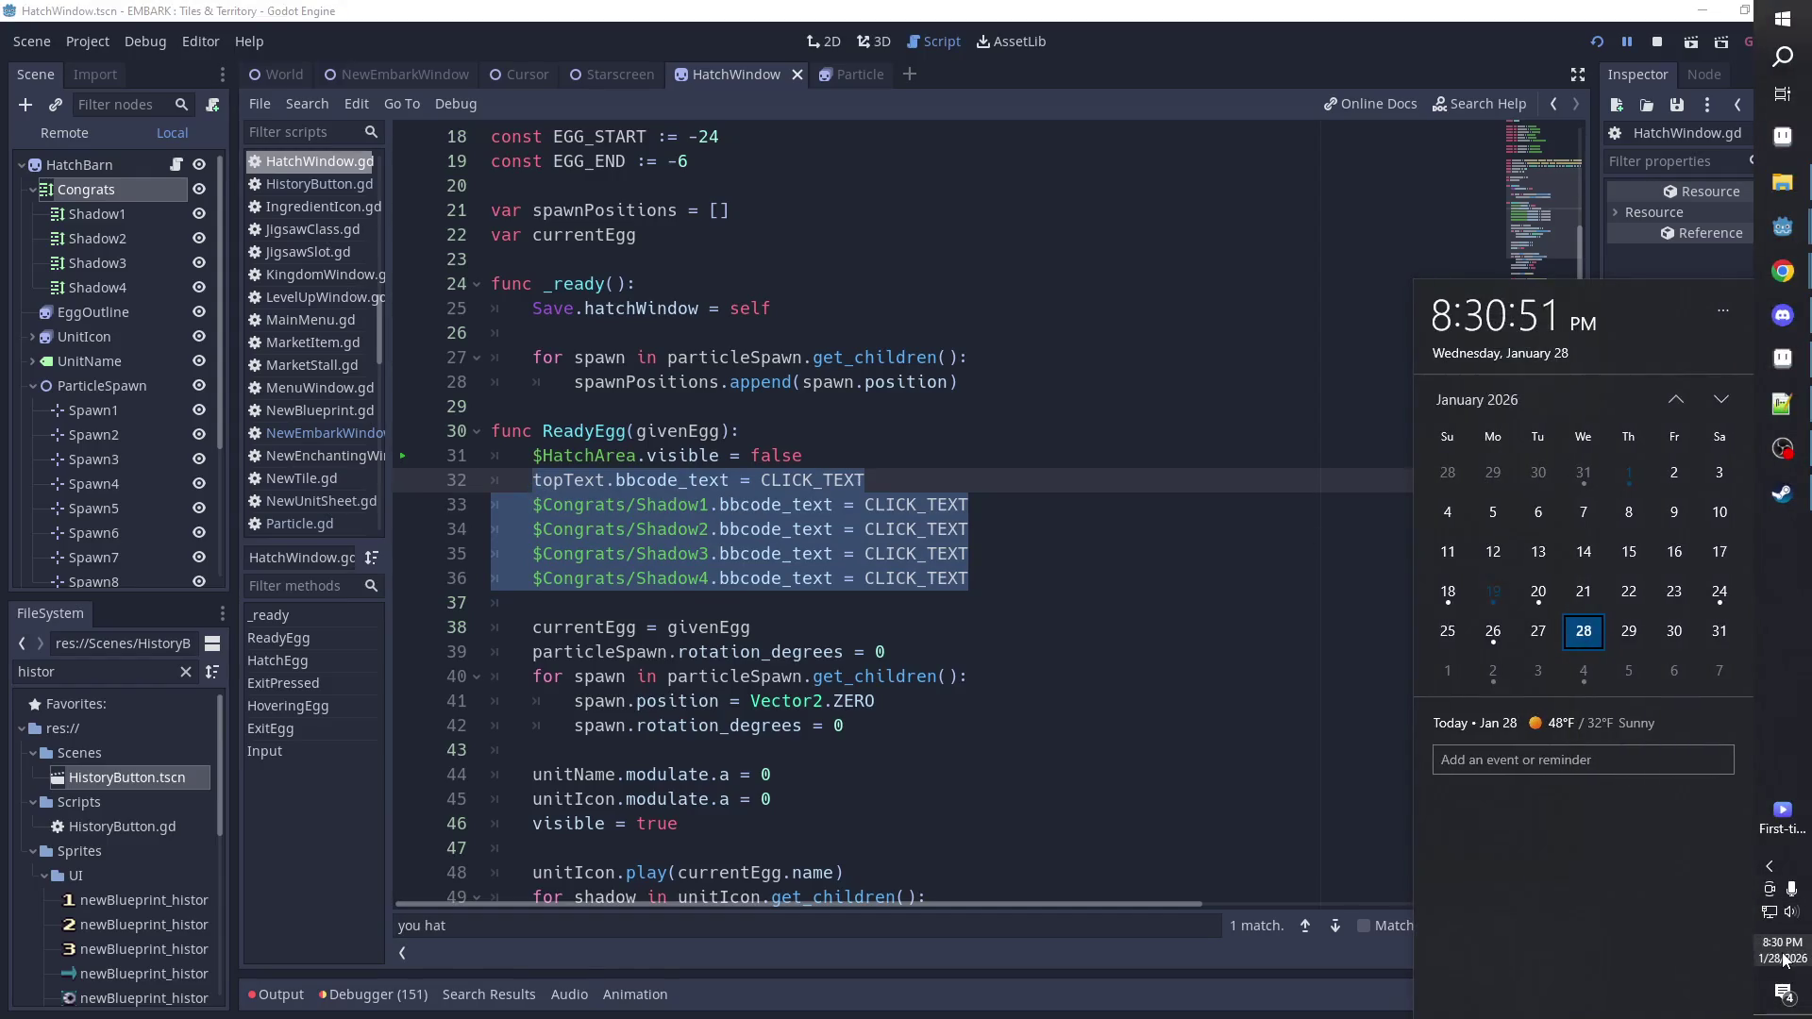
drag(1000, 580, 520, 469)
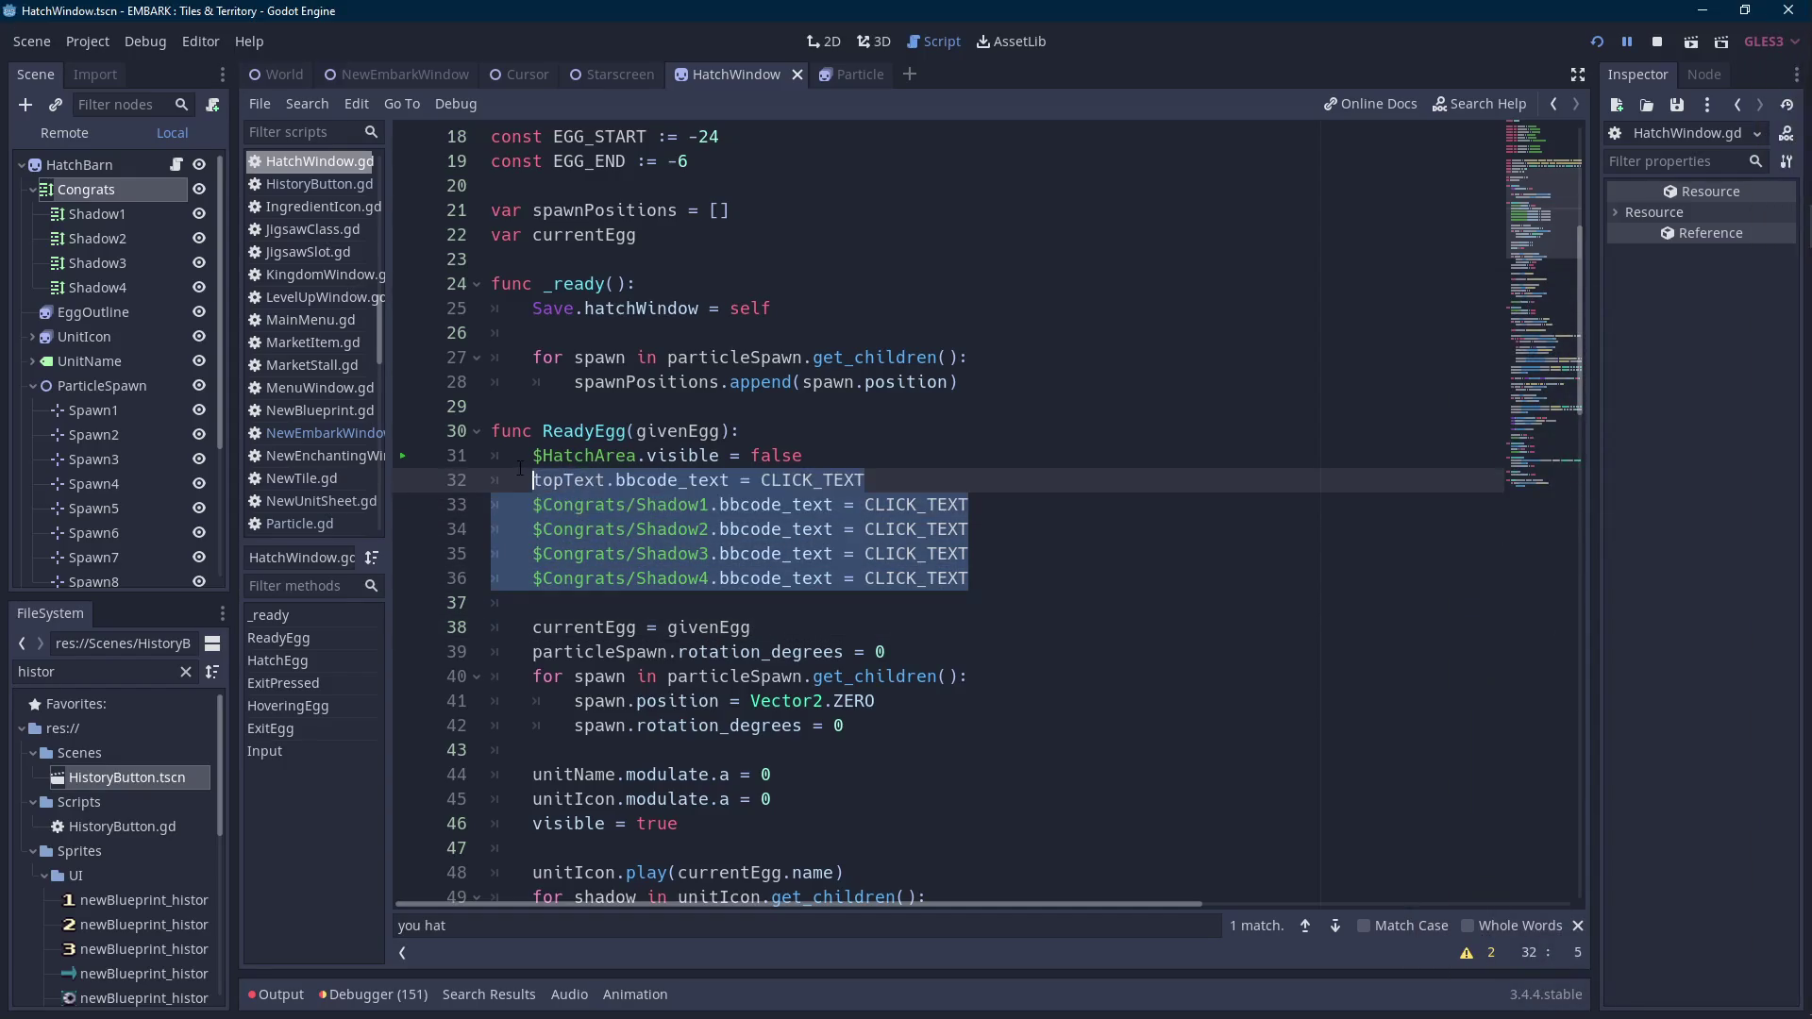
scroll(758, 485, down, 3)
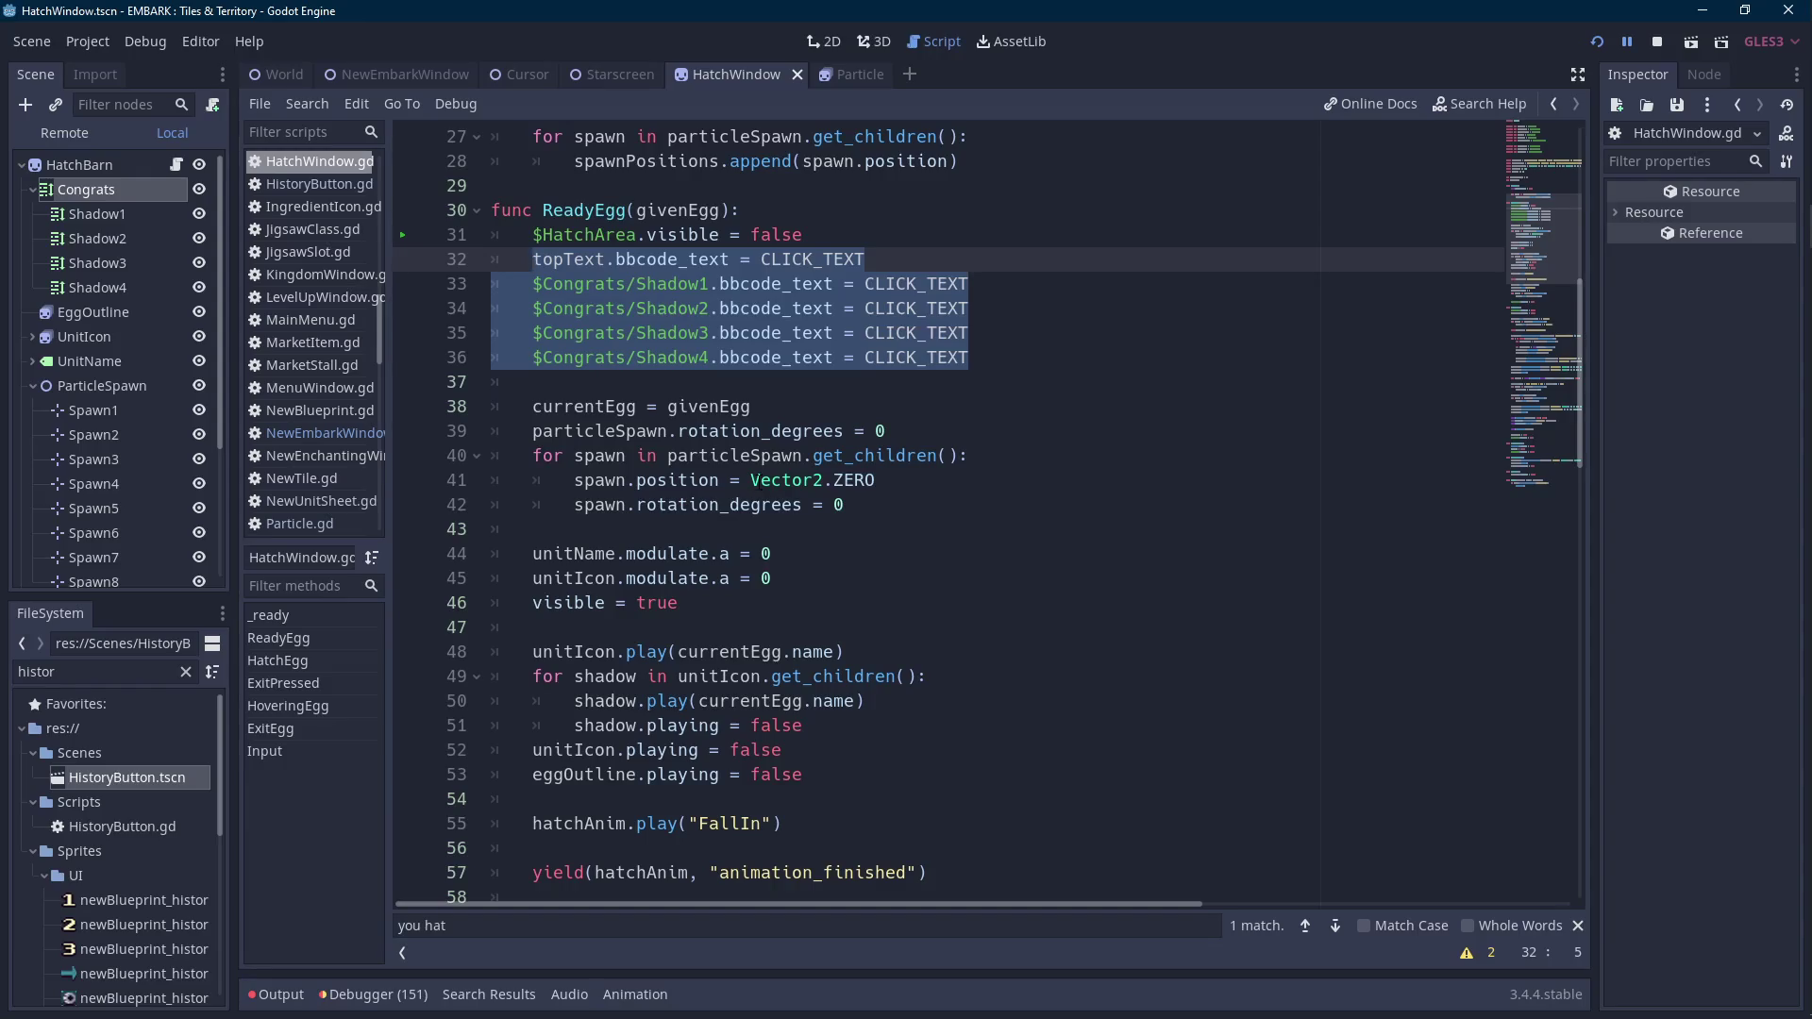
mouse_move(762, 462)
scroll(839, 376, up, 1)
shift+click(576, 333)
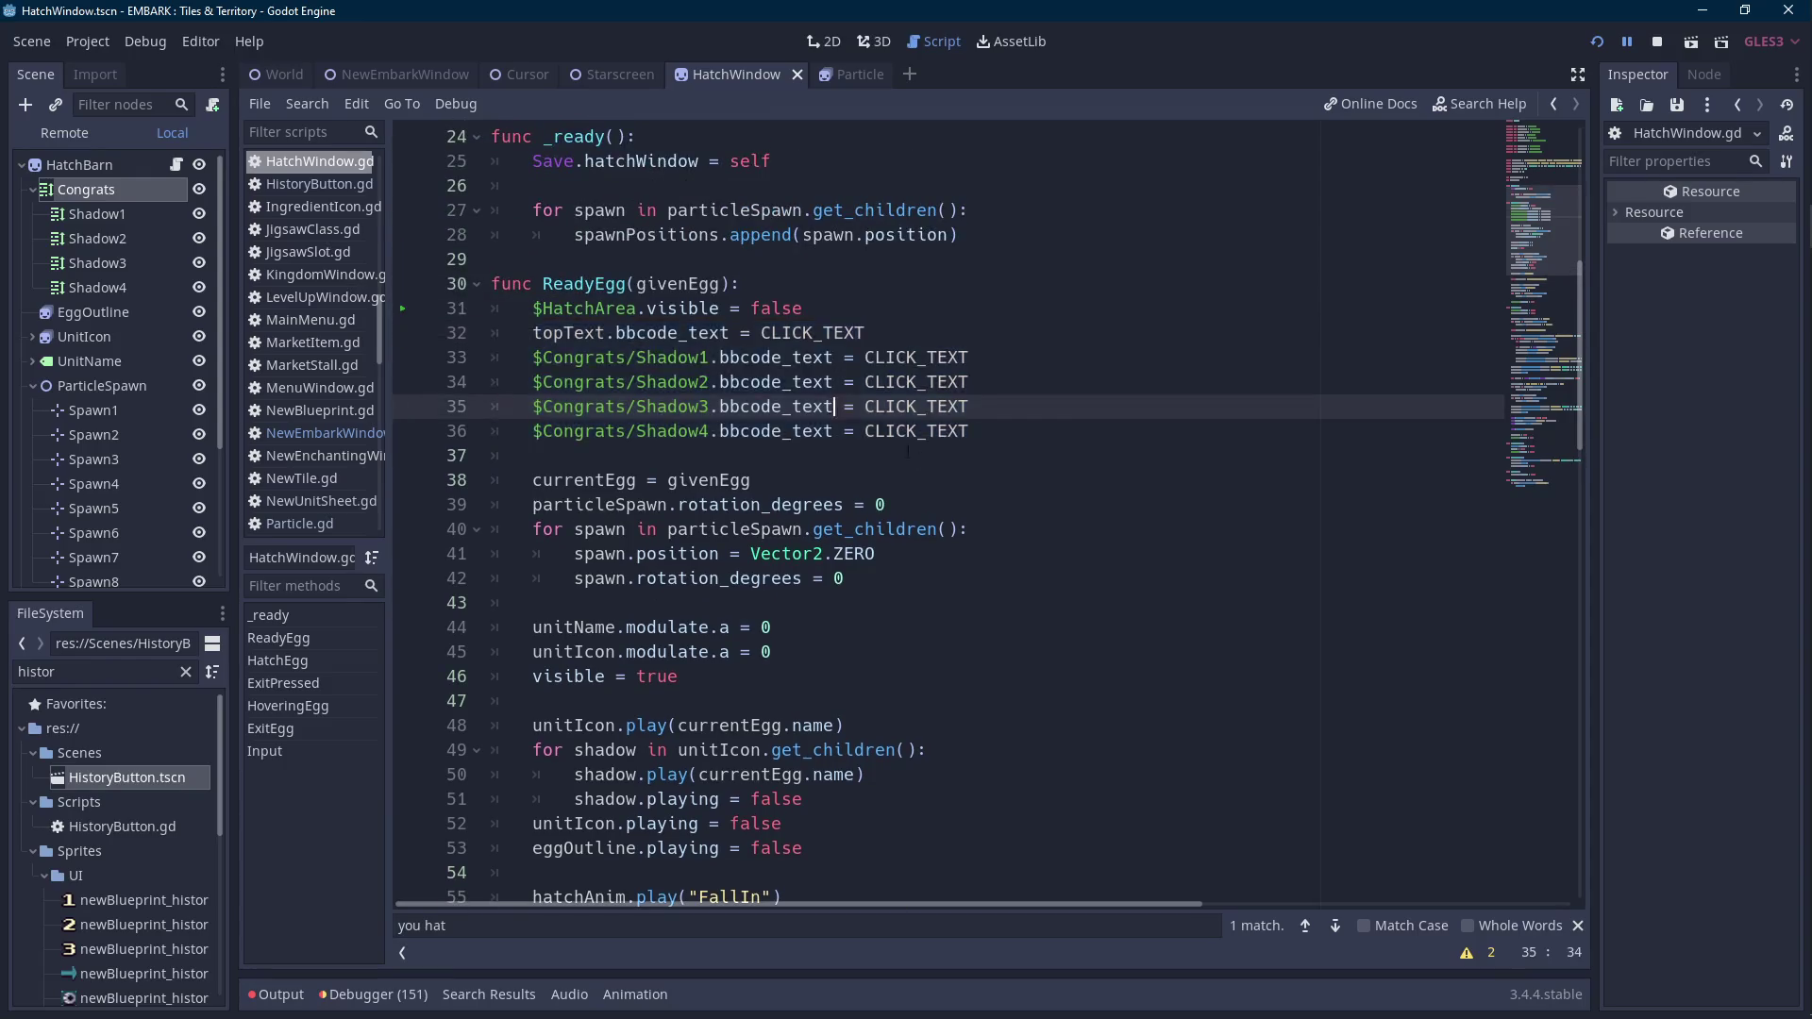
key(Home)
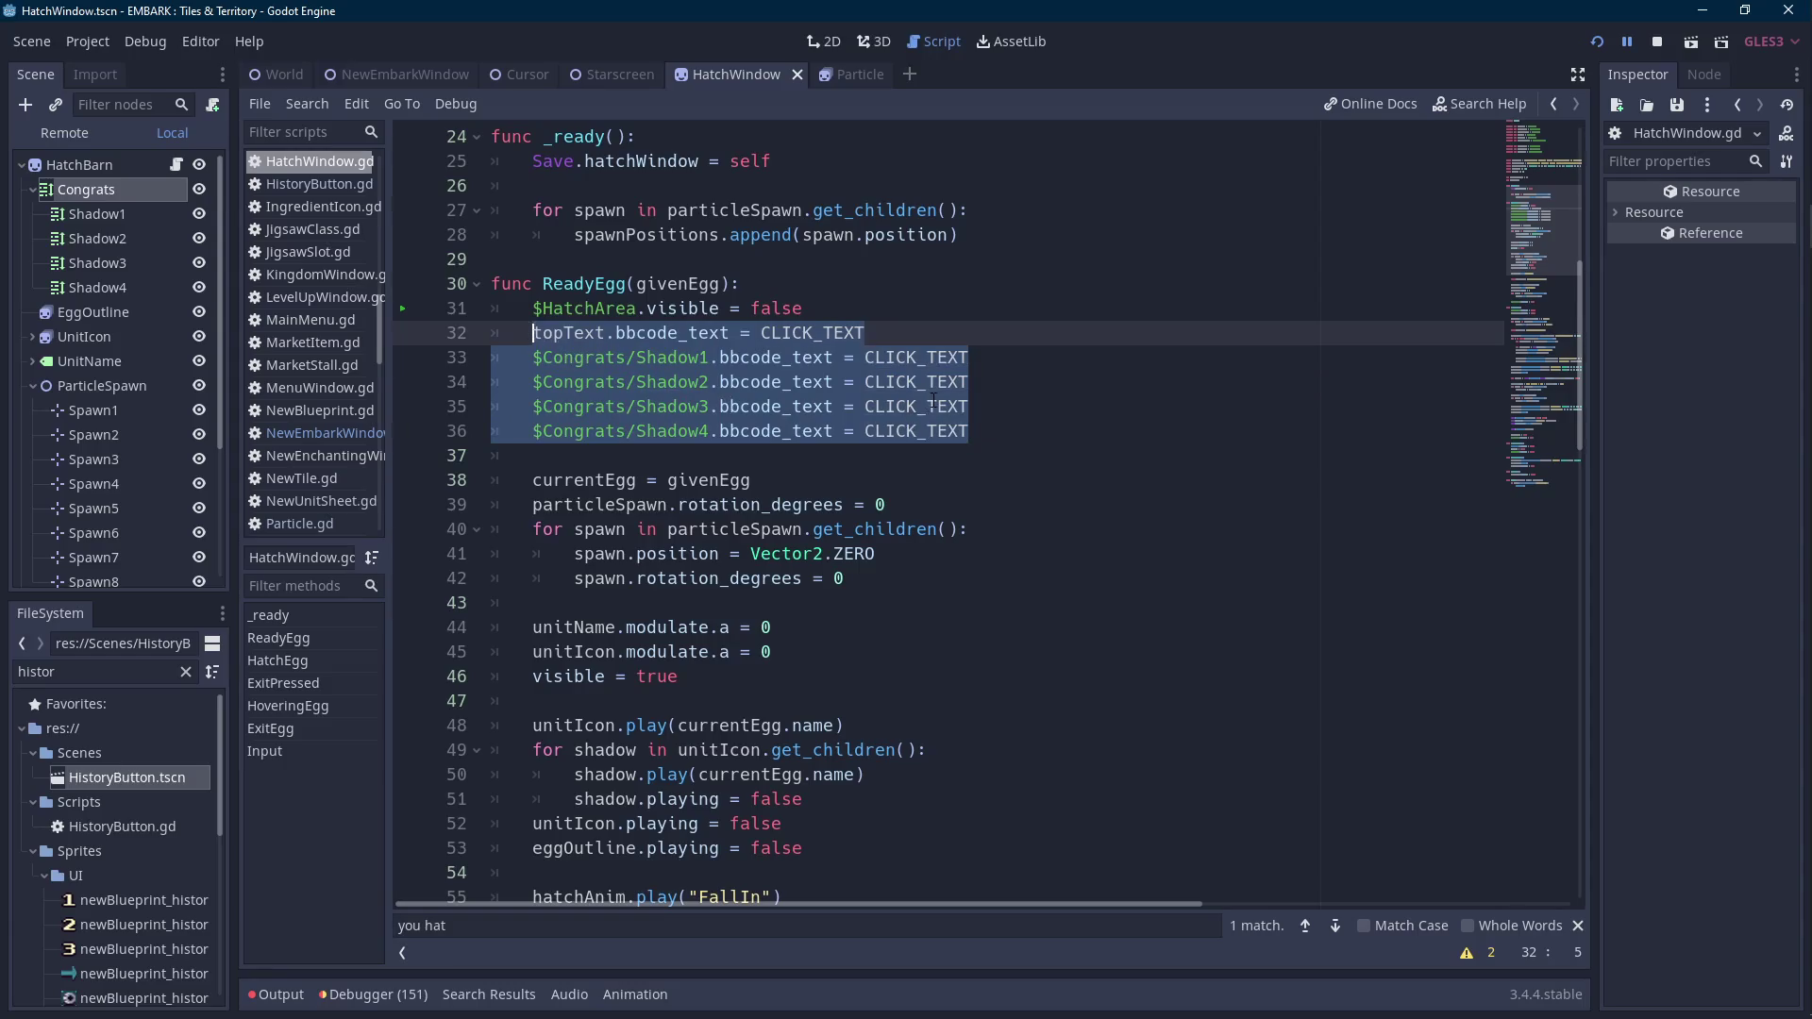
Paste the five lines after line 87 in HatchEgg and change topText's value to CONGRATS_TEXT.
scroll(922, 360, down, 12)
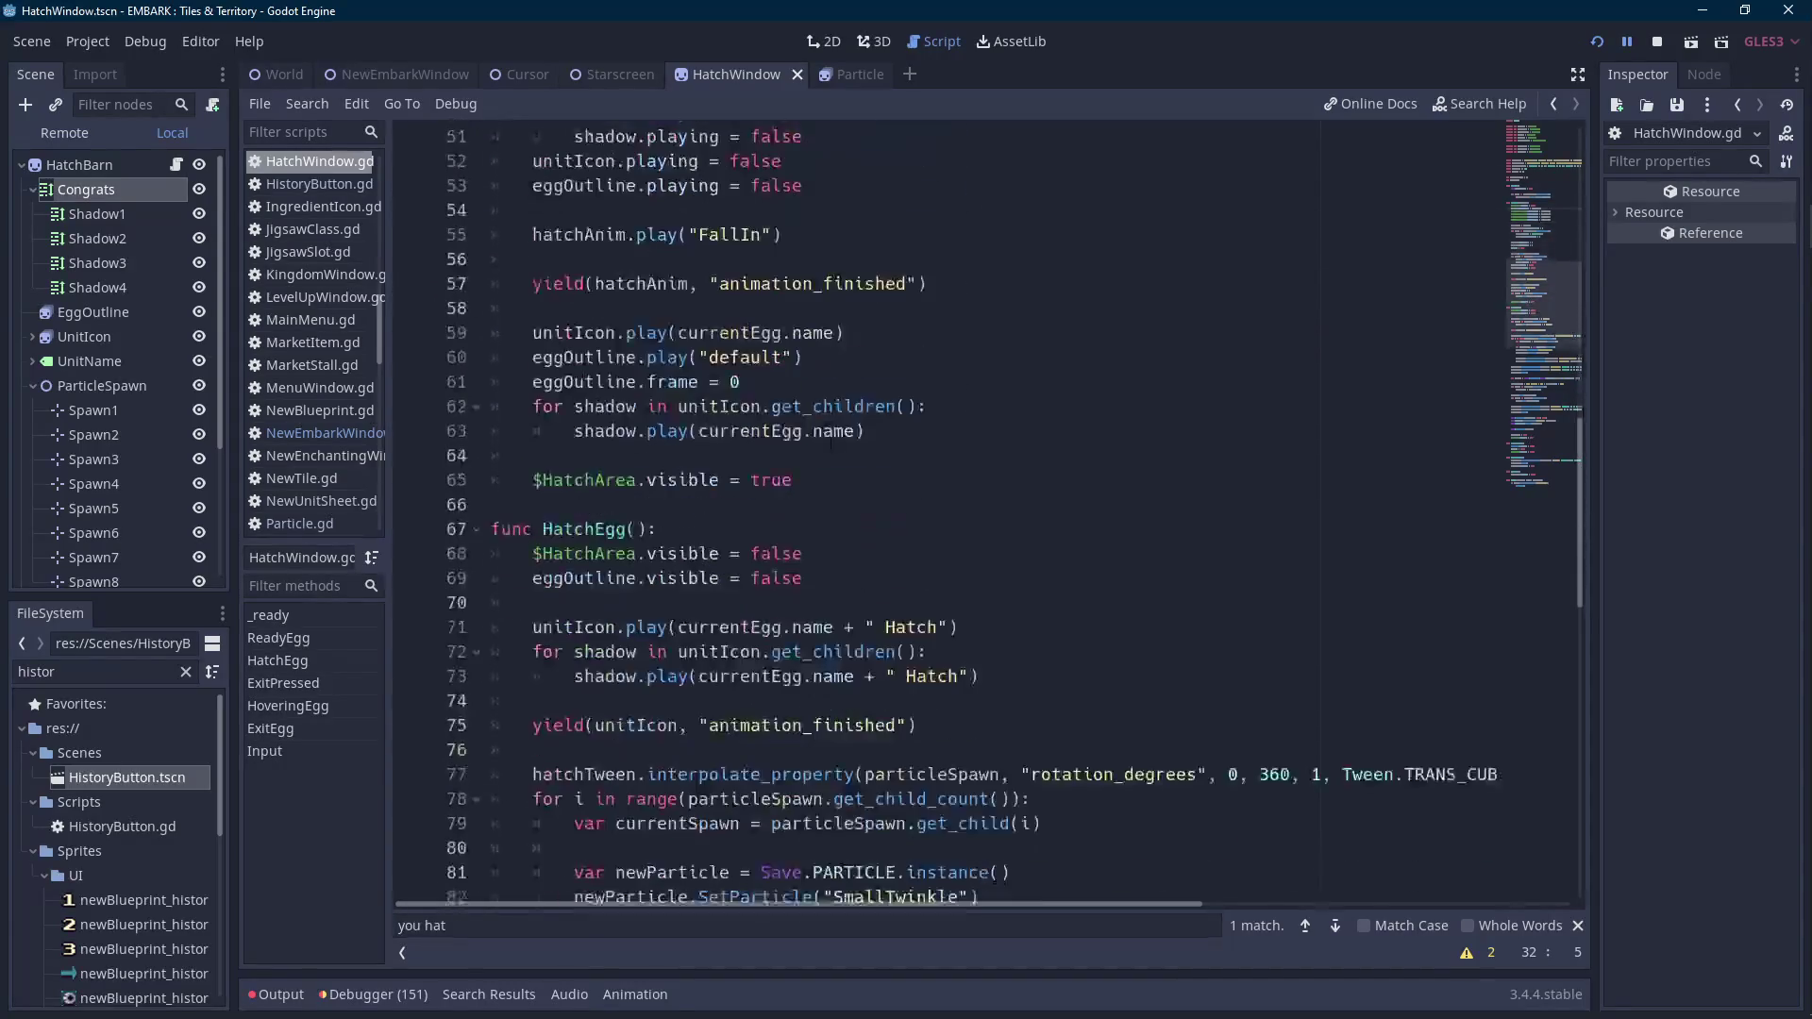
scroll(820, 460, down, 3)
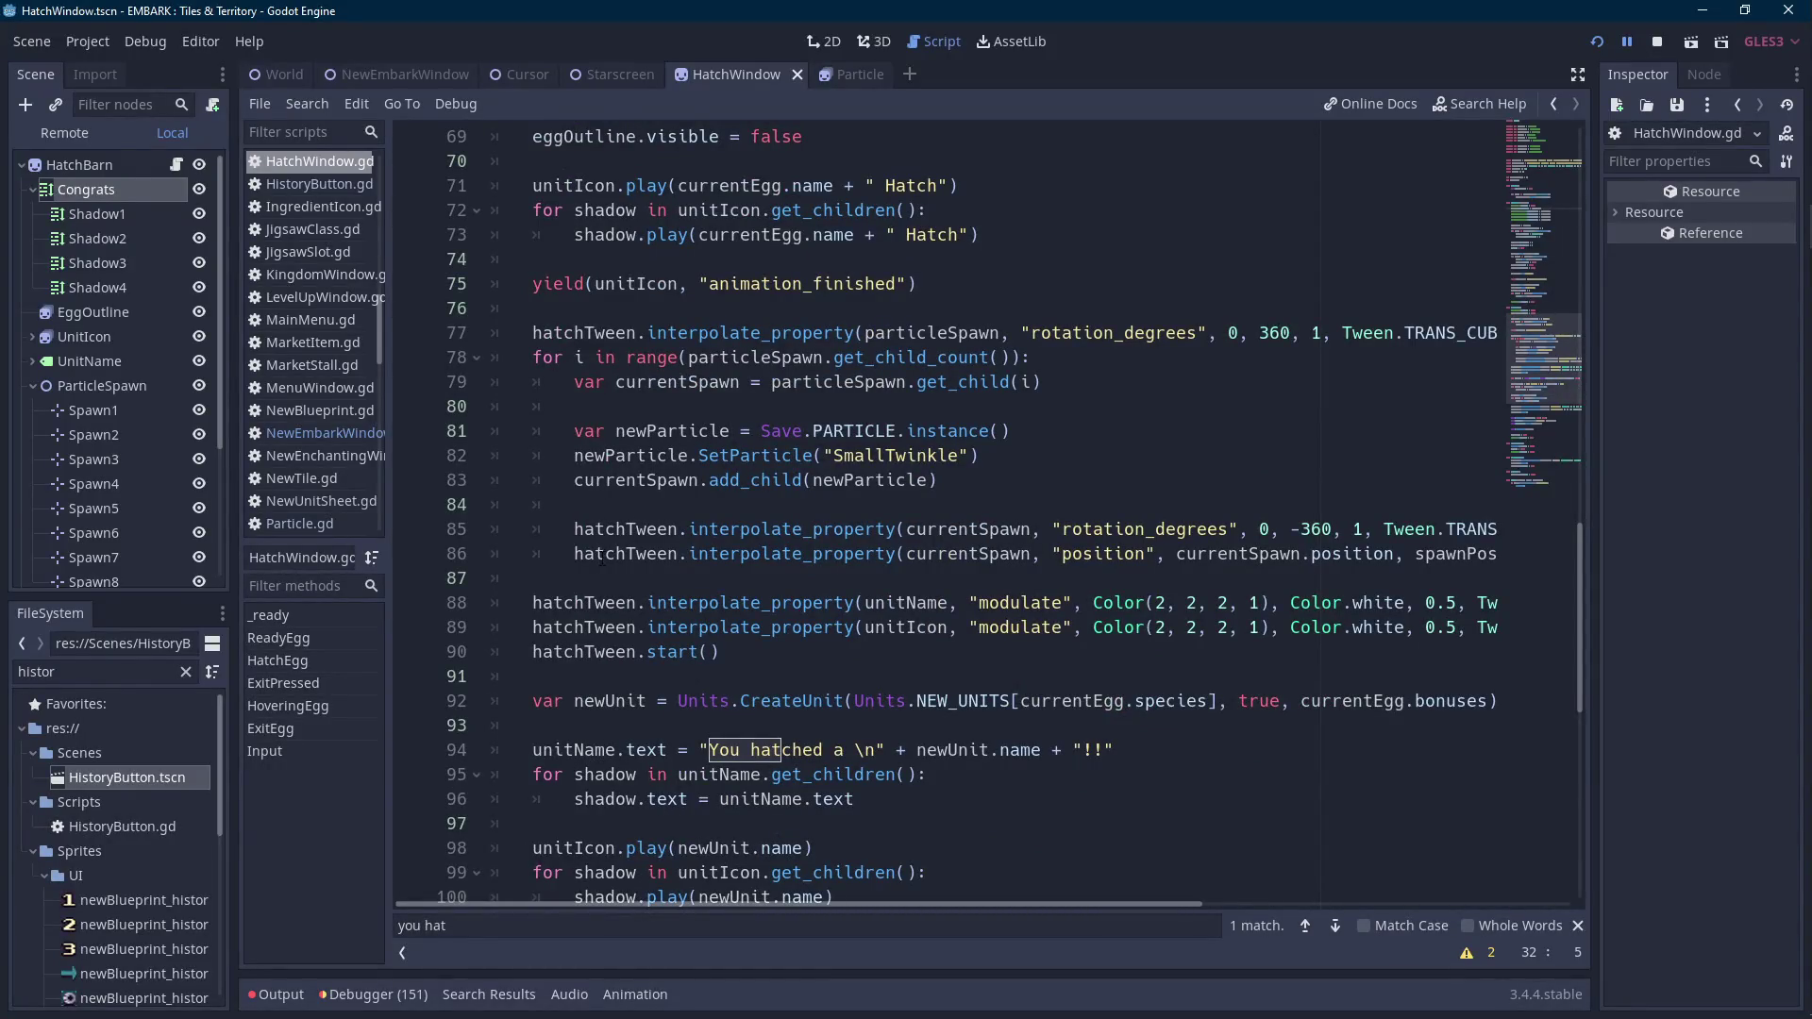
click(631, 574)
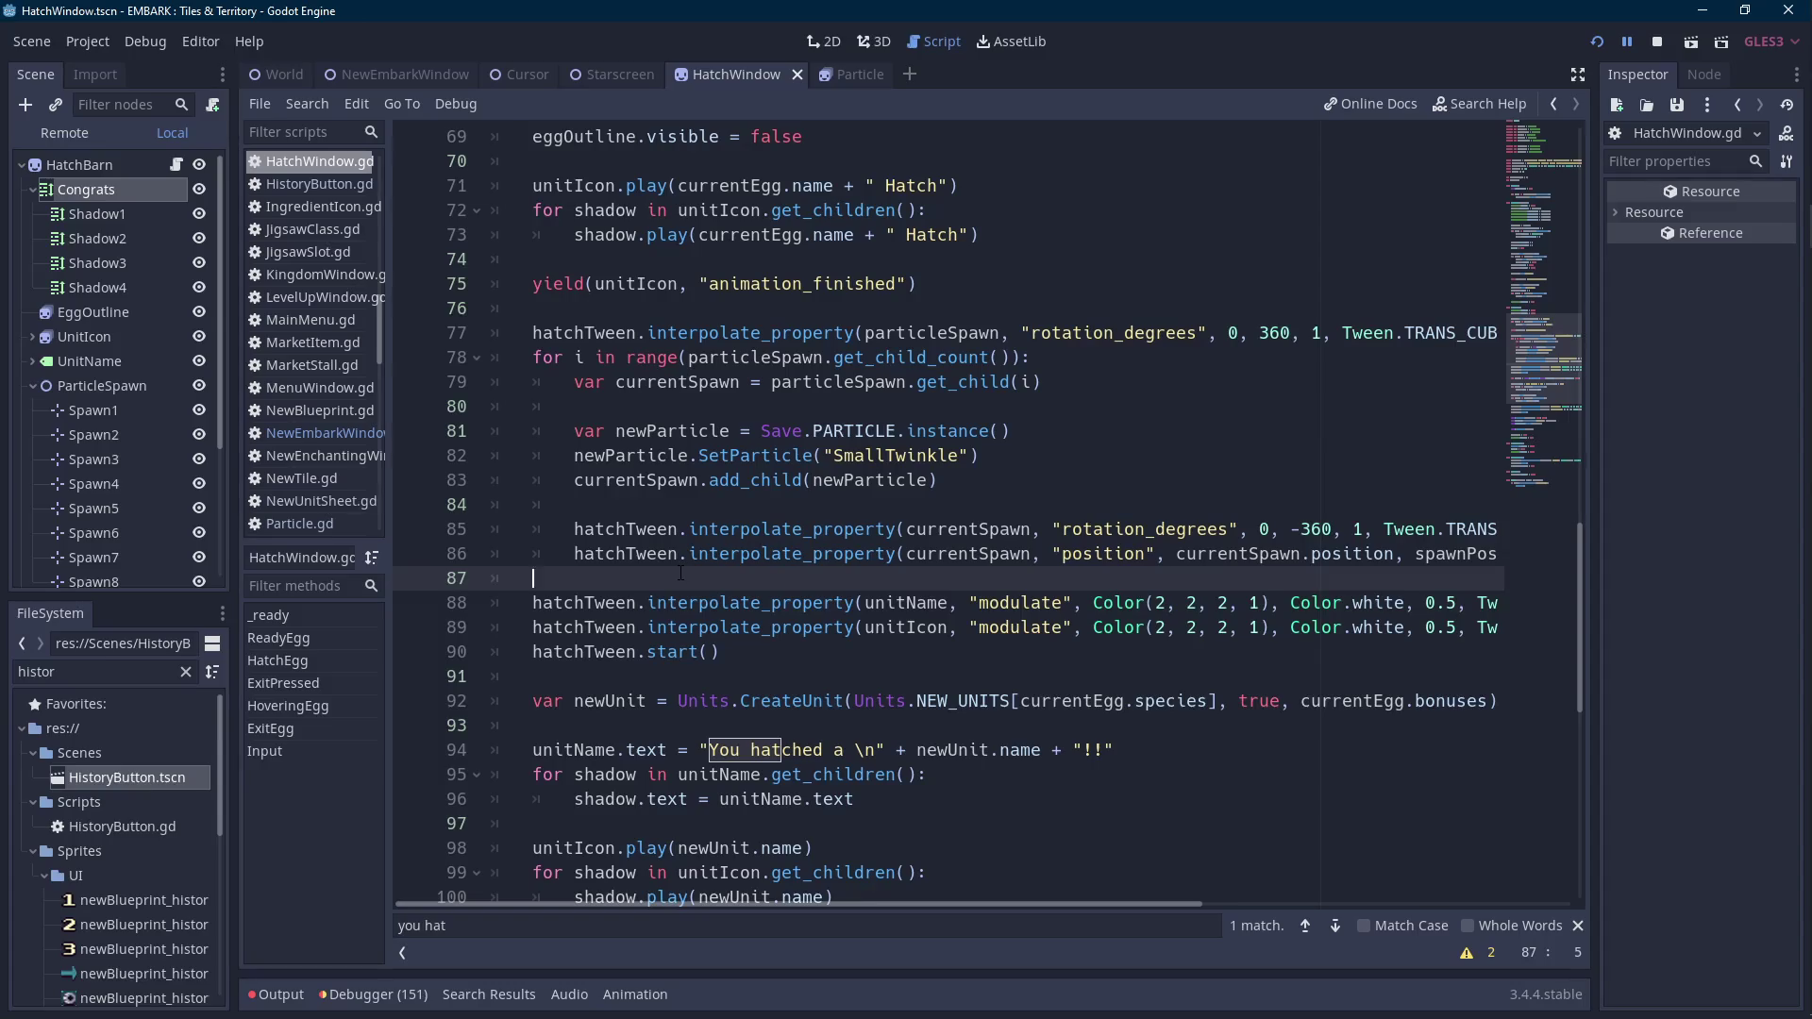
key(Return)
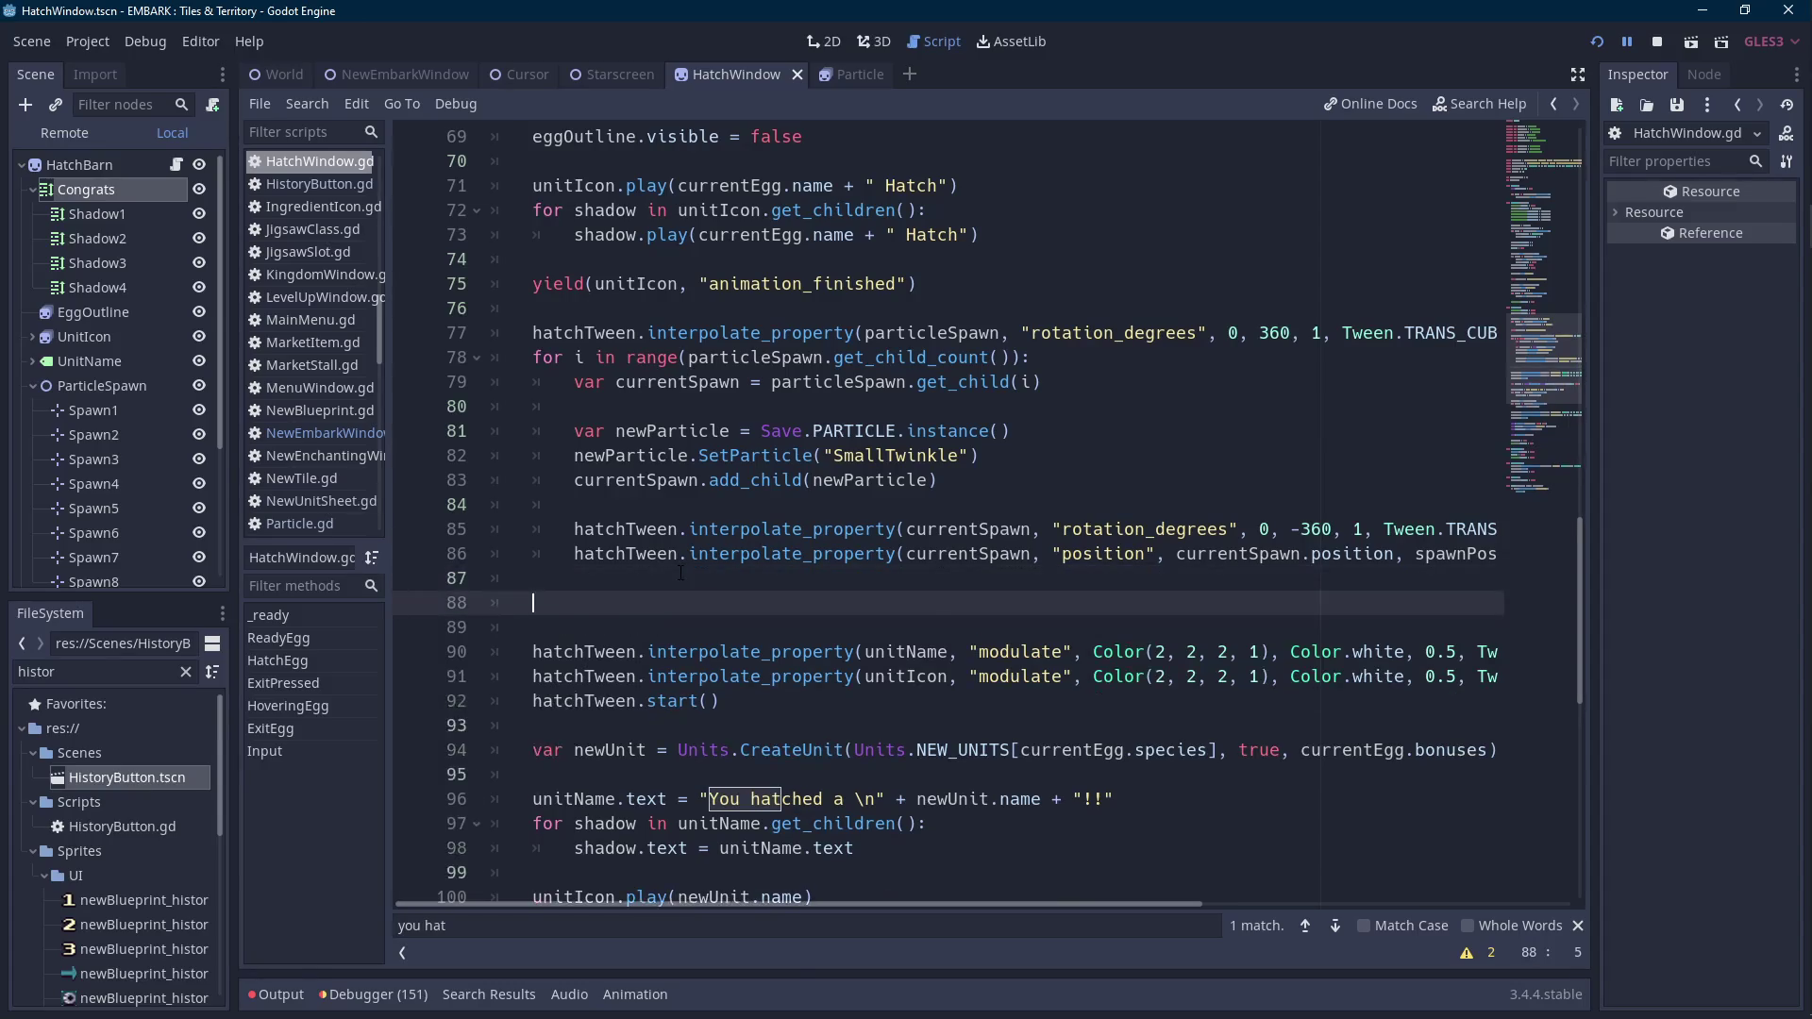
text(topText.bbcode_text = CLICK_TEXT 	$Congrats/Shadow1.bbcode_text = CLICK_TEXT 	$Congrats/Shadow2.bbcode_text = CLICK_TEXT 	$Congrats/Shadow3.bbcode_text = CLICK_TEXT 	$Congrats/Shadow4.bbcode_text = CLICK_TEXT)
double_click(838, 603)
text(Hatch)
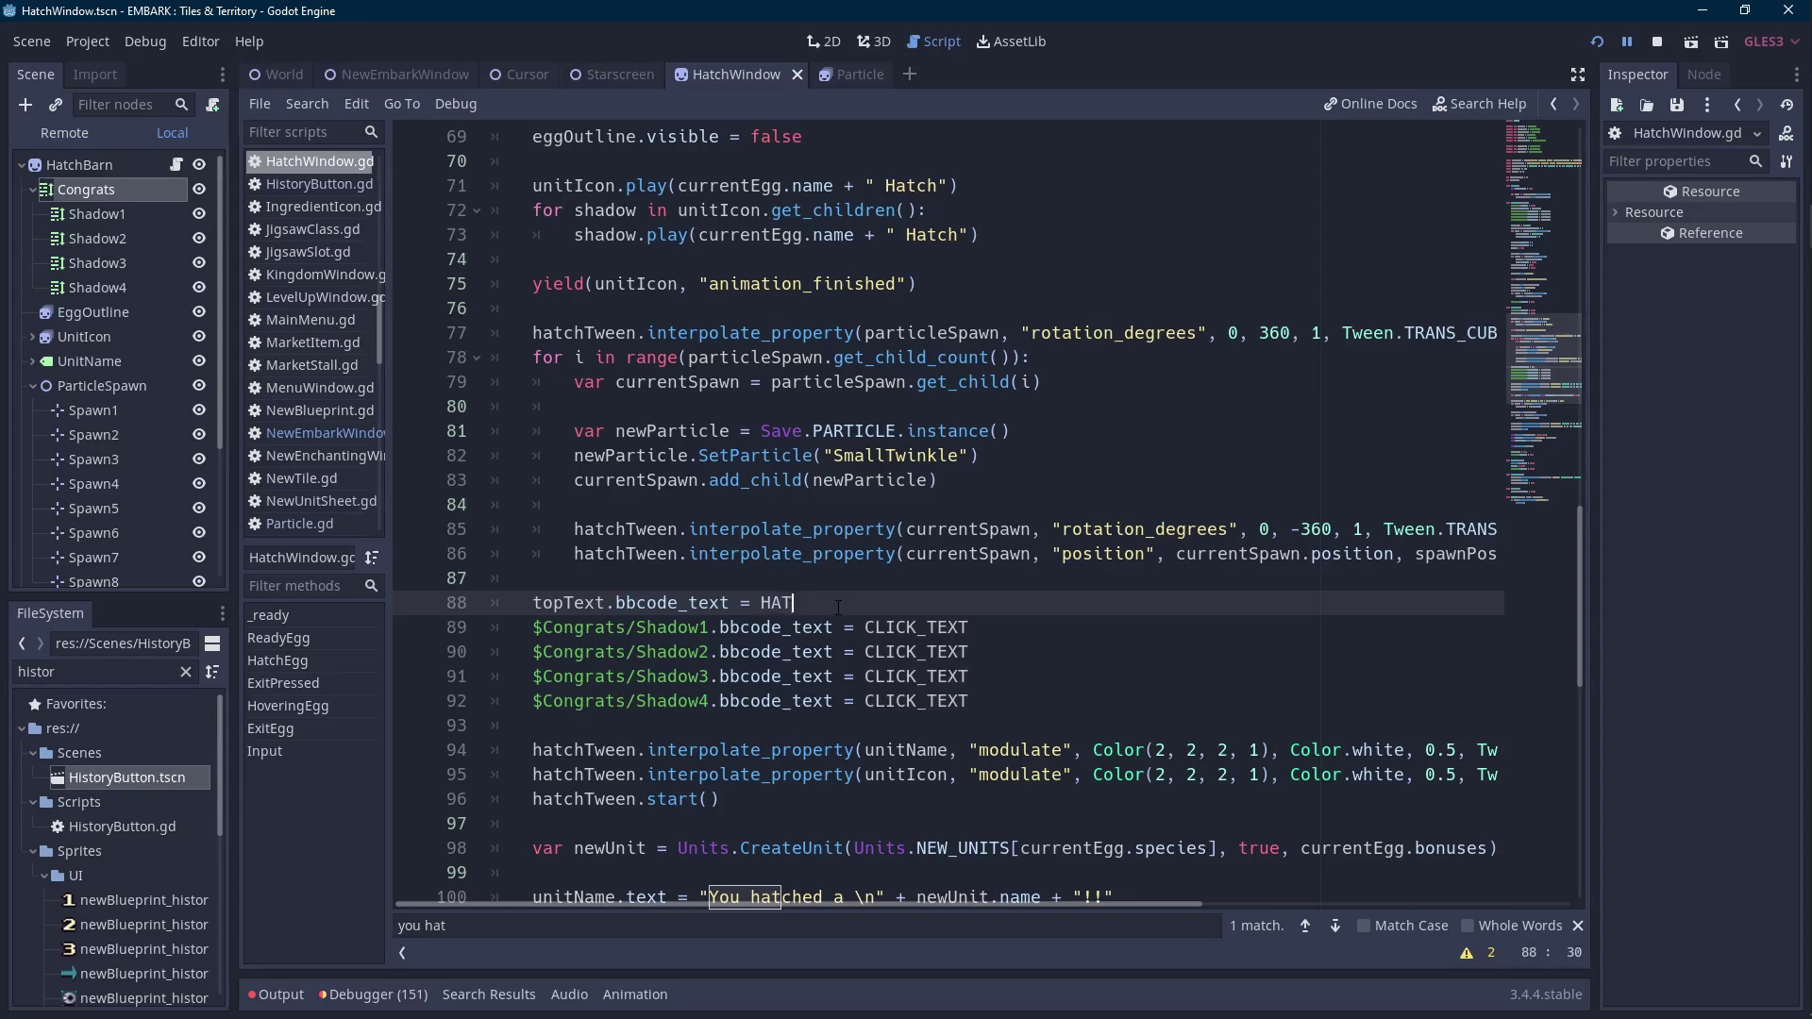
key(Return)
key(BackSpace)
text(CONGR)
key(Return)
Replace CLICK_TEXT with CONGRATS_TEXT on the Shadow1–Shadow4 lines 89–92.
double_click(838, 604)
key(ctrl+c)
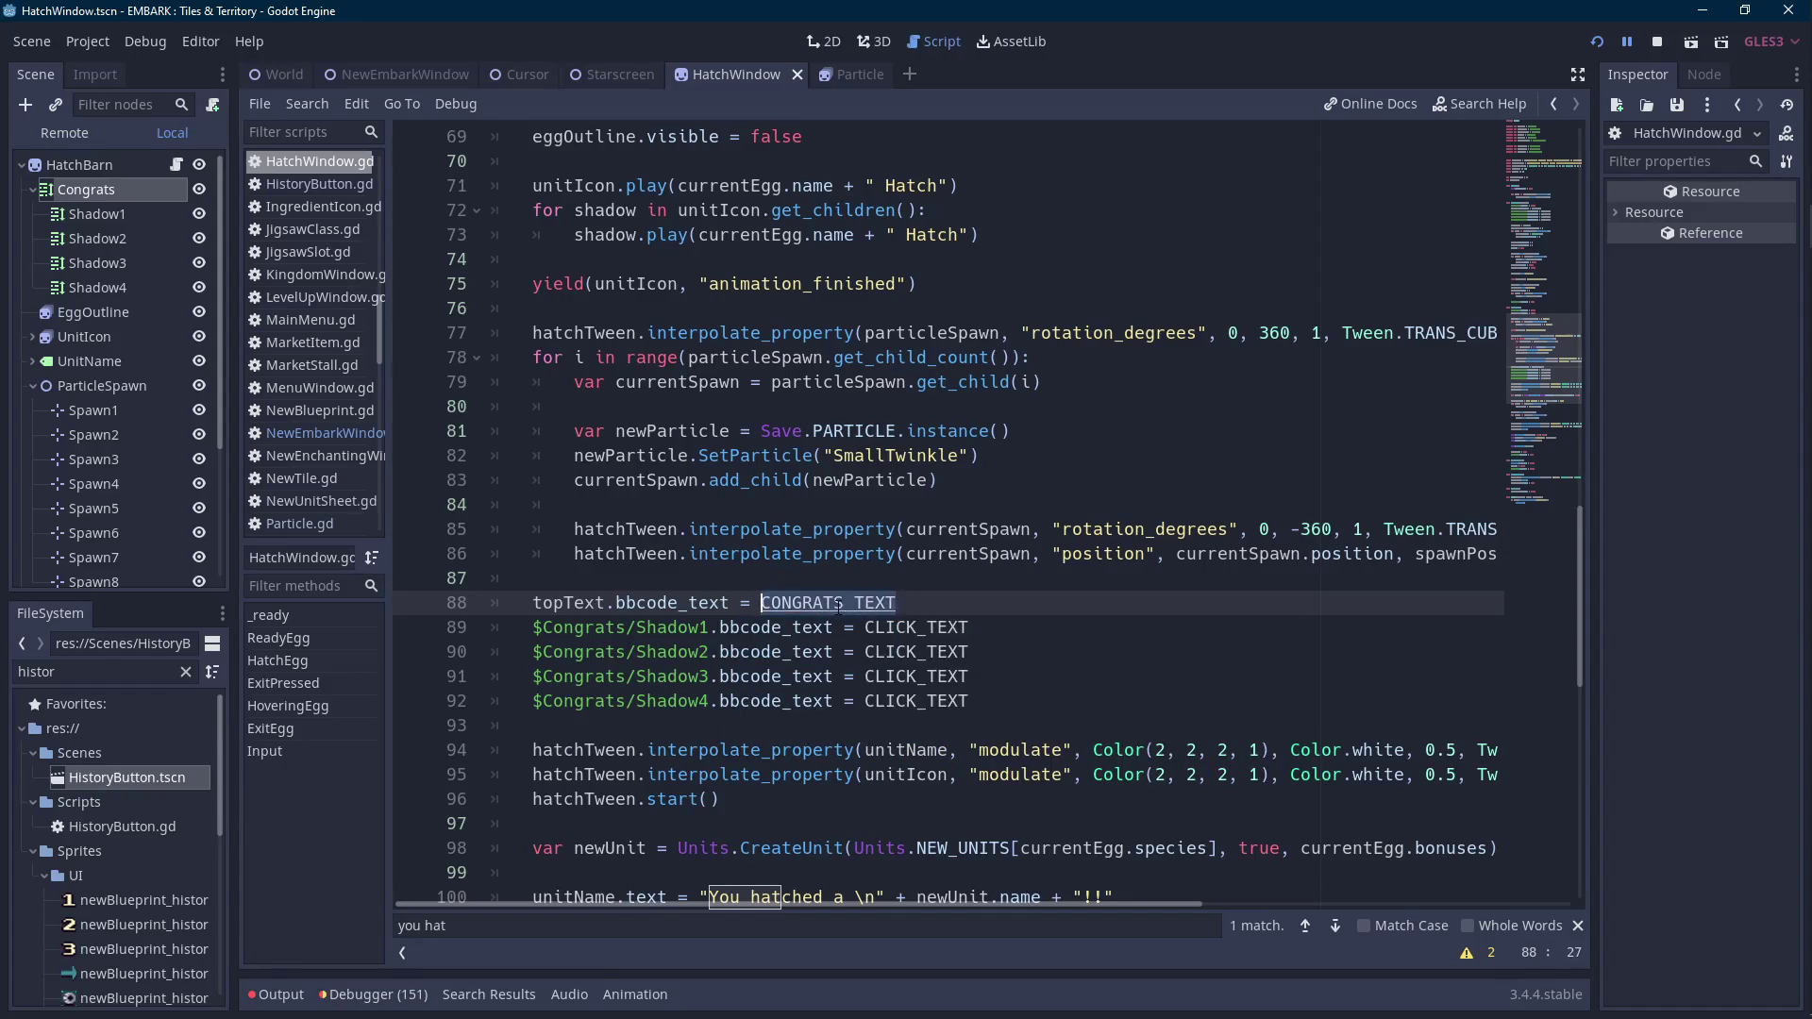
double_click(914, 628)
key(ctrl+v)
double_click(913, 652)
key(ctrl+v)
click(909, 676)
double_click(909, 675)
key(ctrl+v)
double_click(914, 701)
key(ctrl+v)
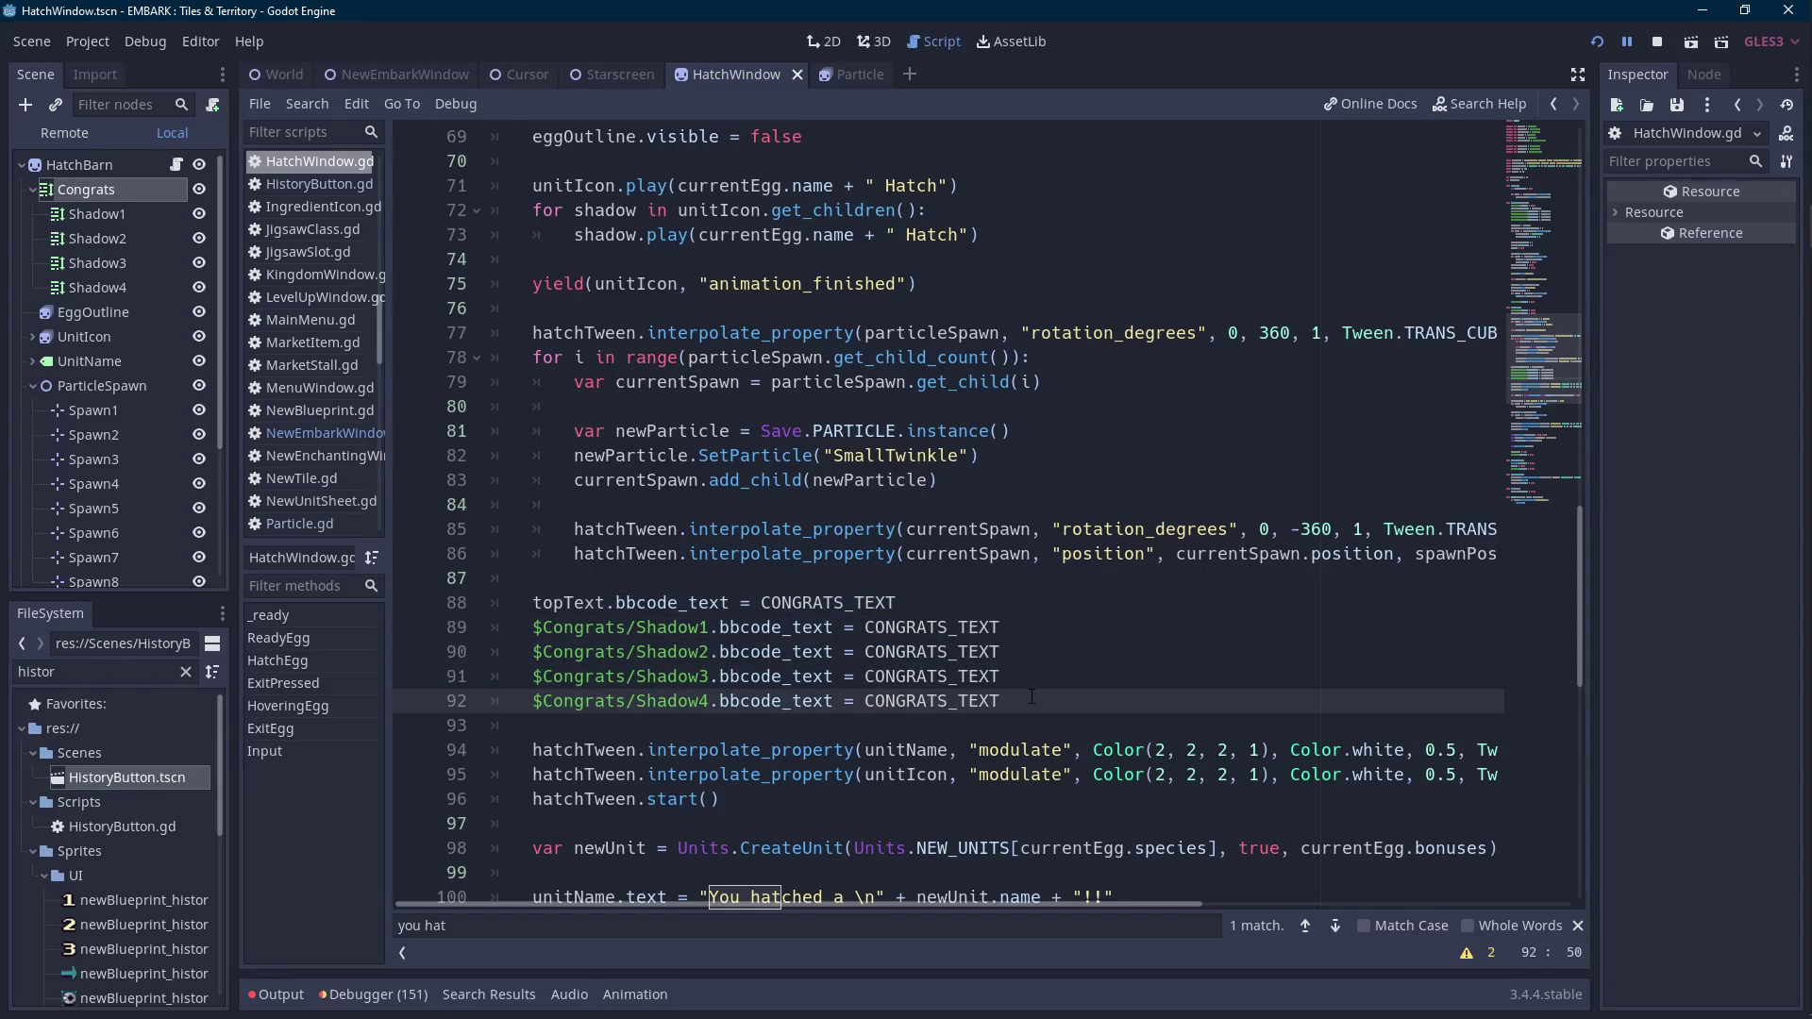
click(690, 579)
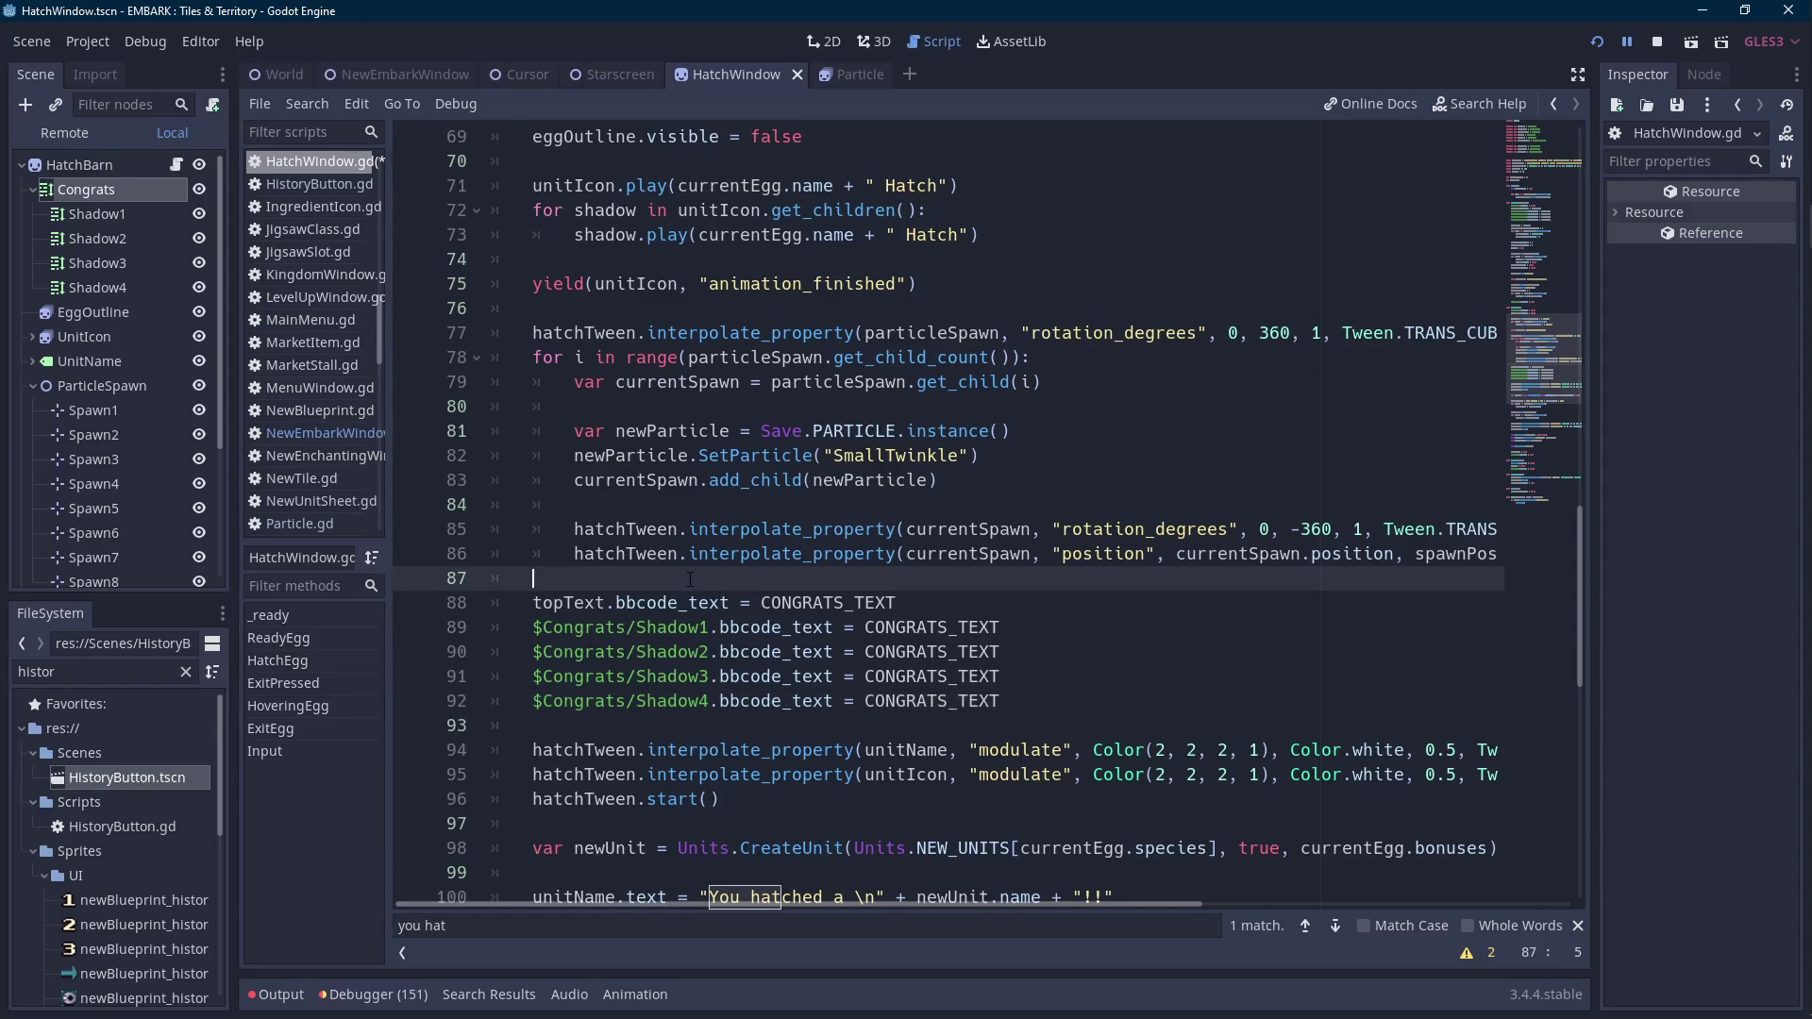
scroll(690, 579, up, 4)
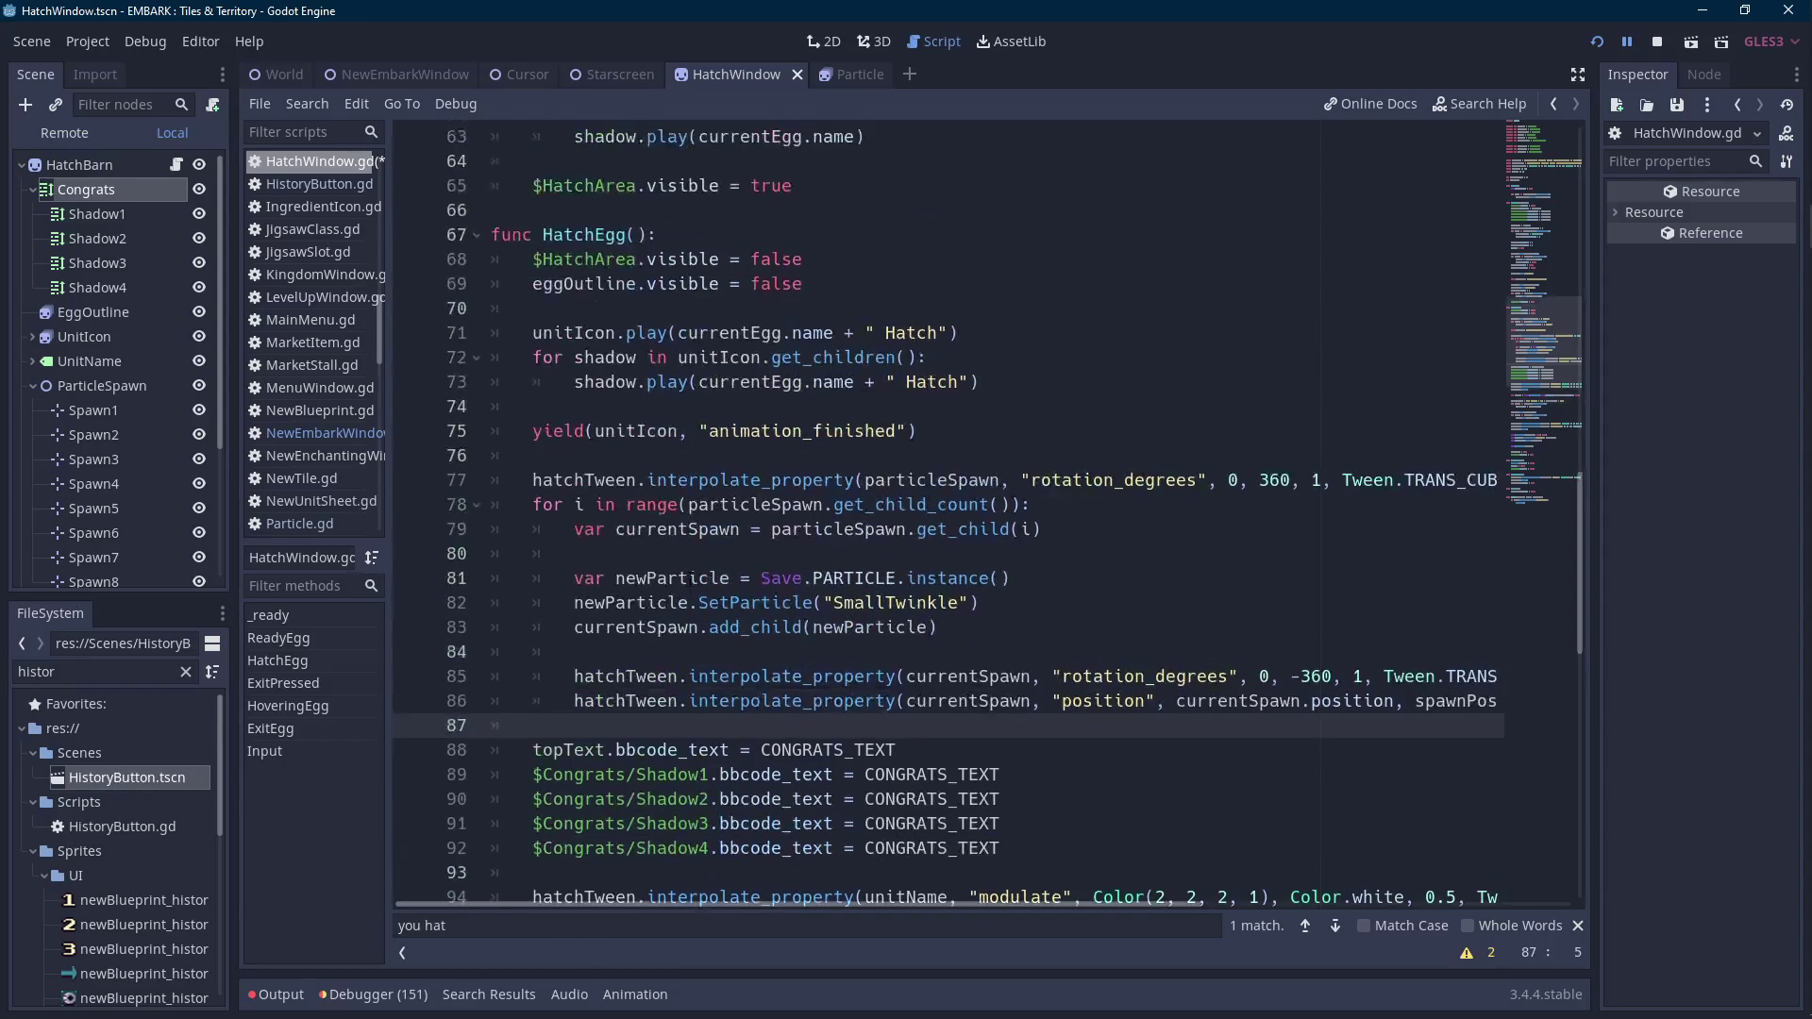
After line 69, add a hatchTween interpolate_property fading topText's modulate:a from 1 to 0 with TRANS_CUBIC, EASE_IN.
scroll(690, 573, up, 4)
scroll(690, 572, down, 4)
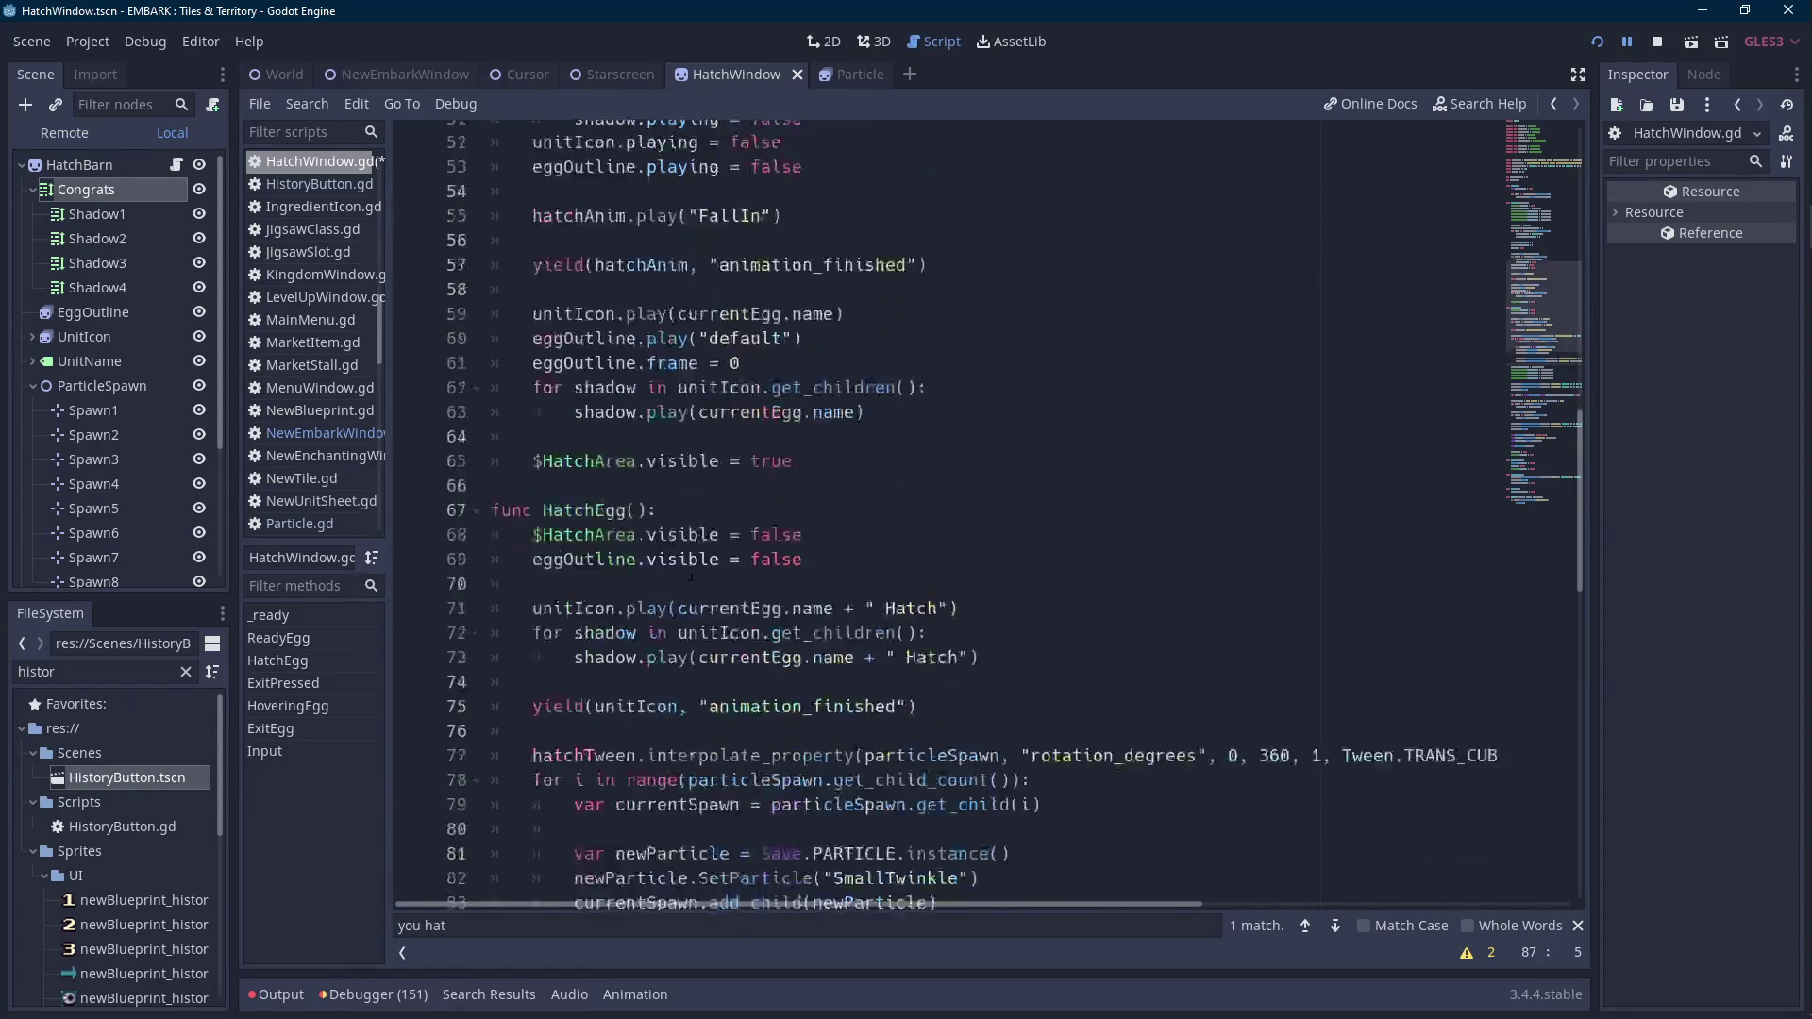
click(918, 431)
key(Down)
key(Return)
key(Up)
text(hat)
key(Return)
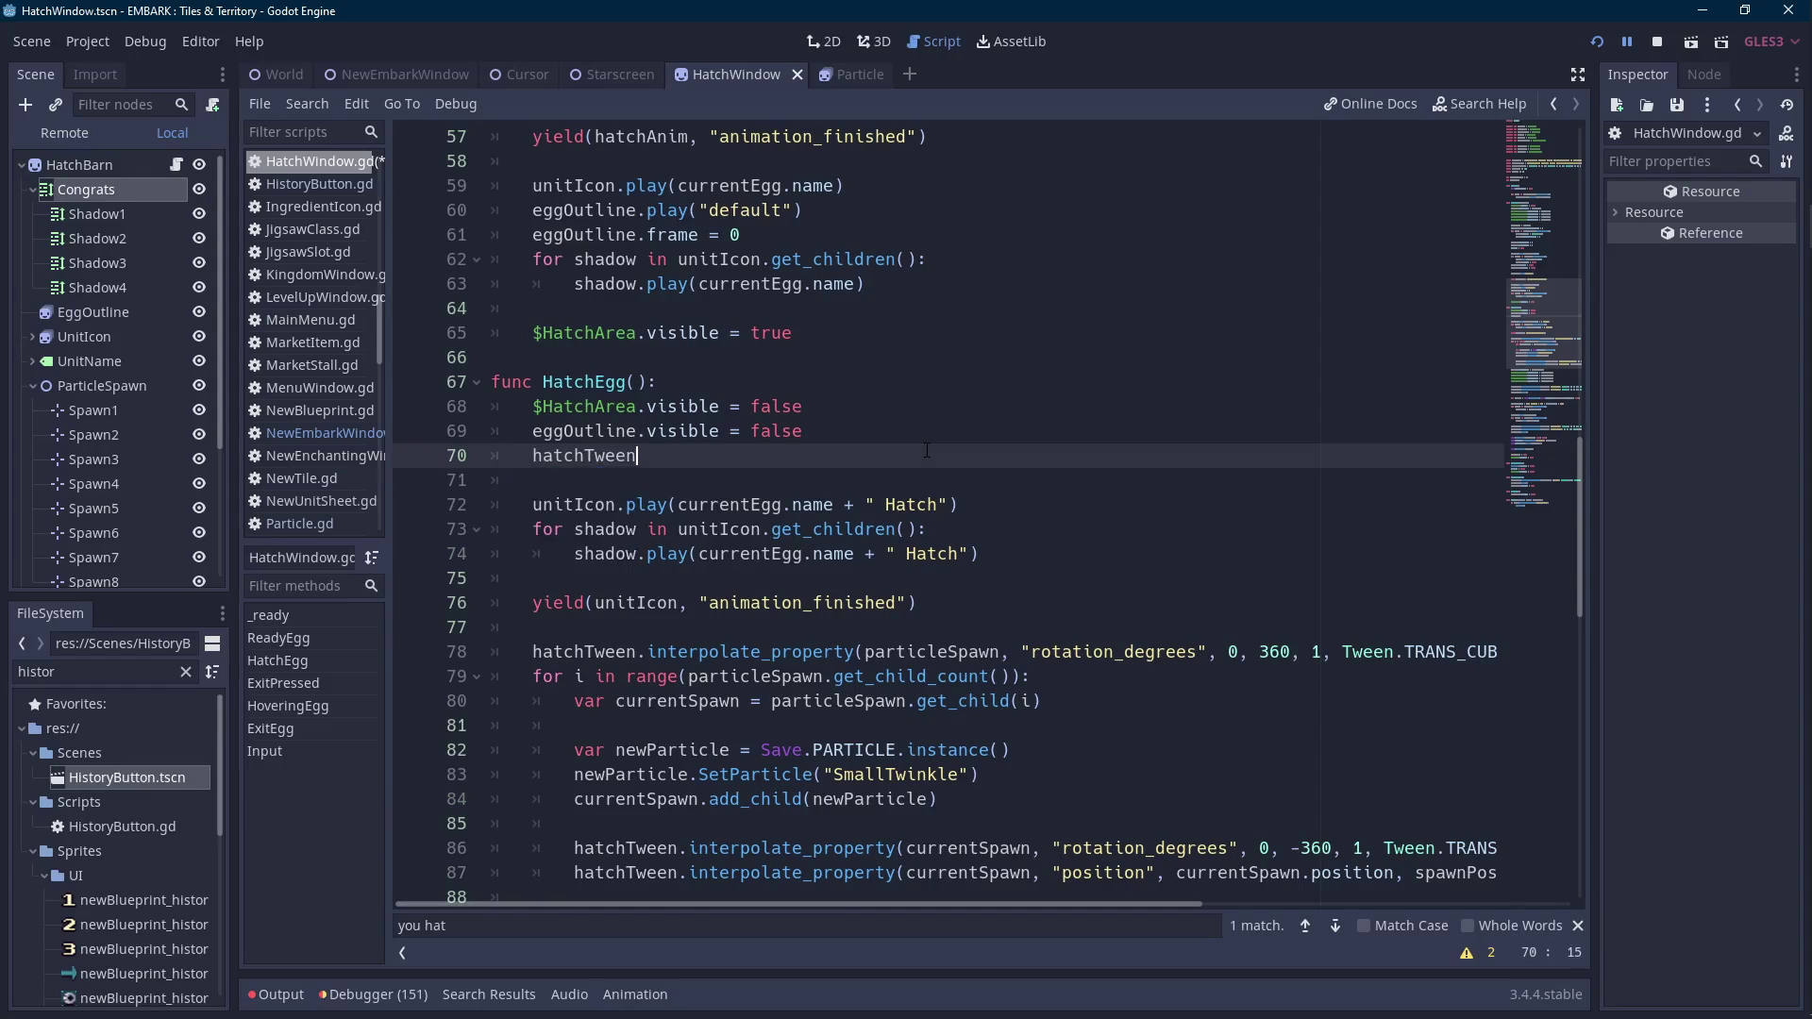
text(.interp)
key(Return)
text(tope)
key(Return)
text(,)
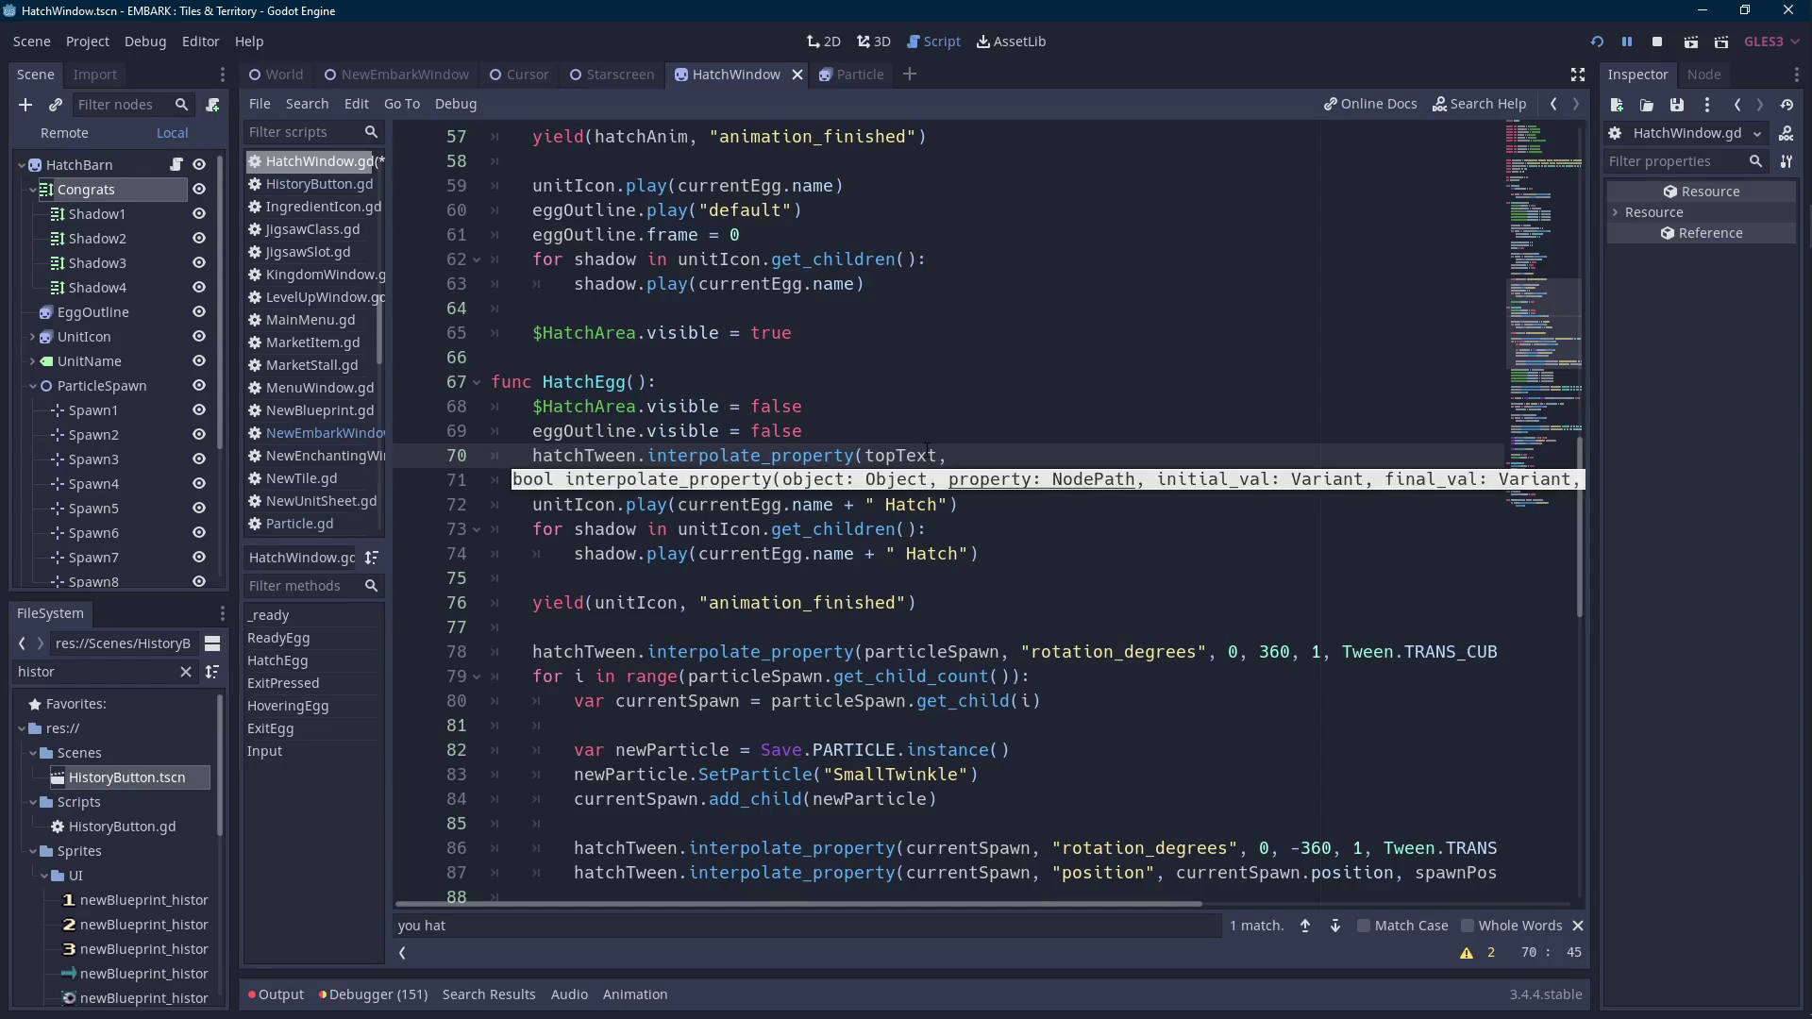
text( "modulate:a")
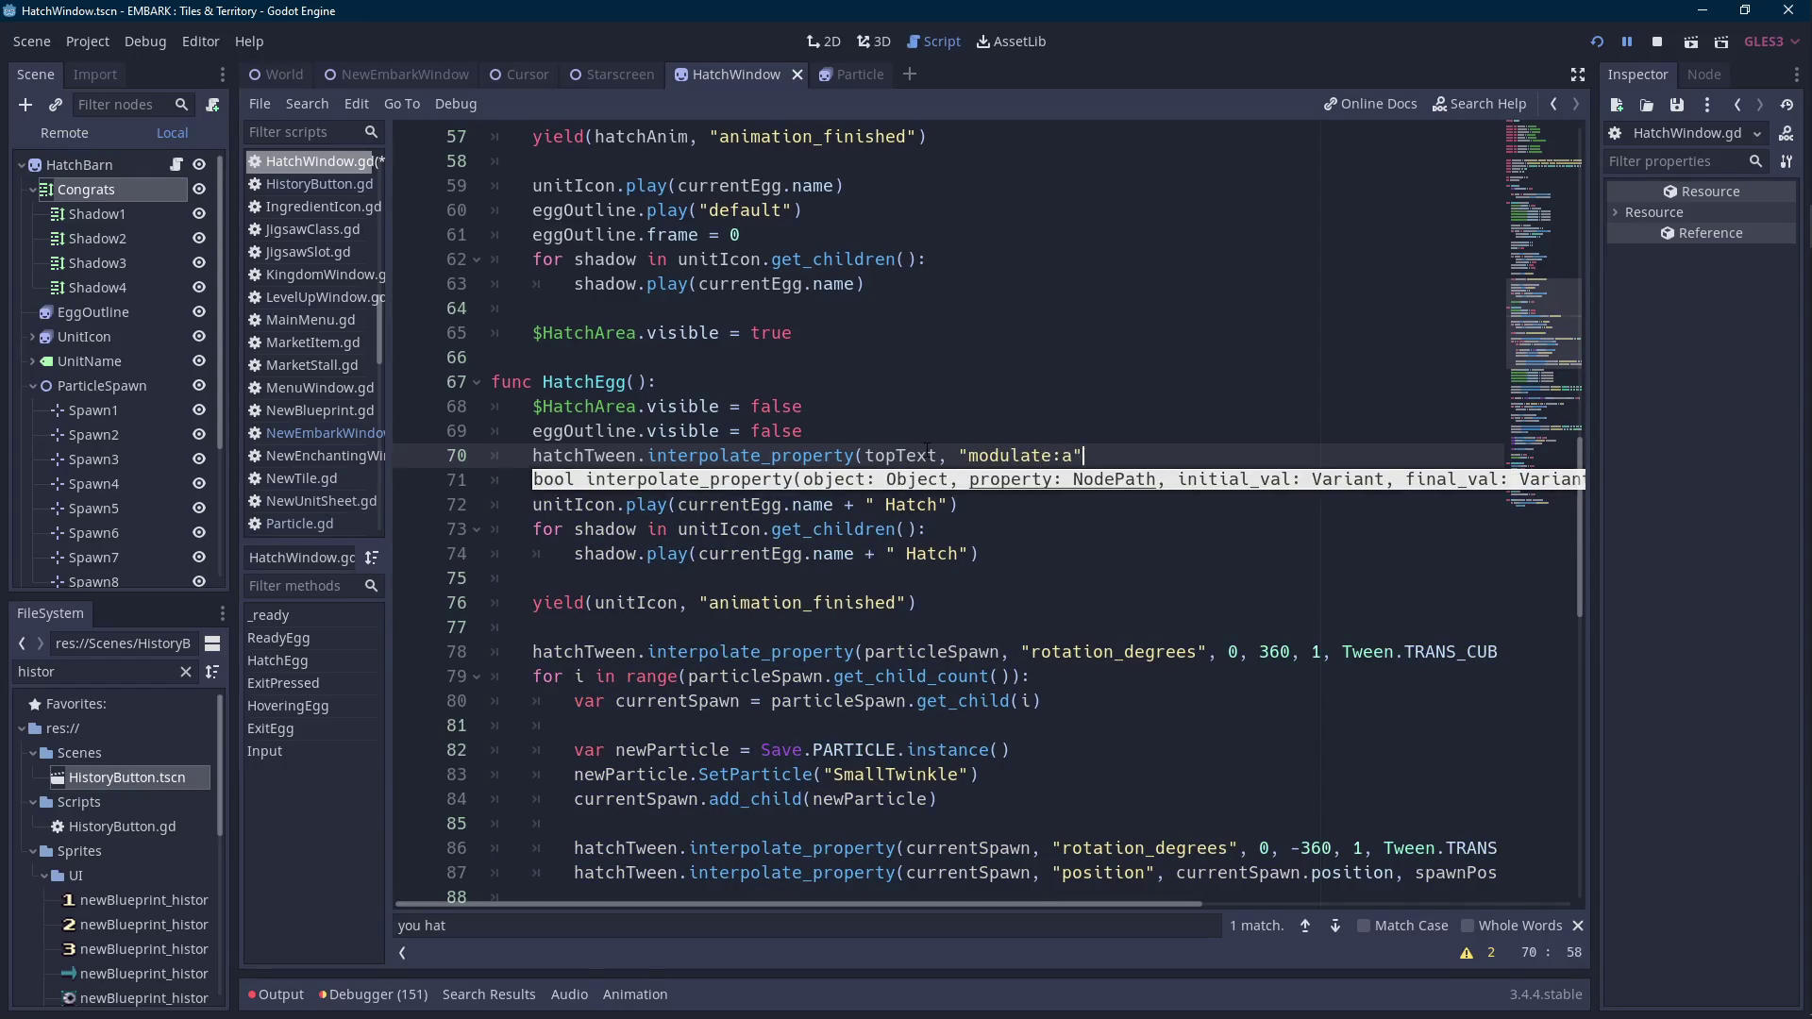
text(, 1, 0, )
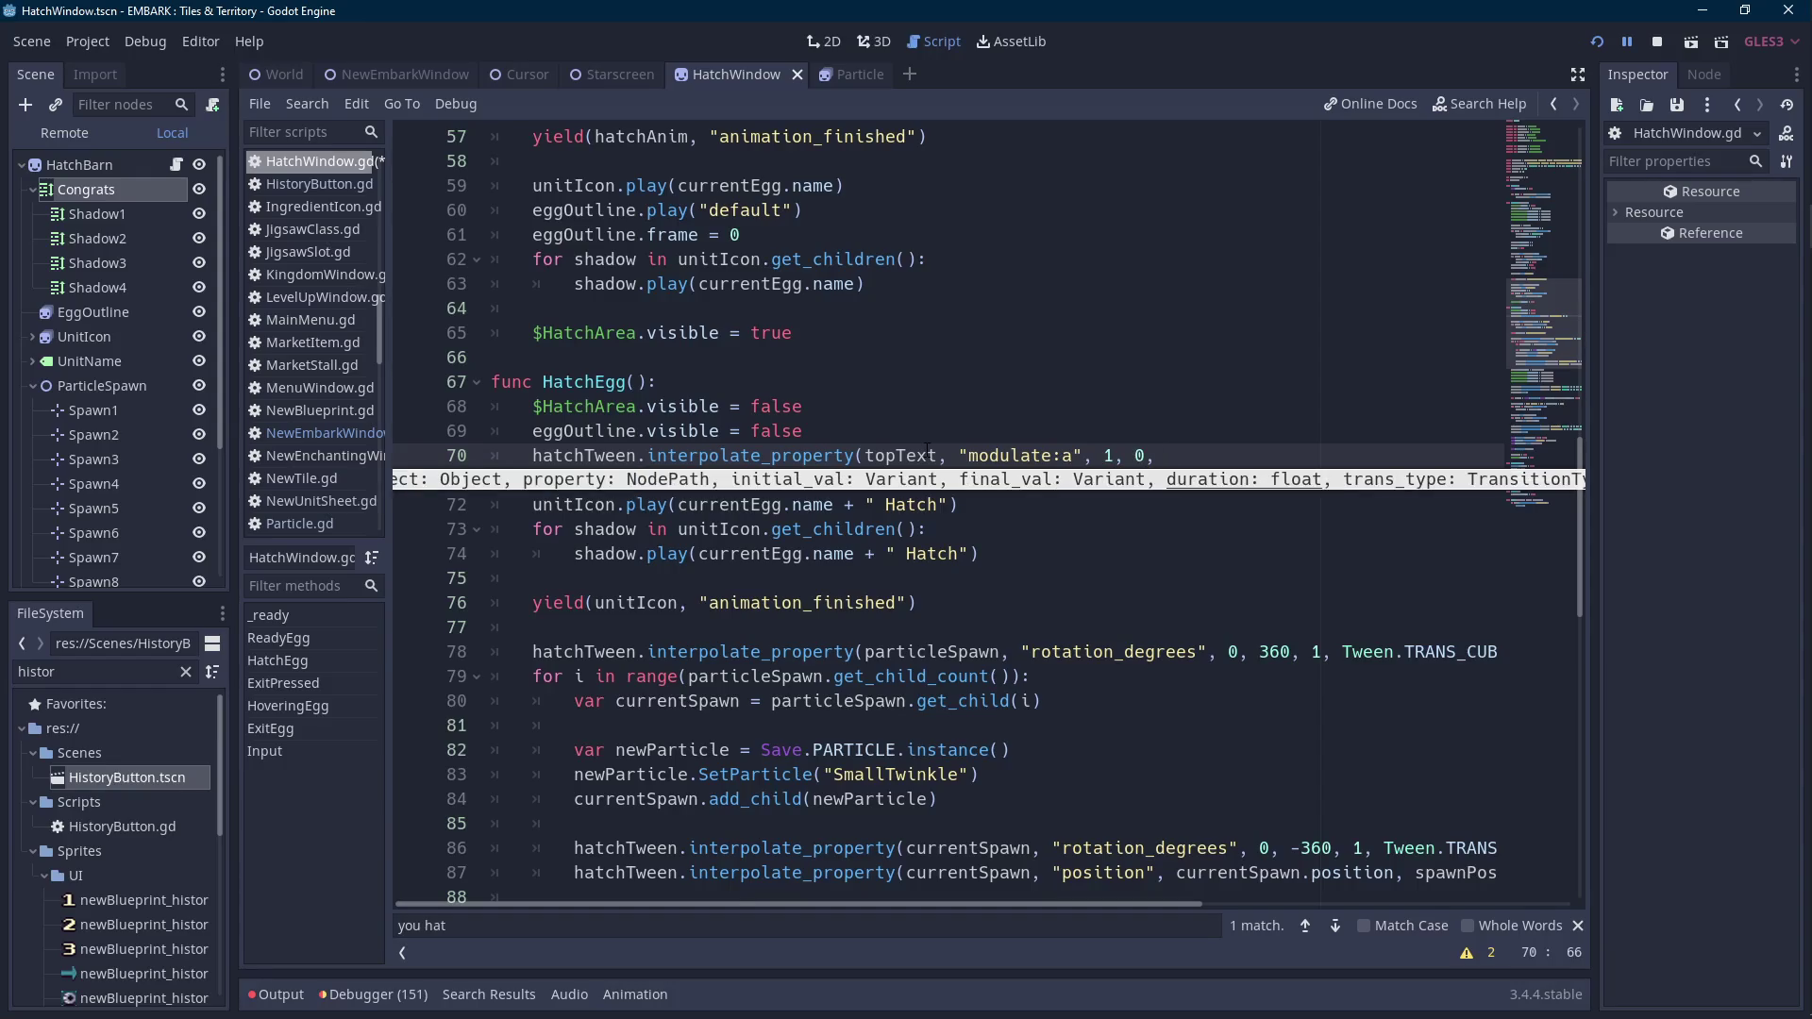
text(0.2,Tween.)
key(Down)
key(Down)
key(Down)
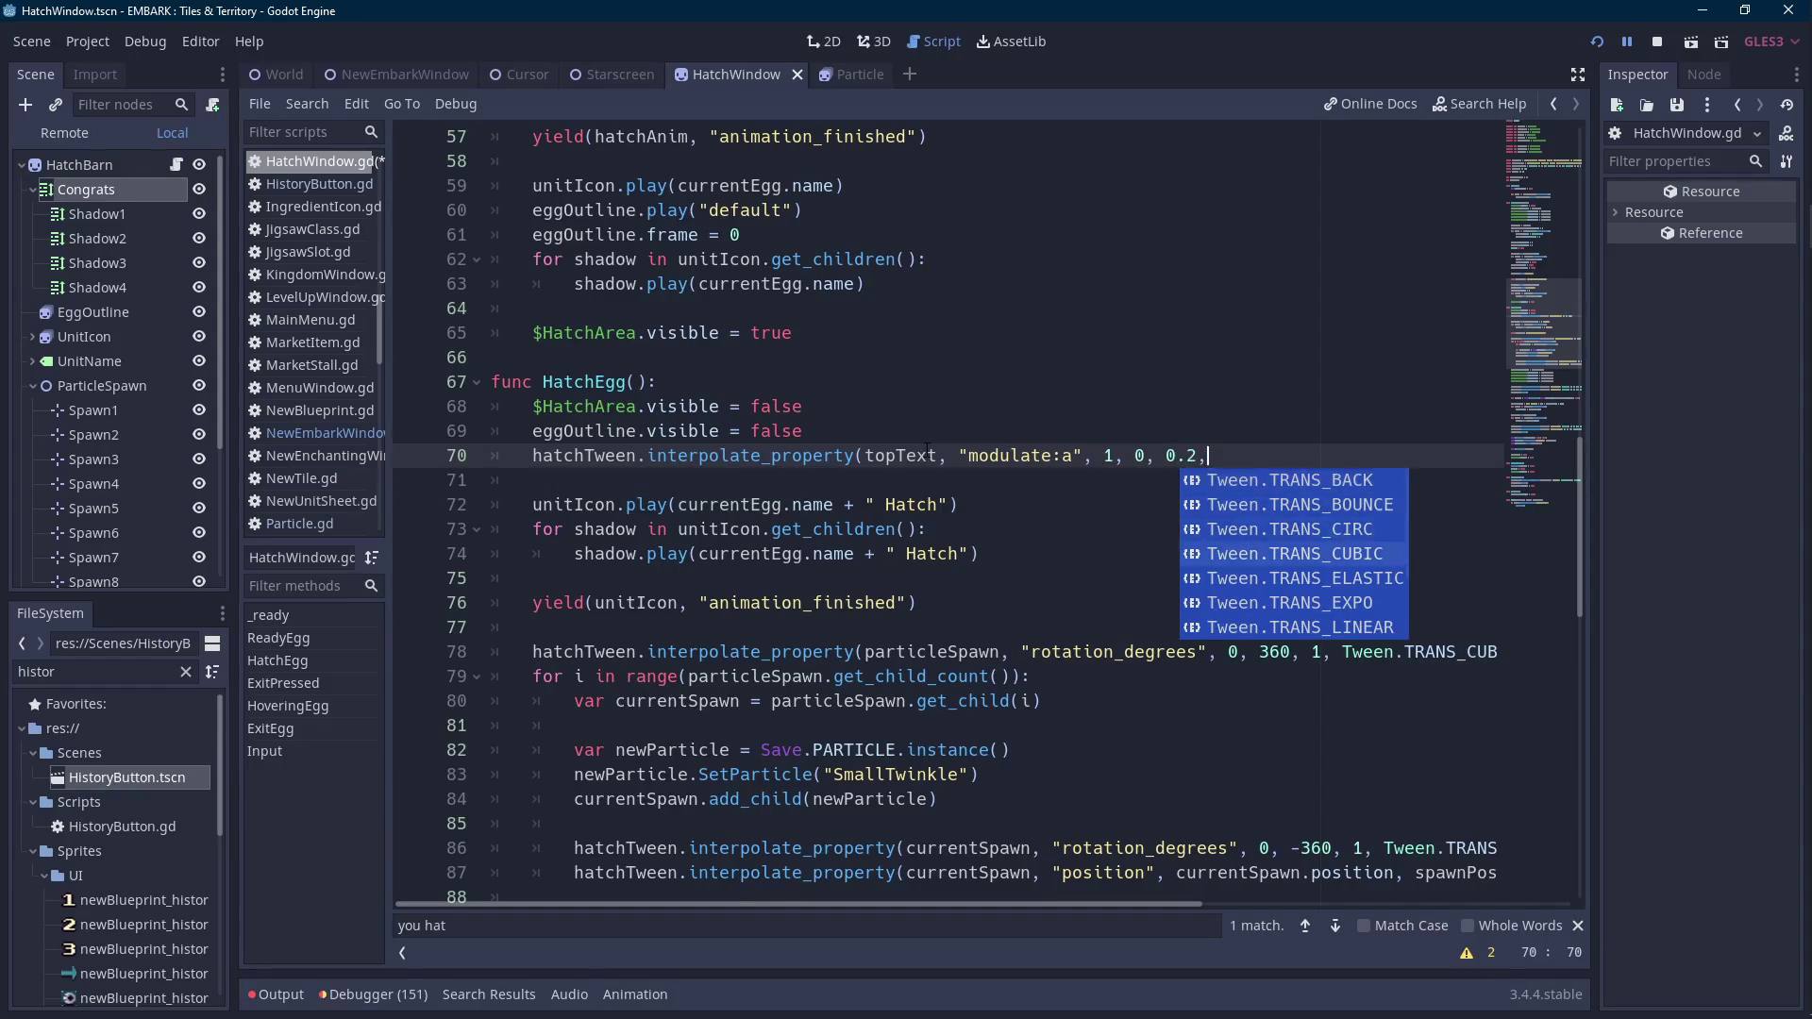
key(Return)
text(, Tween.EASE_IN))
Correct the fade duration from 0.2 to 0.3 and add hatchTween.start() below it.
key(ctrl+Left)
key(ctrl+Left)
key(ctrl+Left)
key(Left)
key(Left)
key(Left)
key(Delete)
text(3)
key(End)
key(Return)
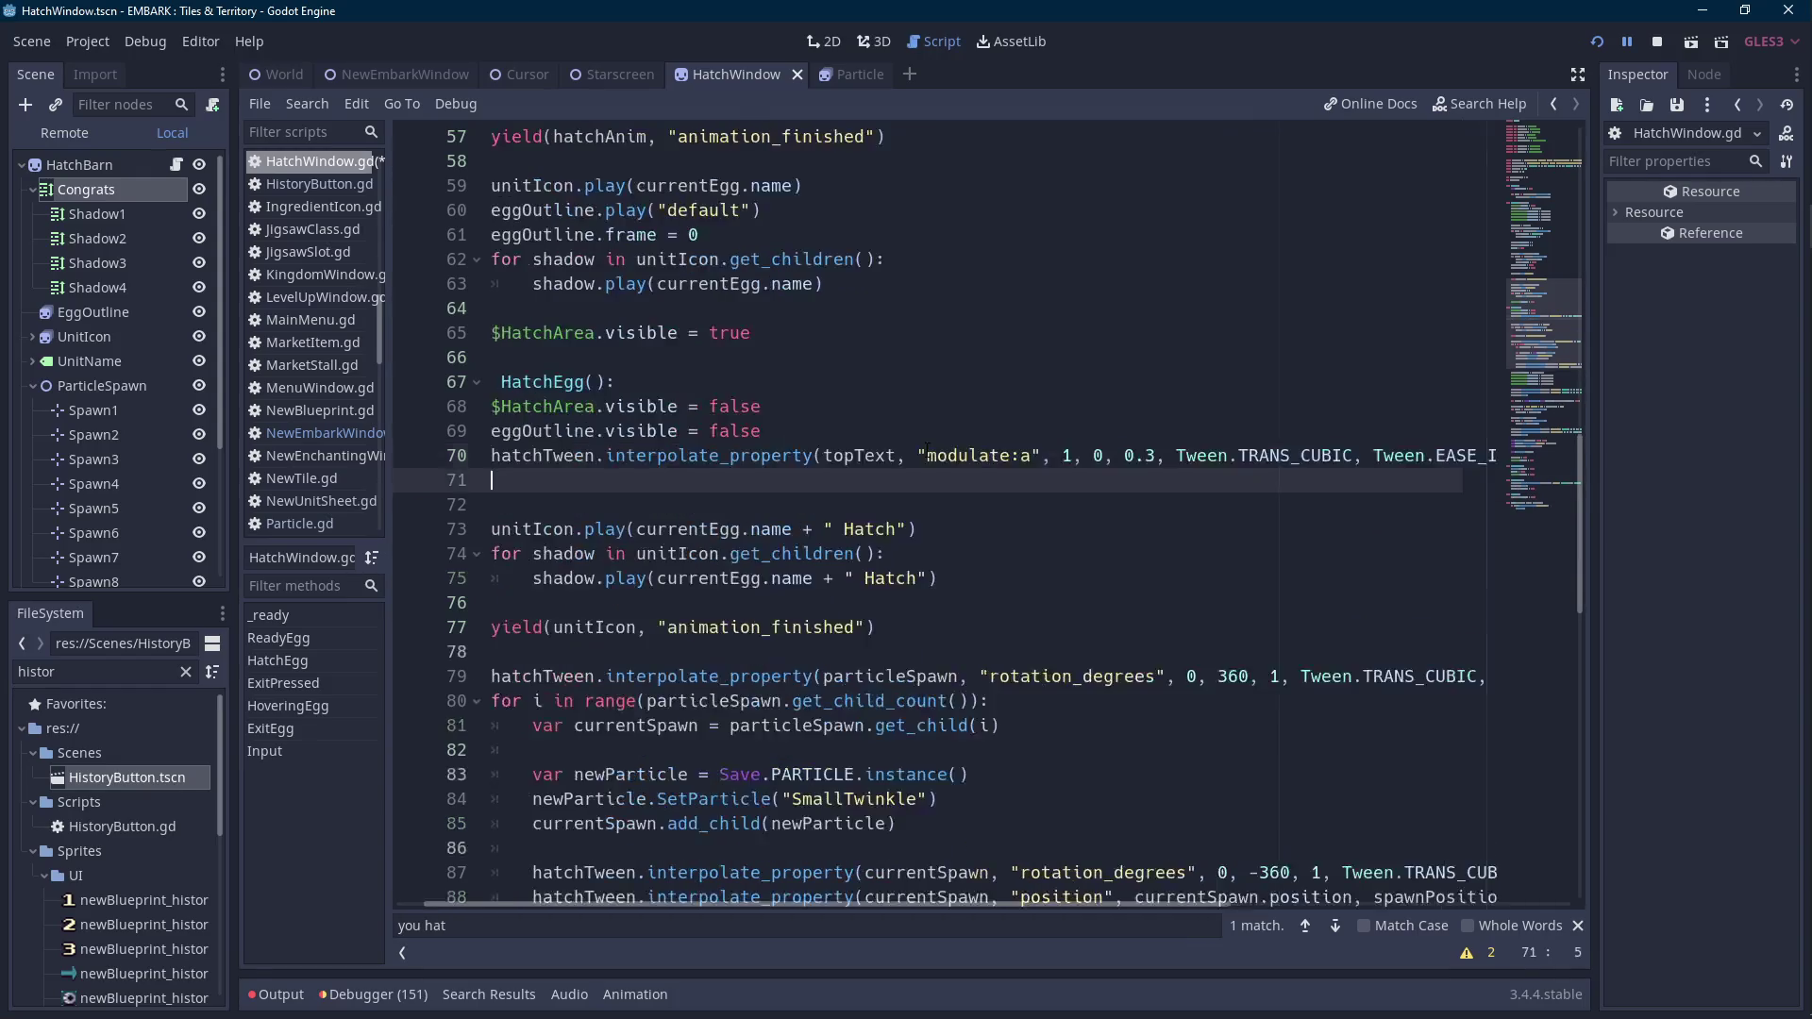
text(hatchTween.sta)
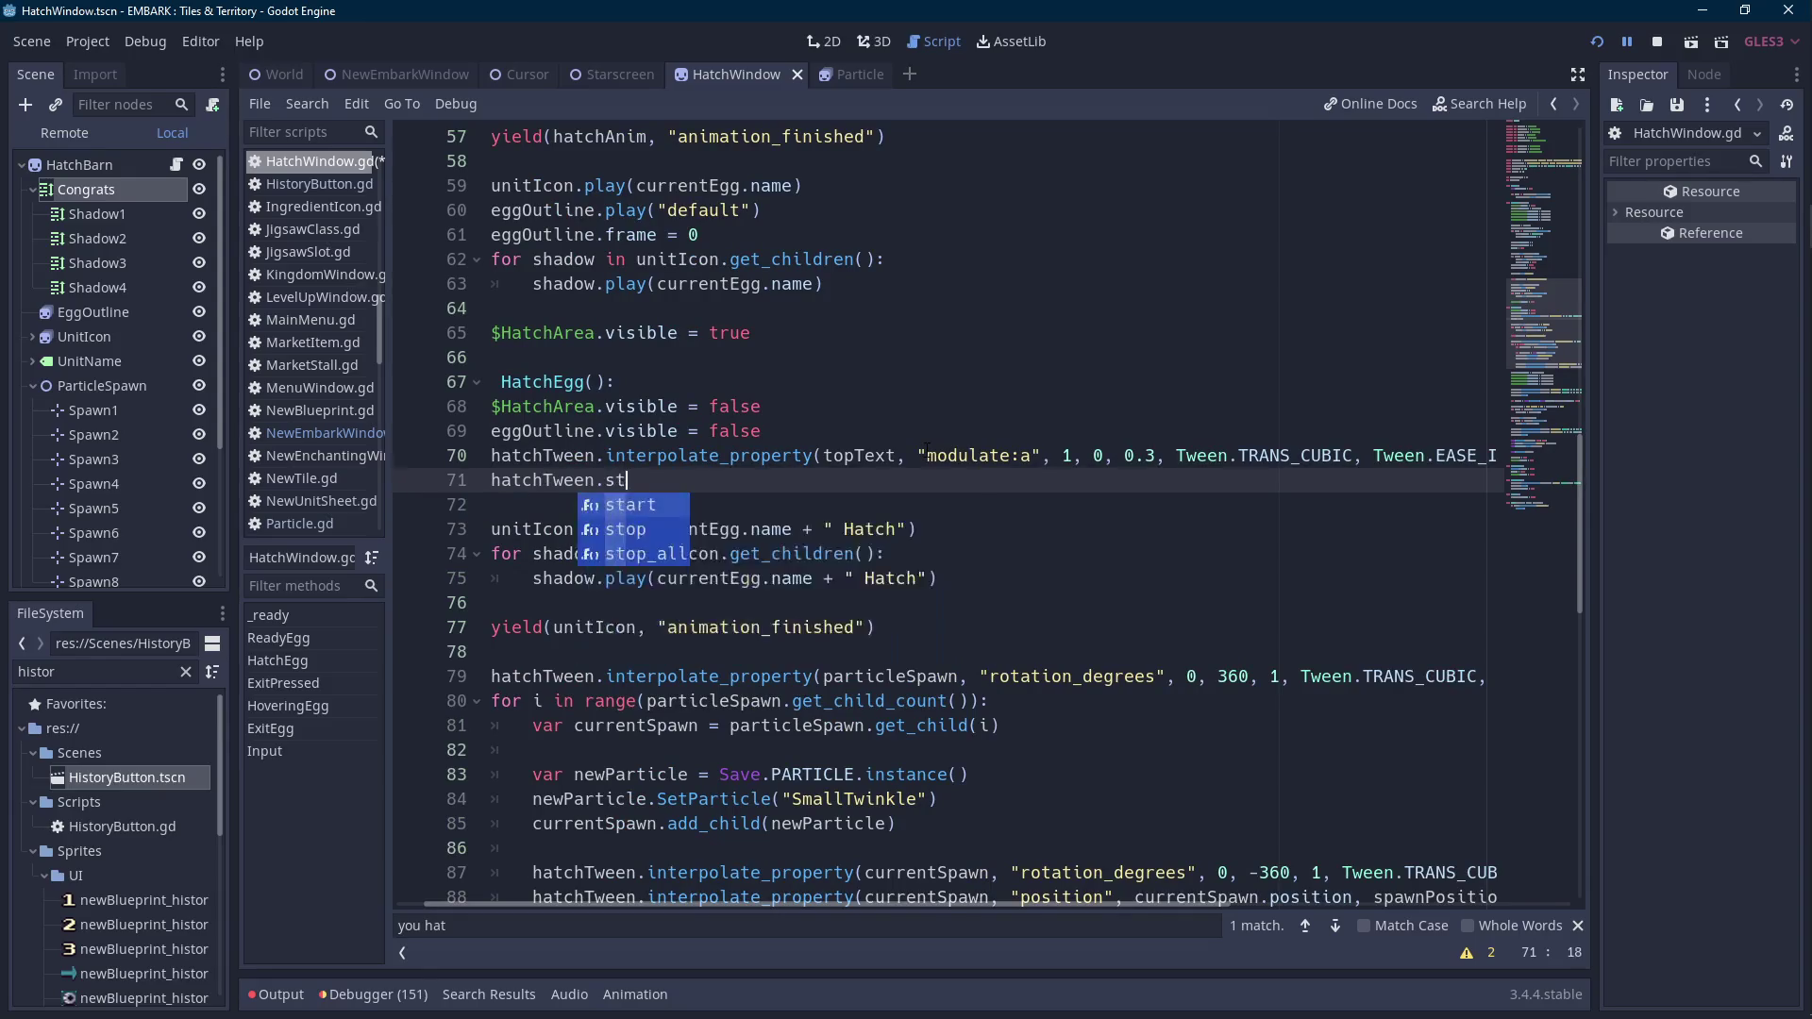
key(Return)
Select and copy the new fade tween and start lines.
click(596, 456)
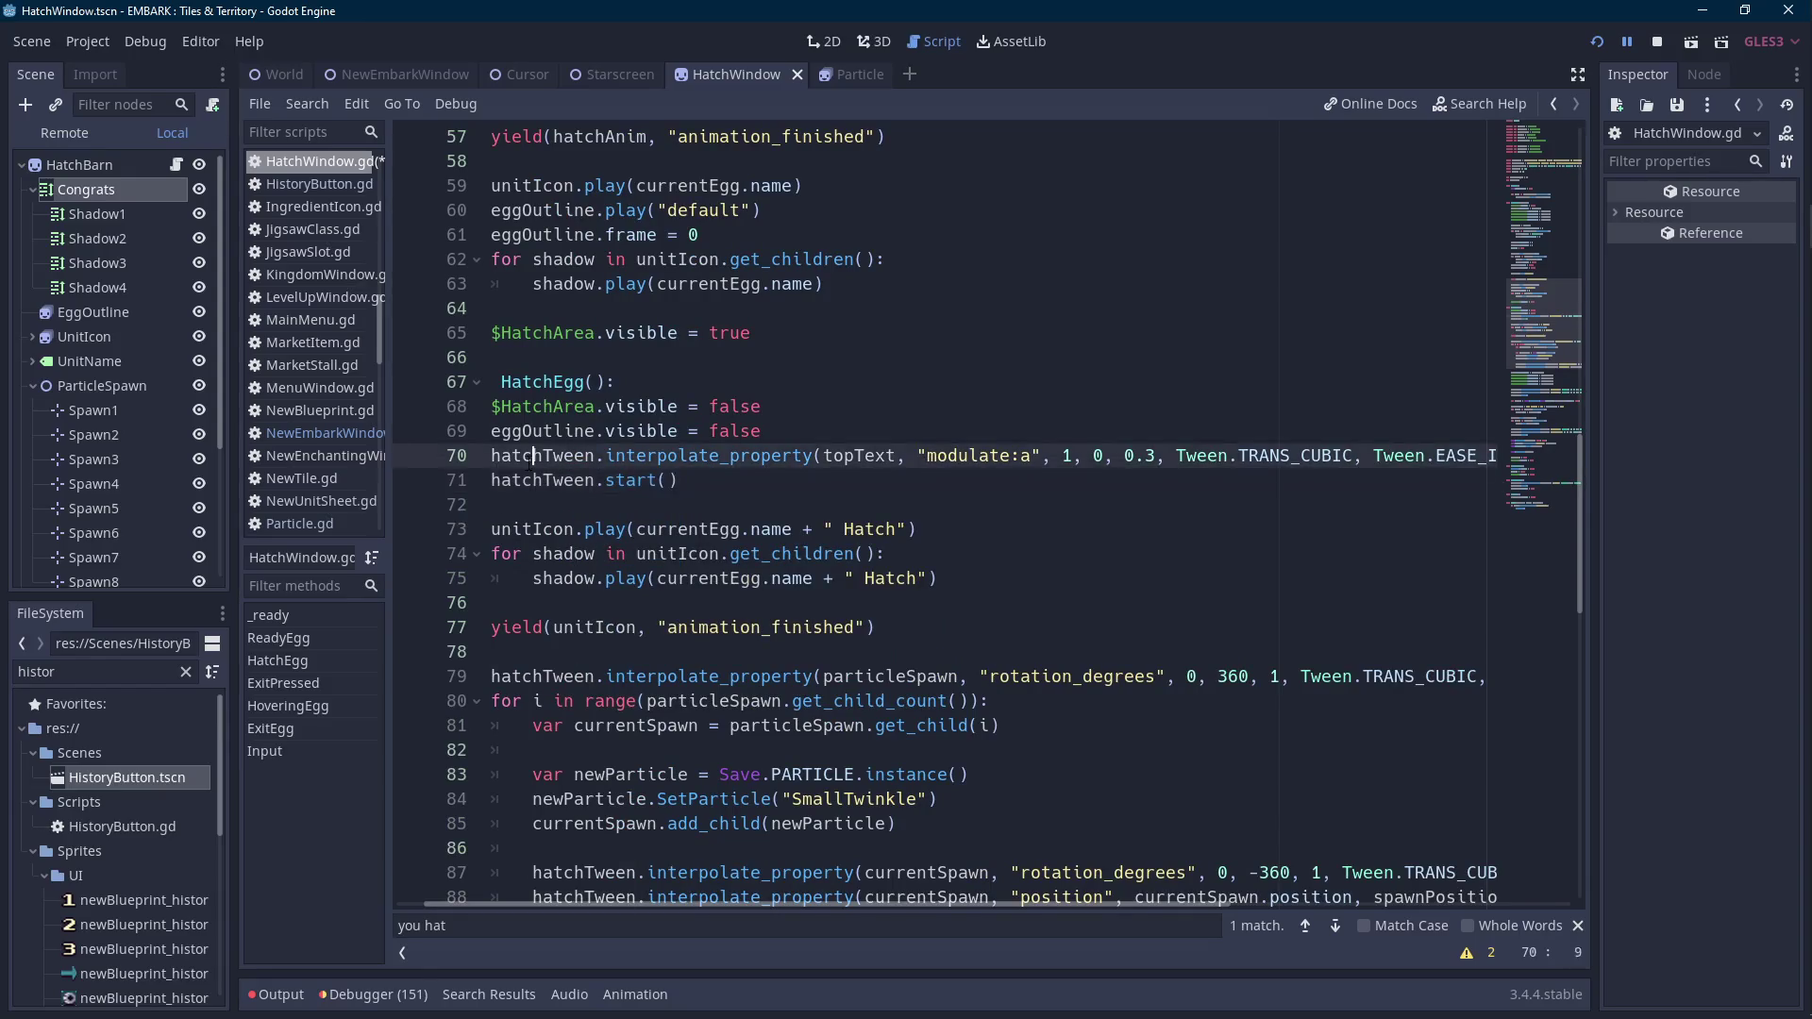
scroll(613, 908, left, 1)
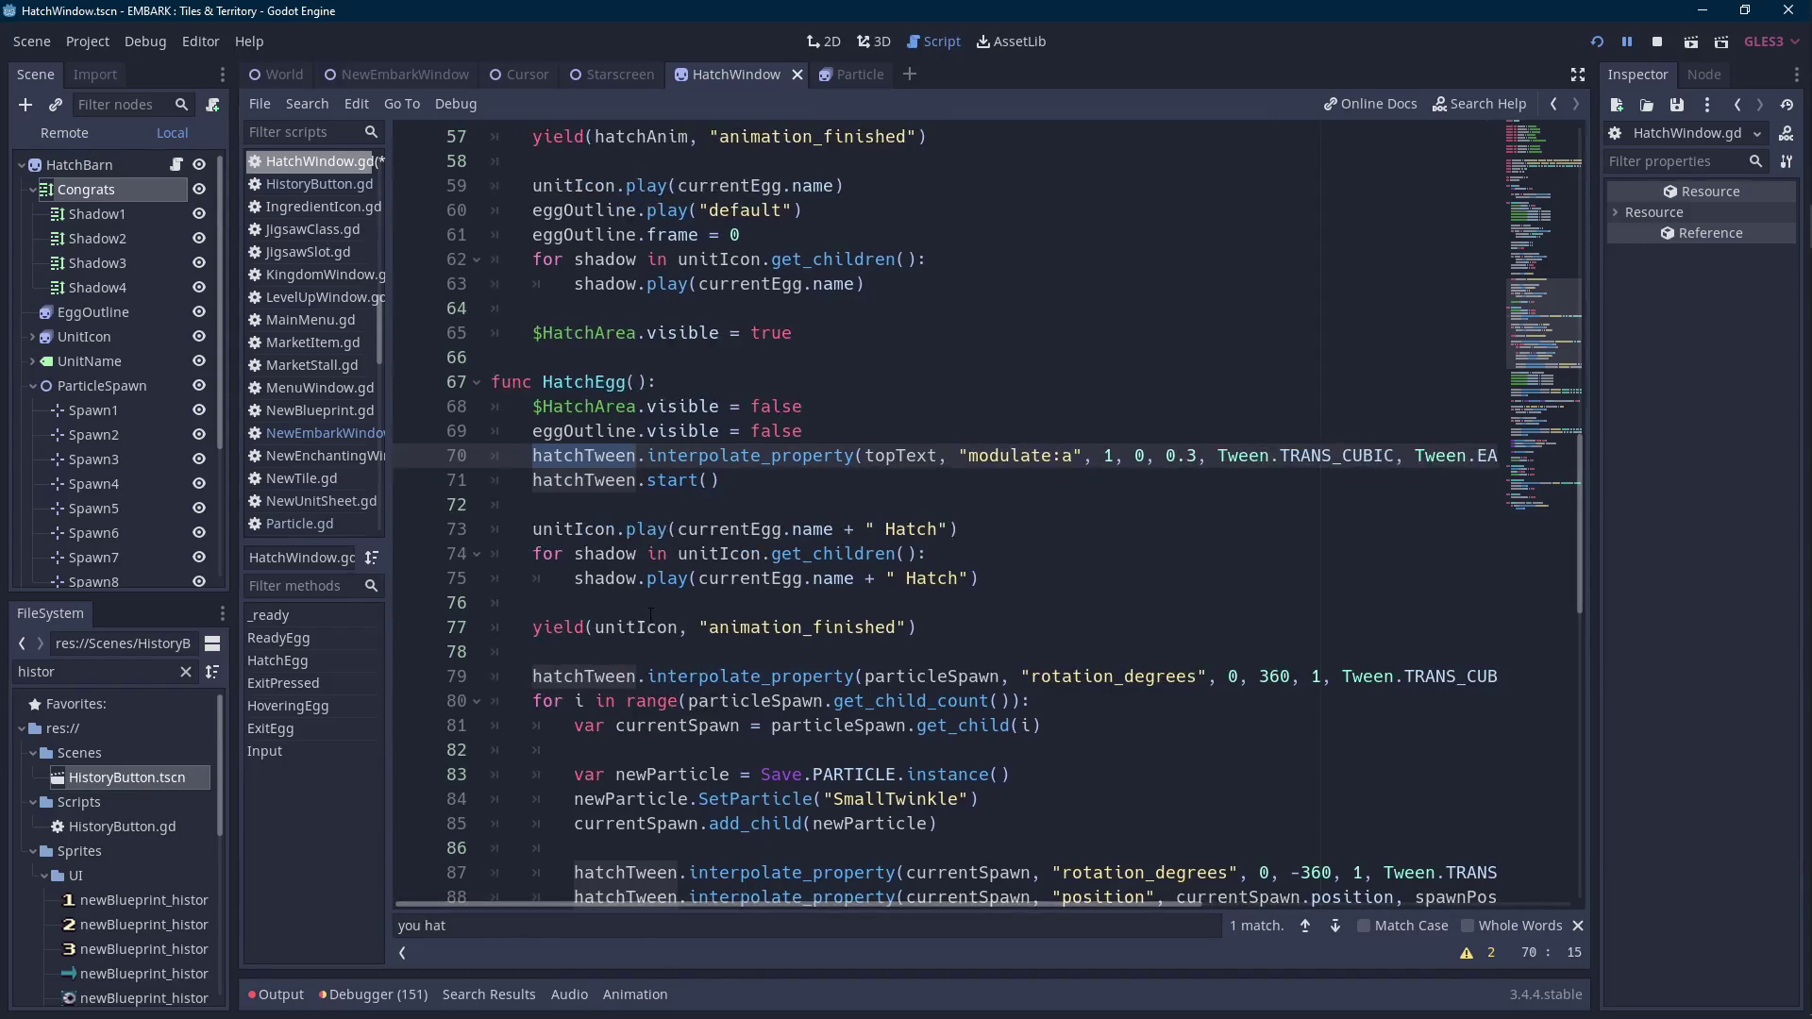
drag(744, 479, 532, 456)
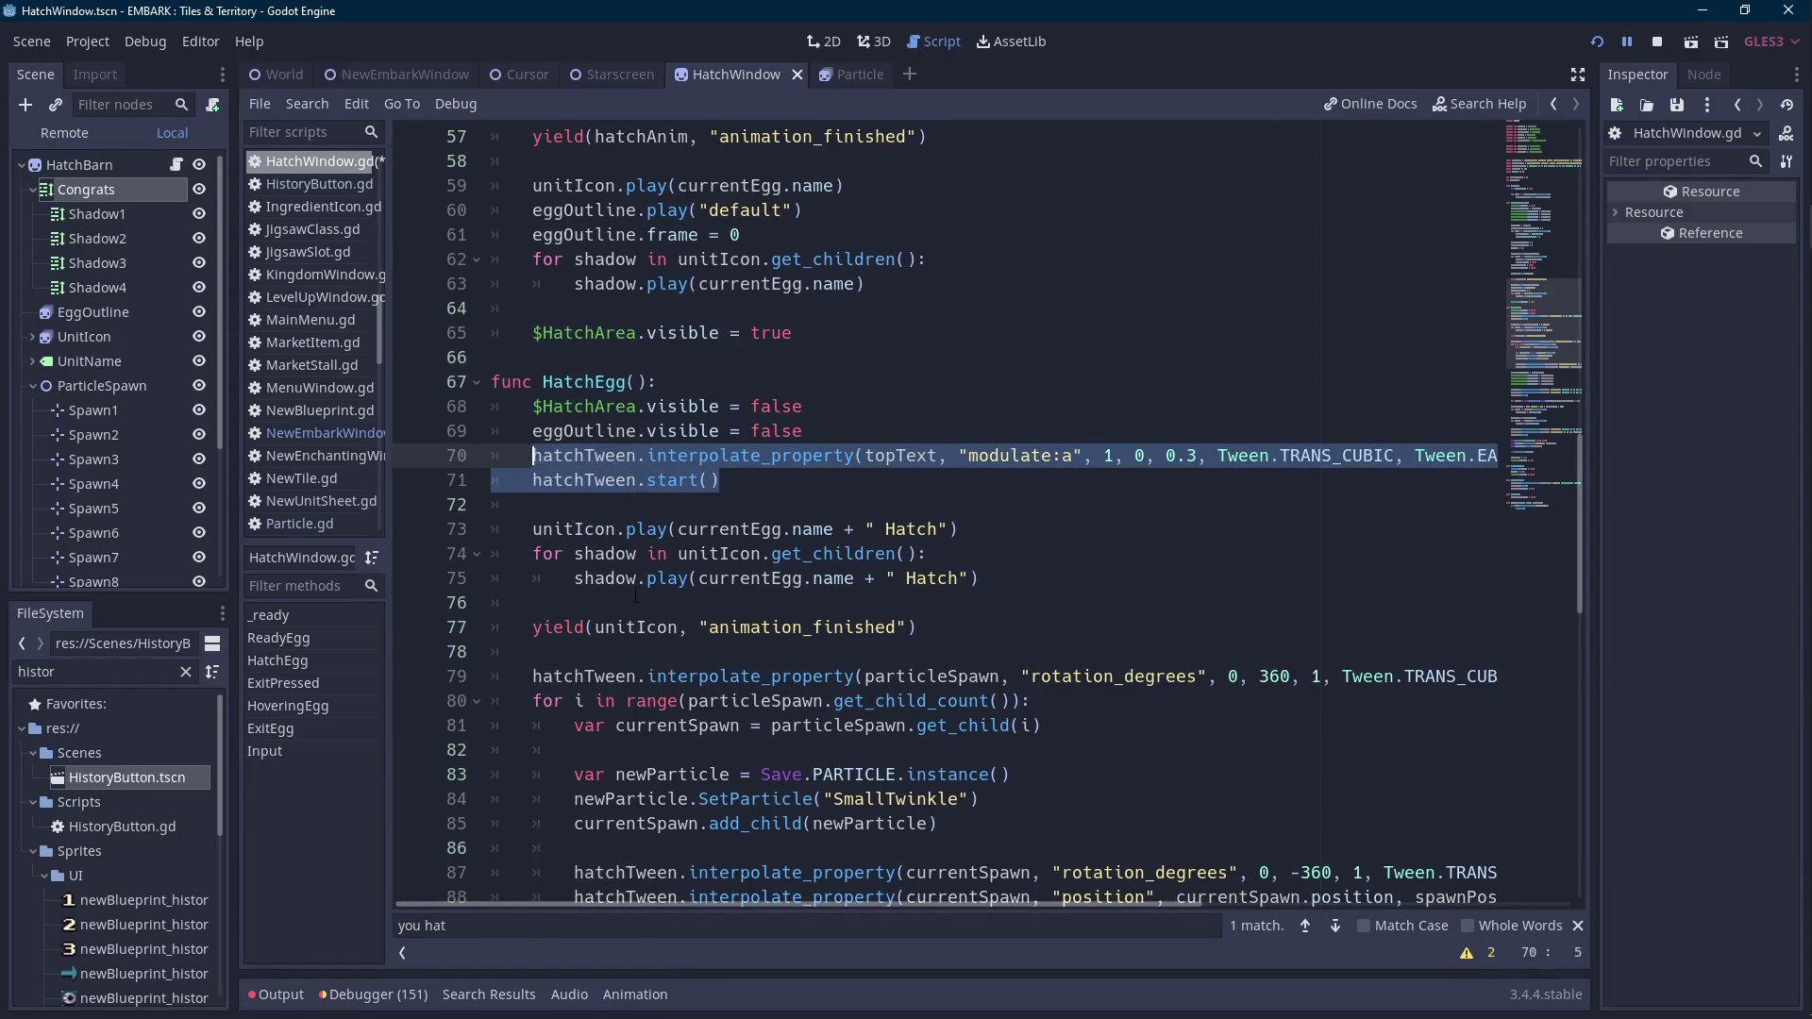
key(ctrl+f)
scroll(639, 596, down, 2)
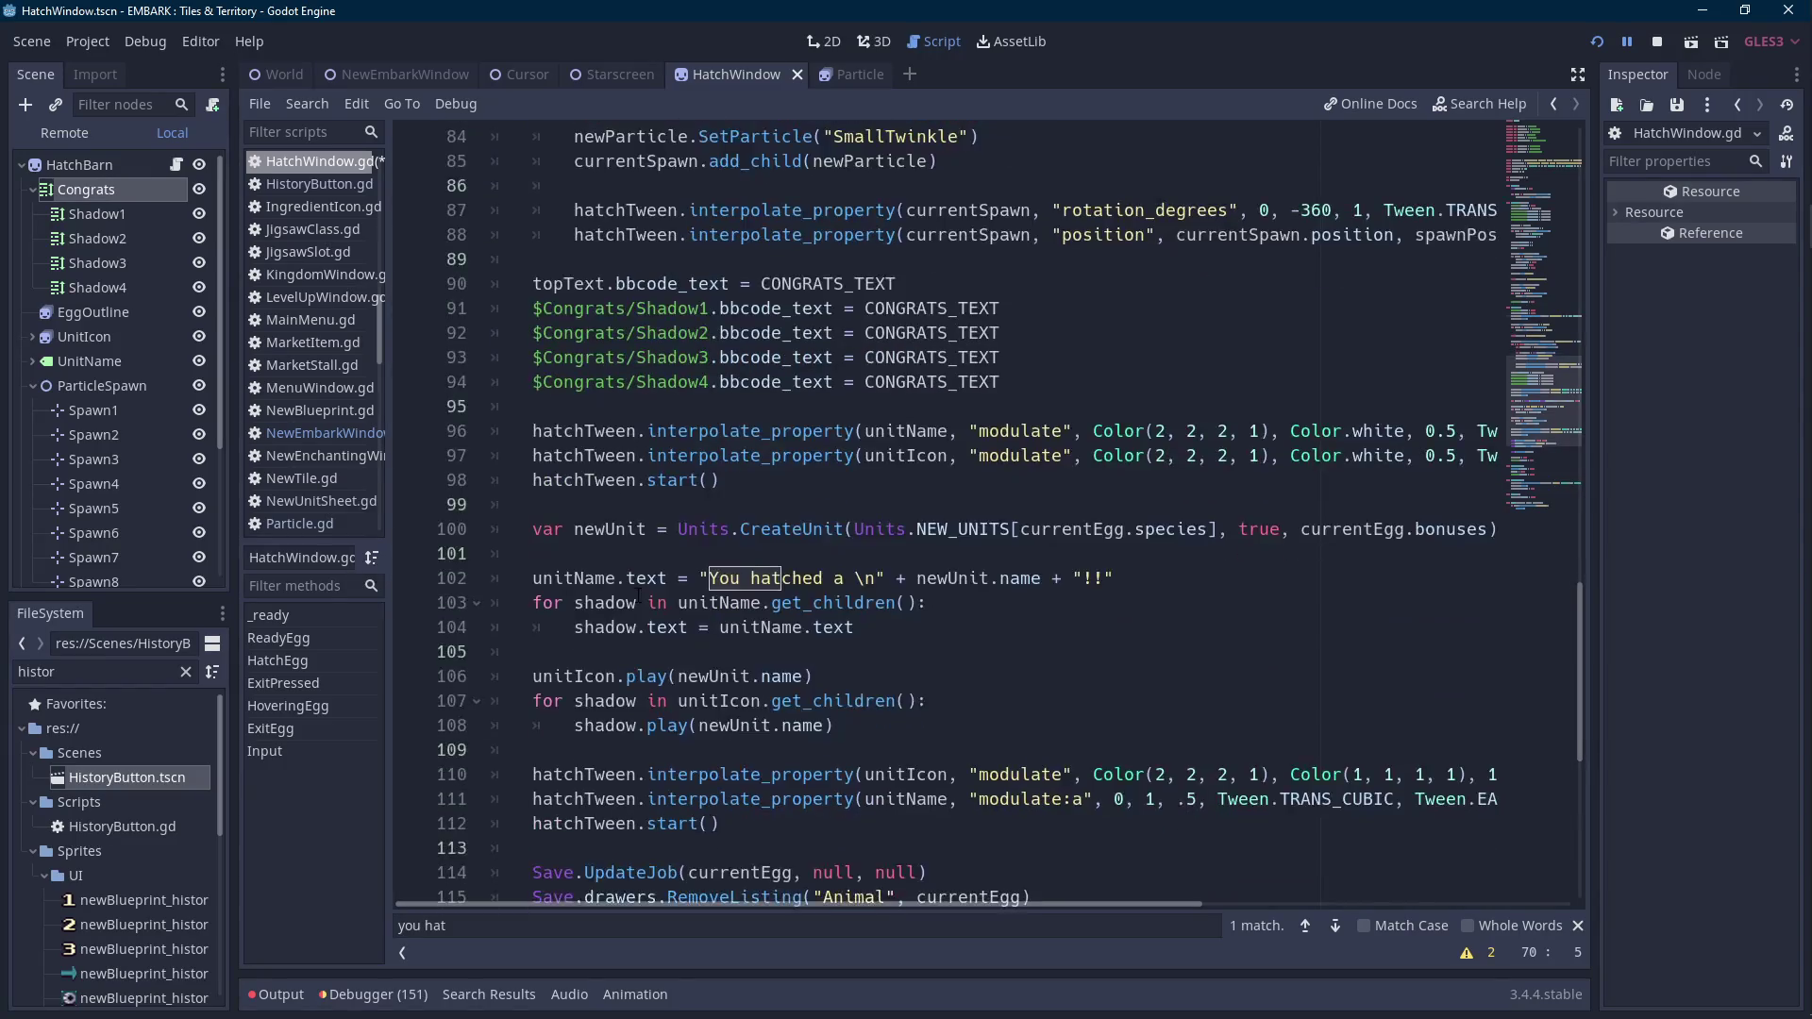
Paste the copied fade tween at empty line 95 and delete the redundant start() line.
scroll(636, 495, up, 1)
click(699, 482)
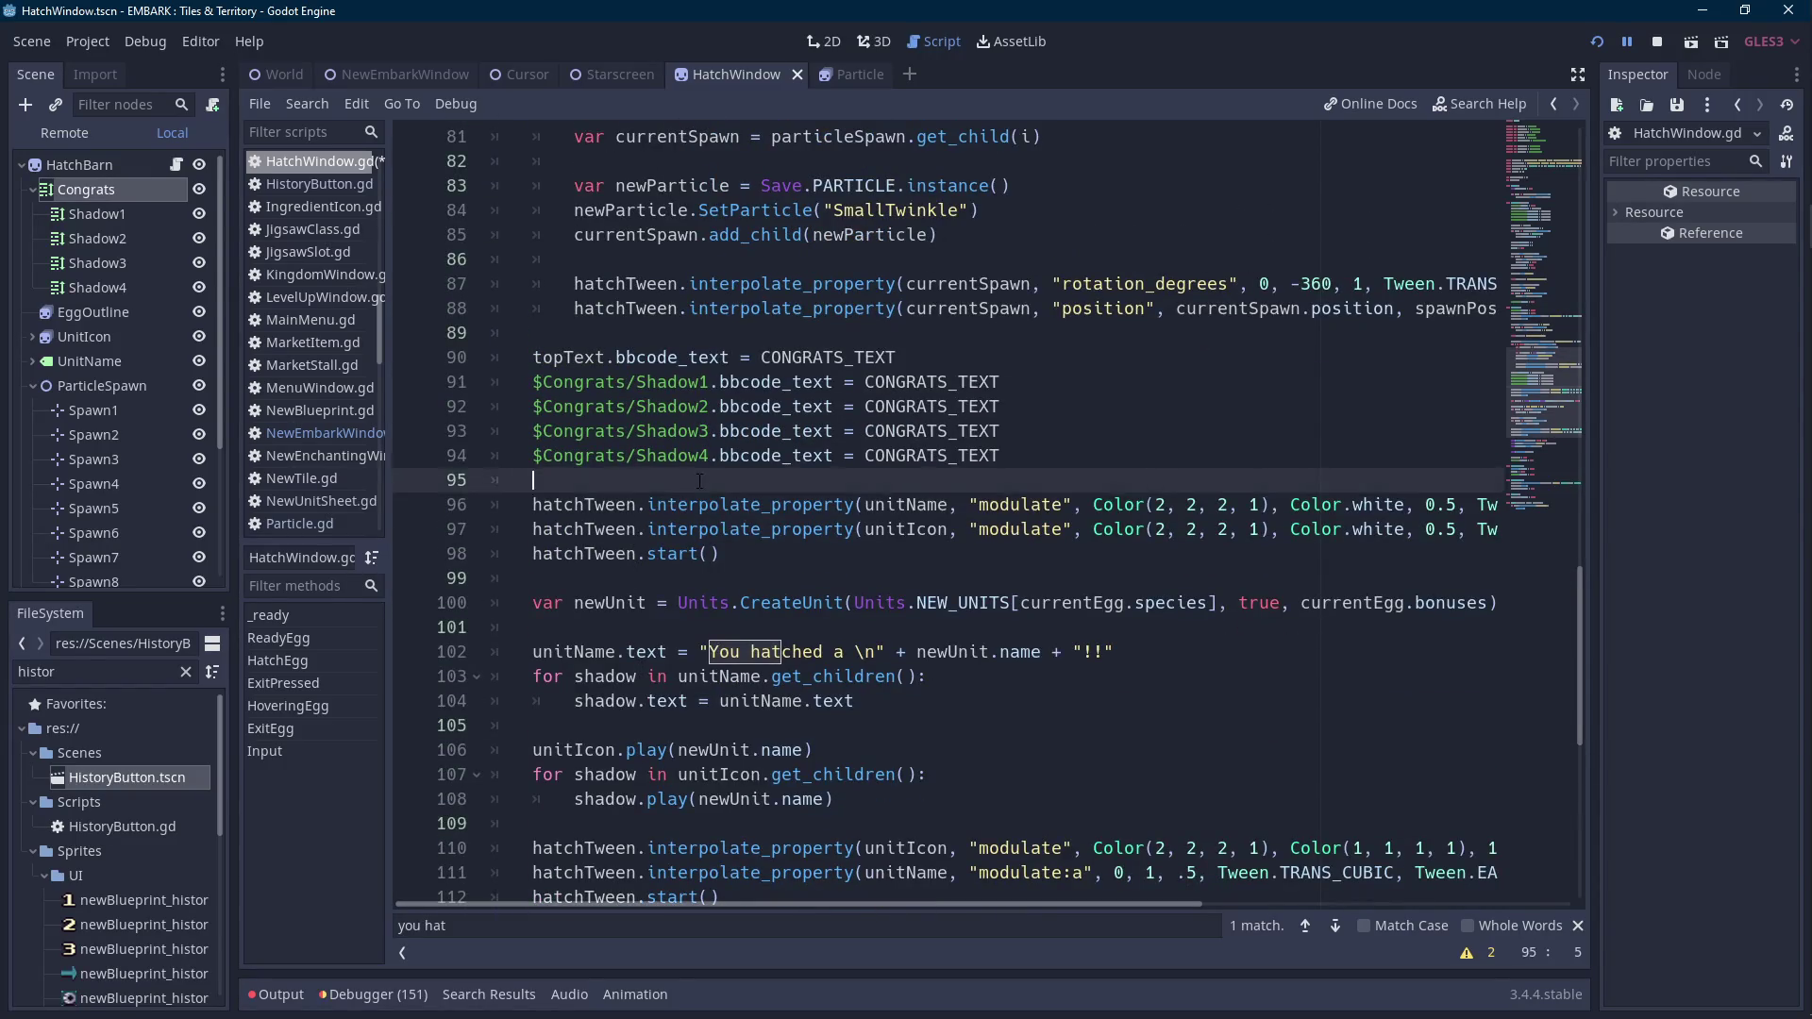
key(ctrl+v)
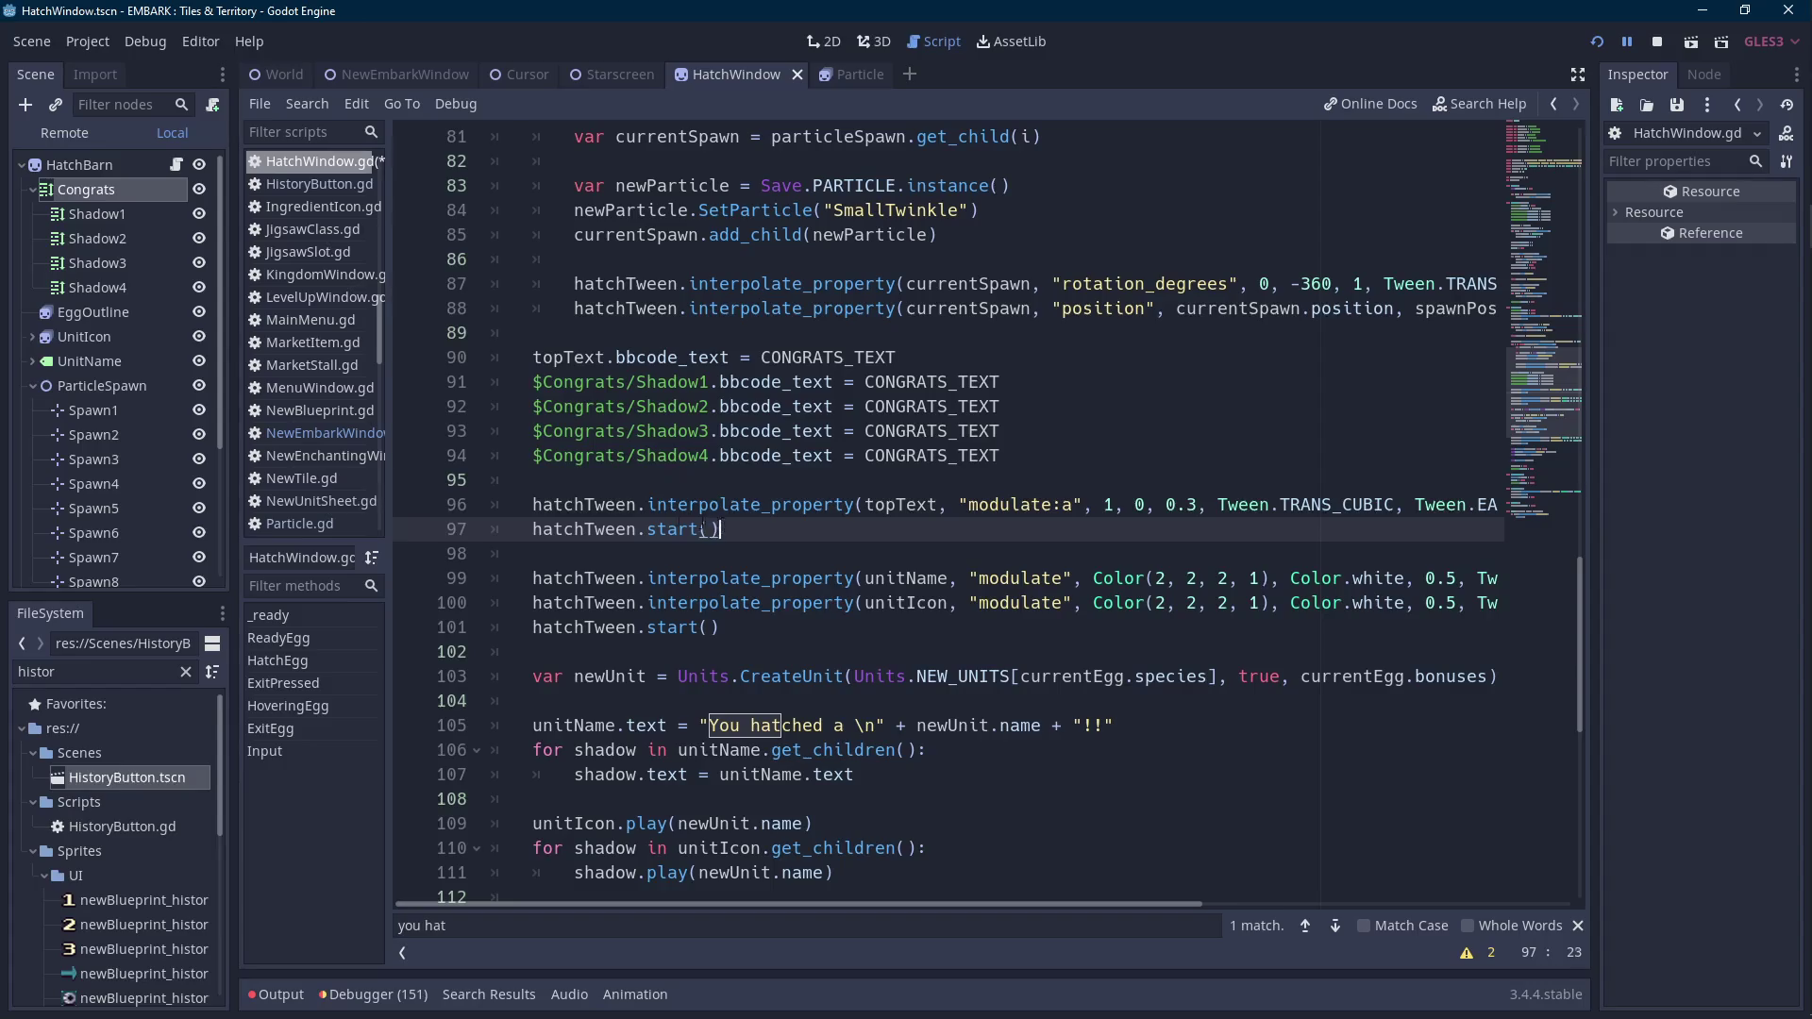
triple_click(512, 529)
key(BackSpace)
key(BackSpace)
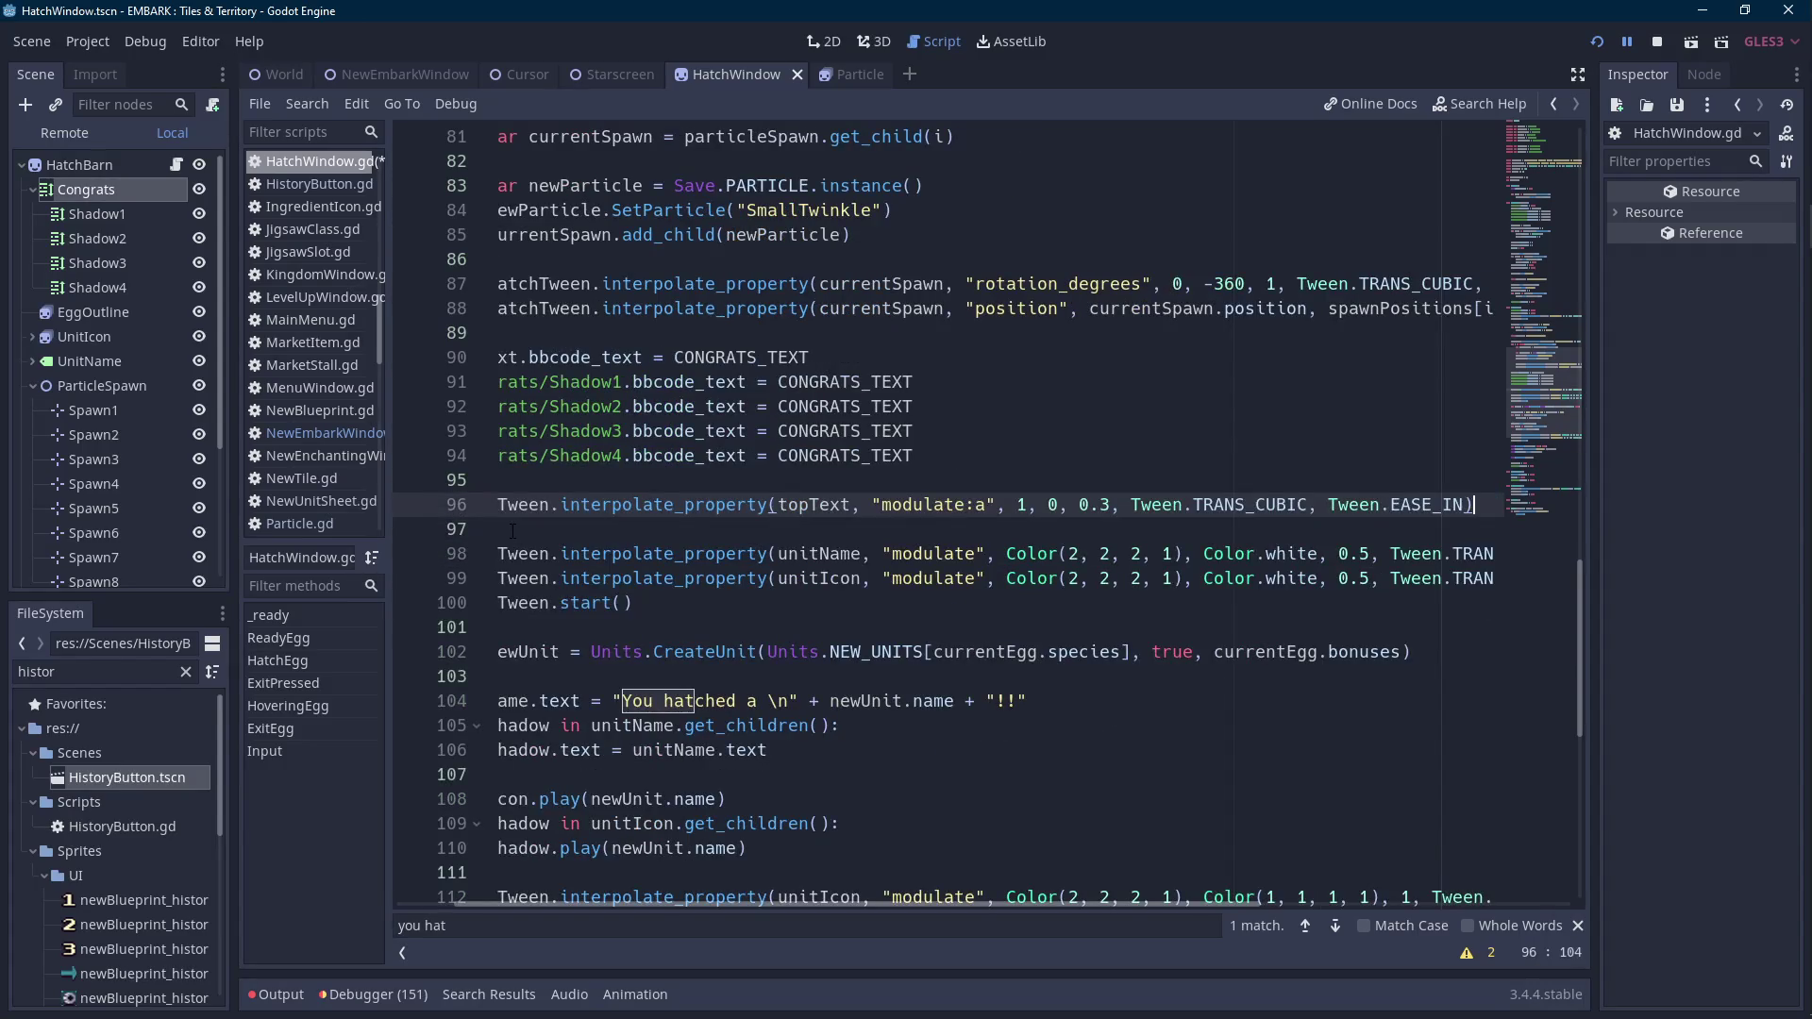
Change the congrats tween's start value to 2 and end value to 1, then save the script.
double_click(1023, 505)
text(2)
double_click(1053, 505)
text(1)
mouse_move(925, 904)
mouse_down()
mouse_move(977, 908)
mouse_move(821, 891)
mouse_up()
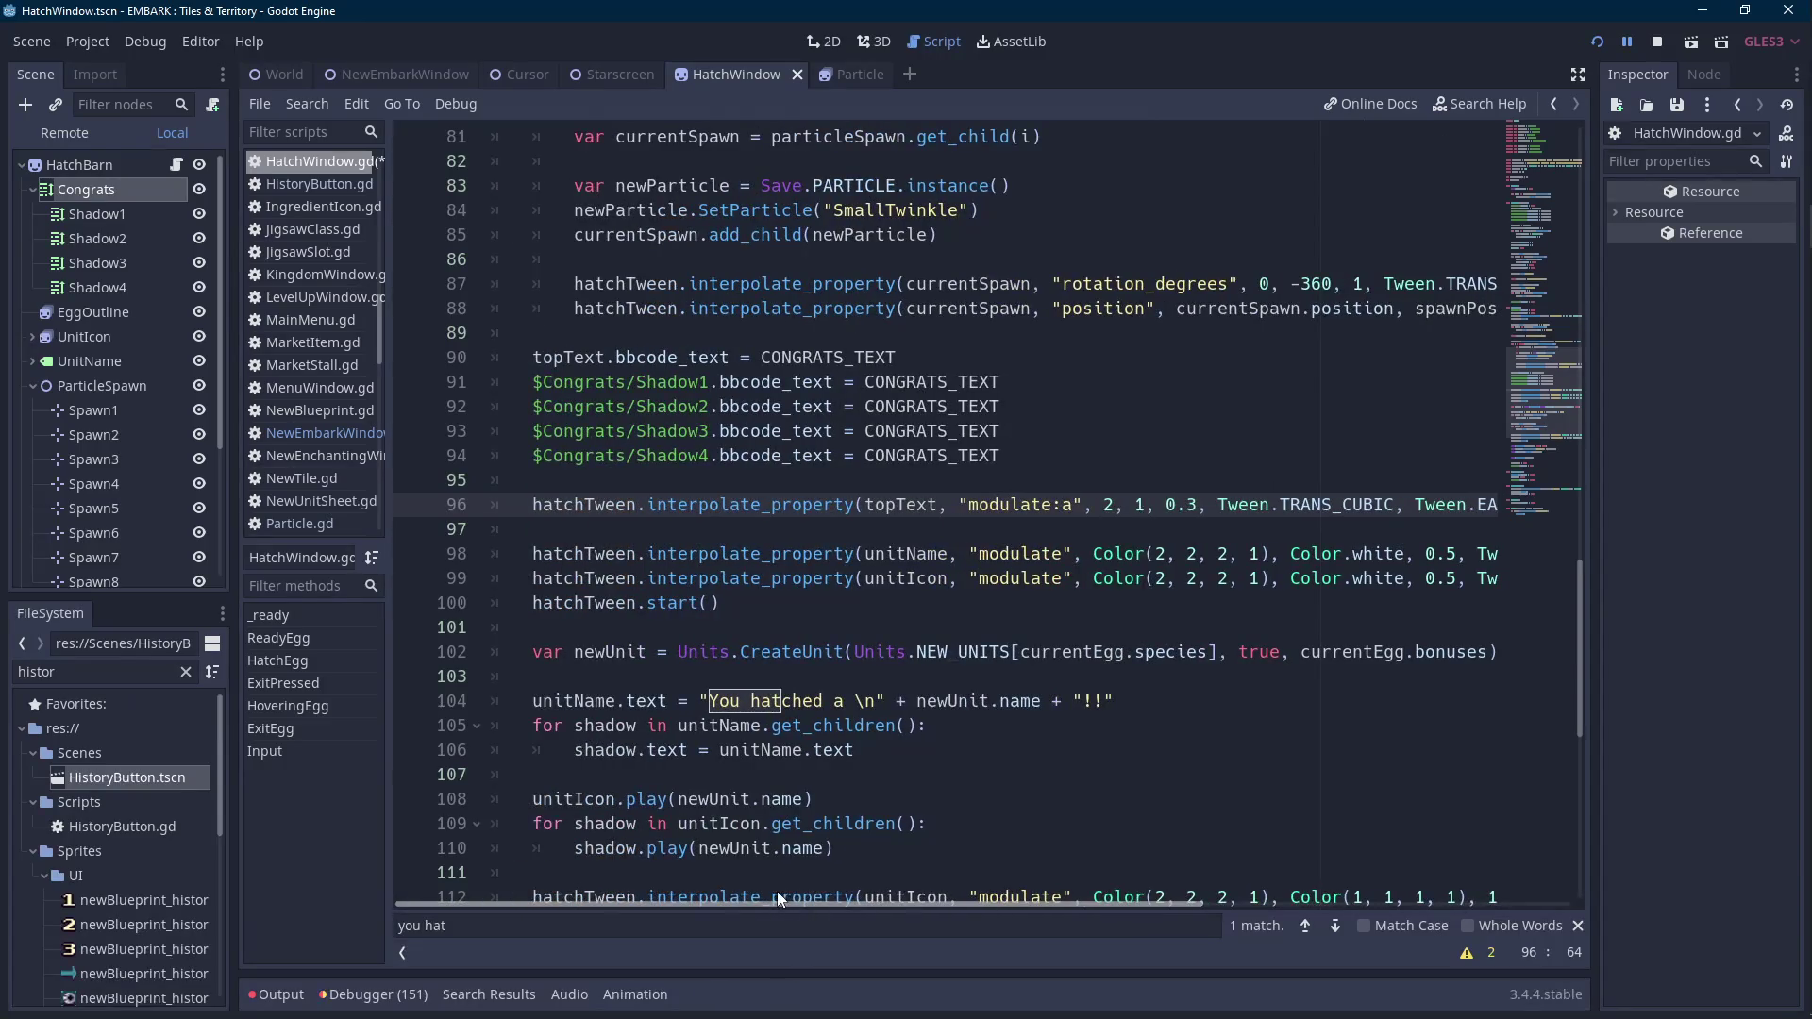
key(ctrl+s)
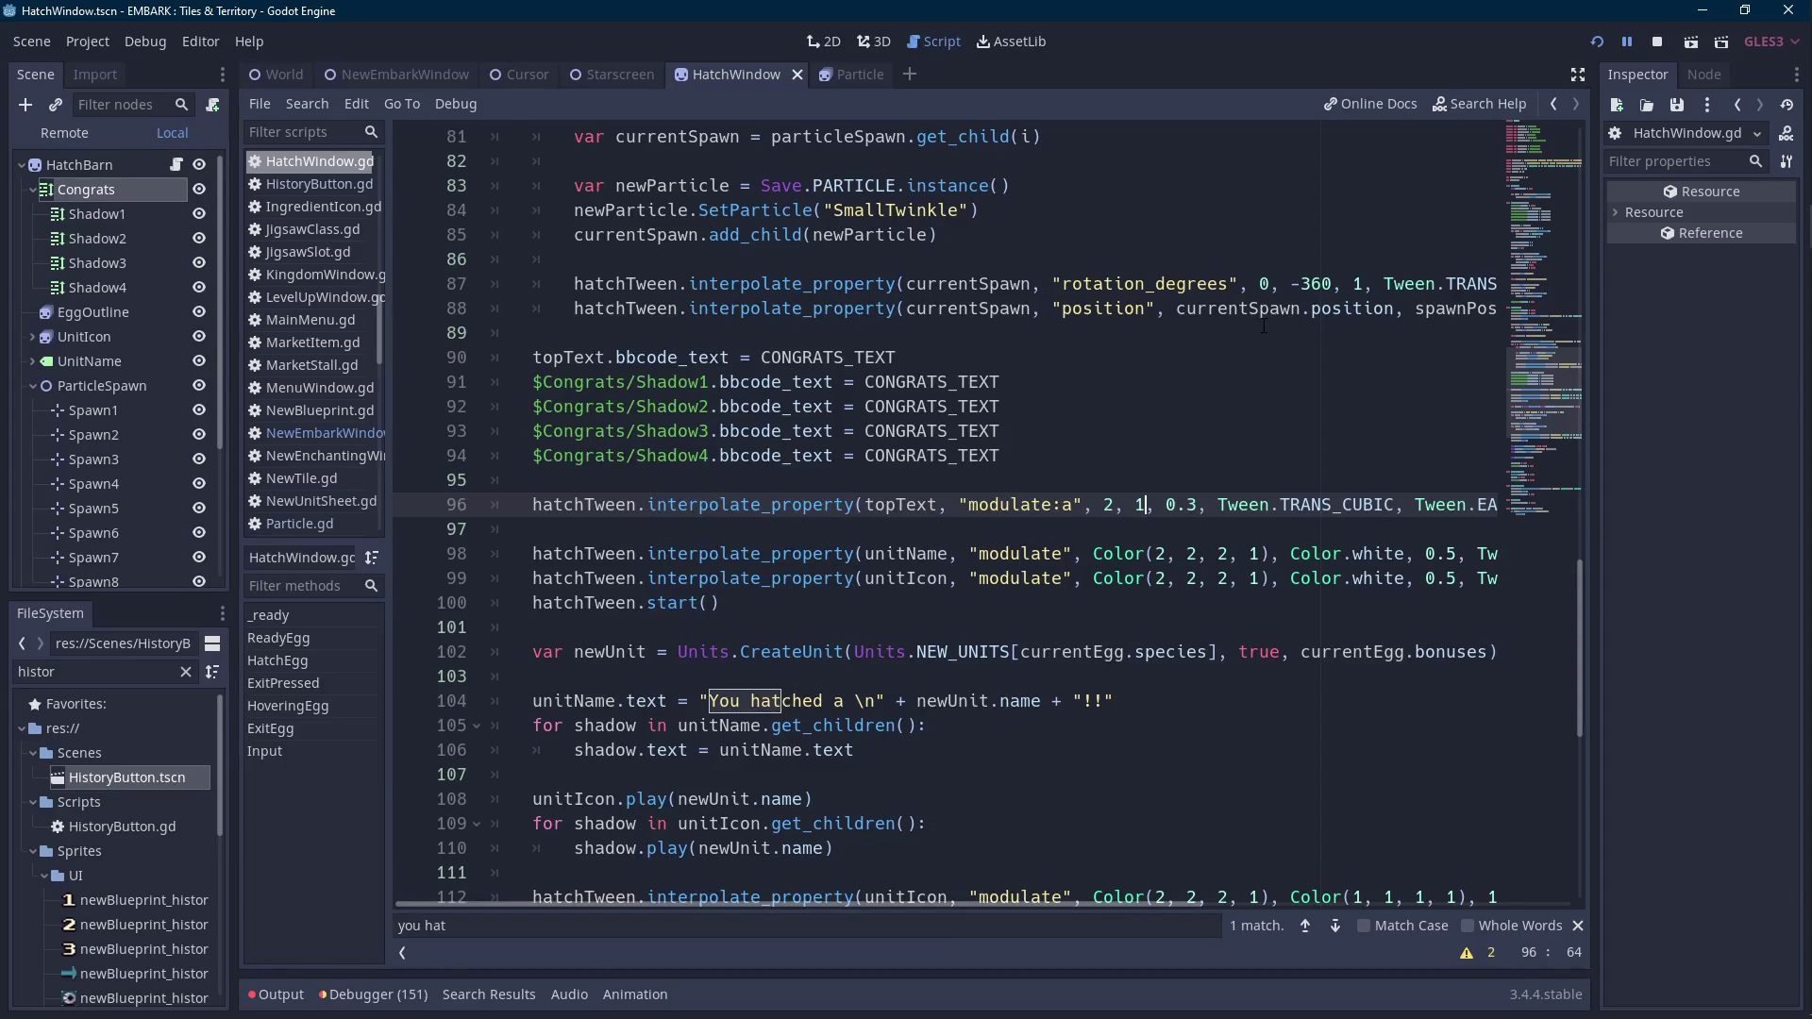
Make line 96 tween full "modulate" from Color(2, 2, 2, 1) to Color.white.
scroll(1263, 325, down, 2)
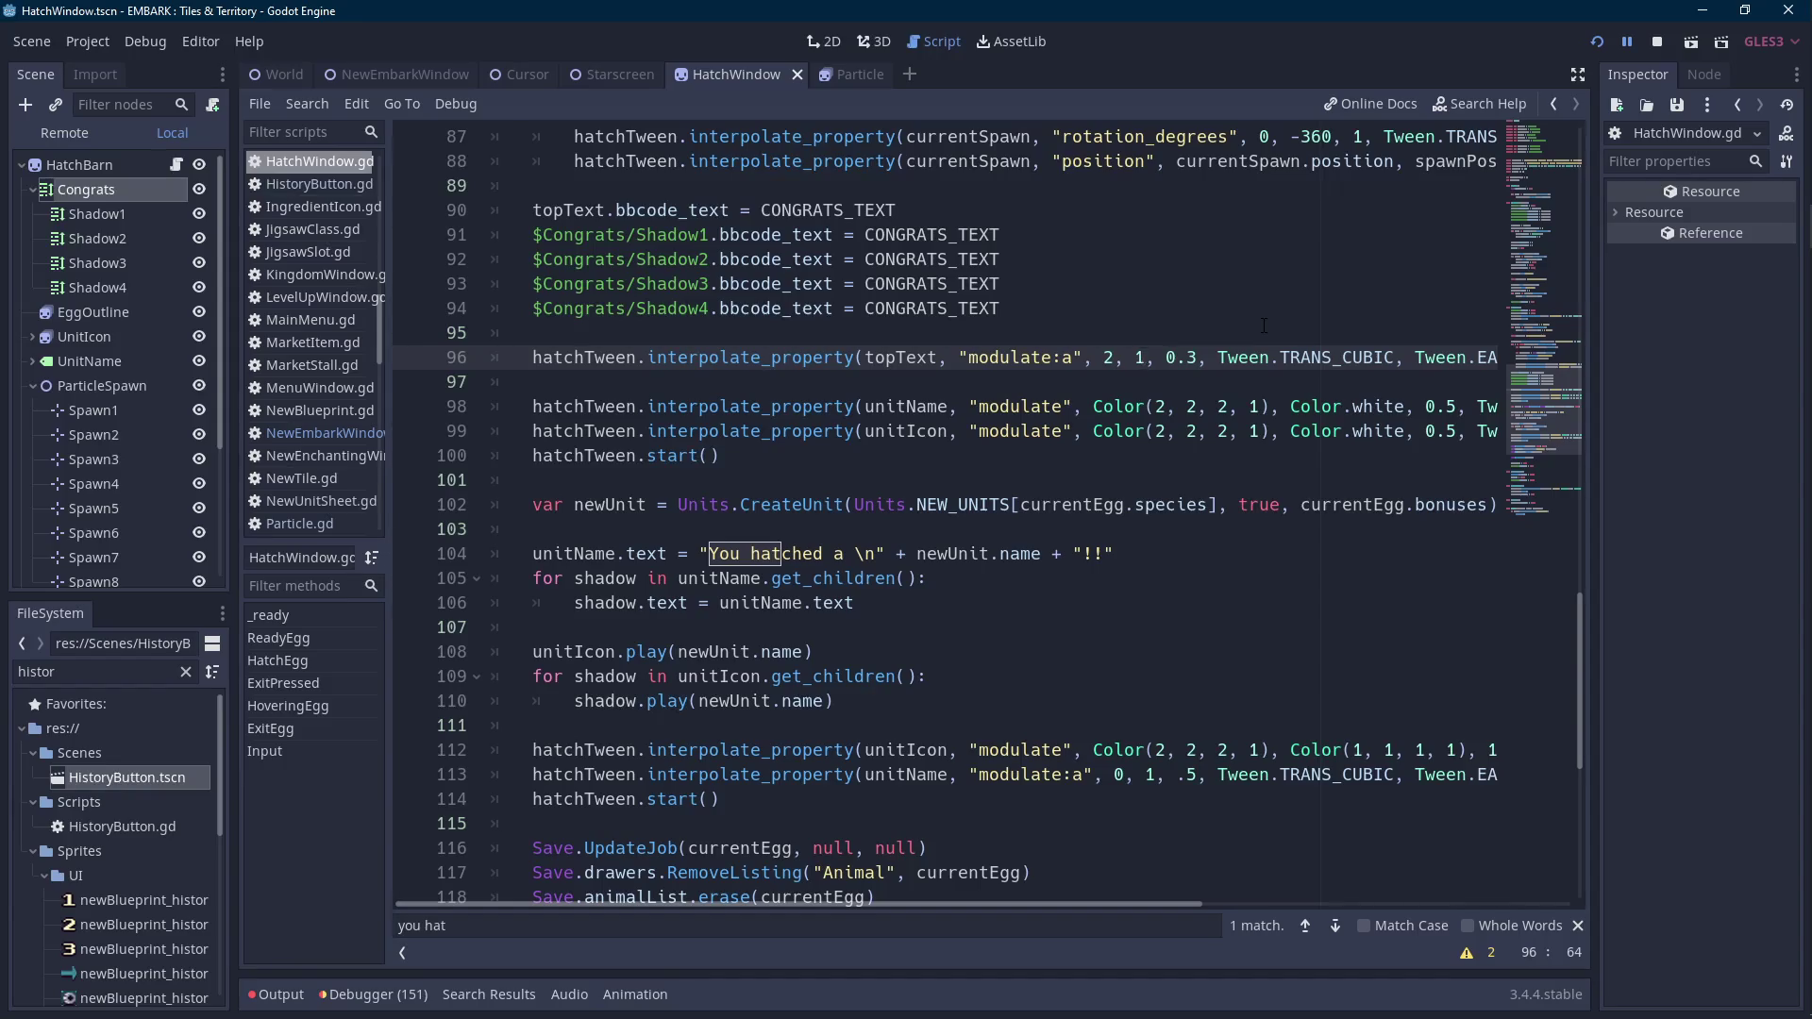
click(570, 554)
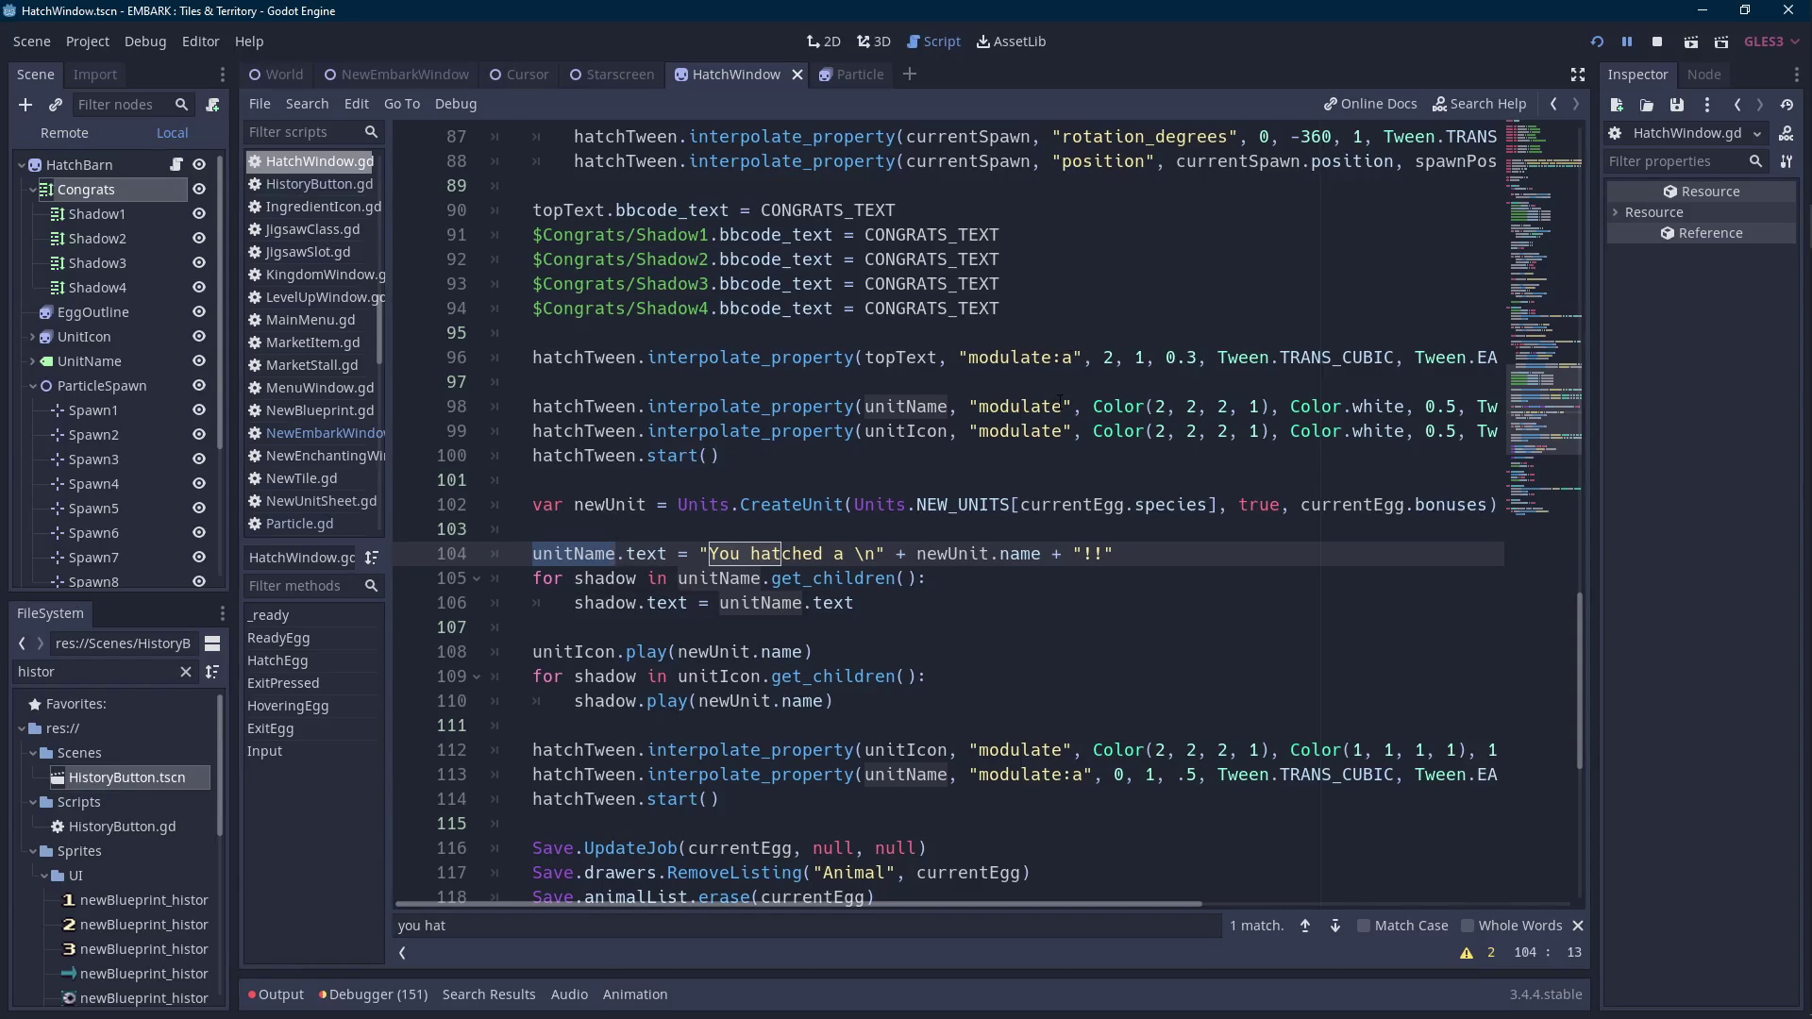
click(1076, 357)
key(BackSpace)
key(BackSpace)
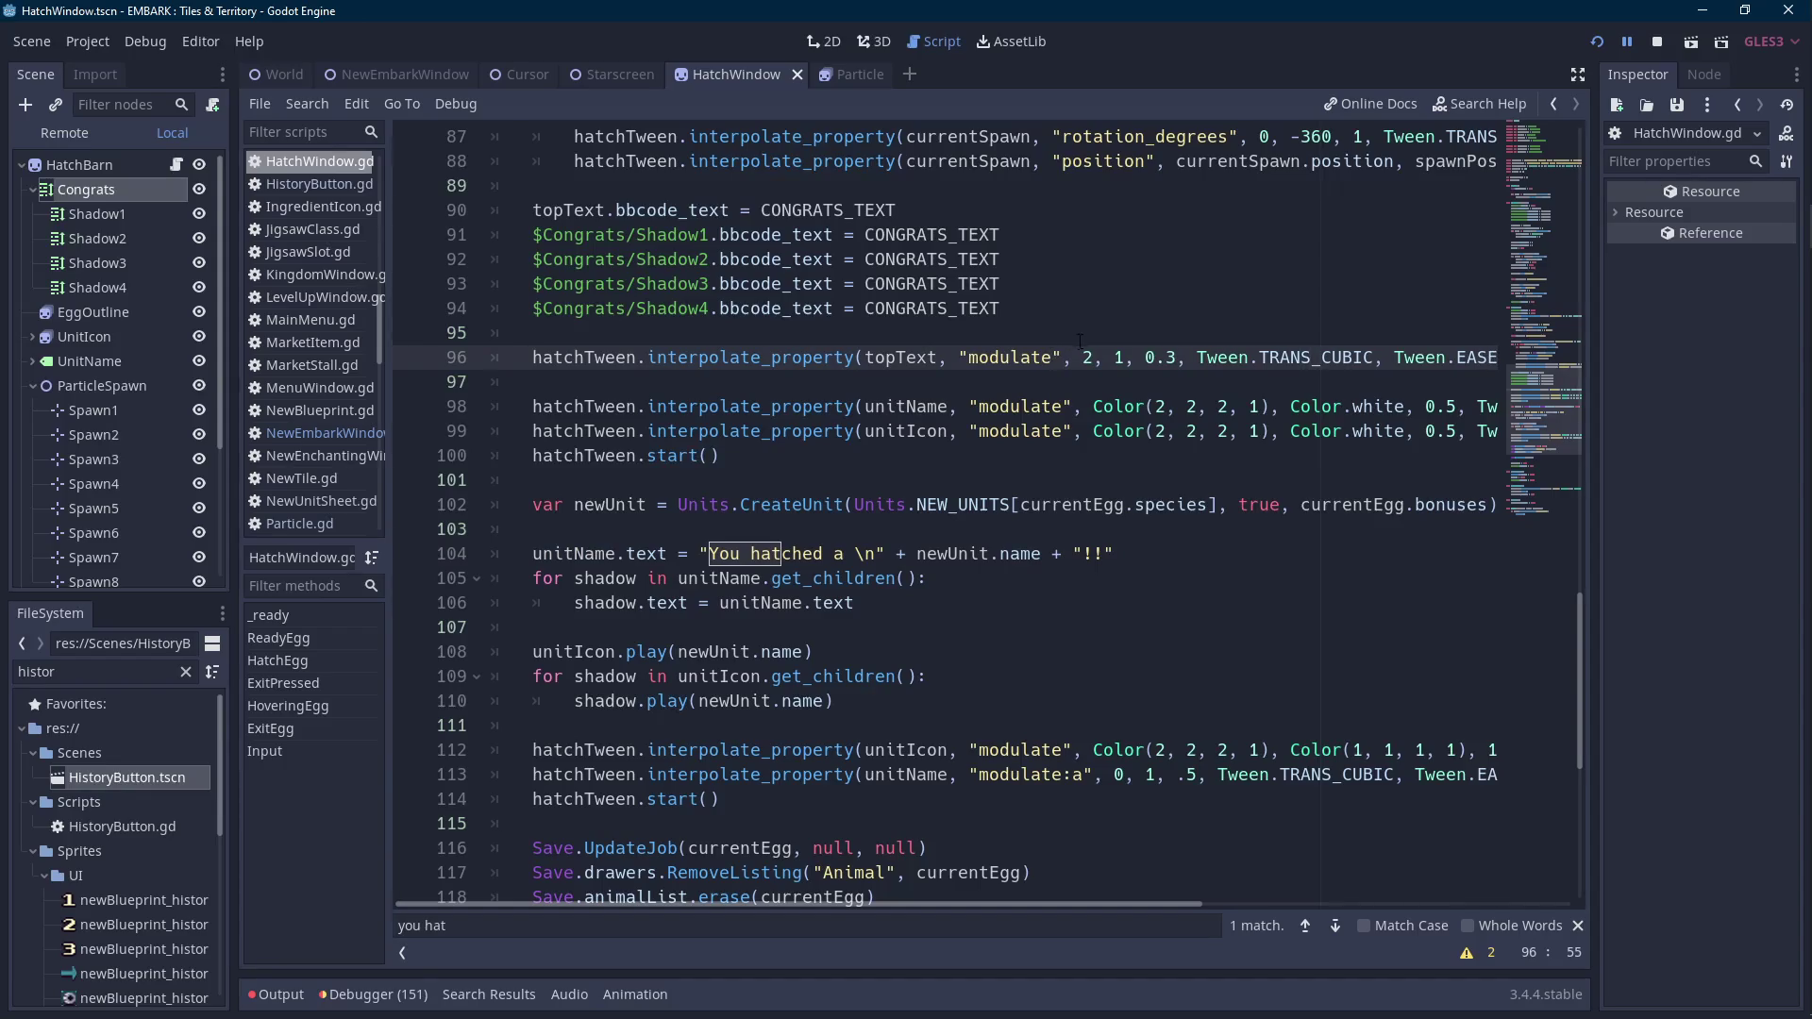
drag(1093, 407, 1271, 407)
key(ctrl+c)
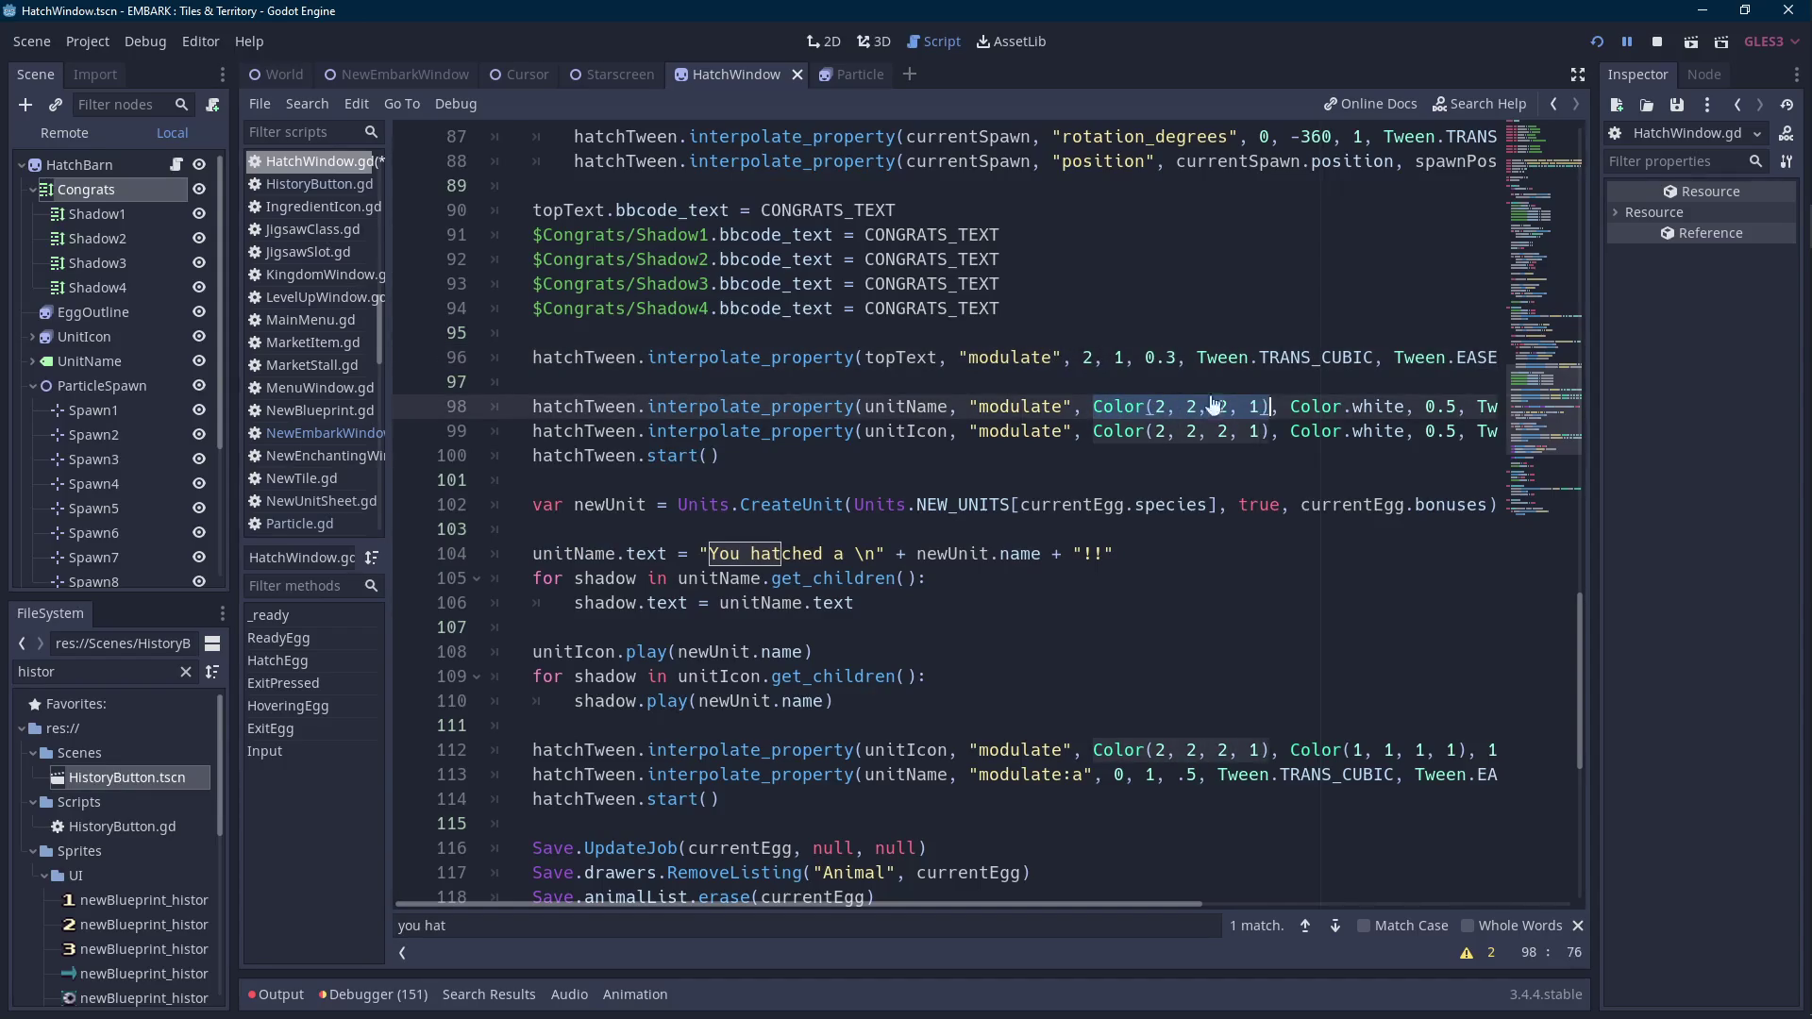
click(1095, 358)
key(BackSpace)
key(ctrl+v)
double_click(1285, 358)
text(Color.whi)
key(Return)
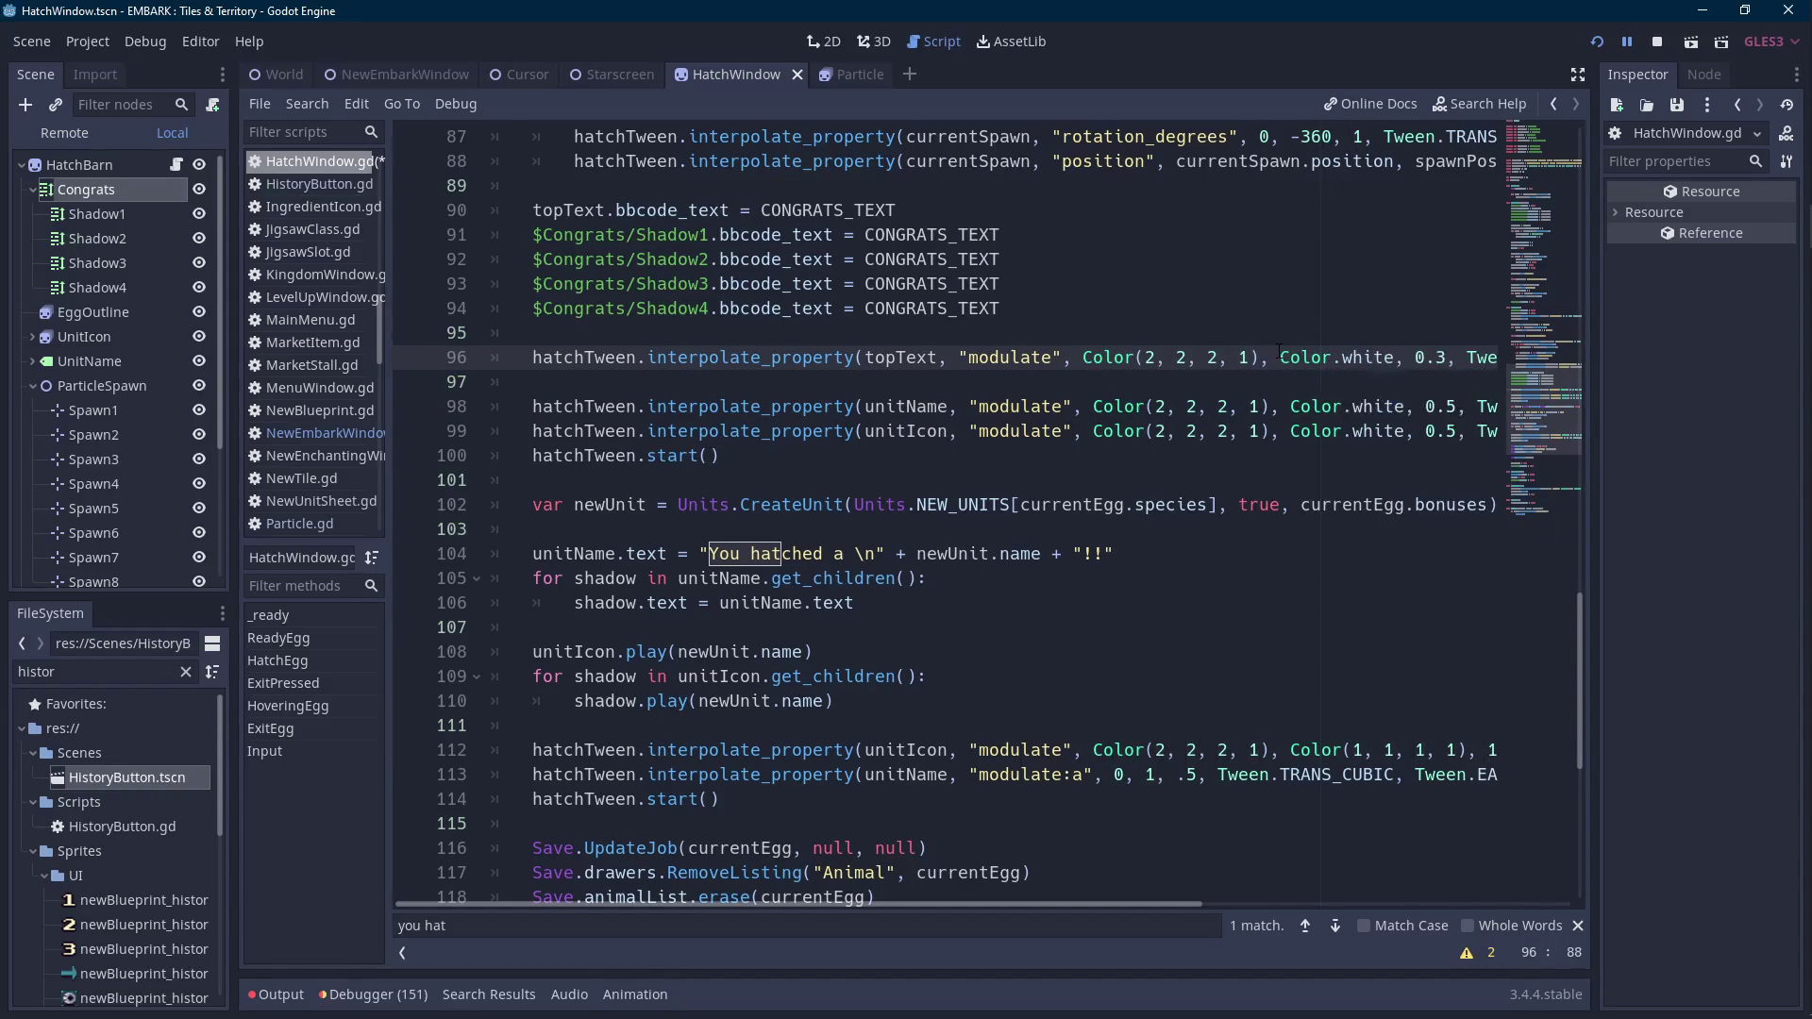
Set the congrats tween duration to 0.5 and run the project with F5.
scroll(1195, 549, up, 3)
key(Right)
key(Right)
key(Right)
key(BackSpace)
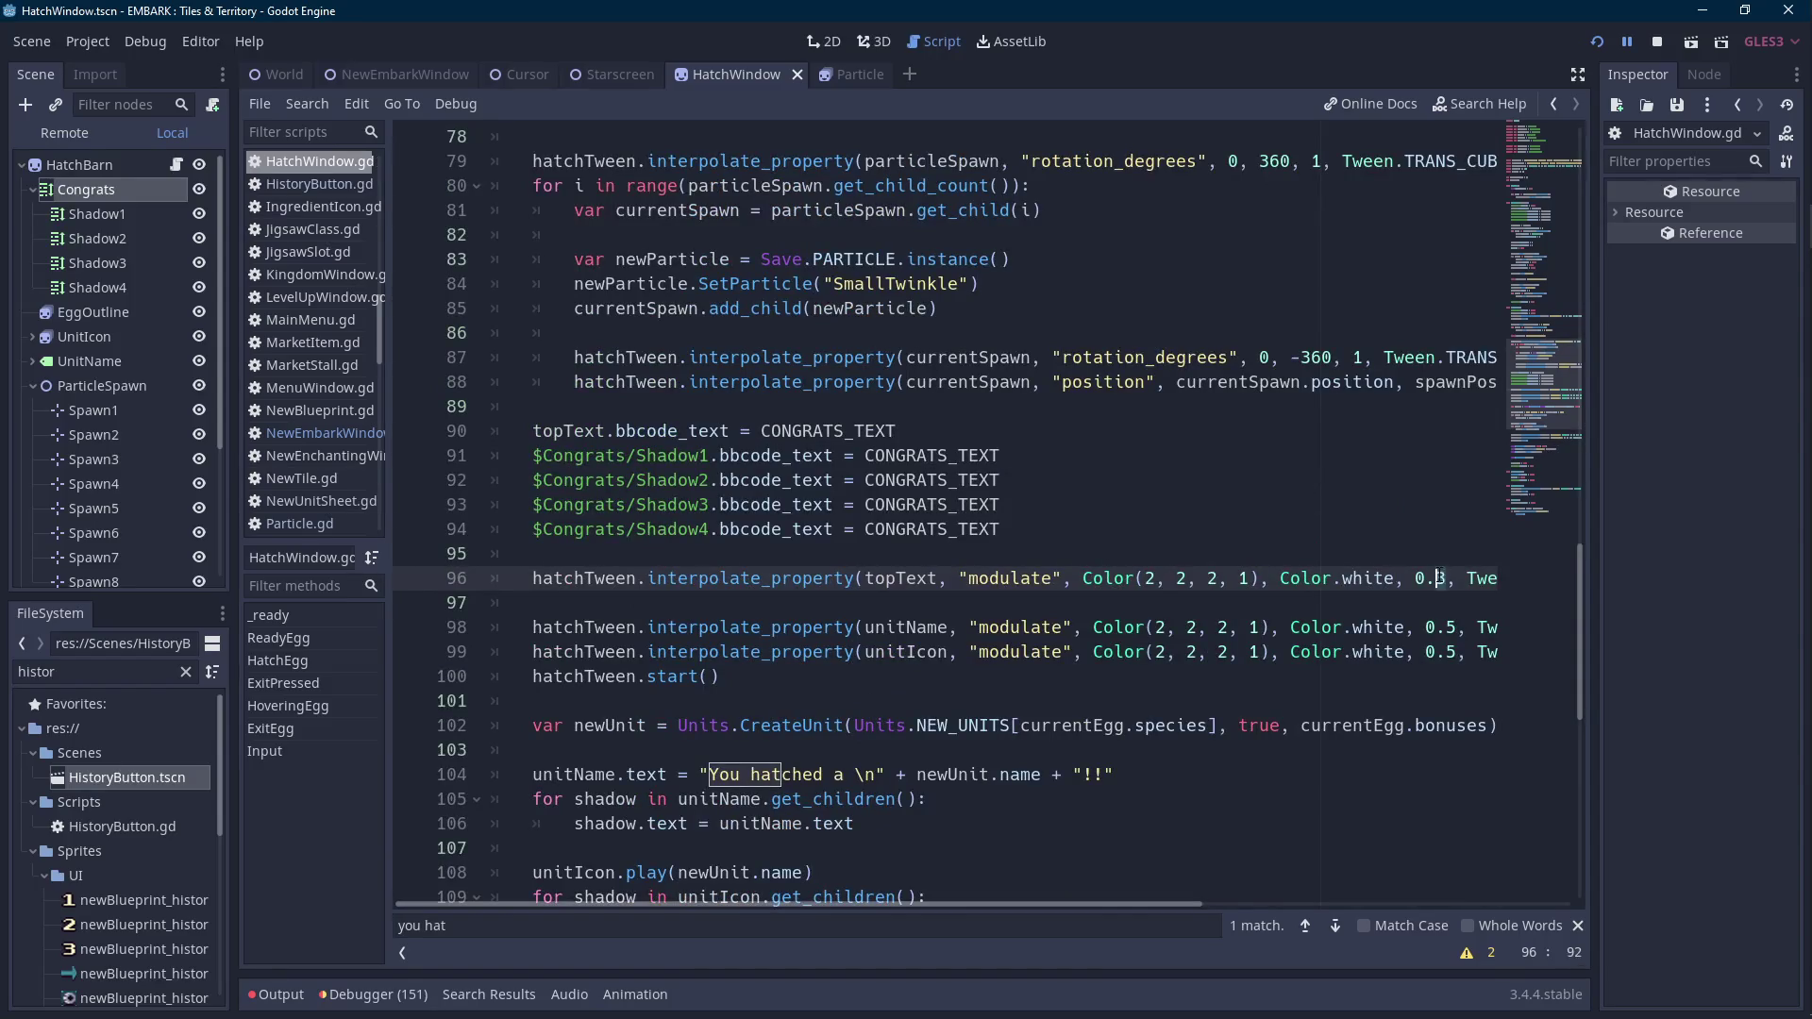
text(5)
scroll(1195, 548, up, 1)
scroll(1195, 548, up, 5)
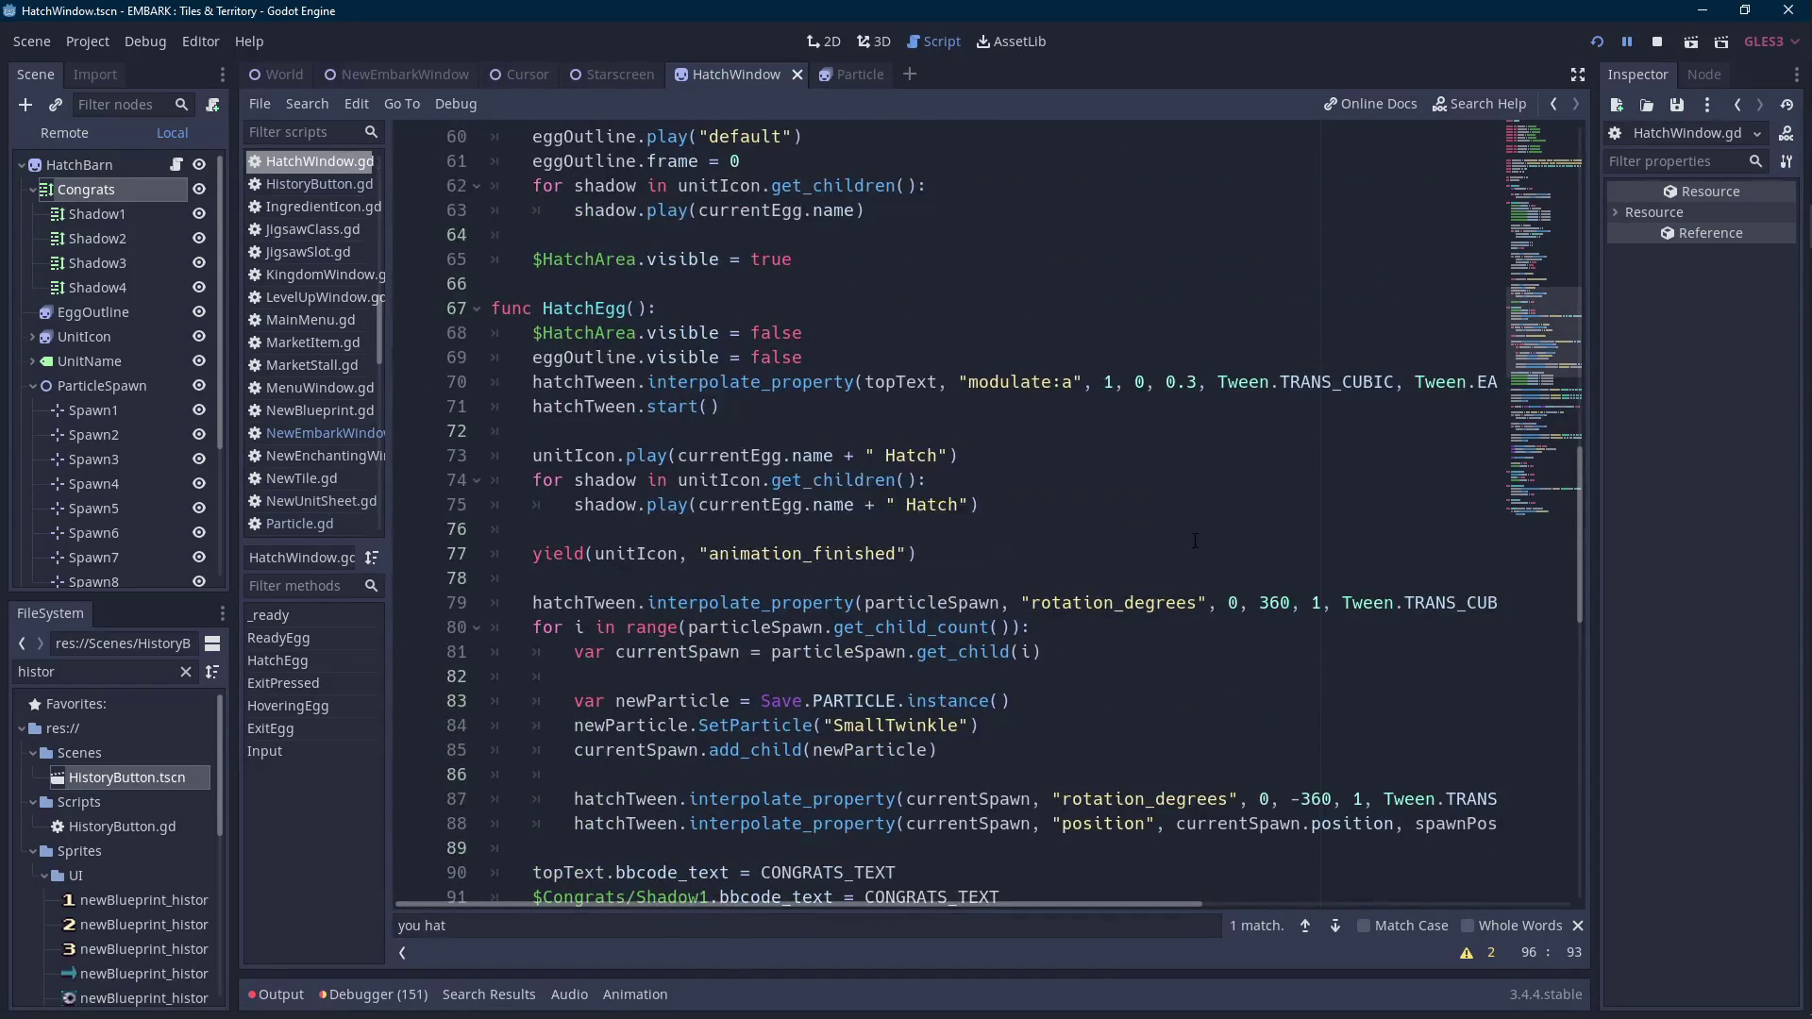
scroll(1215, 516, down, 7)
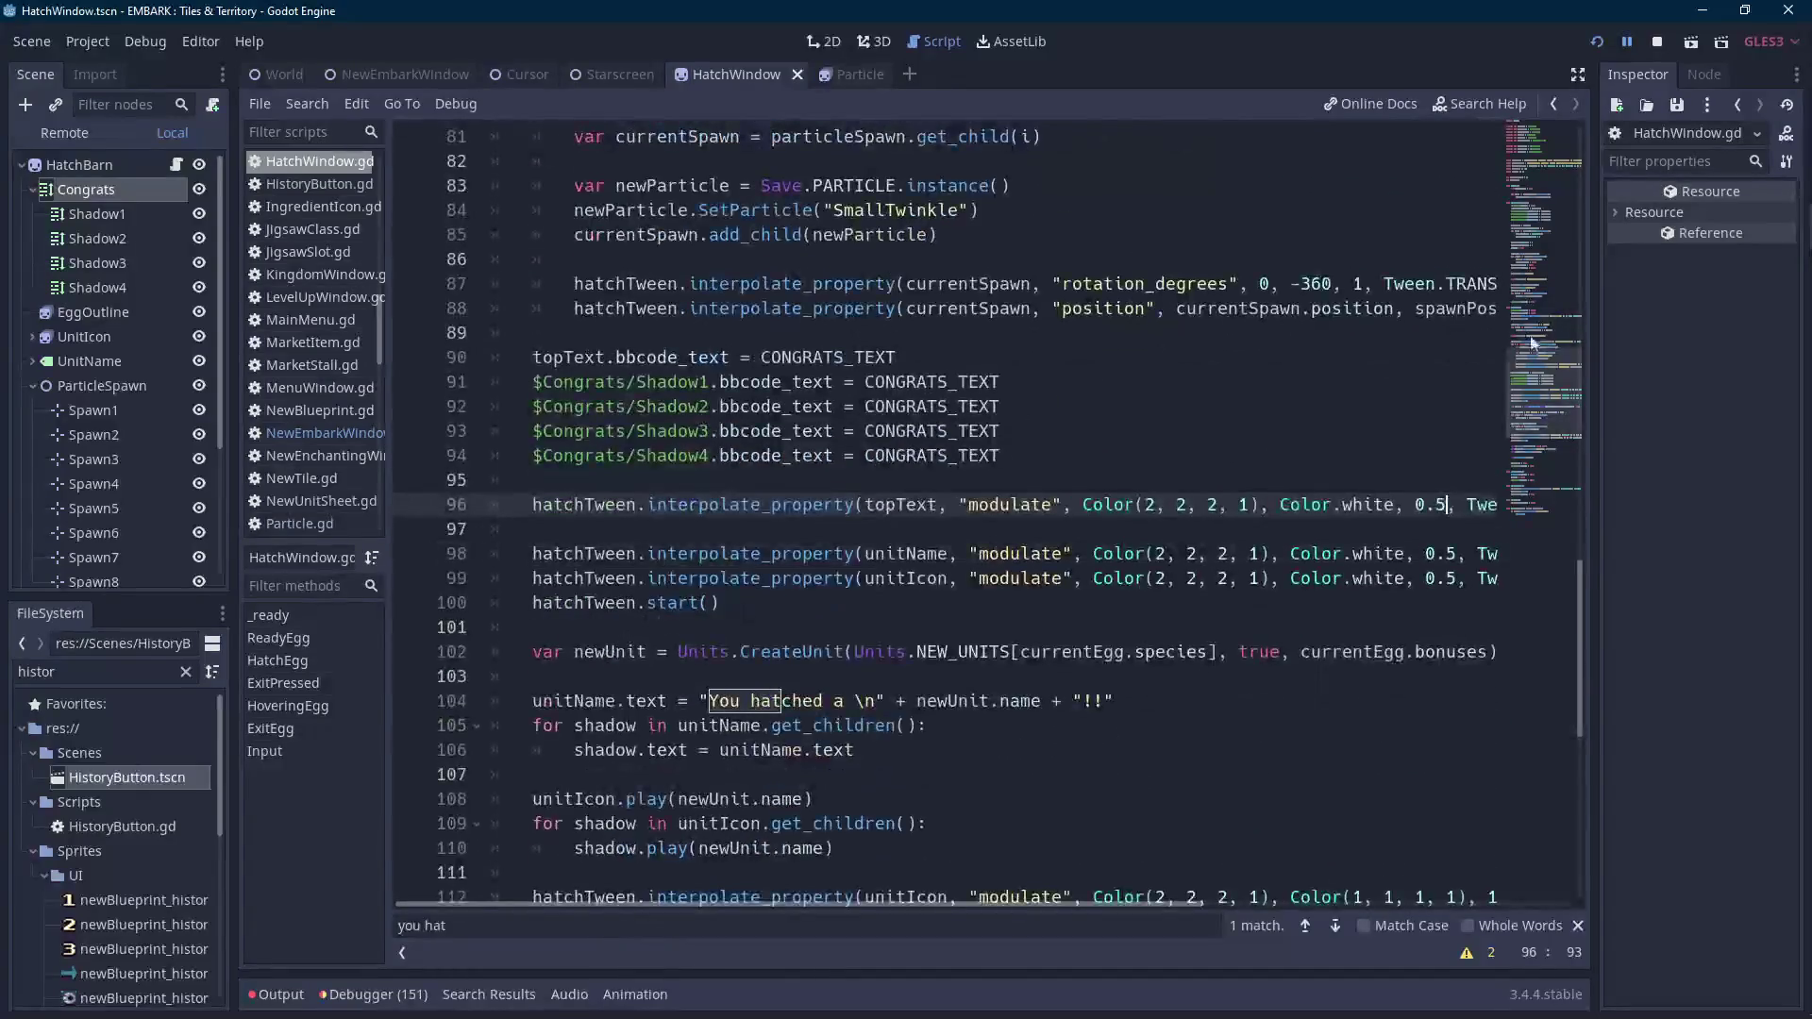
key(F5)
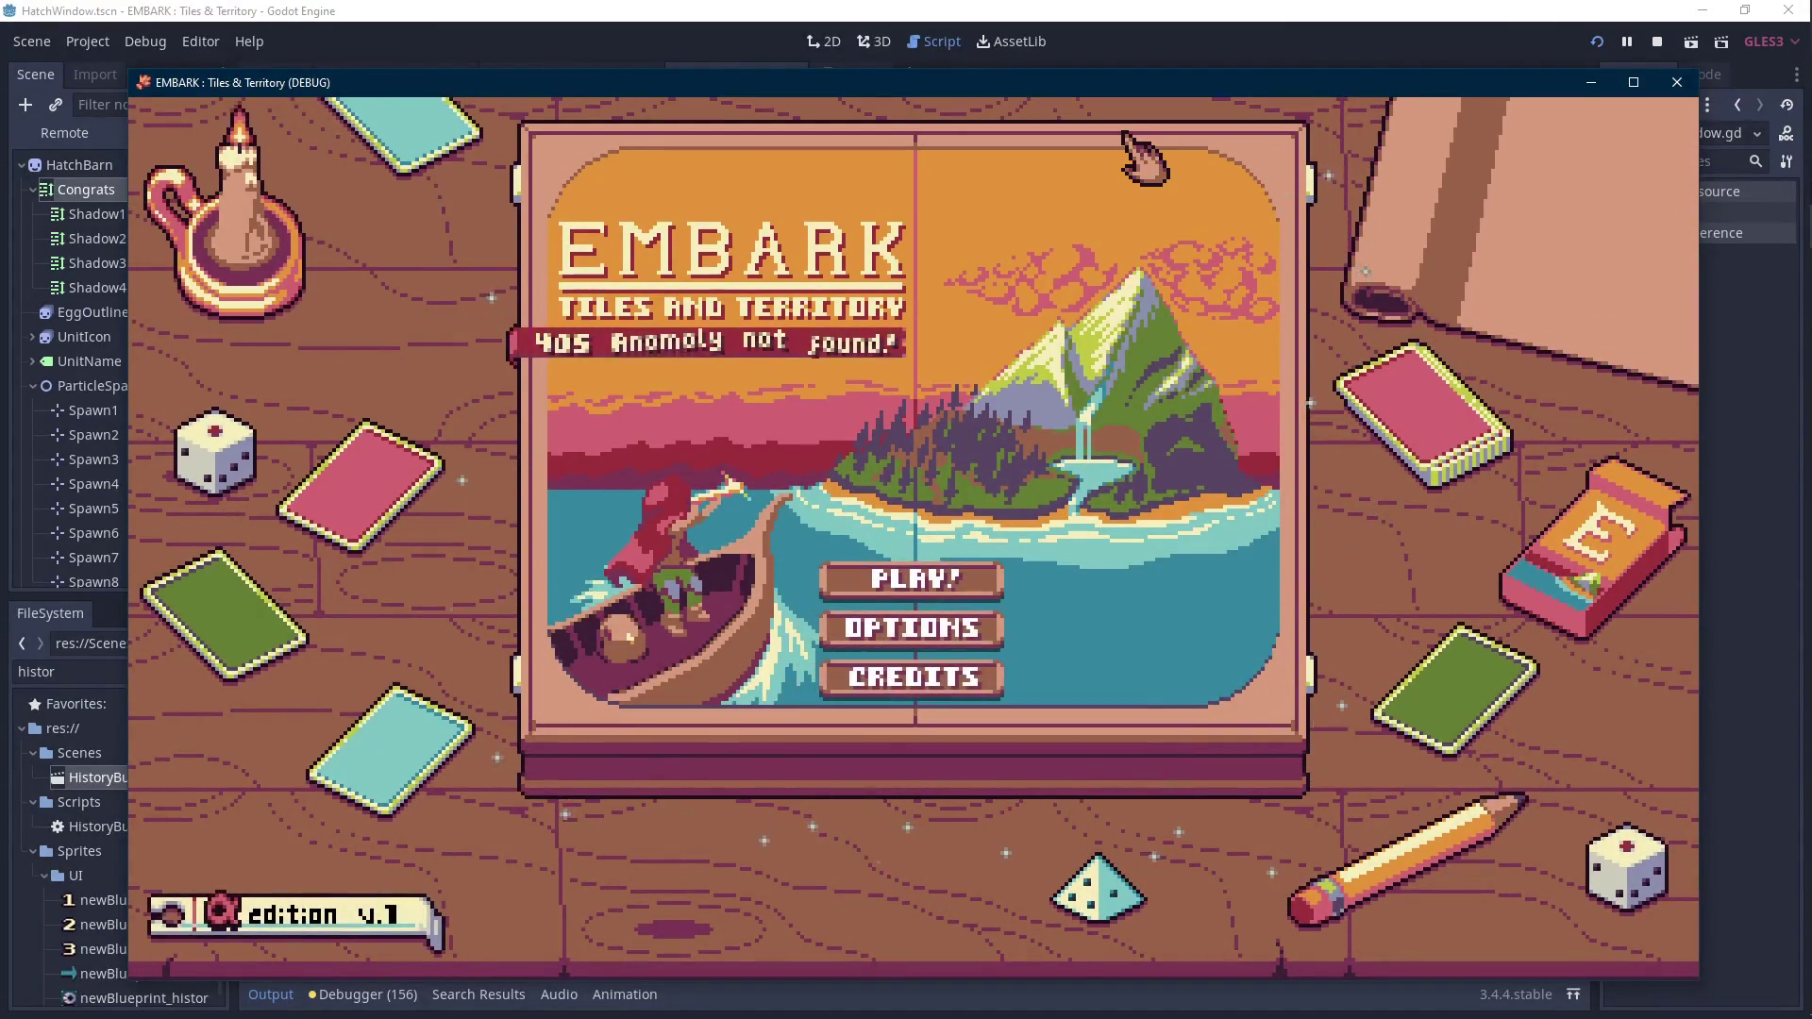
Load save File 1, nest and hatch the Yellow Egg into a Bunny, then relaunch the game.
click(854, 577)
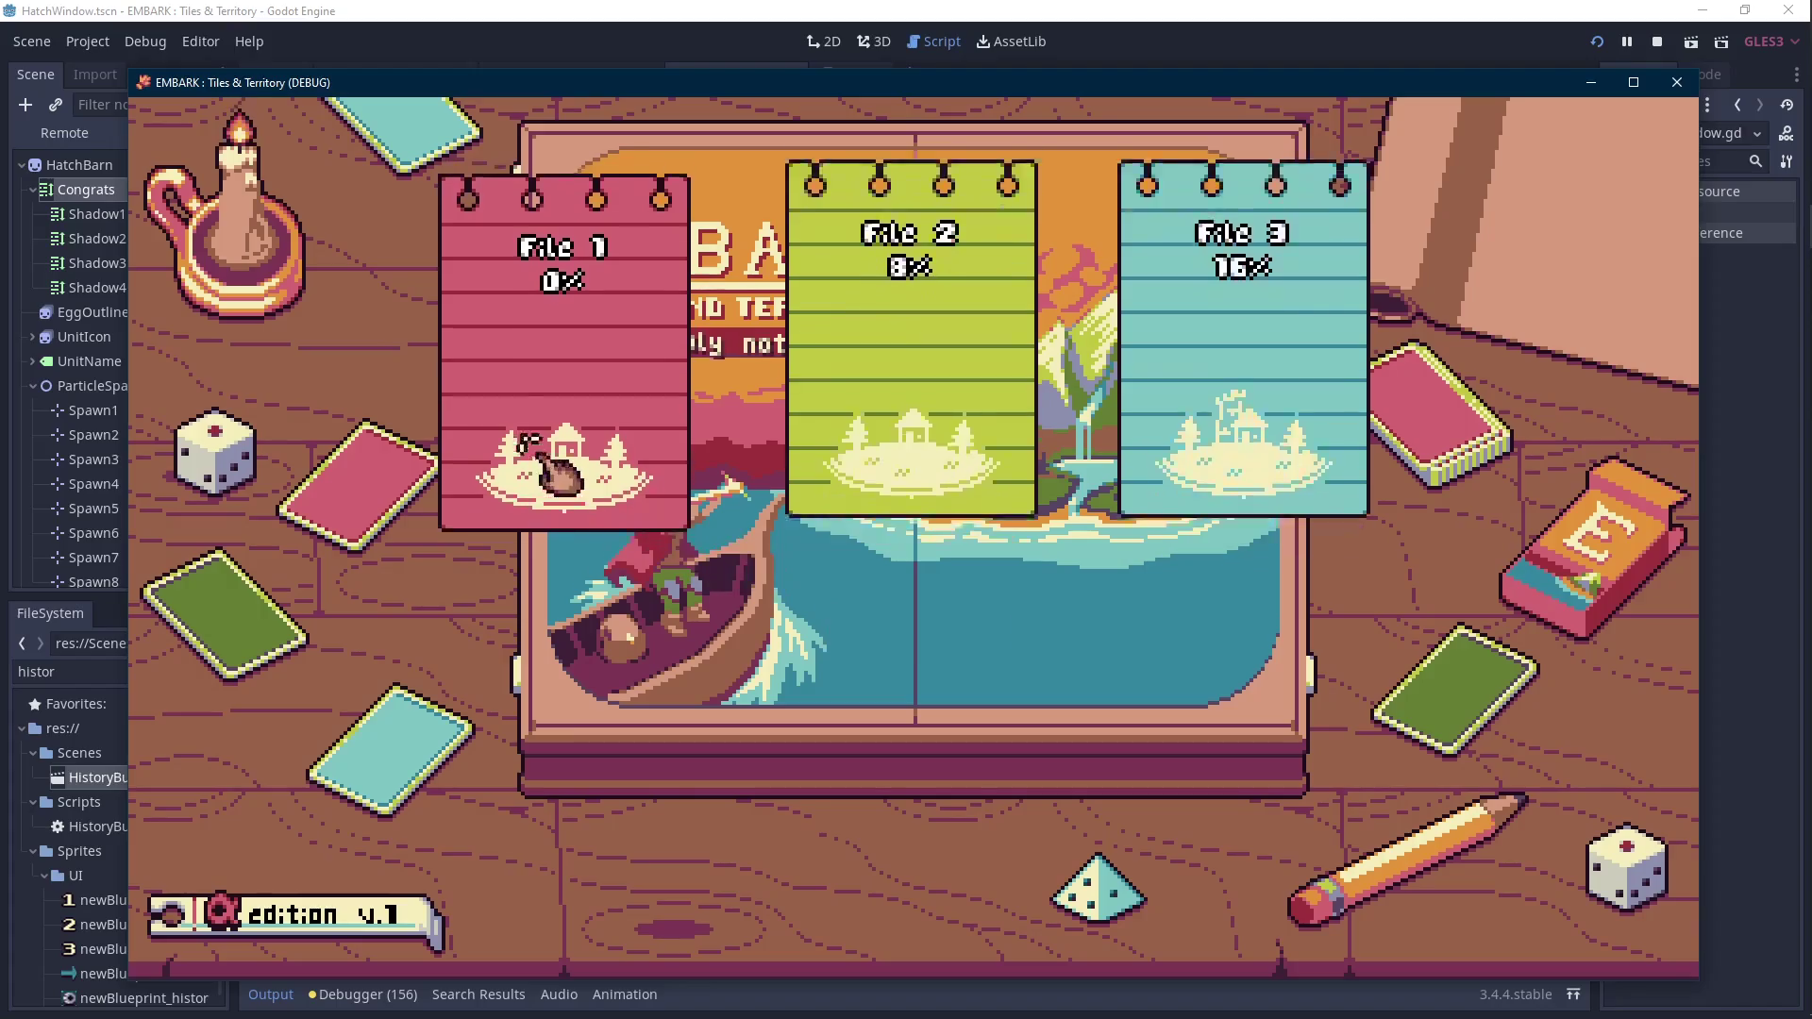
click(557, 472)
click(873, 625)
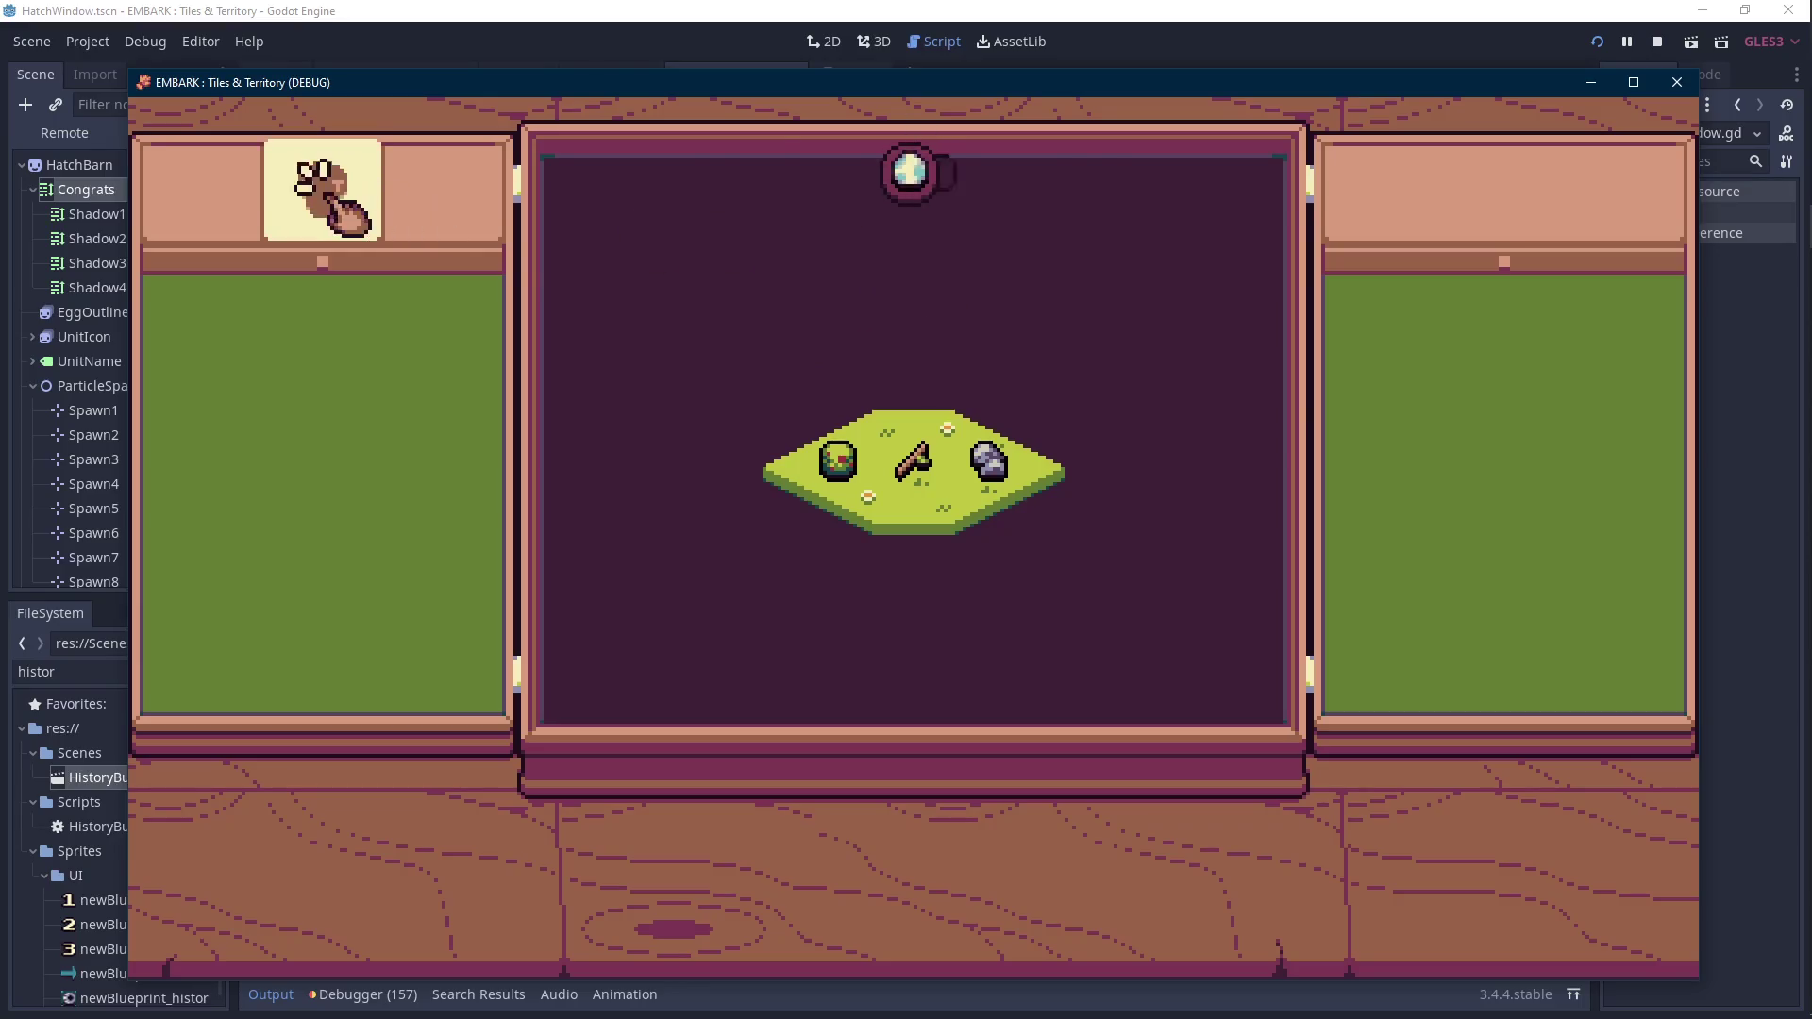
click(345, 321)
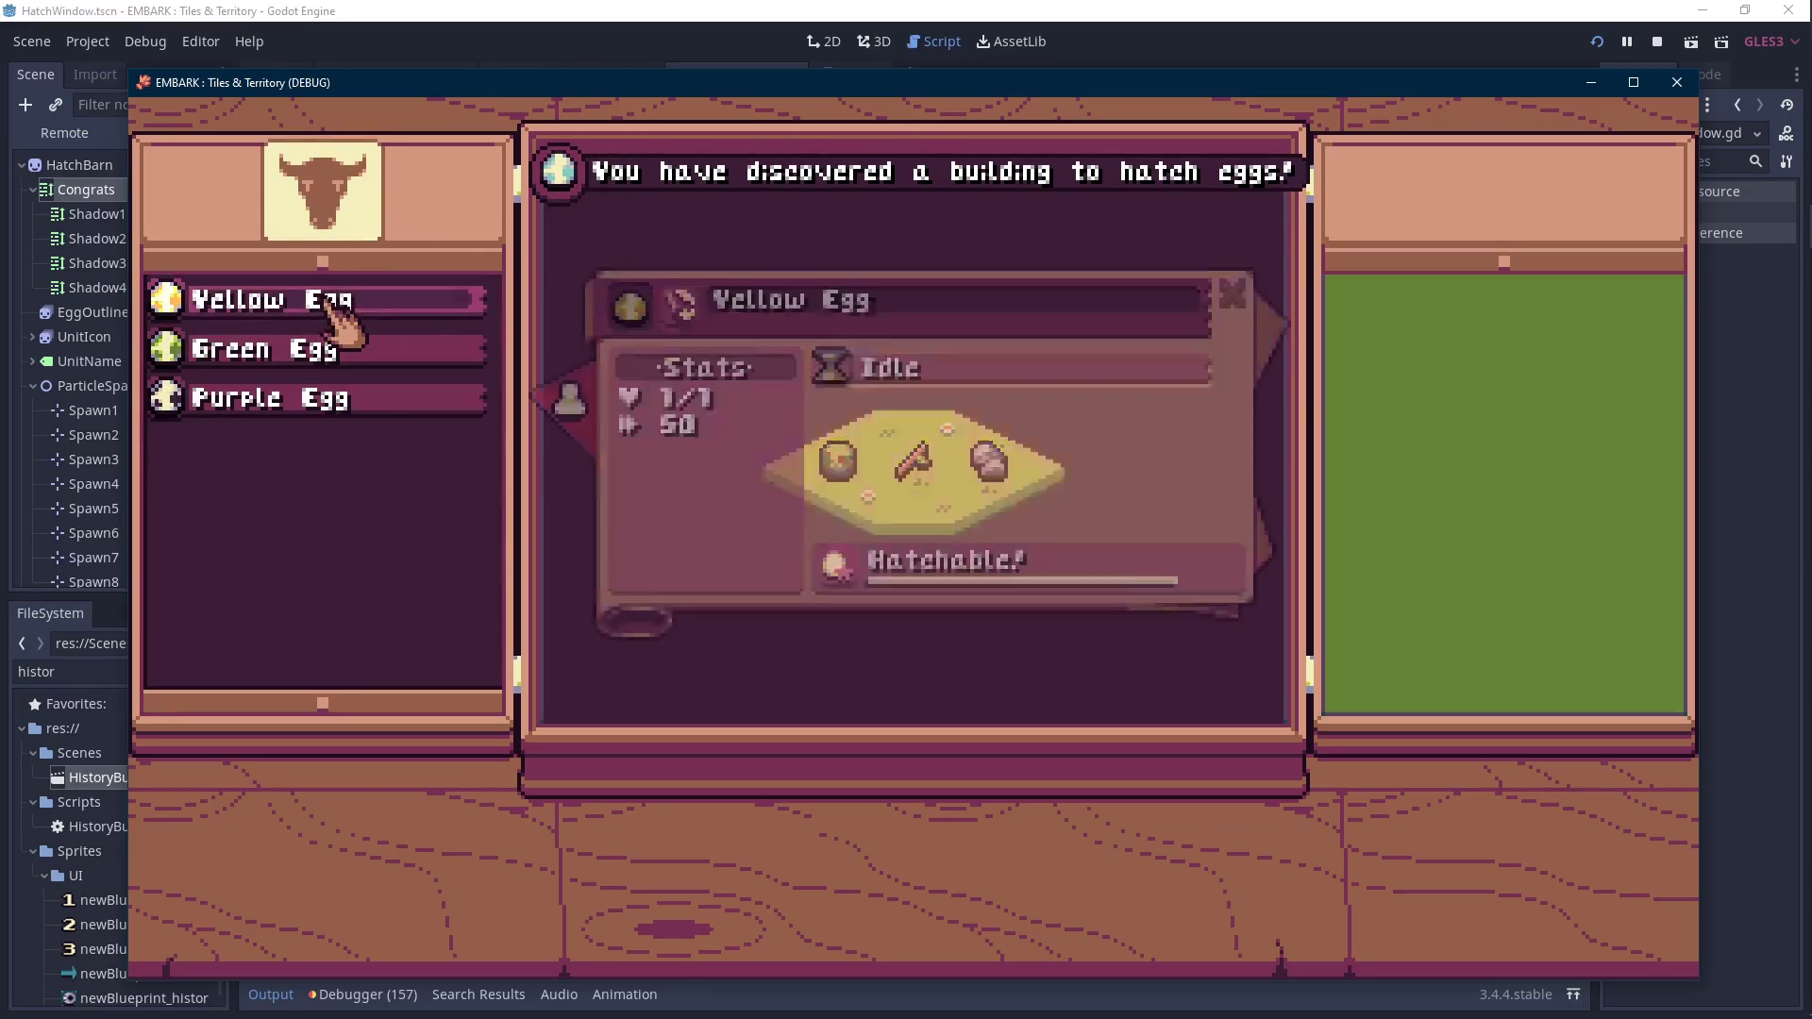
click(840, 571)
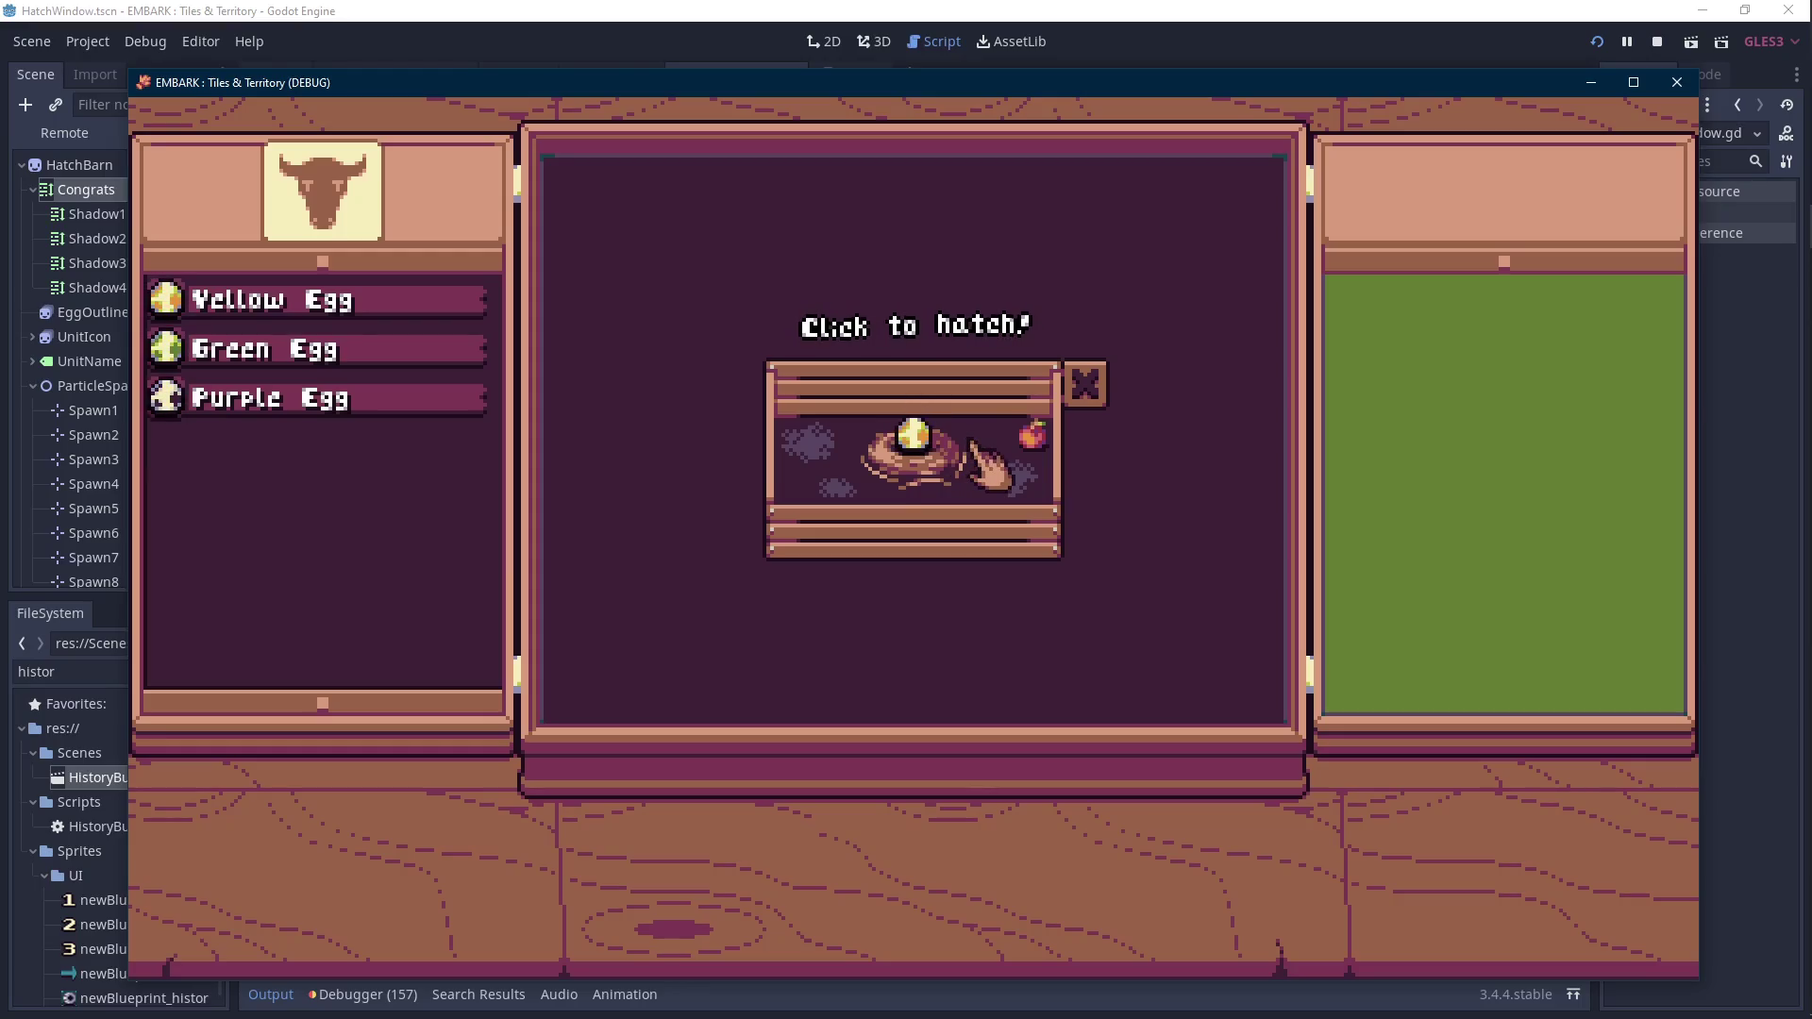
click(1001, 467)
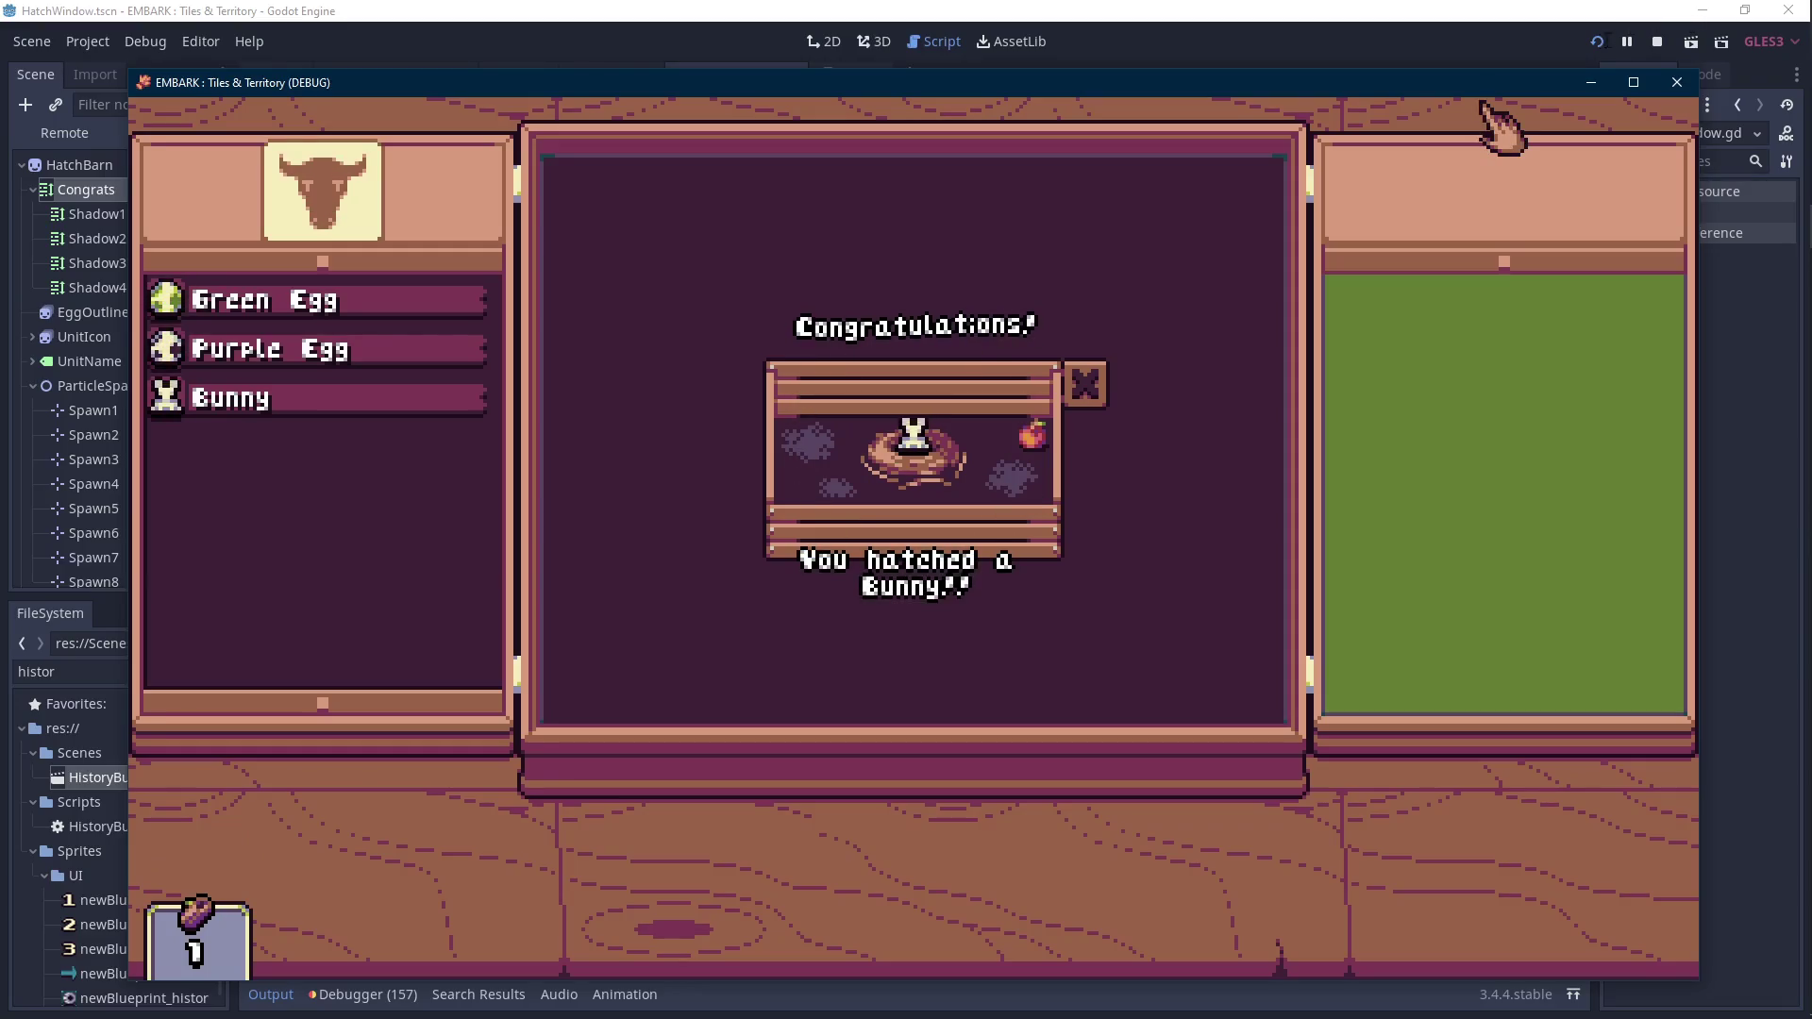
click(1594, 37)
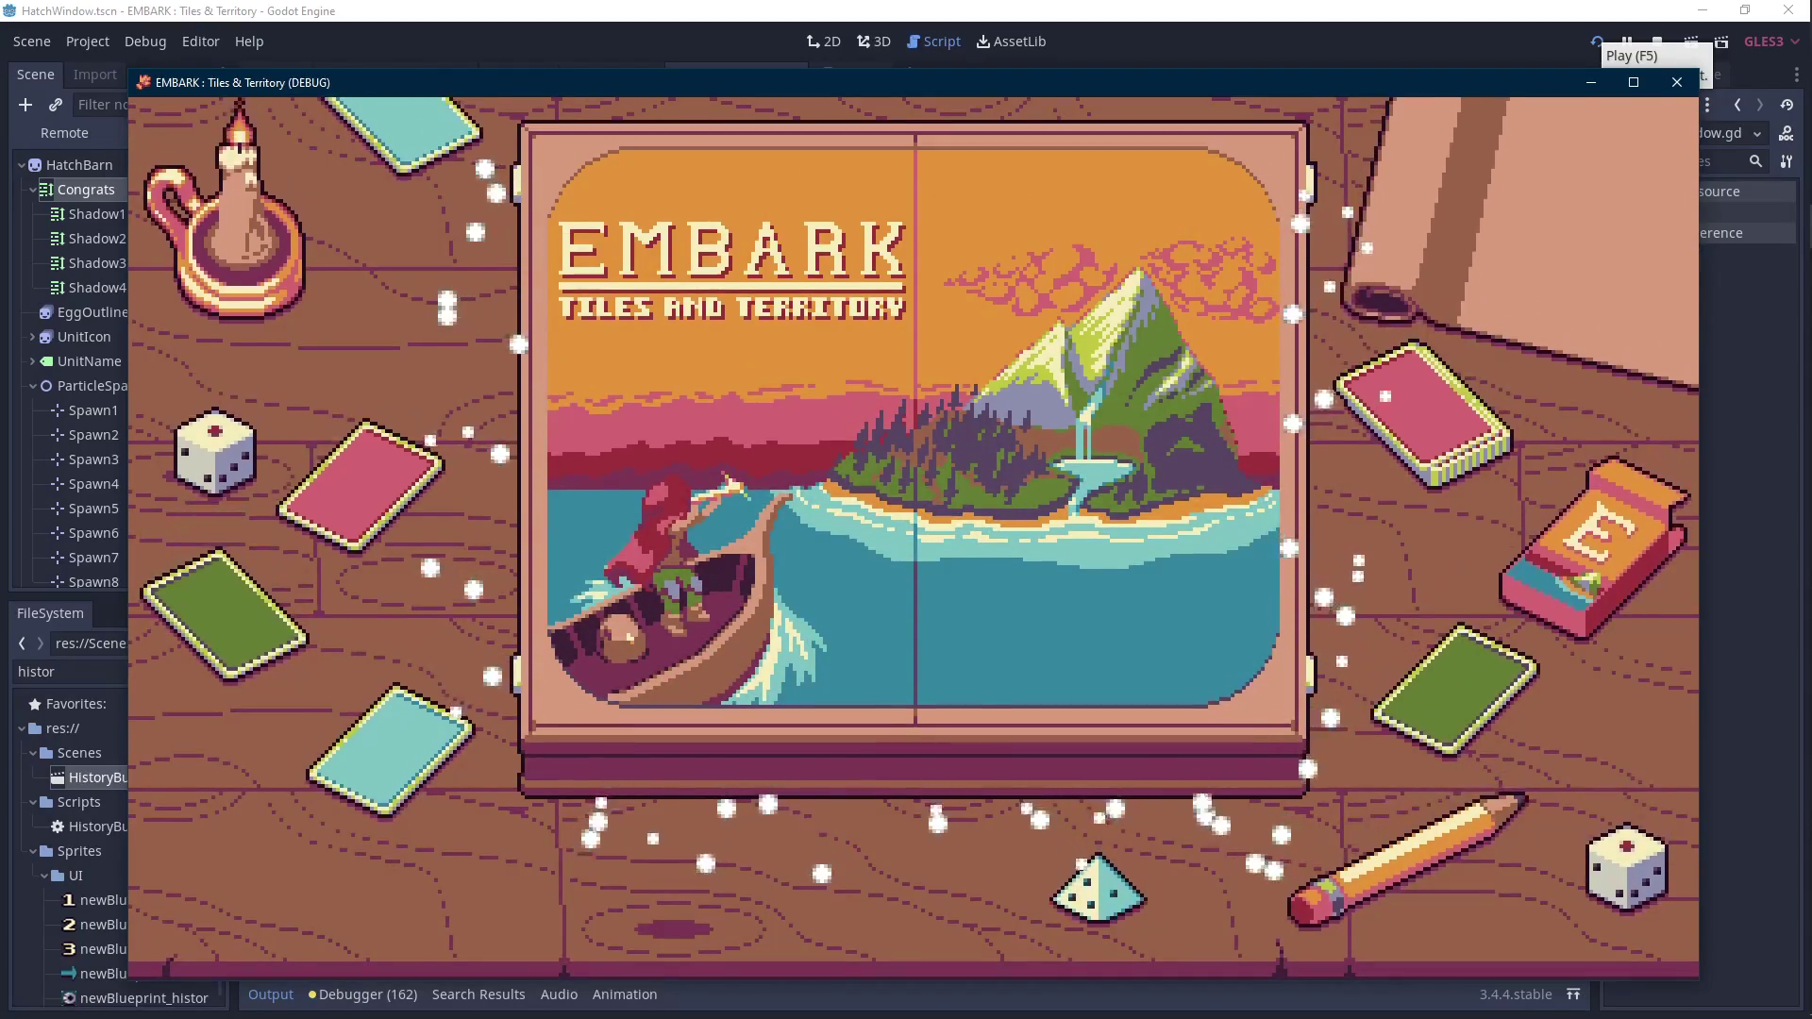
Load save File 1, nest and hatch the Green Egg into a Prick, then stop the game.
click(939, 580)
click(578, 519)
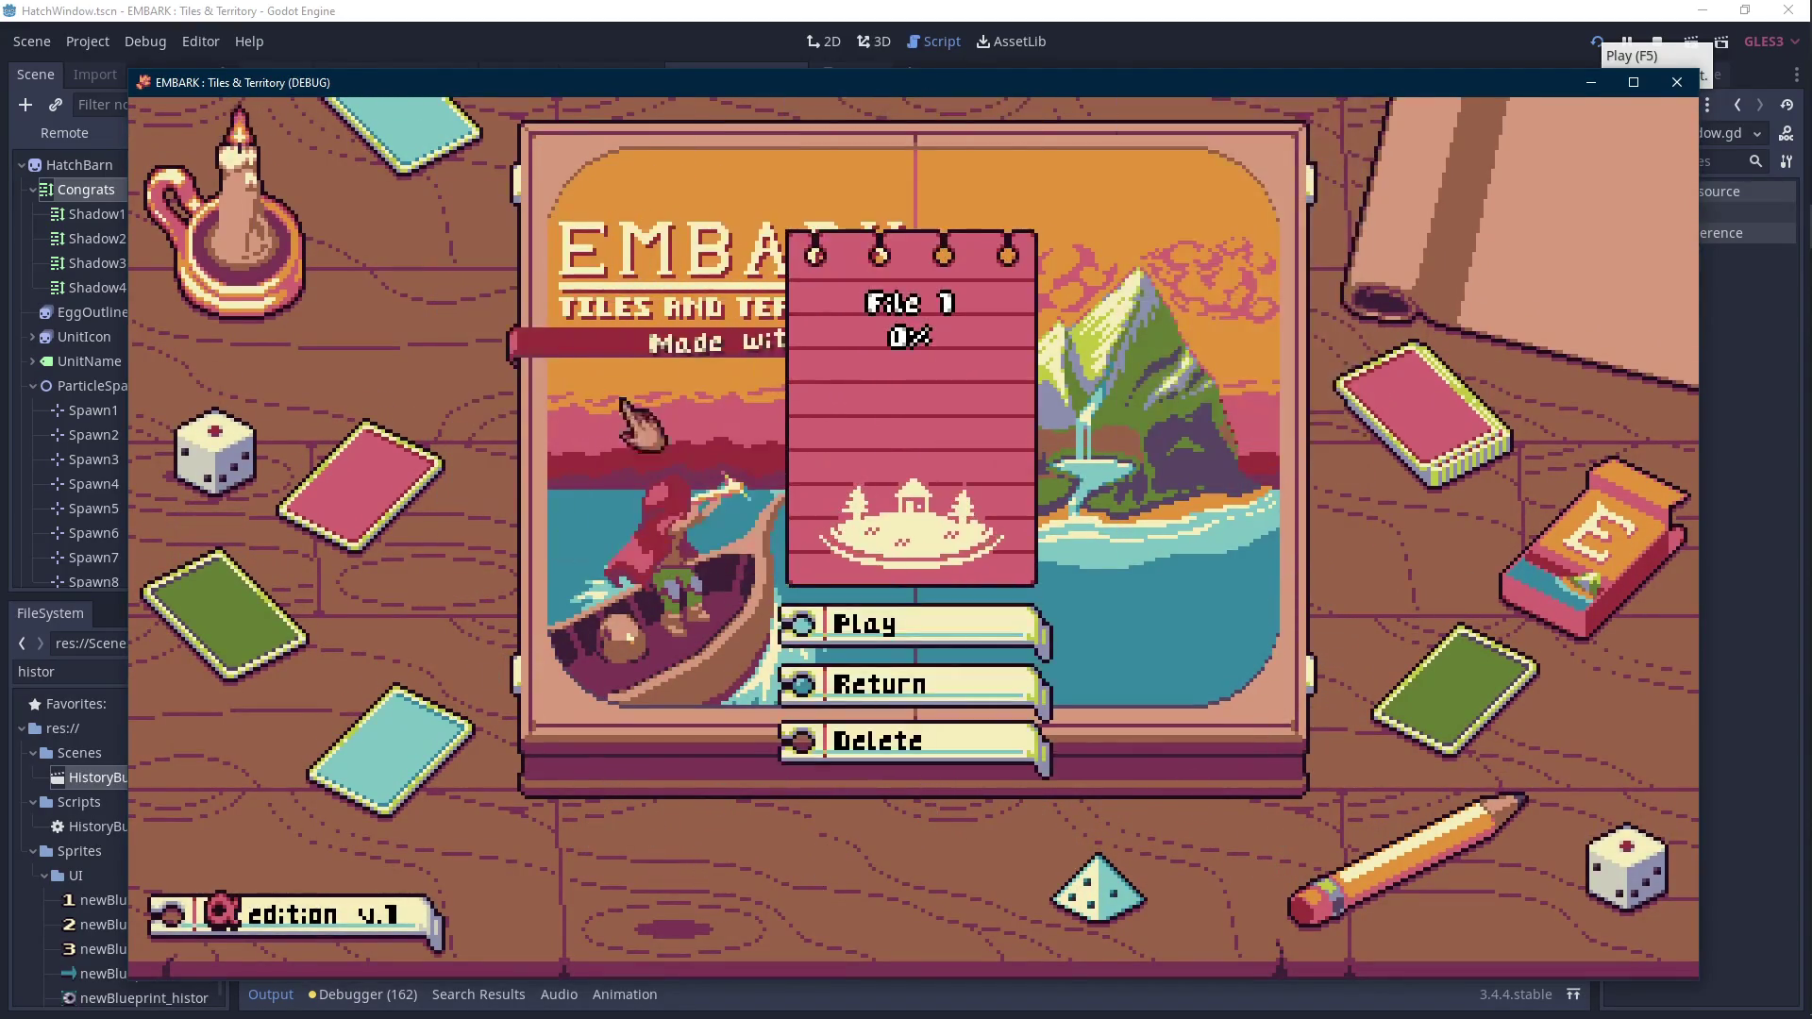
click(852, 630)
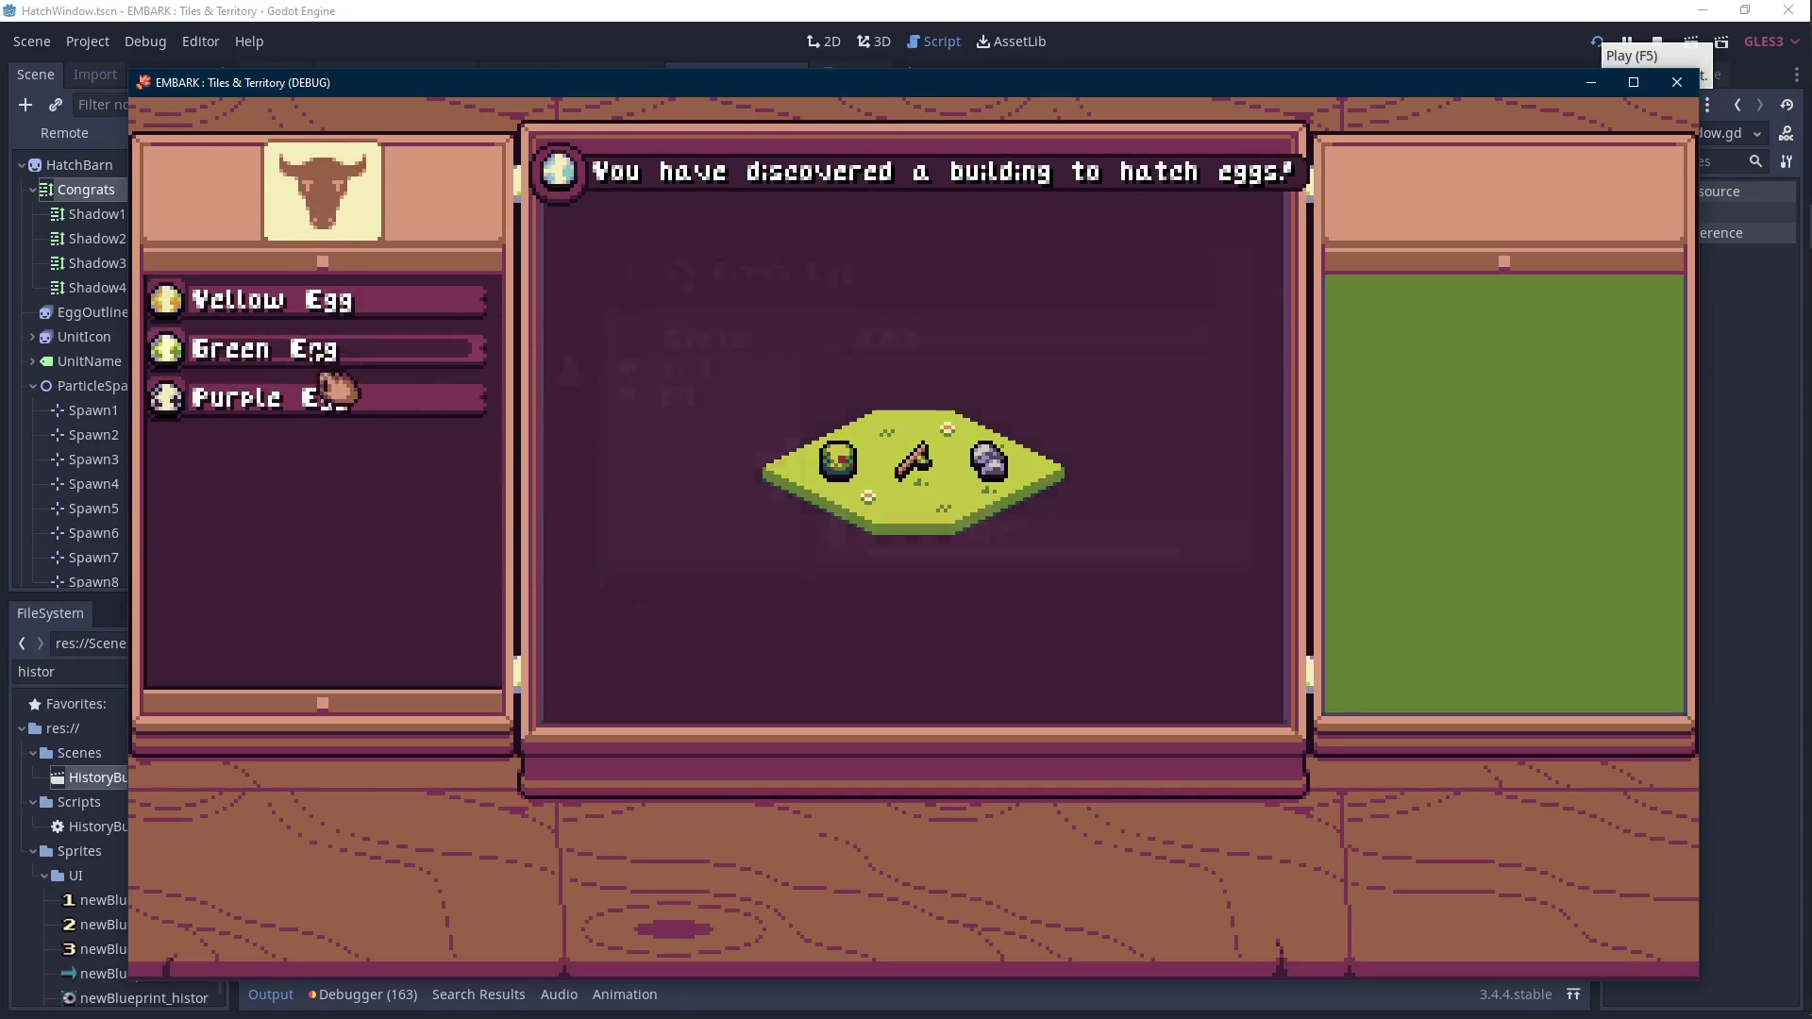
click(326, 357)
click(835, 575)
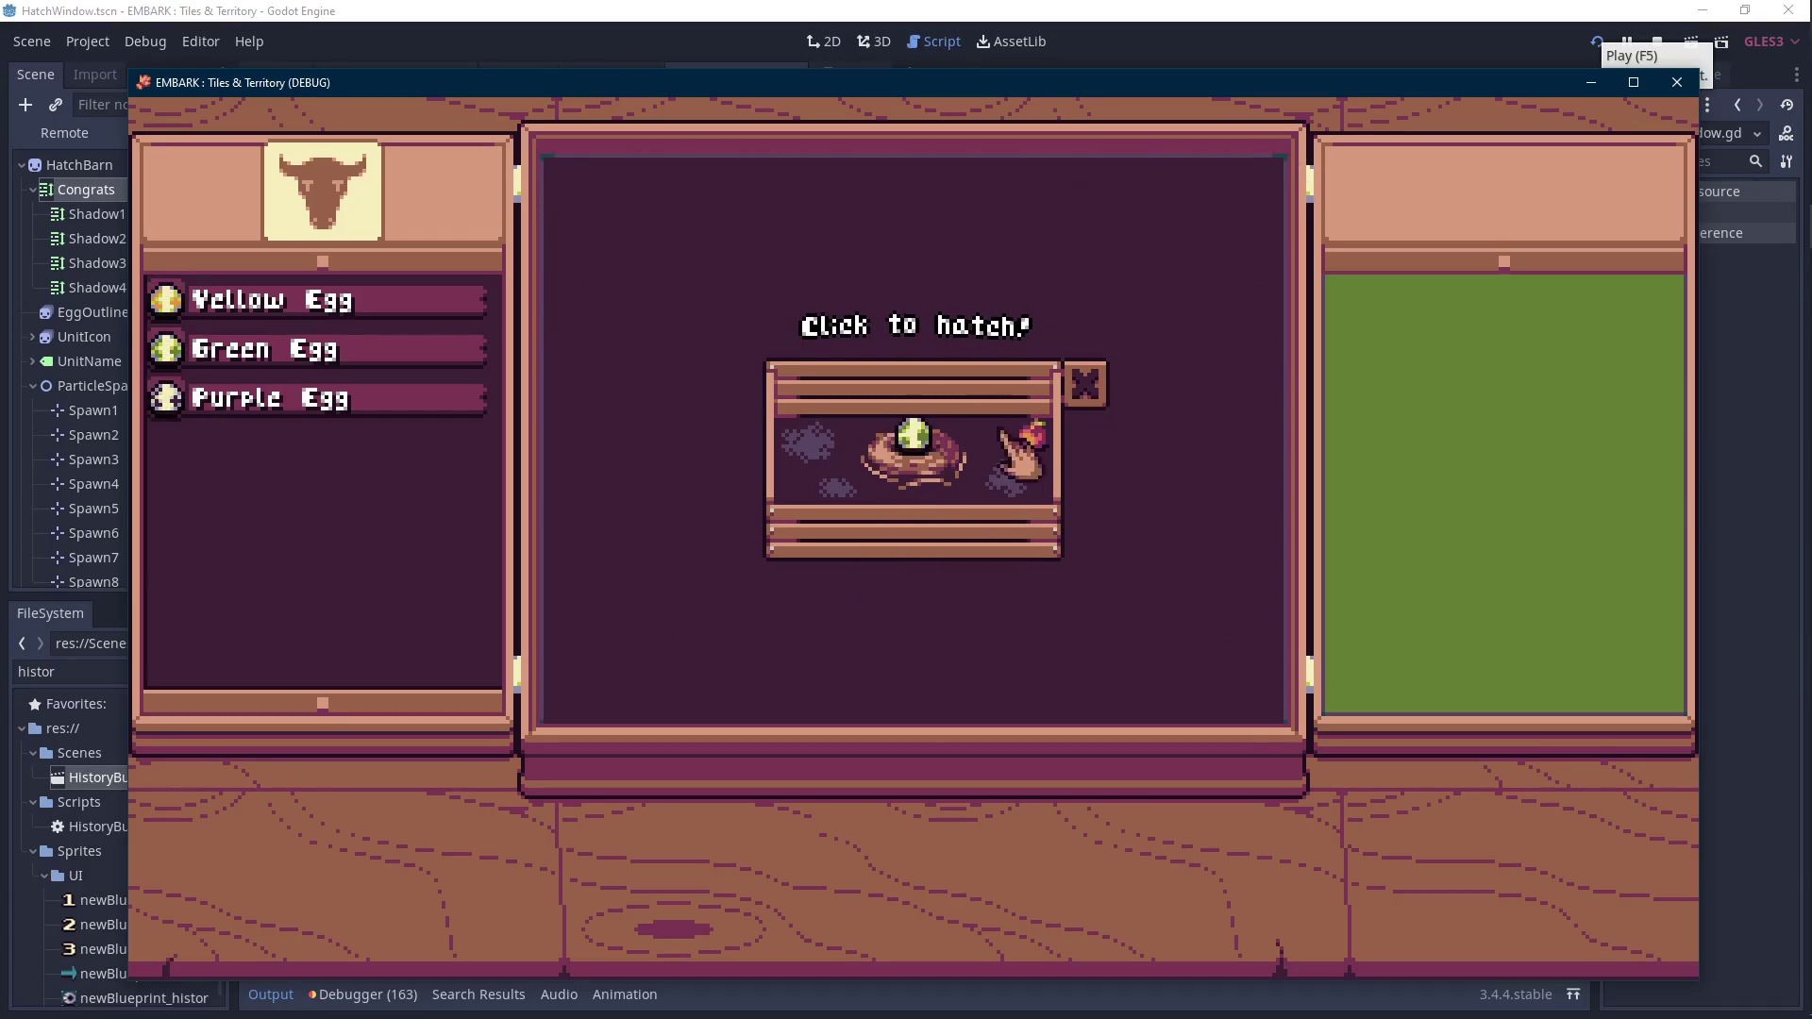
click(920, 453)
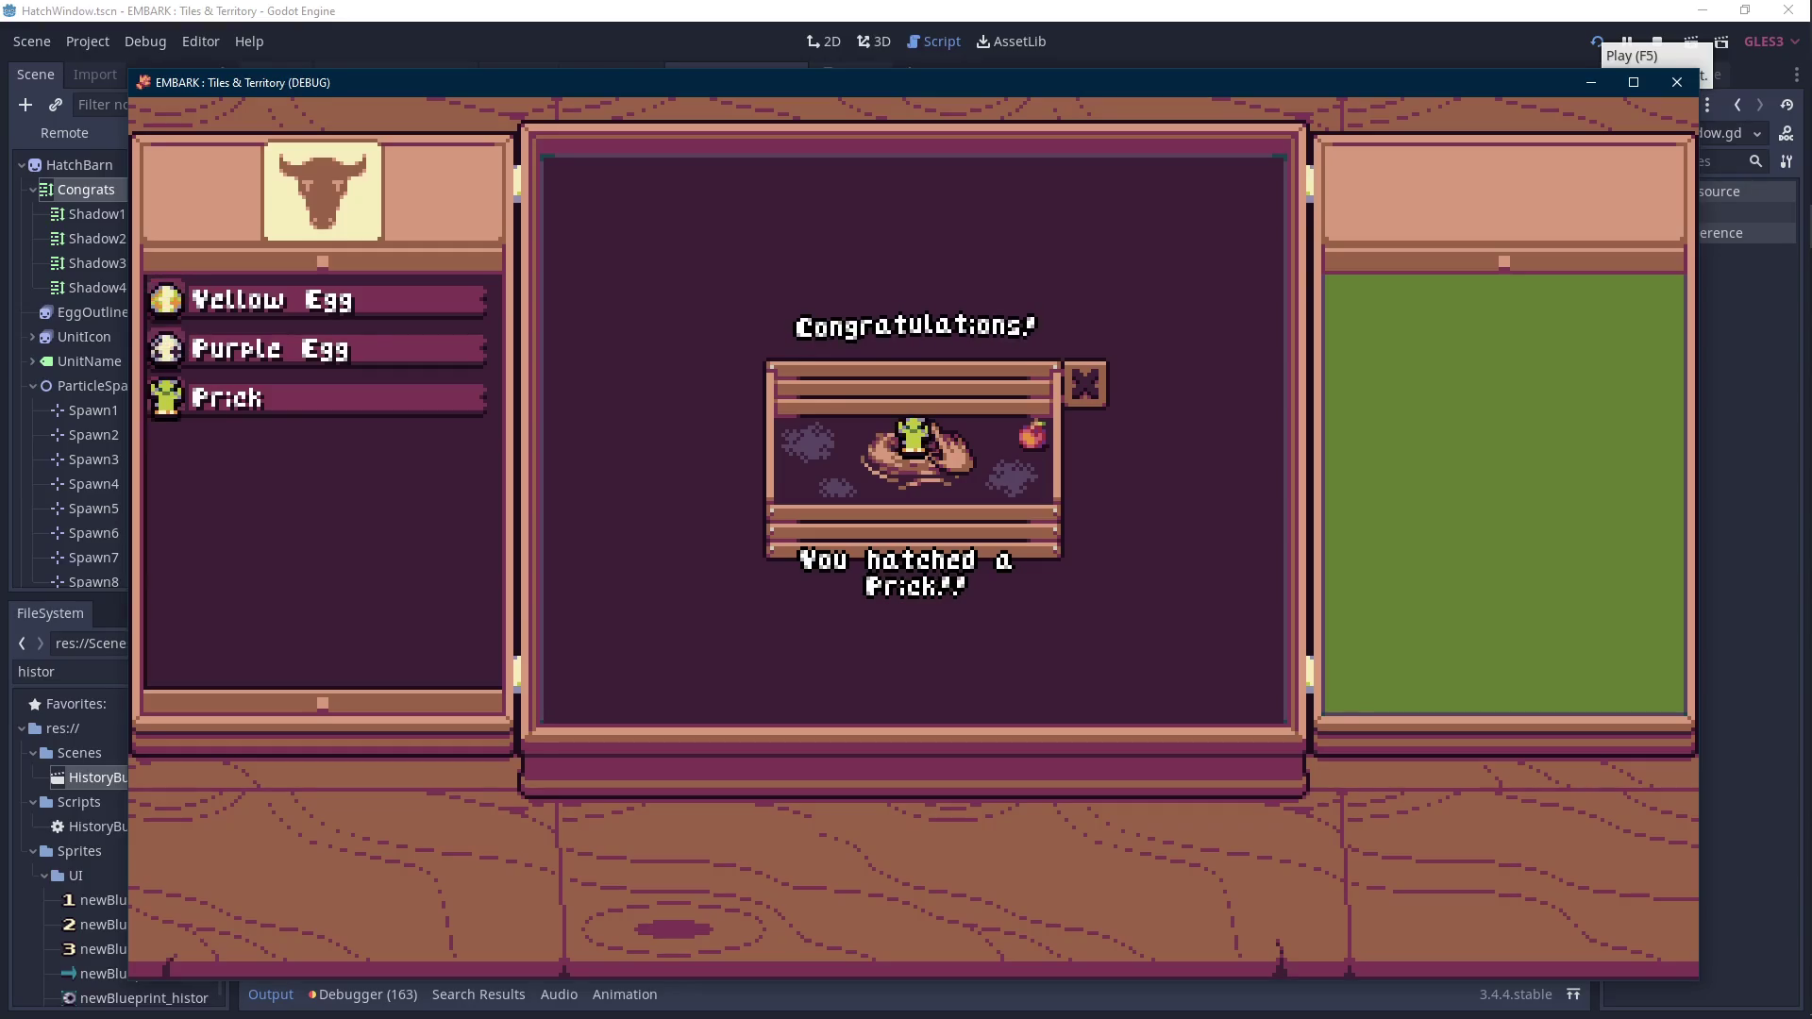
click(1658, 43)
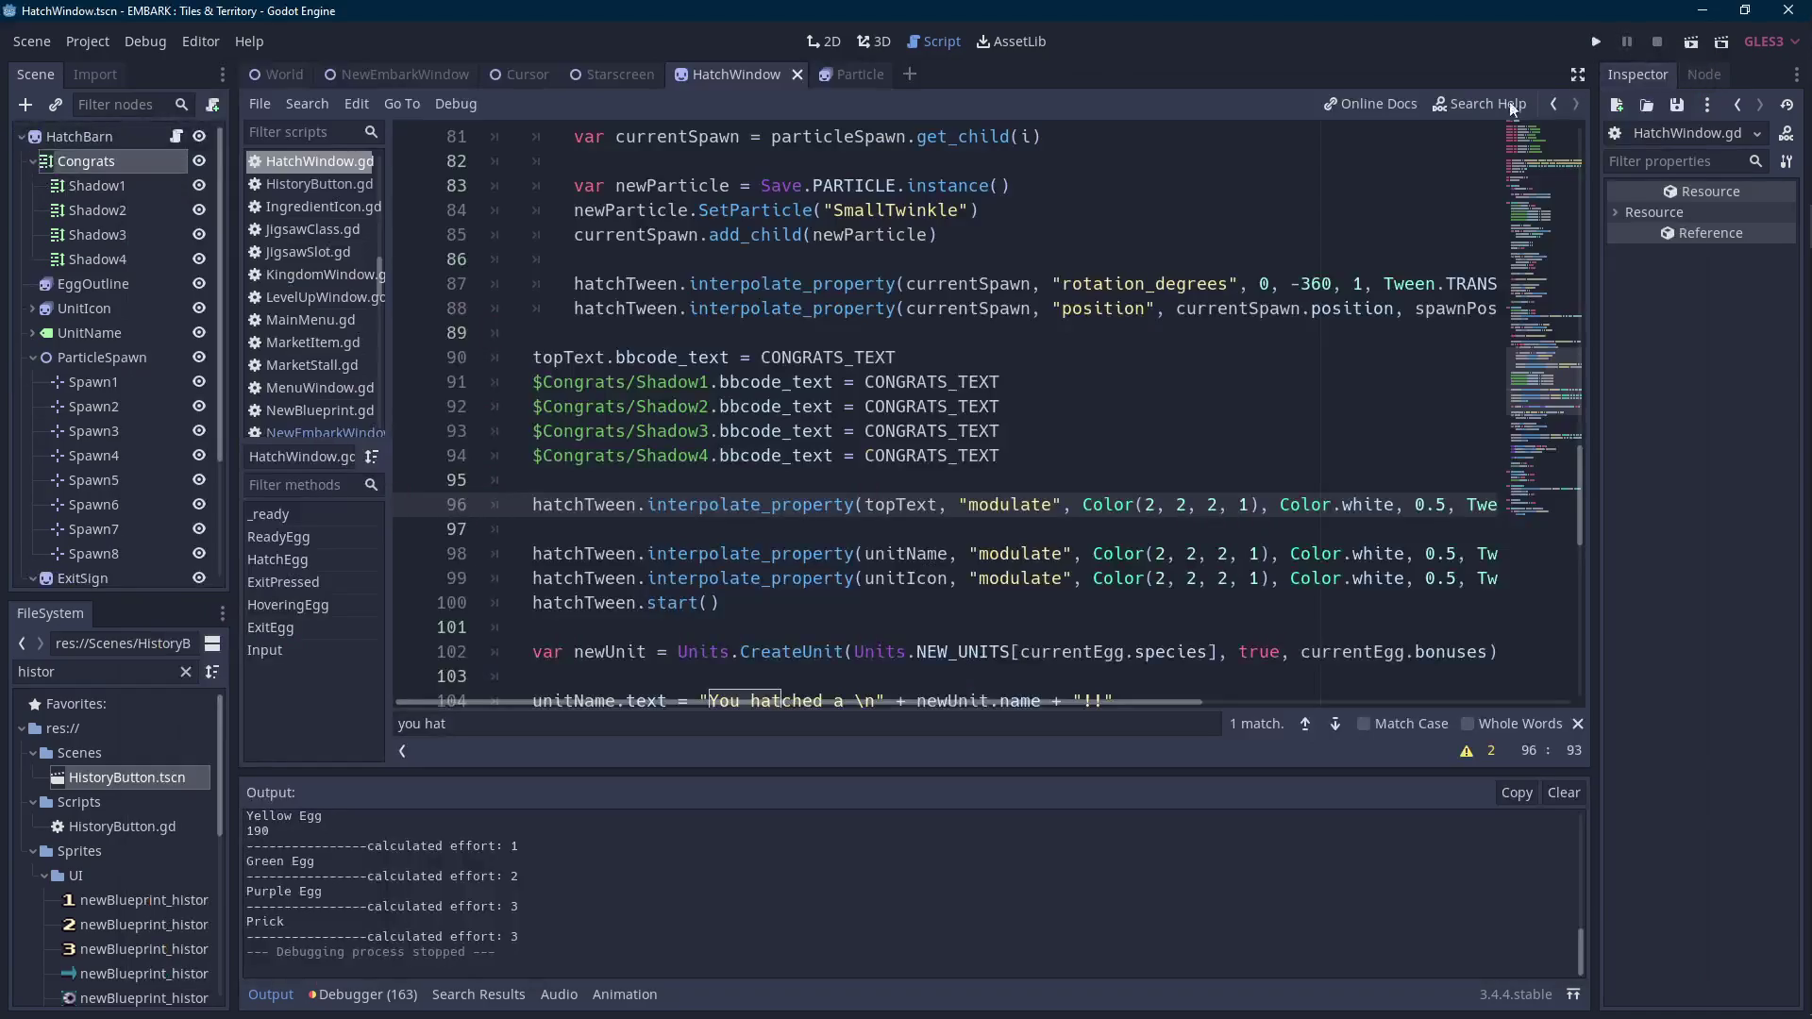
Set the HatchBarn root node's Z Index from -1 to 0 and save the scene.
click(113, 259)
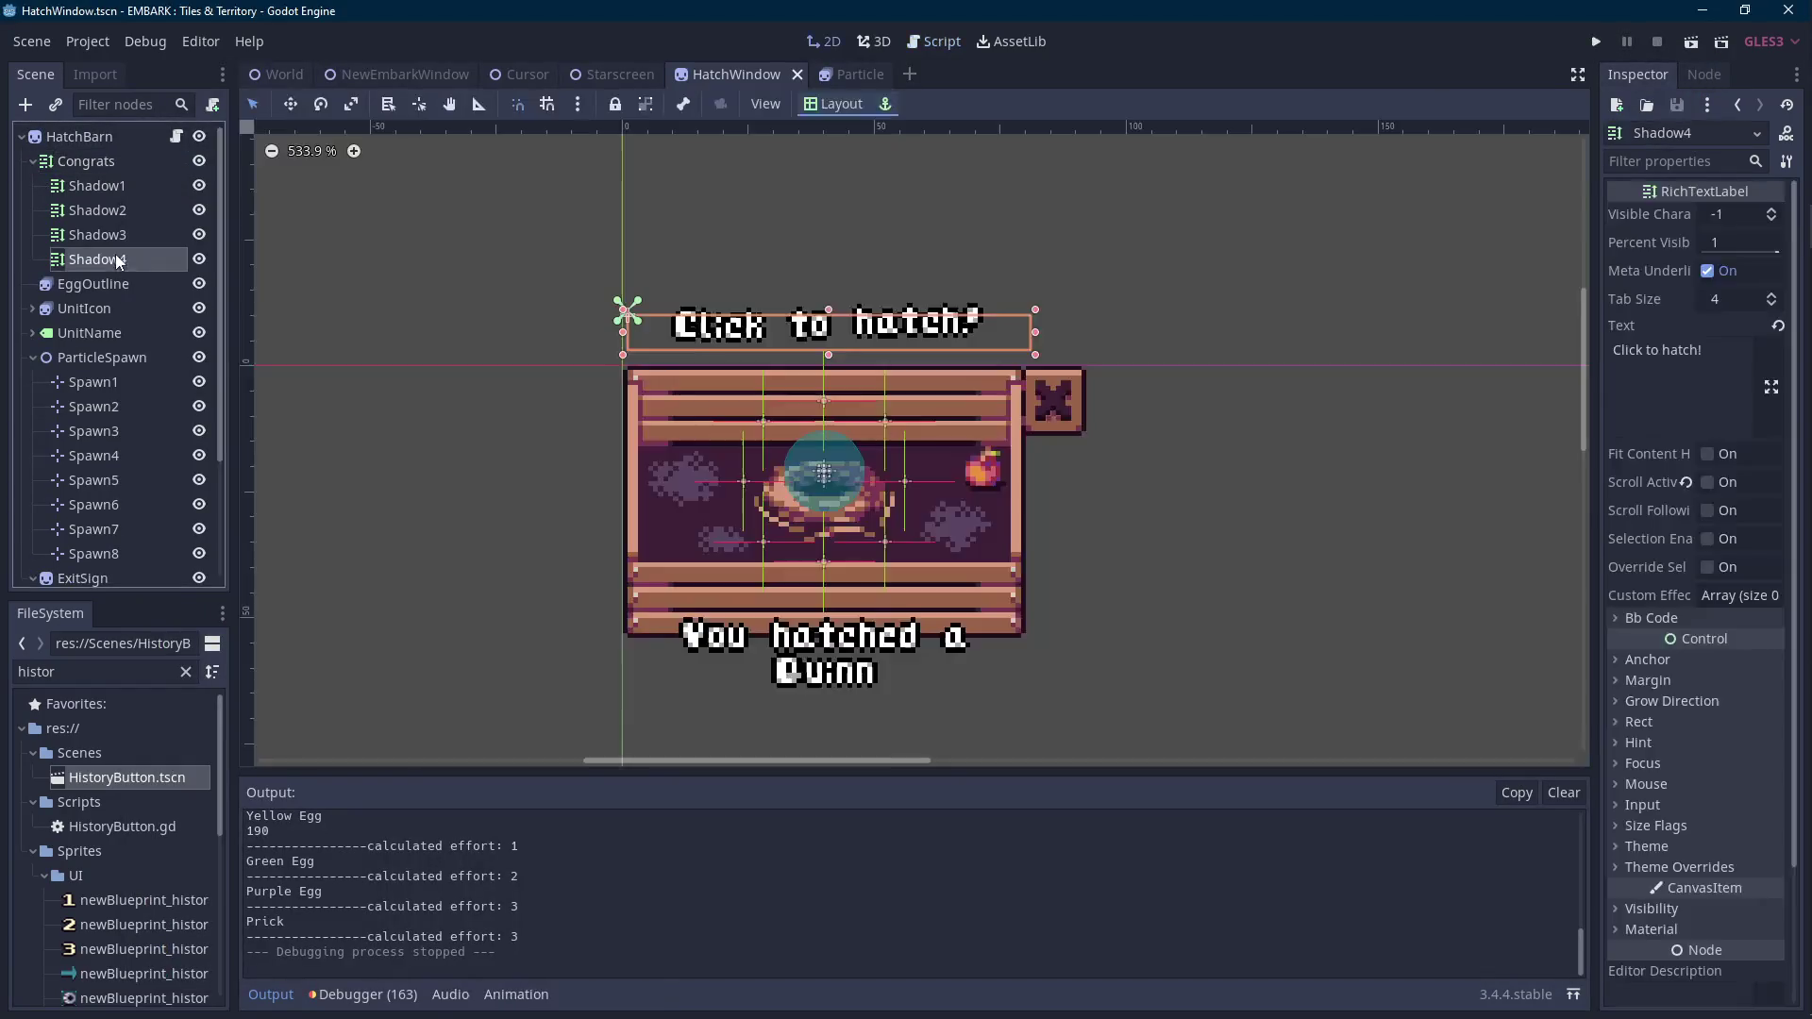
click(93, 283)
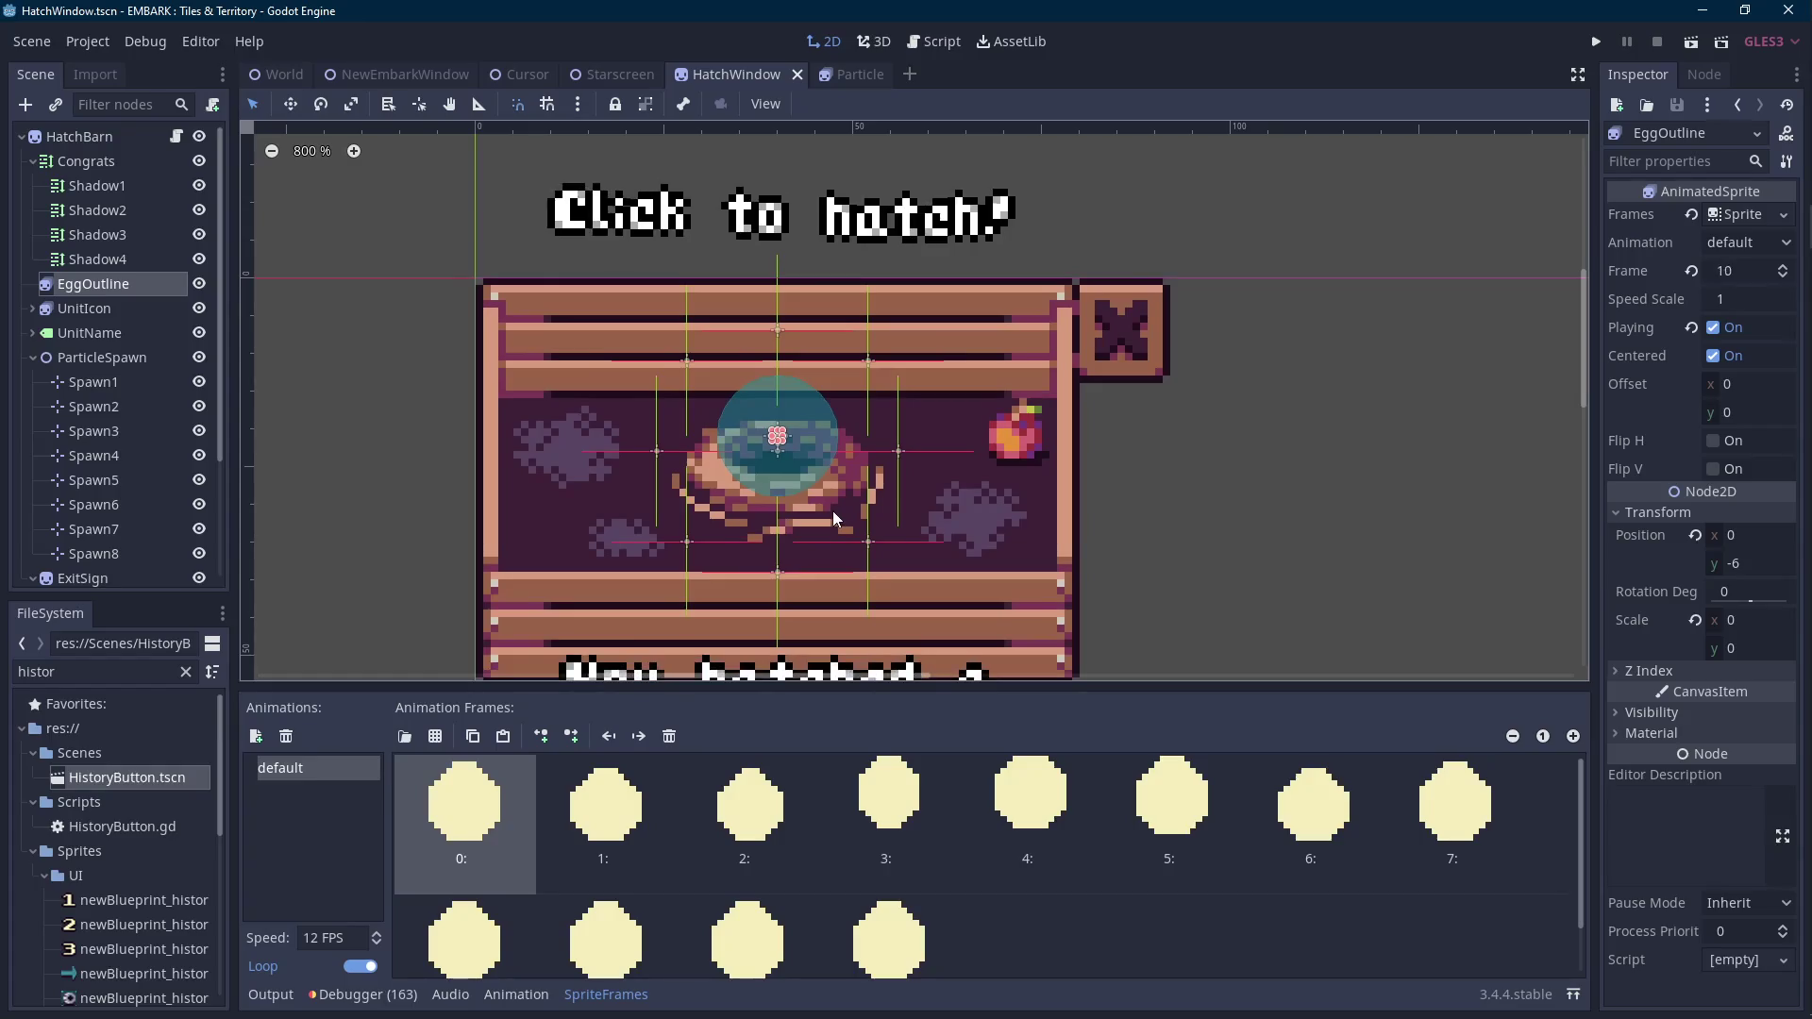
mouse_move(1807, 528)
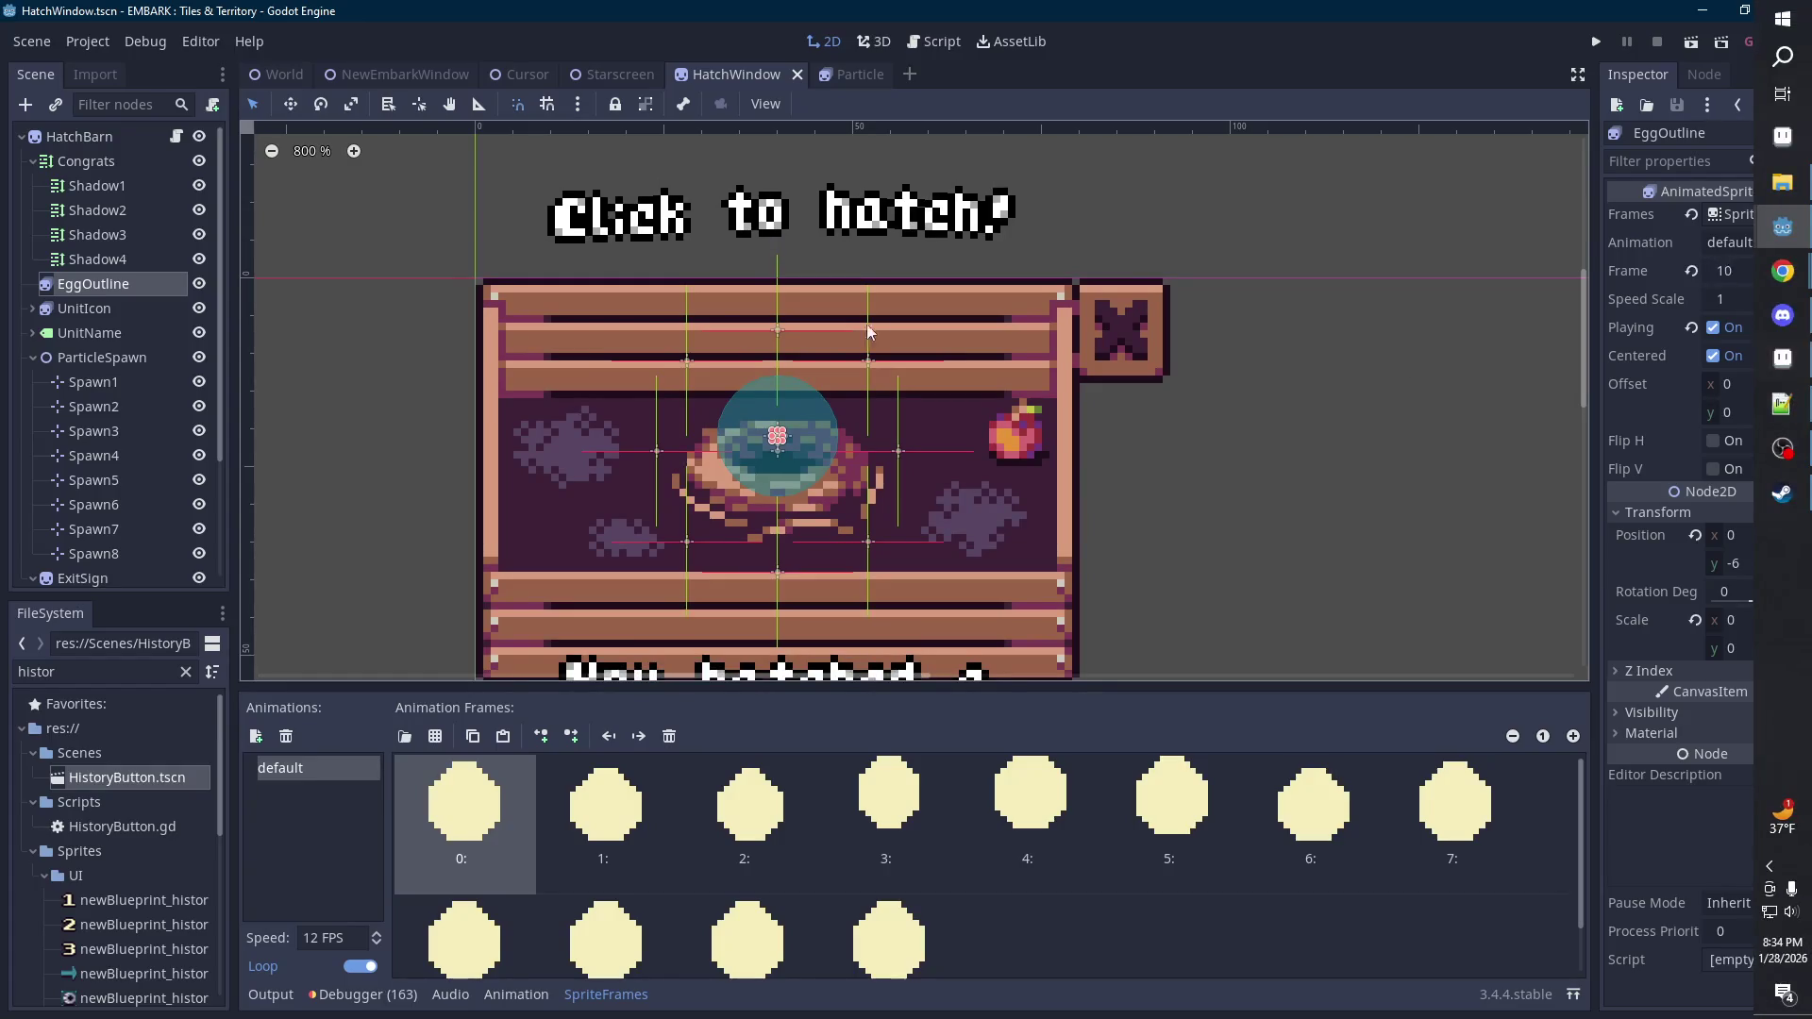
scroll(128, 366, down, 3)
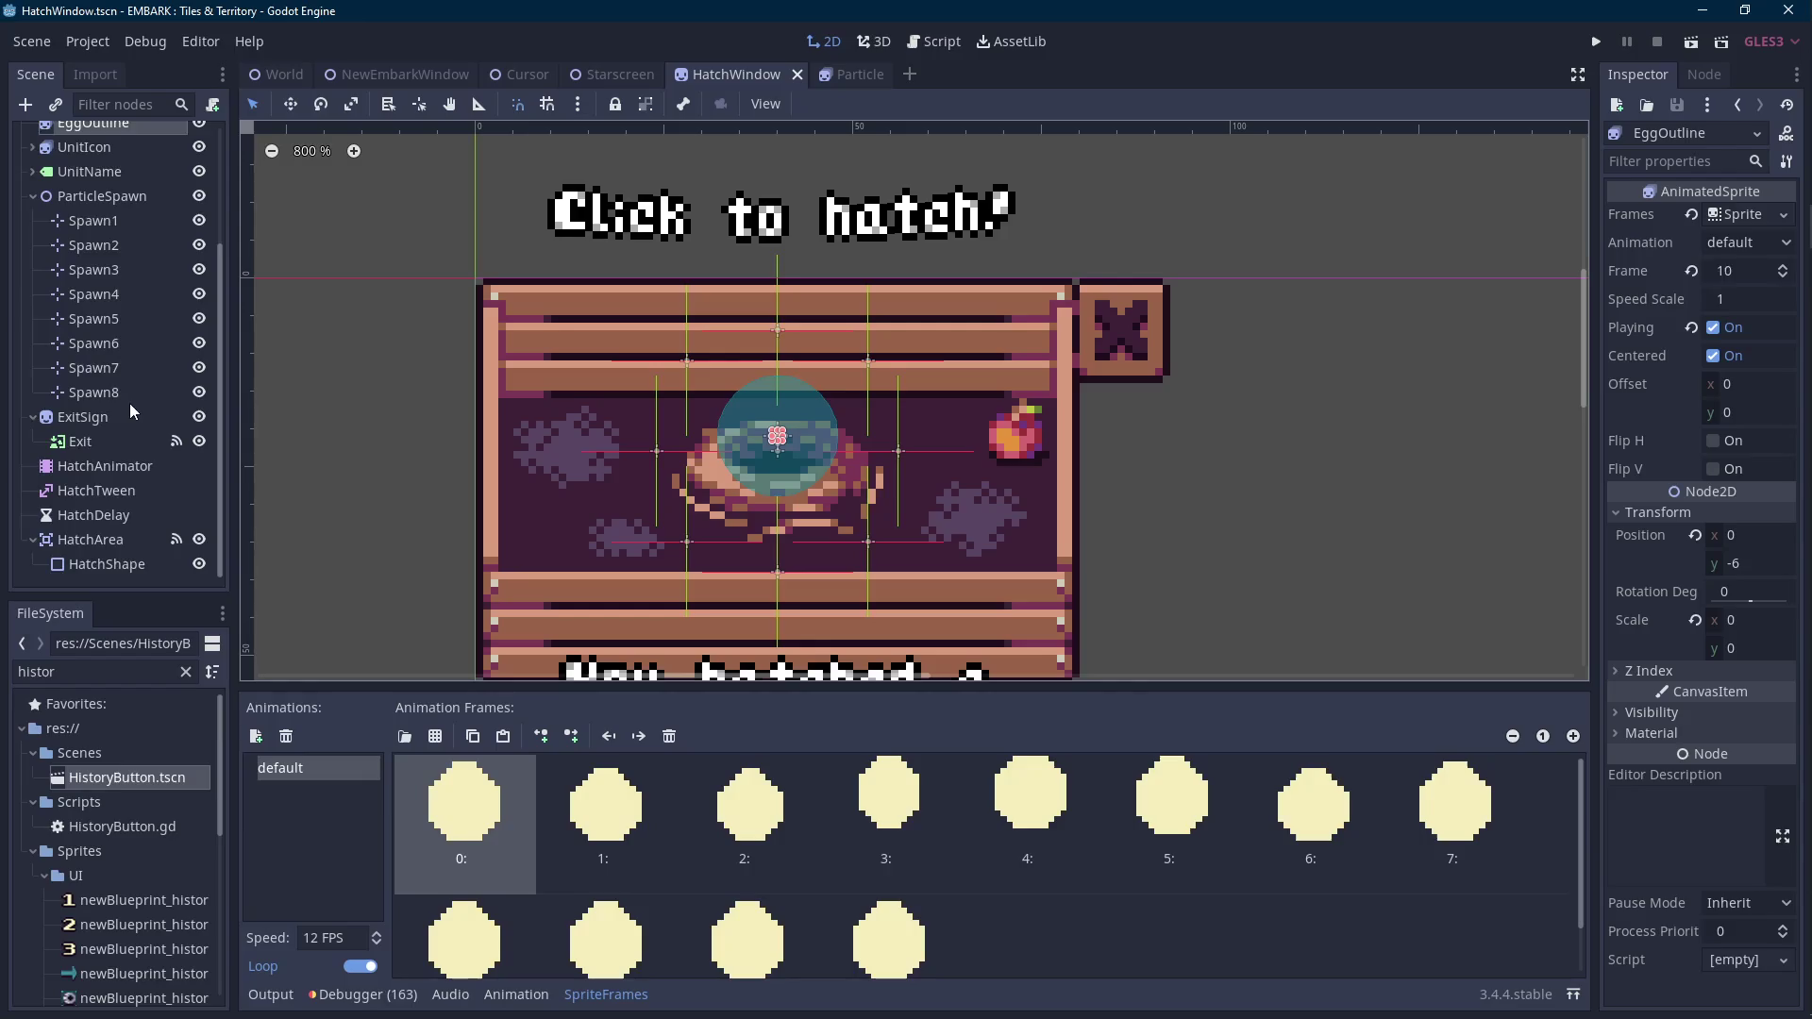
scroll(128, 377, up, 3)
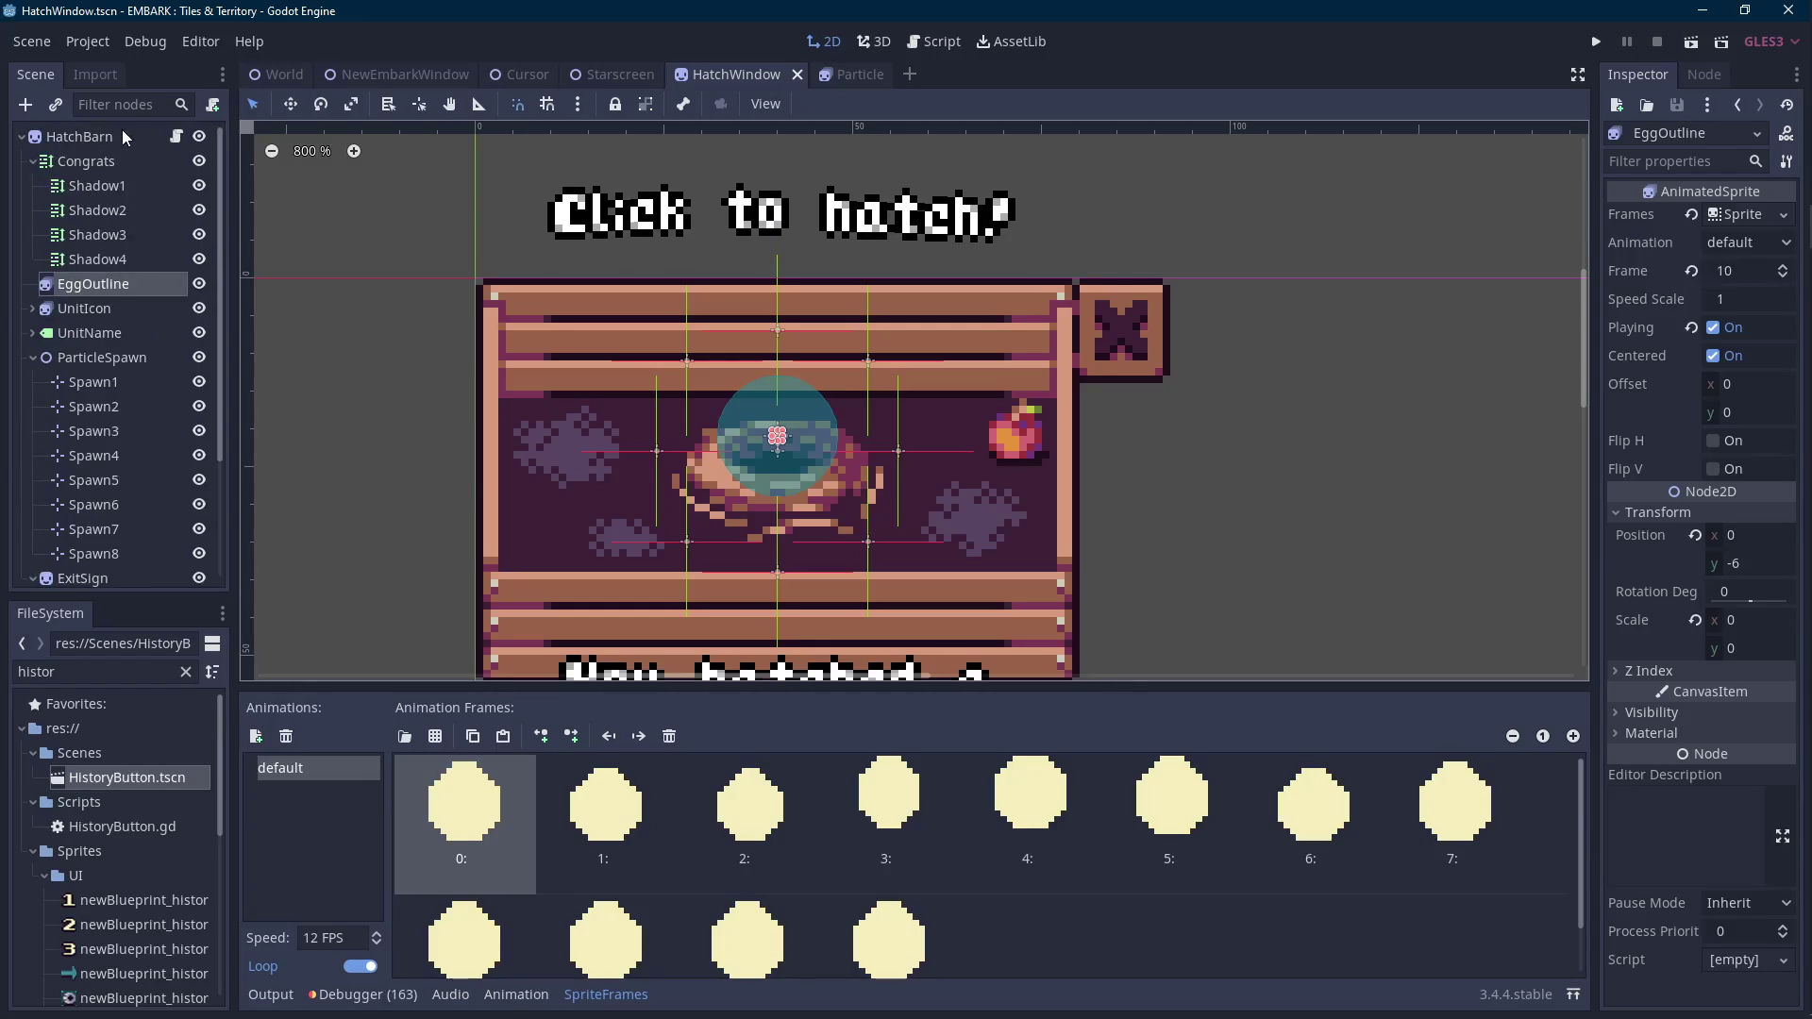
click(122, 130)
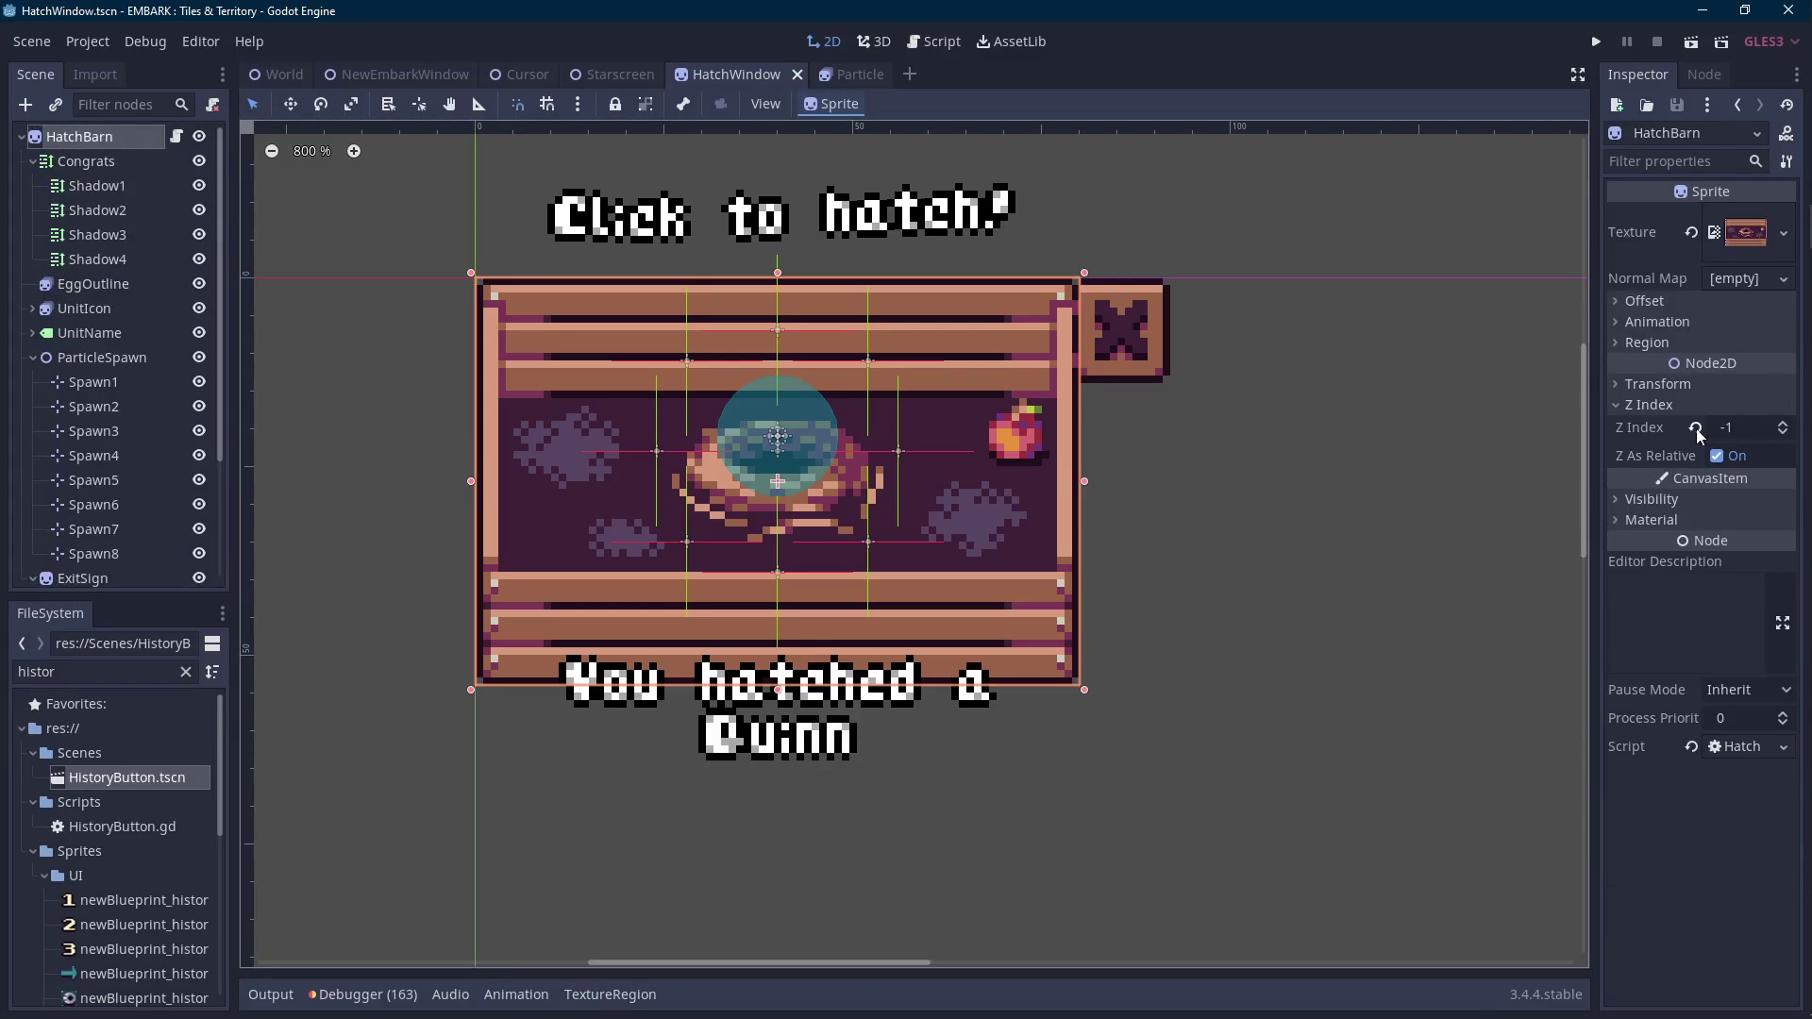
drag(1739, 432, 1750, 432)
key(ctrl+s)
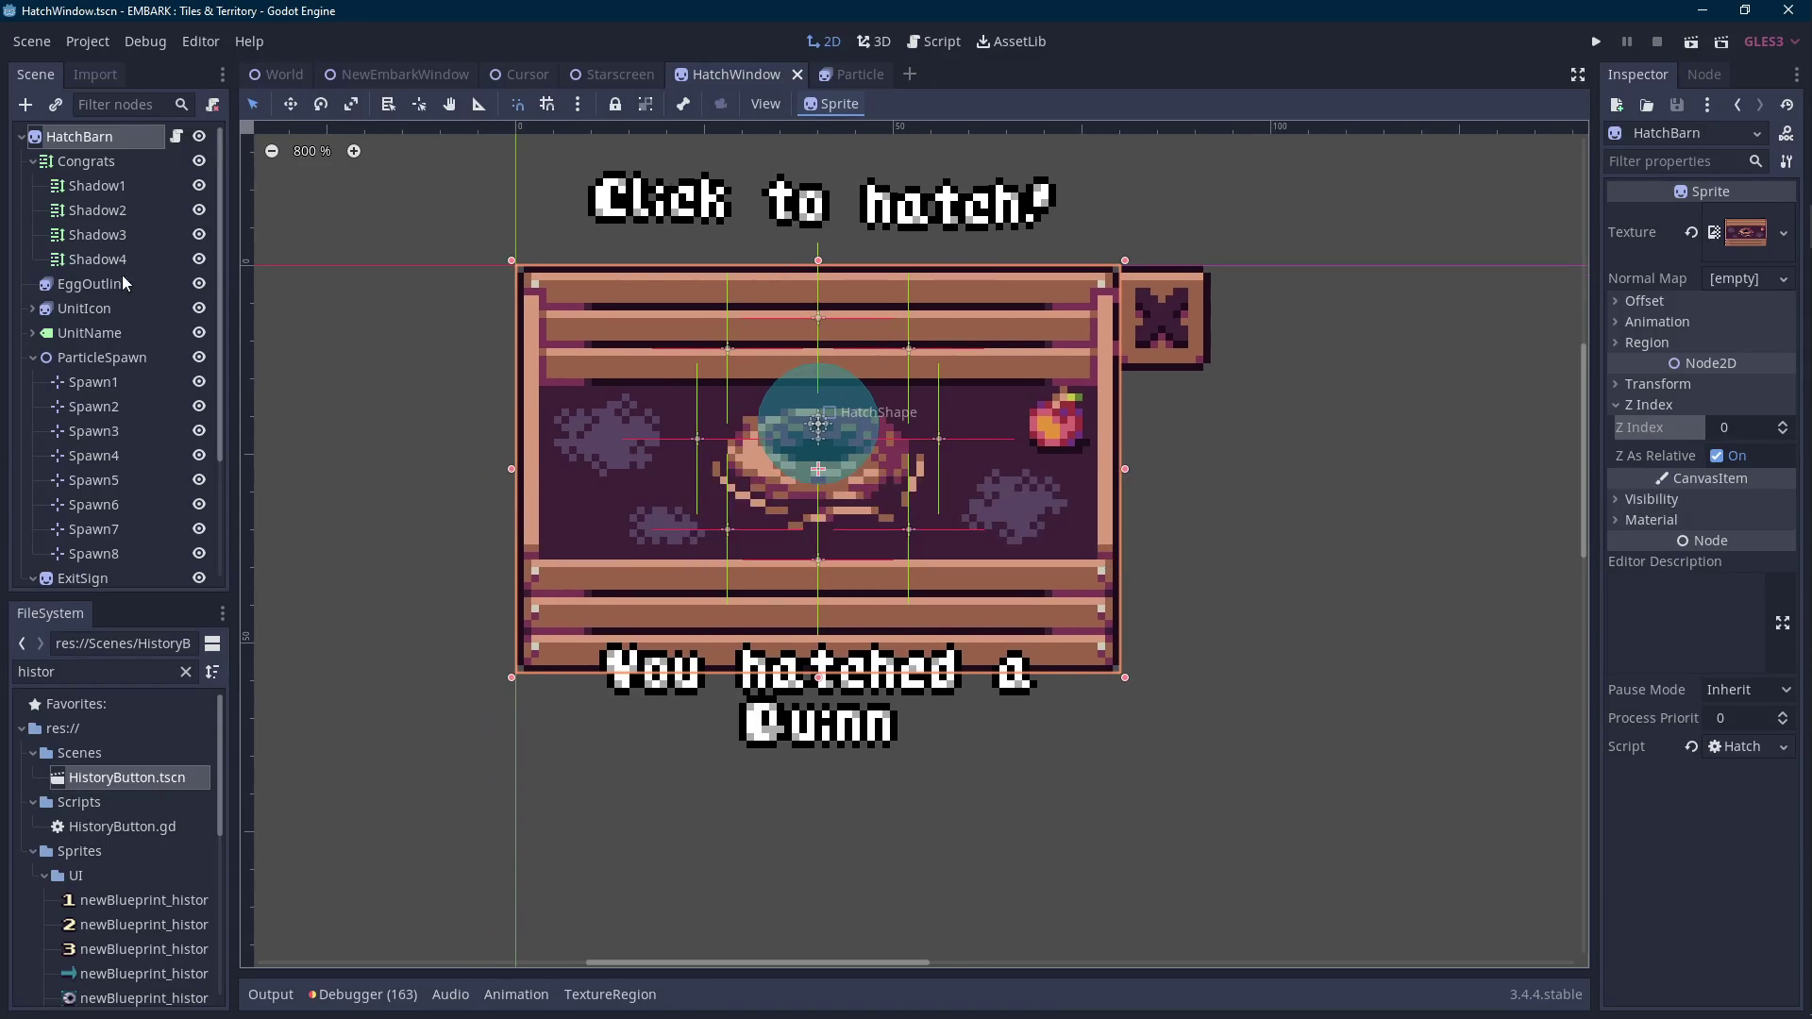
Select UnitIcon, collapse the SpriteFrames panel, and bring up HatchBarn's attached HatchWindow.gd script.
click(115, 285)
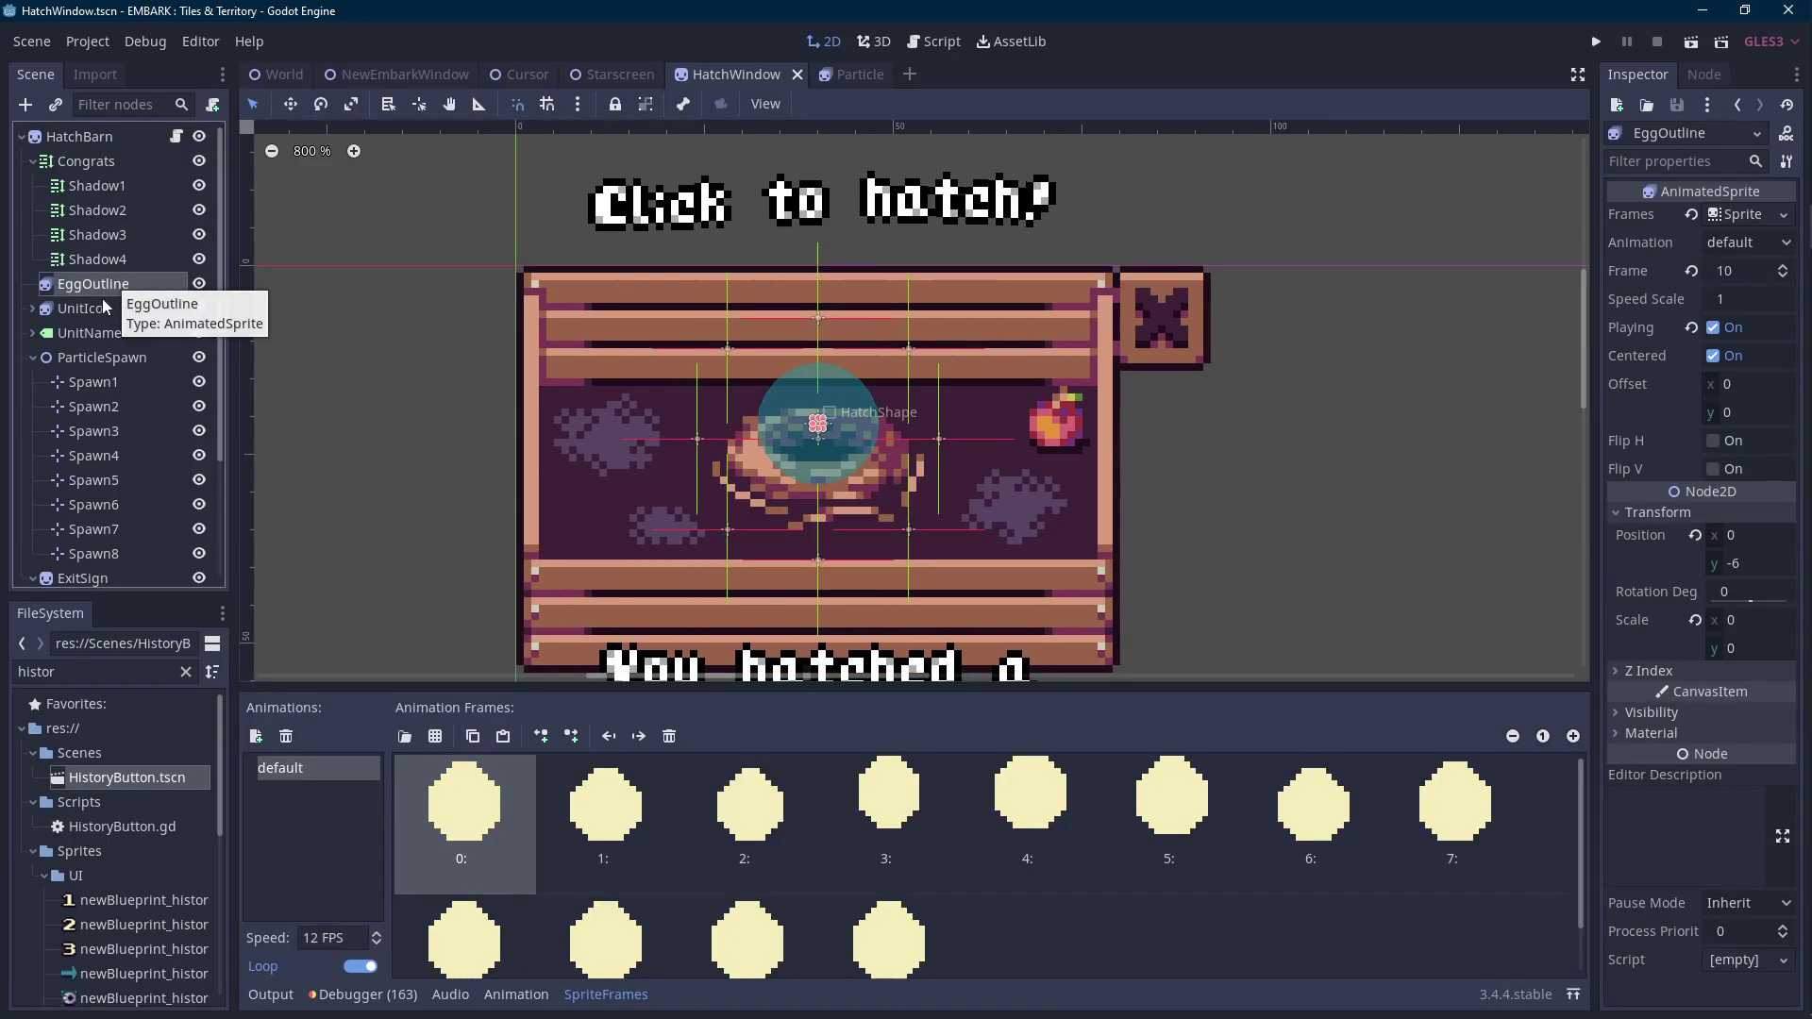
click(113, 309)
click(636, 998)
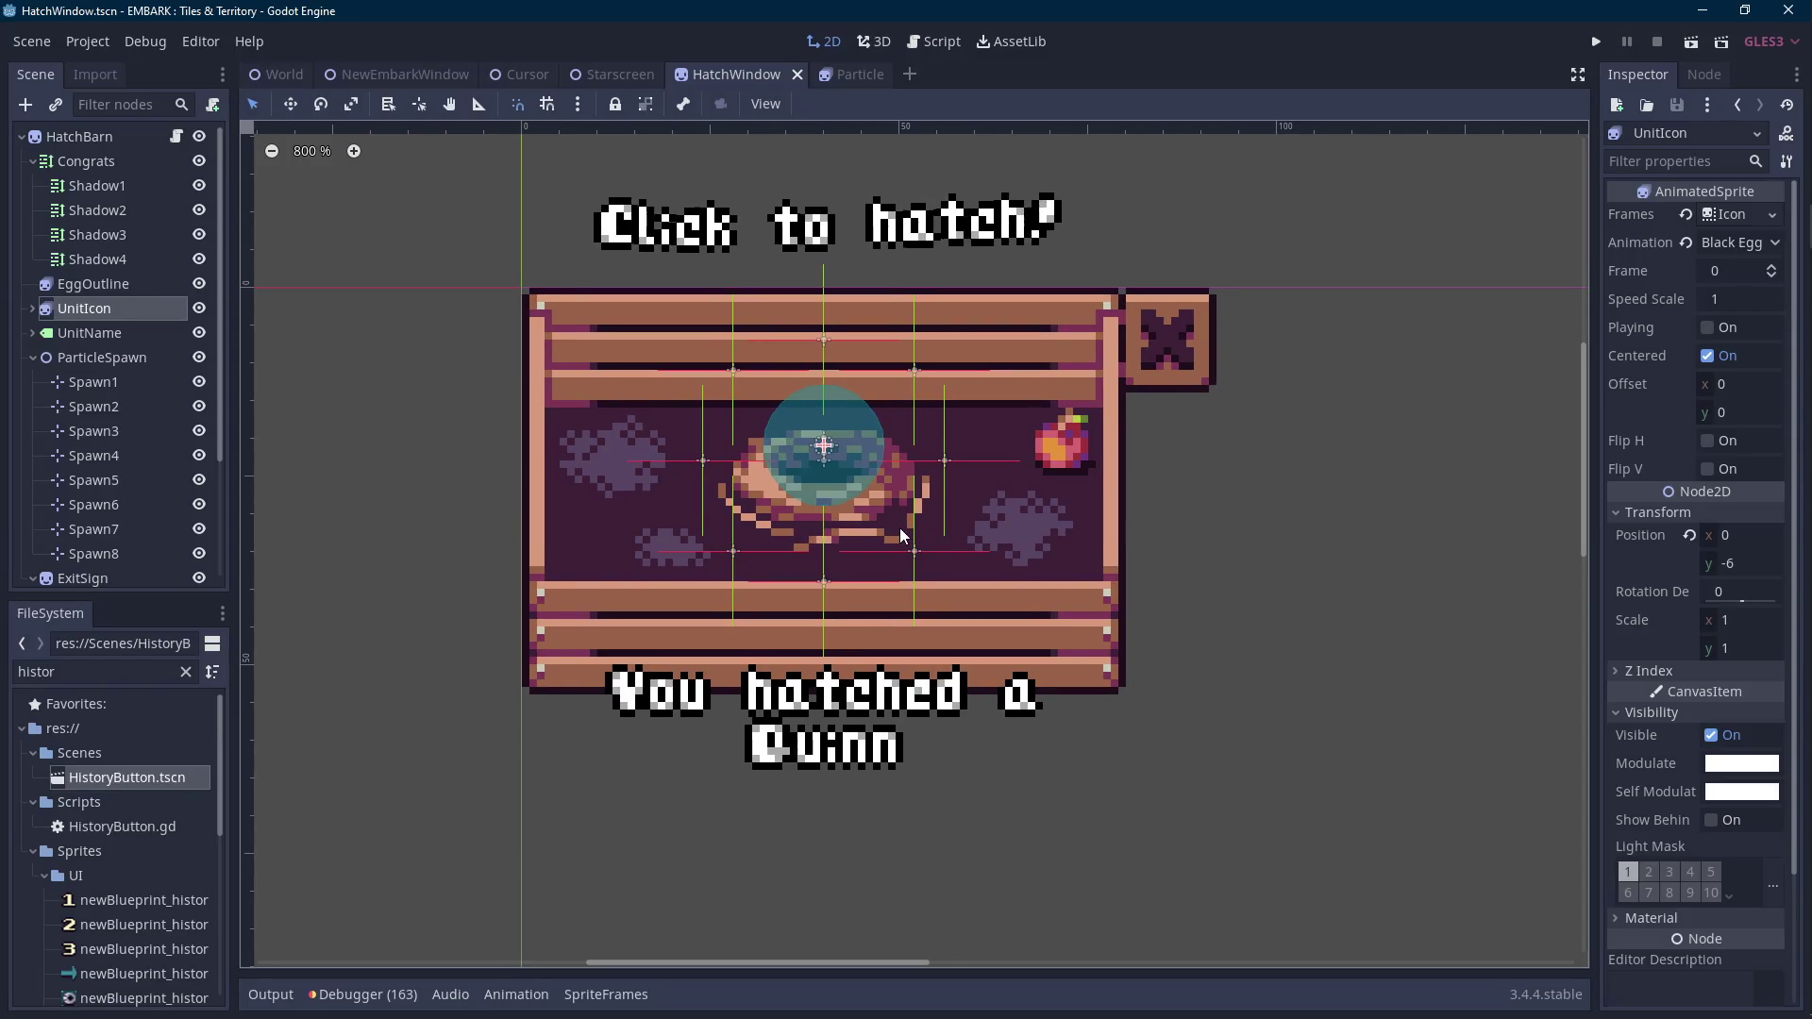
scroll(172, 478, down, 4)
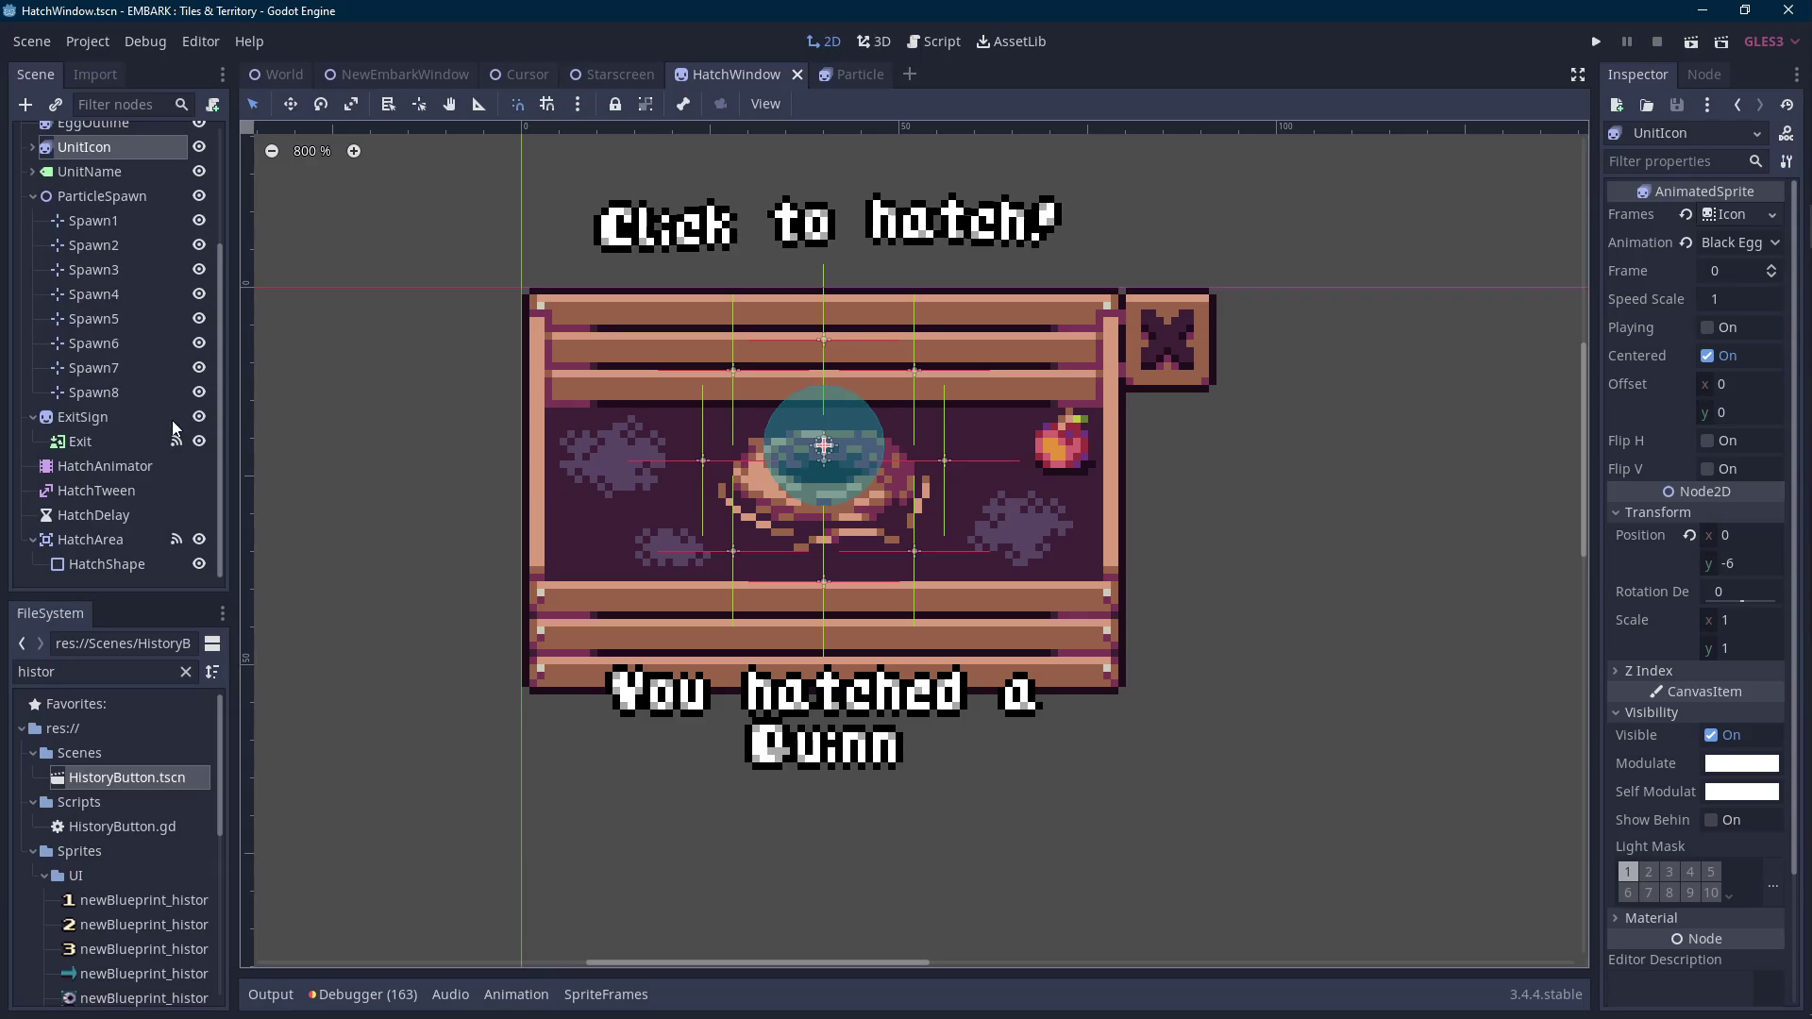
scroll(172, 421, up, 4)
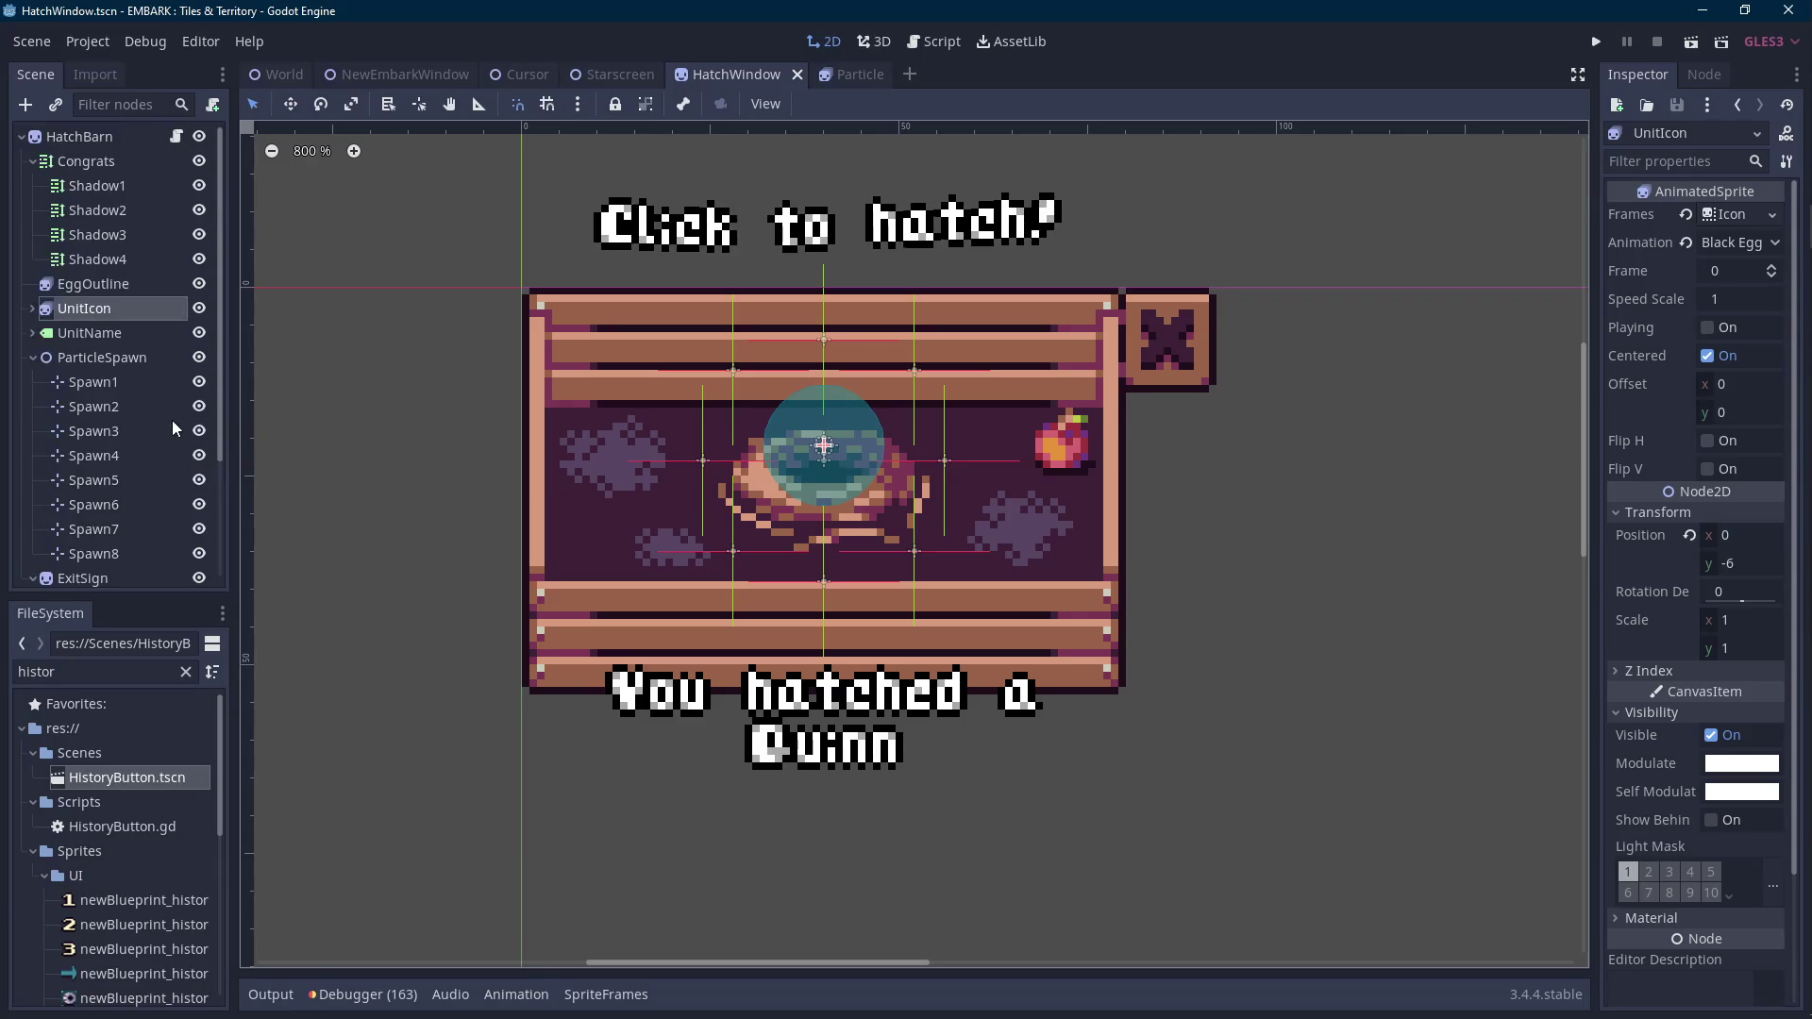
click(176, 138)
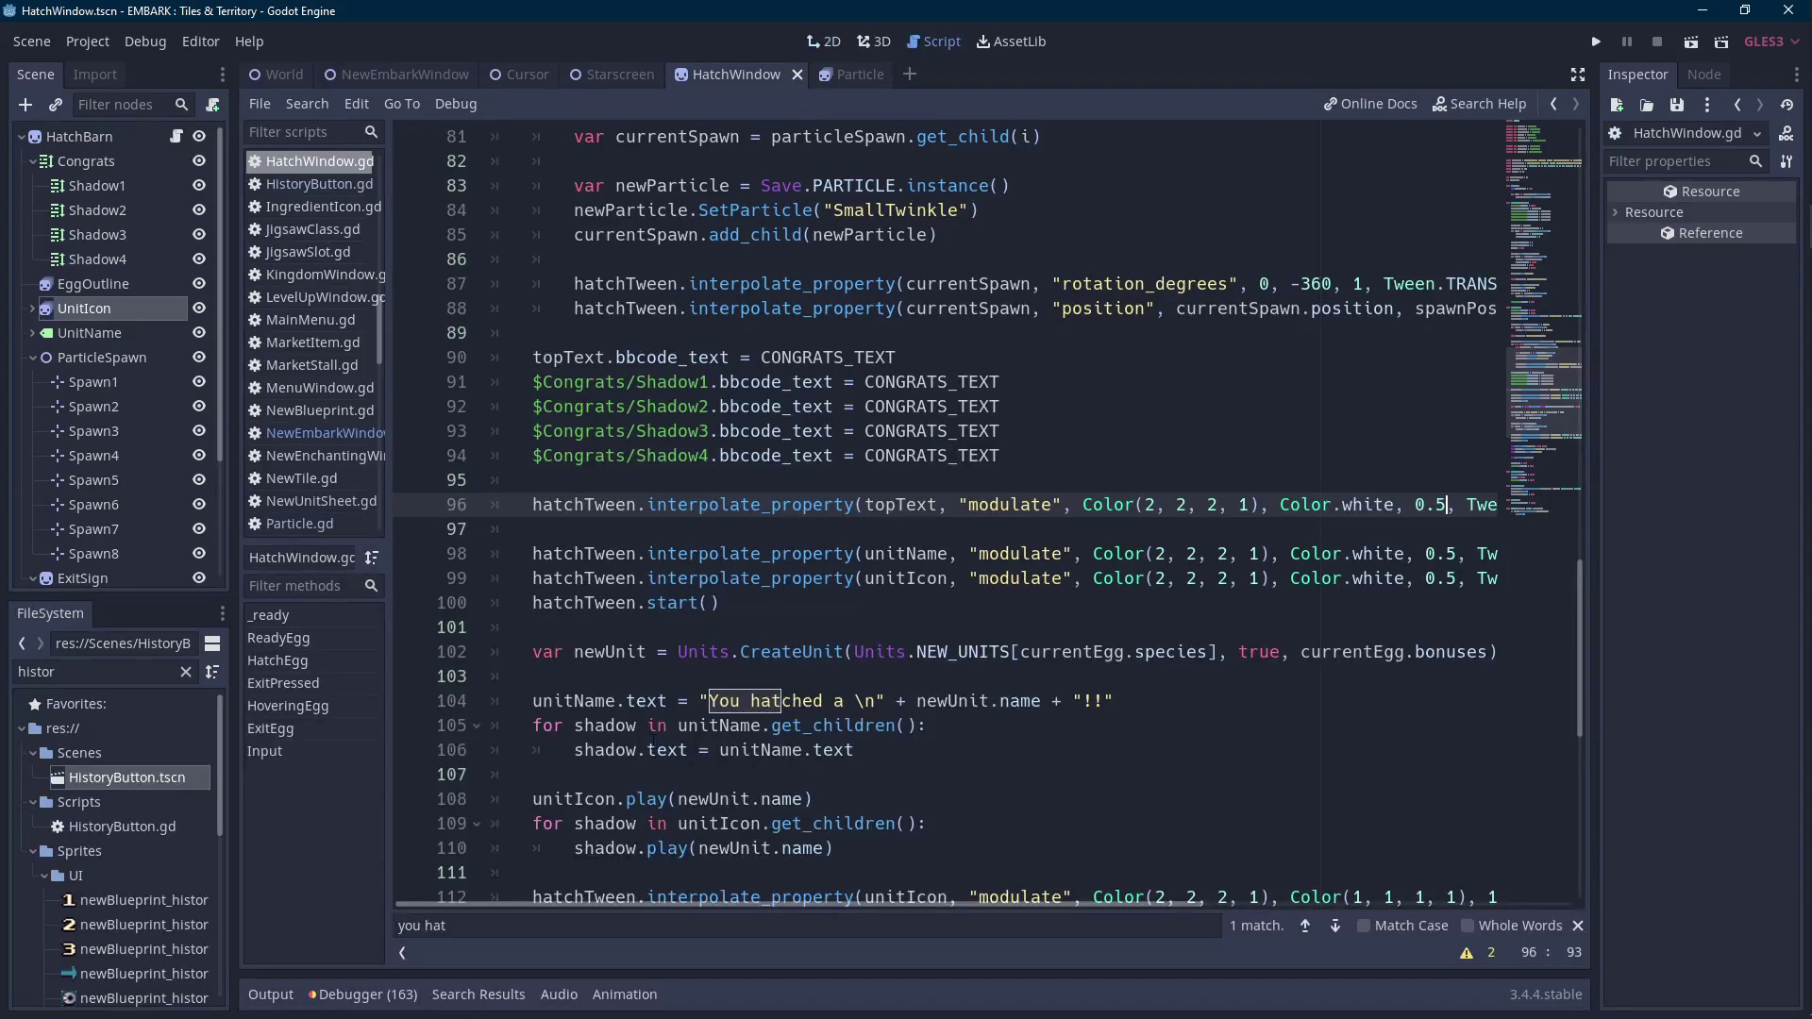
Remove the blank line after the congrats tween and make an empty line above hatchTween.start().
click(576, 525)
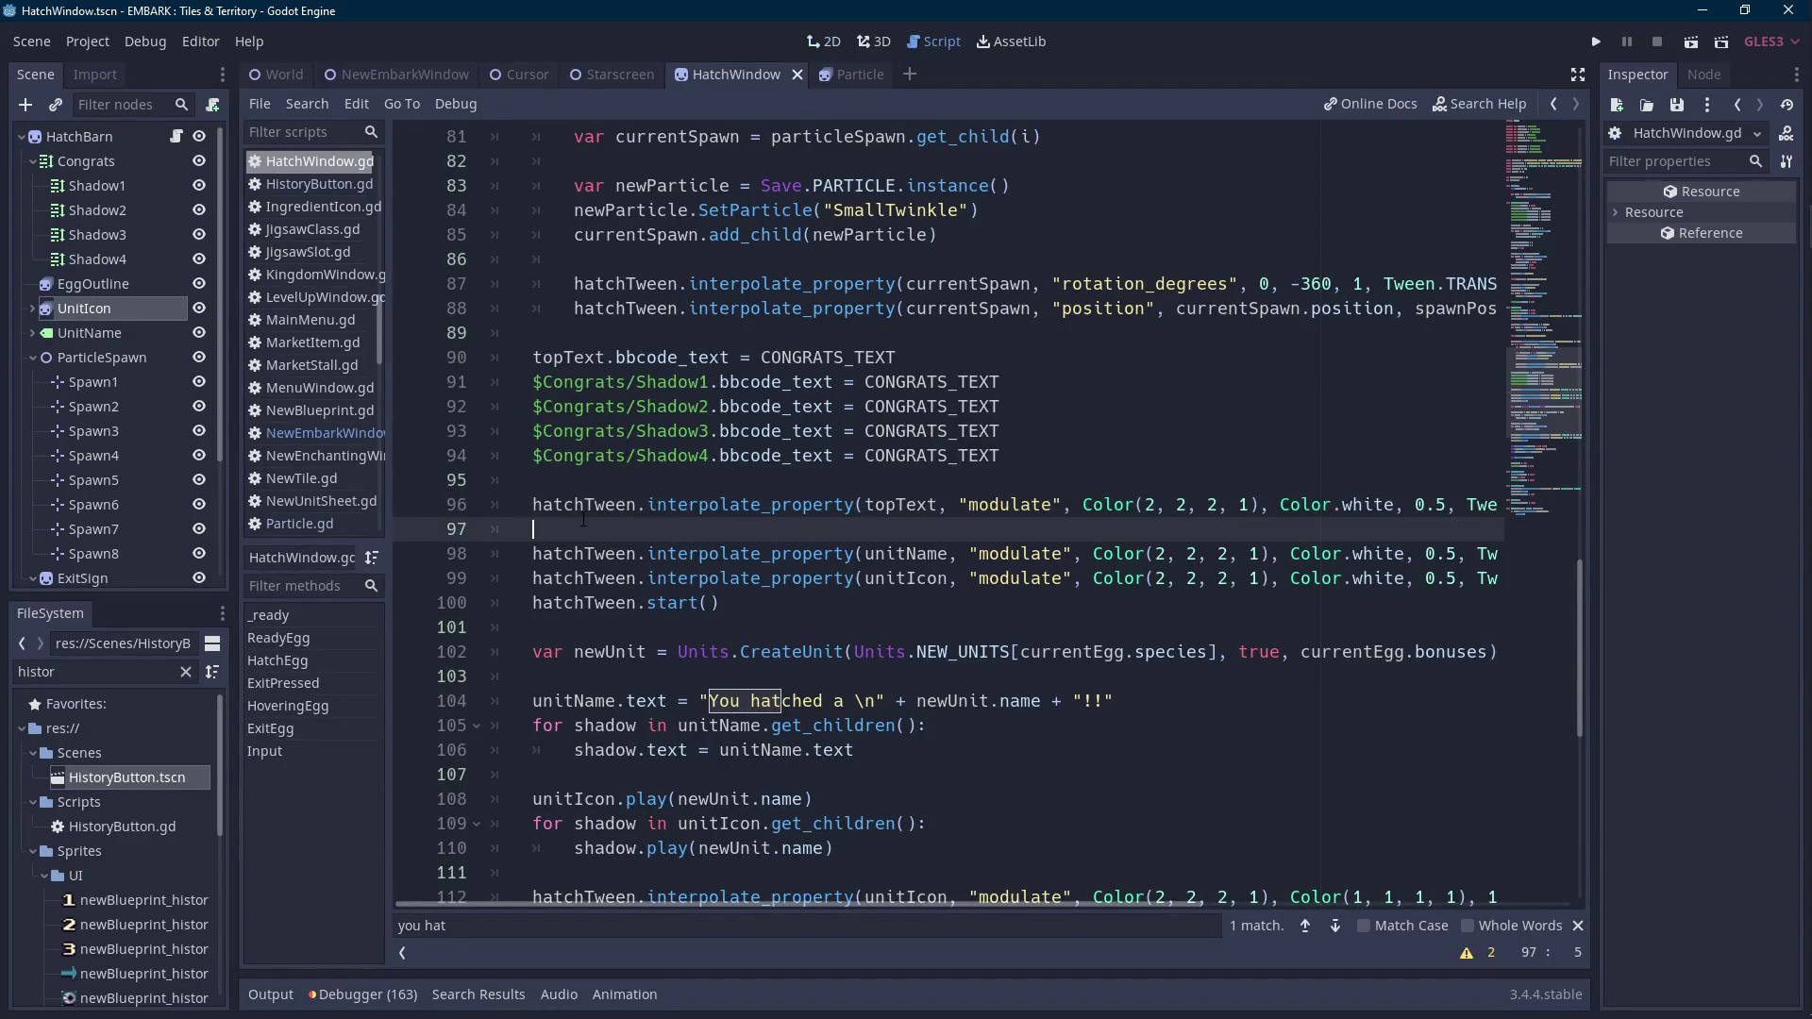
key(ctrl+x)
key(ctrl+z)
key(BackSpace)
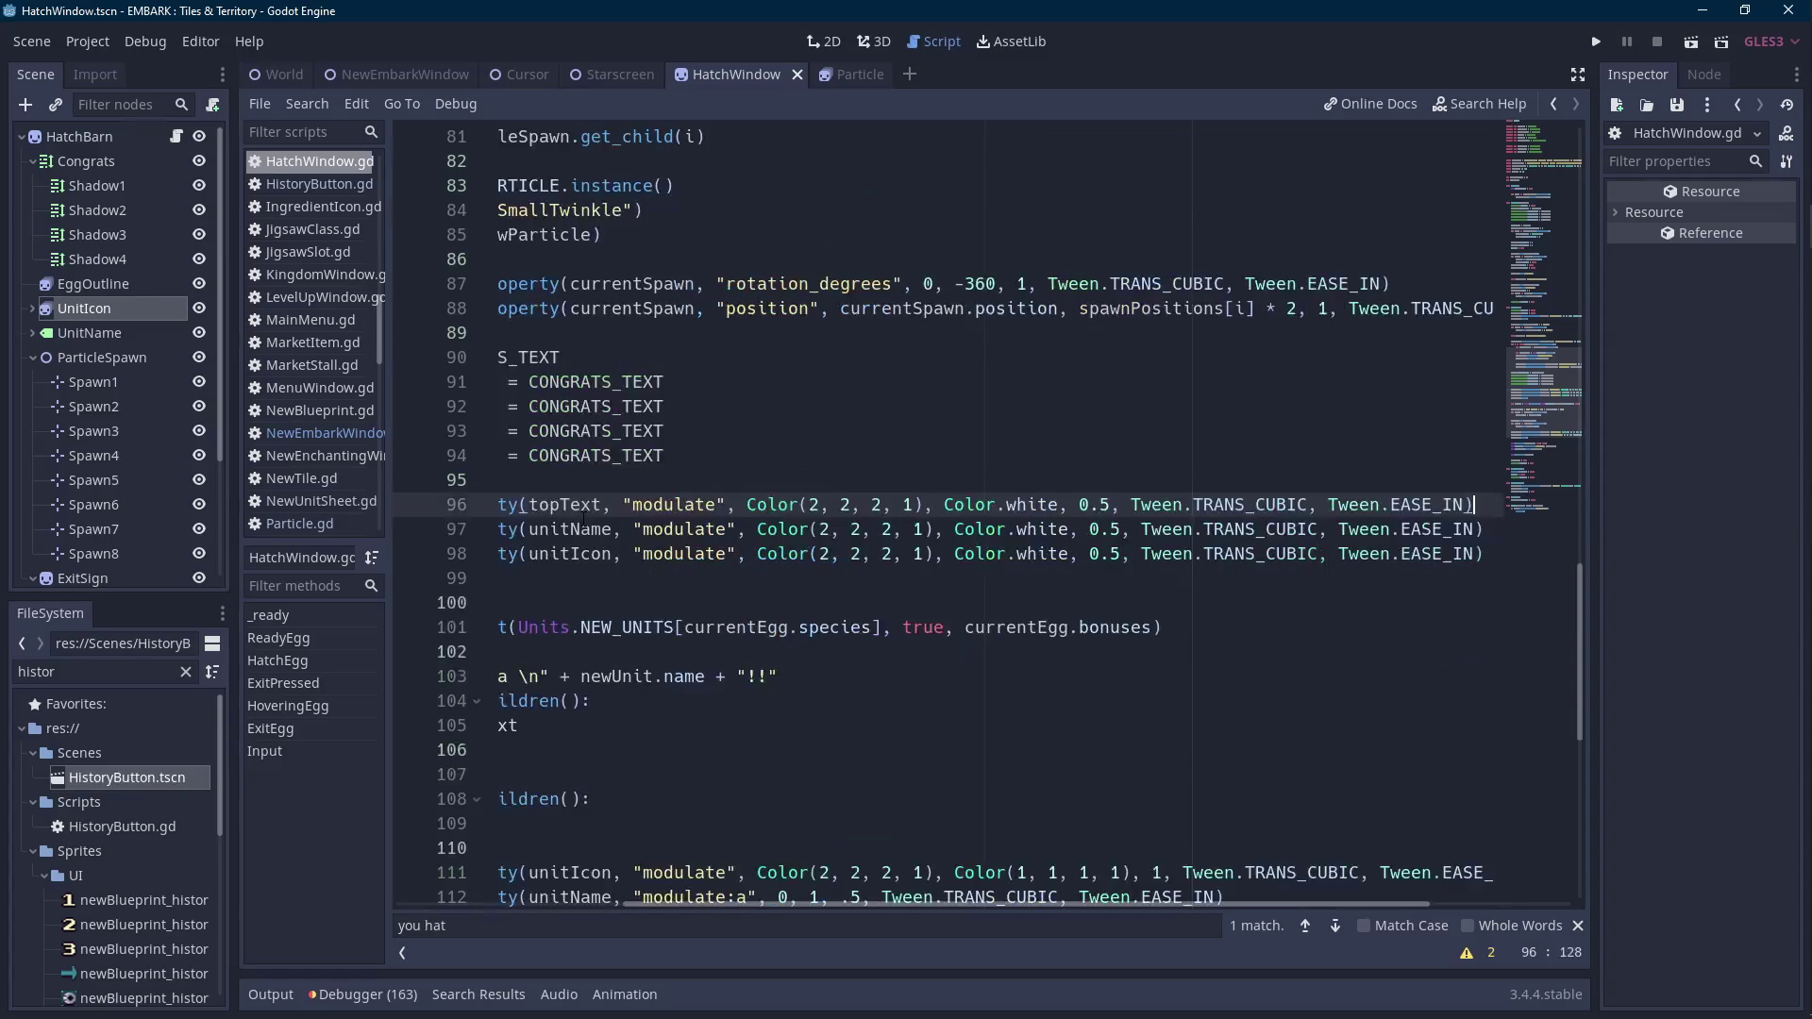
key(Down)
key(Down)
key(Down)
key(Return)
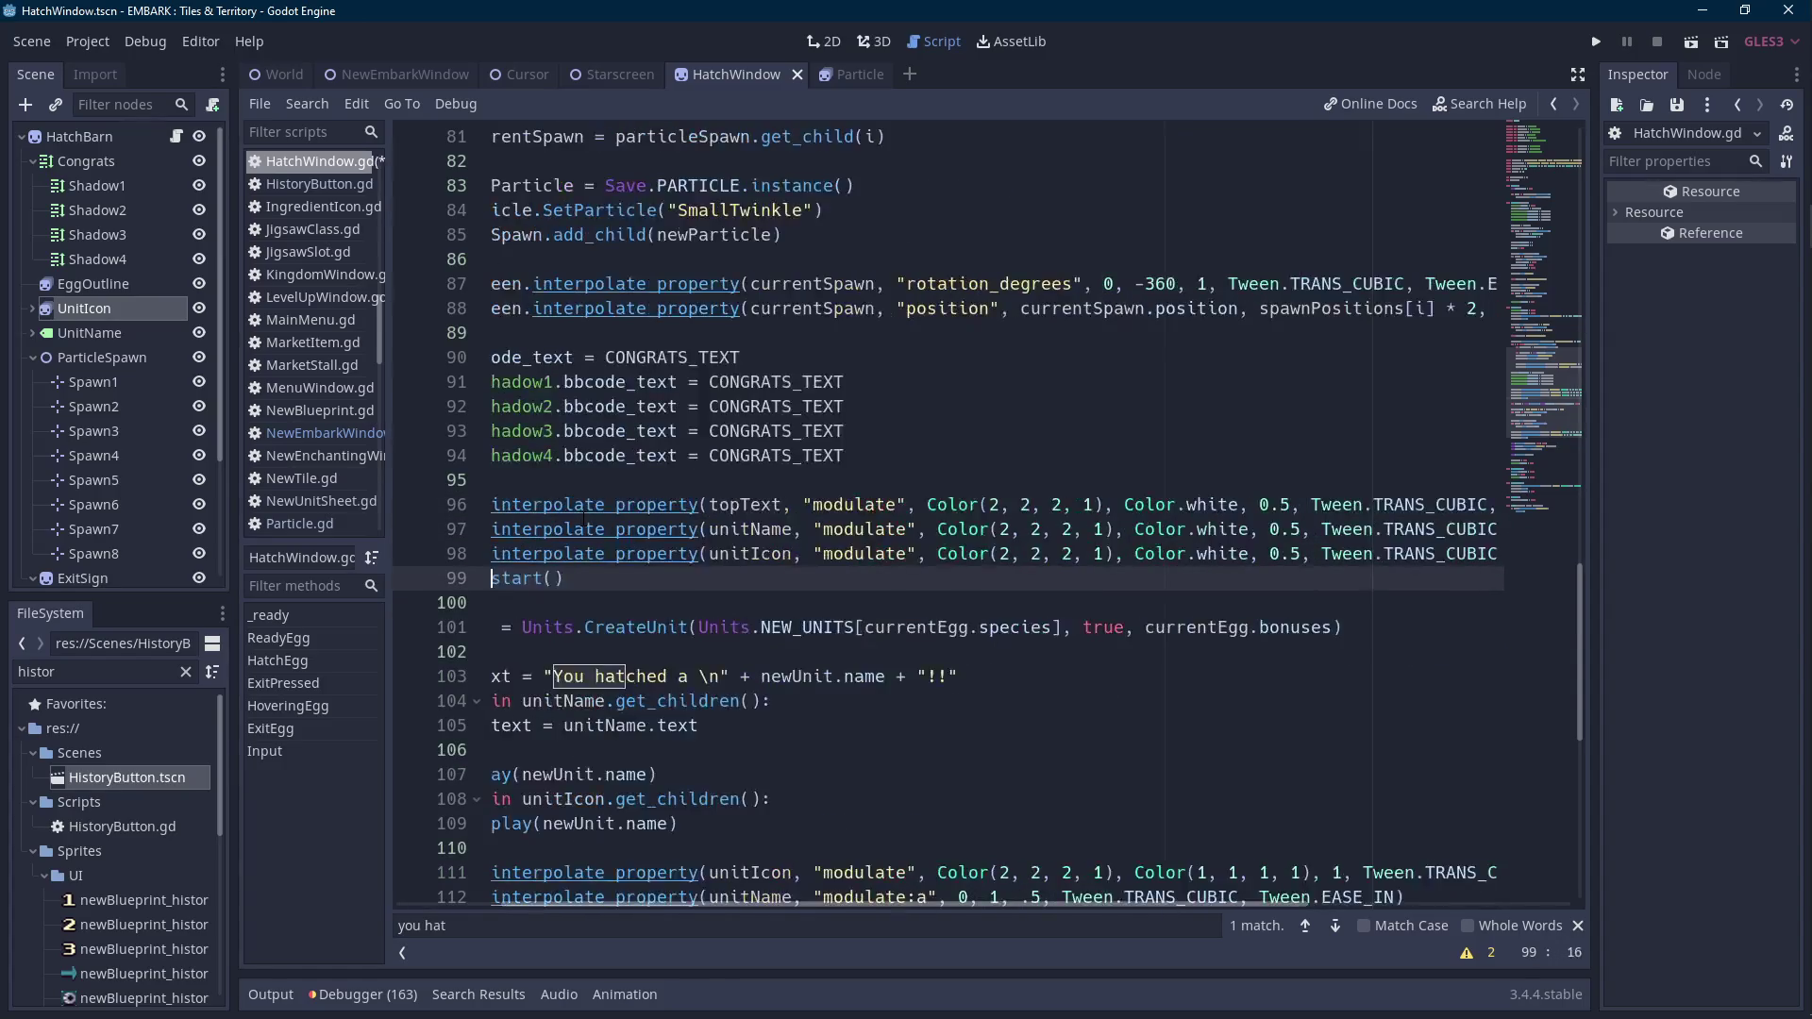
key(Up)
key(Return)
key(Up)
Add a tween of unitName's percent_visible from 0 to 1 over 1 / unitName.text.length().
text(hatchTween)
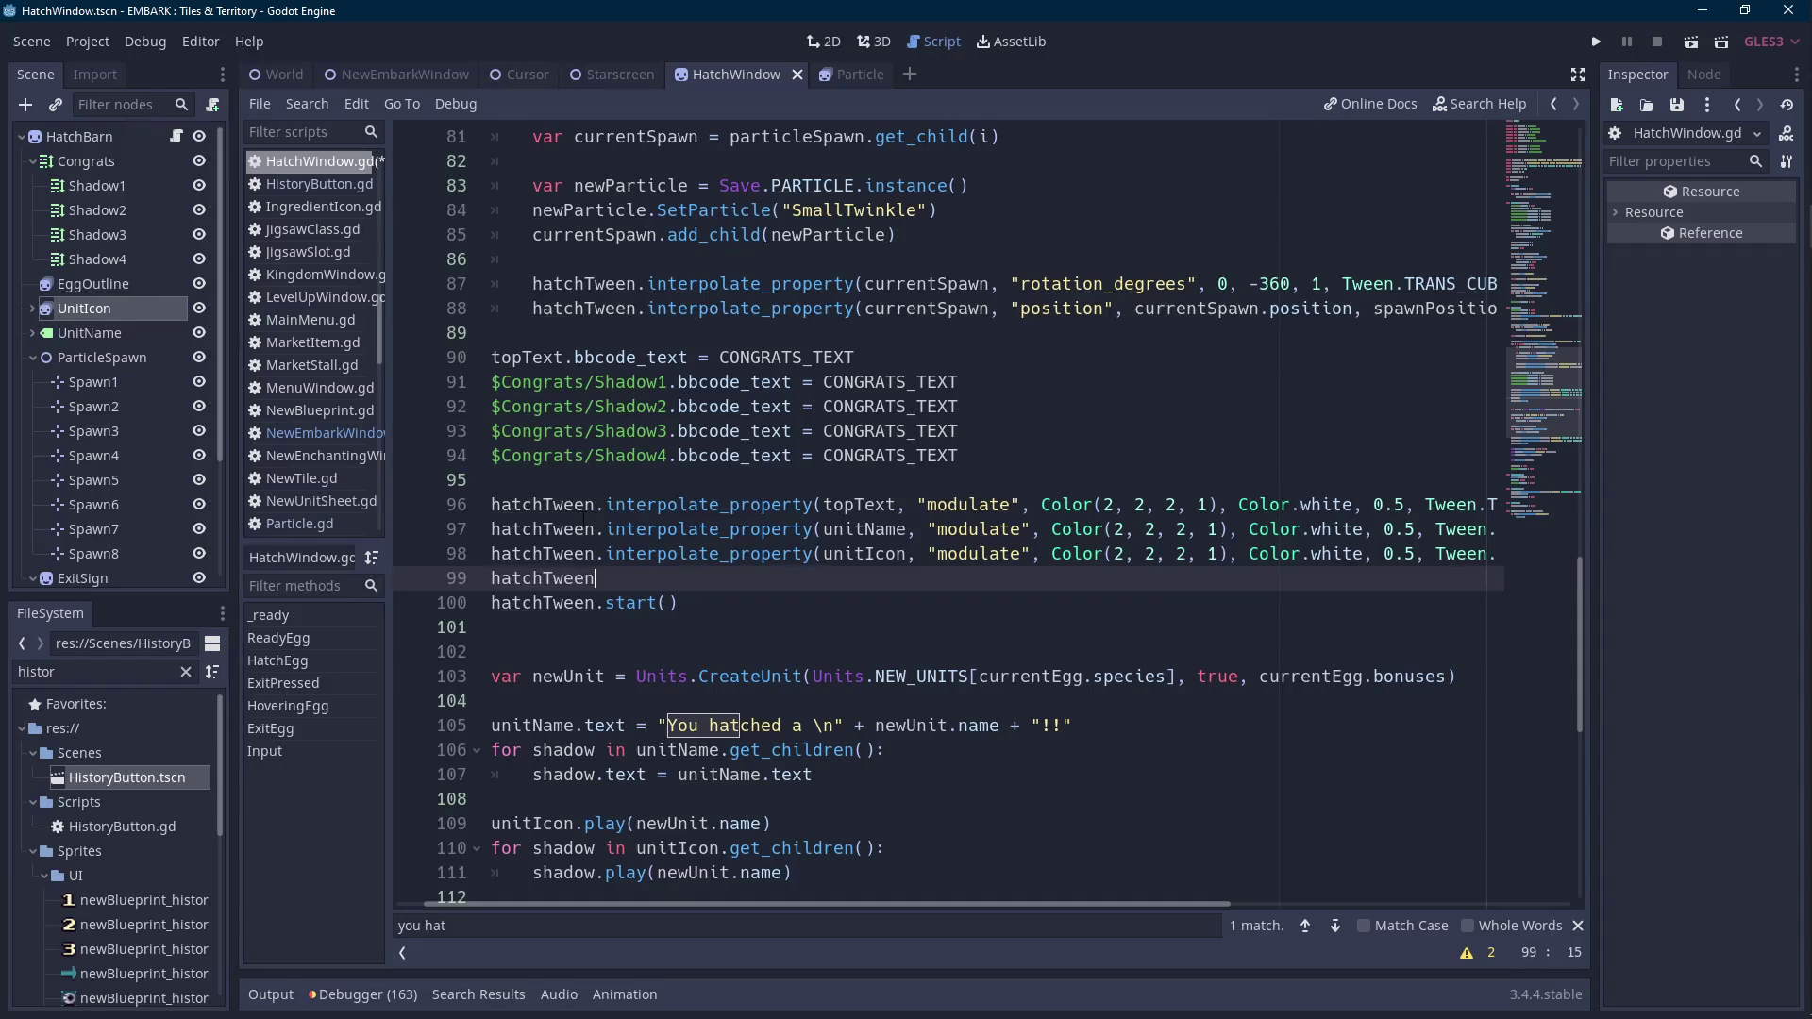
text(.inter)
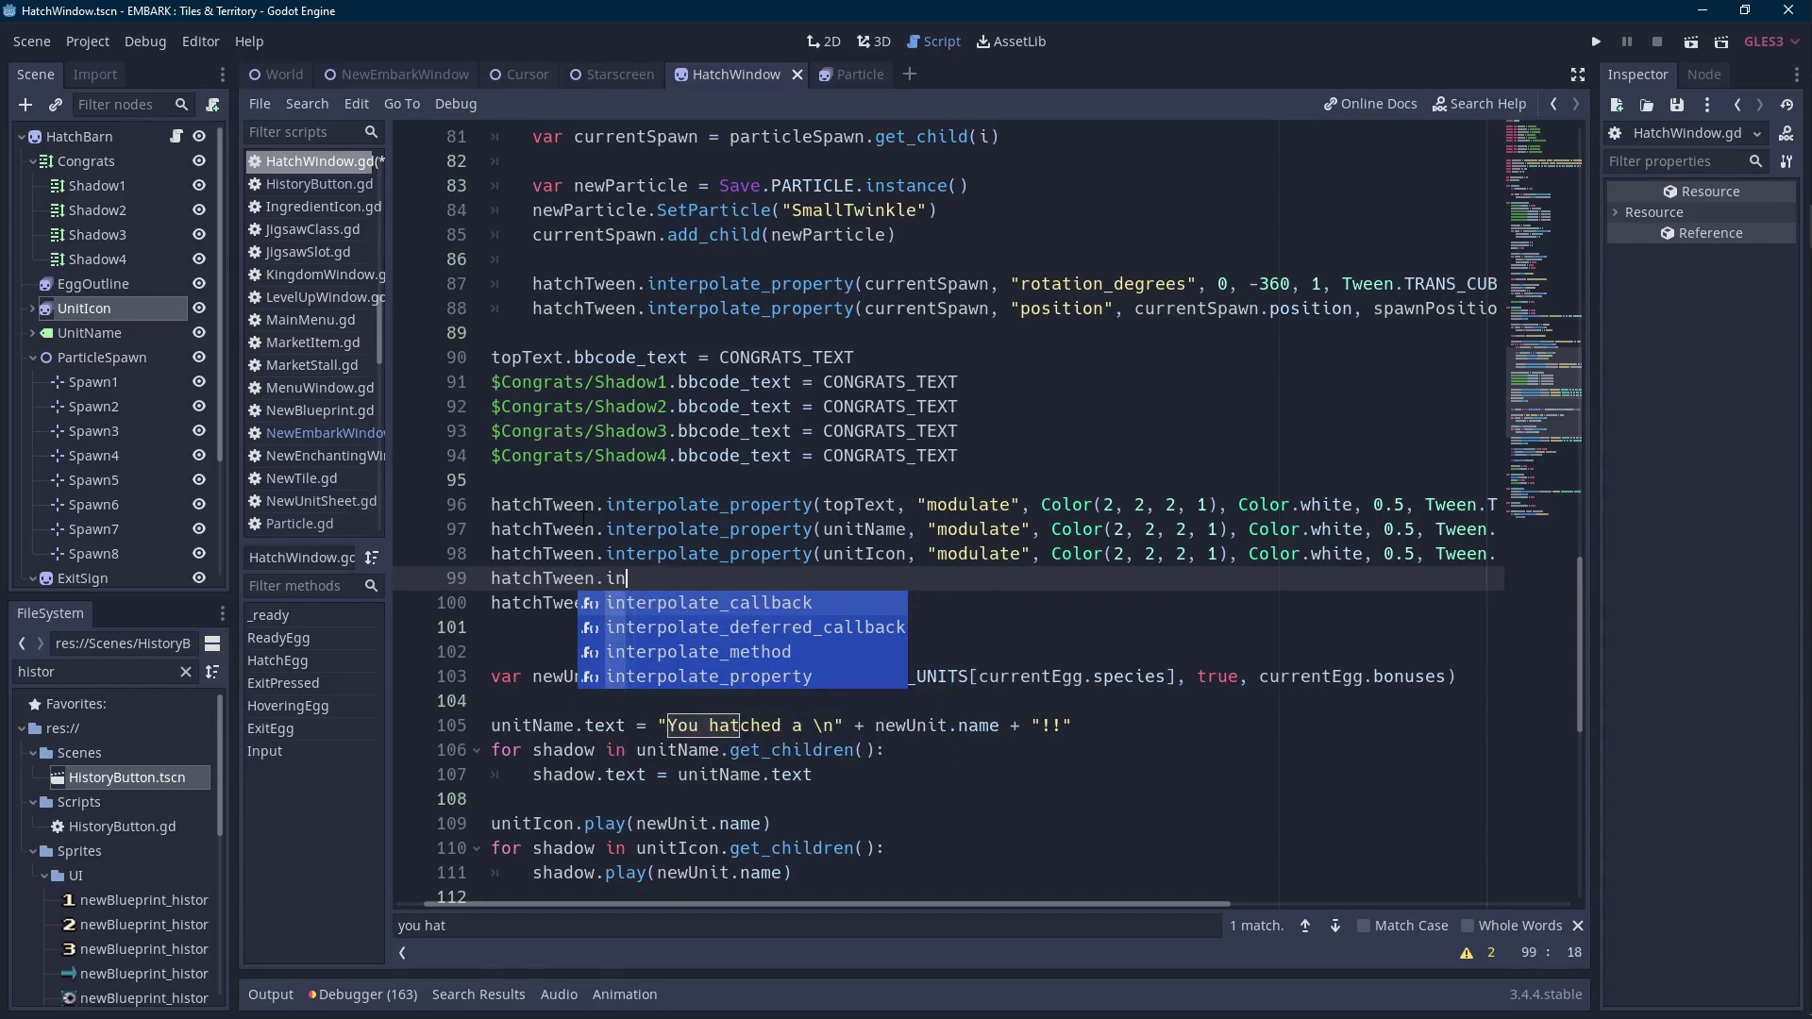
key(Up)
key(Return)
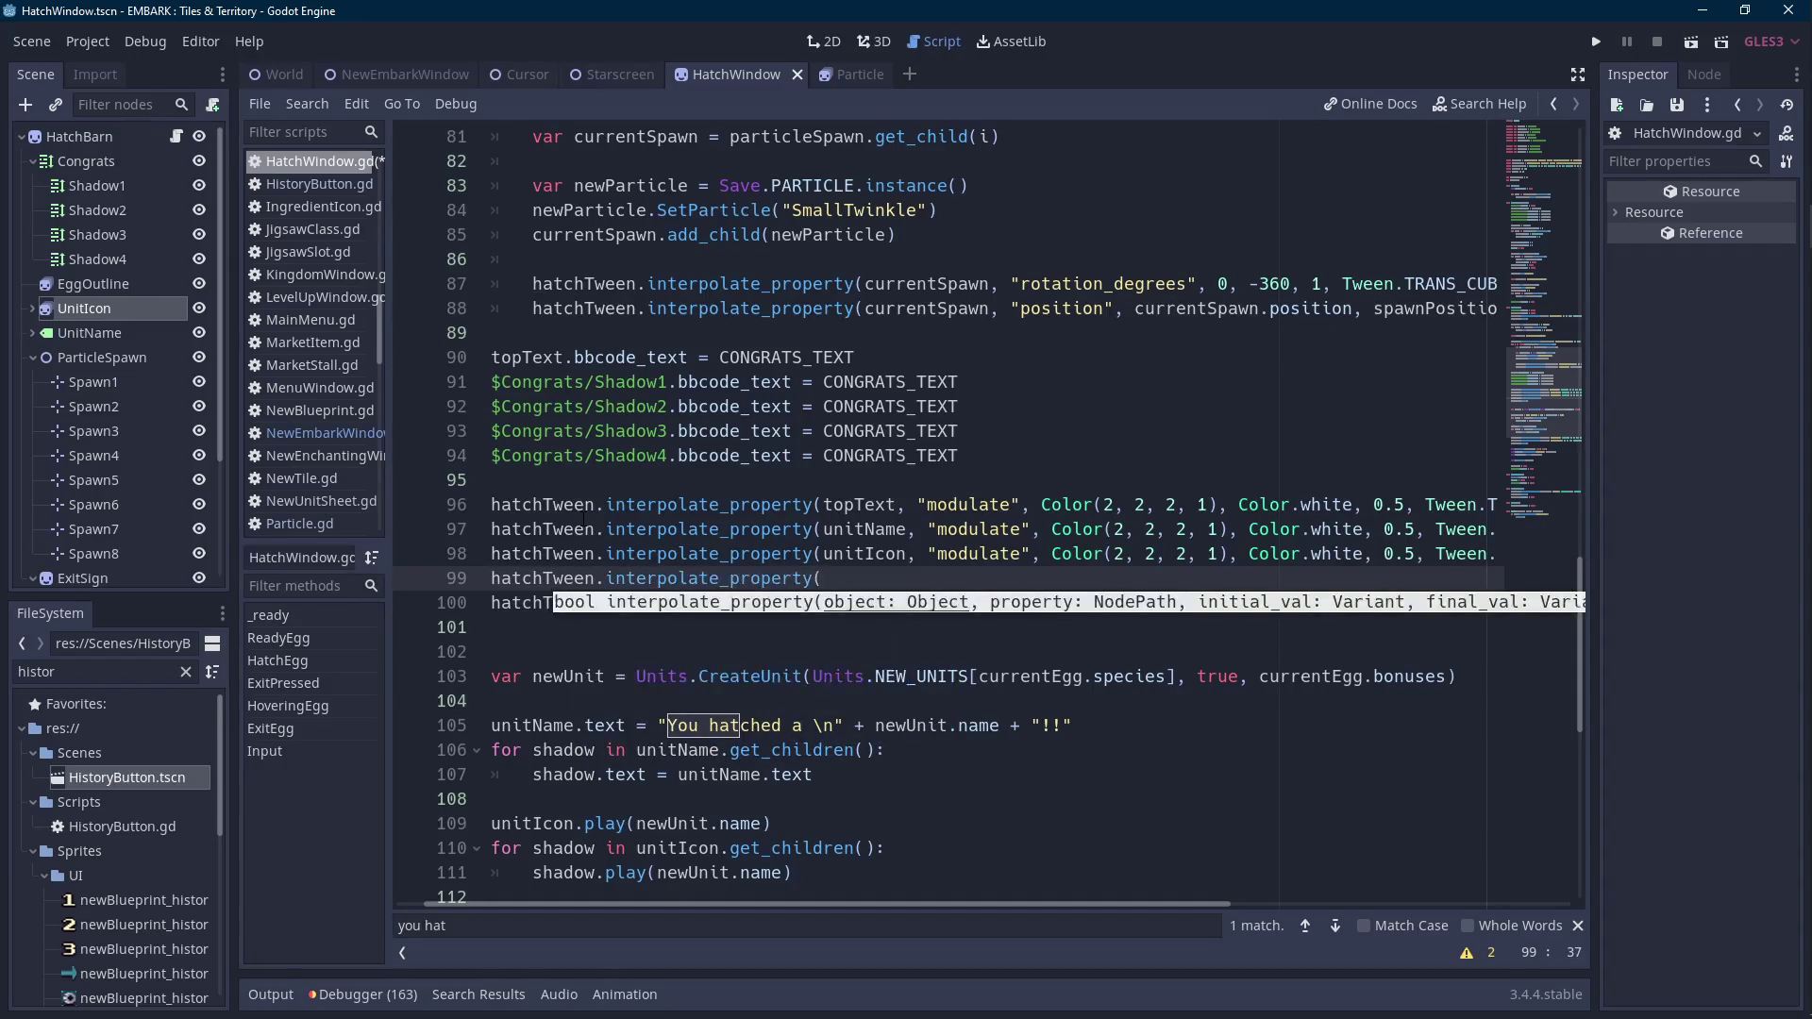
text(unitName, ")
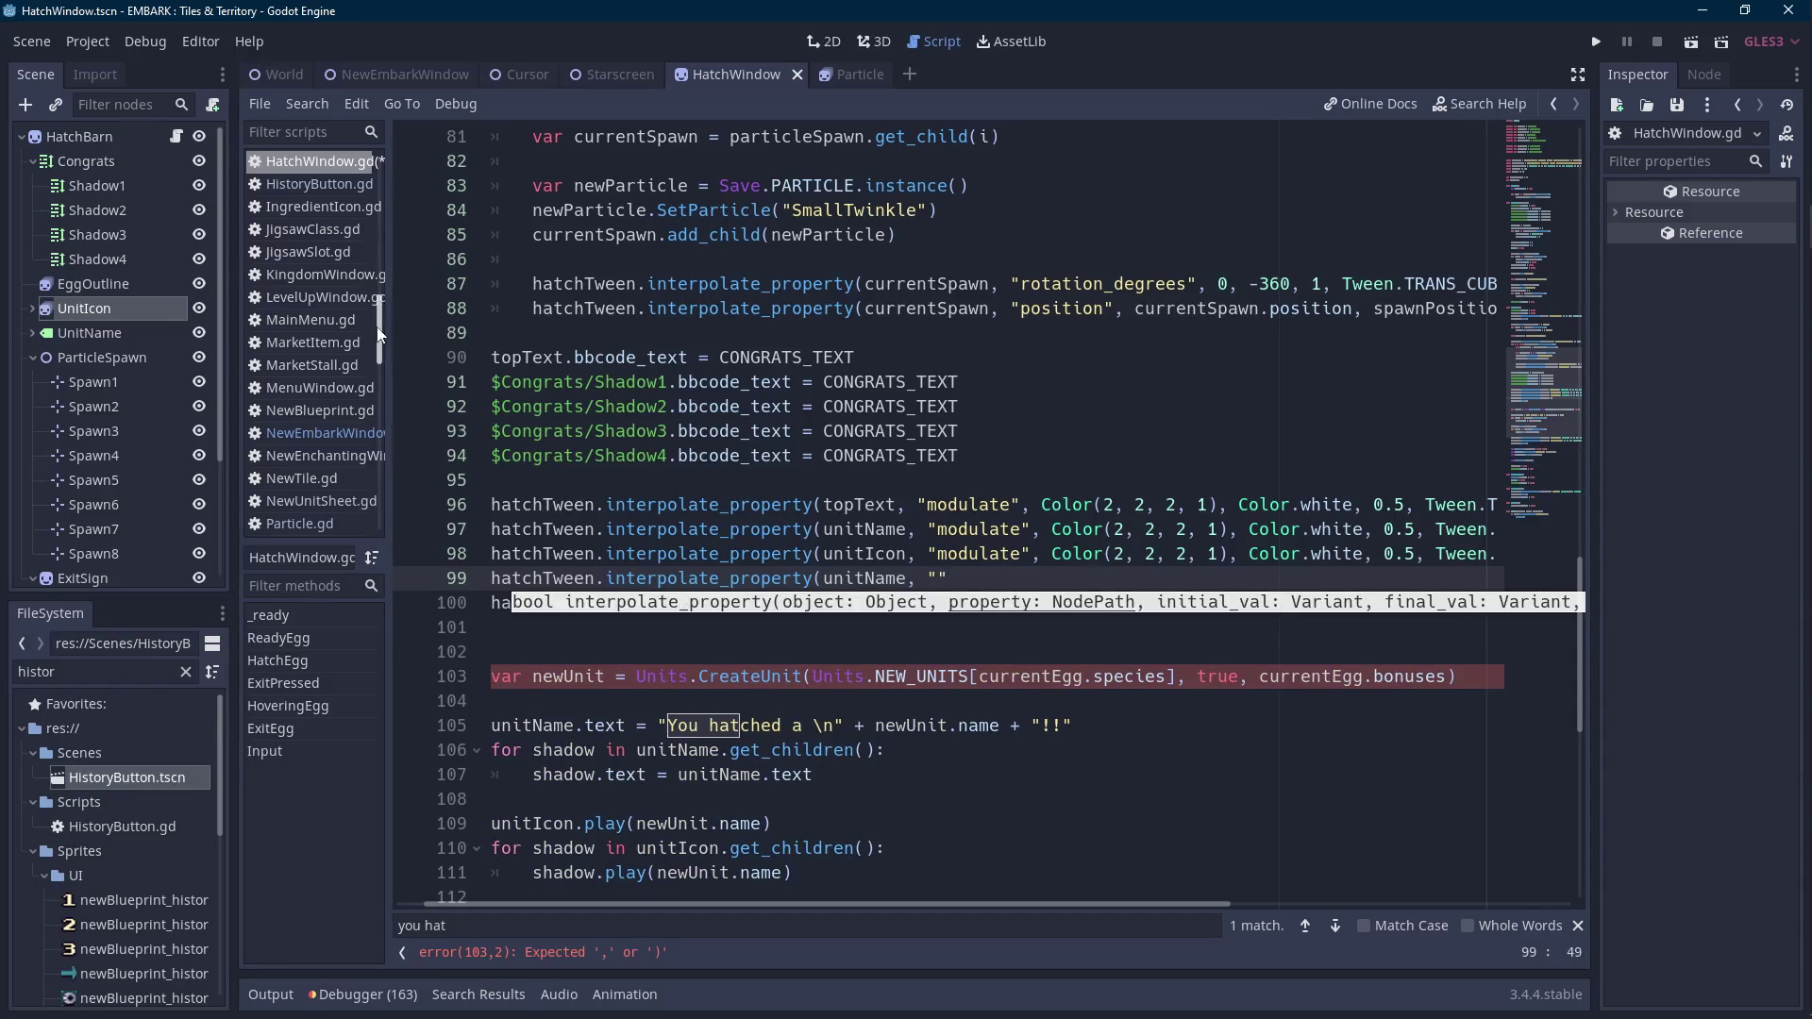
text(percent_visible)
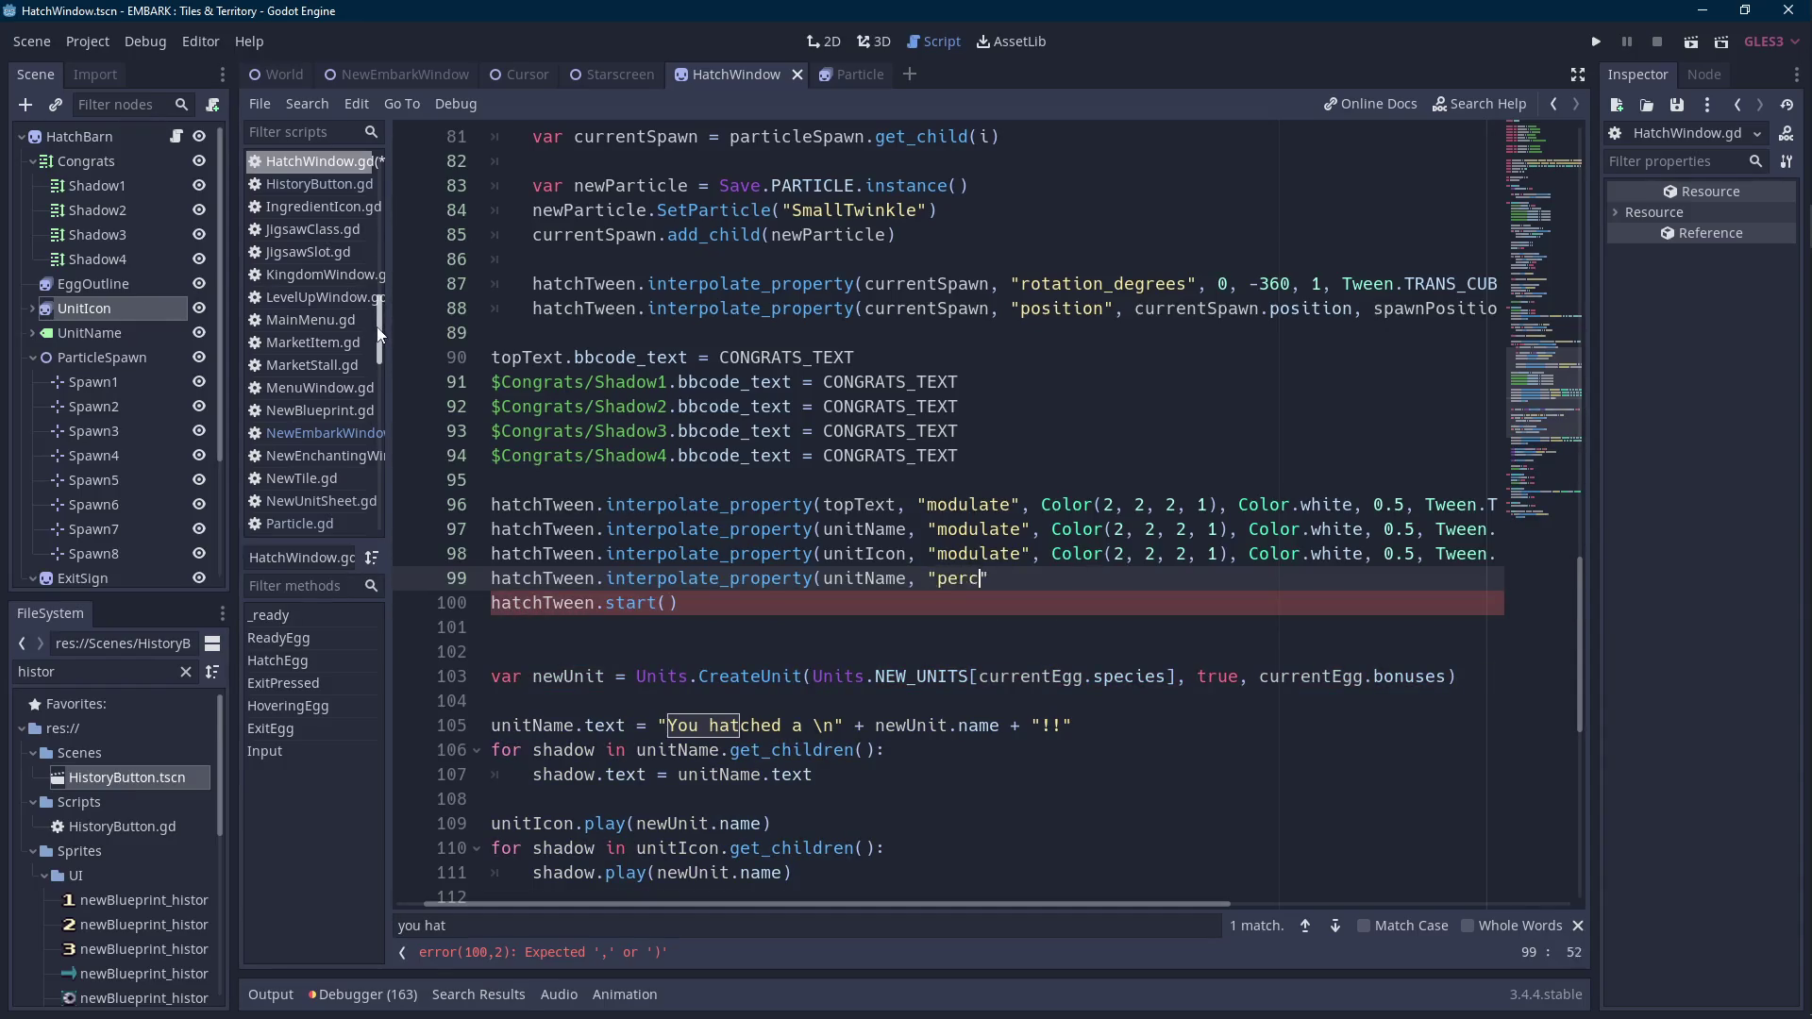
text(", 0, 1,)
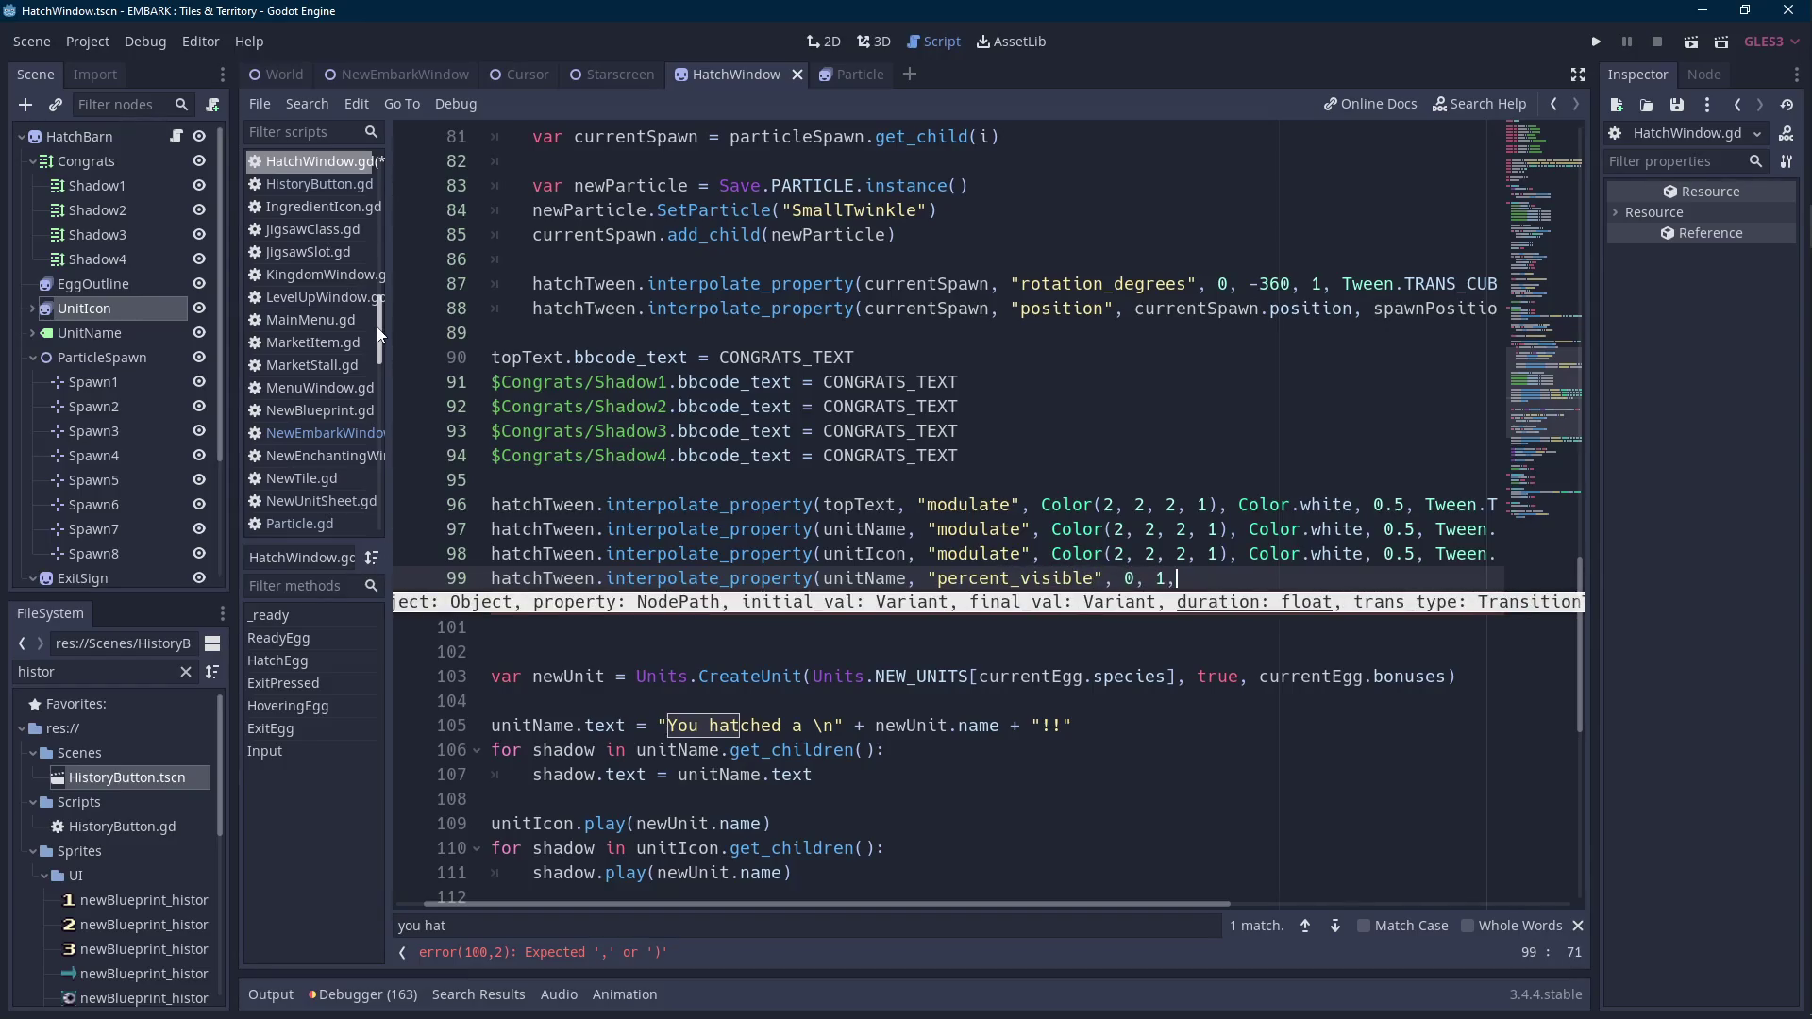
text( unitName.text.)
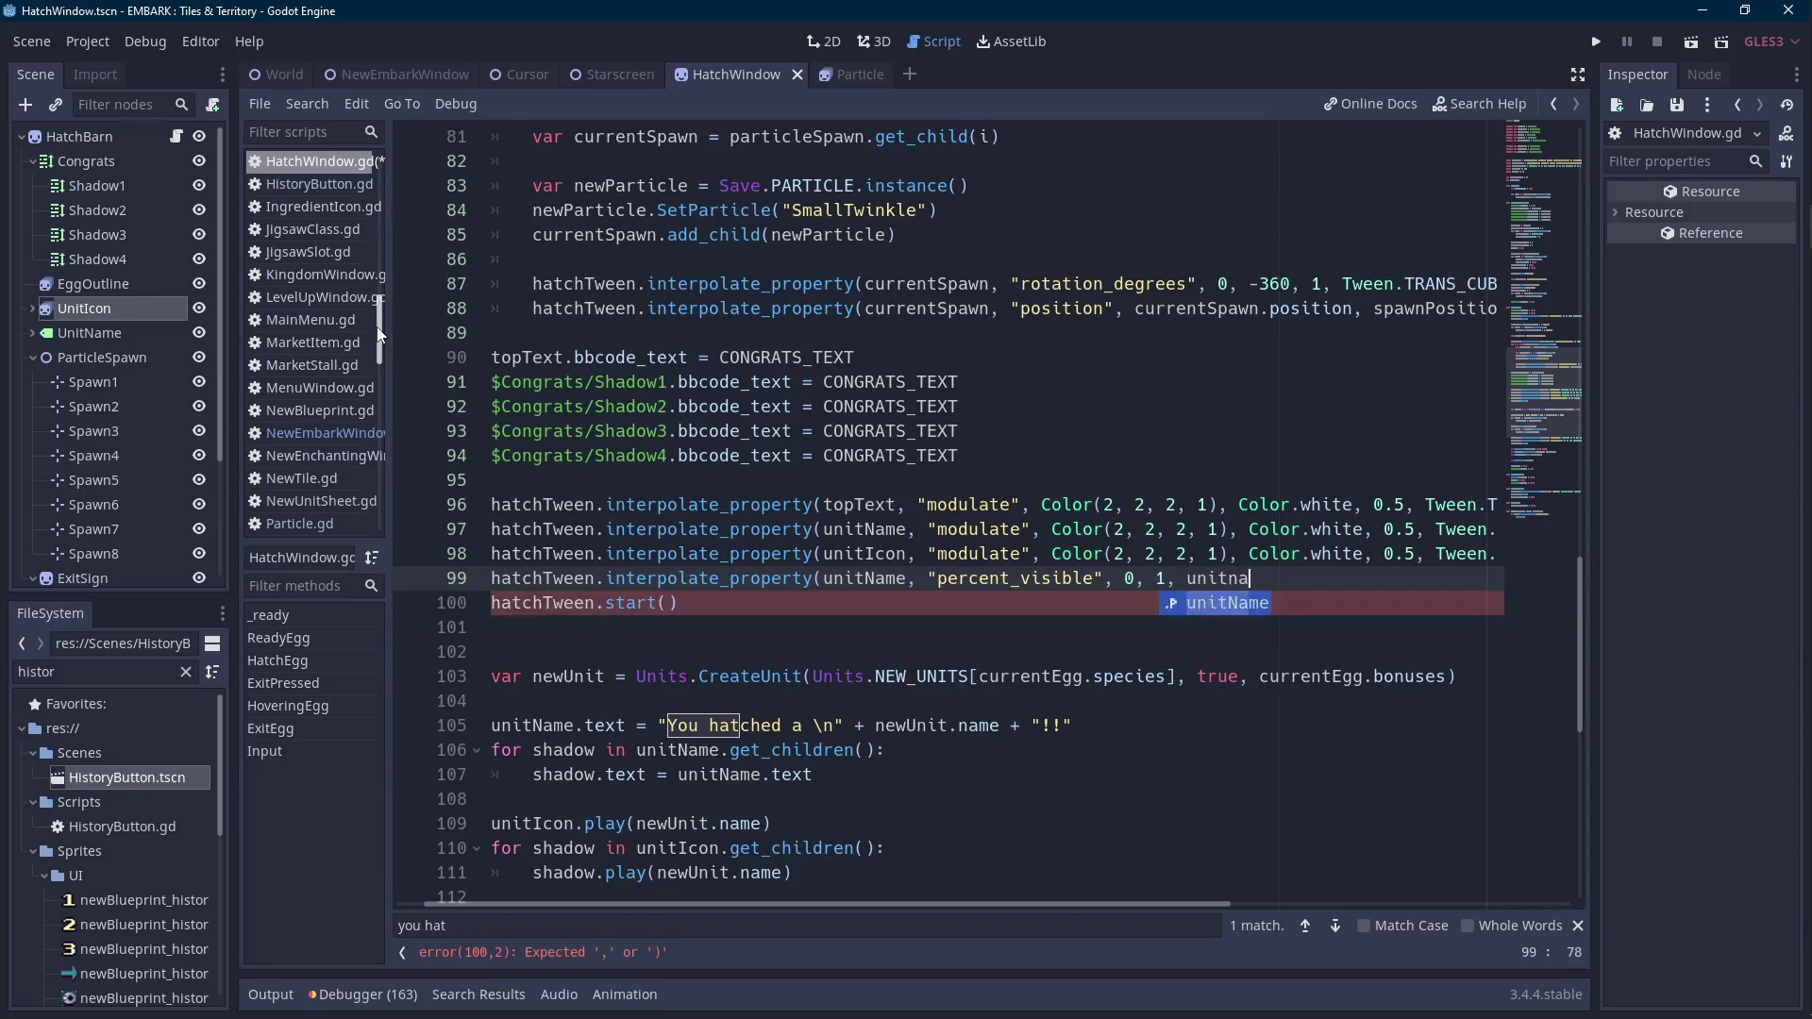
text(length)
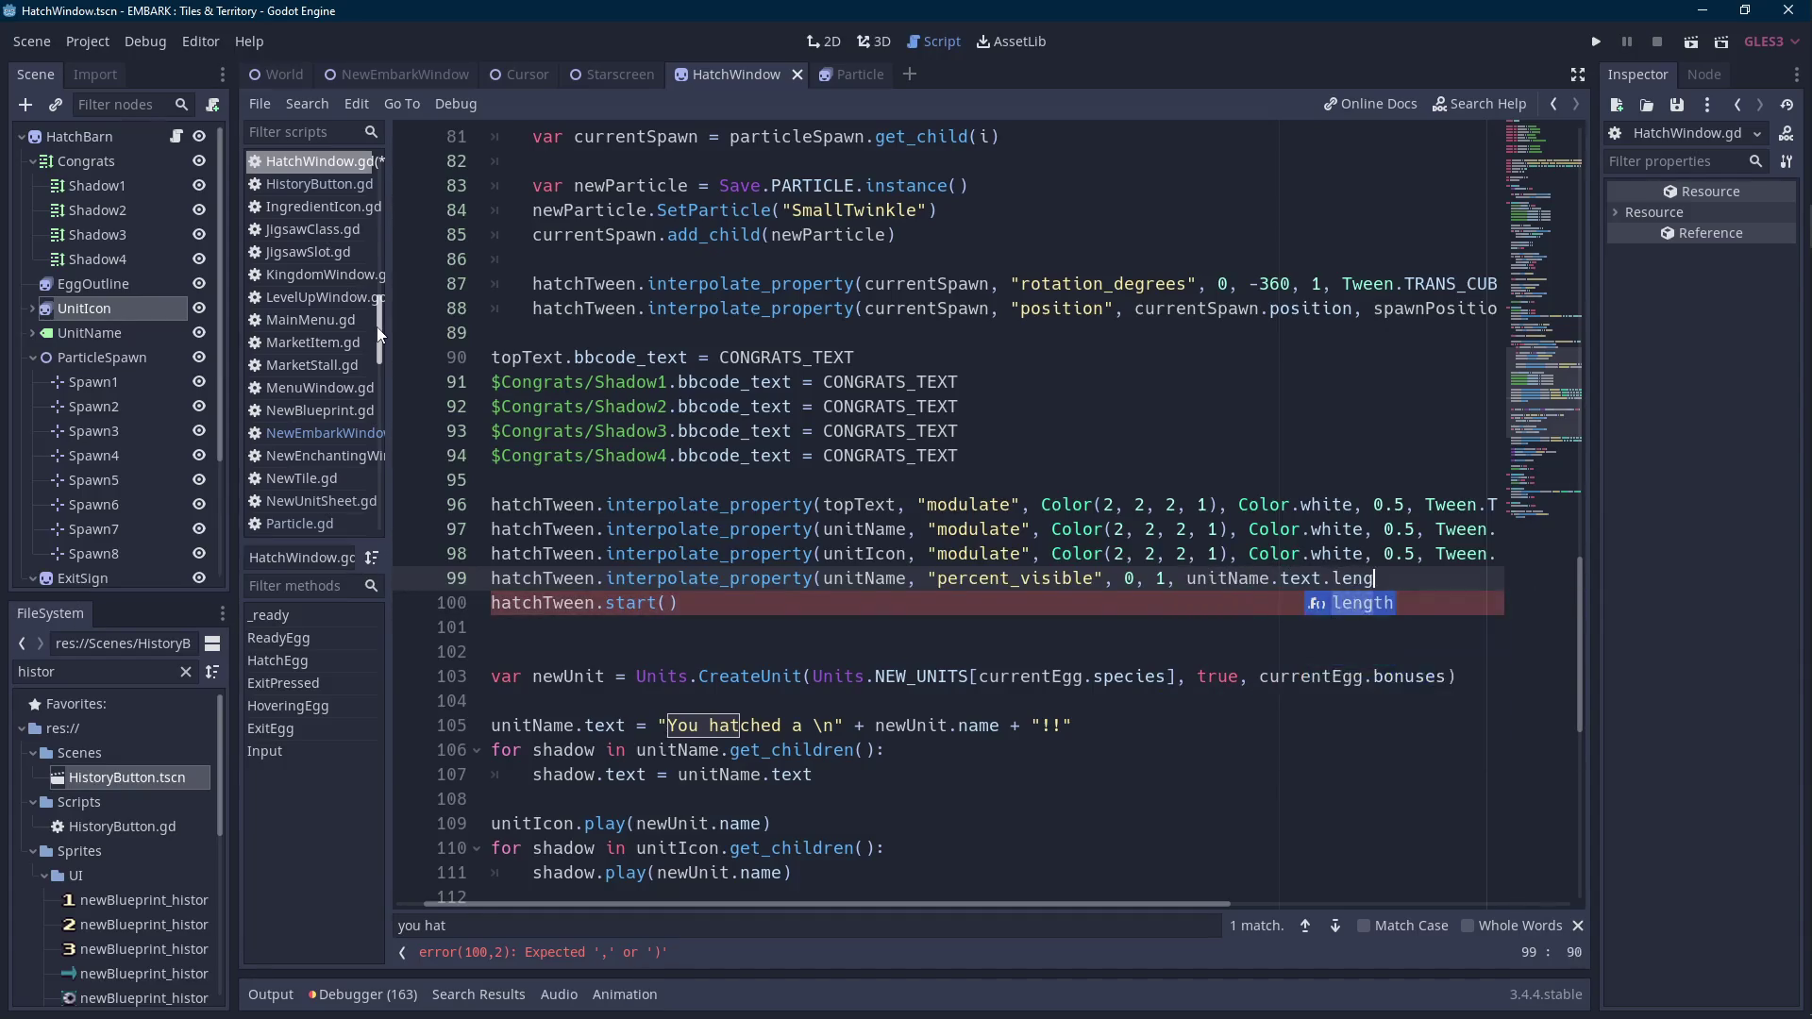
key(Return)
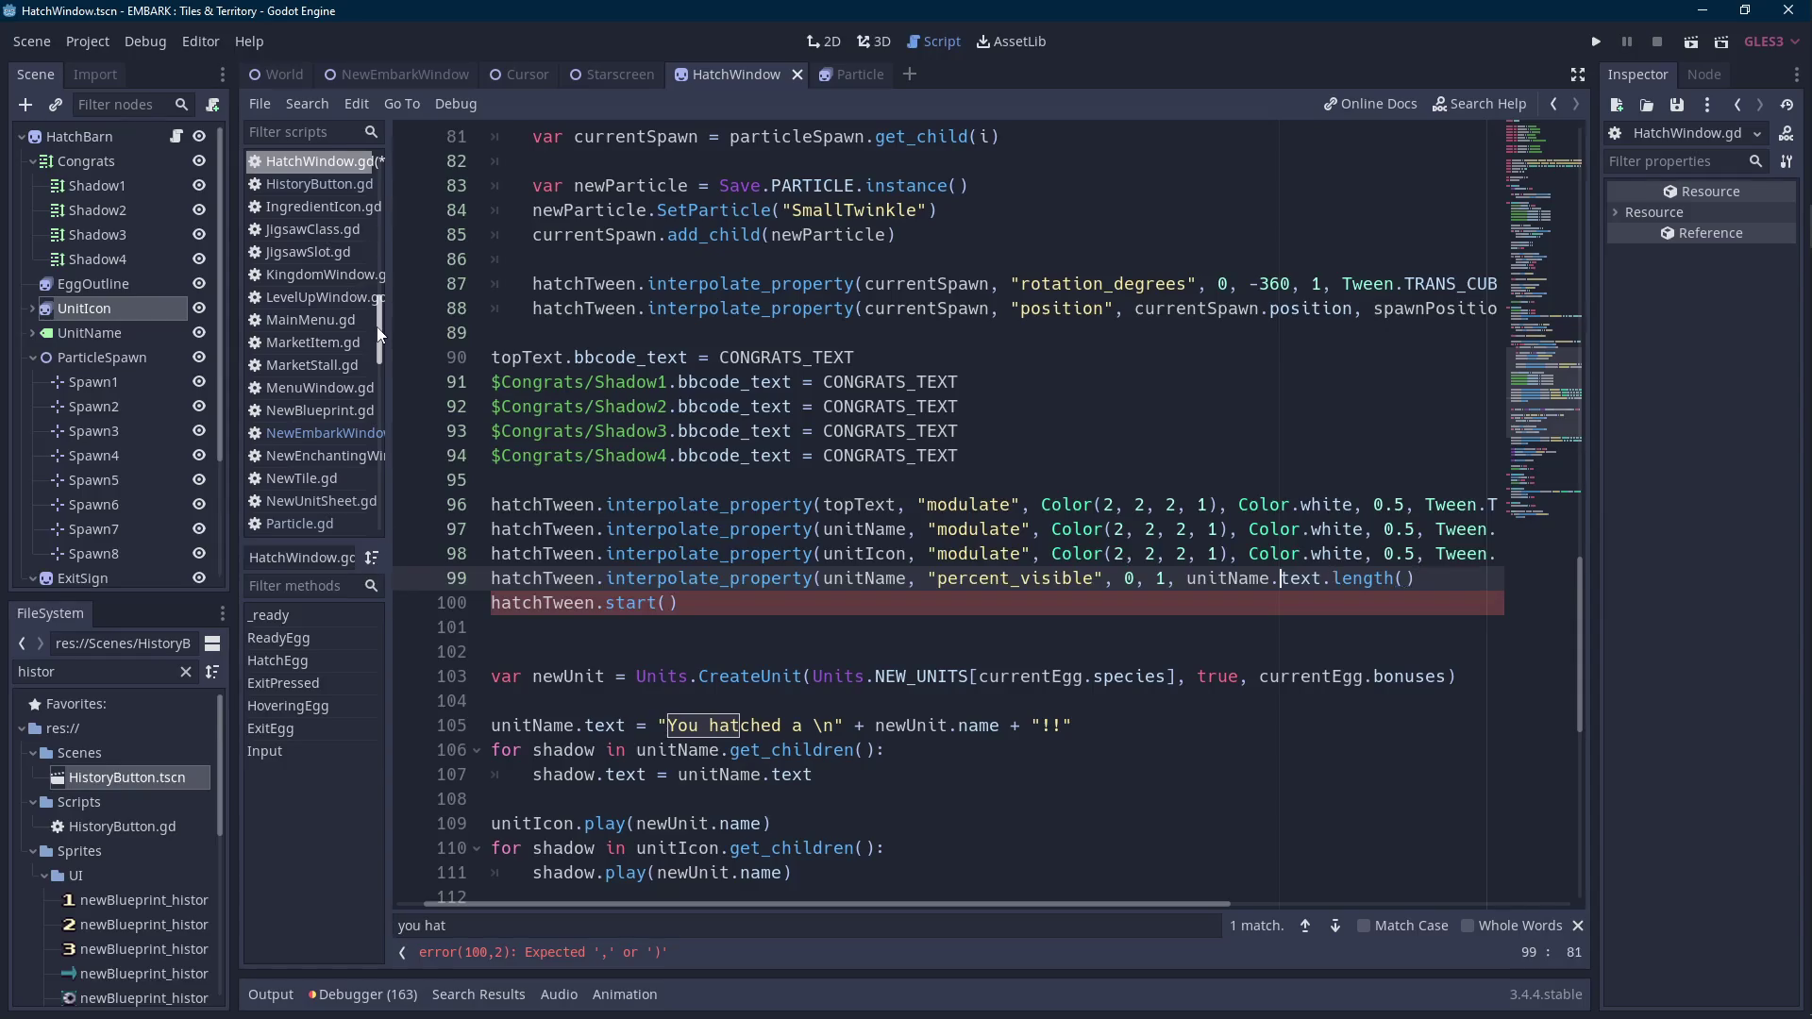
text(1 /)
key(Left)
key(Left)
key(ctrl+Right)
key(ctrl+Right)
key(ctrl+Right)
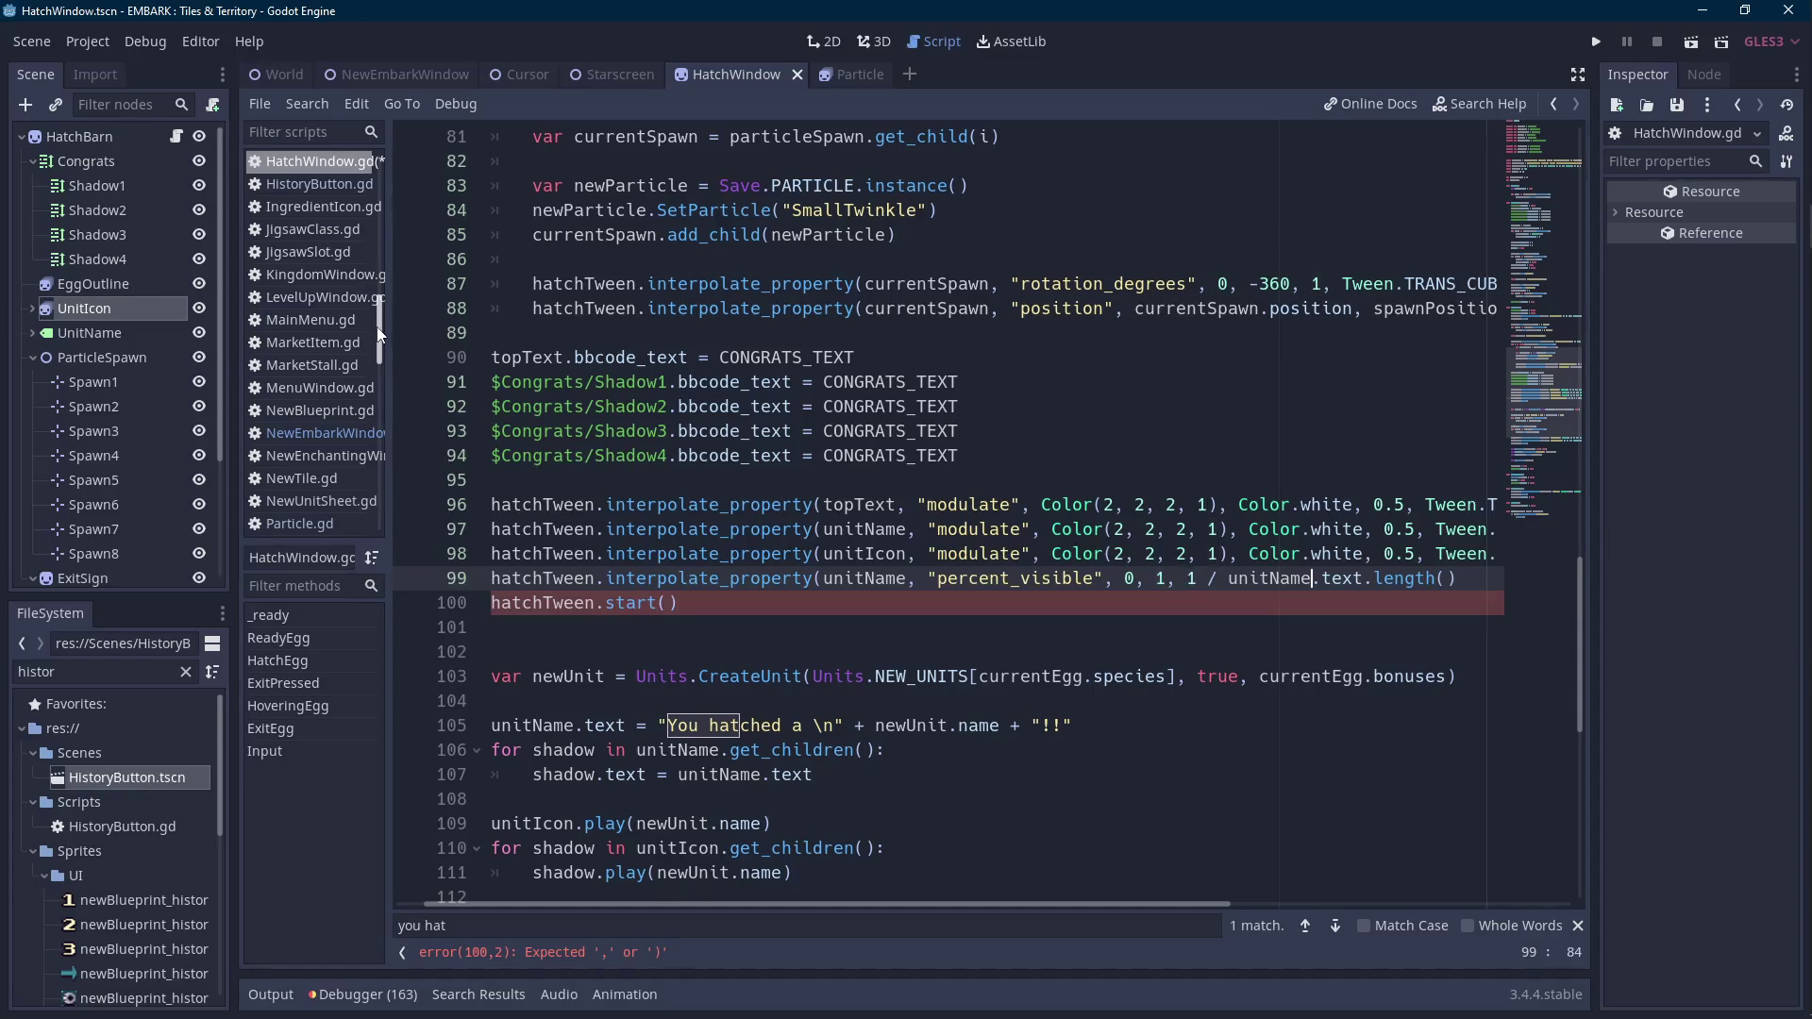
text(,)
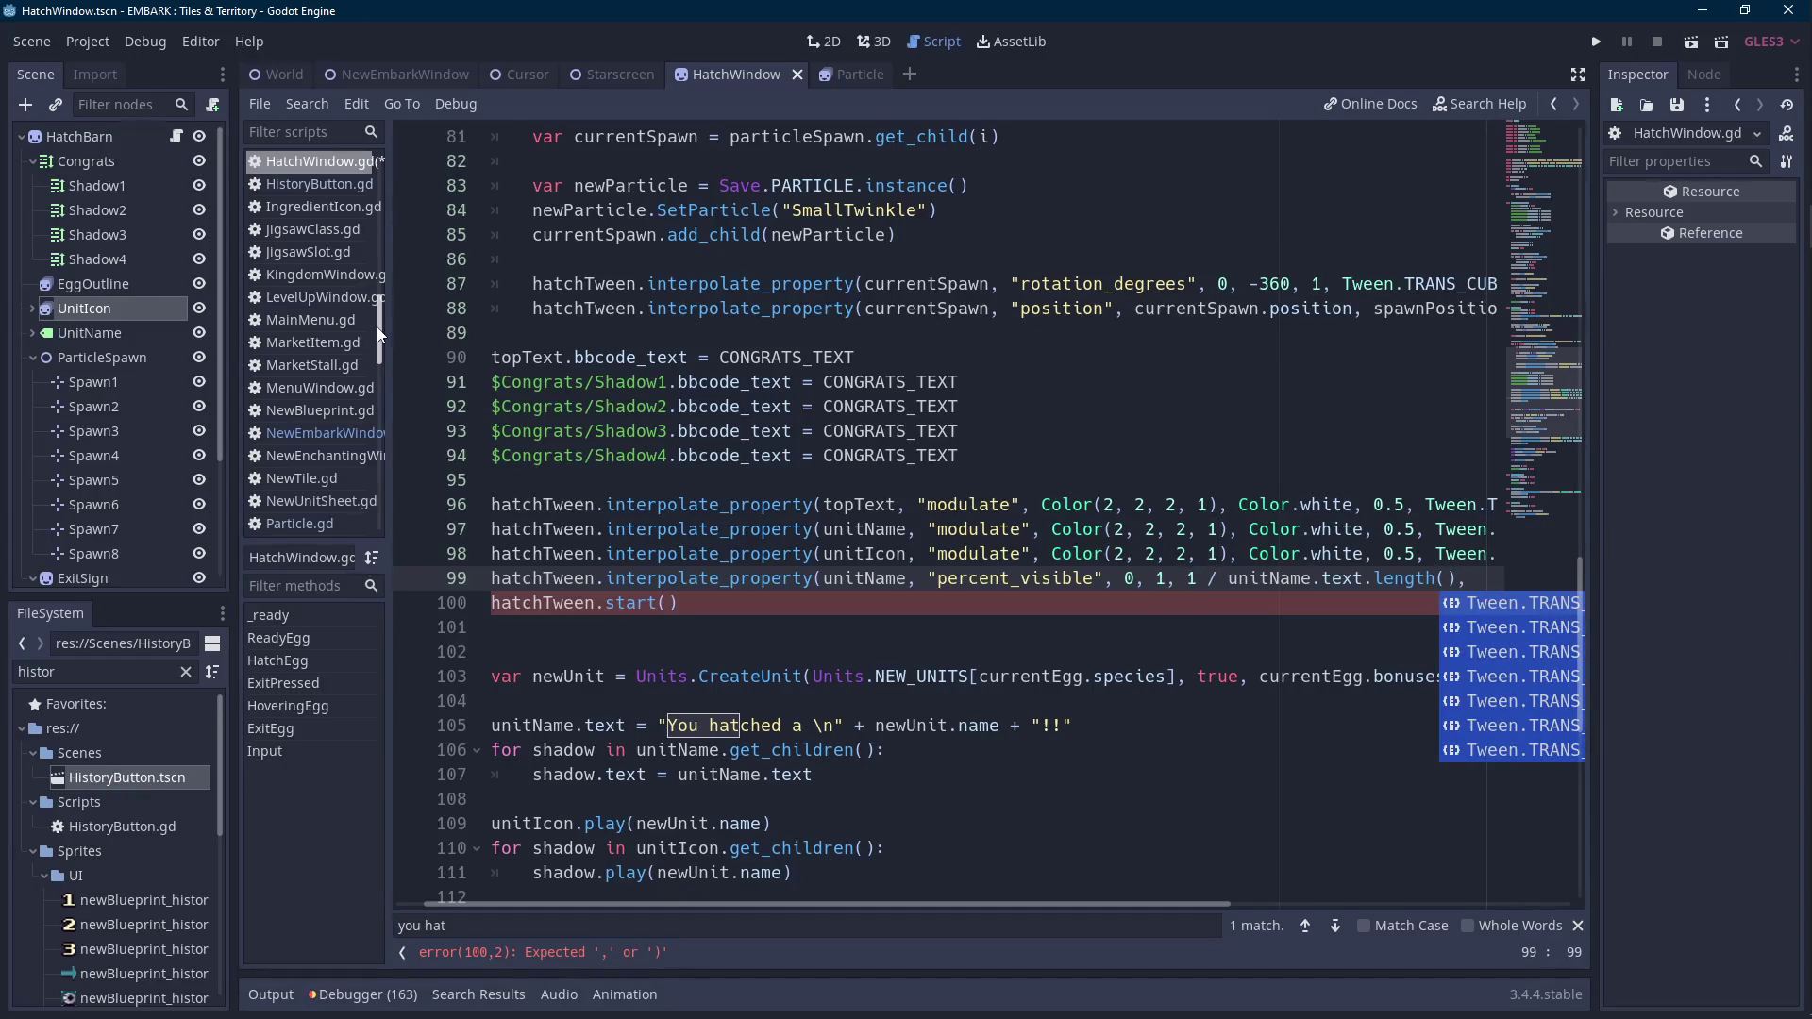
key(BackSpace)
text())
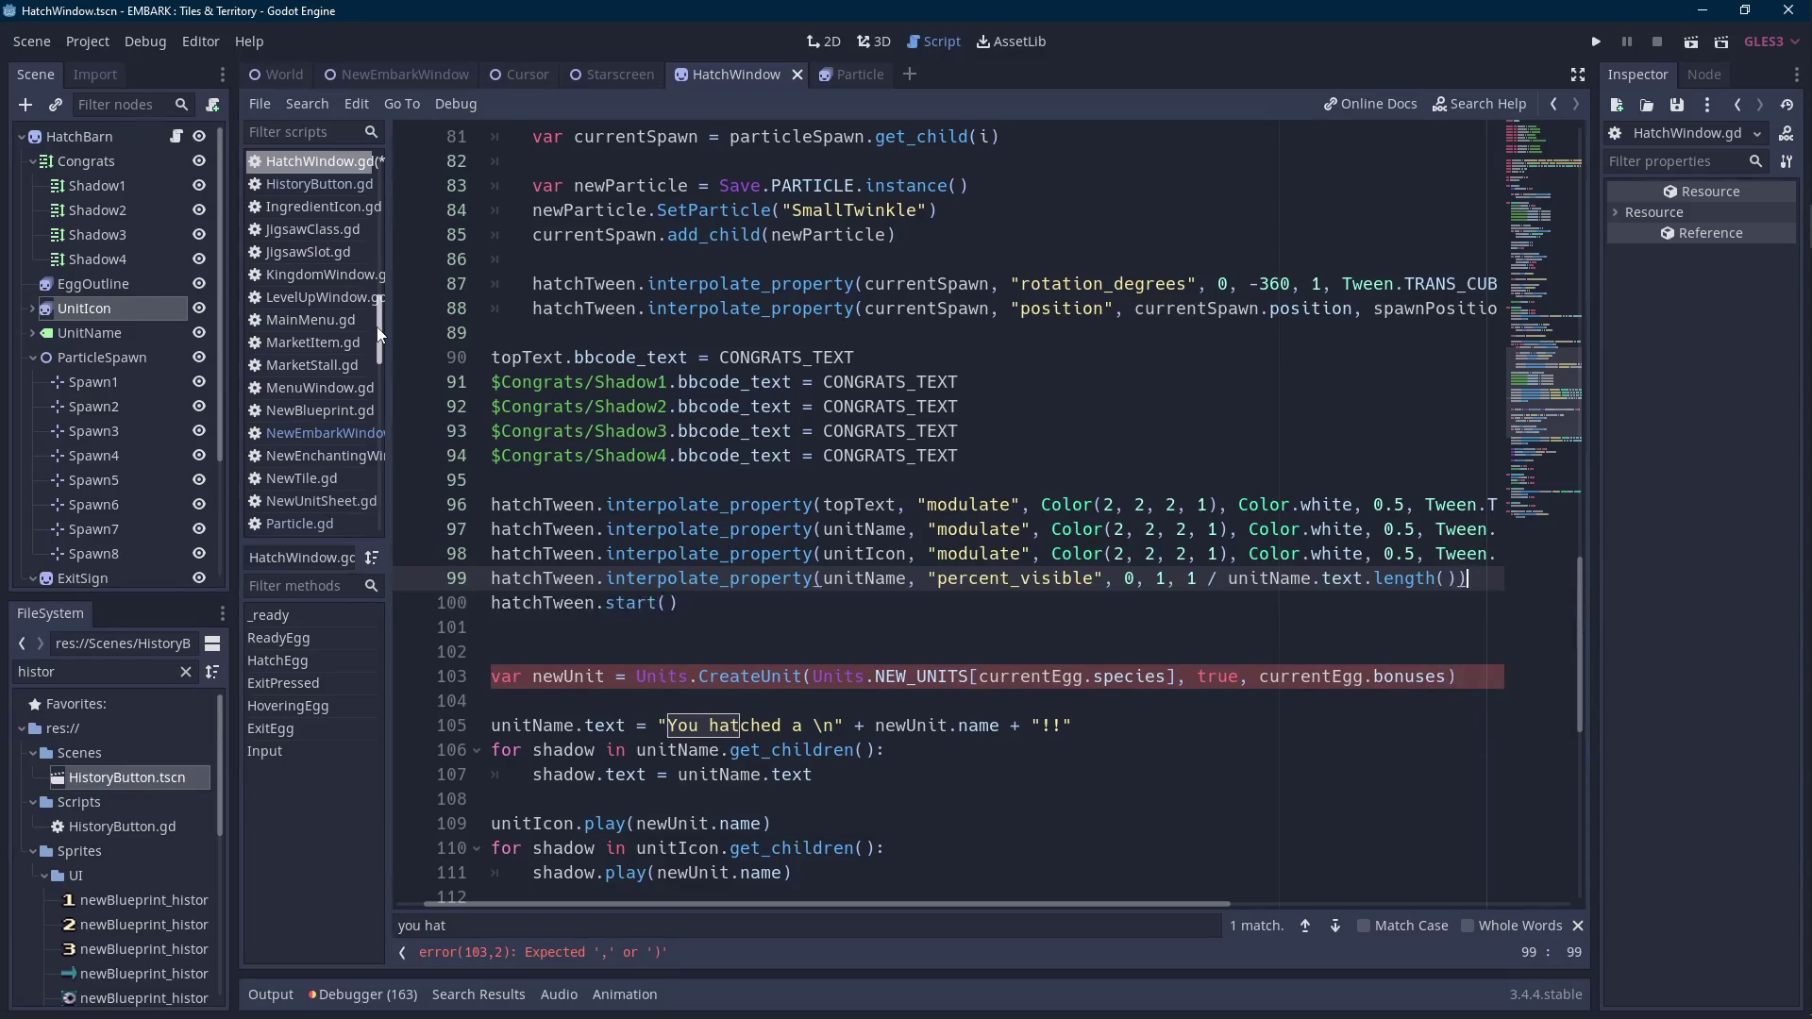
key(ctrl+z)
key(ctrl+z)
key(ctrl+z)
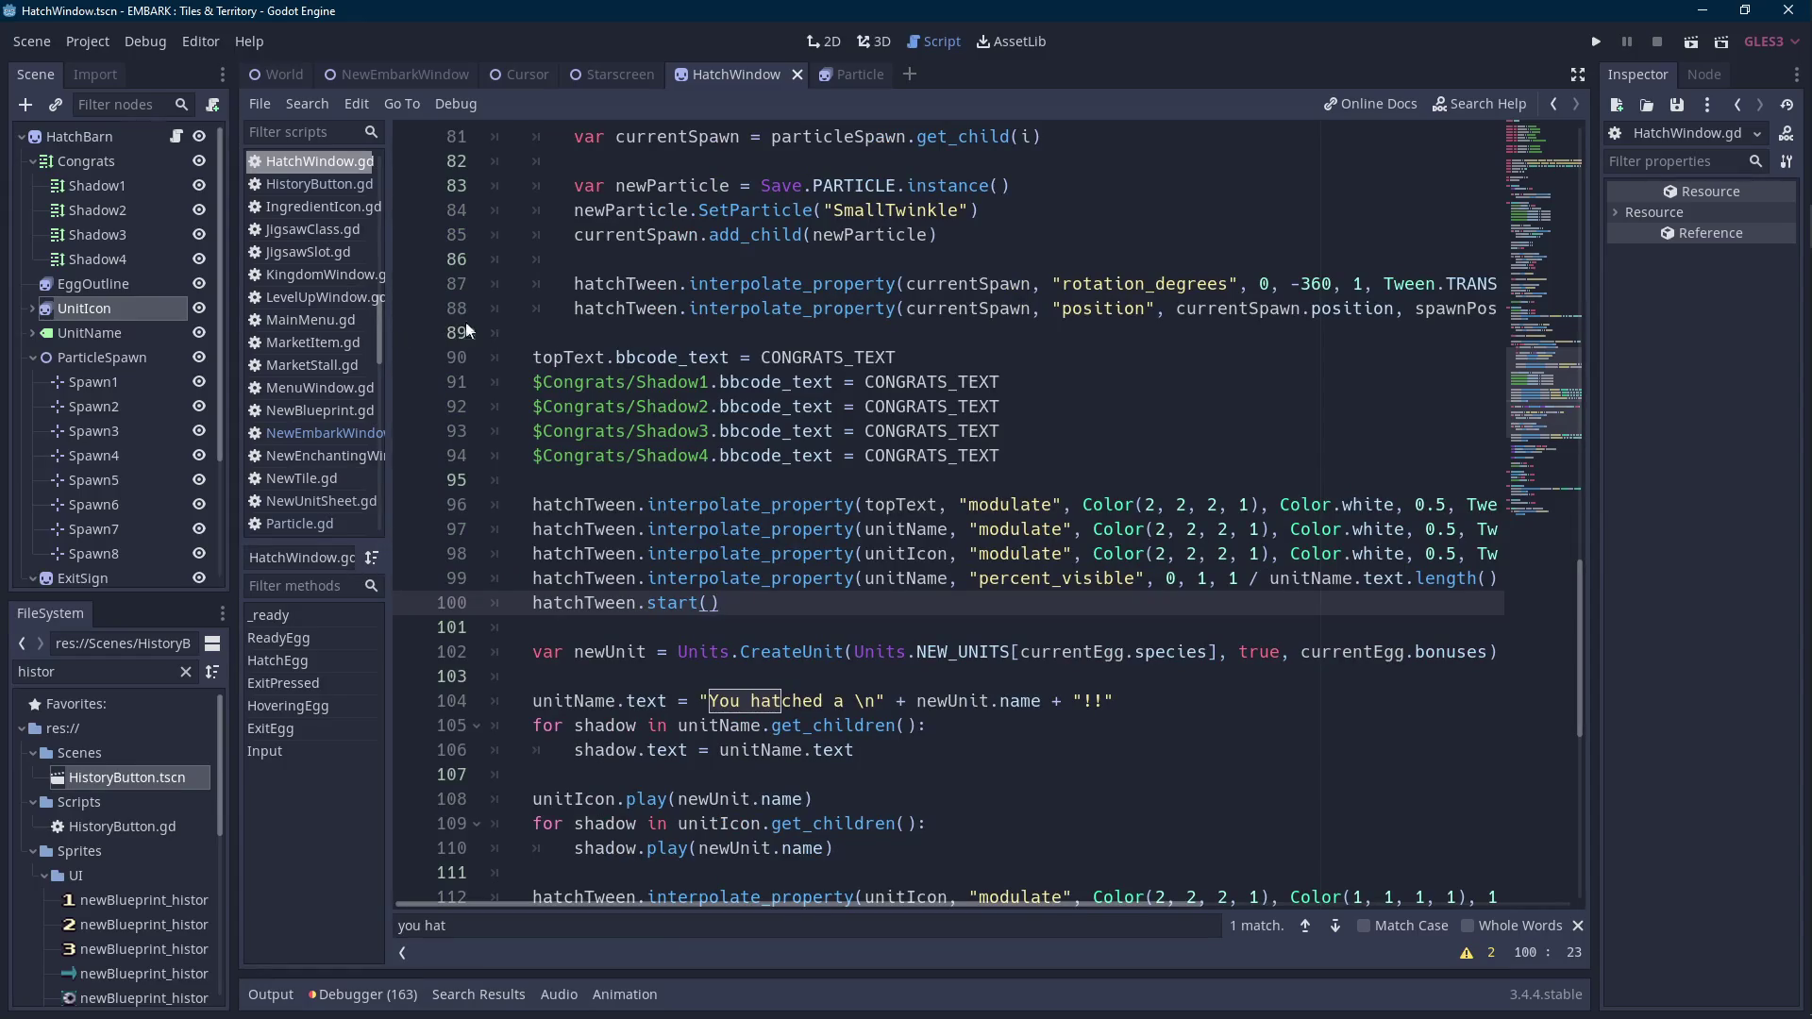
Change the reveal duration numerator from 1 to 0.5 and run the game.
click(1231, 578)
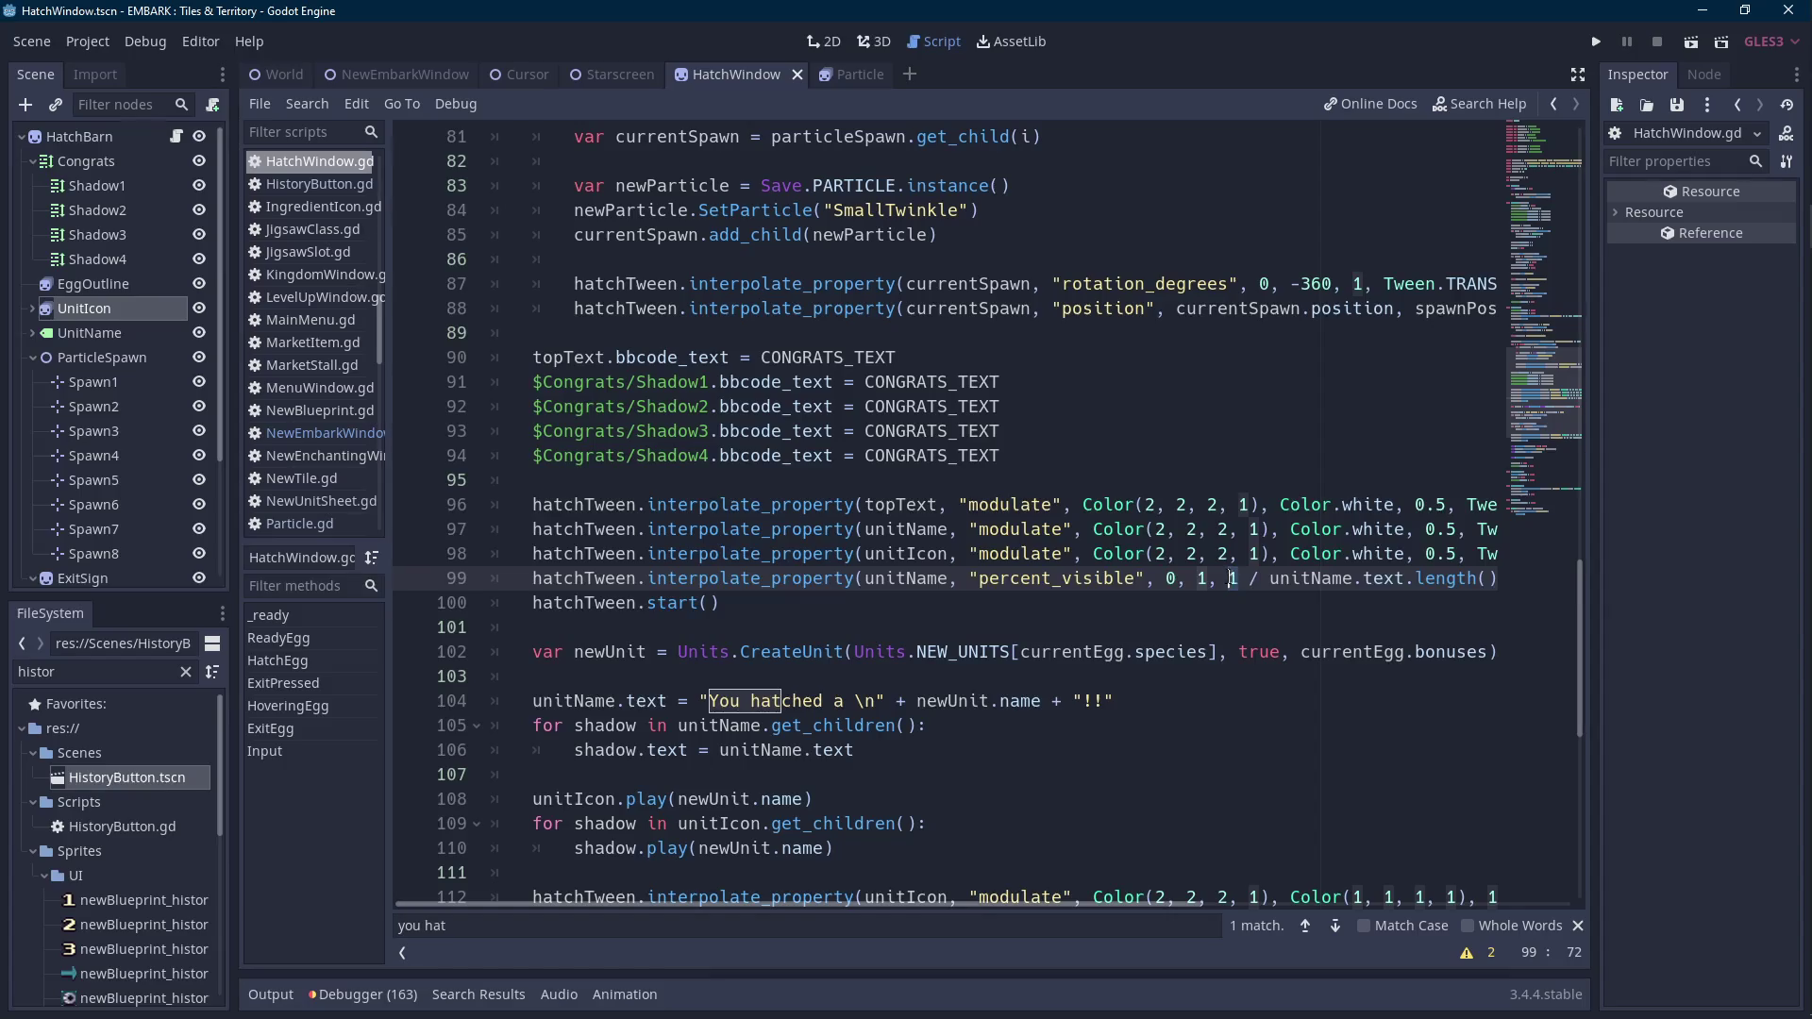
text(0.5)
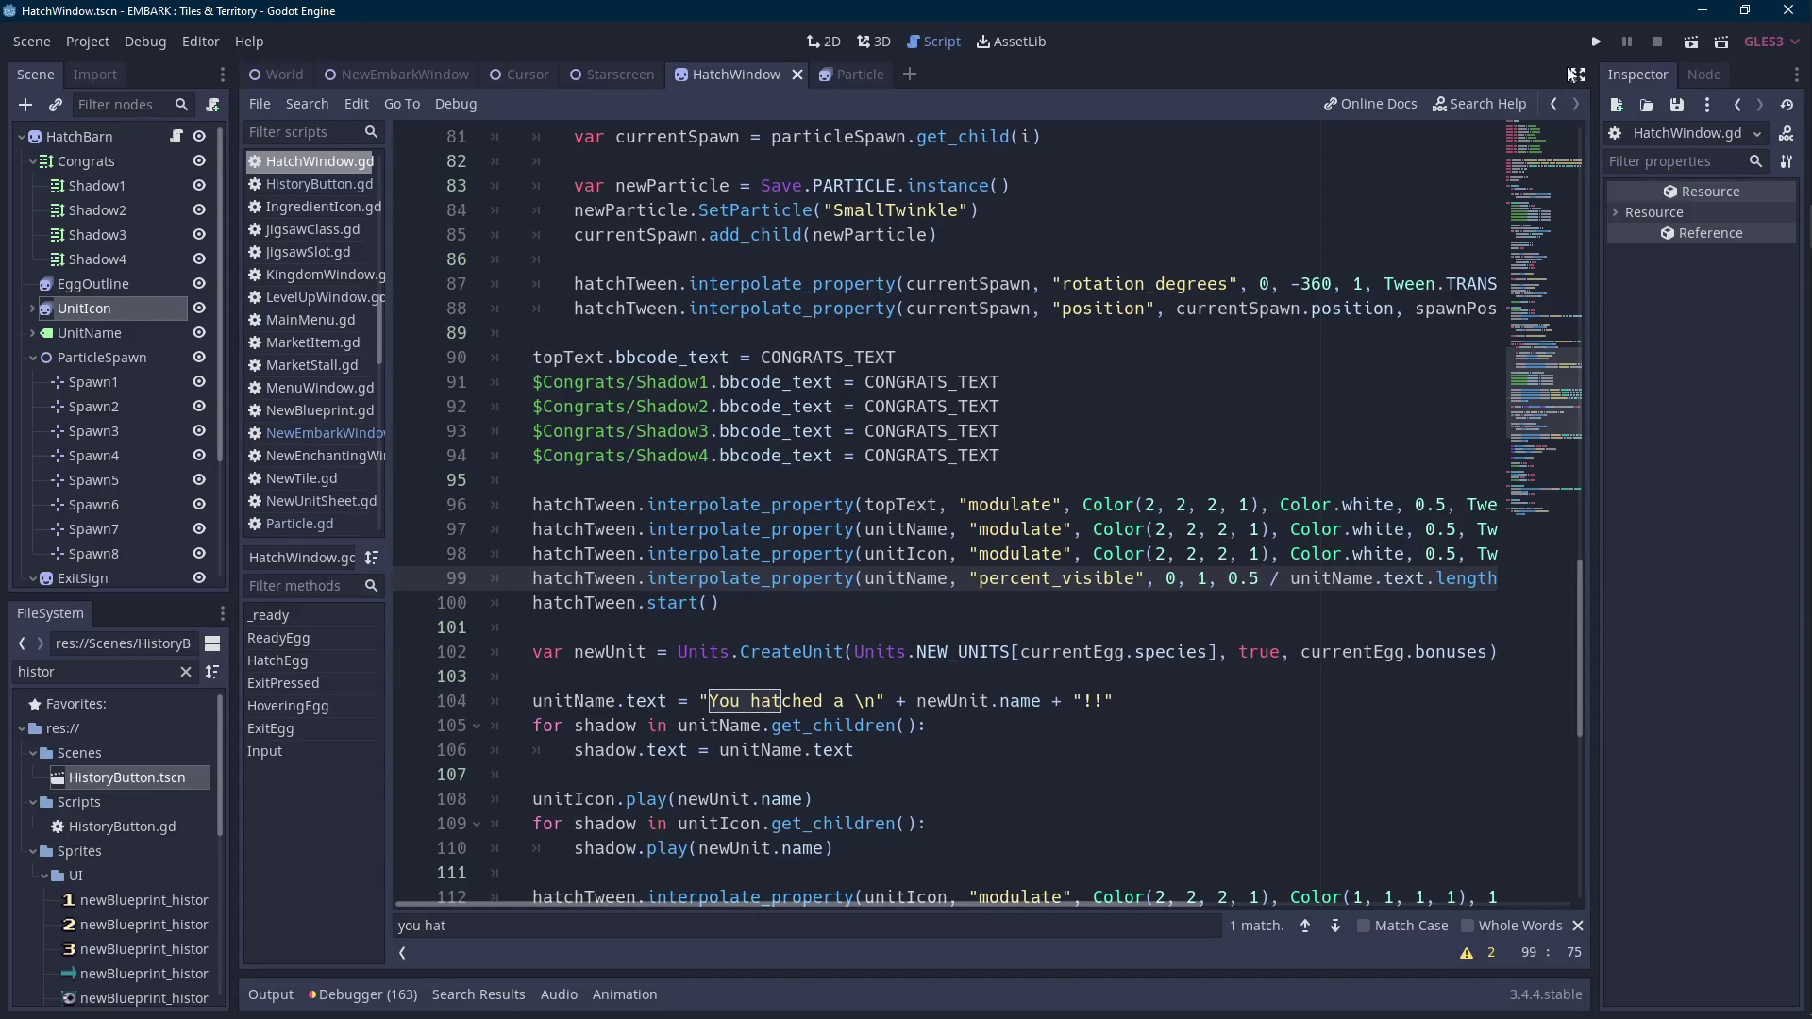
click(1599, 42)
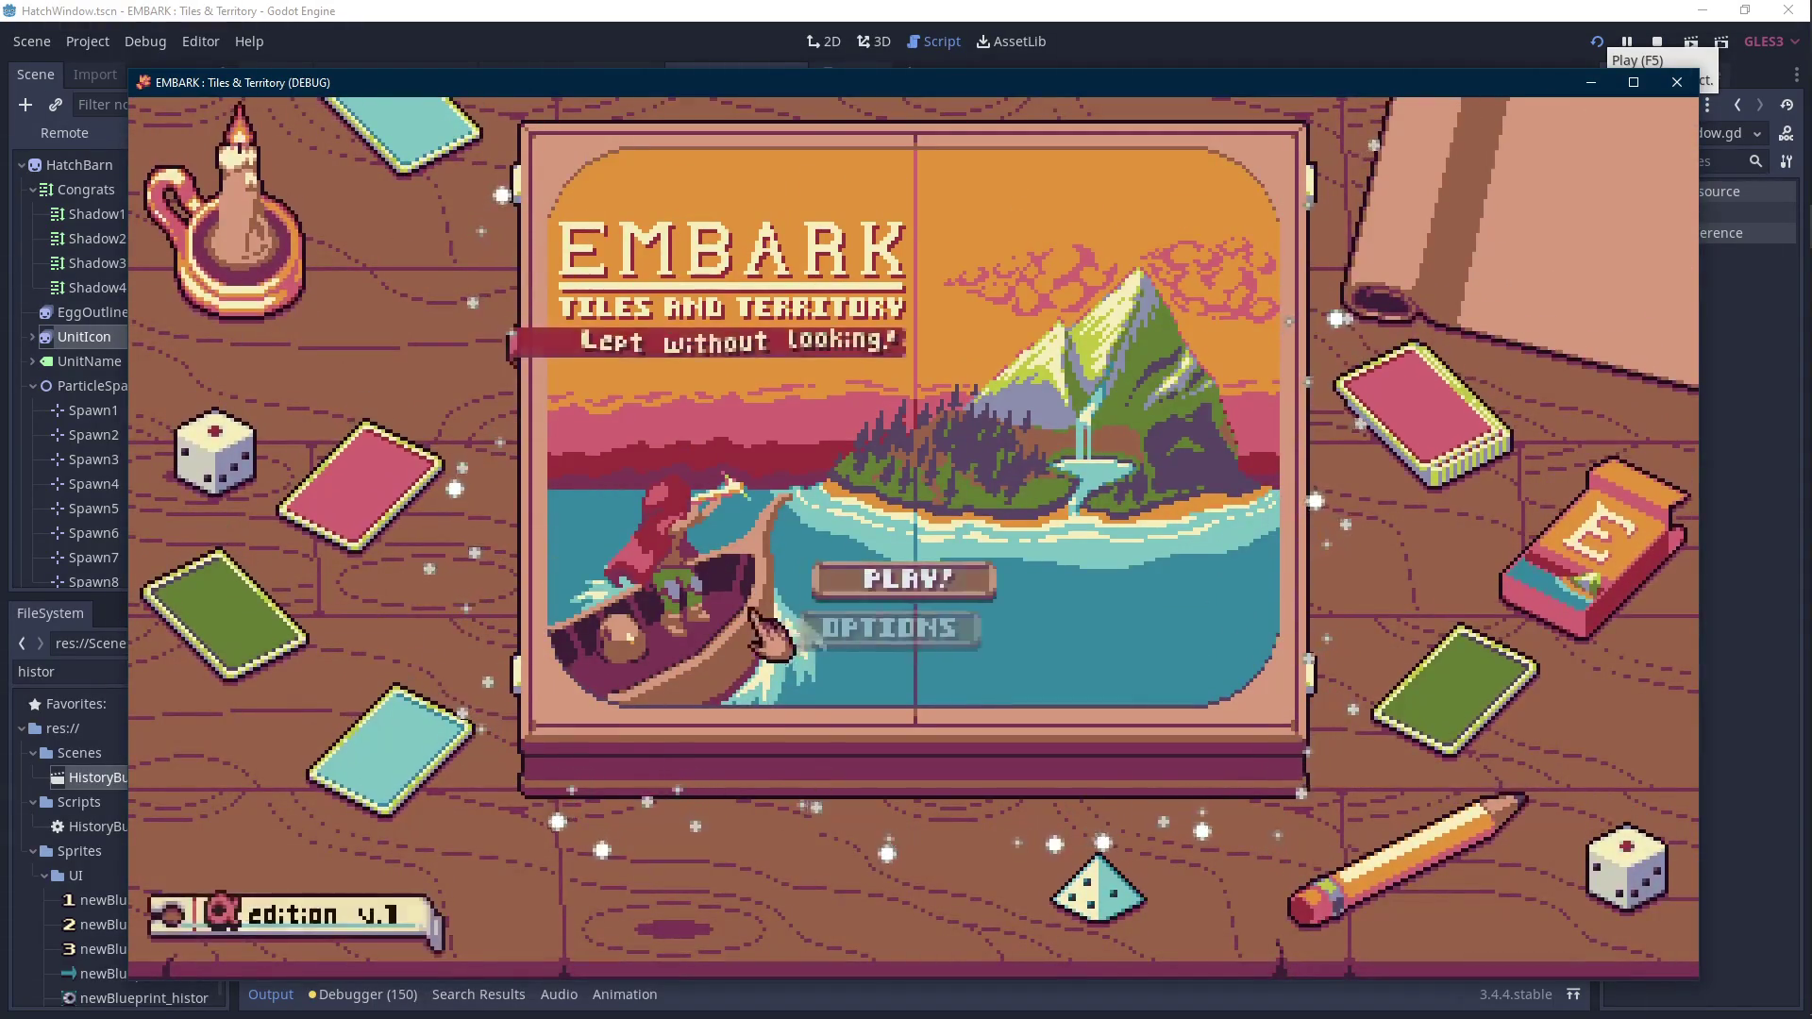
Load save File 1, bring up the Yellow Egg hatch window, then stop the game.
click(920, 587)
click(594, 416)
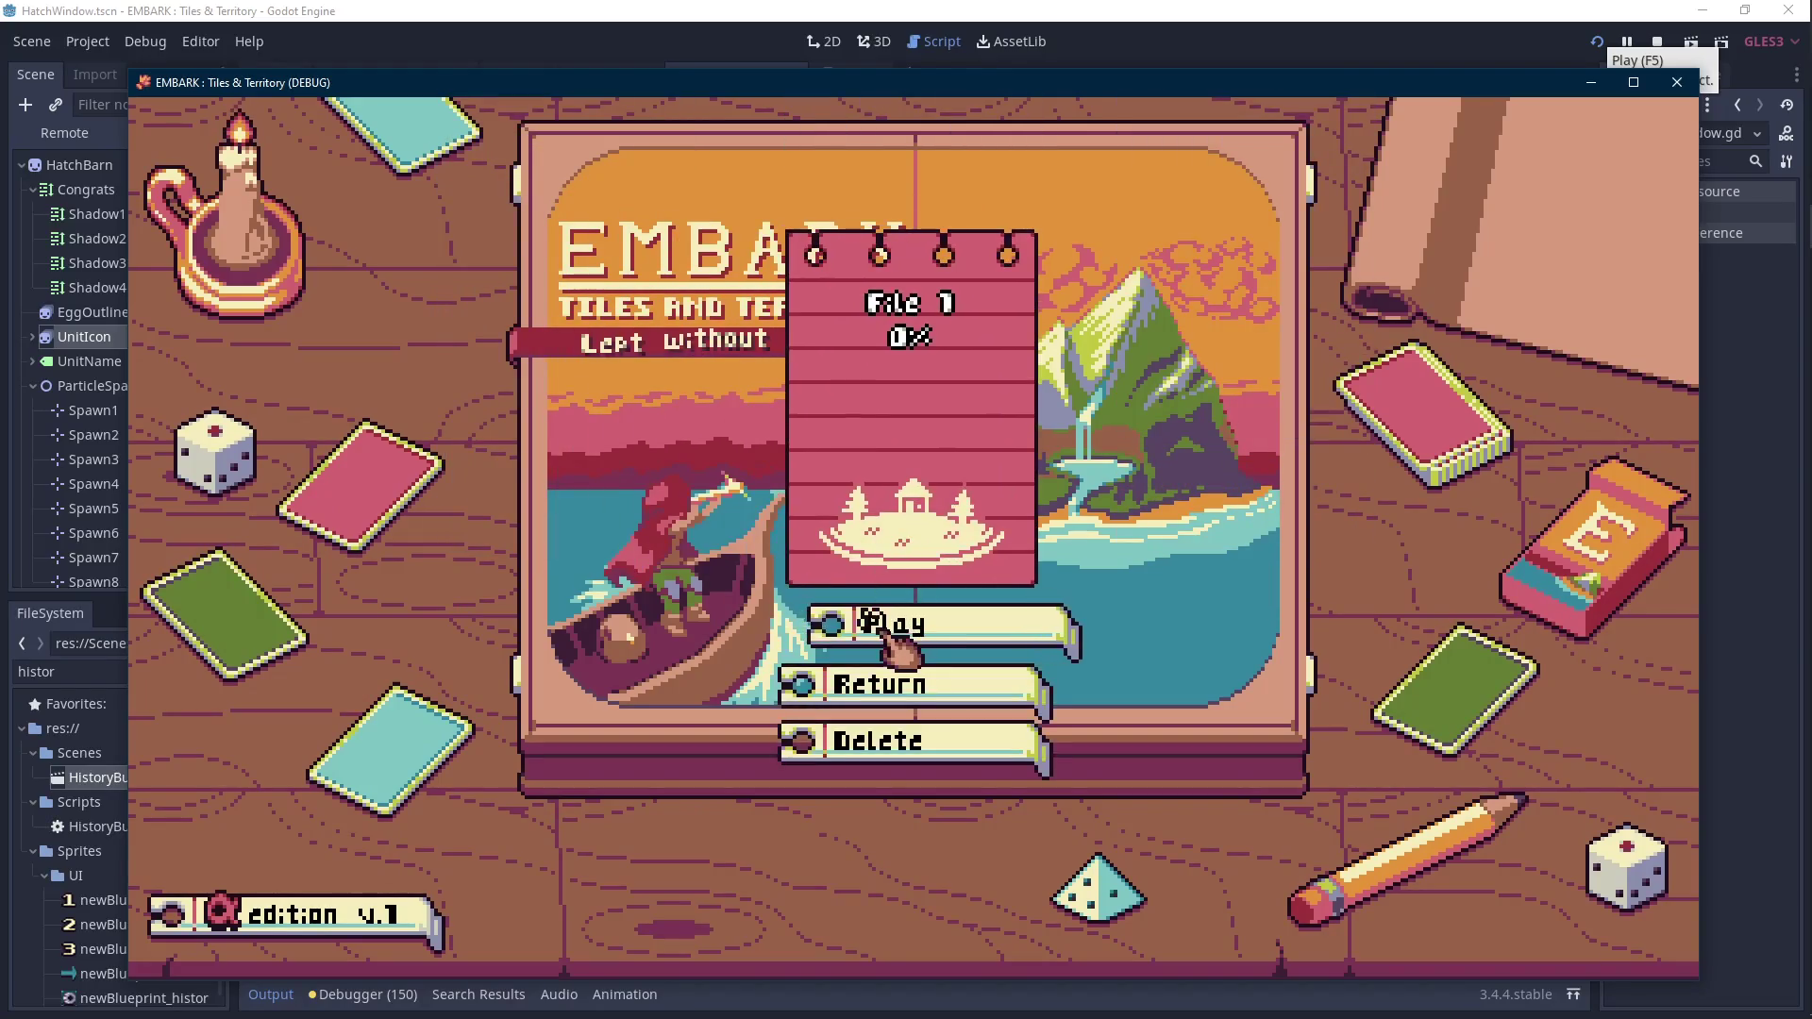
click(887, 631)
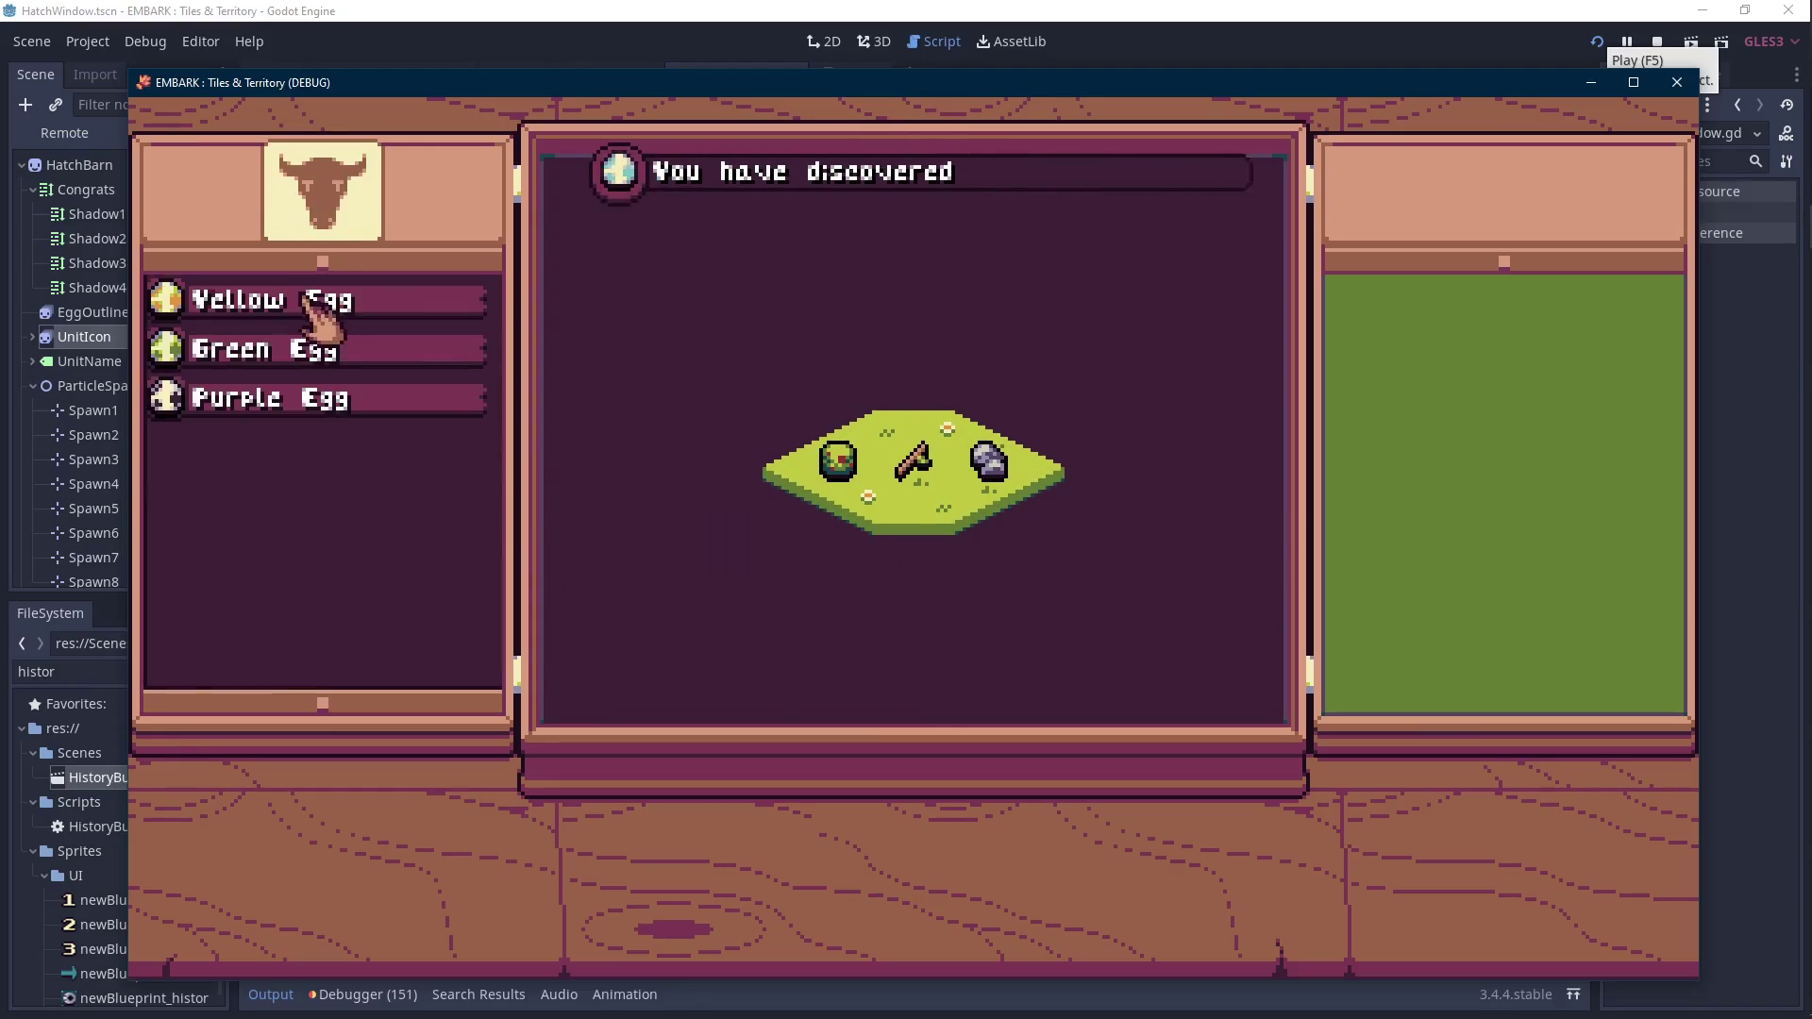
click(302, 311)
click(860, 571)
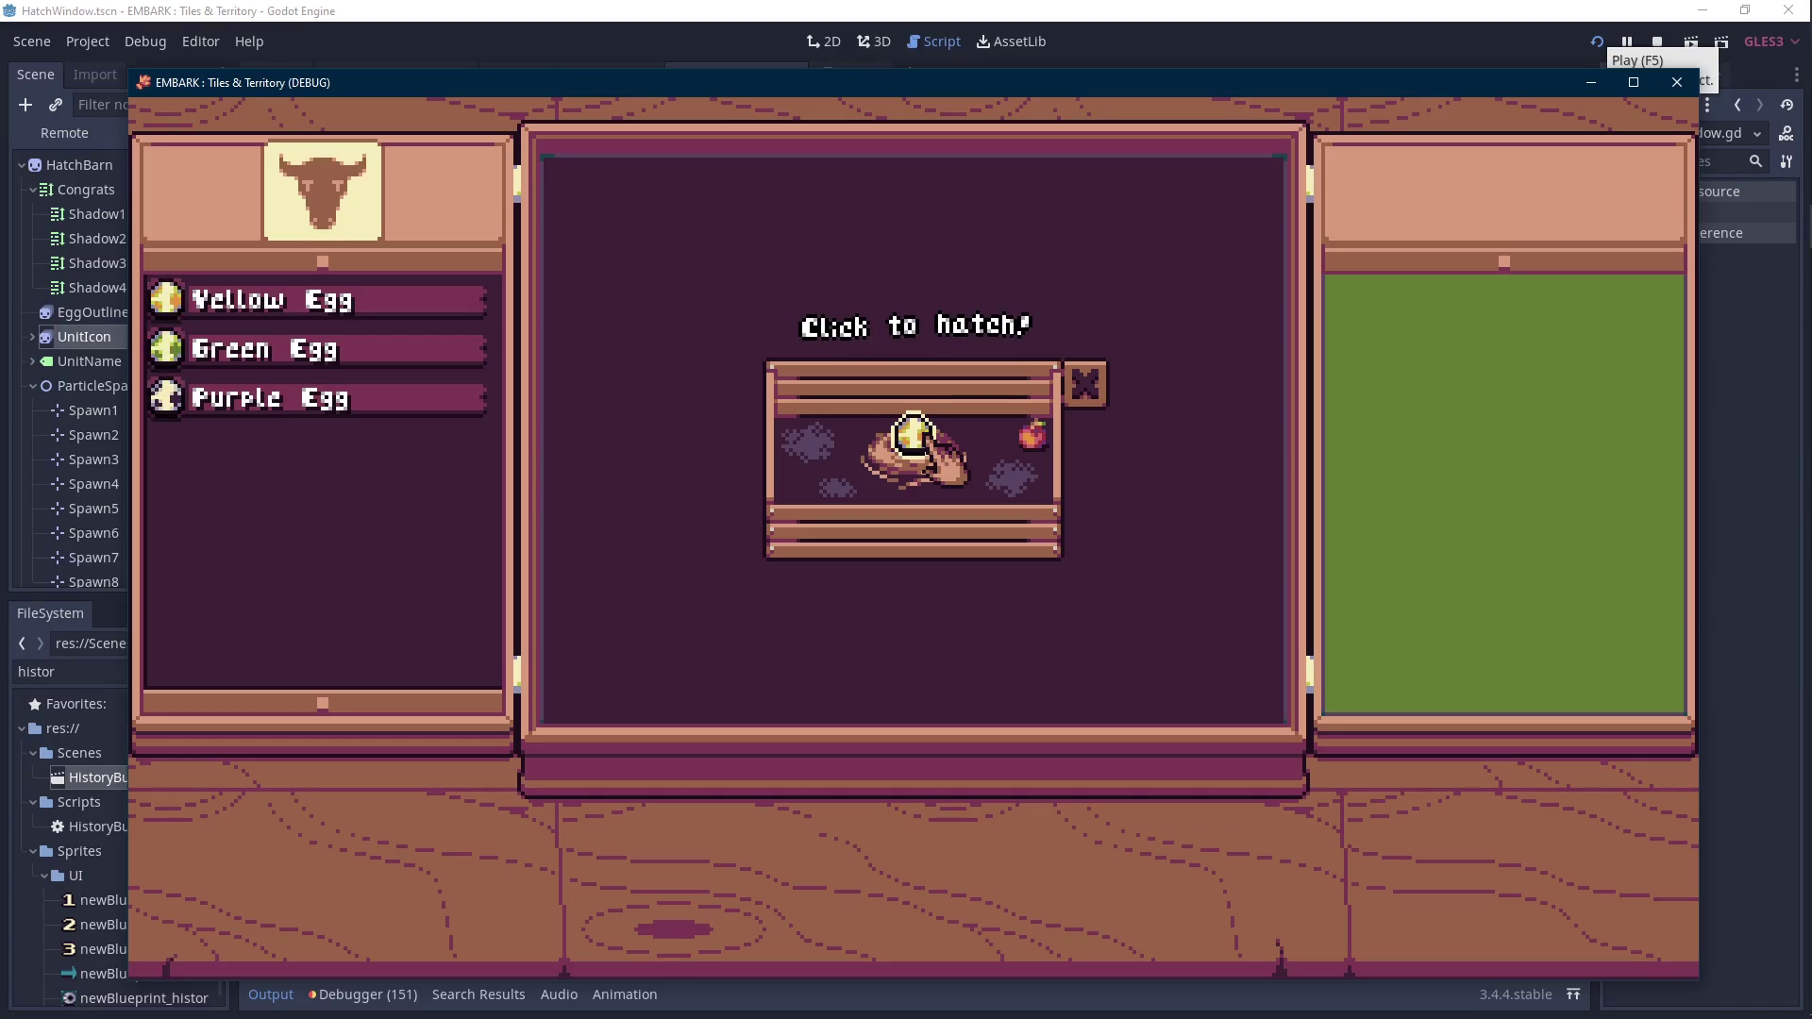
click(1677, 82)
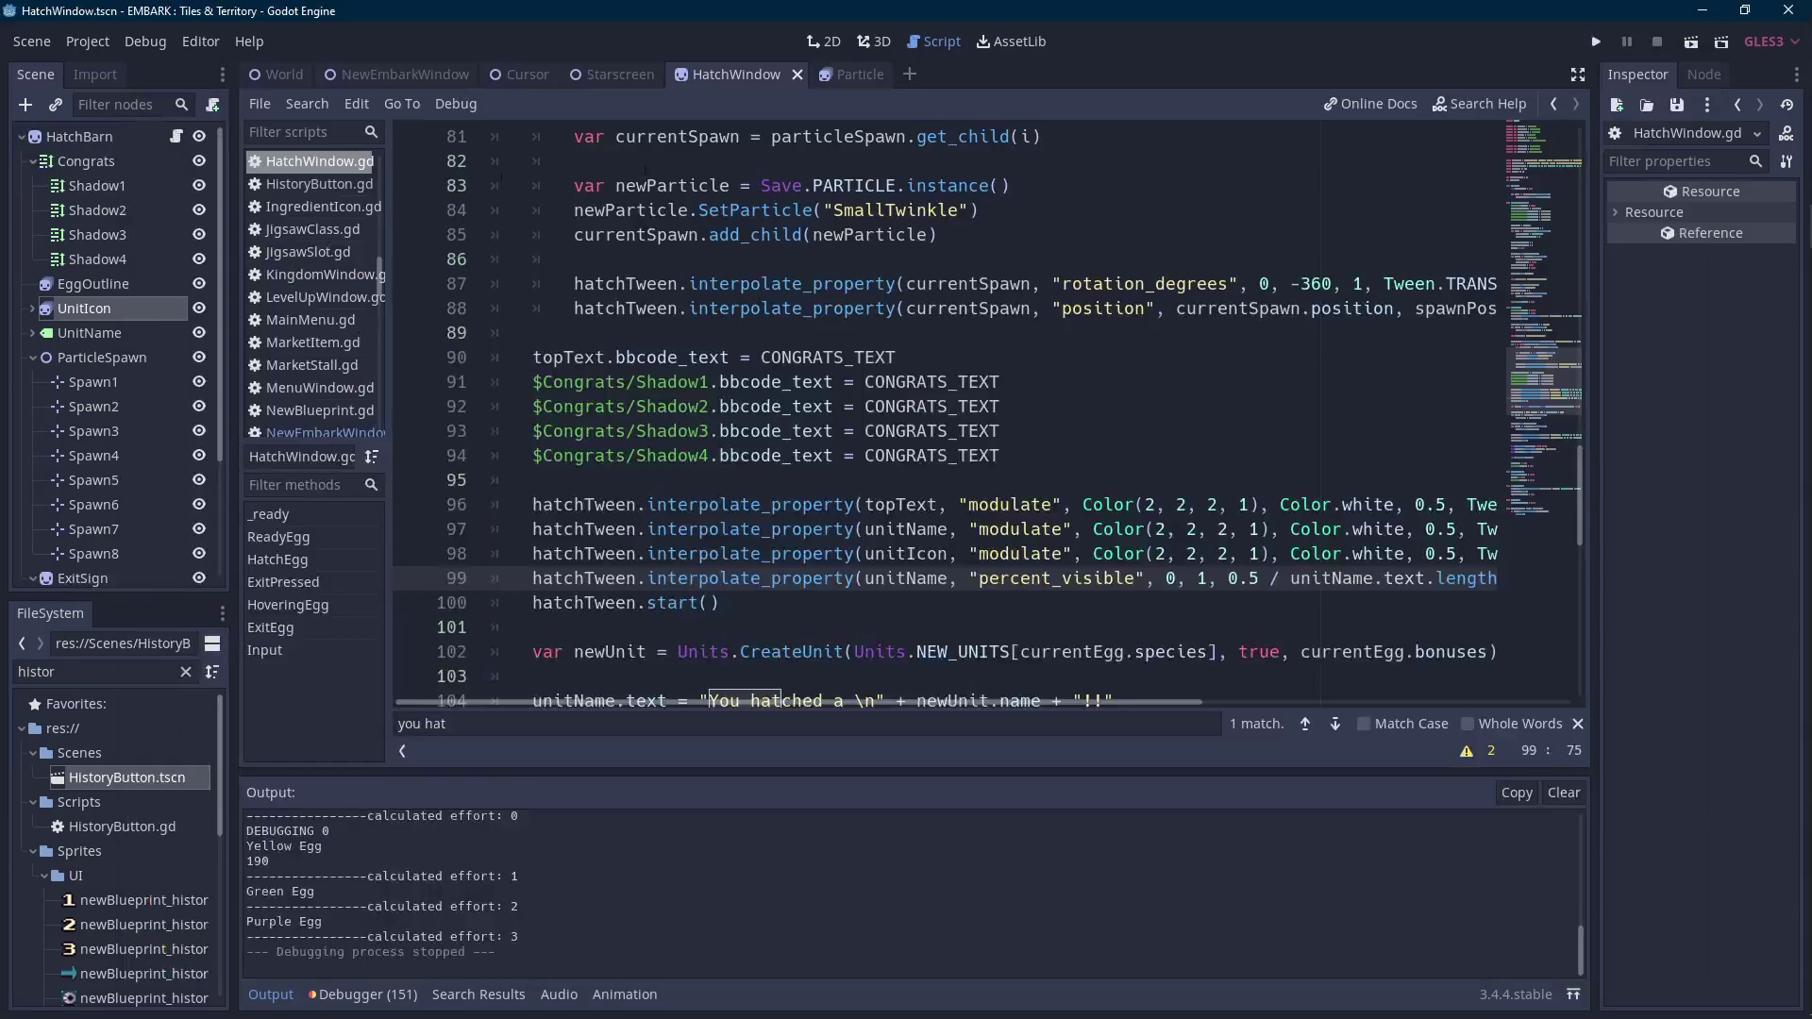
Select the EggOutline node and switch to Aseprite showing the newHatchExitSign image.
click(124, 291)
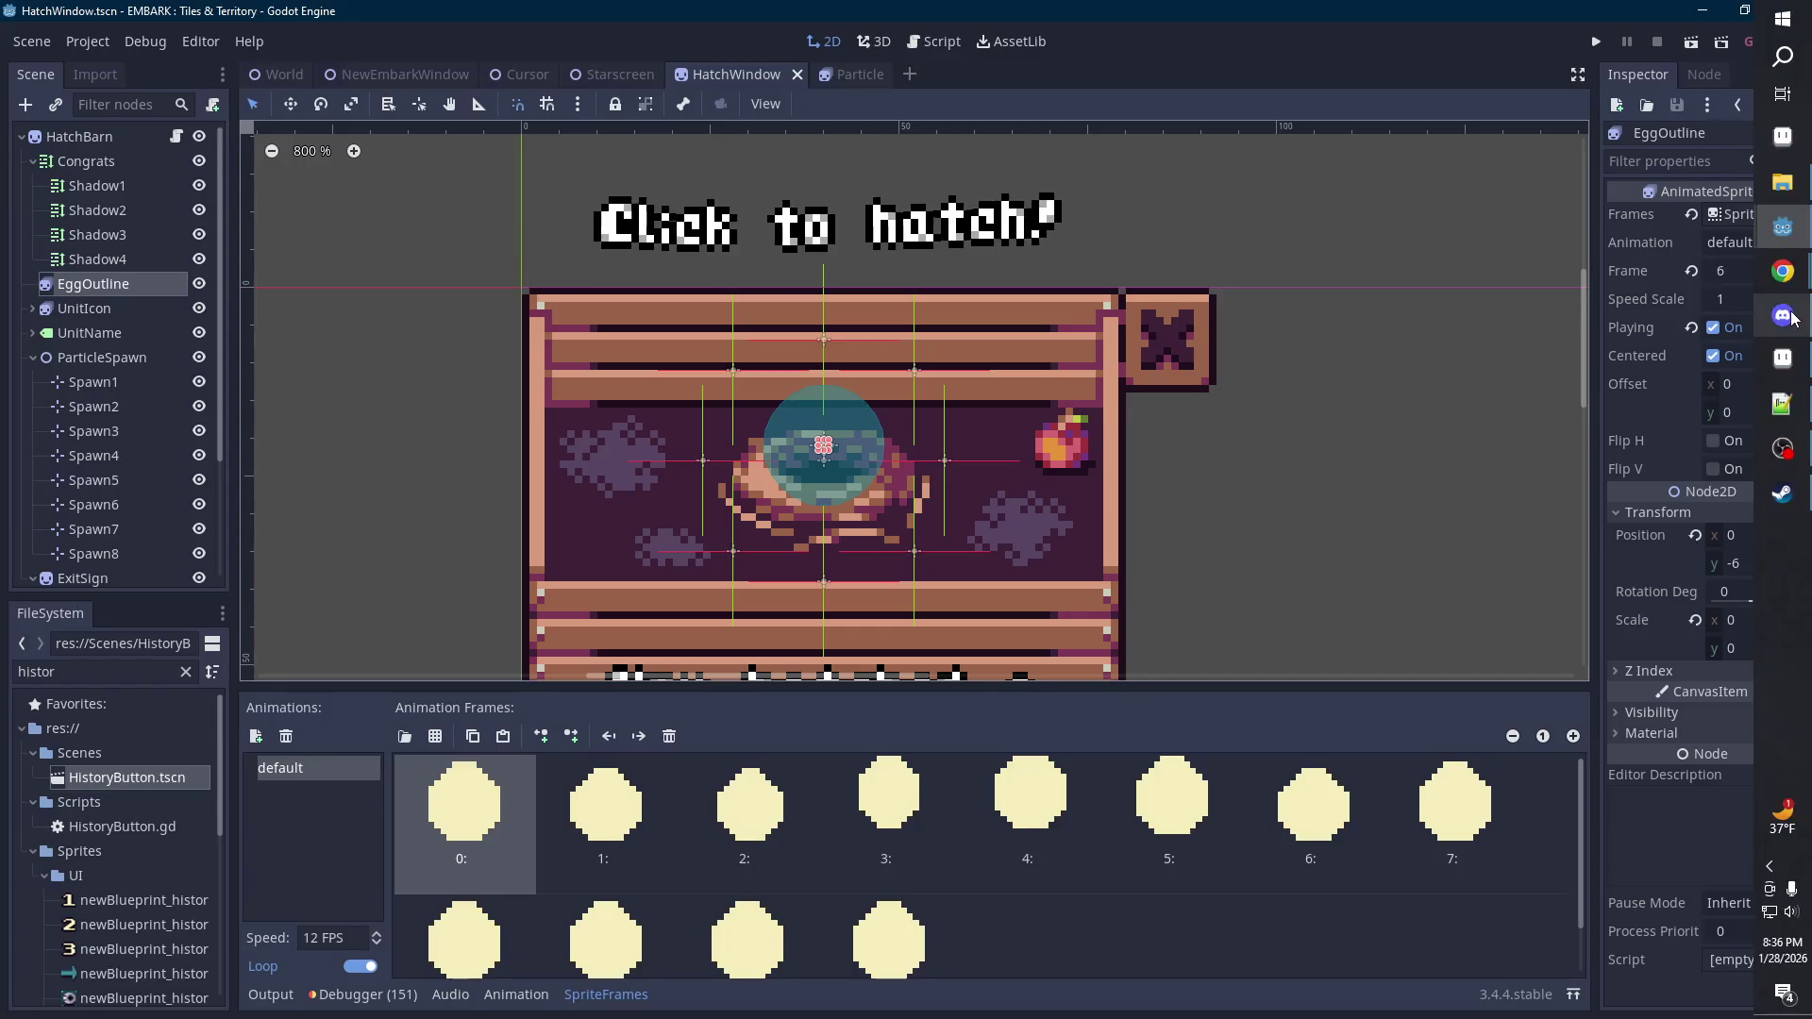
click(1782, 358)
click(1134, 59)
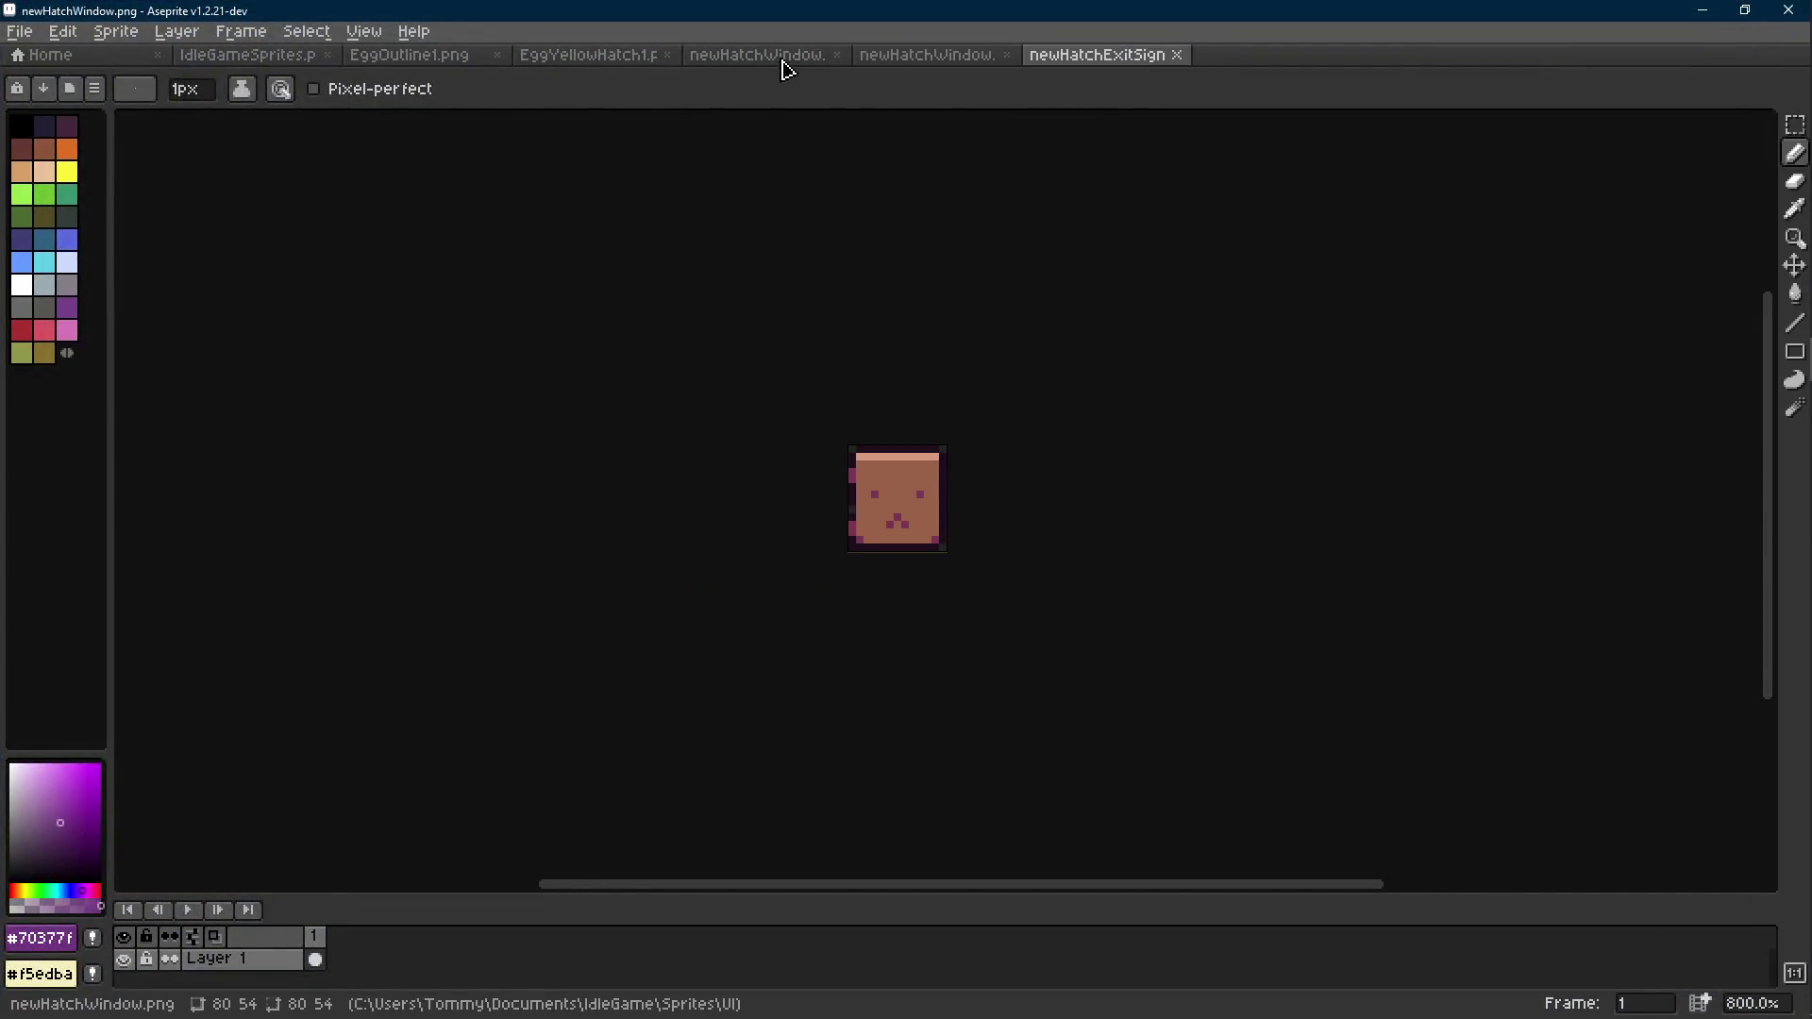
Open the EggOutline1.png sprite in Aseprite and play its animation.
click(584, 58)
scroll(445, 142, up, 3)
click(419, 57)
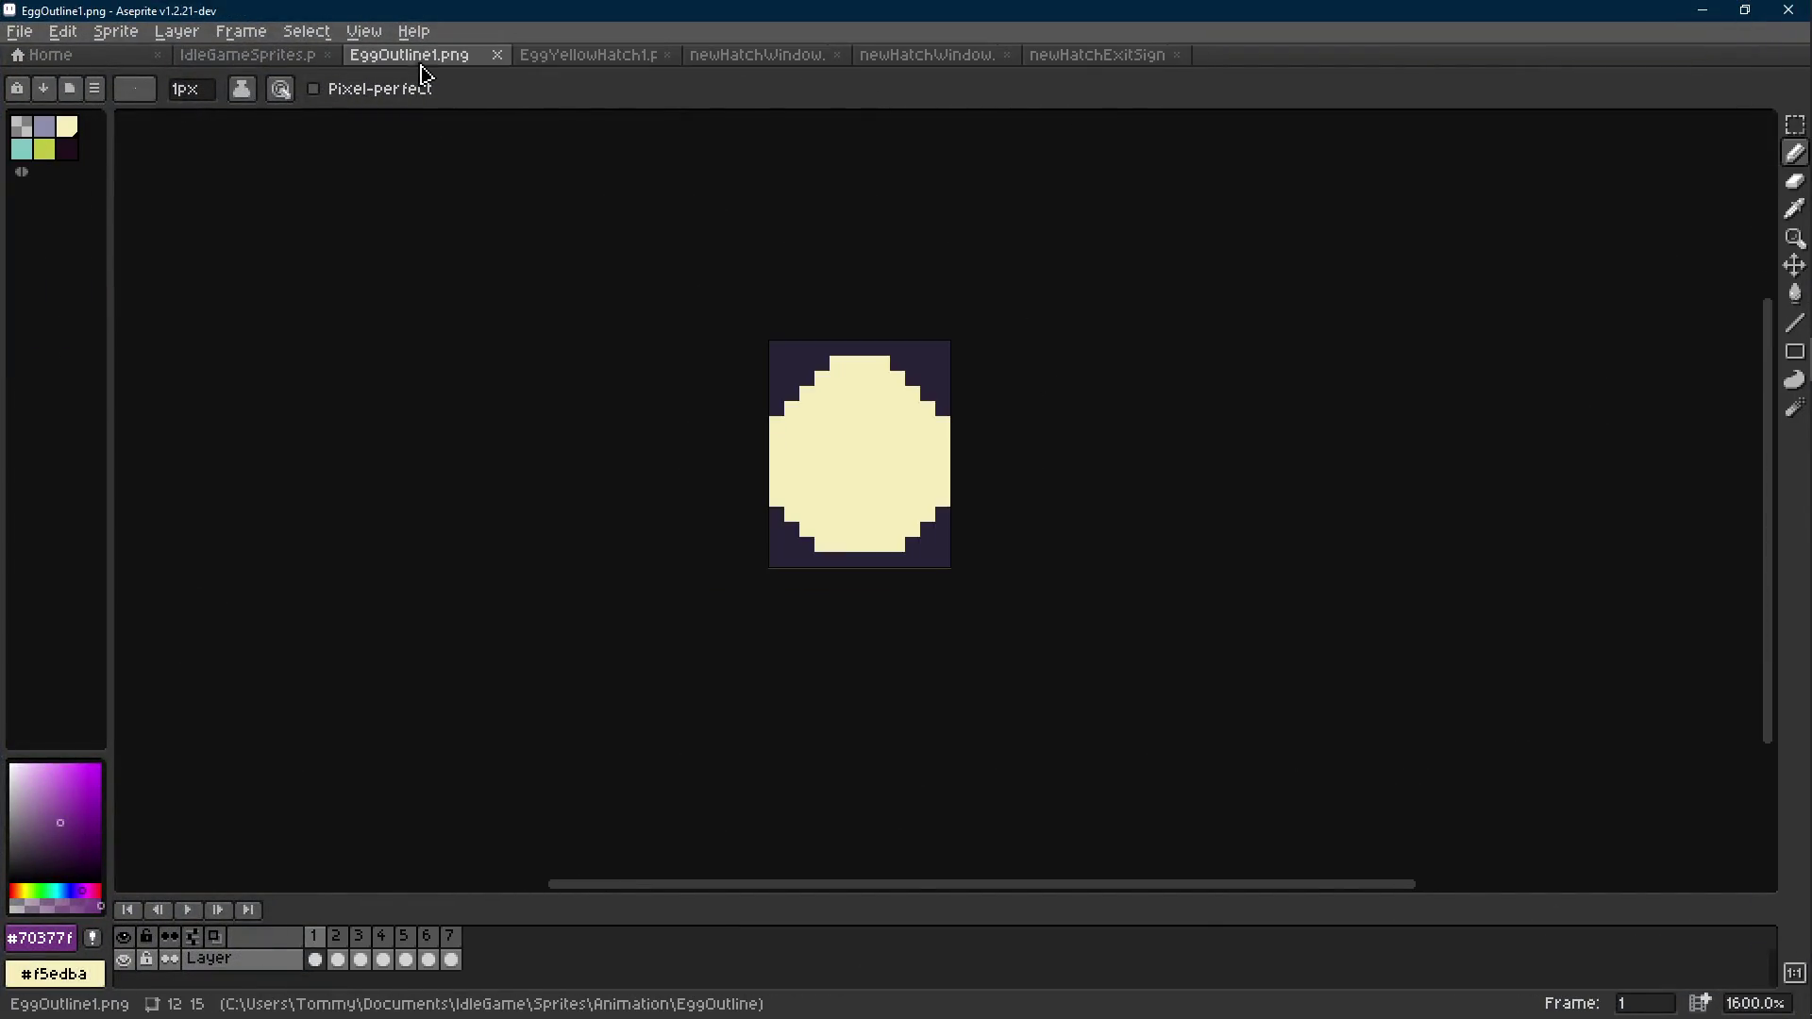
scroll(1088, 422, up, 2)
key(Return)
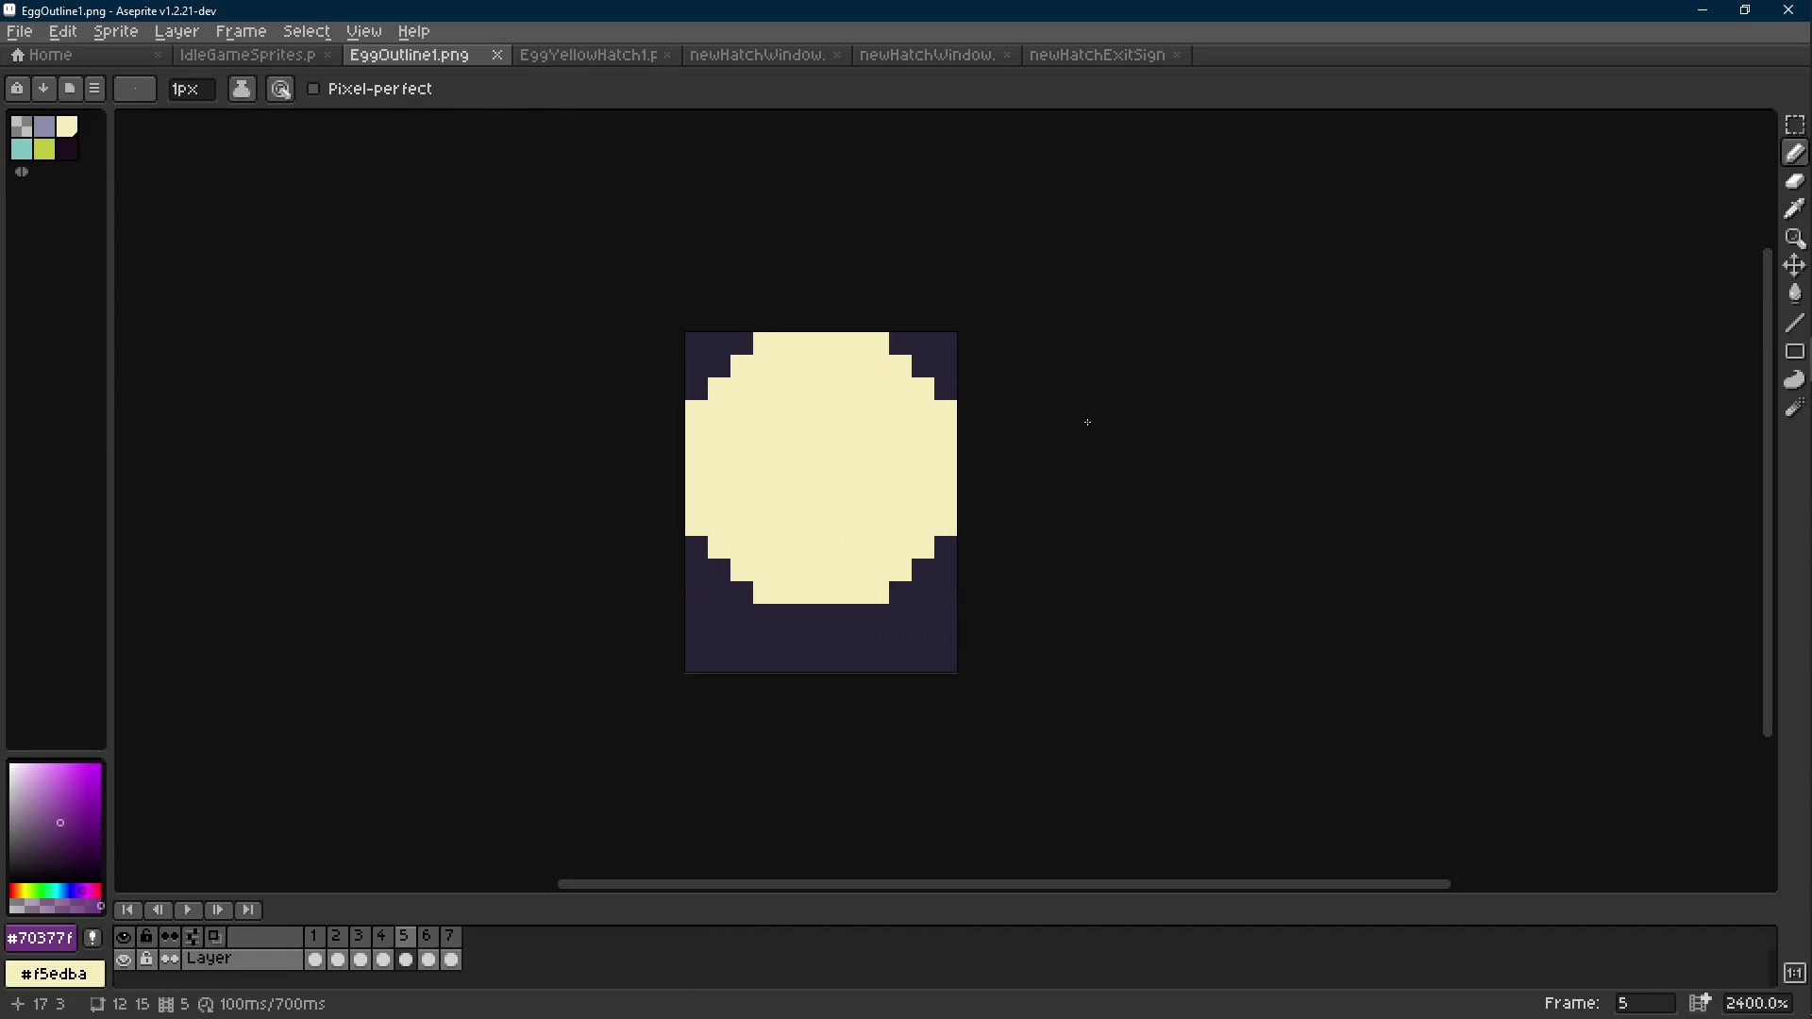
Enlarge the EggOutline1.png canvas by 1 pixel at the top and bottom.
key(ctrl+alt+c)
double_click(977, 462)
text(1)
double_click(962, 506)
text(1)
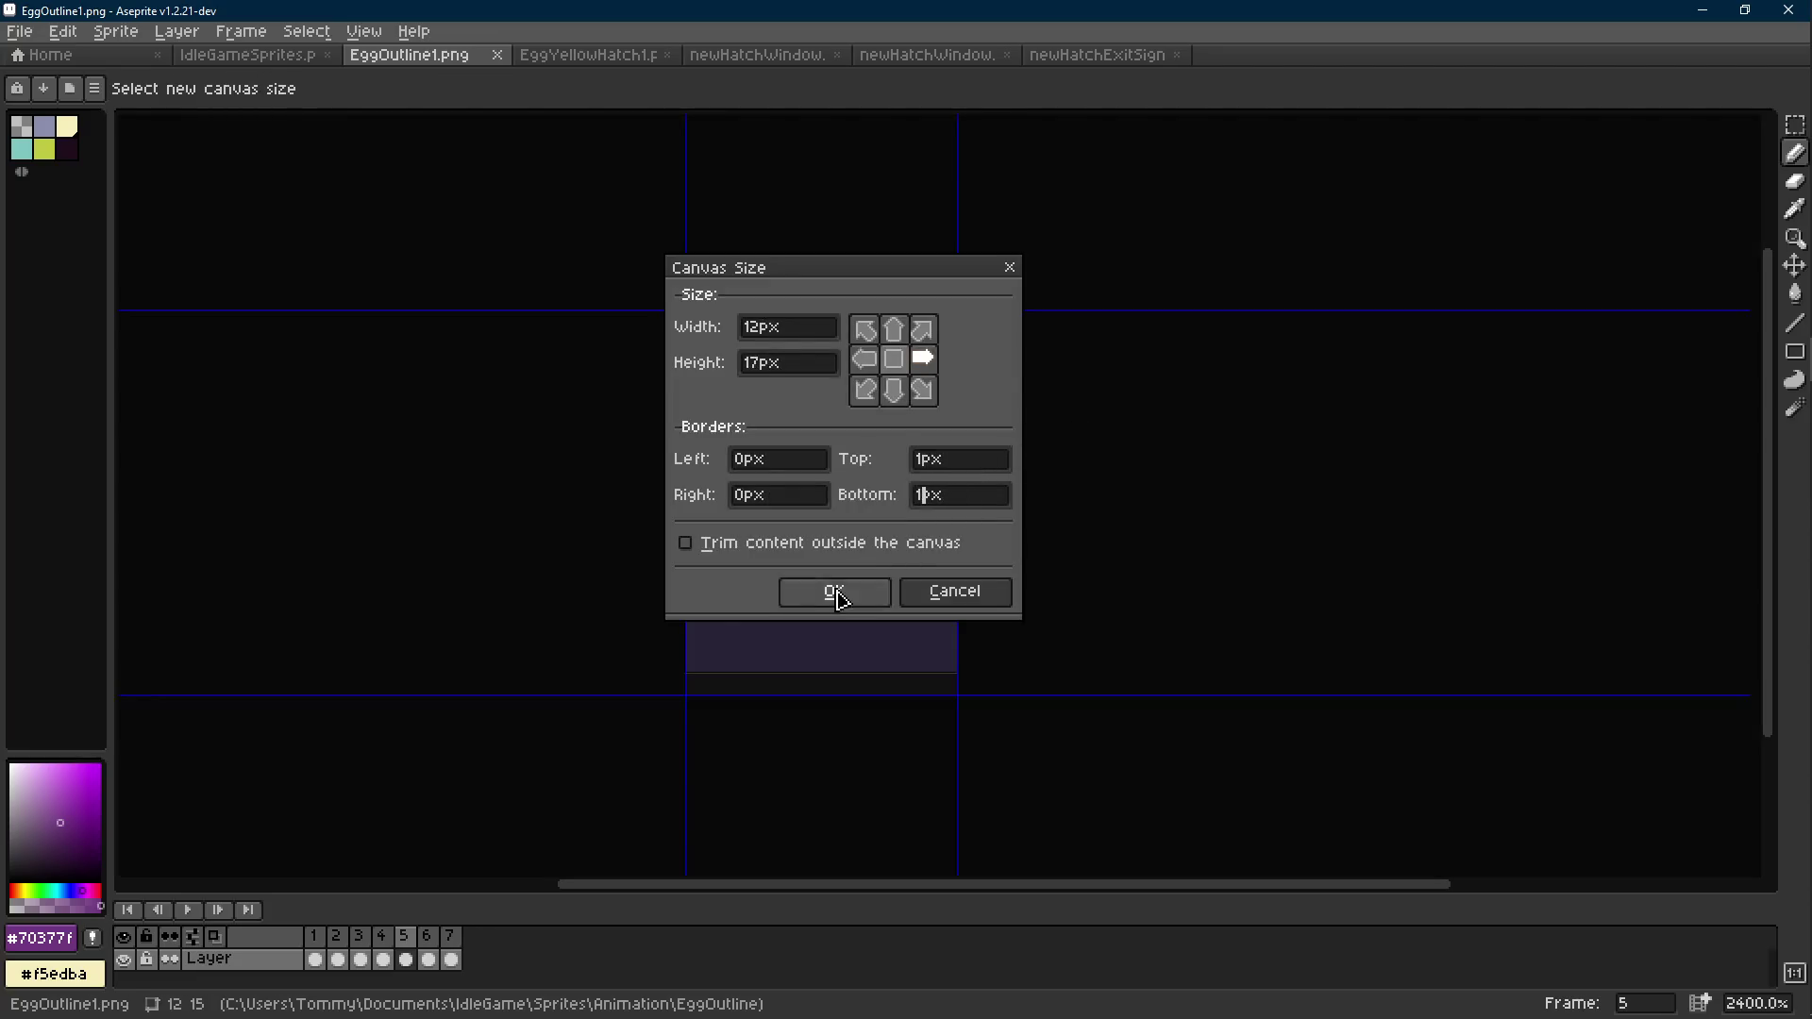
click(829, 592)
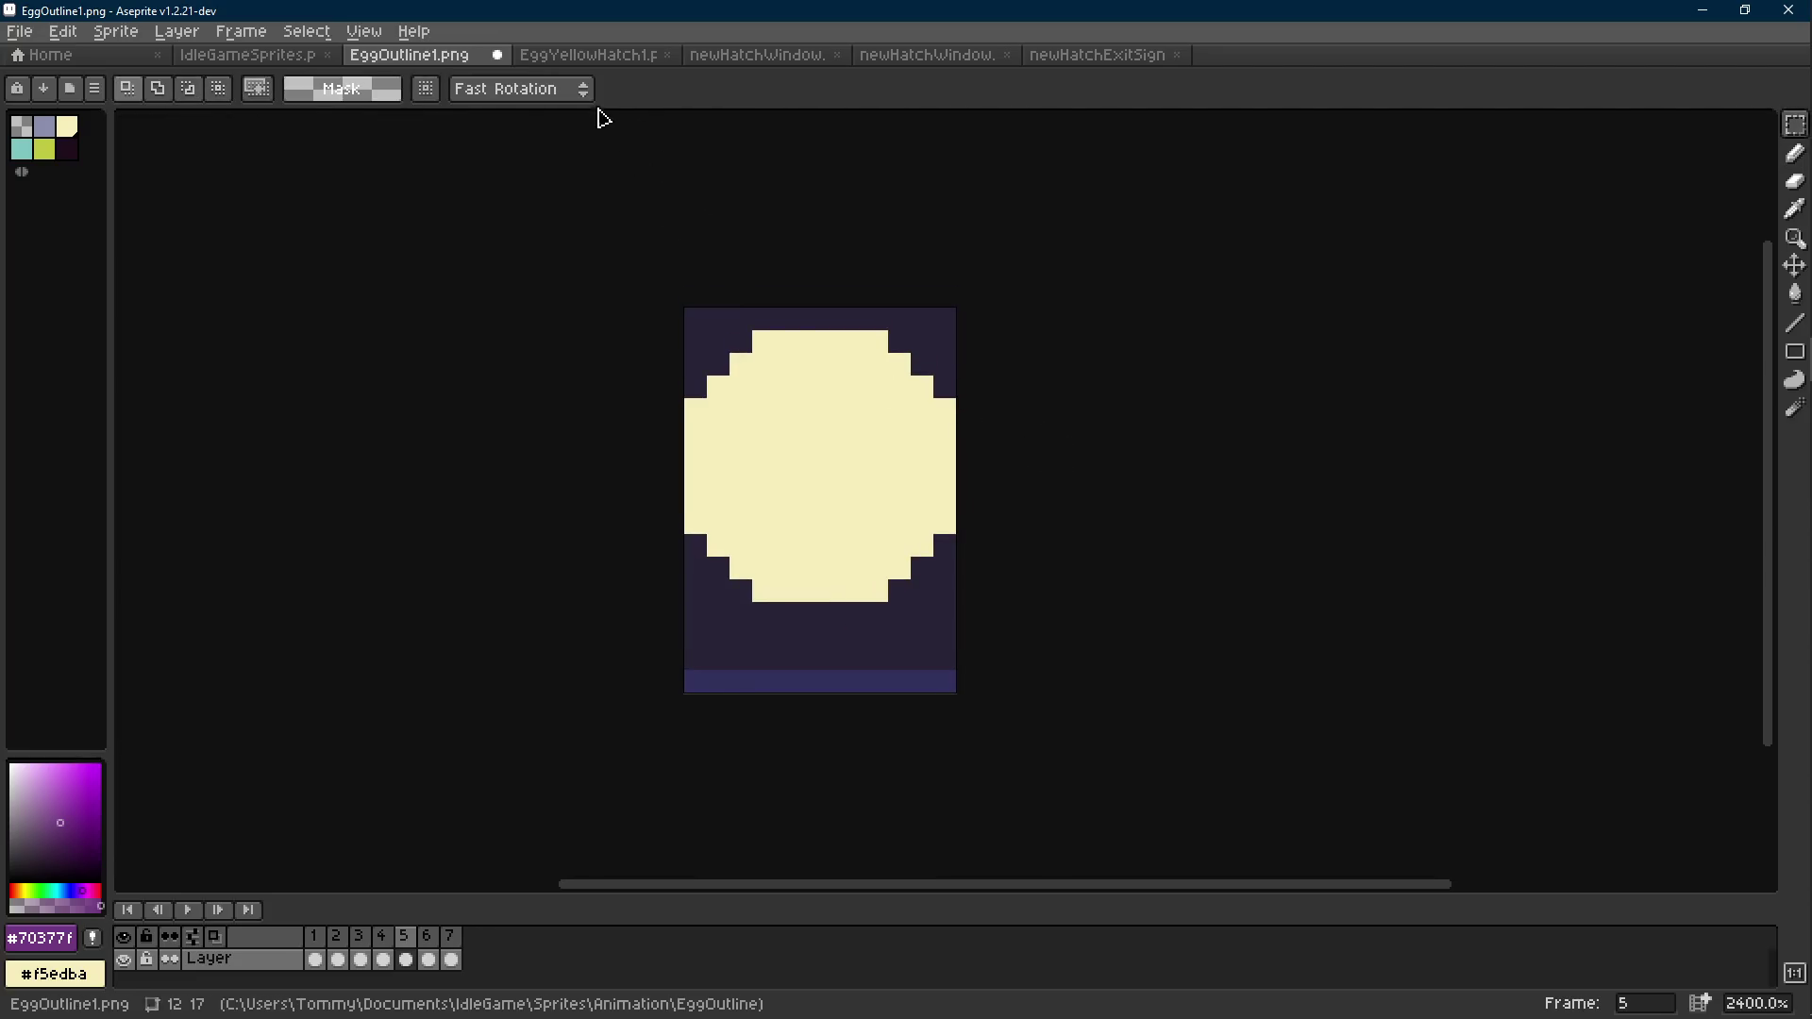
Compare the resized outline with EggYellowHatch1.png and step through its frames.
click(573, 57)
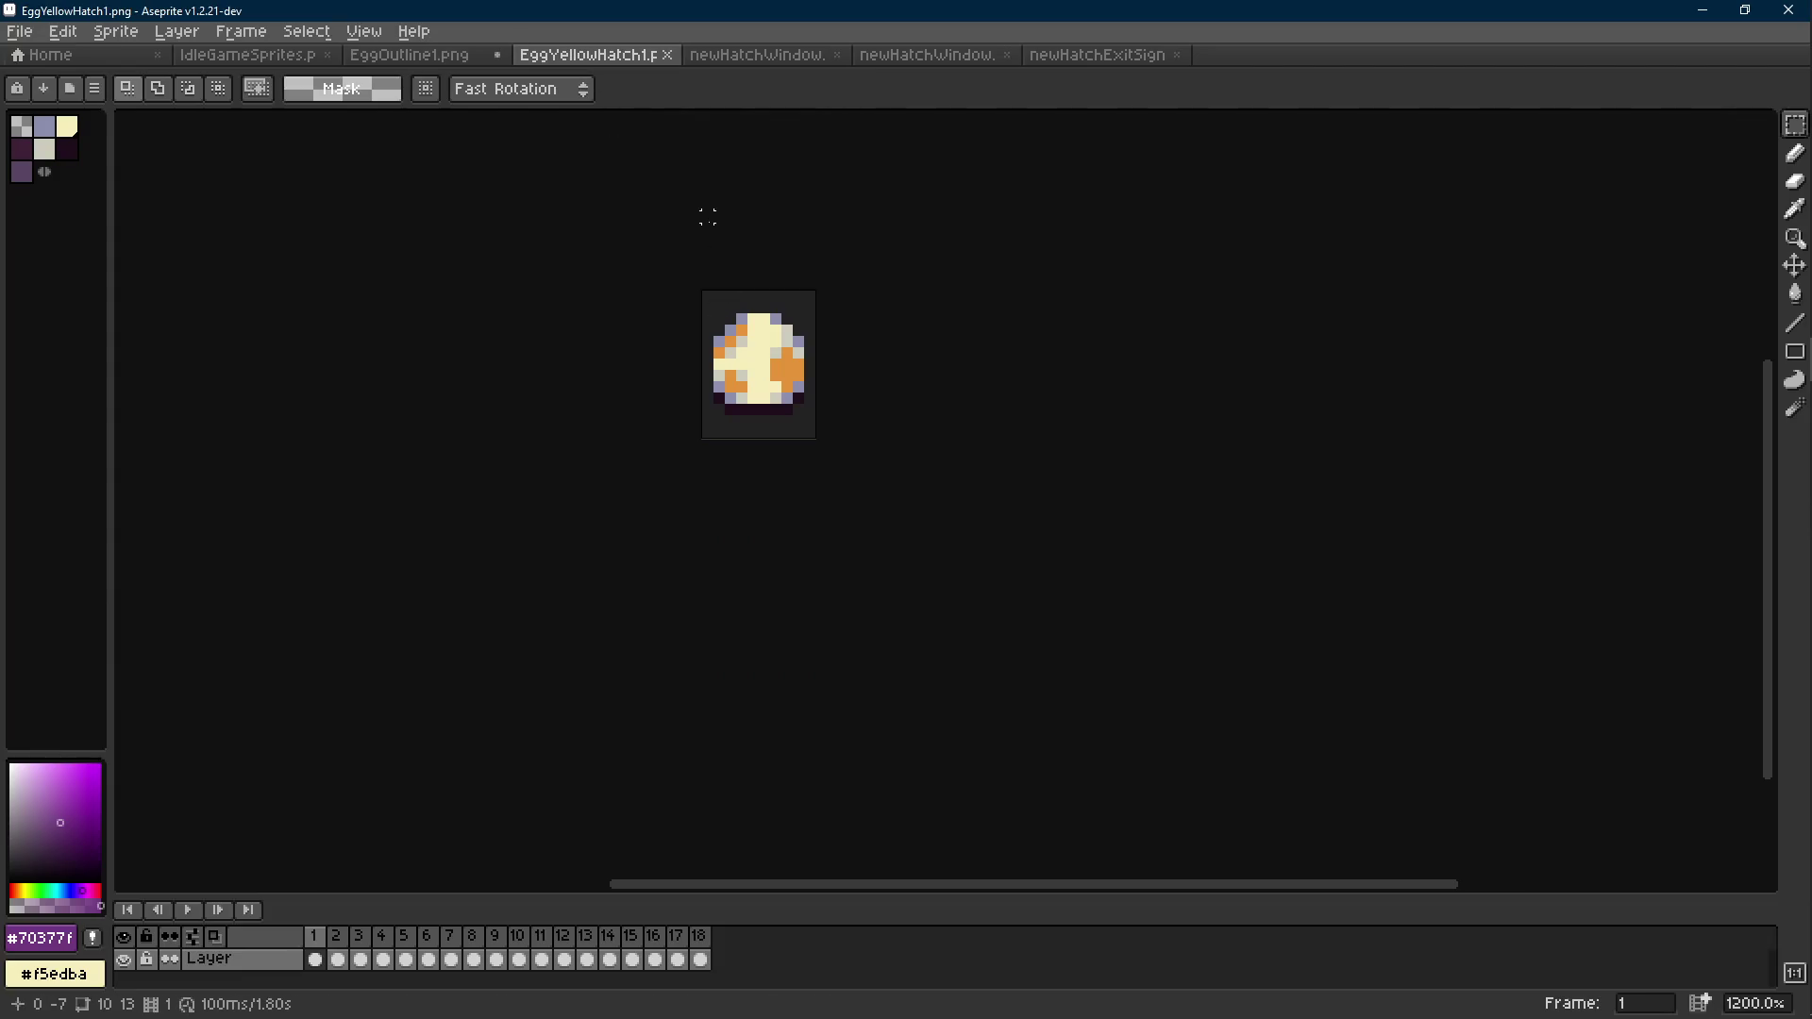
click(432, 56)
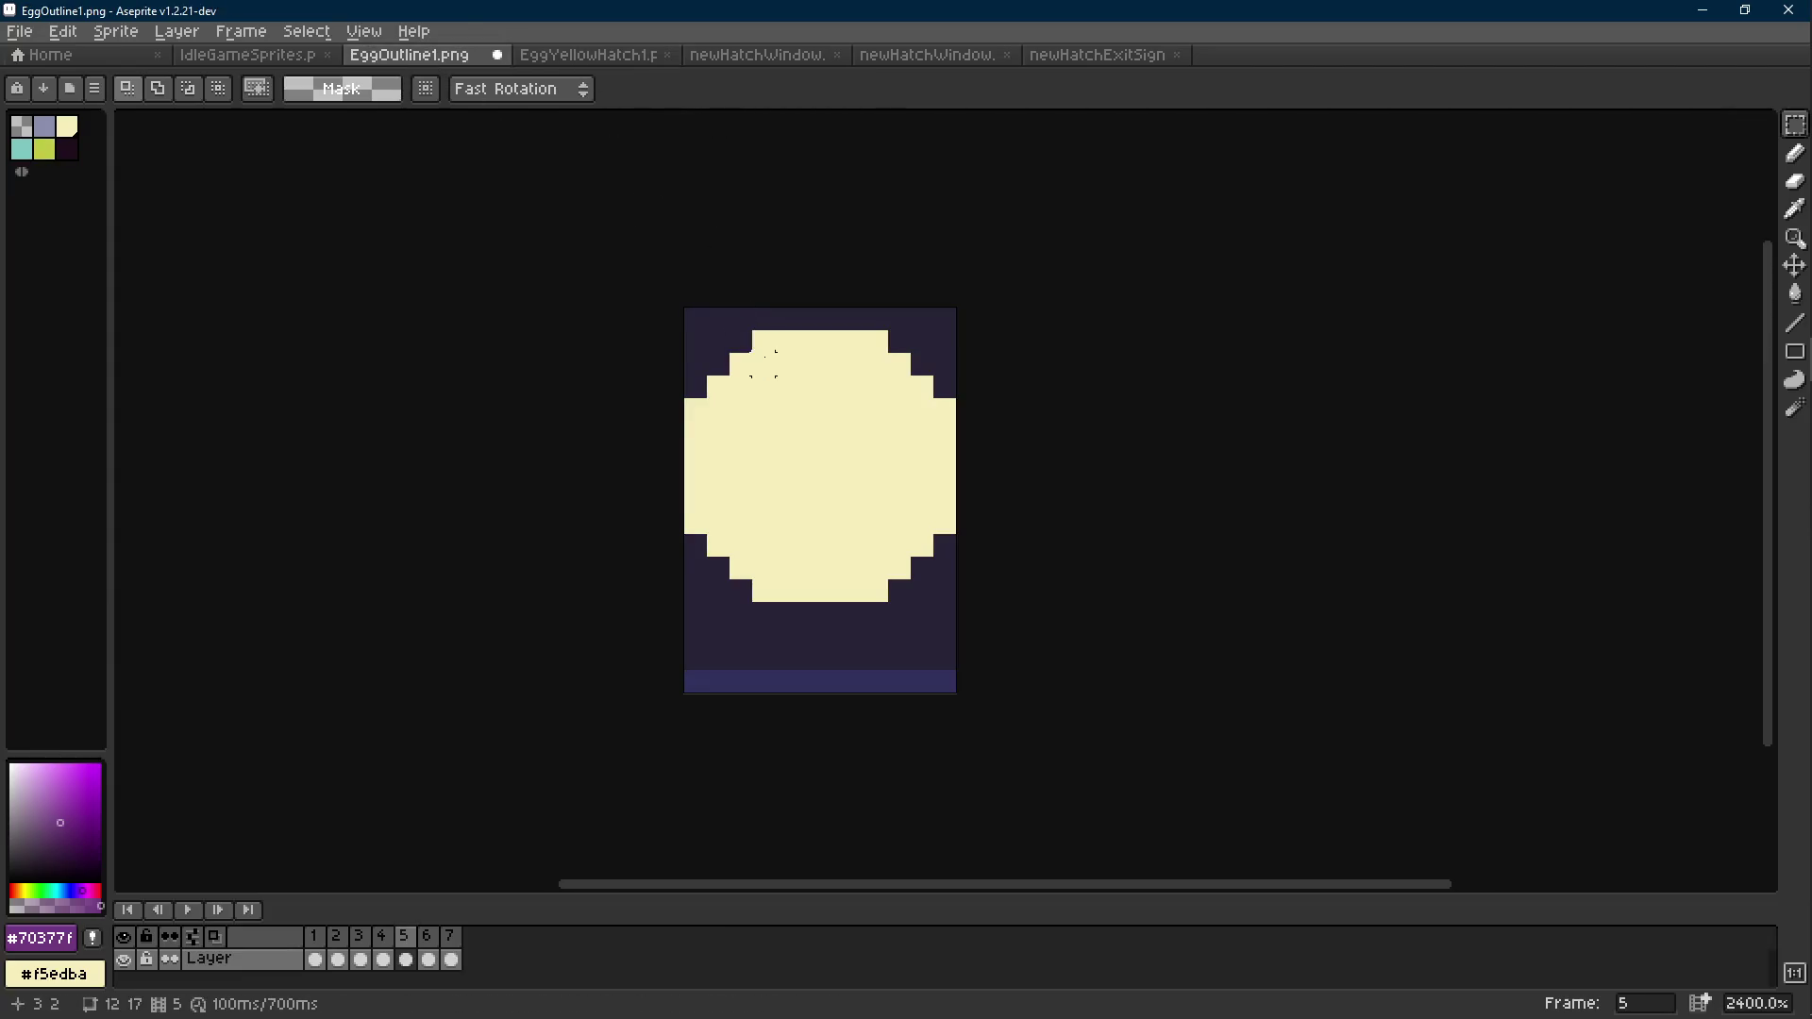
key(Right)
key(Right)
key(alt+Tab)
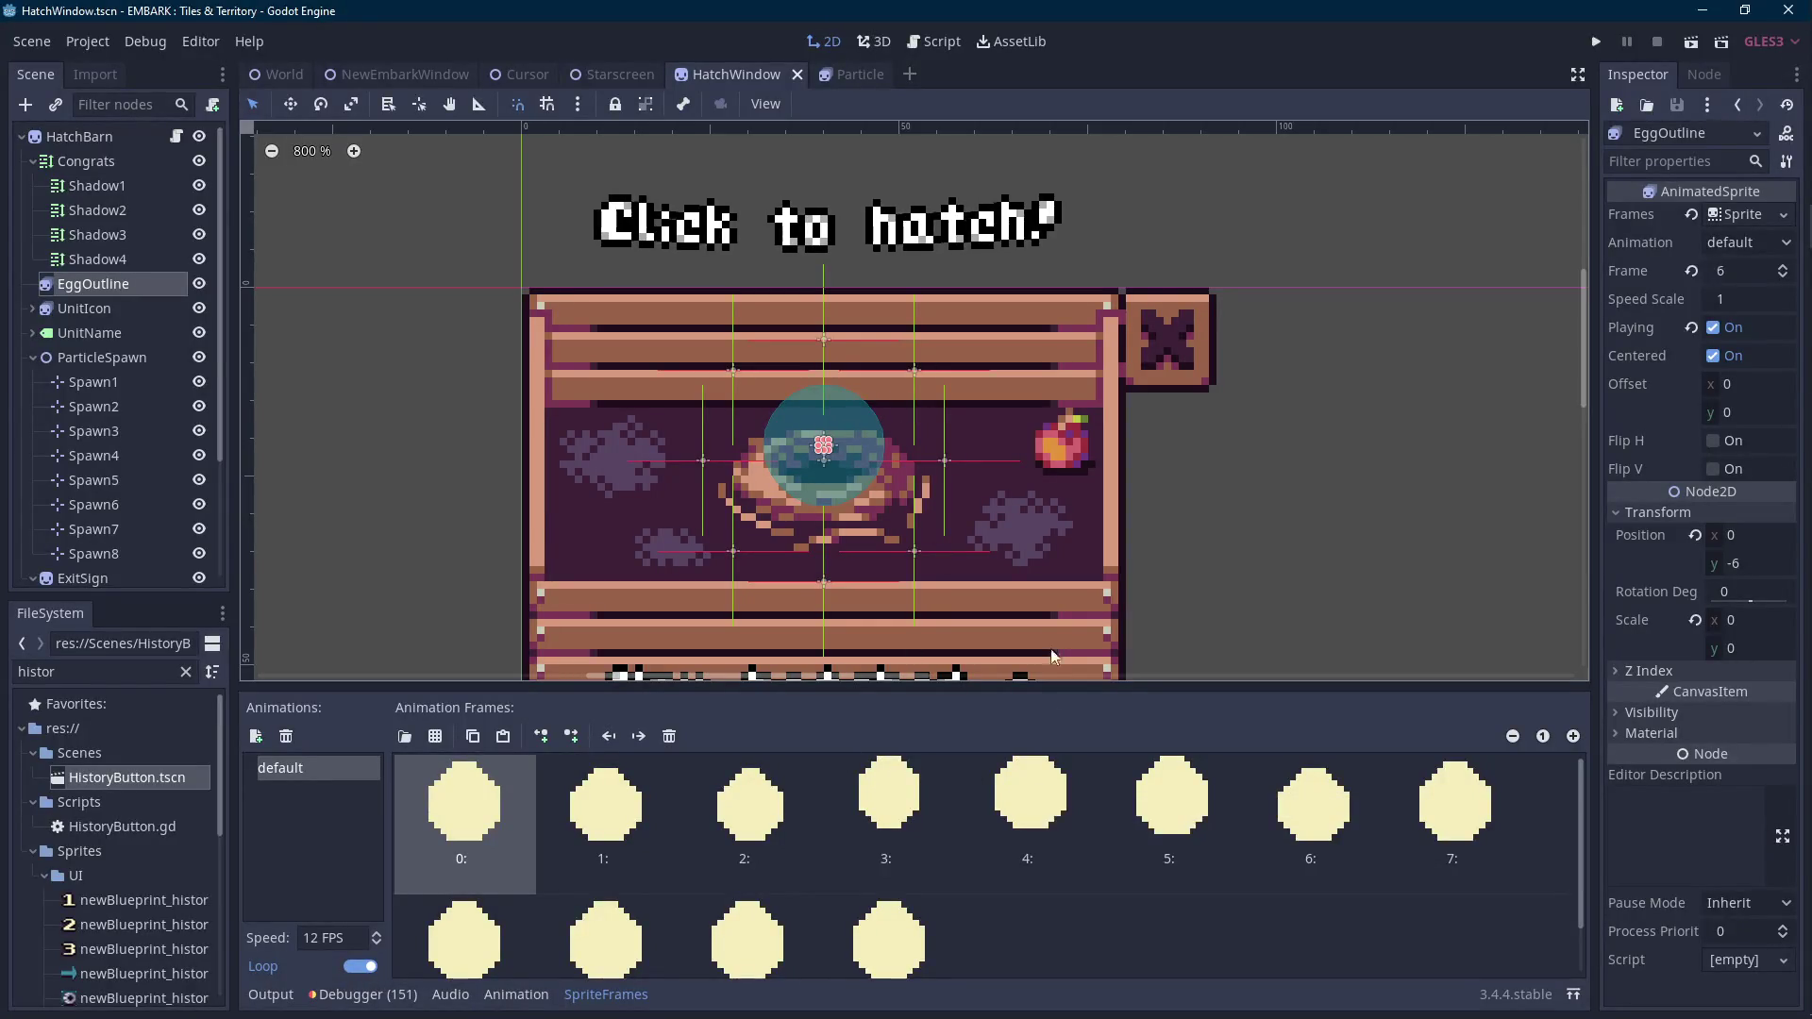
key(alt+Tab)
key(Left)
key(Left)
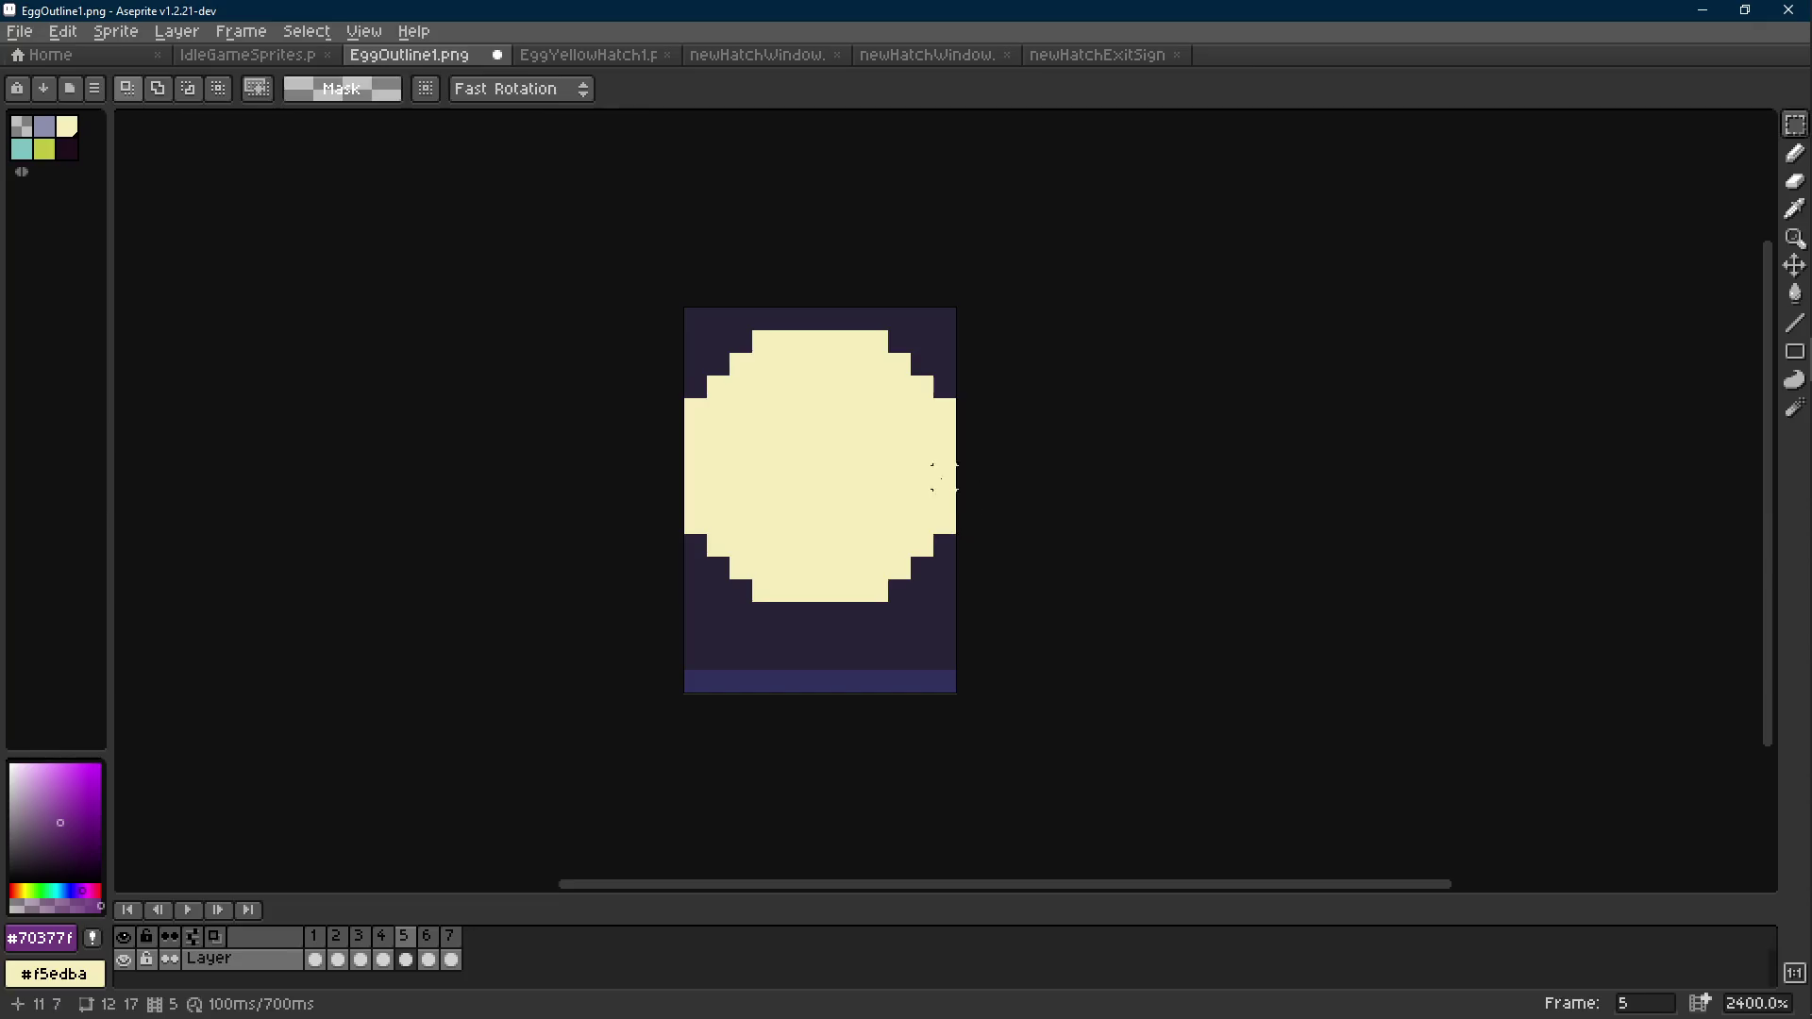
Pick the cream egg colour and save the resized egg outline sprite.
key(b)
alt+click(846, 315)
scroll(896, 448, down, 8)
scroll(911, 463, up, 2)
key(v)
key(ctrl+s)
Replay the egg outline animation frame by frame, then return to Godot and run the game.
key(l)
key(Return)
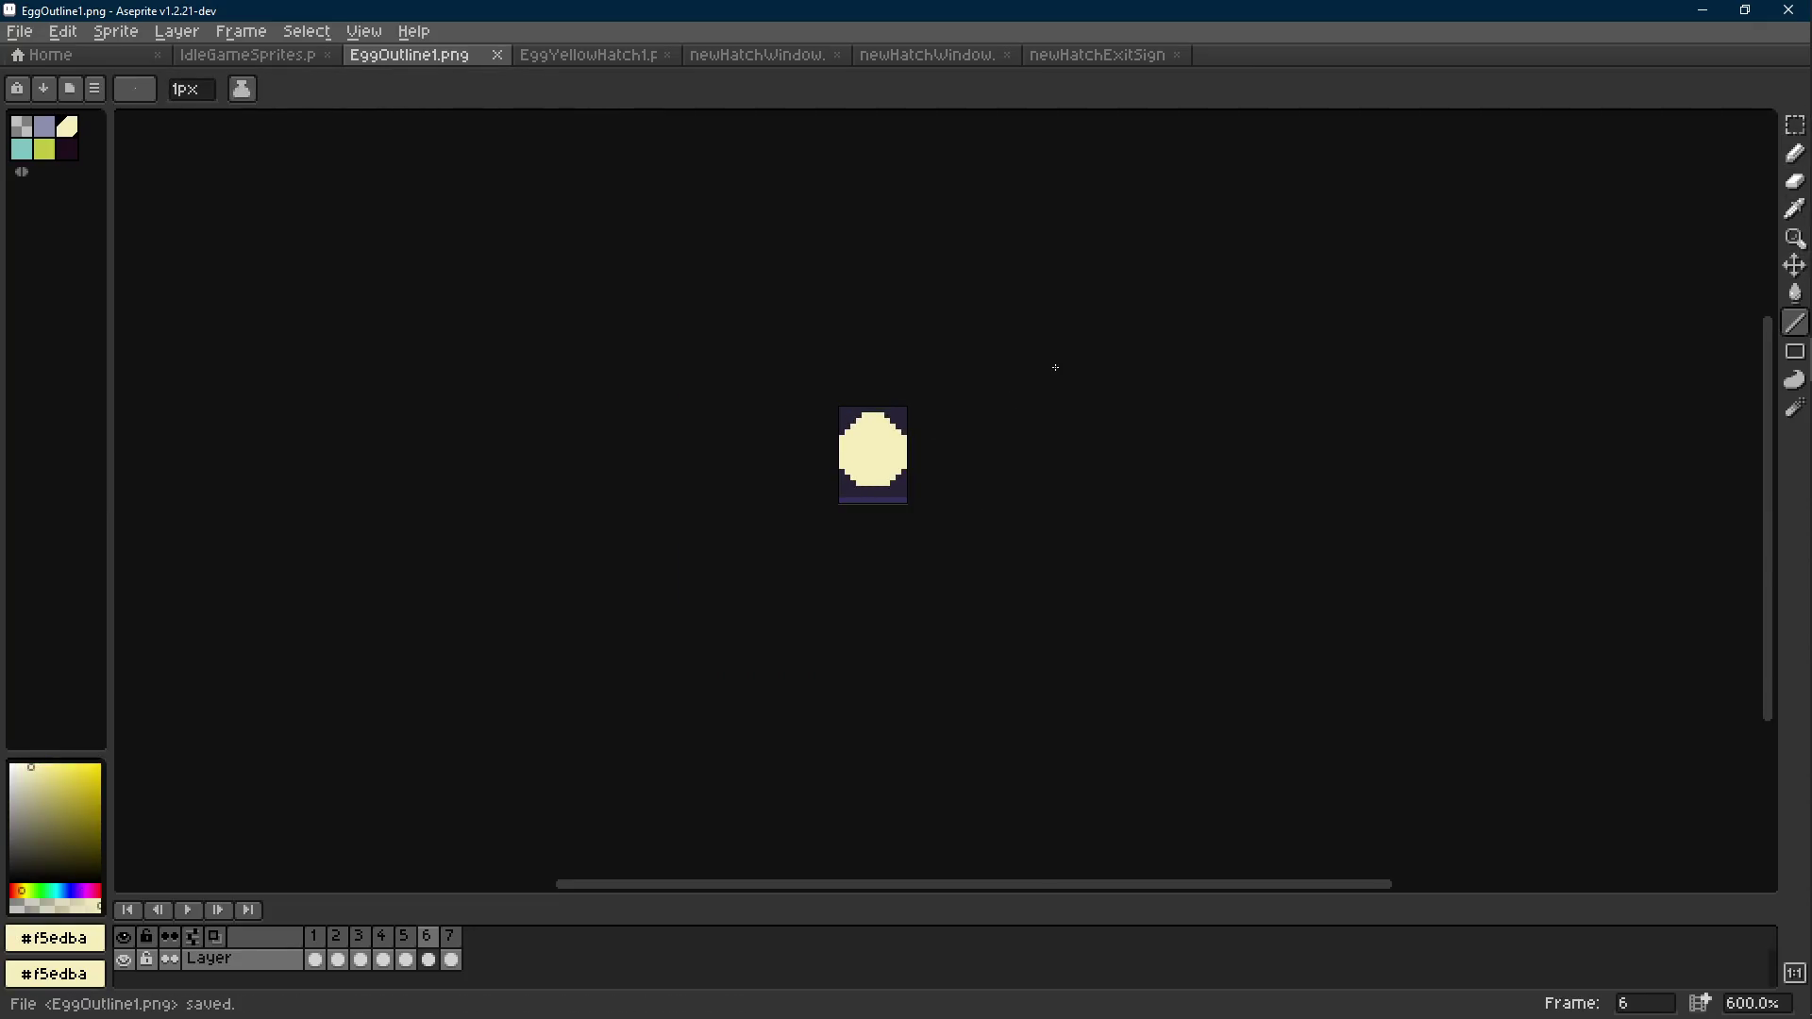
scroll(1044, 377, down, 3)
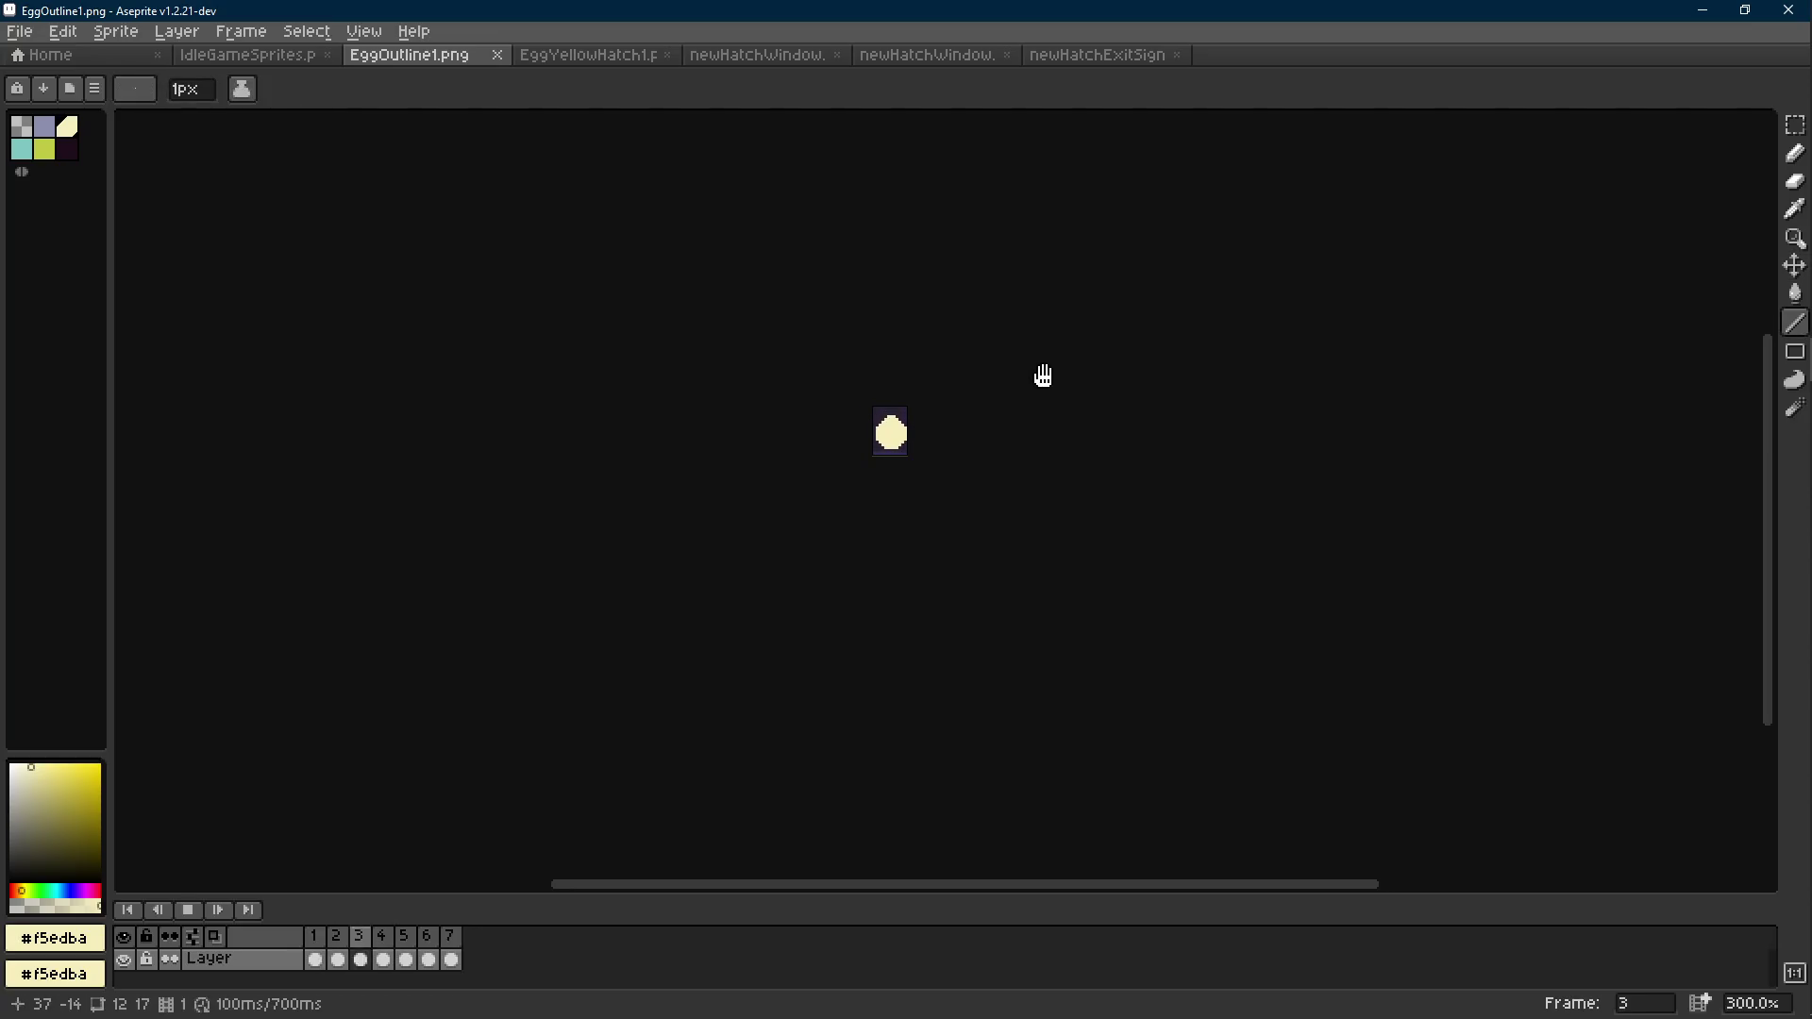
key(Return)
key(Right)
key(Right)
key(Right)
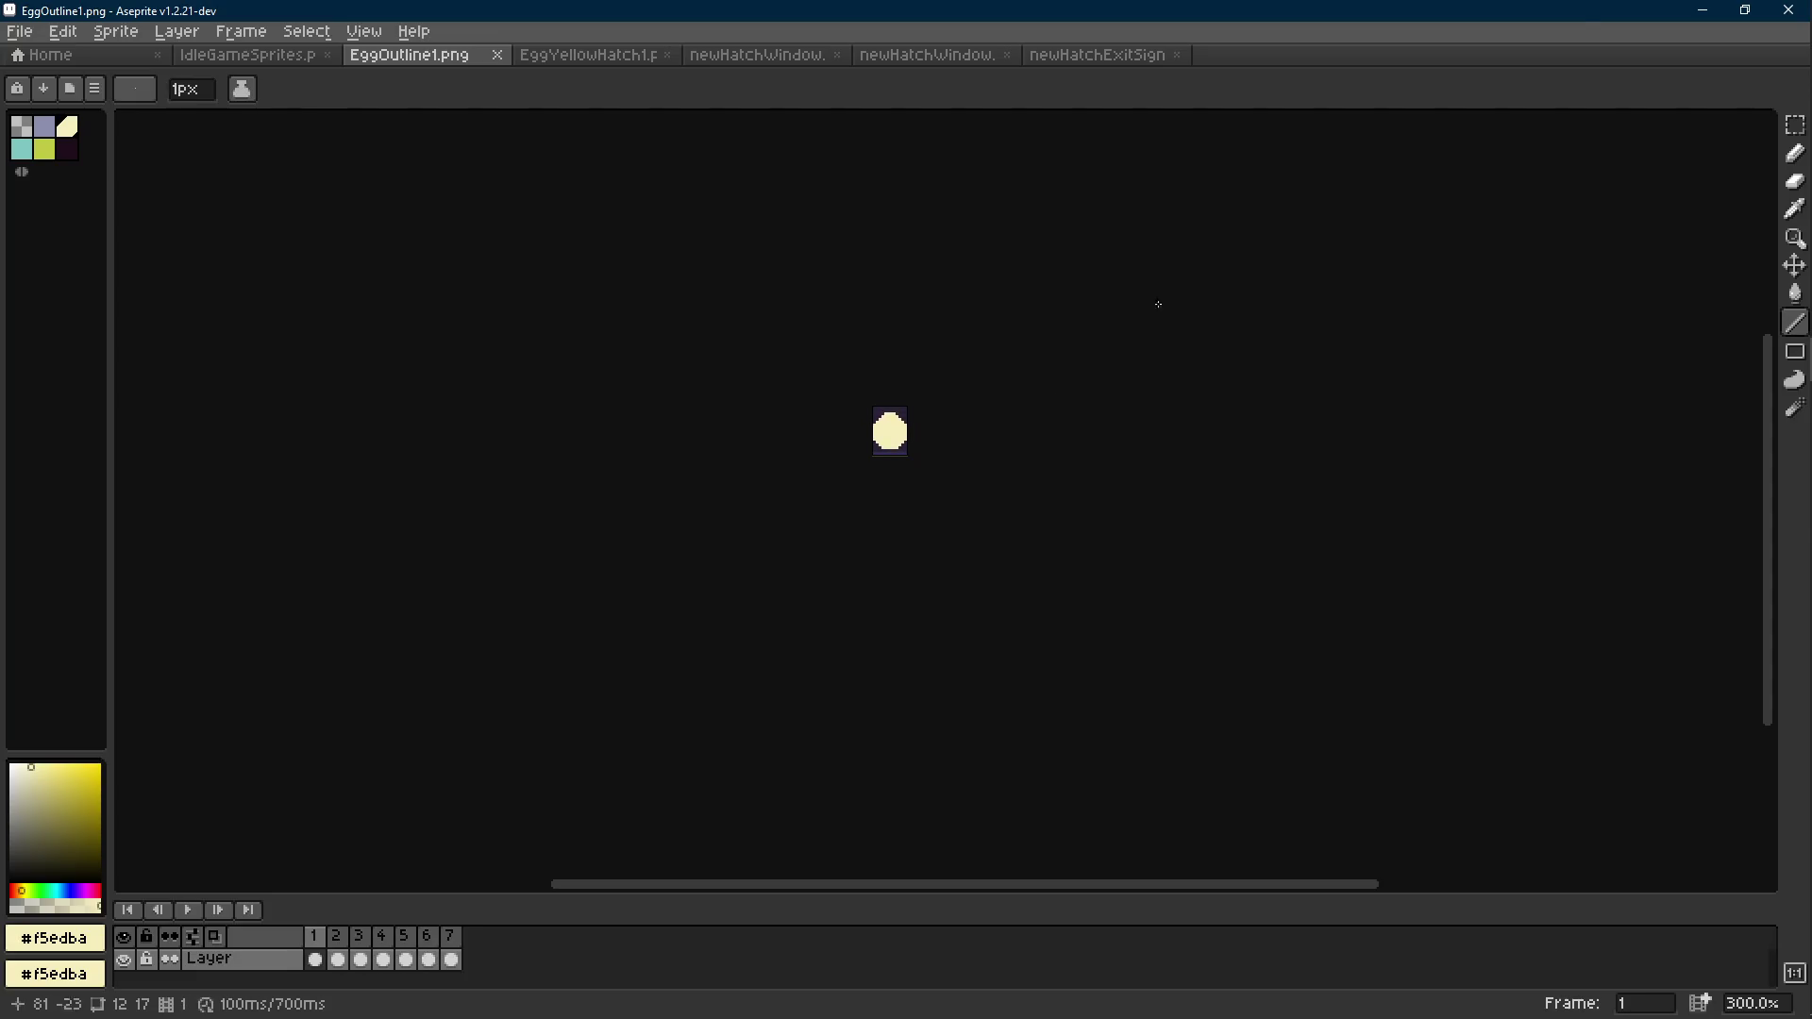
click(1701, 10)
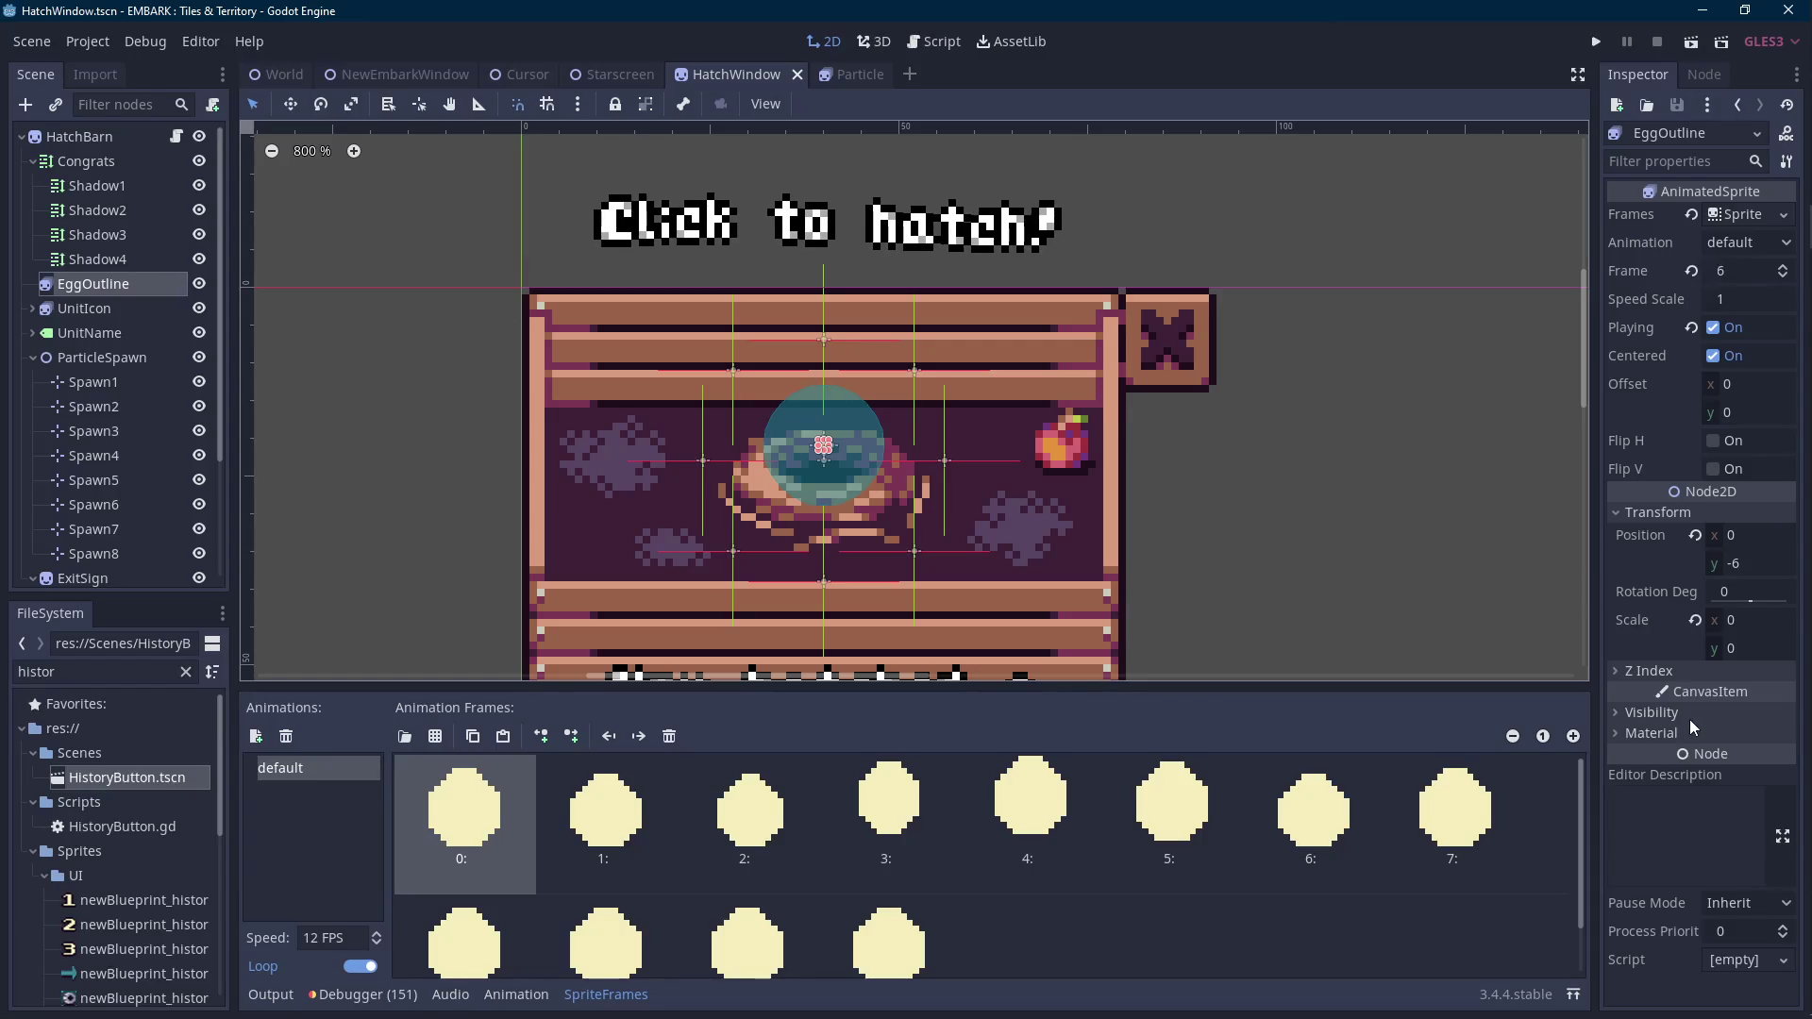
key(F5)
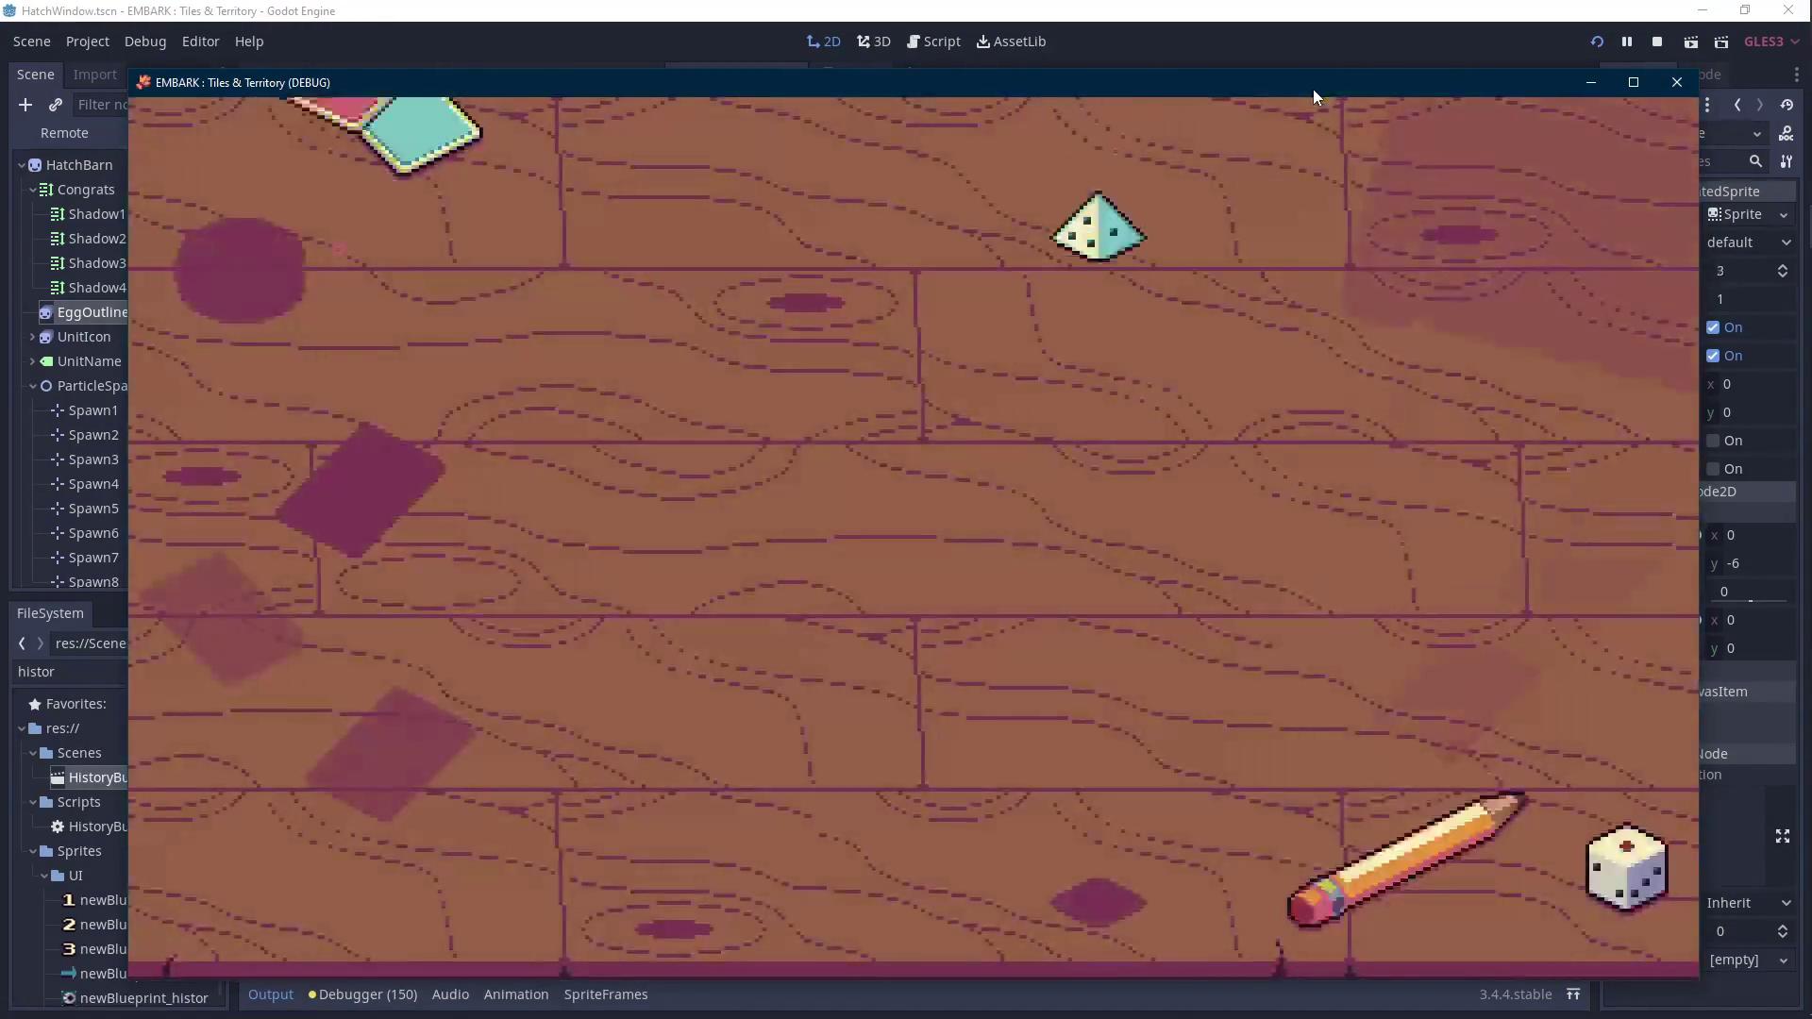
Load the File 1 save in the running game.
click(896, 578)
click(598, 405)
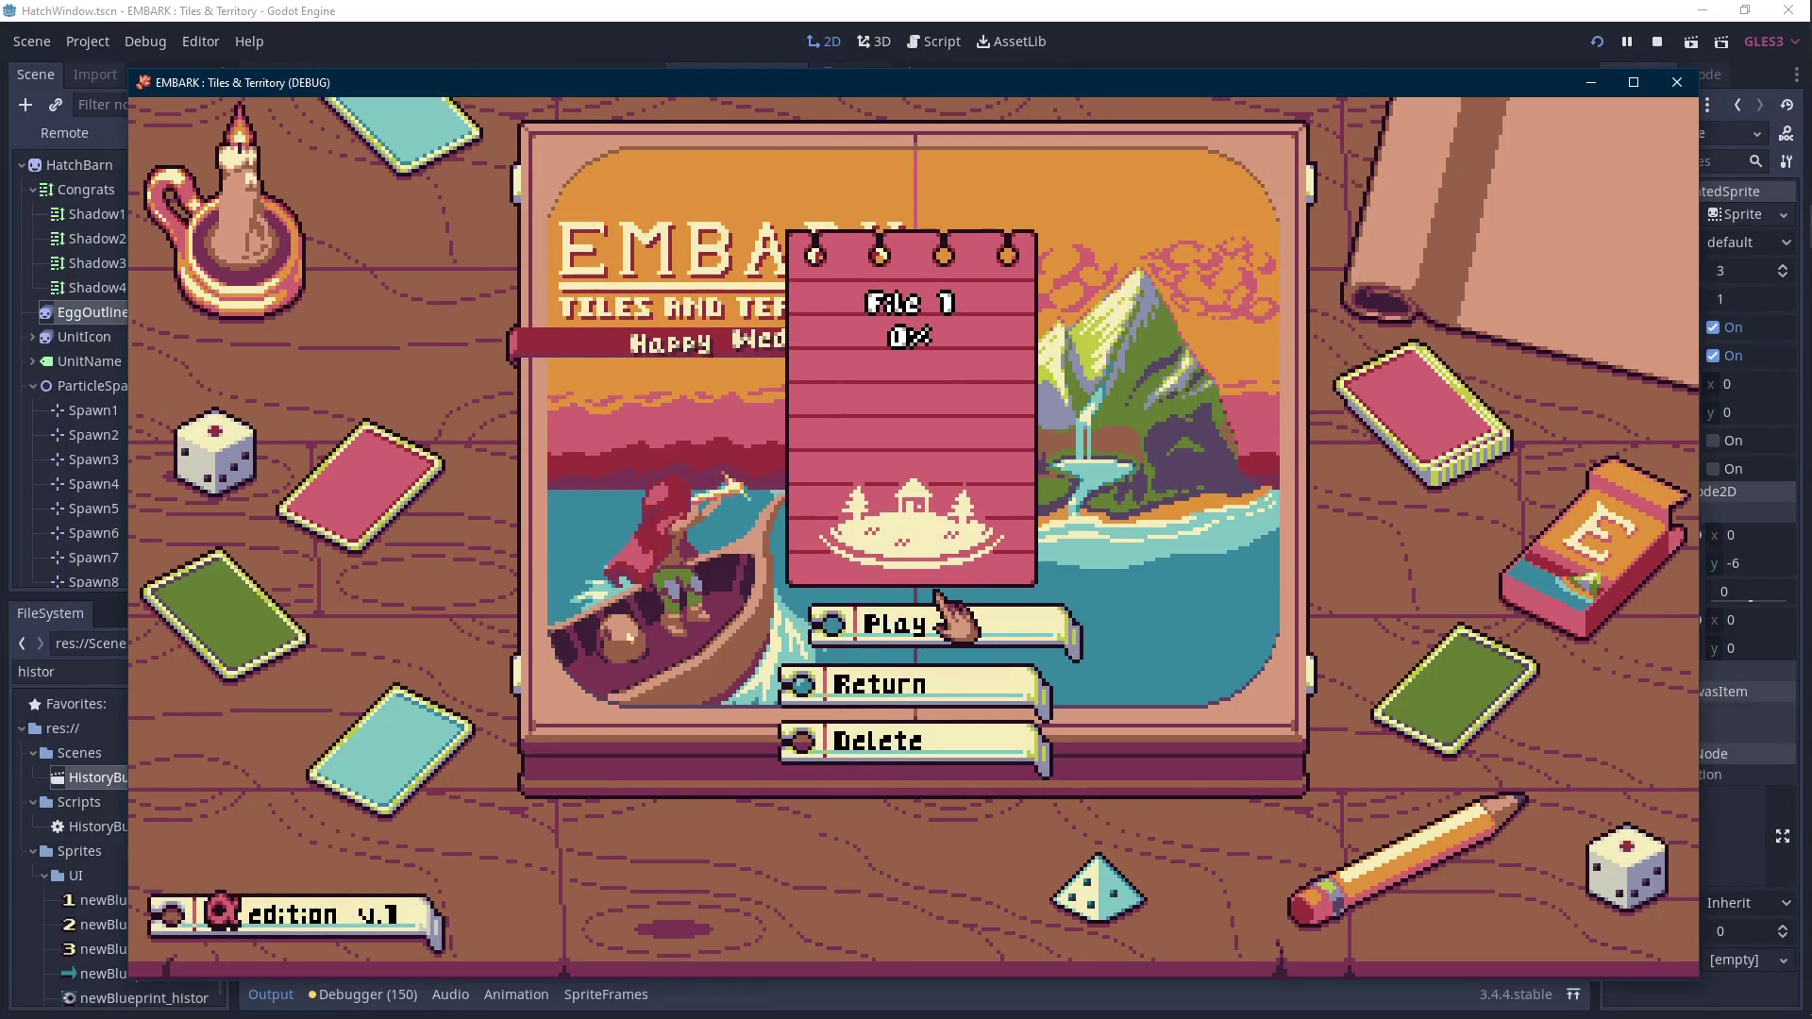
click(941, 604)
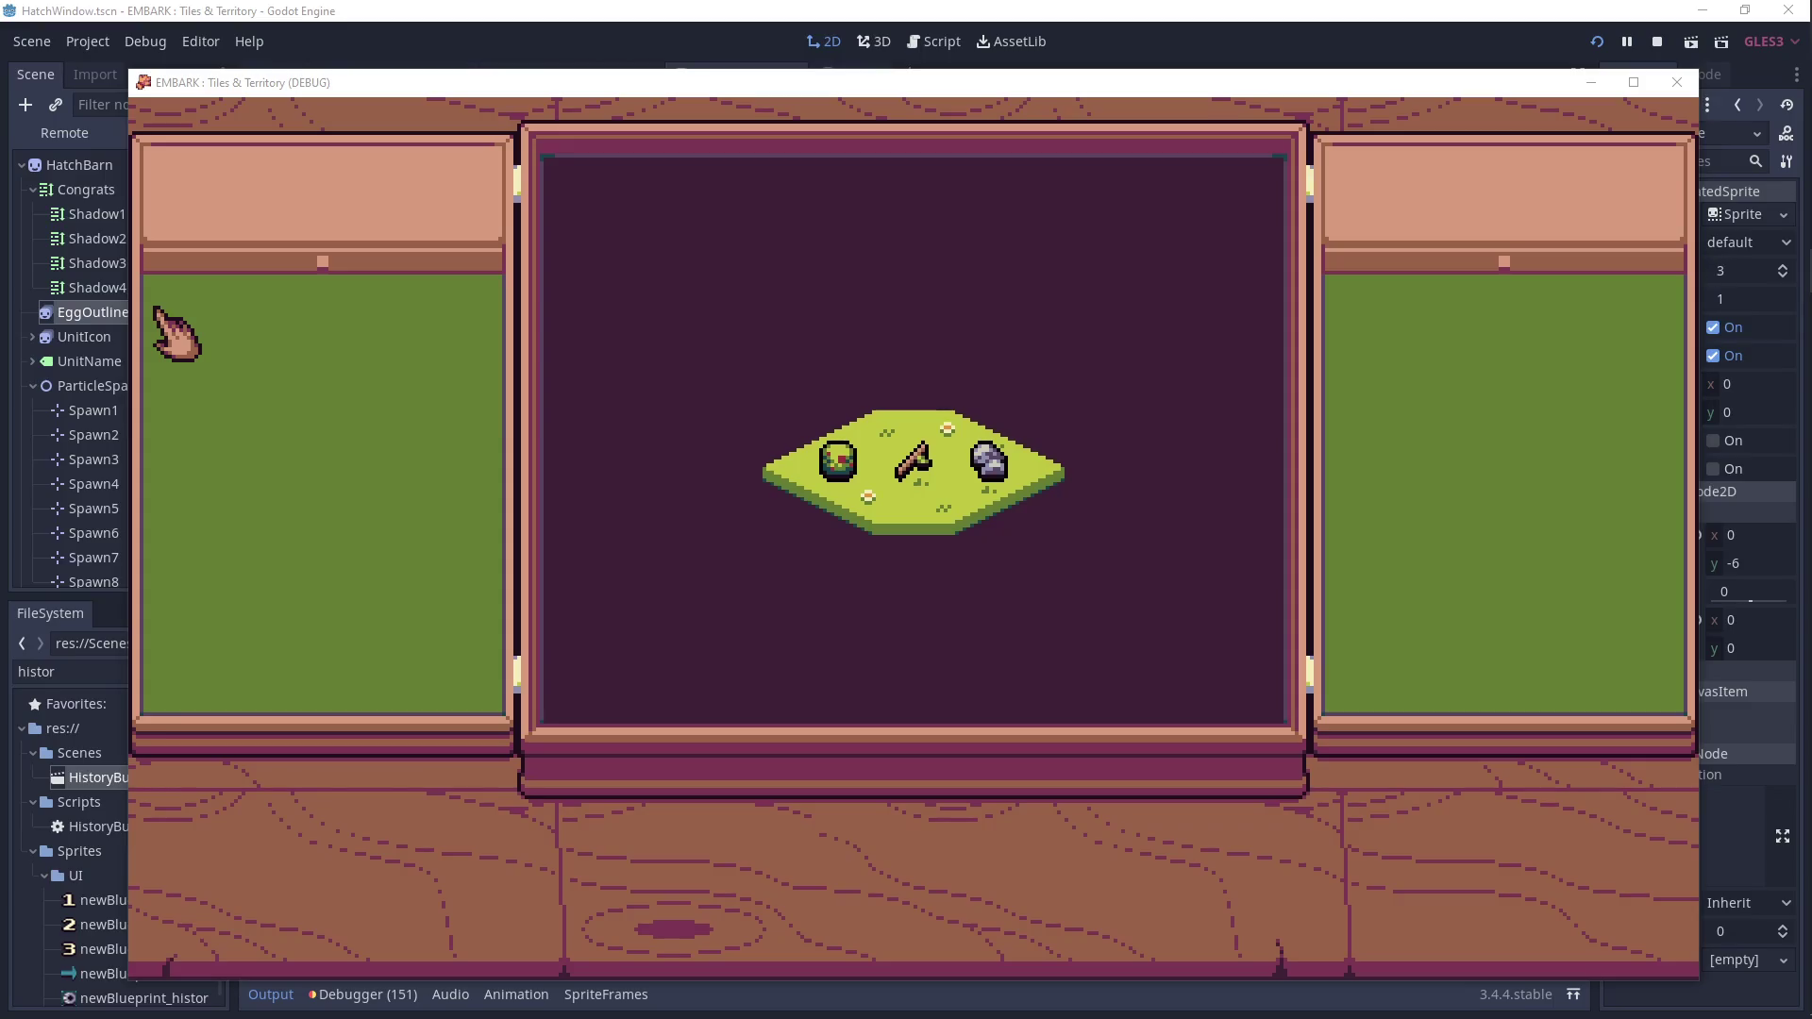
click(904, 366)
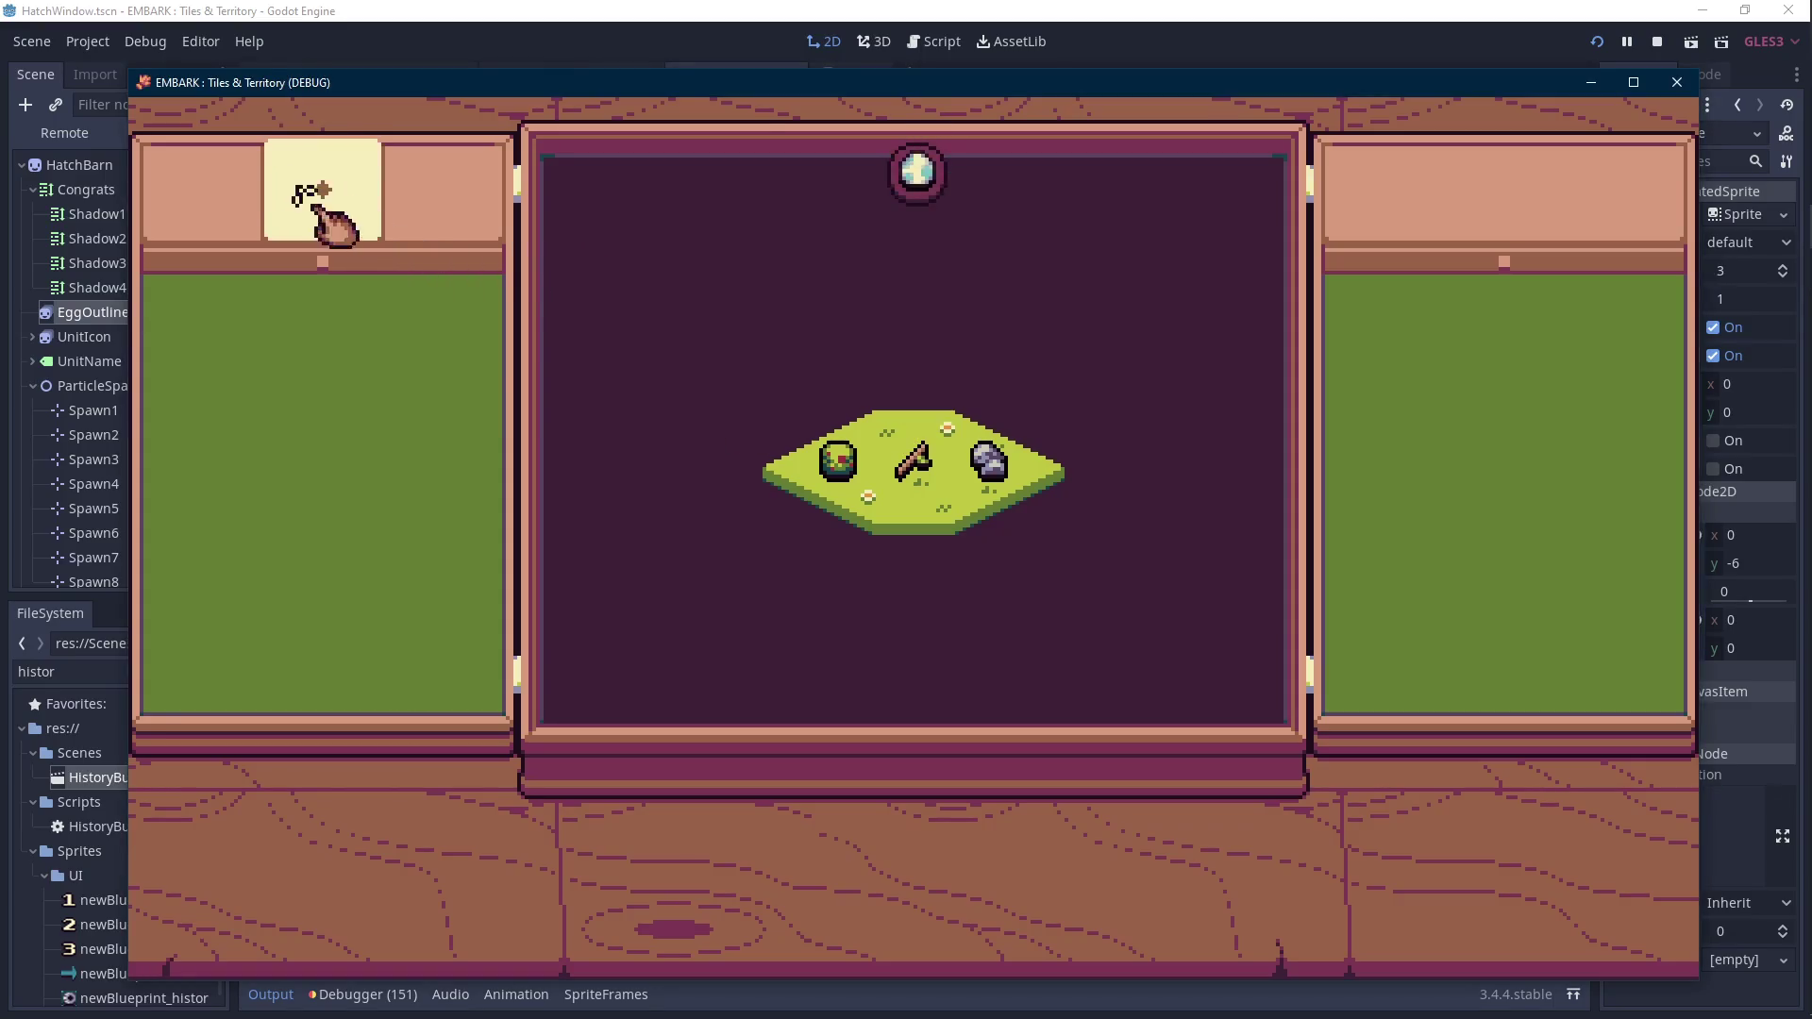
Hatch the Green Egg from the hatch barn to reveal 'You hatched a Prick!!', then stop the game.
click(321, 212)
click(354, 349)
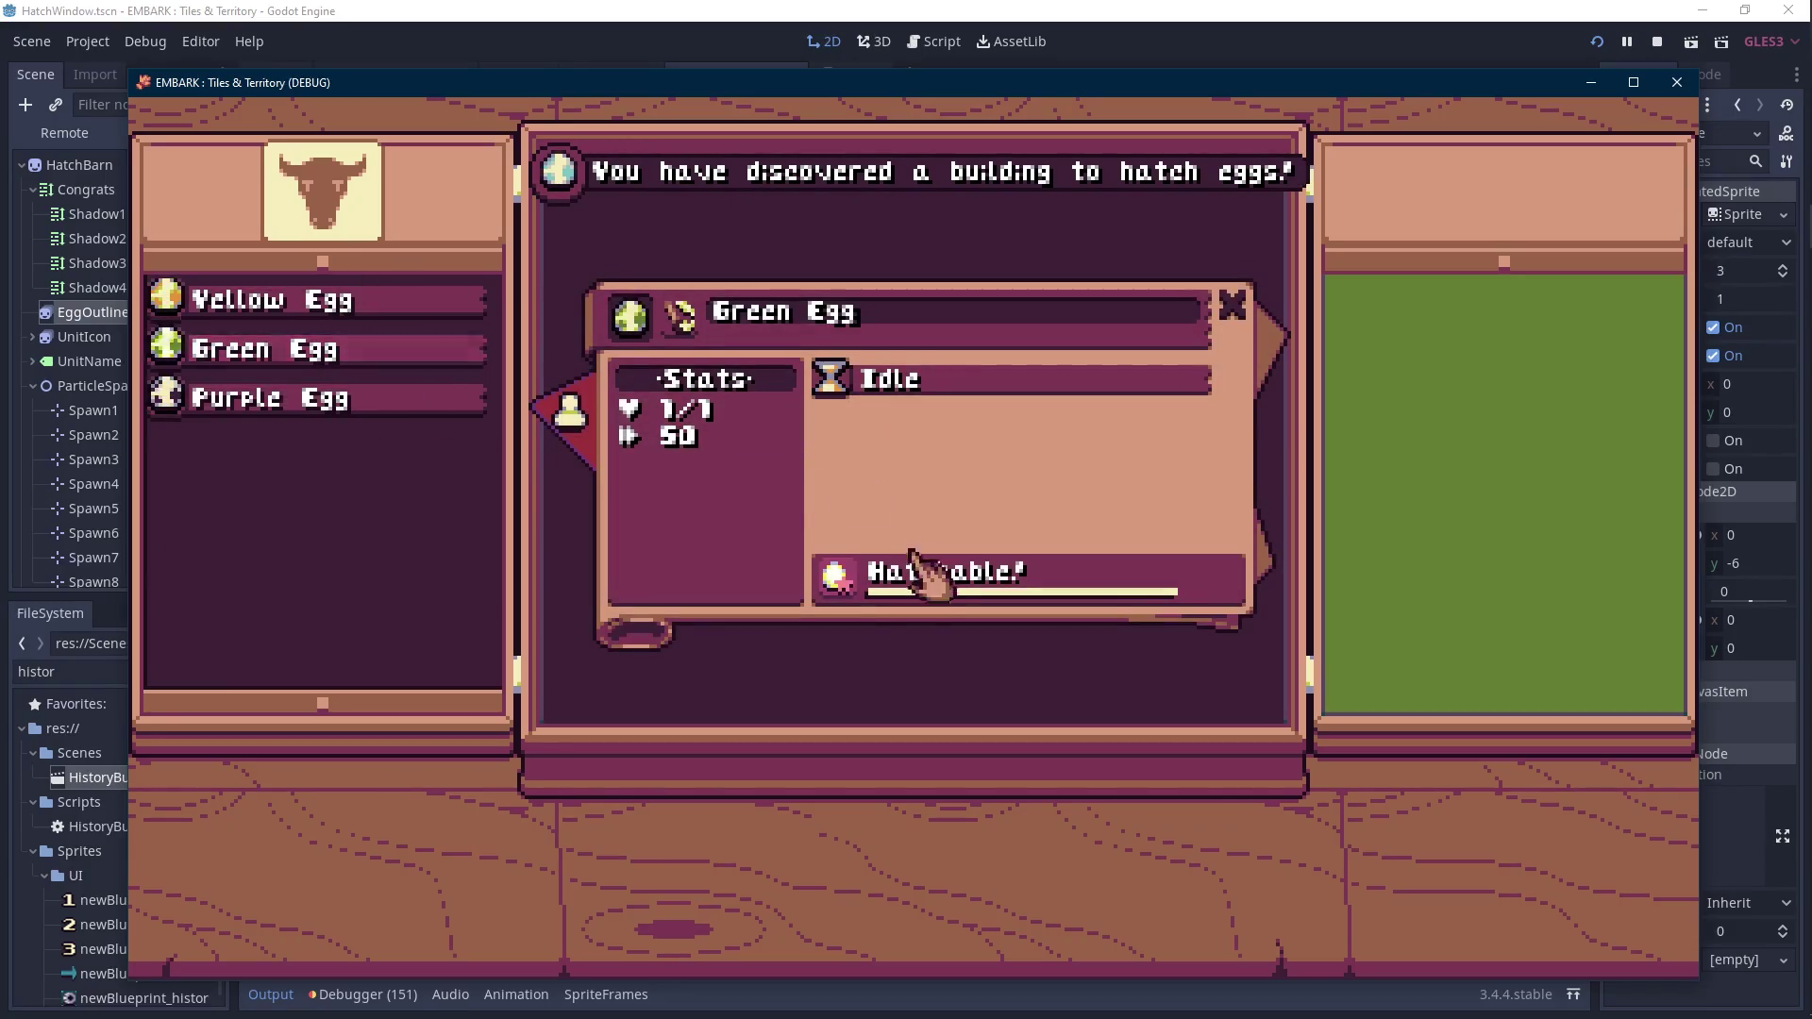
click(912, 555)
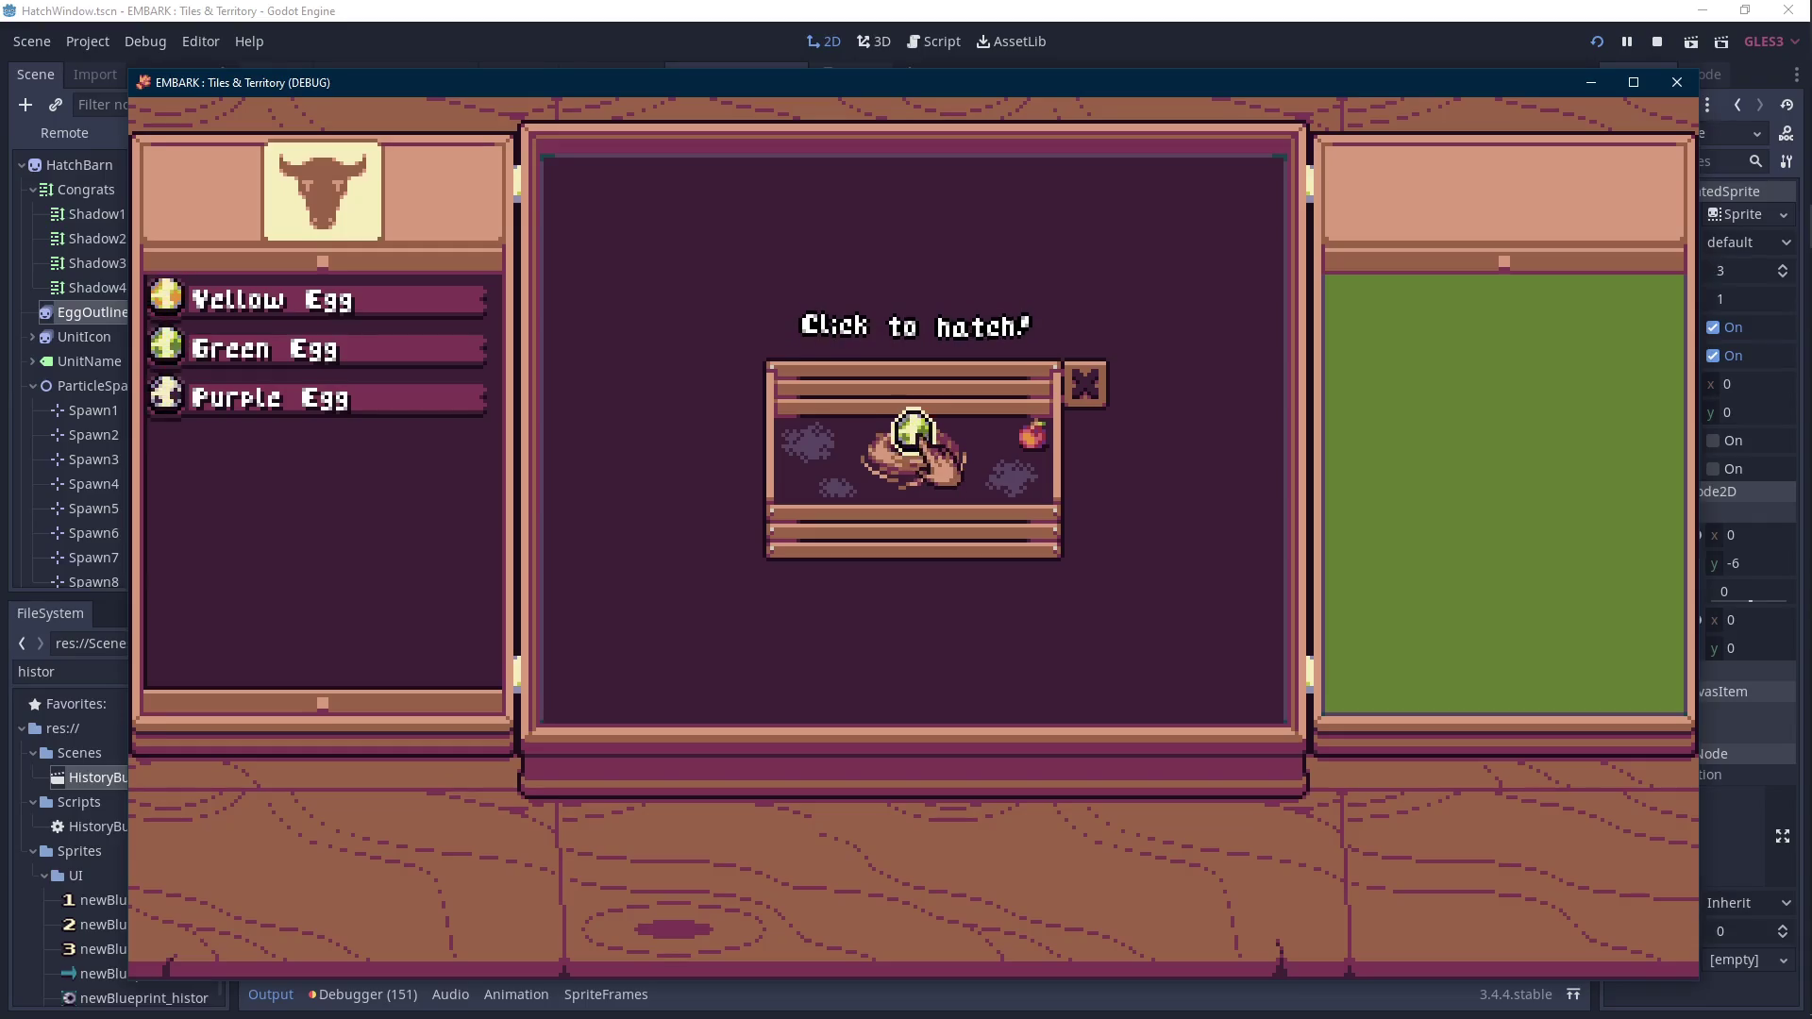
click(914, 439)
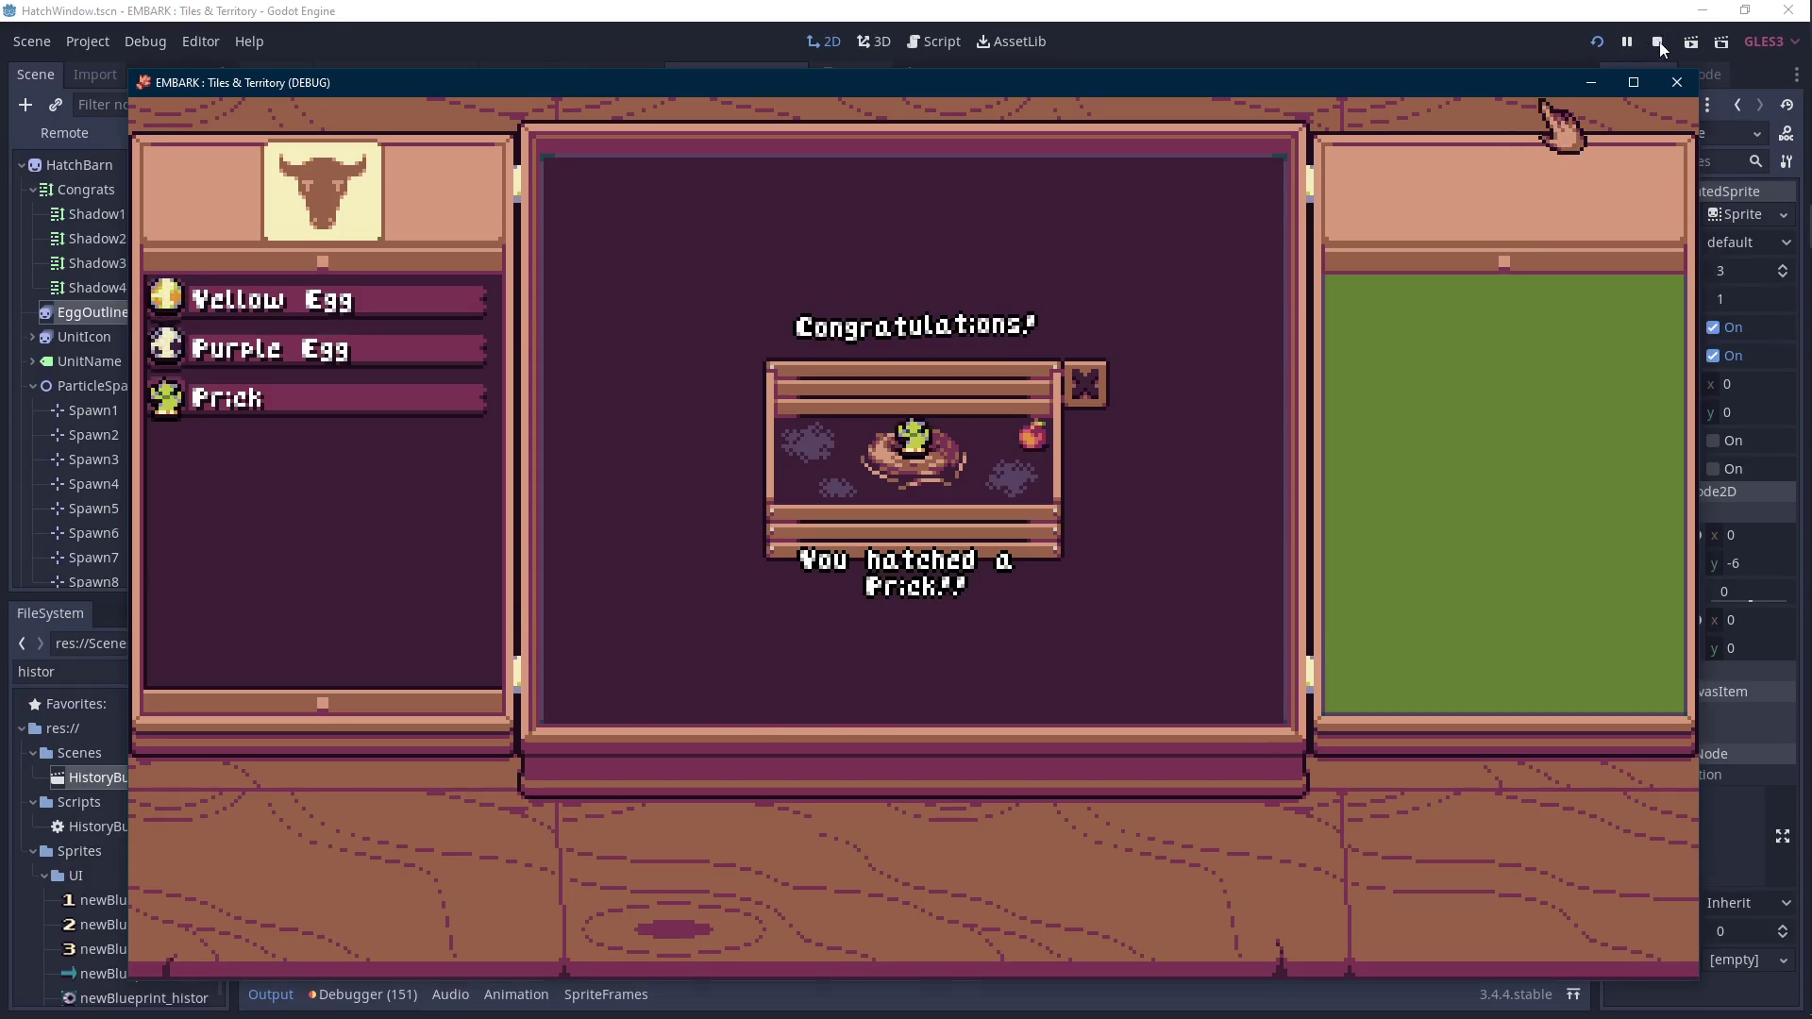
key(F8)
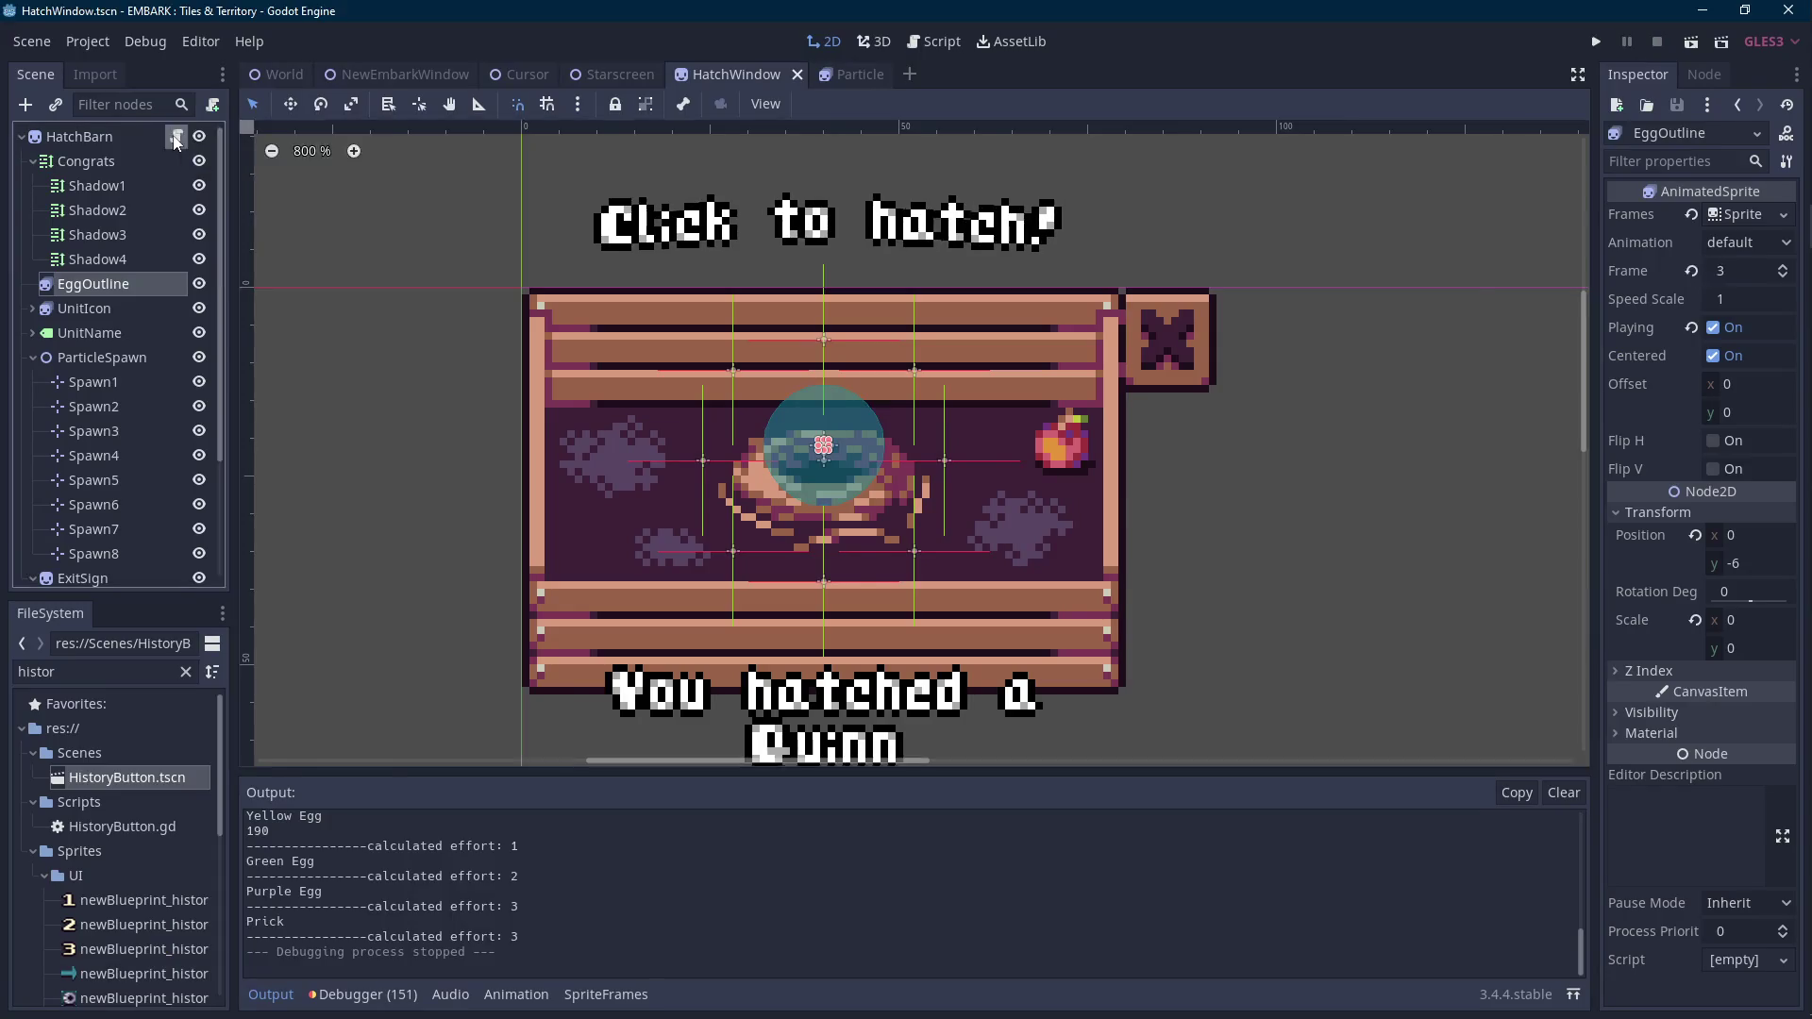
Show the HatchWindow.gd script with the Output panel collapsed for more code space.
click(175, 137)
scroll(132, 502, down, 4)
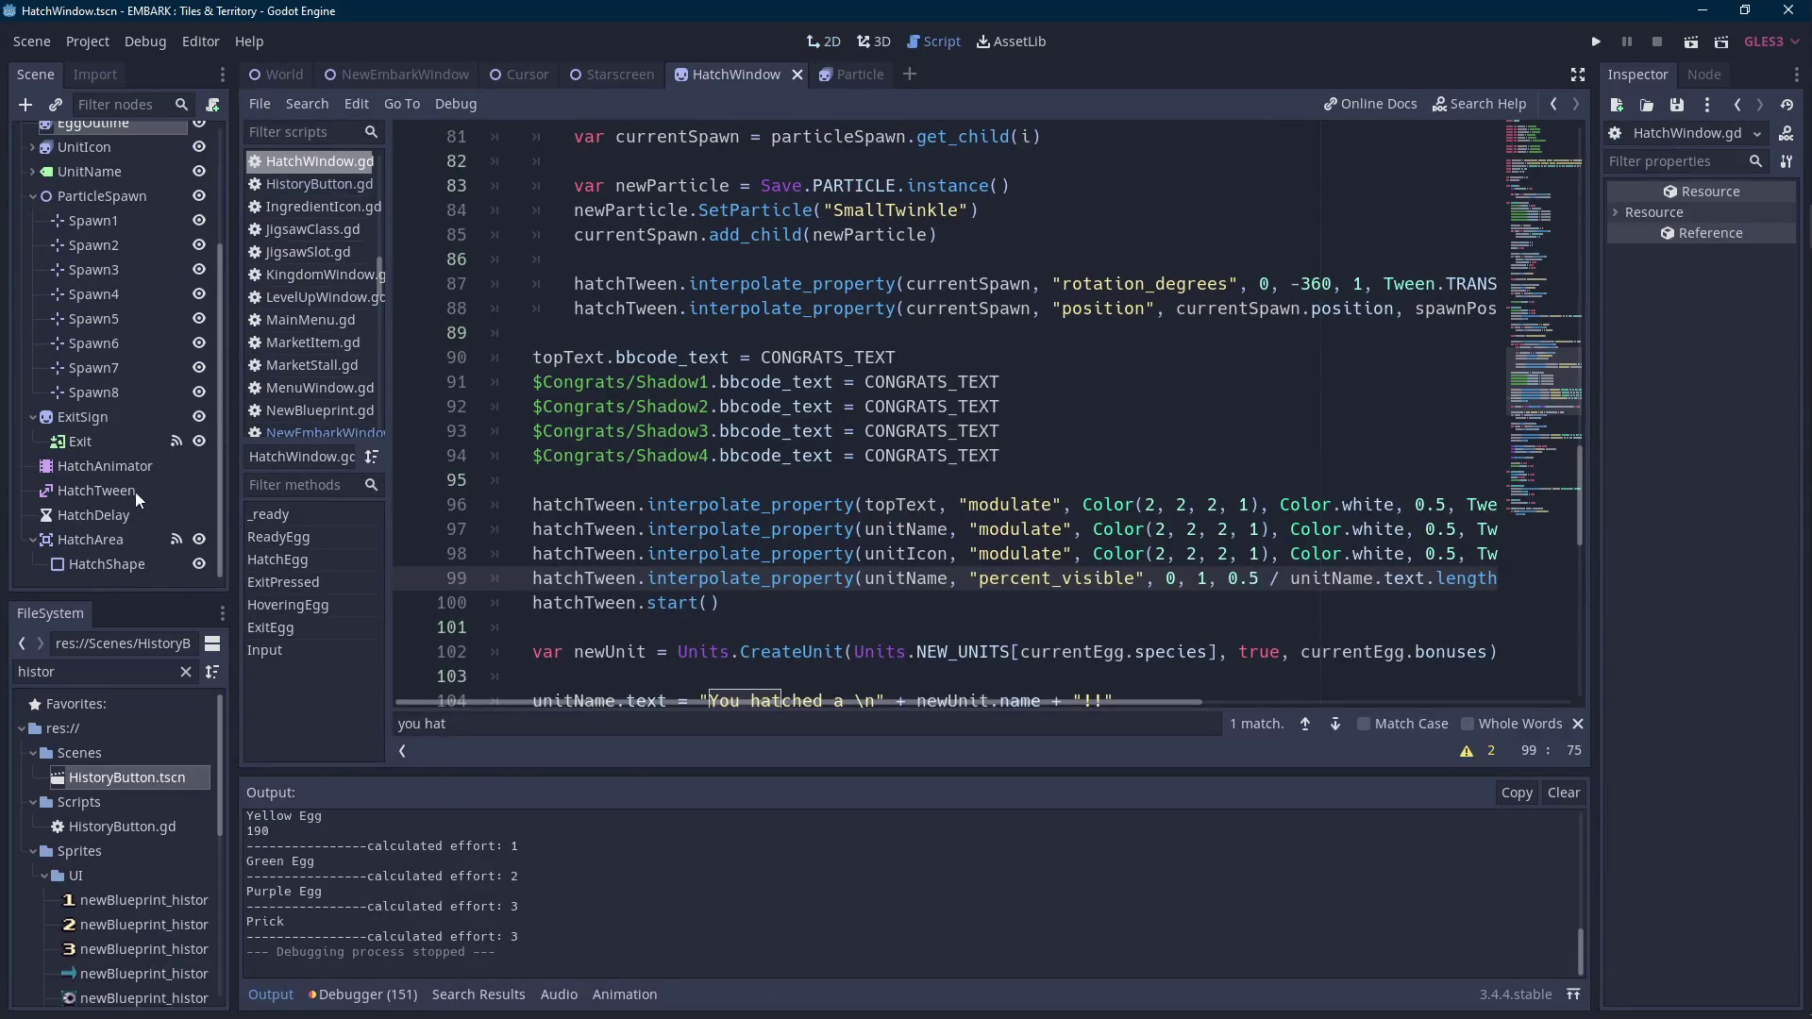
click(266, 996)
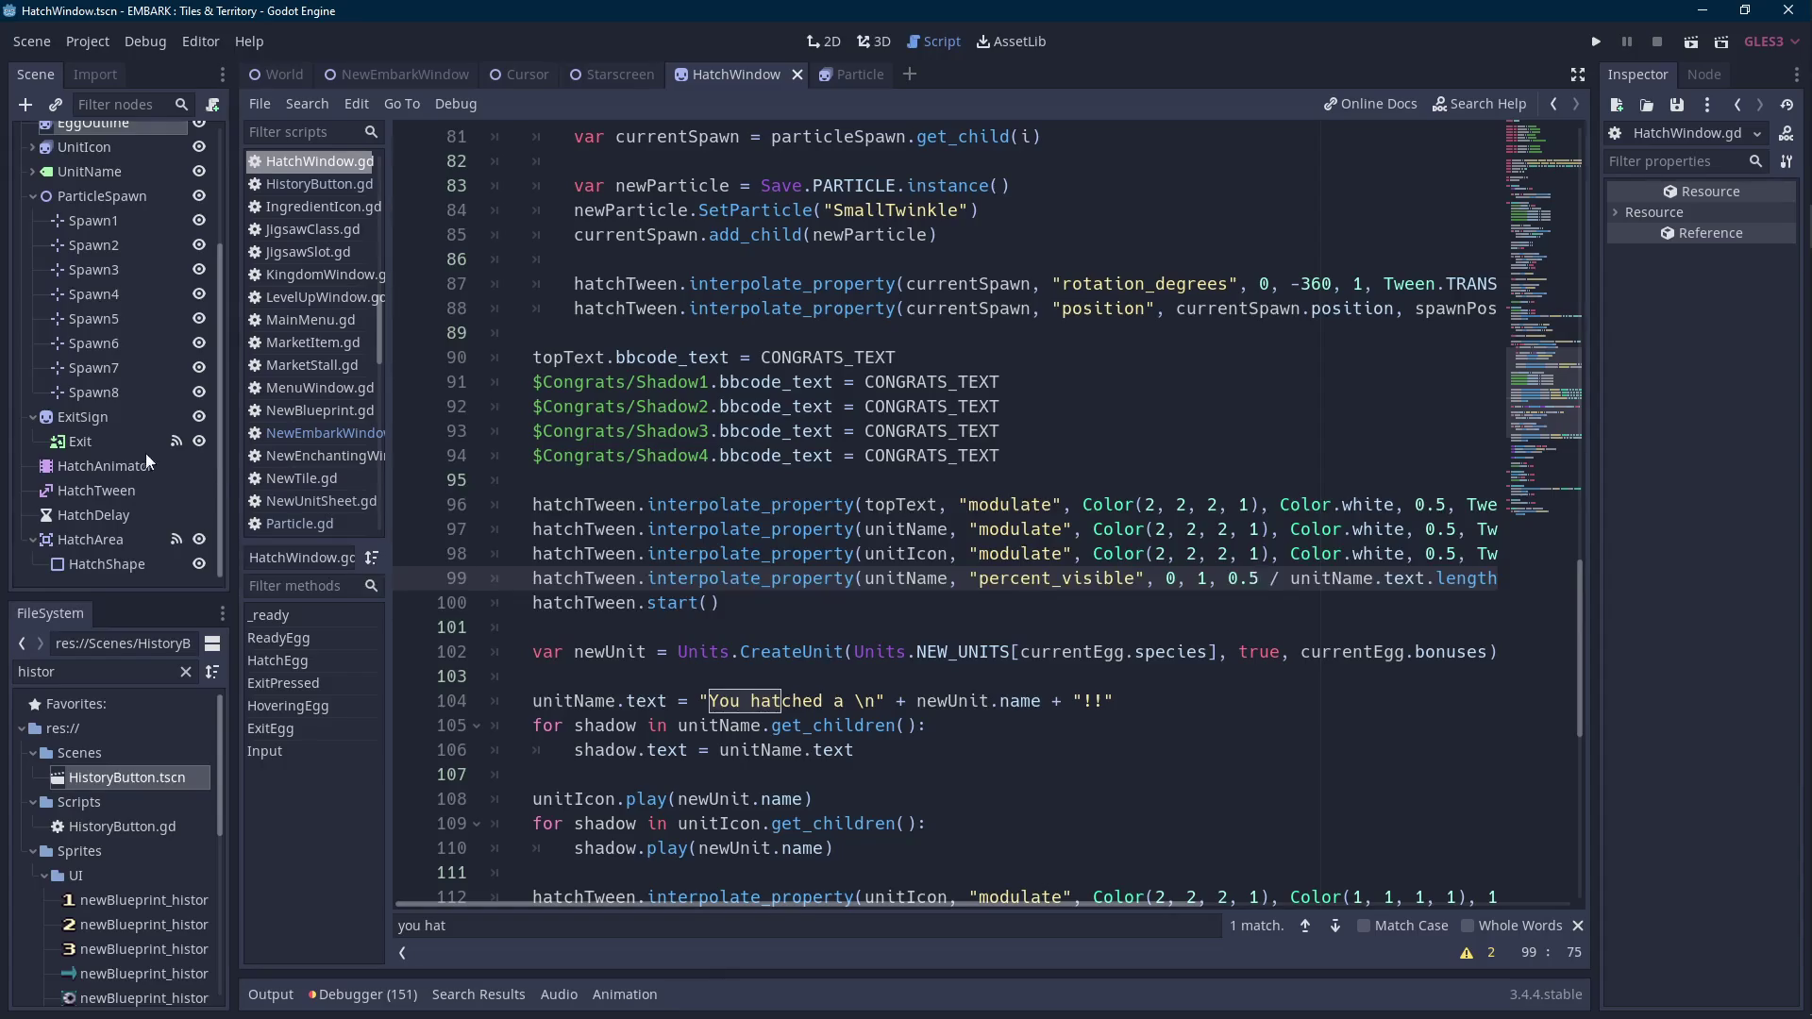
scroll(139, 469, up, 2)
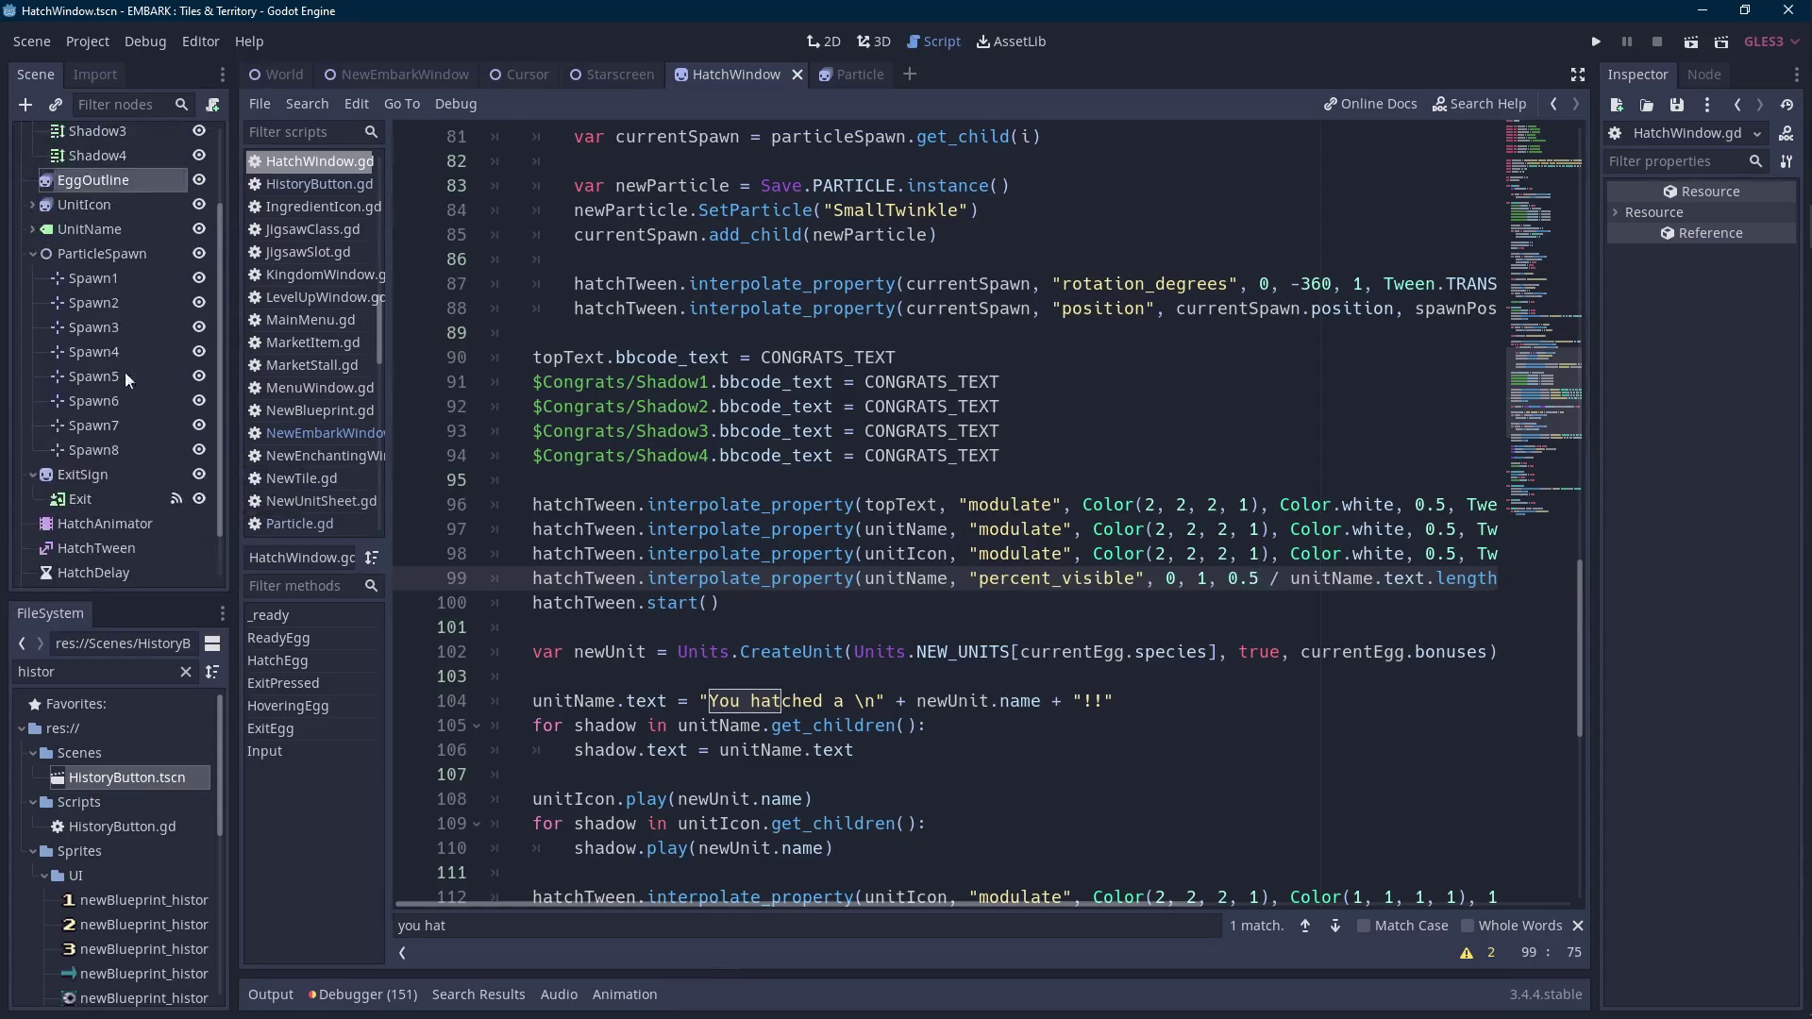
Check the UnitName node's shadow children, then review the tween code around line 100.
click(106, 240)
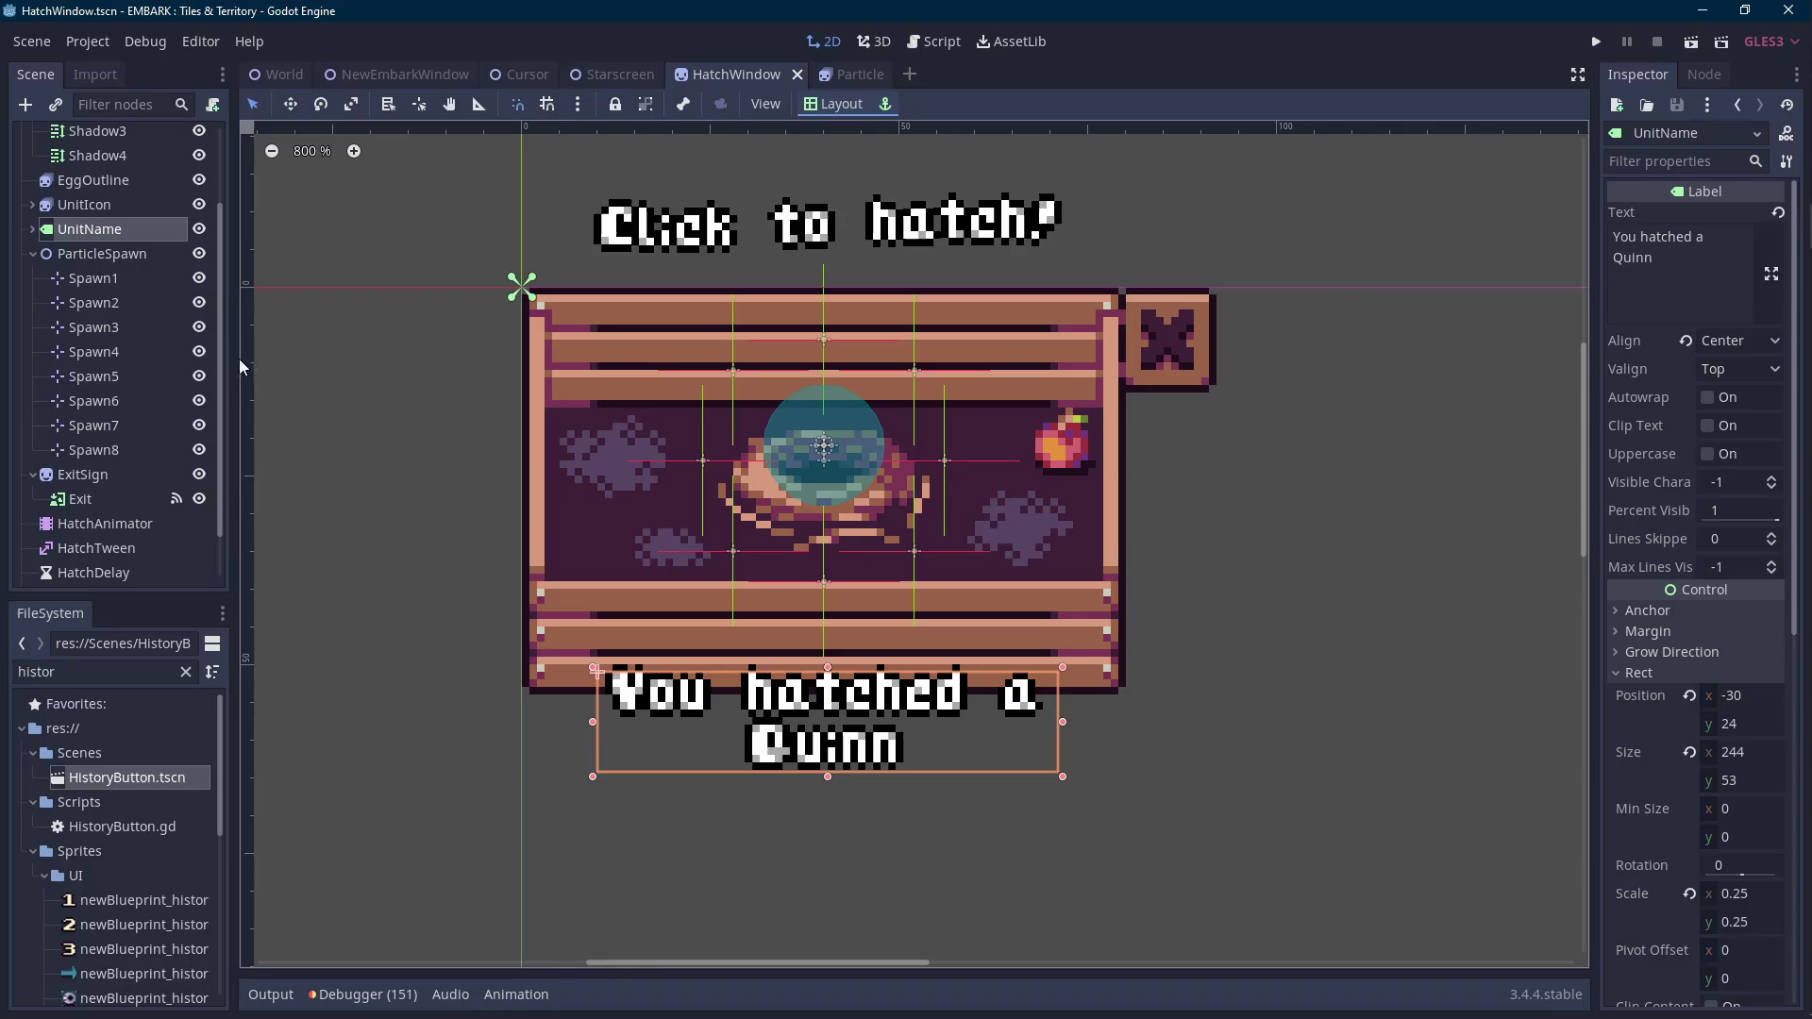
click(33, 228)
scroll(161, 188, up, 3)
click(174, 138)
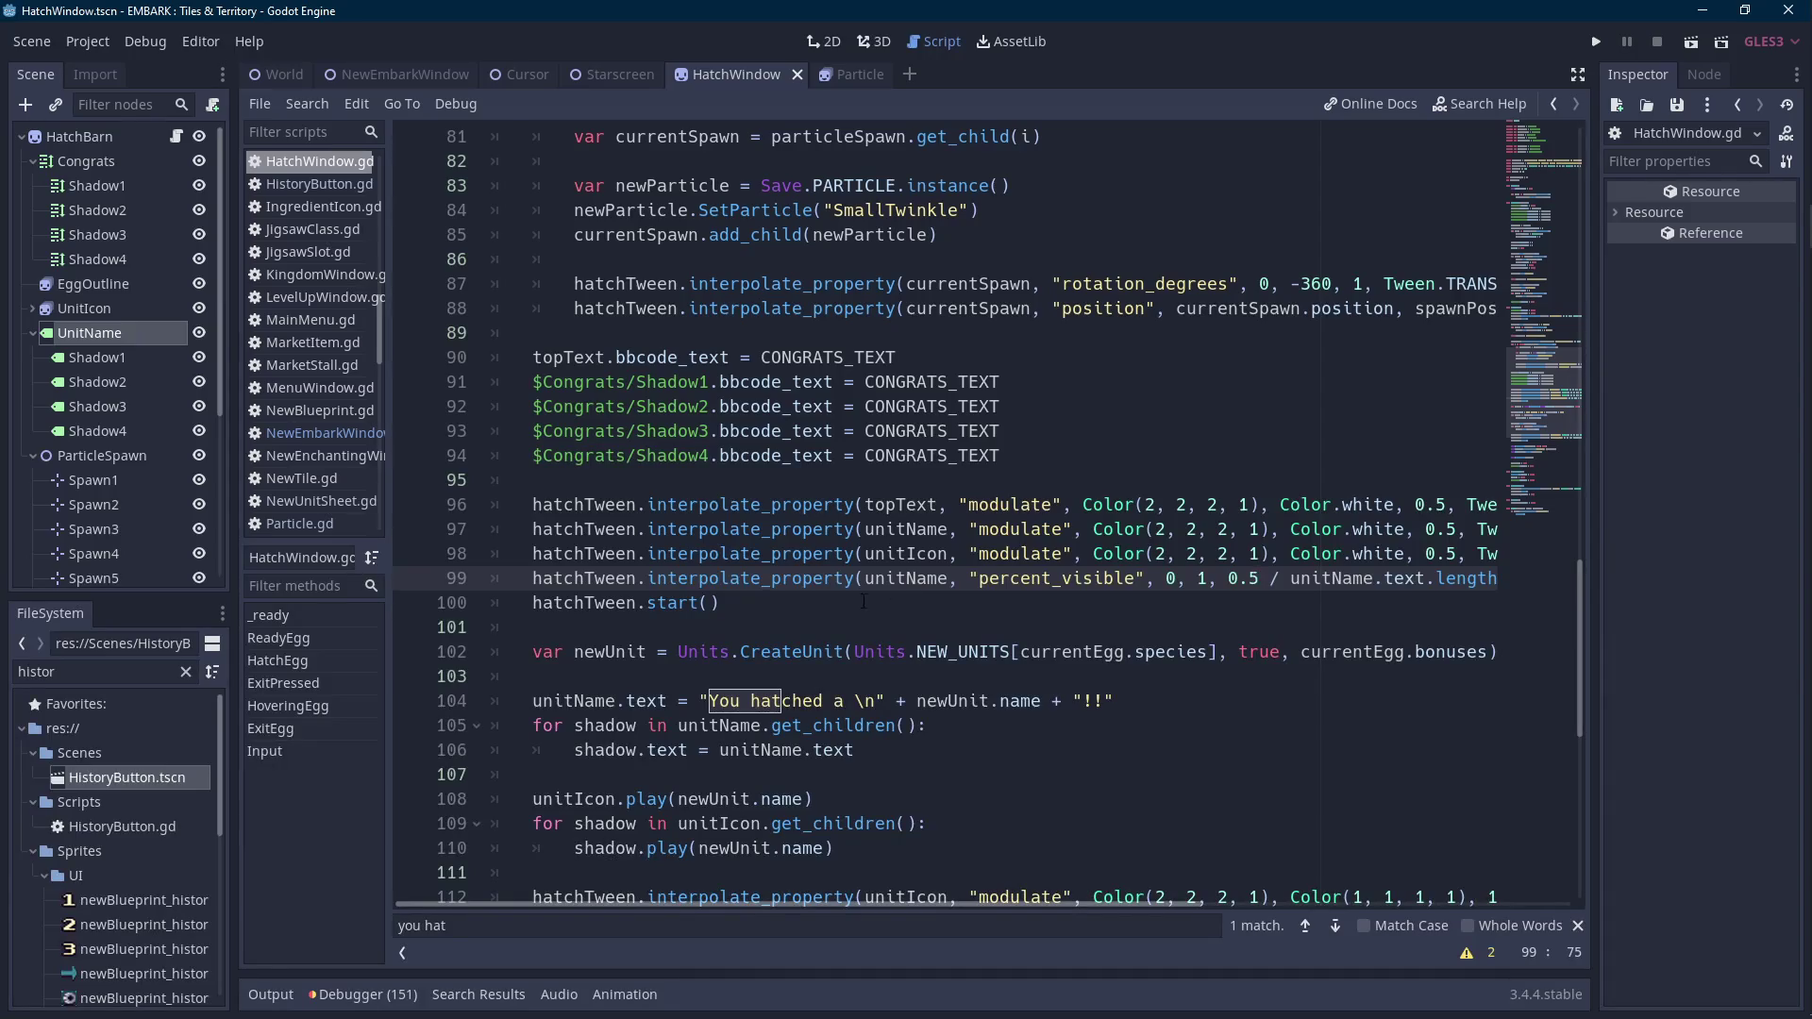
click(818, 602)
scroll(991, 592, down, 1)
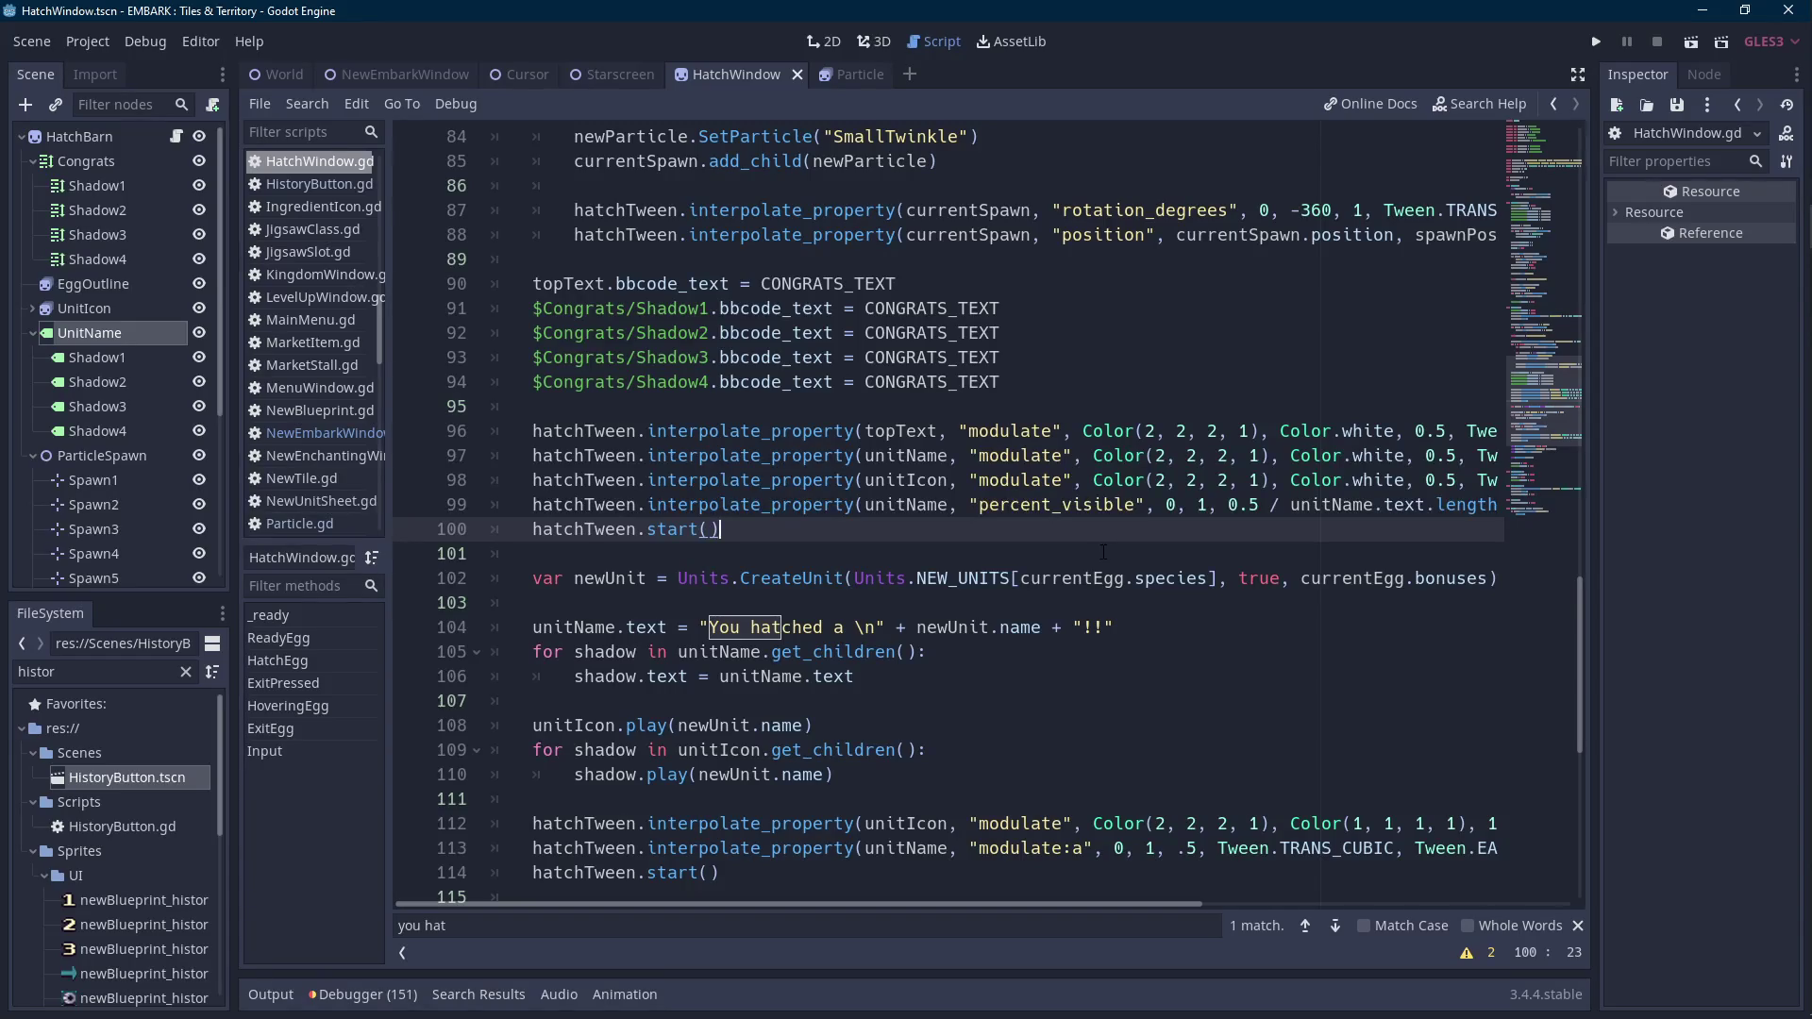
key(shift+Up)
key(shift+Home)
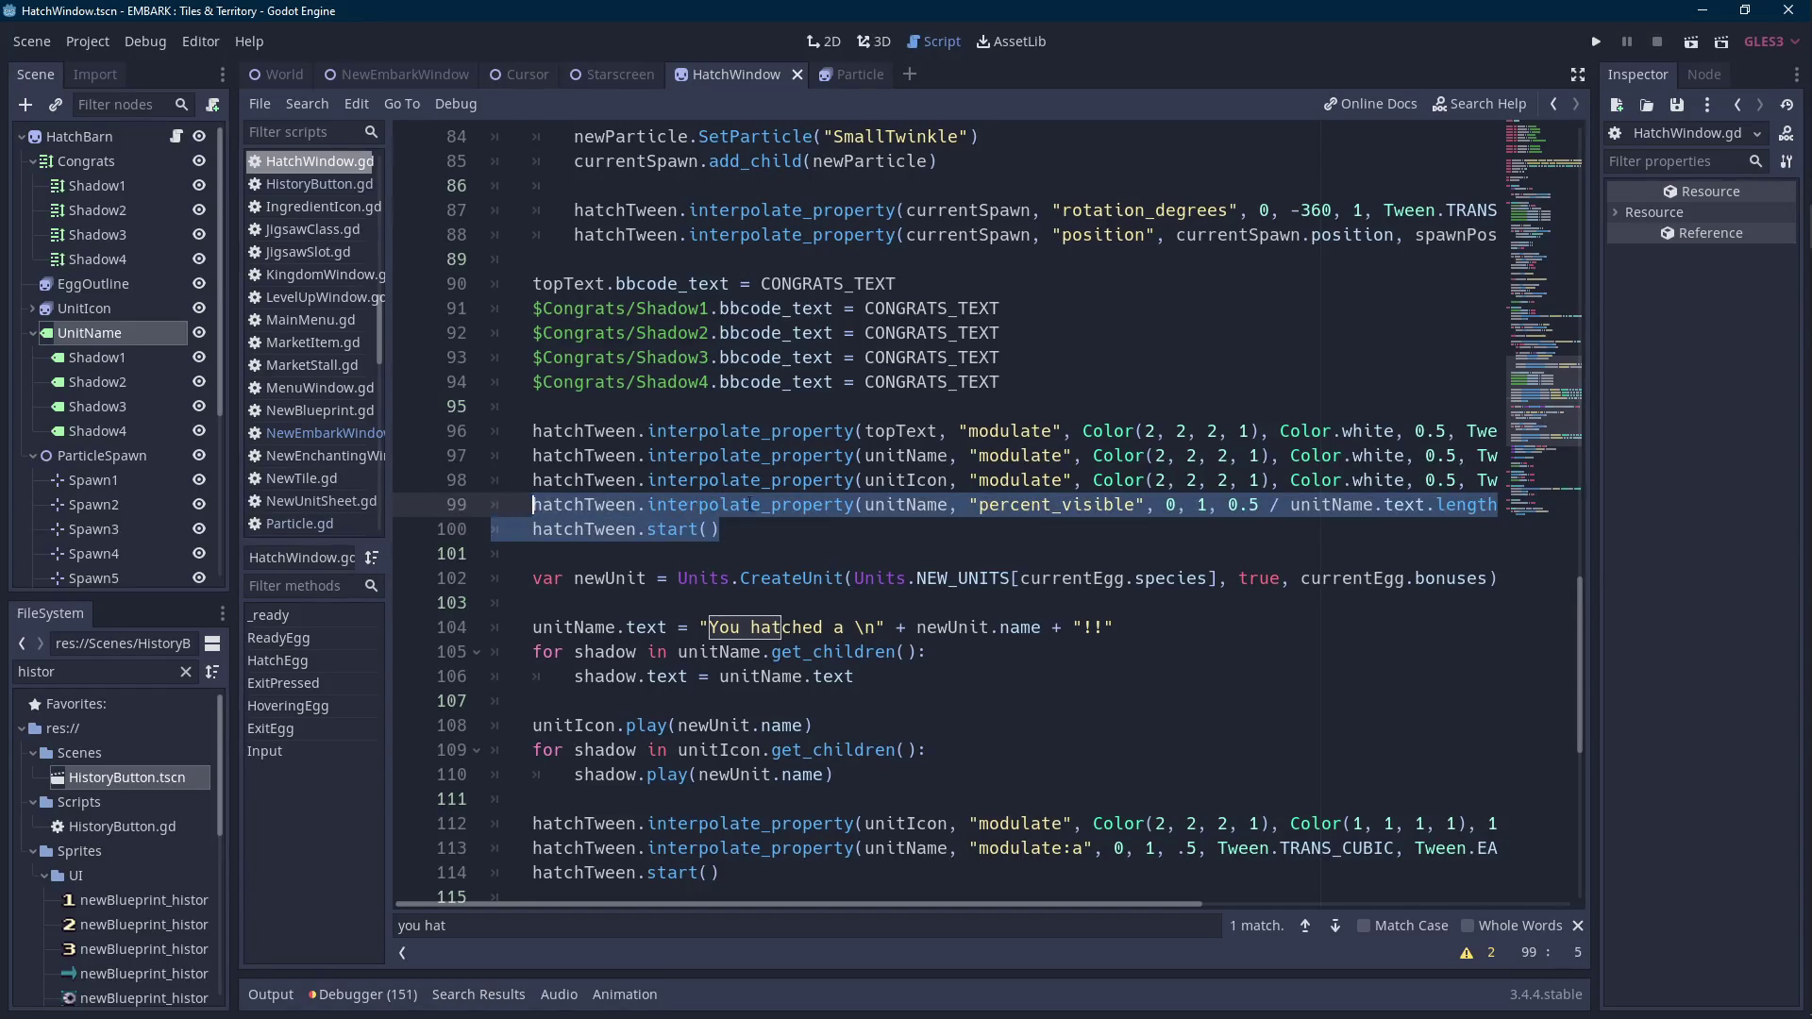
key(BackSpace)
key(Down)
key(End)
key(Down)
key(Down)
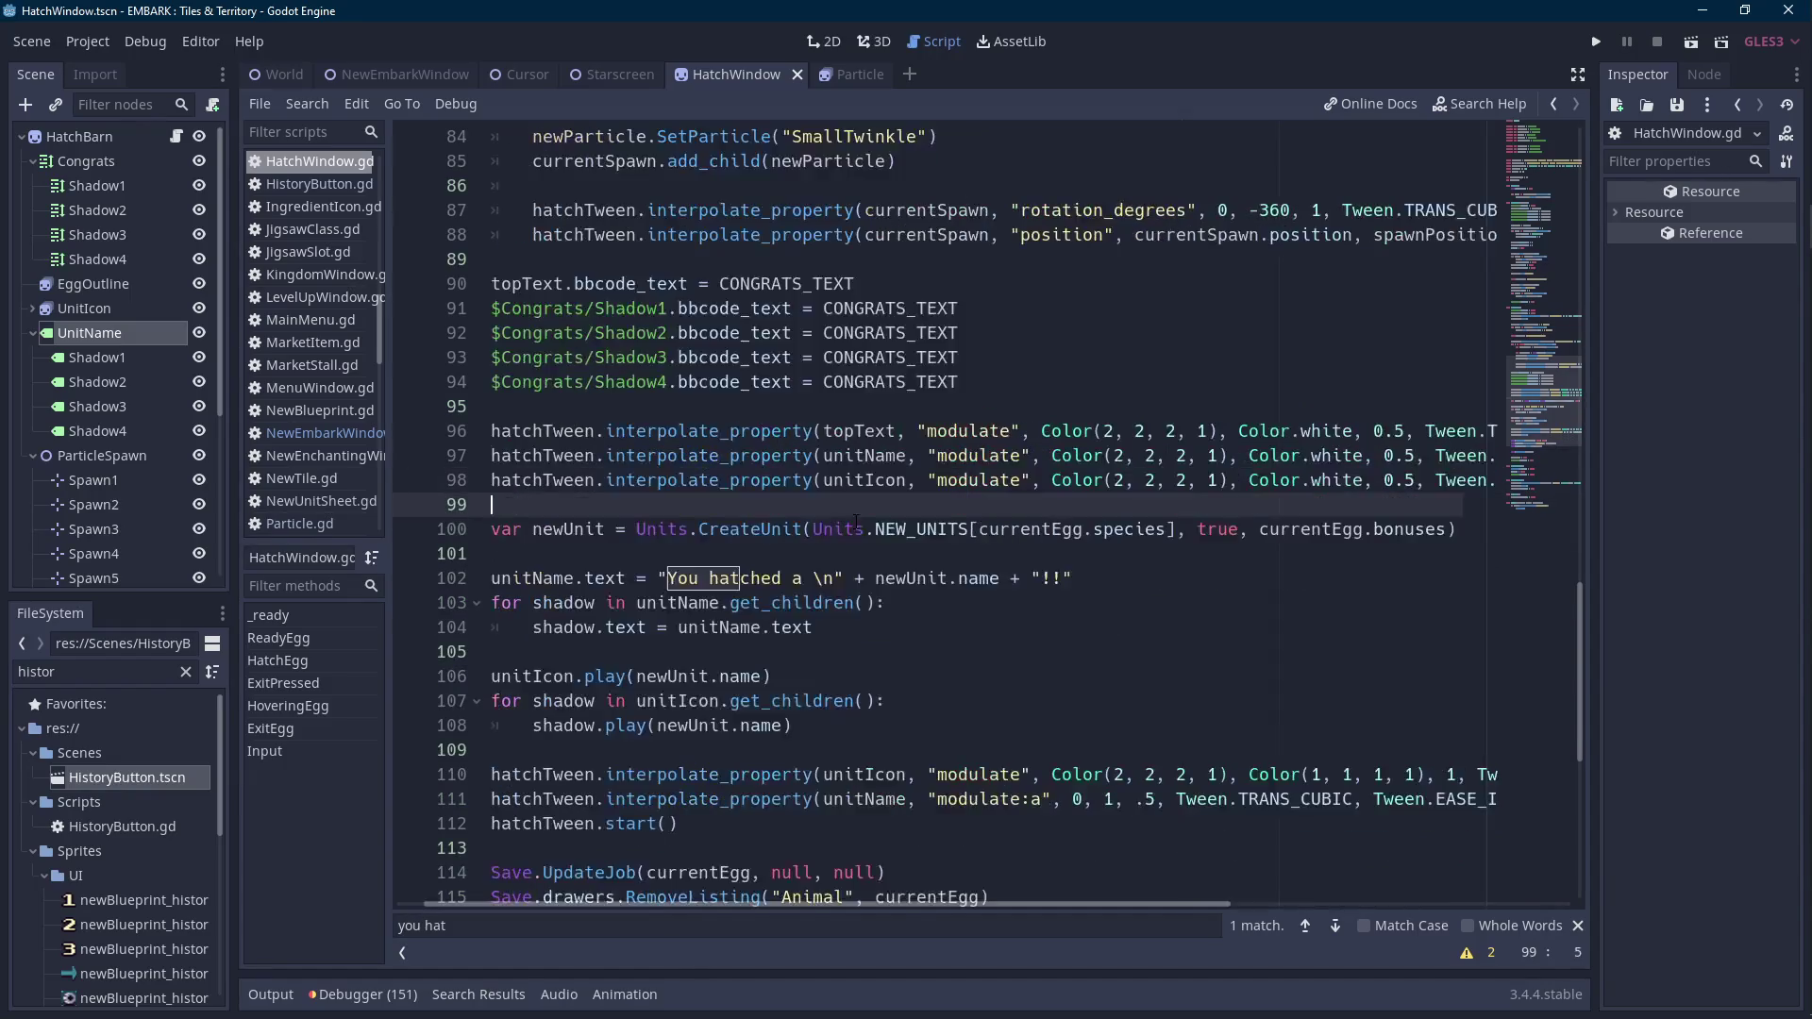
key(Down)
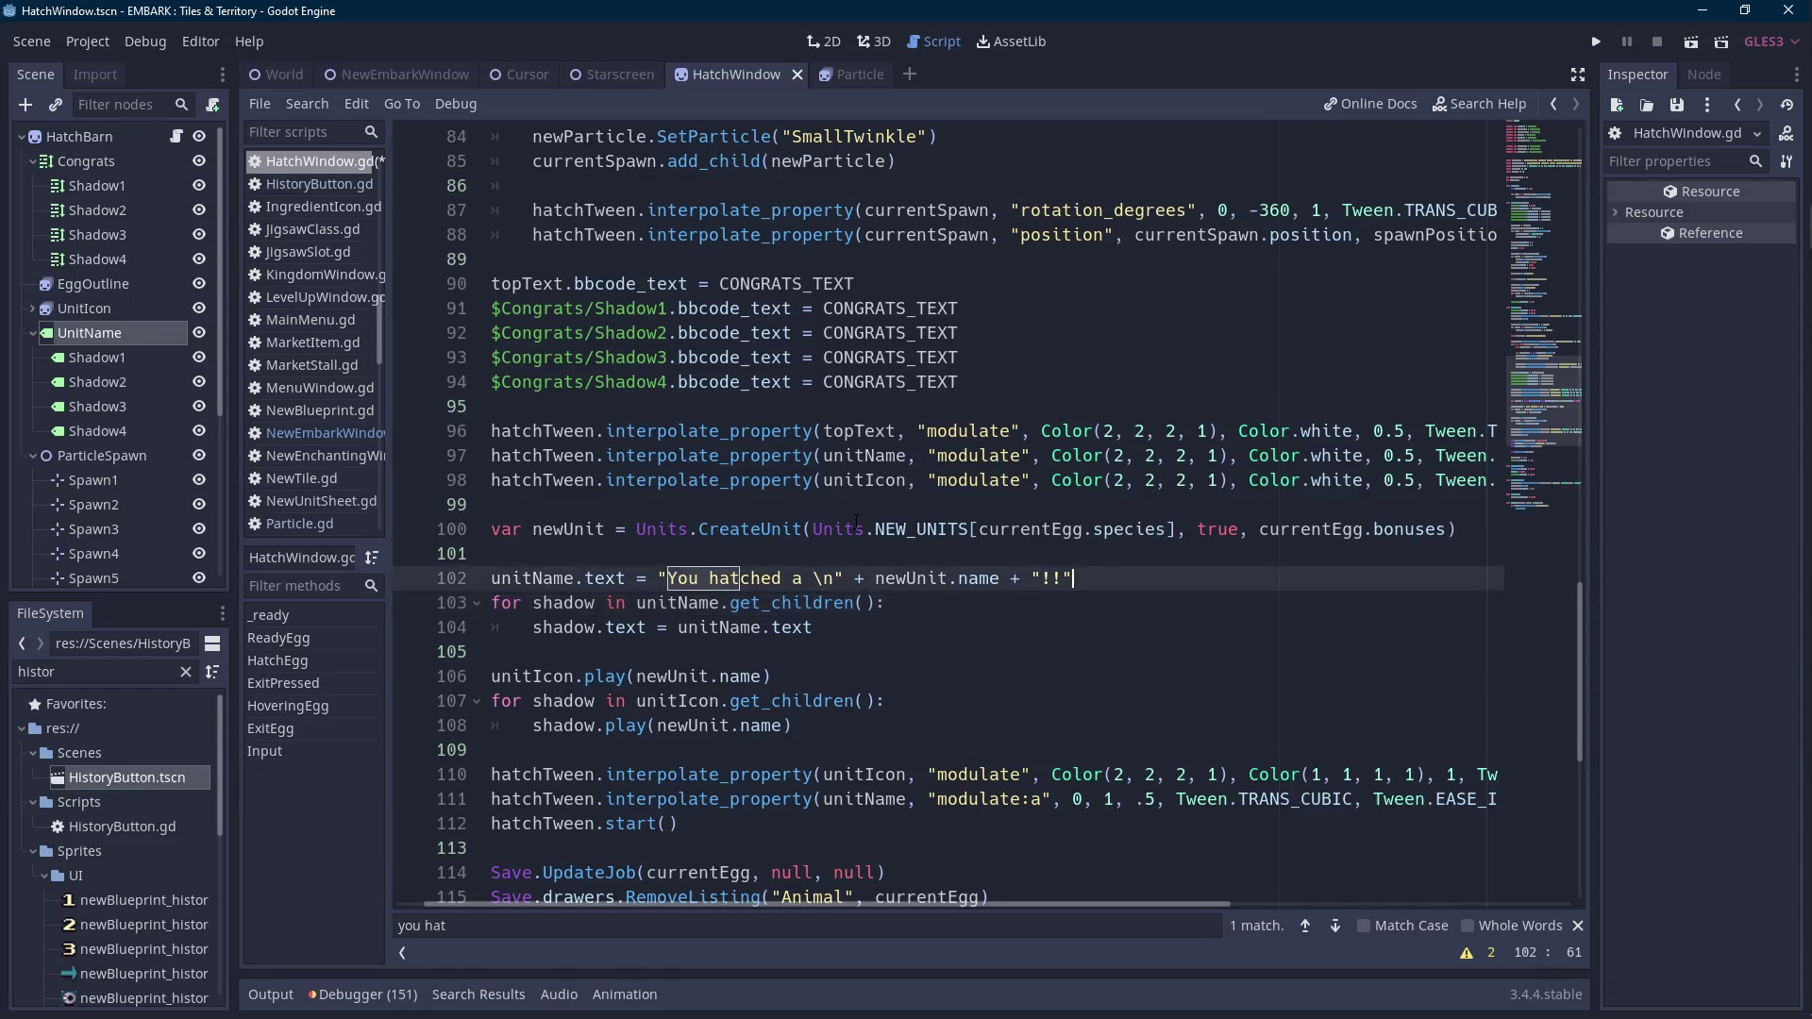
key(ctrl+z)
click(852, 537)
key(ctrl+s)
scroll(1019, 802, left, 1)
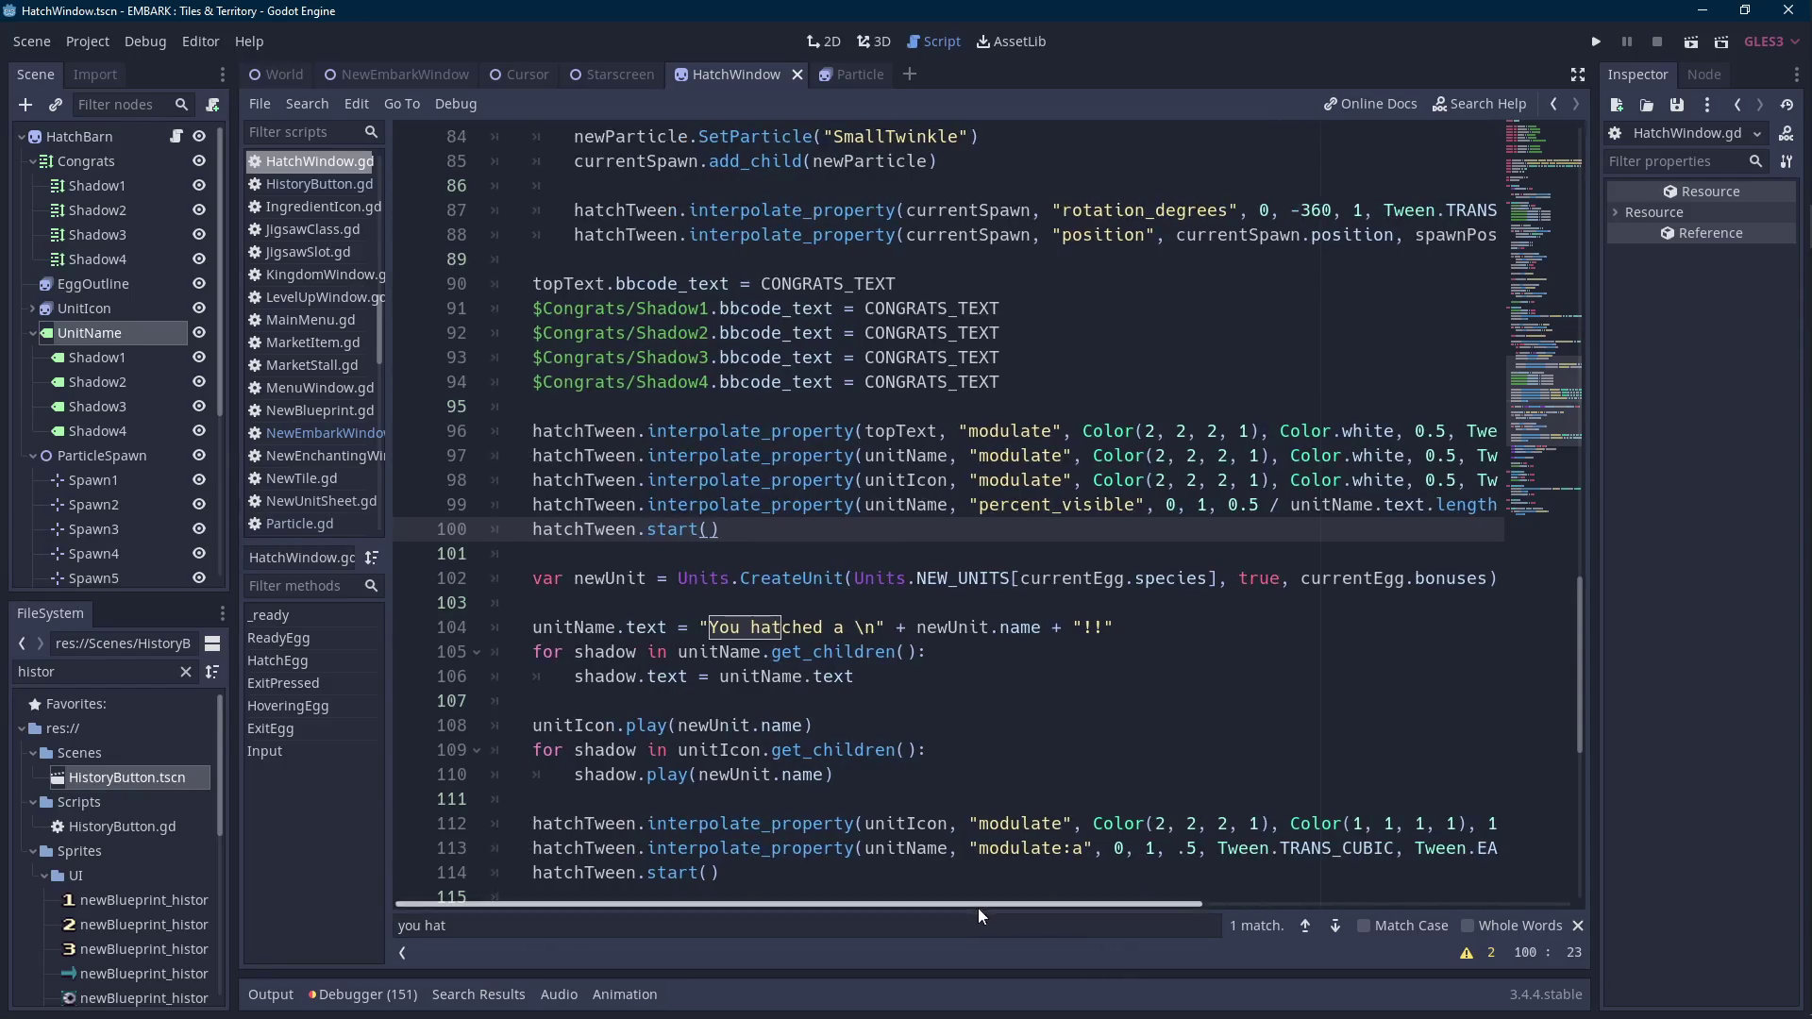